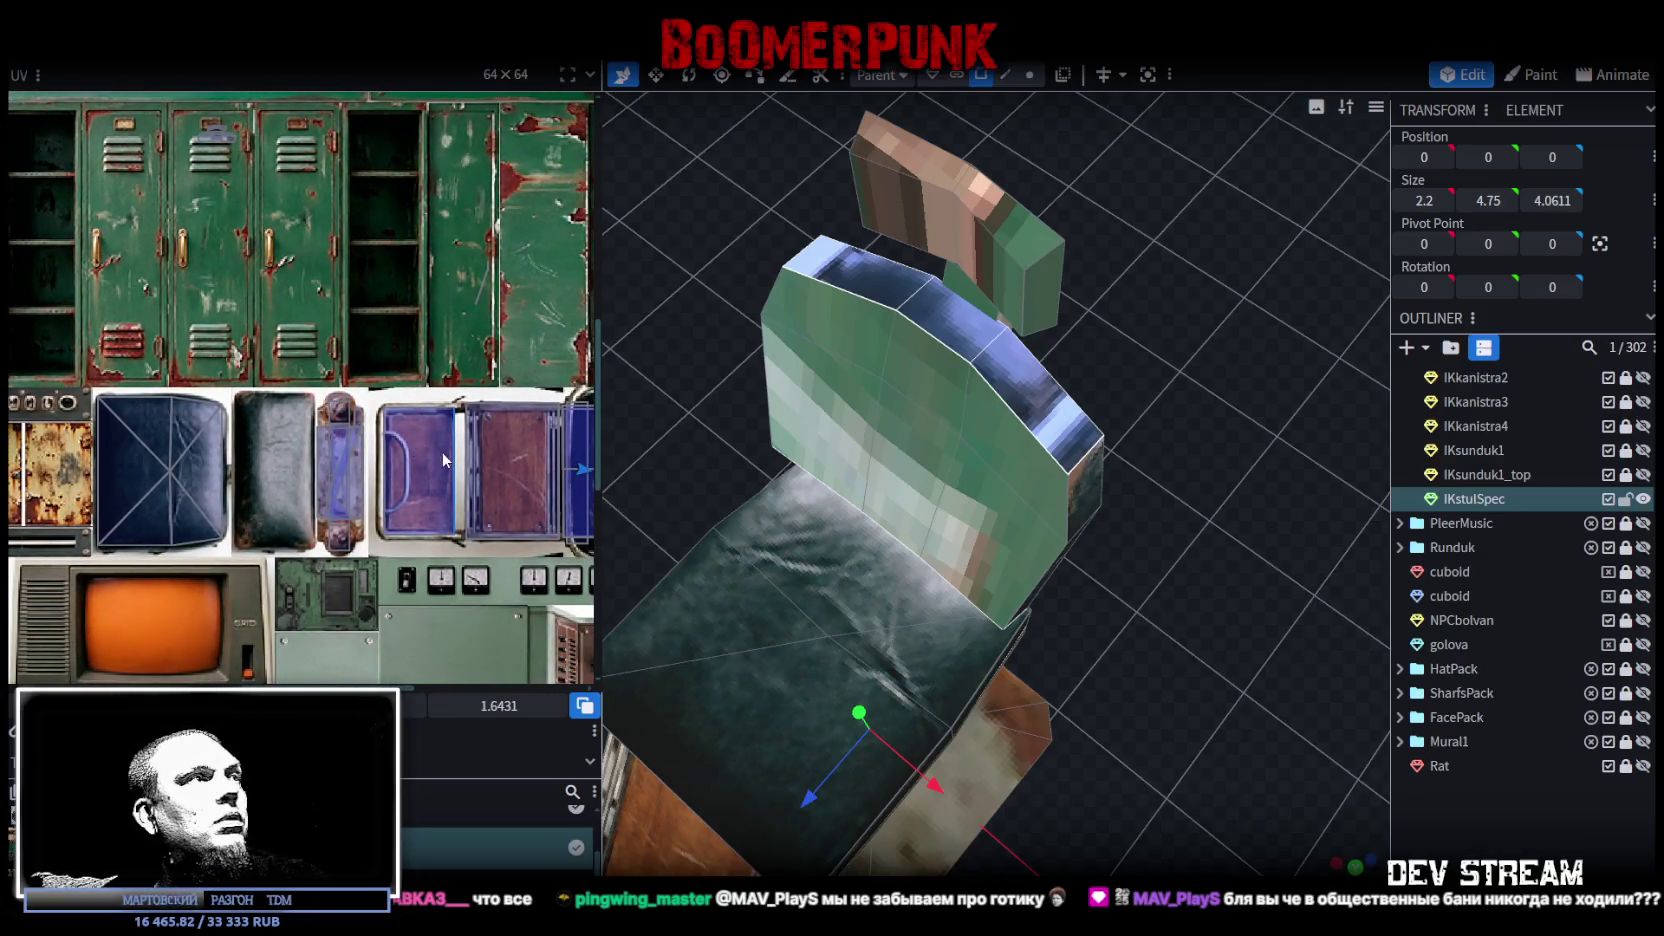
# Step: Move the first backrest side face's UV onto the leather cushion's edge
pyautogui.scroll(-3, 296, 458)
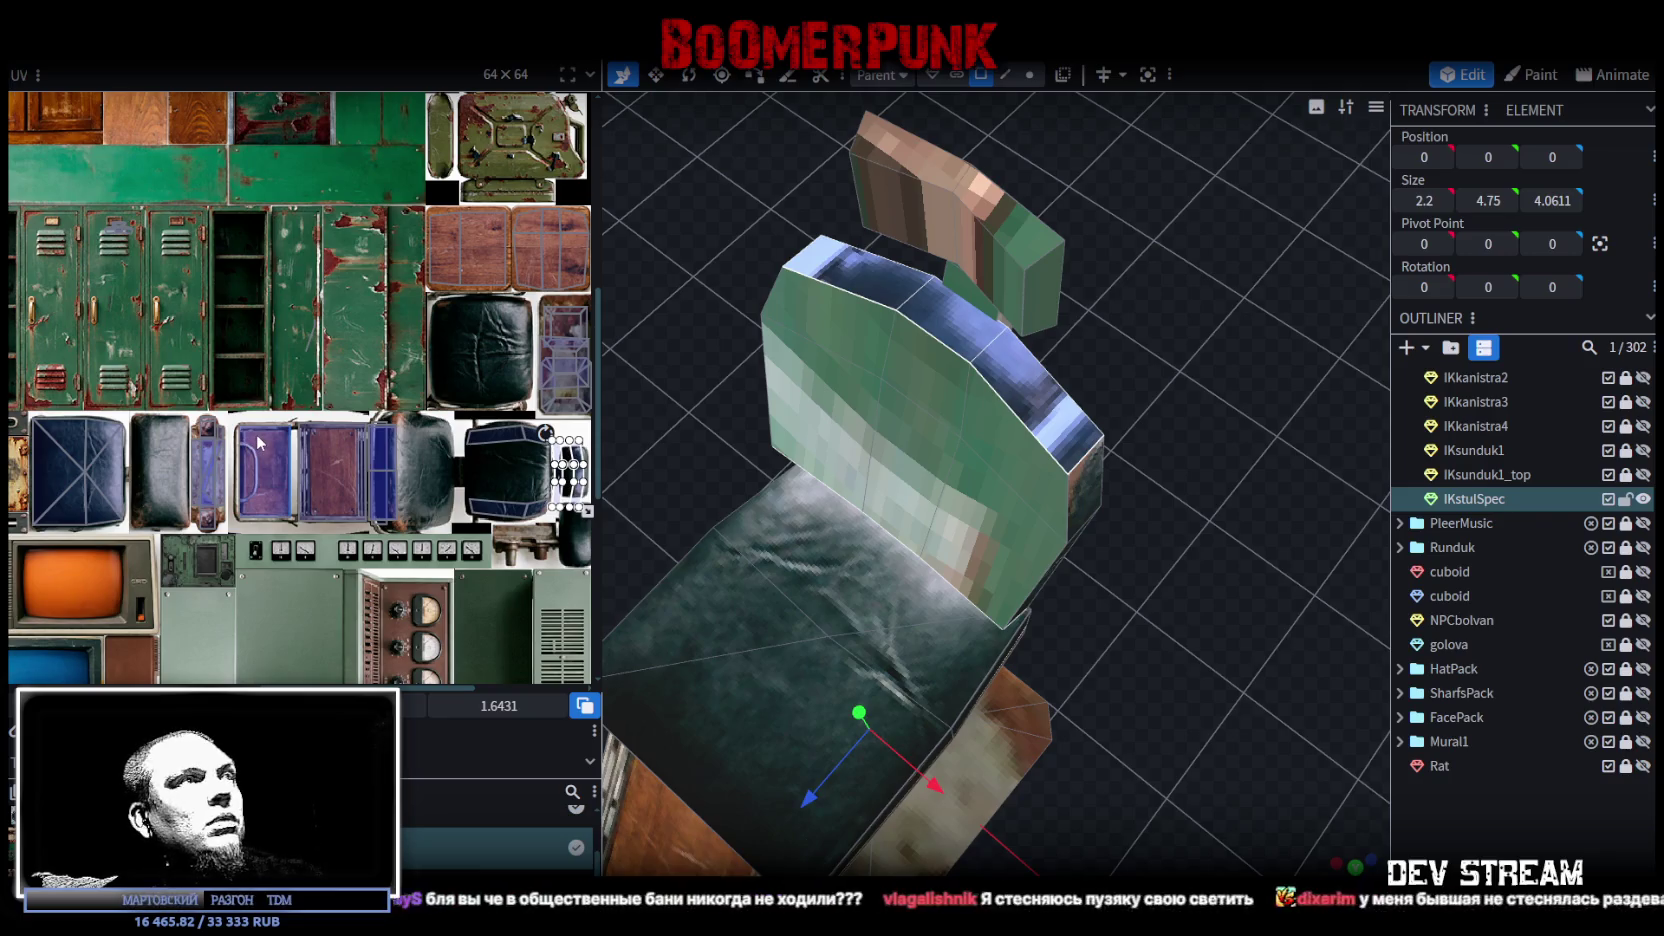
pyautogui.scroll(-1, 420, 474)
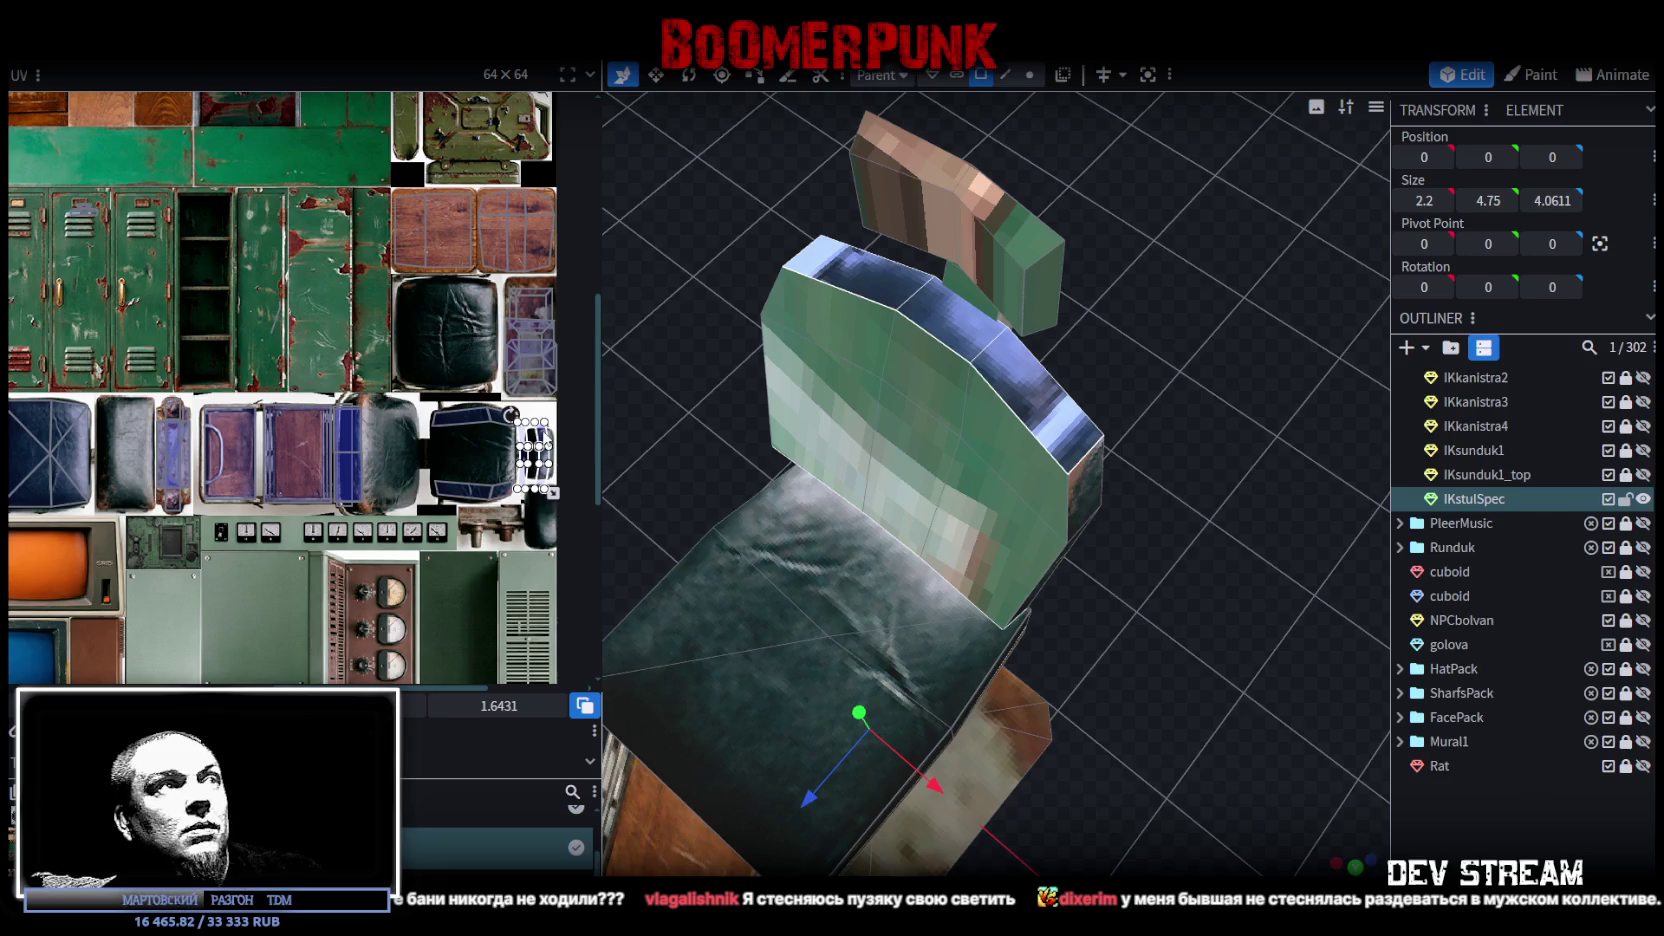
pyautogui.click(549, 455)
pyautogui.scroll(3, 558, 434)
pyautogui.scroll(1, 562, 430)
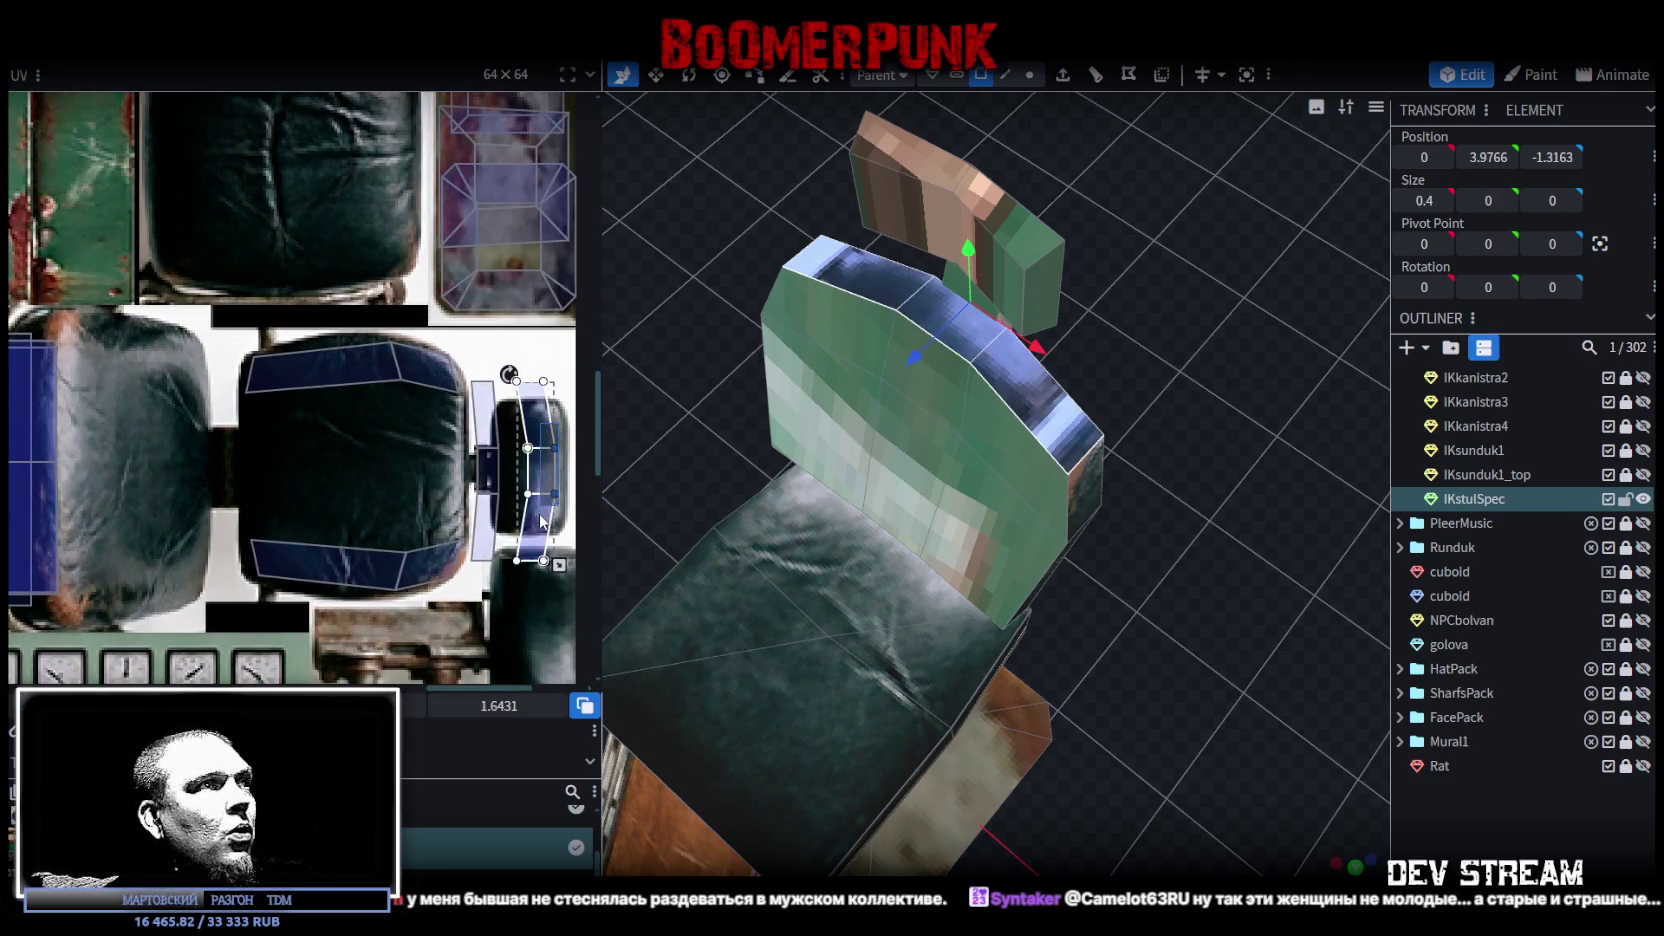
pyautogui.moveTo(531, 518)
pyautogui.mouseDown()
pyautogui.moveTo(433, 497)
pyautogui.moveTo(467, 578)
pyautogui.mouseUp()
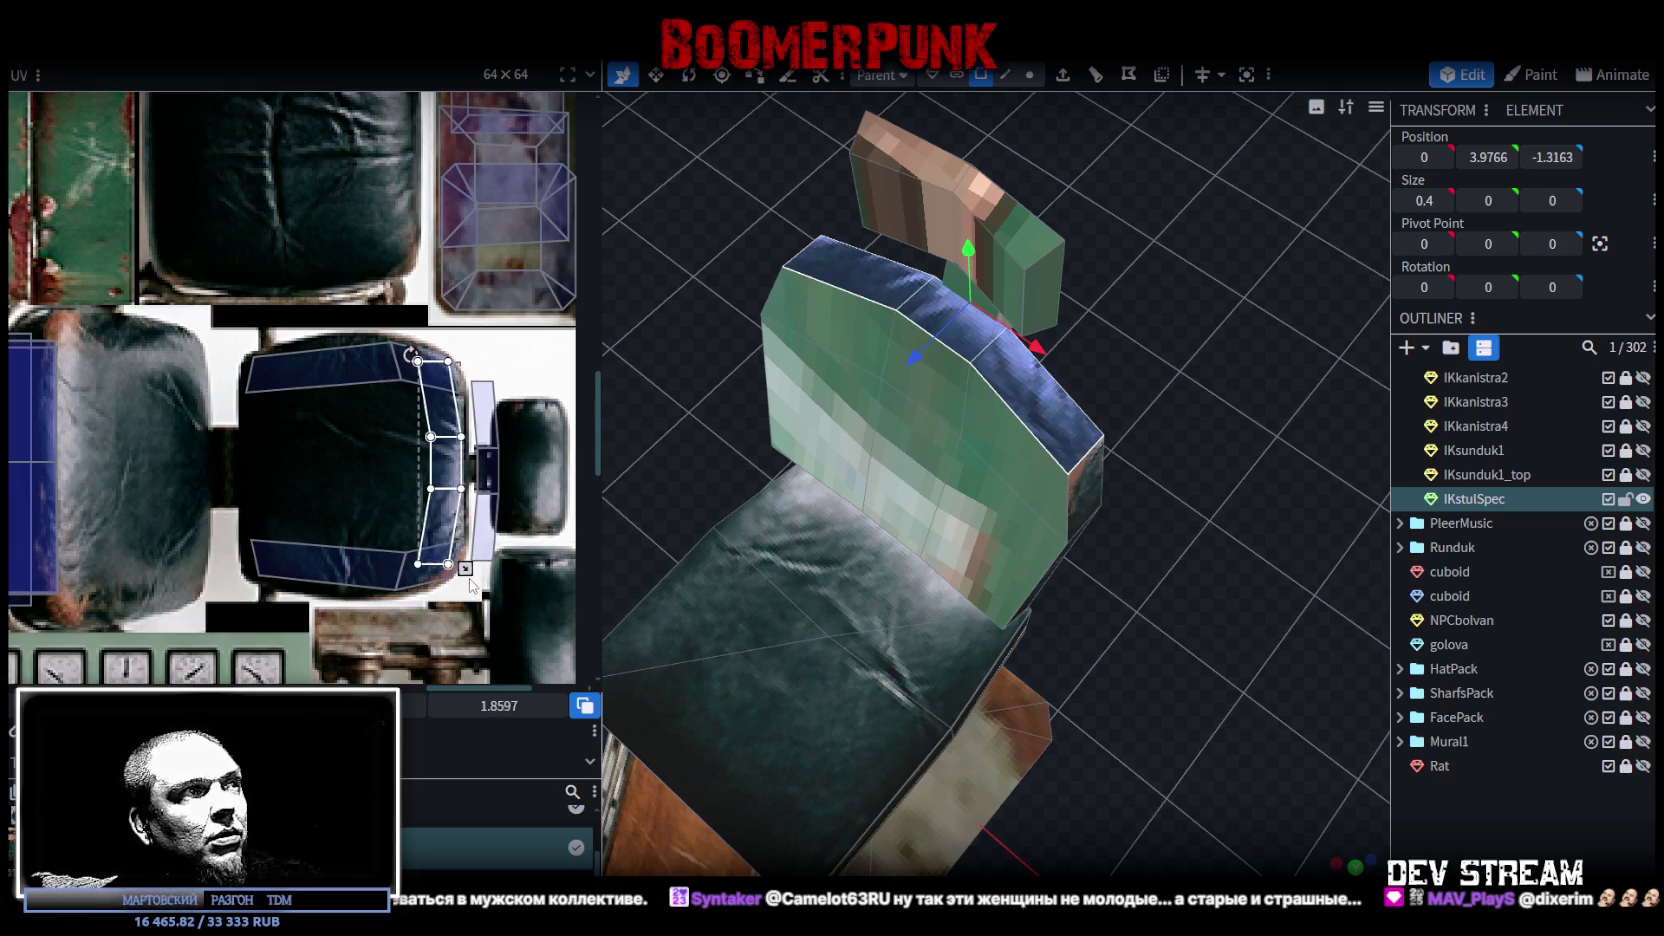
# Step: Select another backrest side face and nudge its UV upward on the cushion
pyautogui.scroll(1, 419, 481)
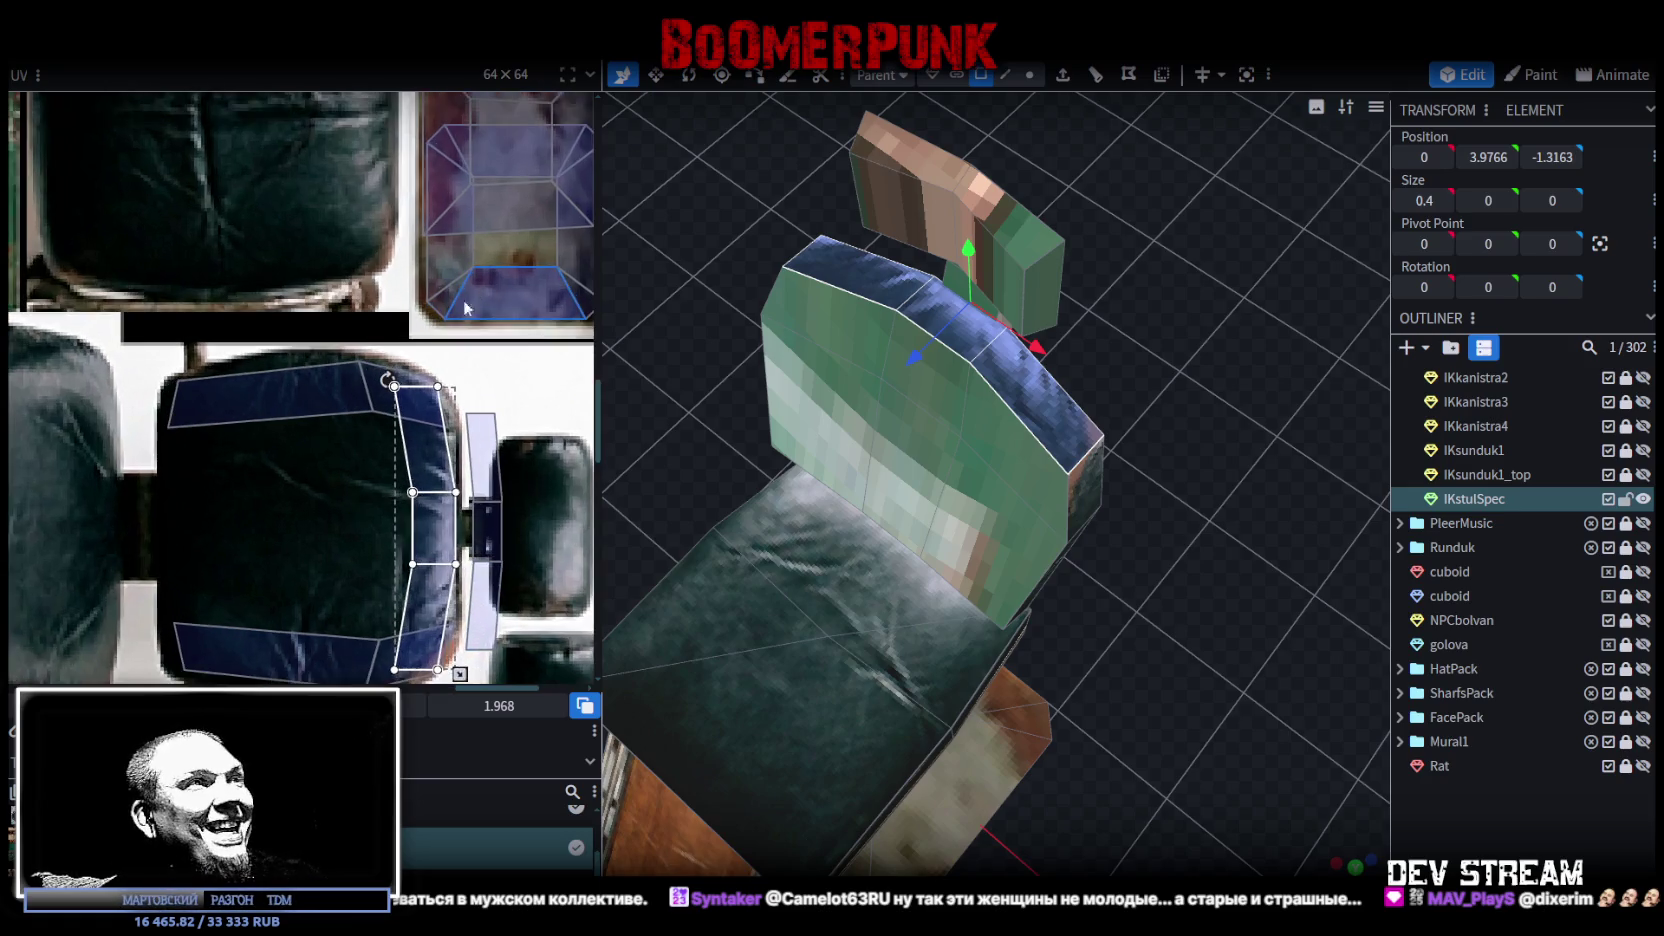
pyautogui.scroll(1, 419, 481)
pyautogui.click(418, 480)
pyautogui.moveTo(413, 478); pyautogui.dragTo(413, 476)
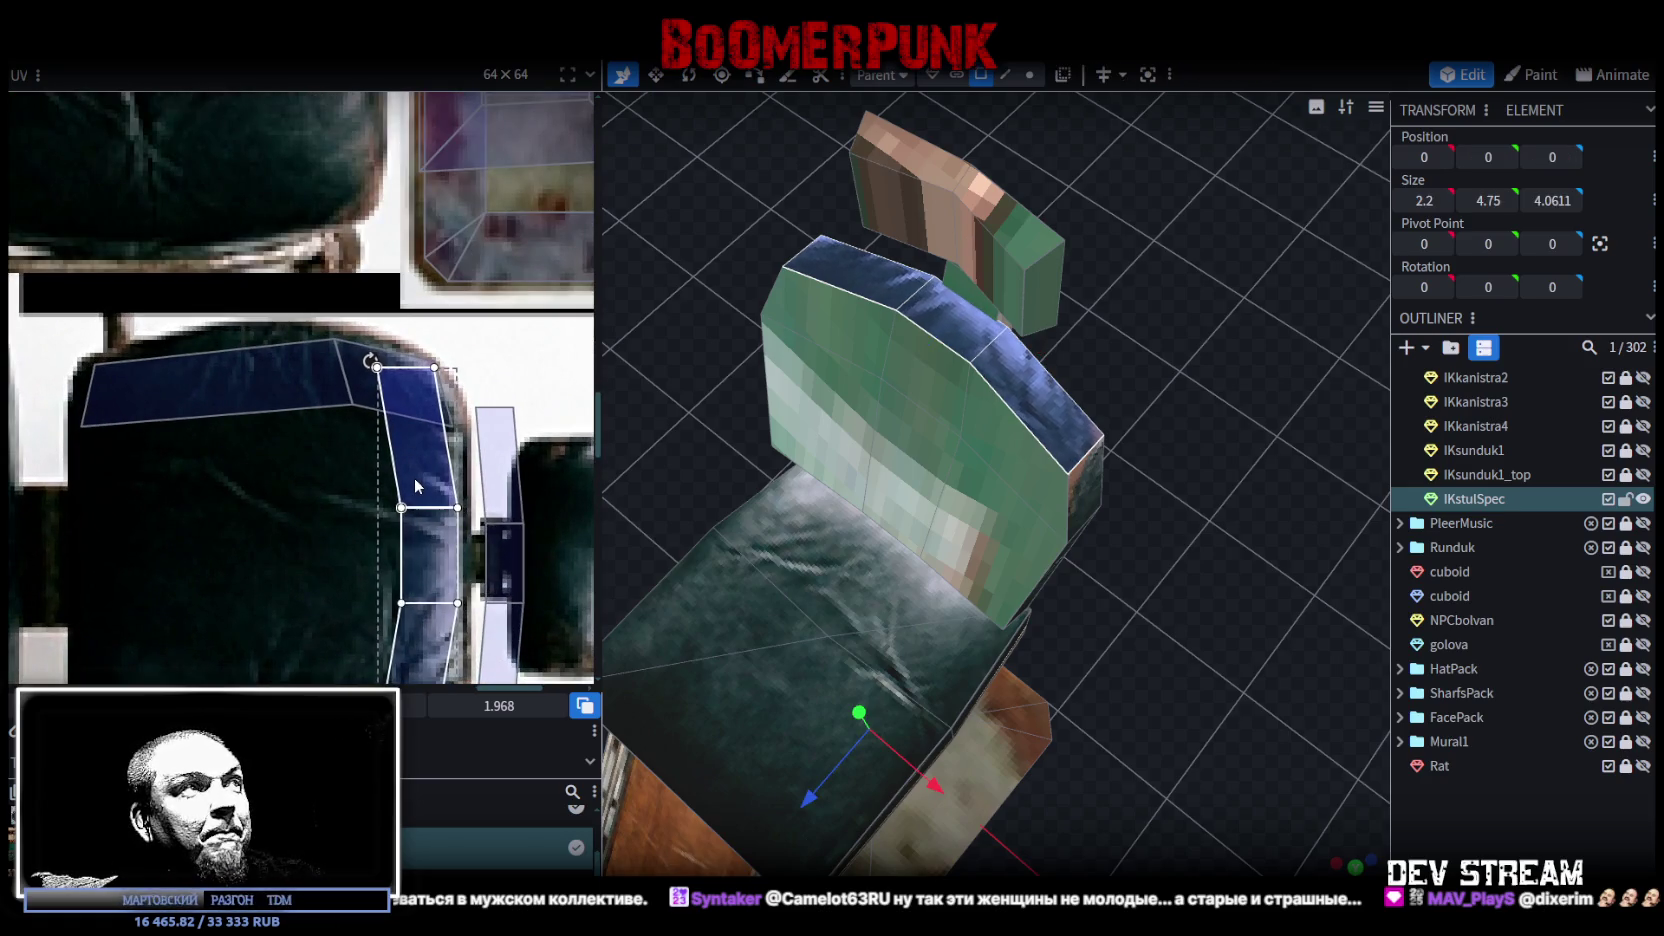
pyautogui.moveTo(1271, 718); pyautogui.dragTo(1169, 647)
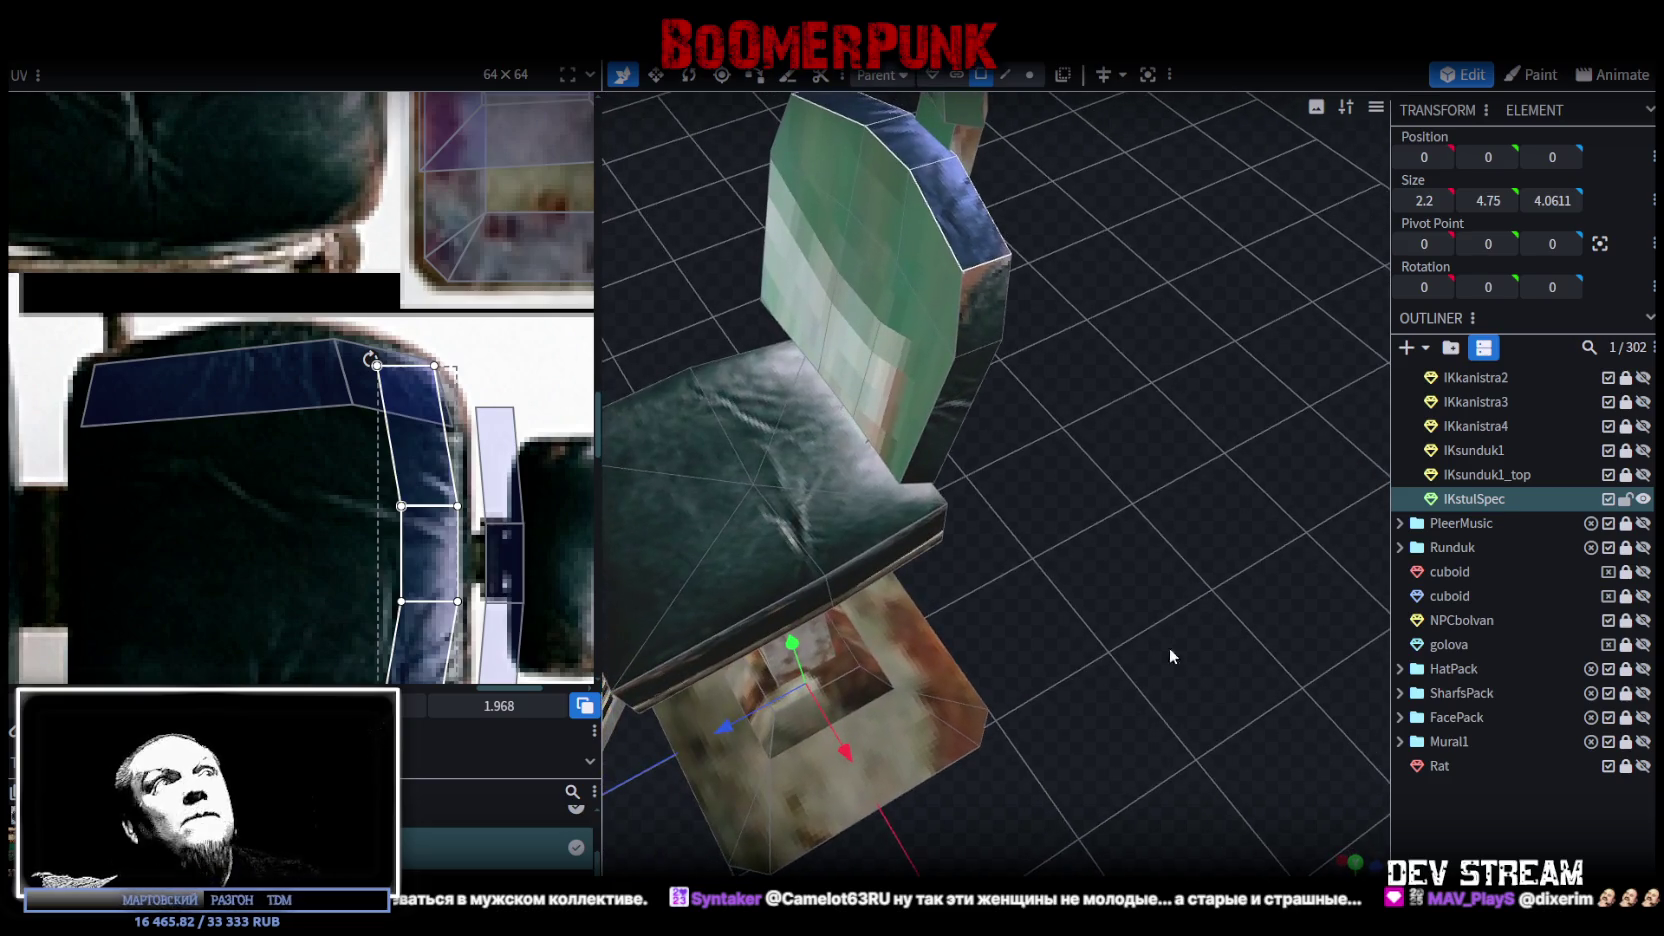
pyautogui.scroll(-2, 430, 520)
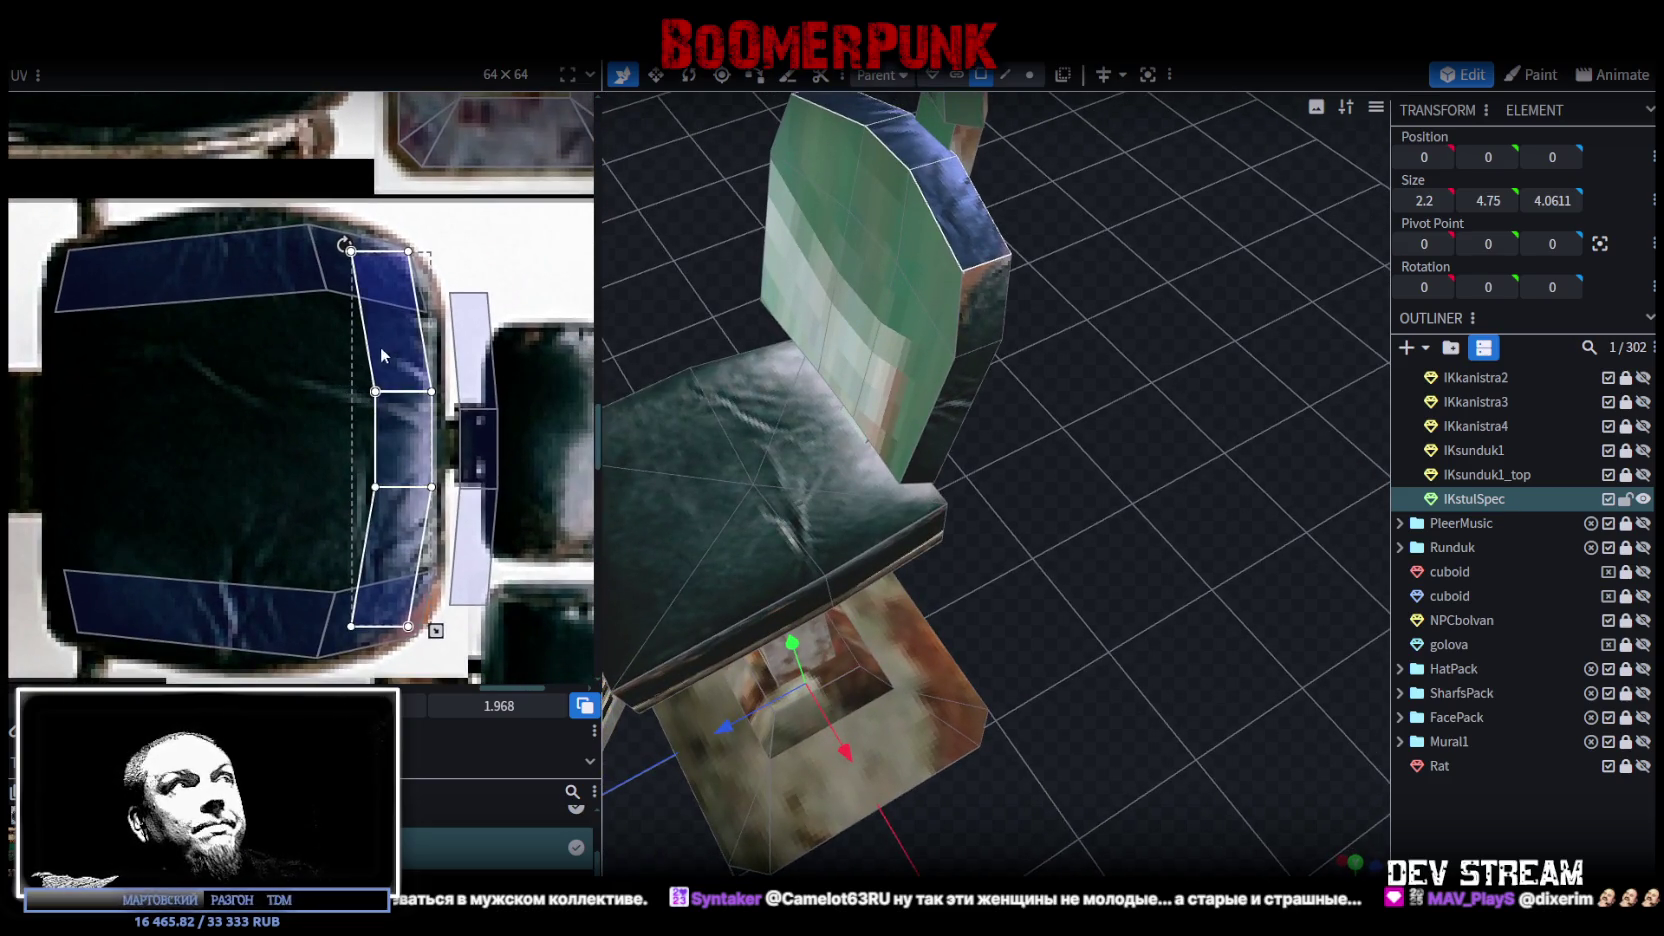
# Step: Shorten, shift and widen that face's UV so it sits on the cushion border
pyautogui.moveTo(436, 630); pyautogui.dragTo(424, 625)
pyautogui.moveTo(389, 467); pyautogui.dragTo(414, 462)
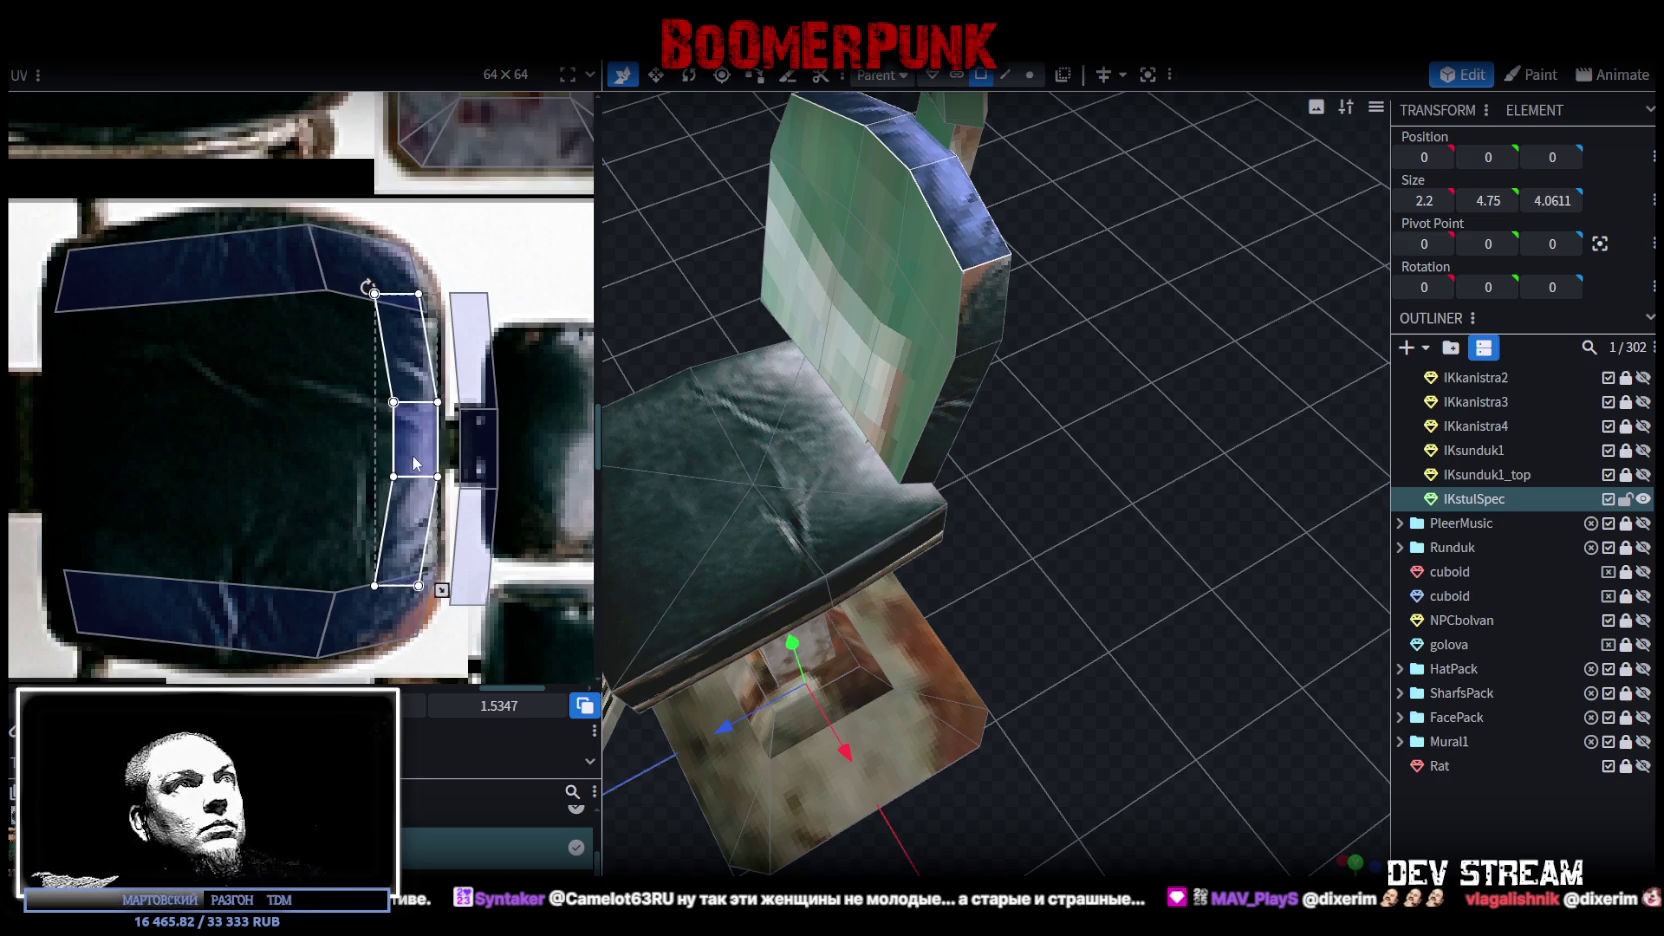
pyautogui.moveTo(414, 462); pyautogui.dragTo(402, 498)
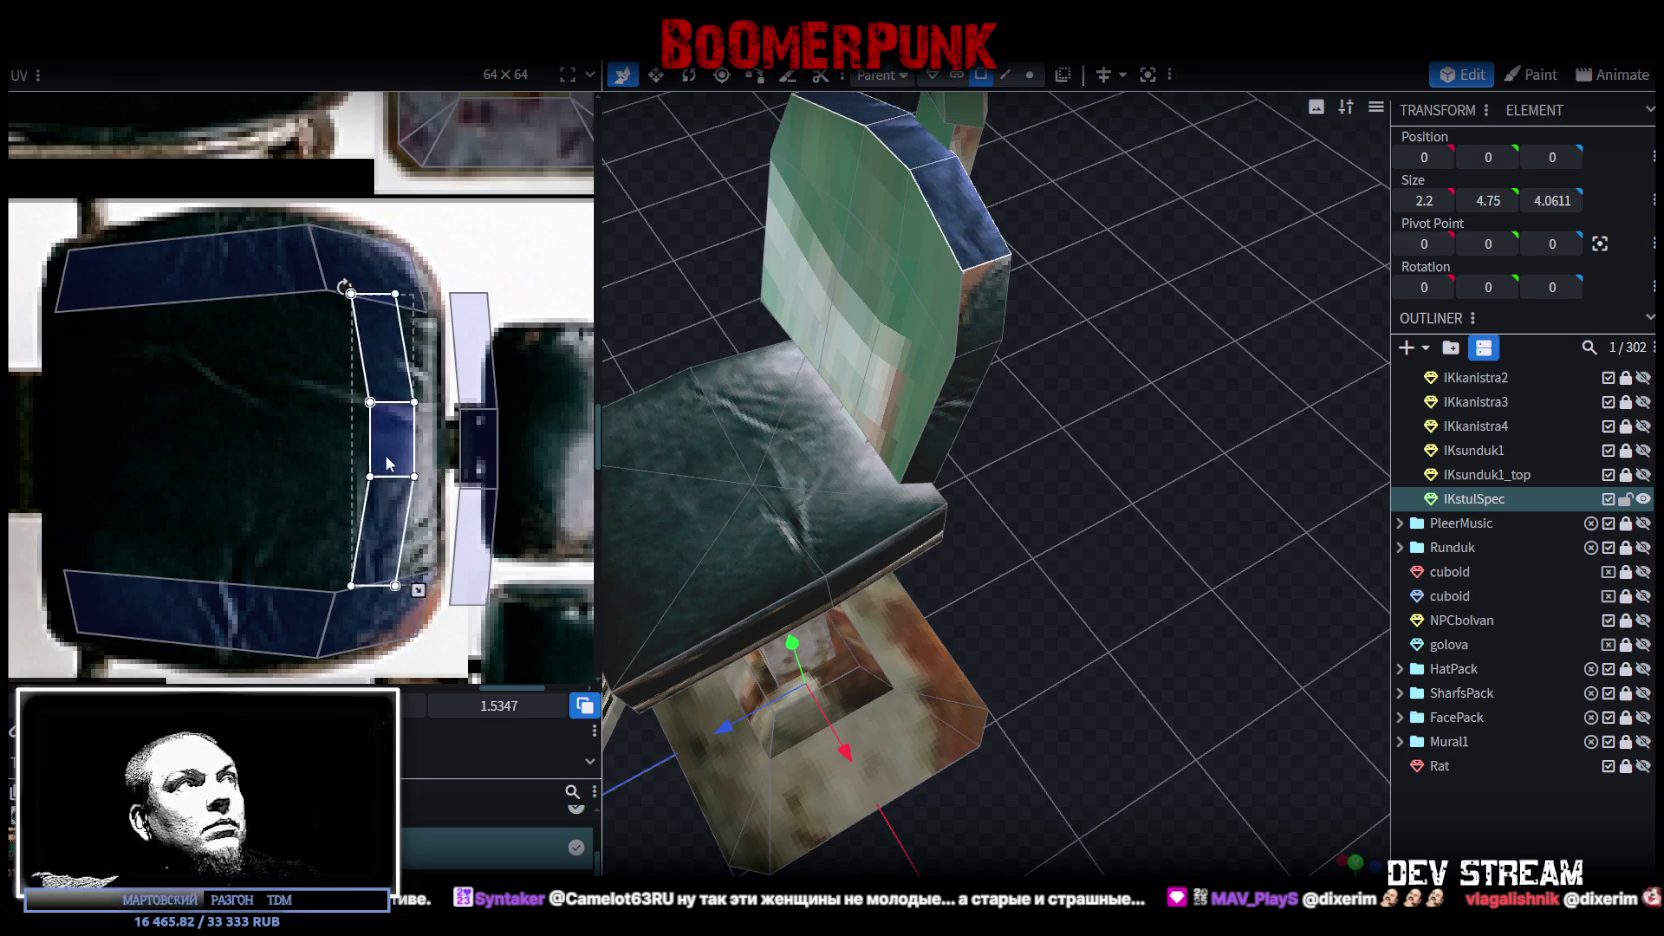
pyautogui.moveTo(415, 590); pyautogui.dragTo(450, 590)
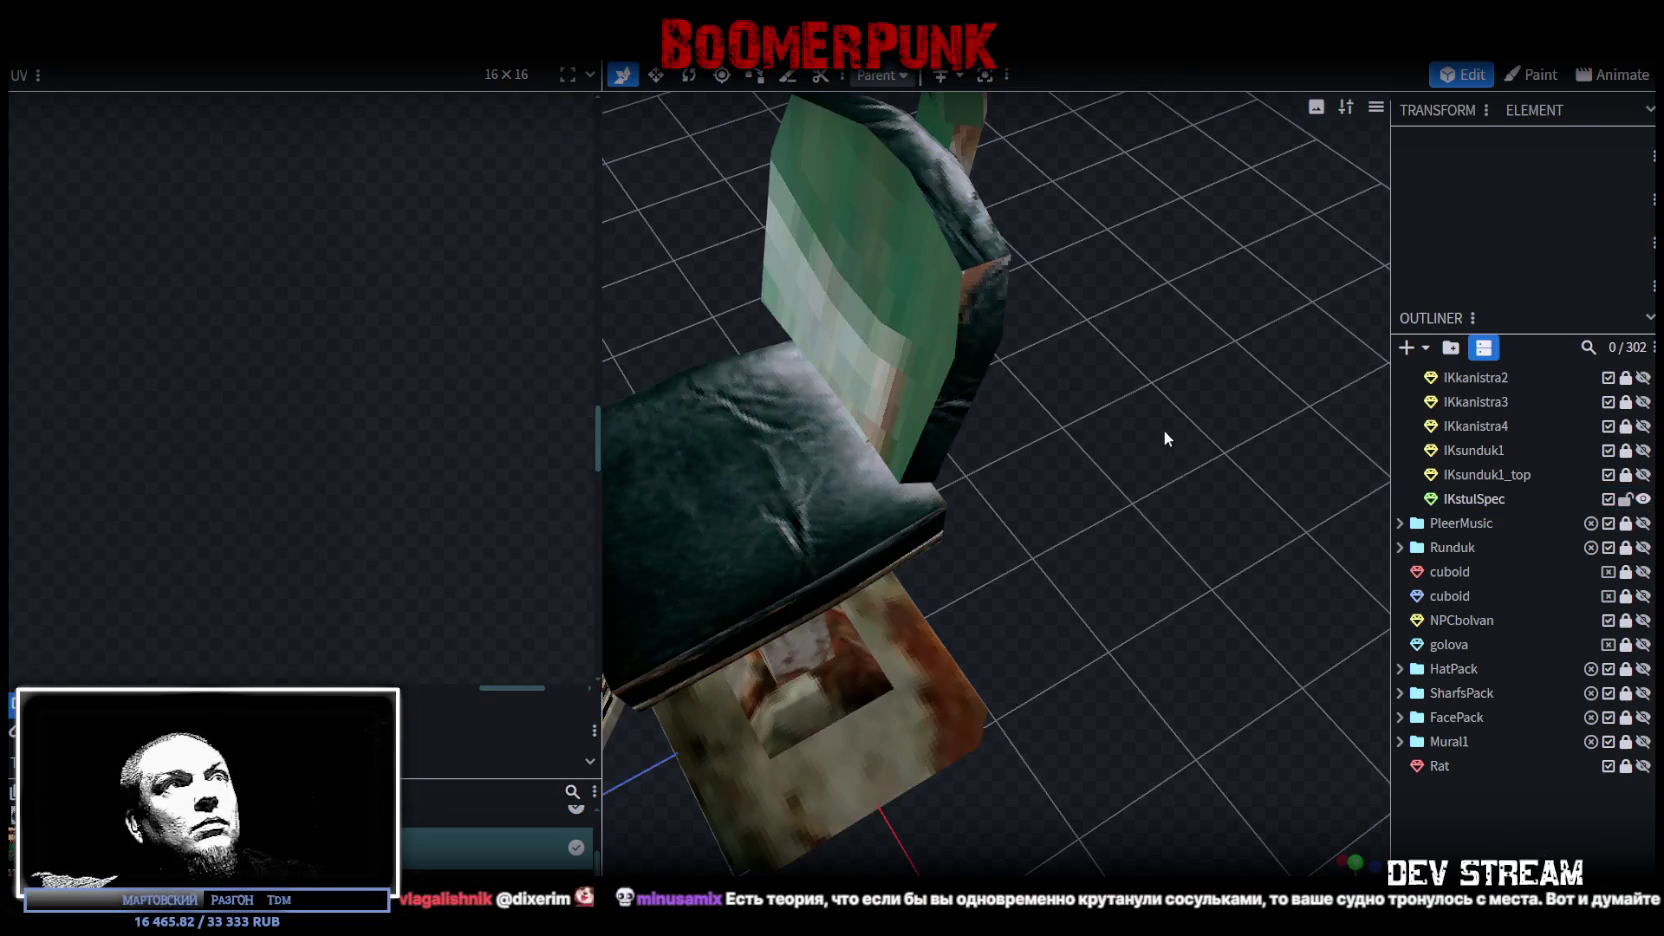
pyautogui.moveTo(1164, 429); pyautogui.dragTo(942, 407)
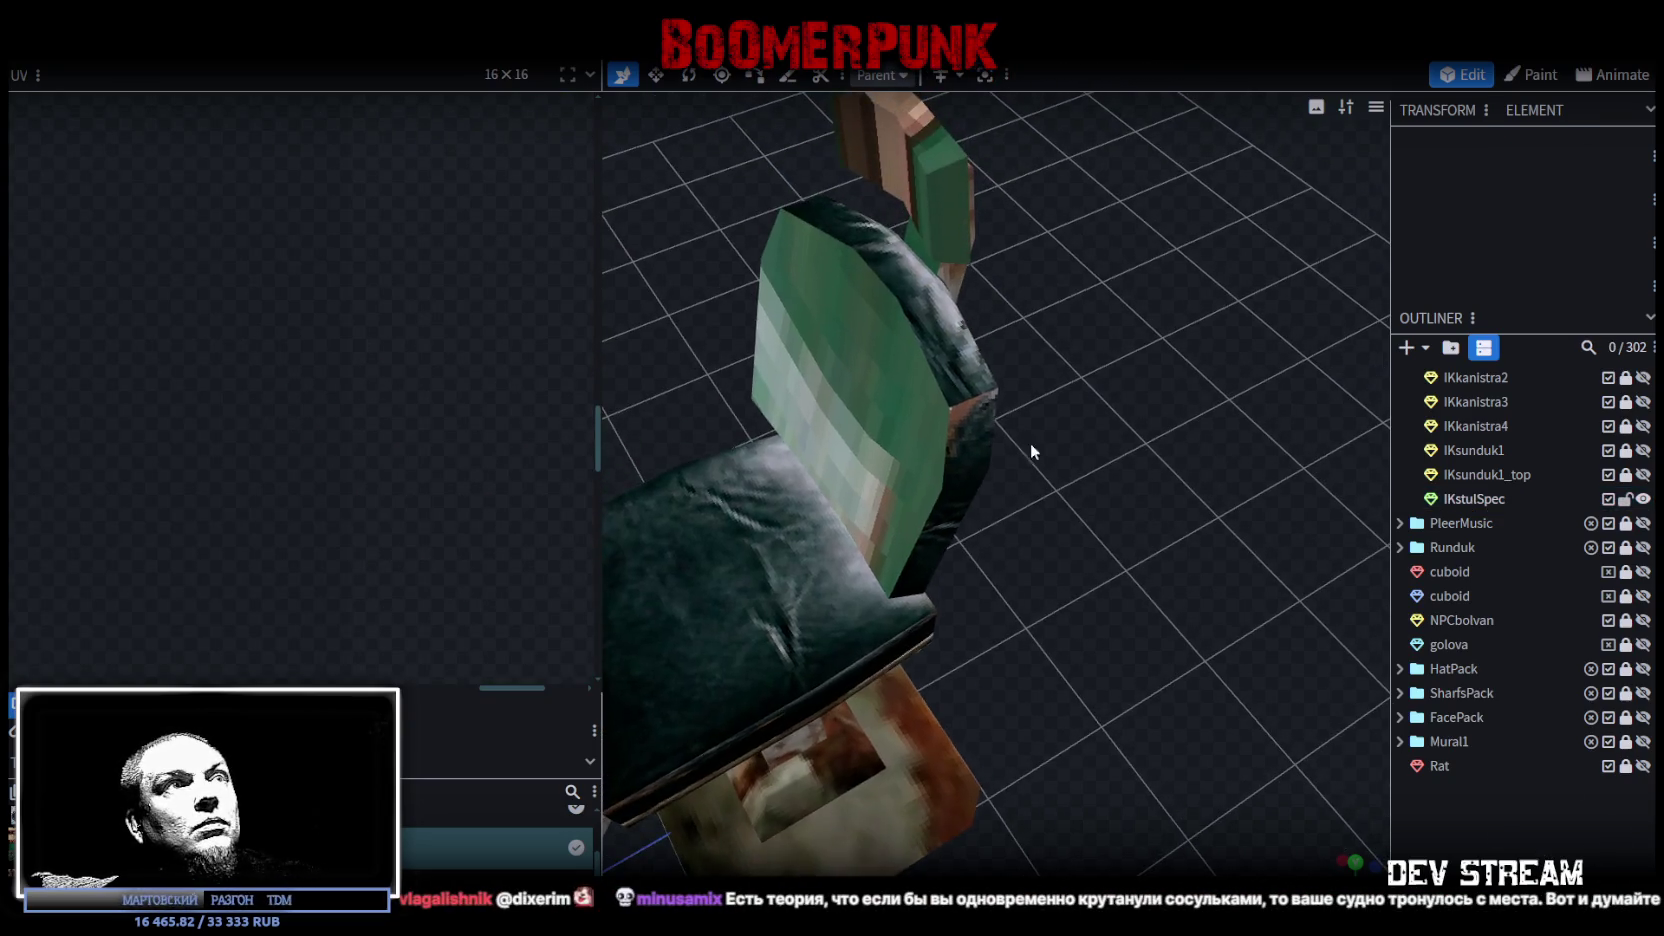
pyautogui.moveTo(400, 577); pyautogui.dragTo(405, 503, button='middle')
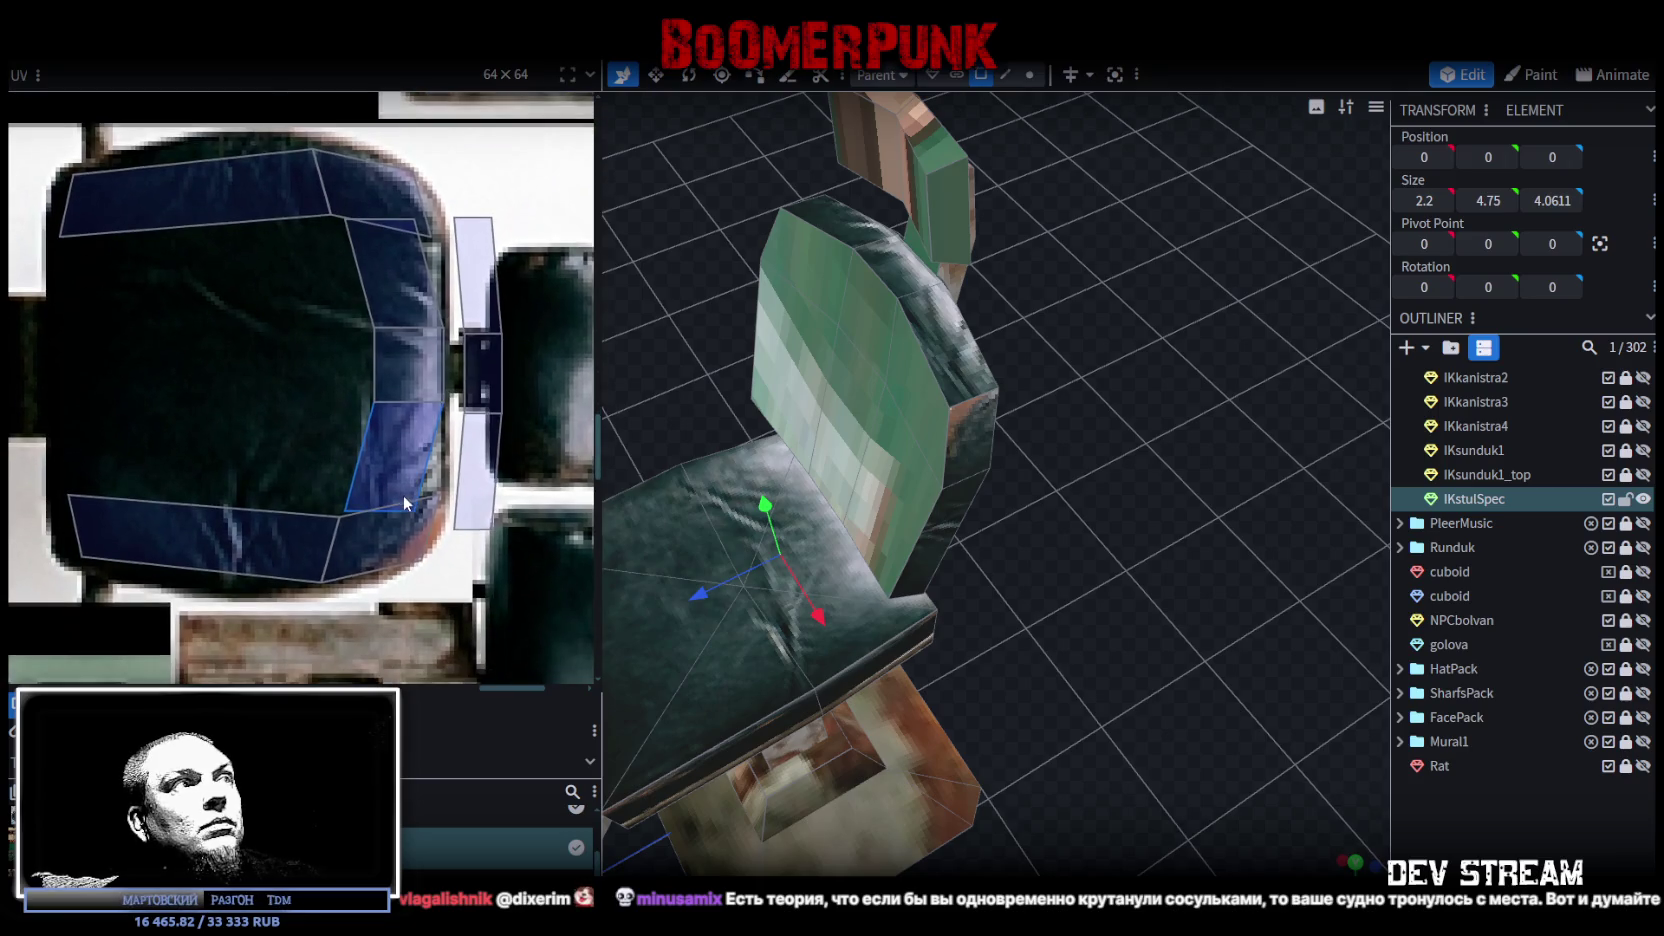
# Step: Move the backrest top corner face's UV vertex along the cushion's rounded corner
pyautogui.click(430, 570)
pyautogui.scroll(3, 411, 548)
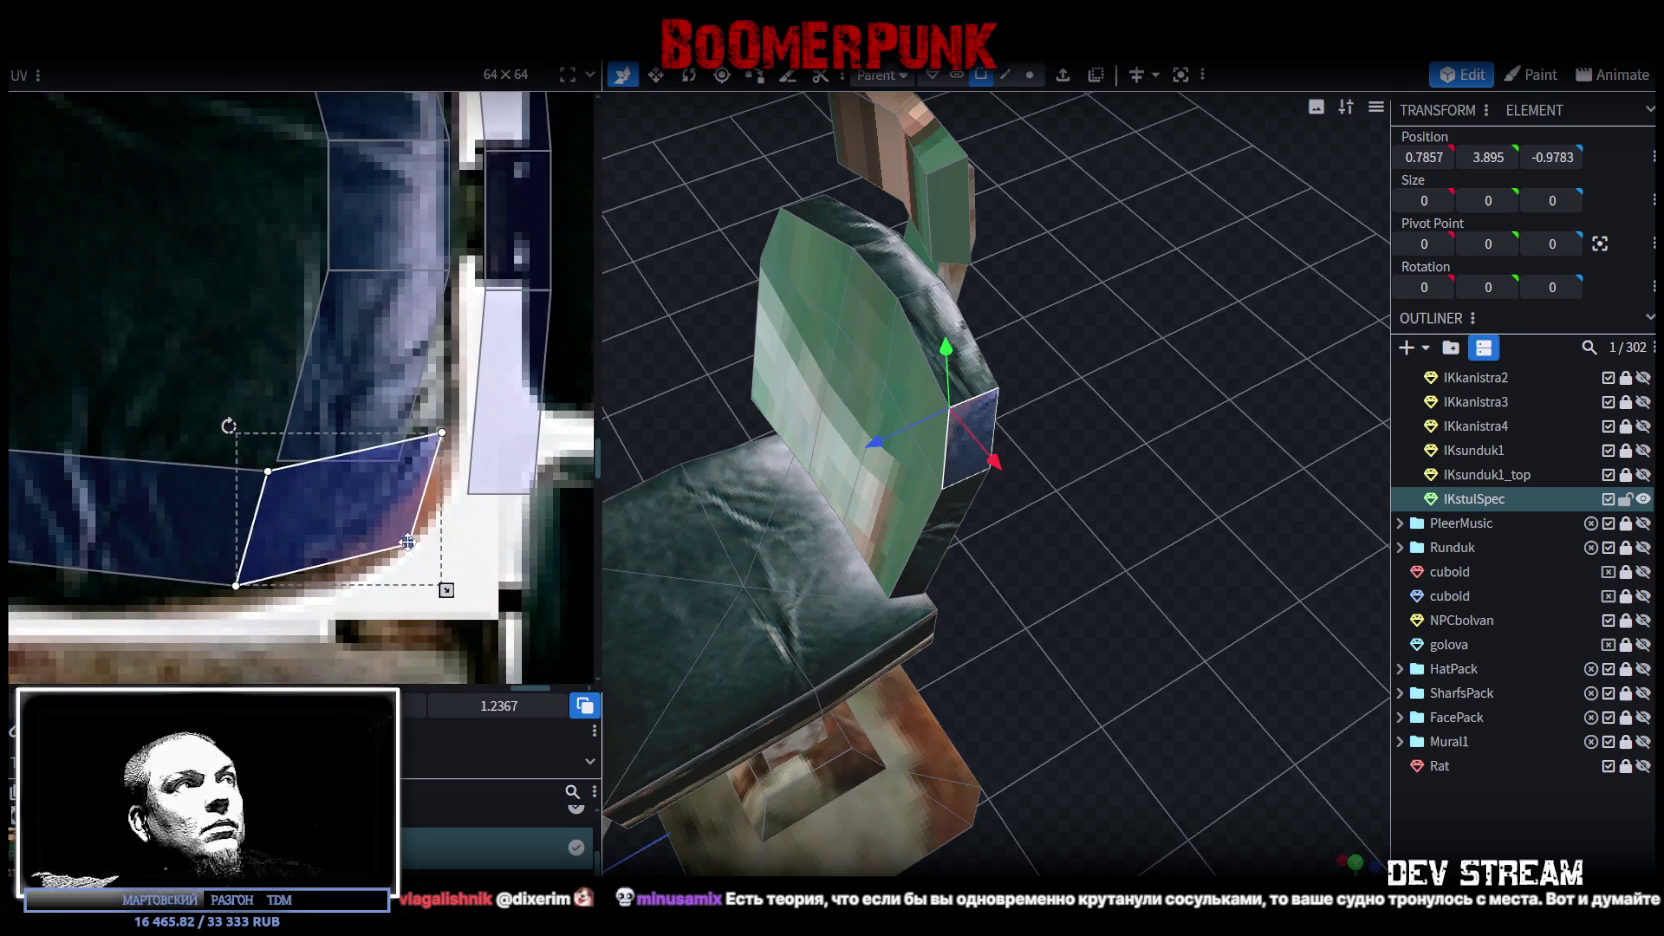
pyautogui.moveTo(445, 373); pyautogui.dragTo(442, 585, button='middle')
pyautogui.moveTo(400, 140); pyautogui.dragTo(410, 365, button='middle')
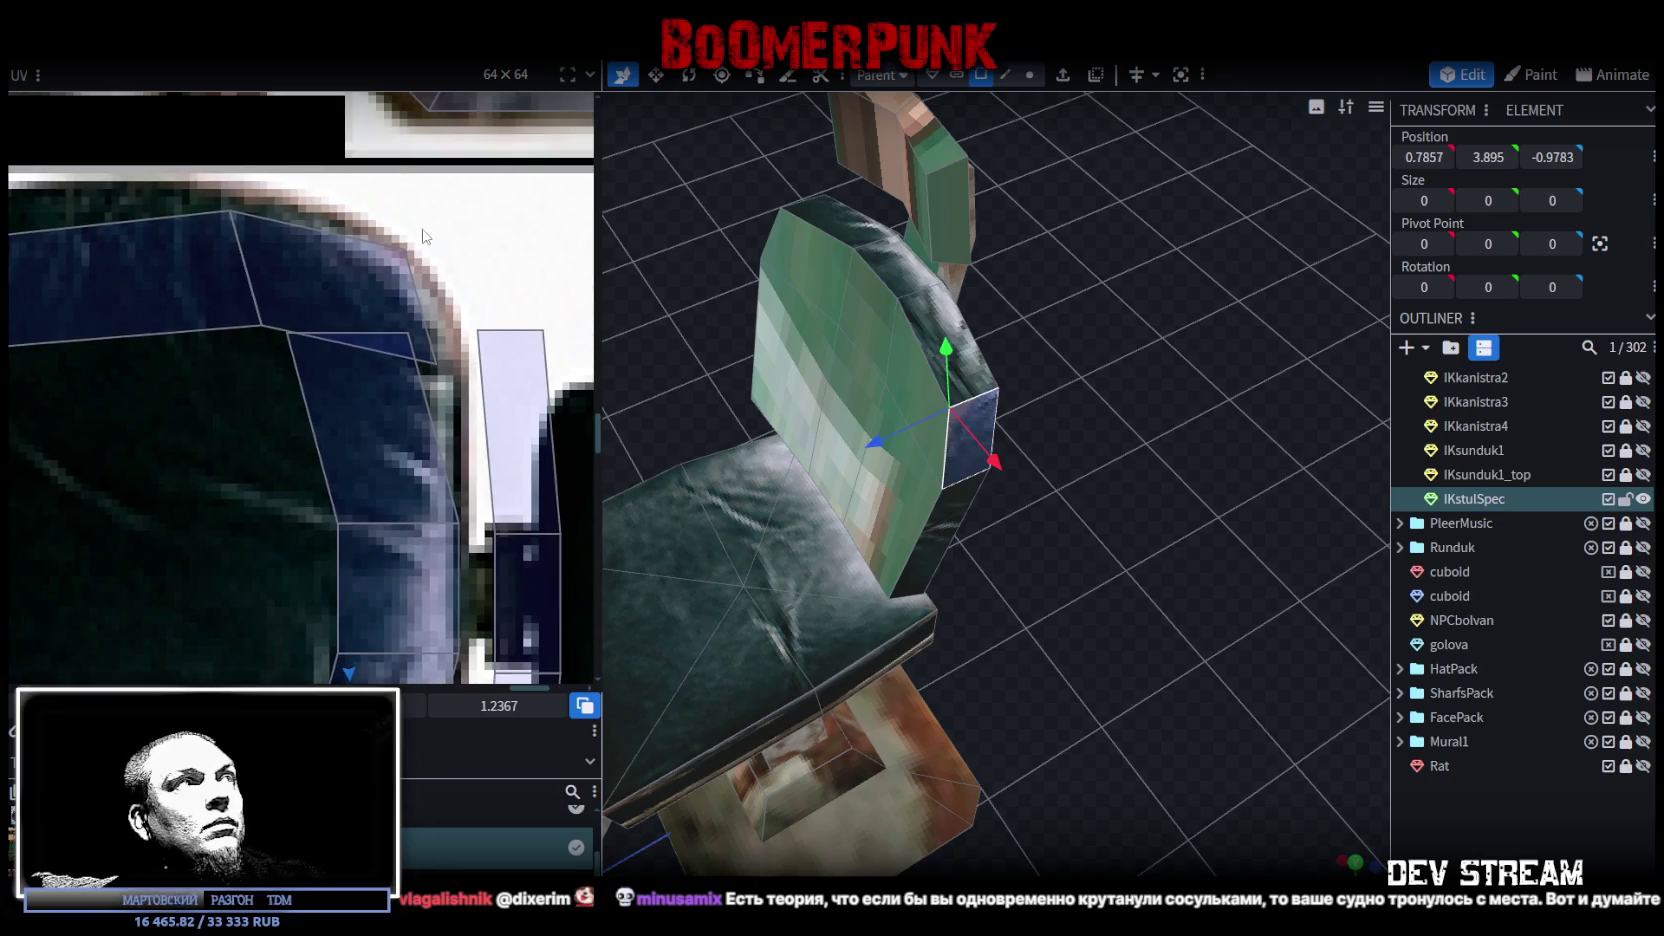
pyautogui.click(404, 258)
pyautogui.moveTo(404, 249); pyautogui.dragTo(402, 255)
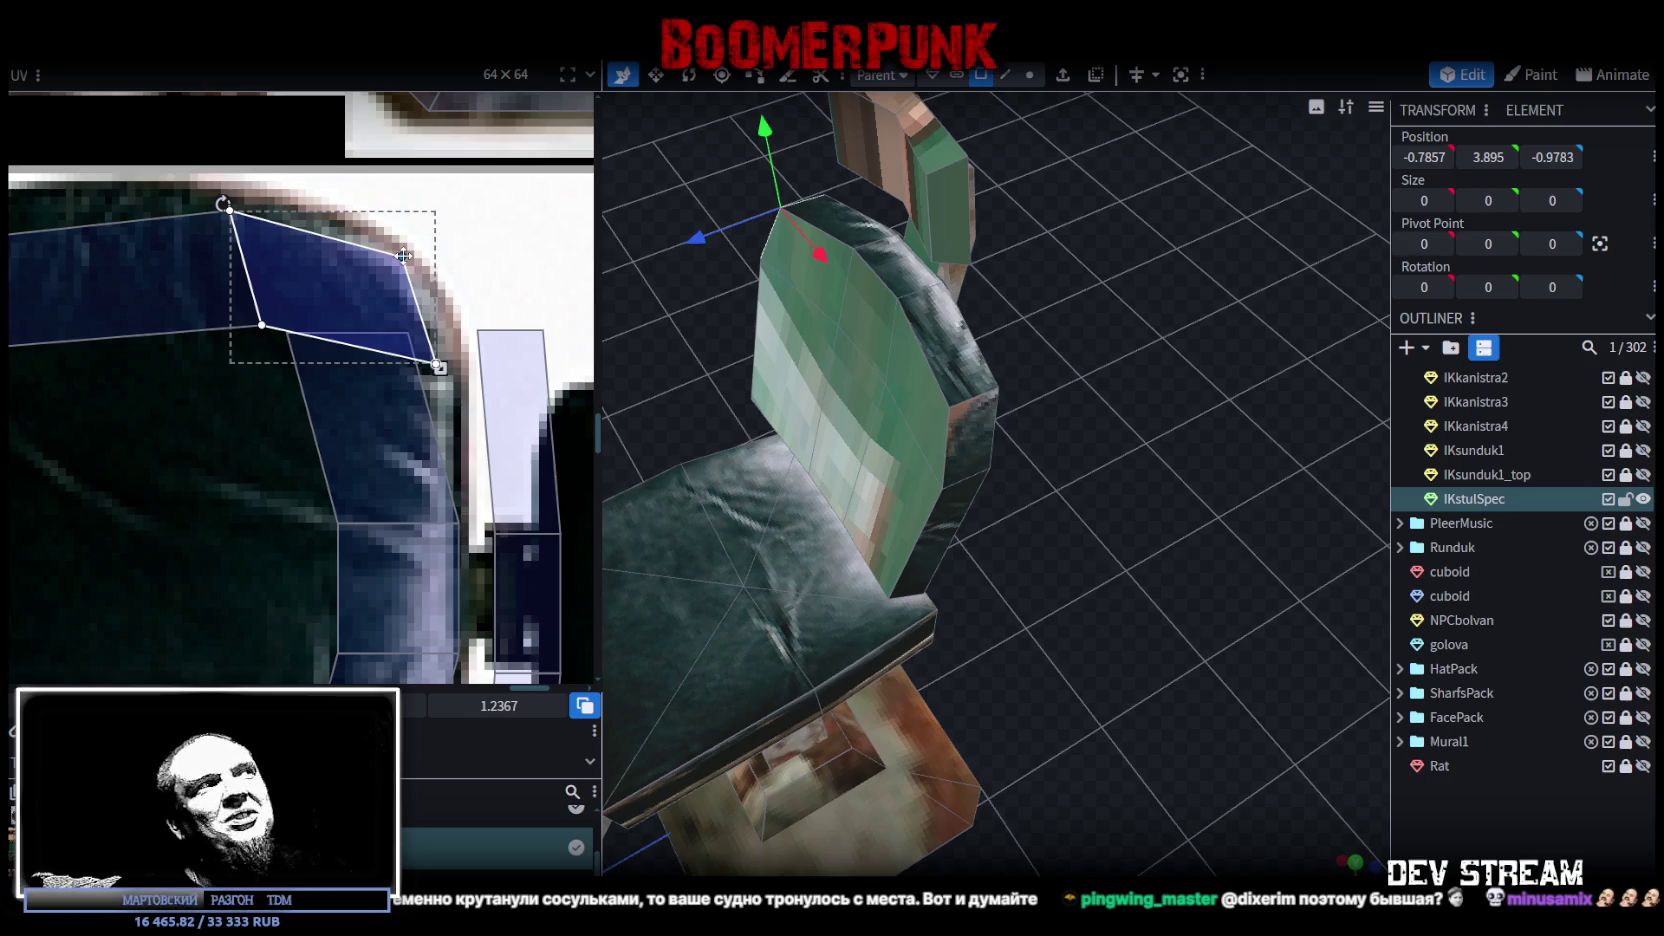
pyautogui.scroll(-2, 396, 363)
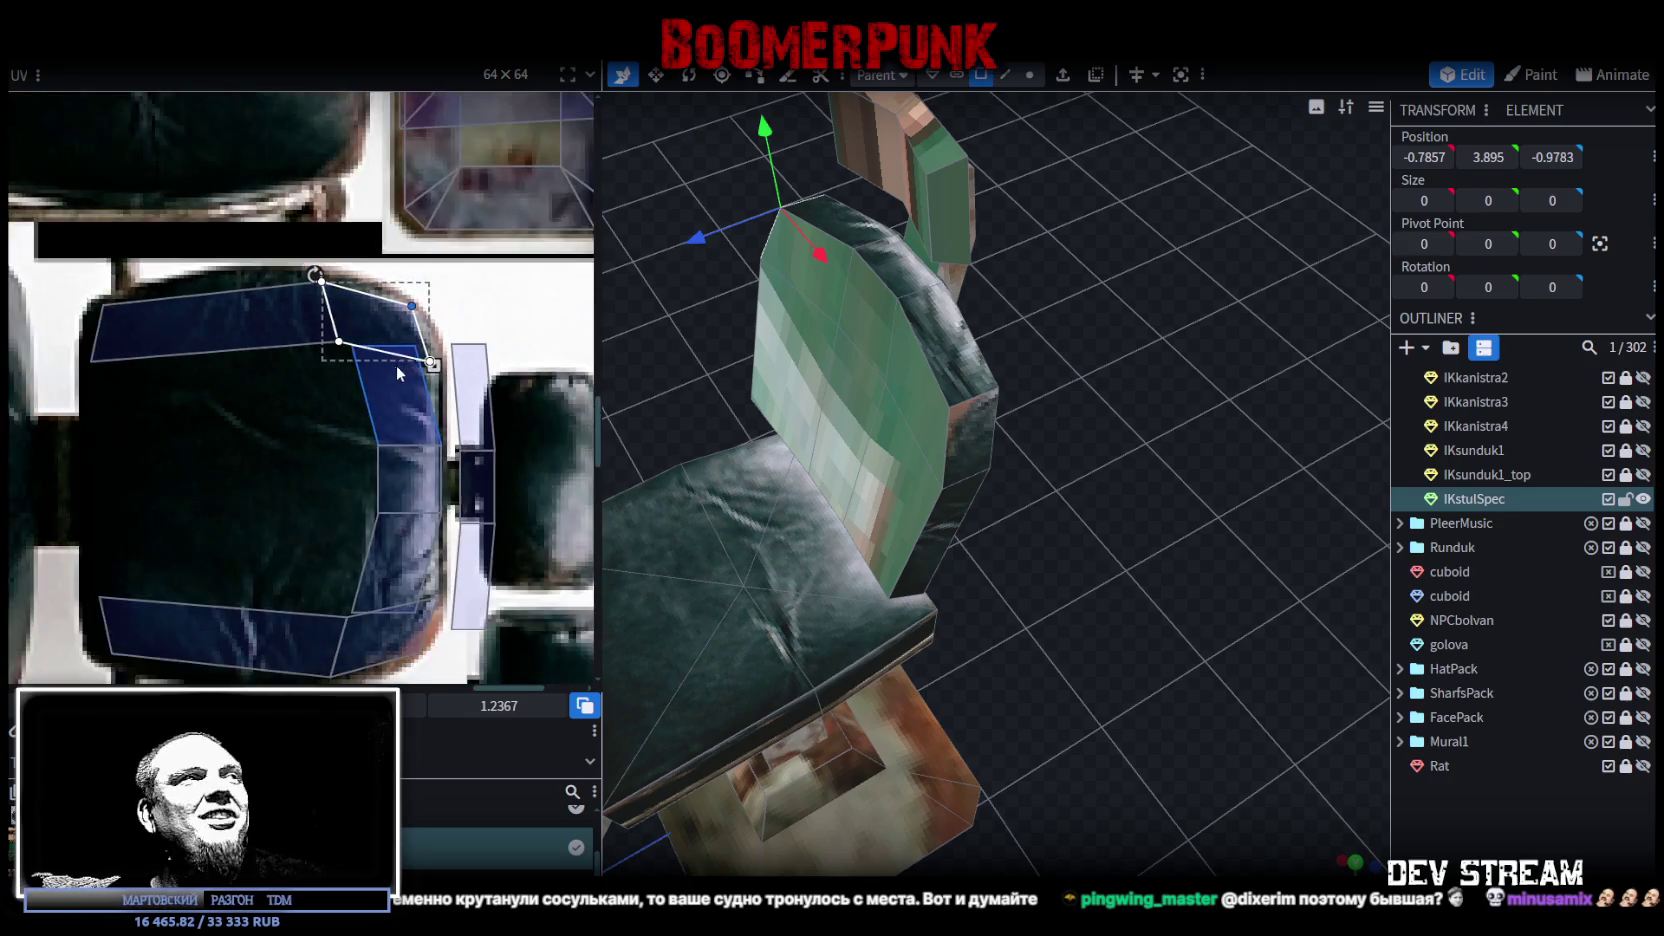
pyautogui.scroll(-2, 400, 381)
pyautogui.scroll(2, 360, 415)
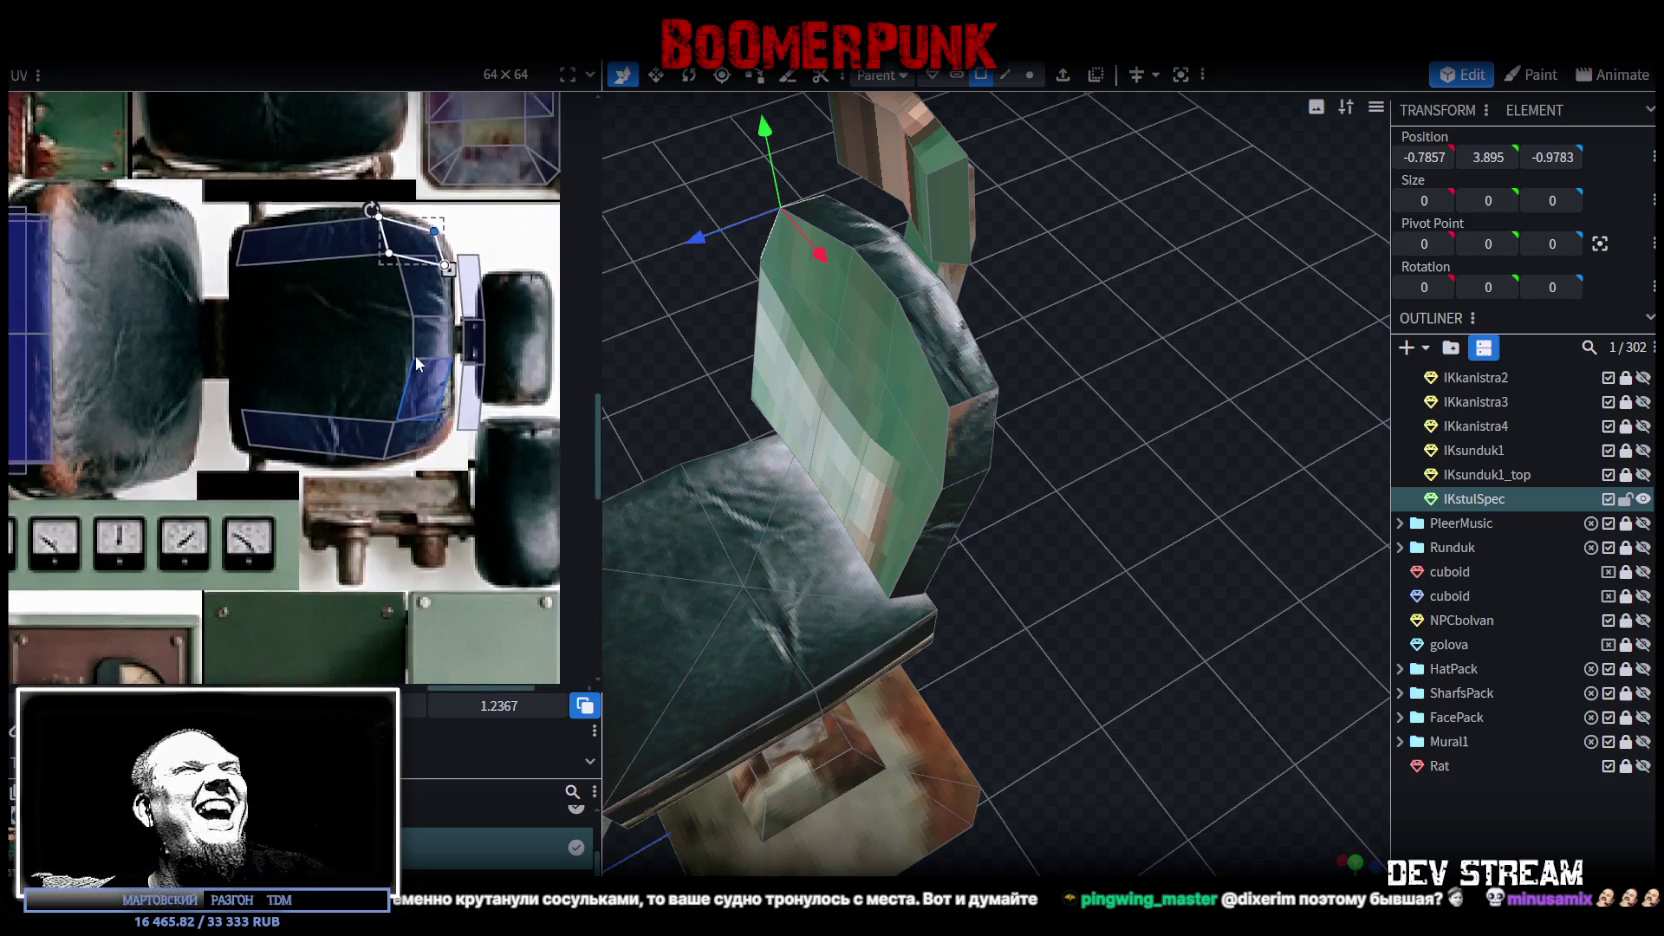
pyautogui.scroll(1, 415, 358)
pyautogui.scroll(1, 389, 416)
pyautogui.scroll(1, 1121, 543)
pyautogui.moveTo(1121, 543)
pyautogui.mouseDown()
pyautogui.moveTo(1228, 498)
pyautogui.moveTo(1136, 430)
pyautogui.mouseUp()
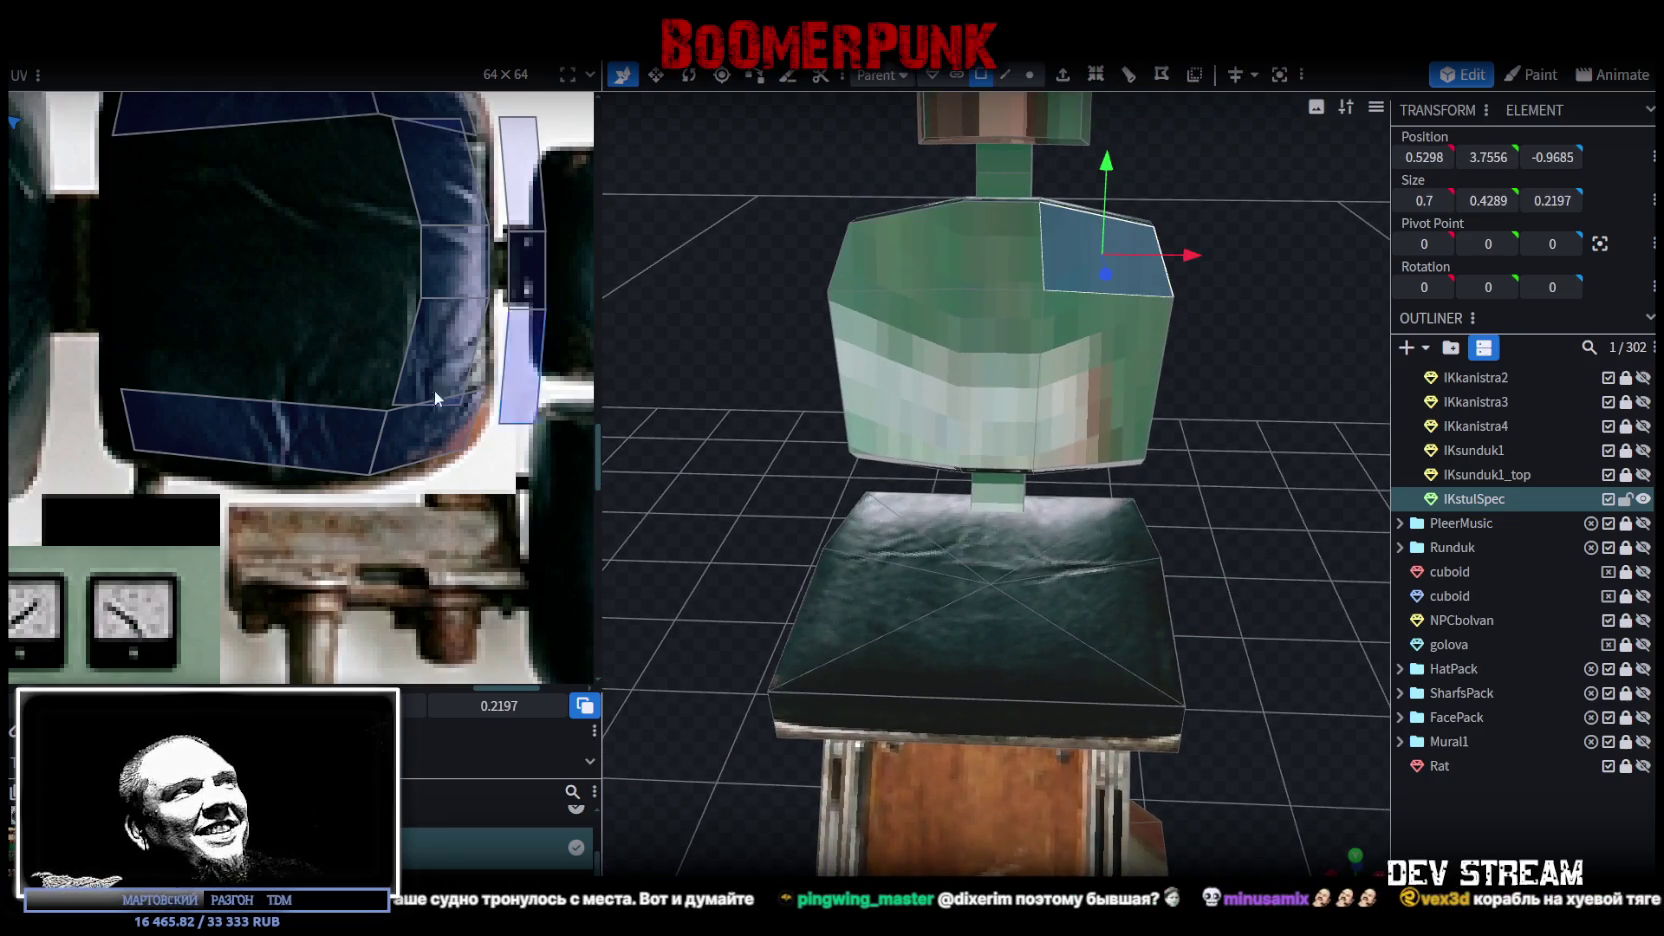
# Step: Shift the backrest edge face's middle UV vertices left along the cushion border
pyautogui.click(1164, 295)
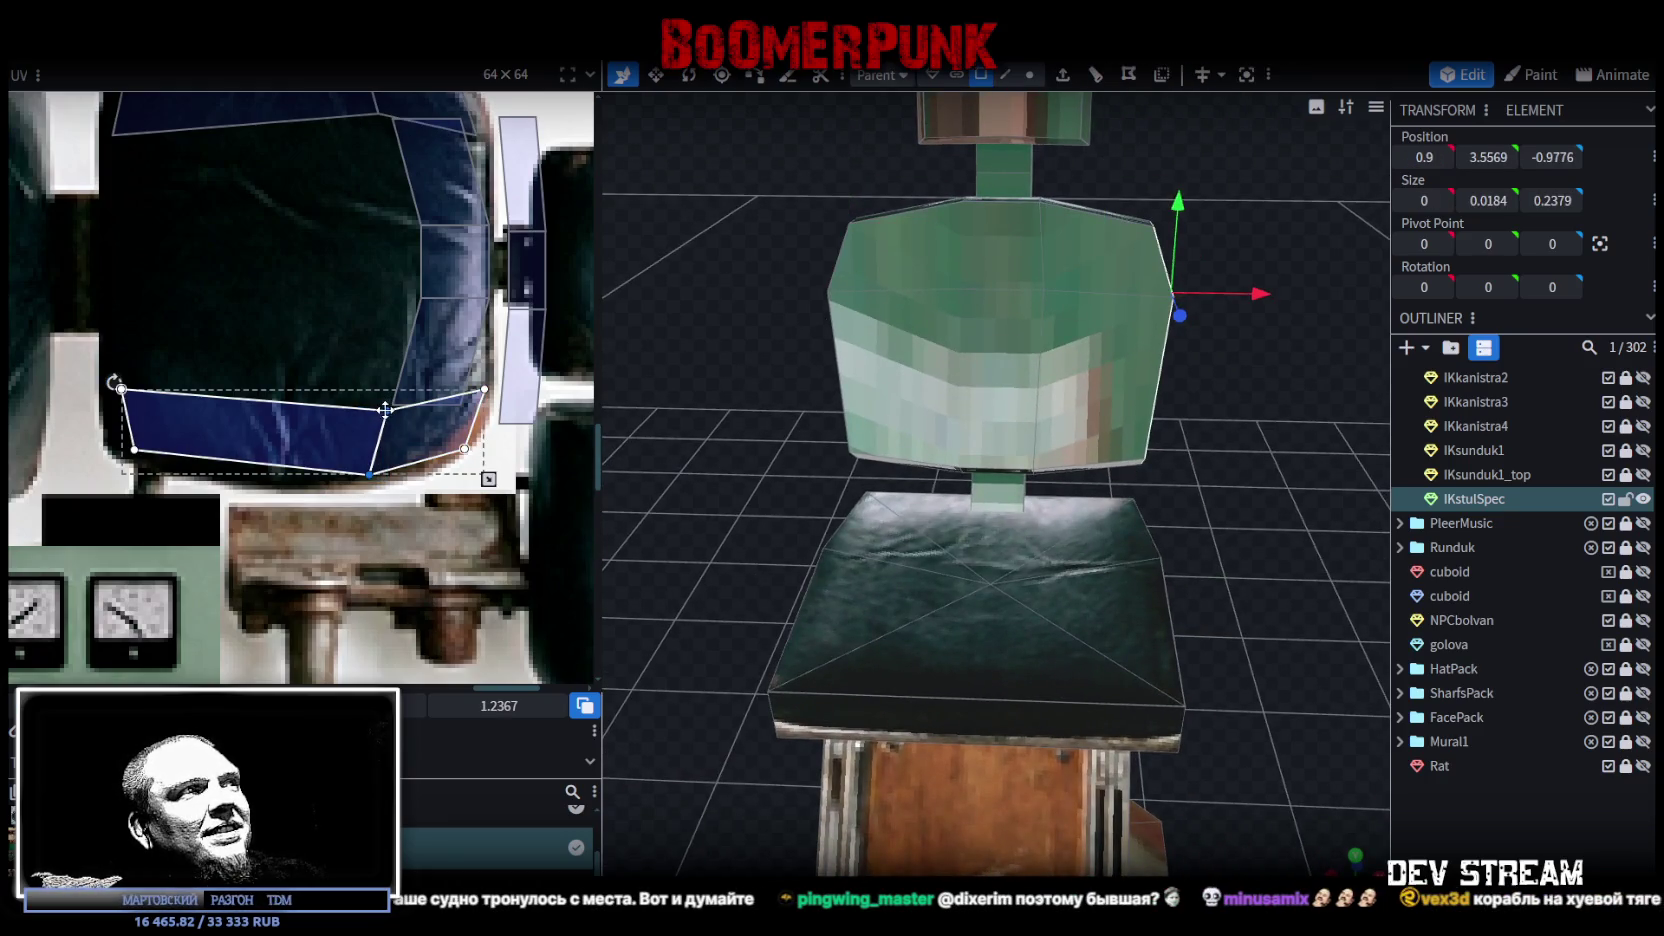
pyautogui.moveTo(388, 407); pyautogui.dragTo(366, 413)
pyautogui.scroll(2, 393, 412)
pyautogui.scroll(-2, 387, 438)
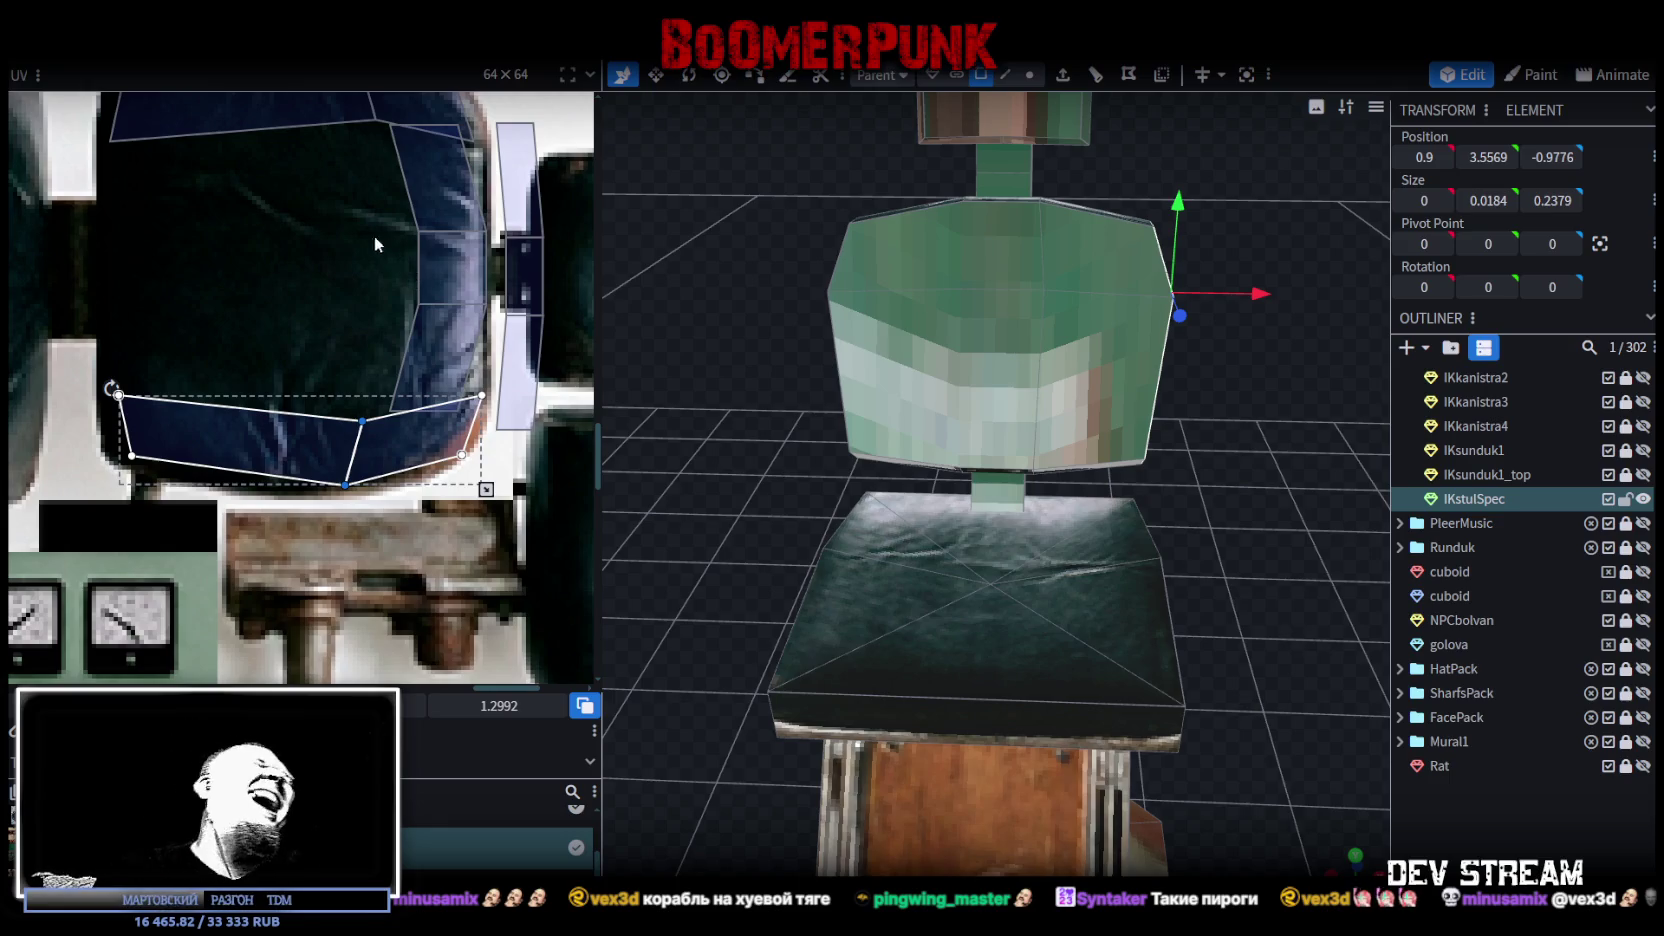
pyautogui.scroll(-3, 1093, 470)
# Step: Select the backrest's front faces and view them straight from the front
pyautogui.moveTo(1180, 598)
pyautogui.mouseDown()
pyautogui.moveTo(1228, 686)
pyautogui.moveTo(1212, 634)
pyautogui.moveTo(1100, 540)
pyautogui.mouseUp()
pyautogui.click(975, 465)
pyautogui.keyDown('shift'); pyautogui.click(919, 463); pyautogui.keyUp('shift')
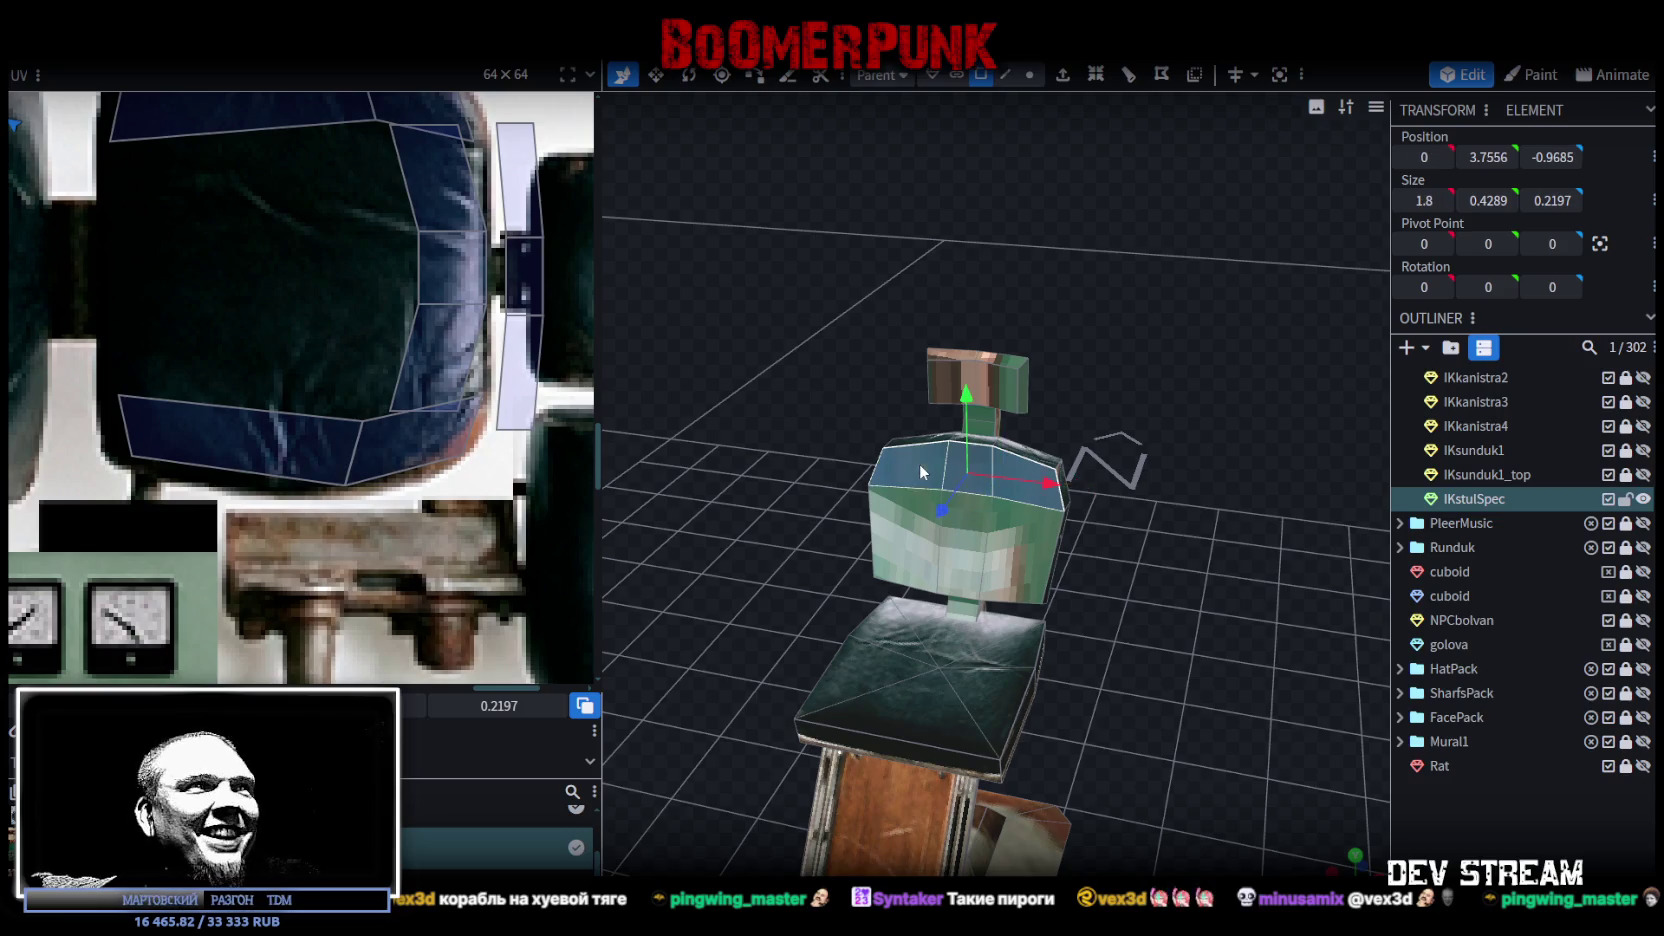
pyautogui.keyDown('shift'); pyautogui.click(953, 558); pyautogui.keyUp('shift')
pyautogui.moveTo(1183, 556)
pyautogui.mouseDown()
pyautogui.moveTo(1002, 546)
pyautogui.moveTo(1190, 611)
pyautogui.moveTo(1000, 576)
pyautogui.moveTo(1308, 573)
pyautogui.mouseUp()
pyautogui.press('KP_1')
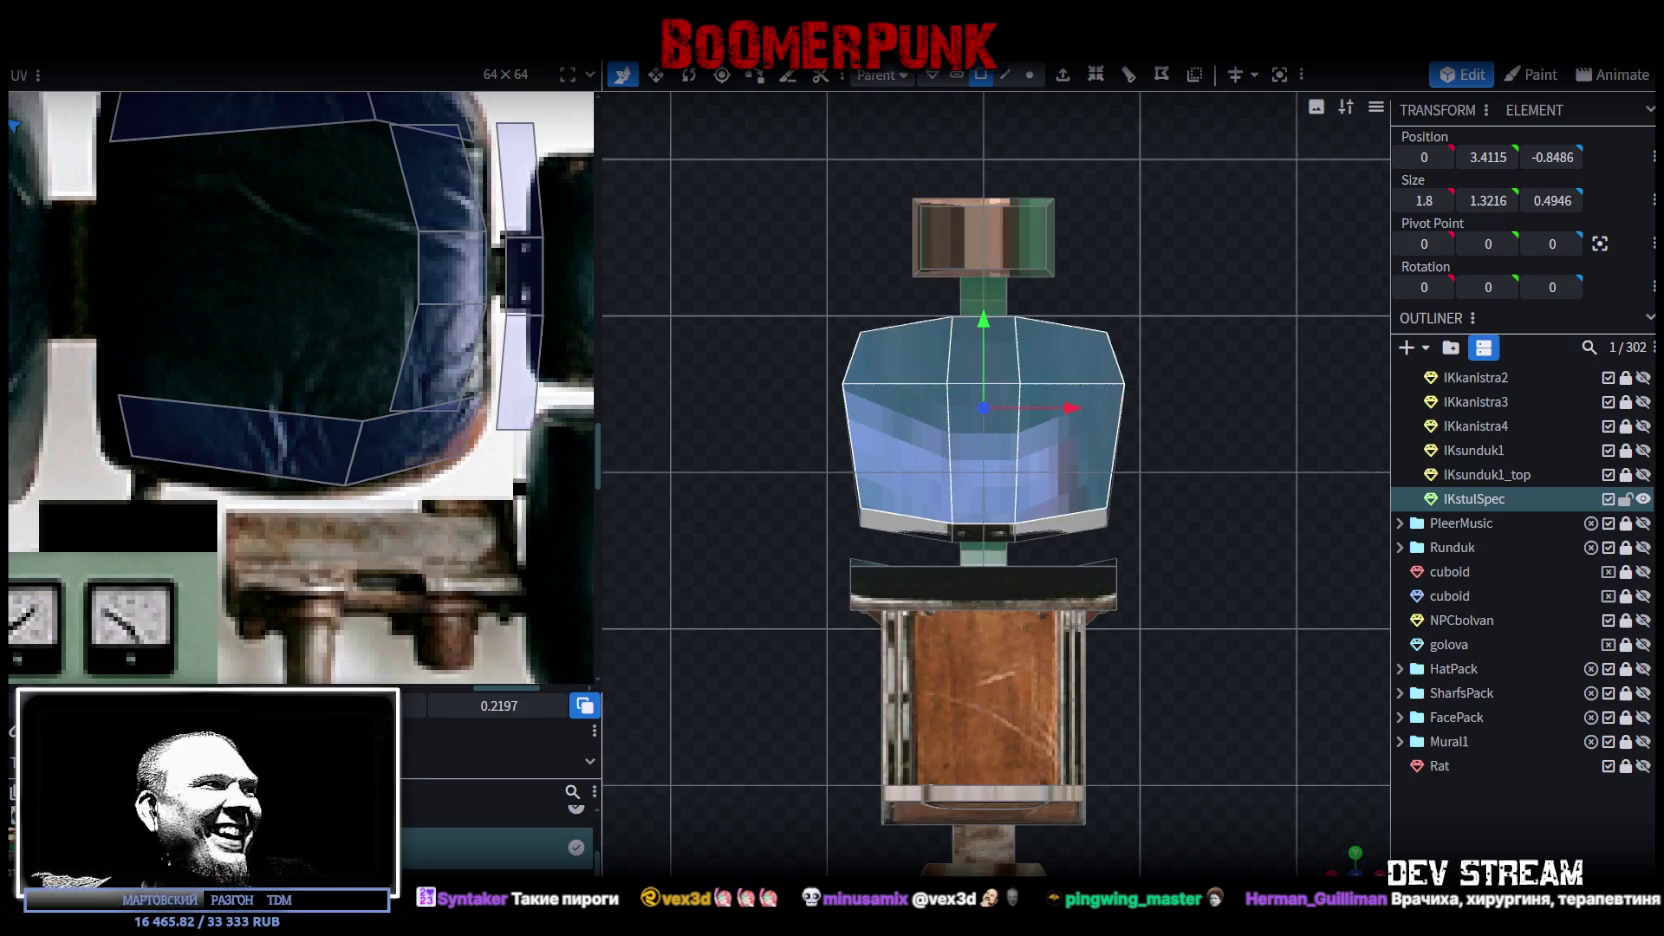
# Step: Enlarge the backrest front's UV and place it on a green locker in the atlas
pyautogui.scroll(-2, 404, 559)
pyautogui.scroll(-2, 404, 559)
pyautogui.scroll(-2, 404, 559)
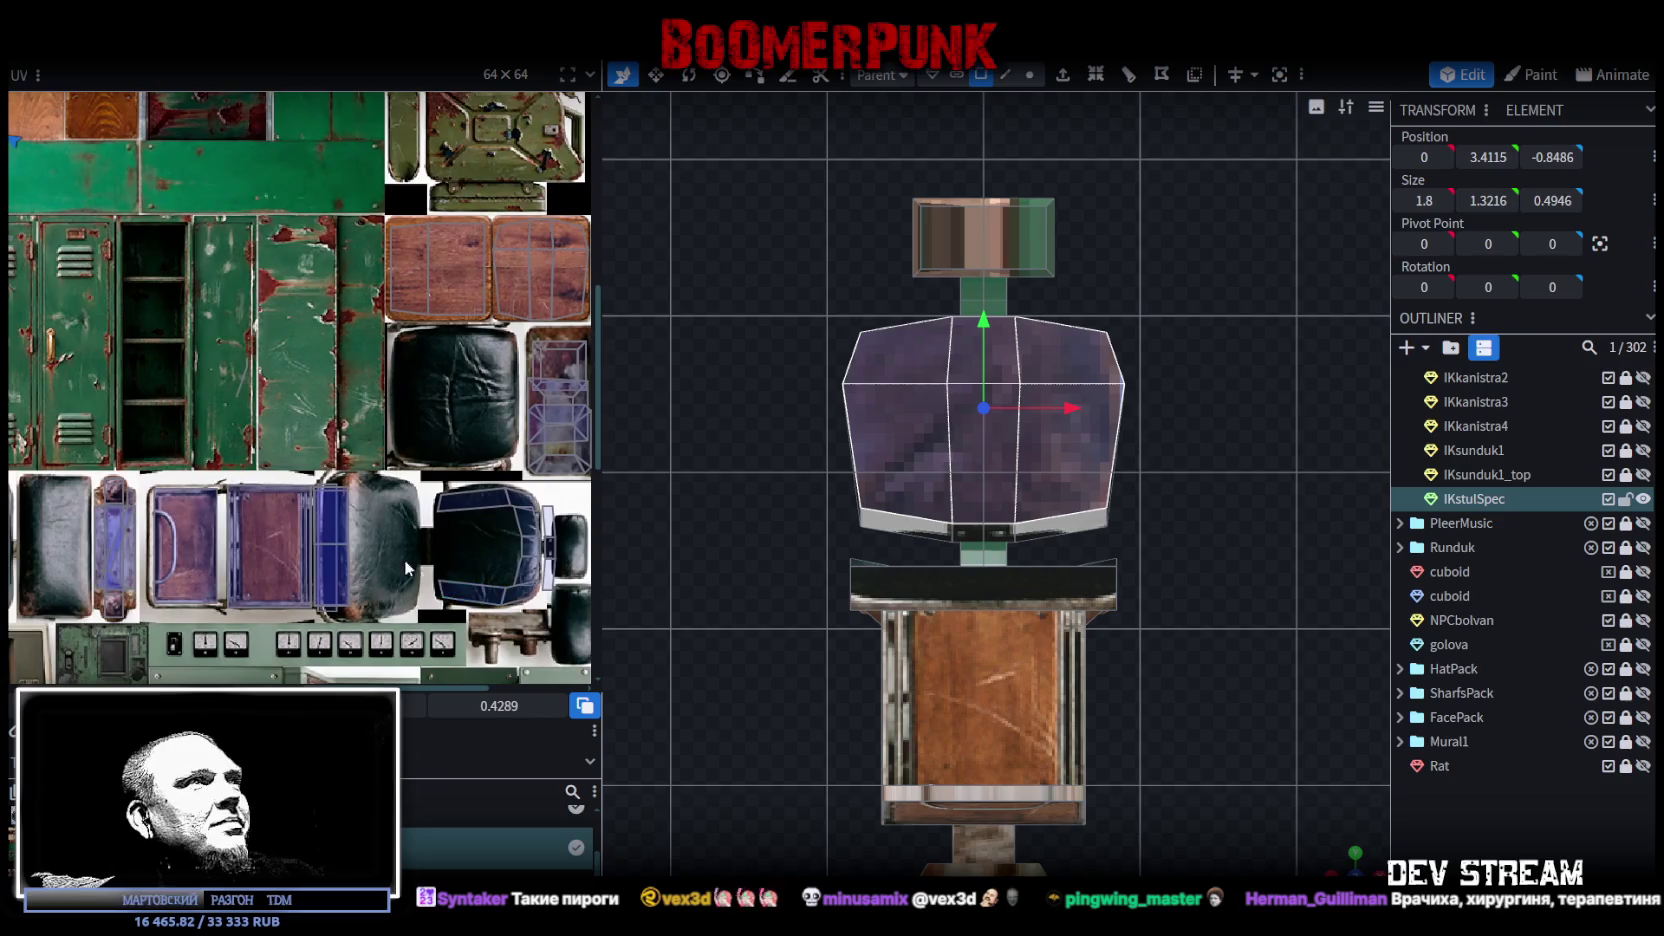
pyautogui.scroll(-2, 404, 559)
pyautogui.scroll(-2, 170, 384)
pyautogui.scroll(-2, 285, 365)
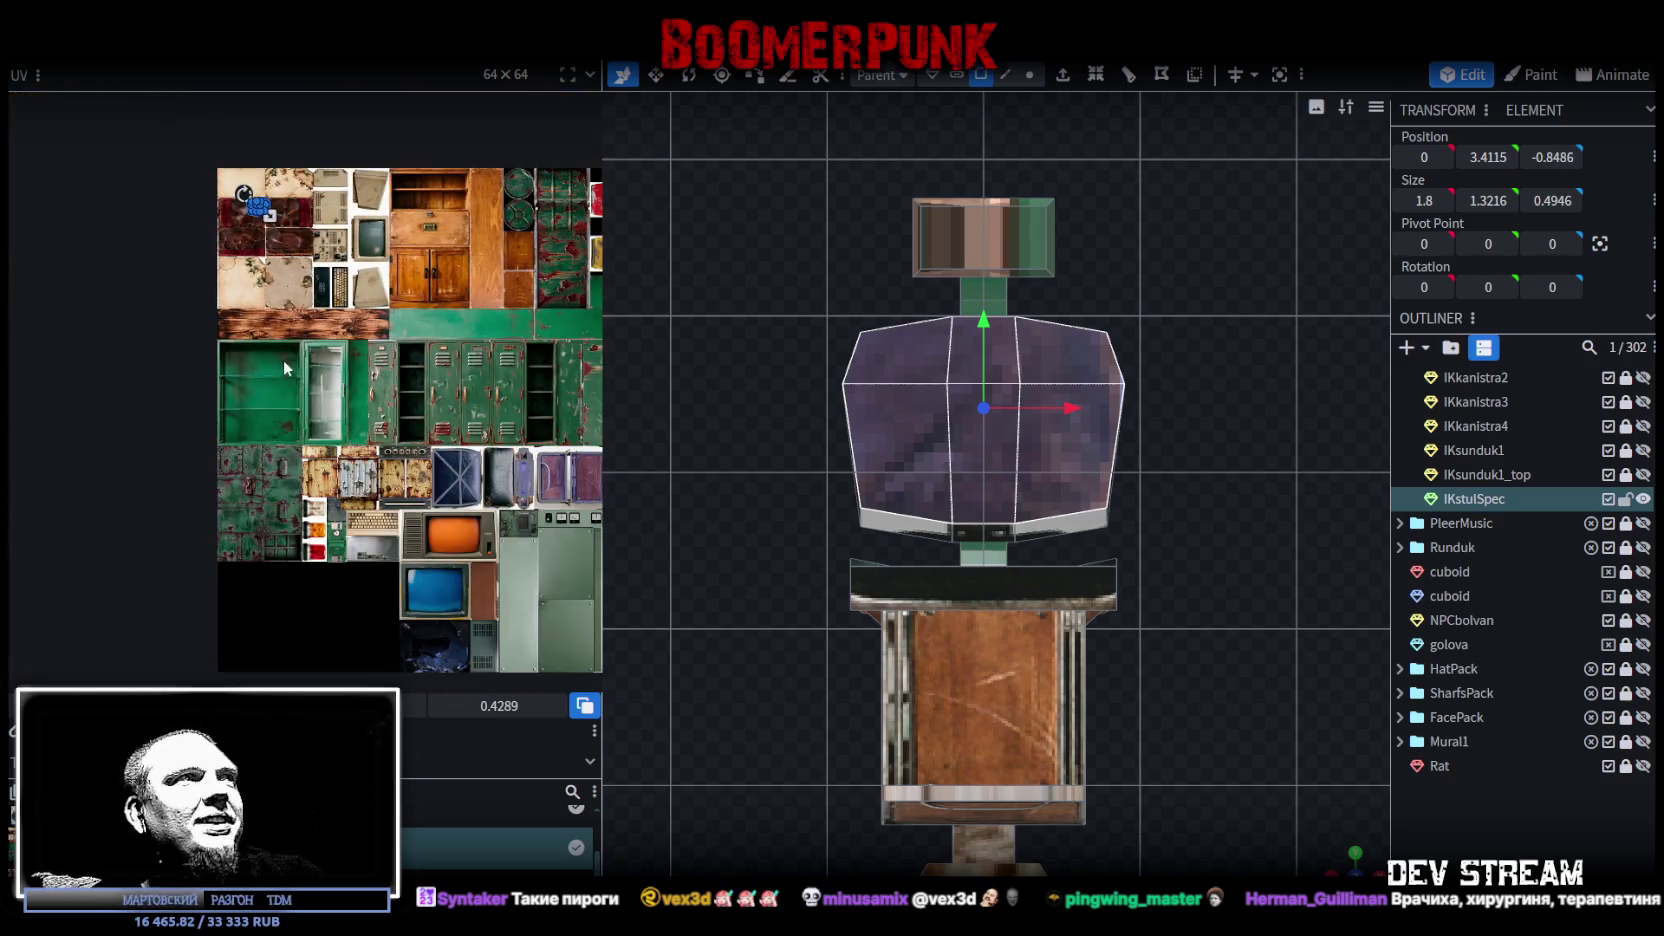
pyautogui.scroll(2, 280, 255)
pyautogui.moveTo(254, 189)
pyautogui.mouseDown()
pyautogui.moveTo(281, 214)
pyautogui.moveTo(470, 632)
pyautogui.mouseUp()
pyautogui.scroll(2, 458, 529)
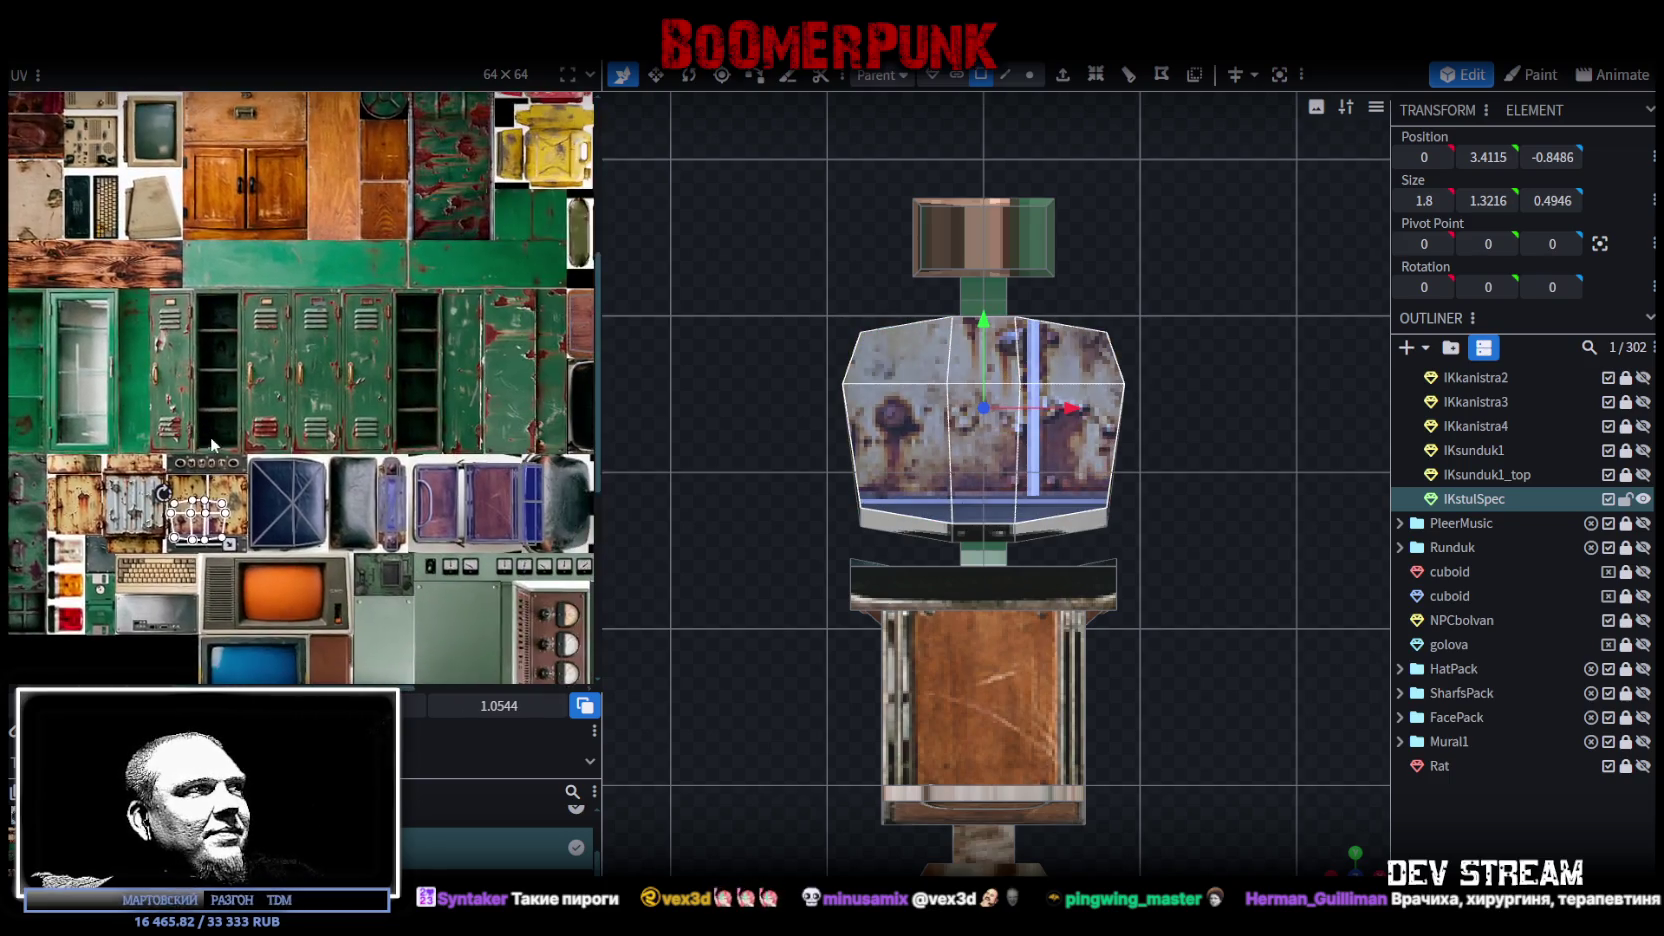
pyautogui.scroll(1, 458, 529)
pyautogui.moveTo(230, 595); pyautogui.dragTo(390, 385)
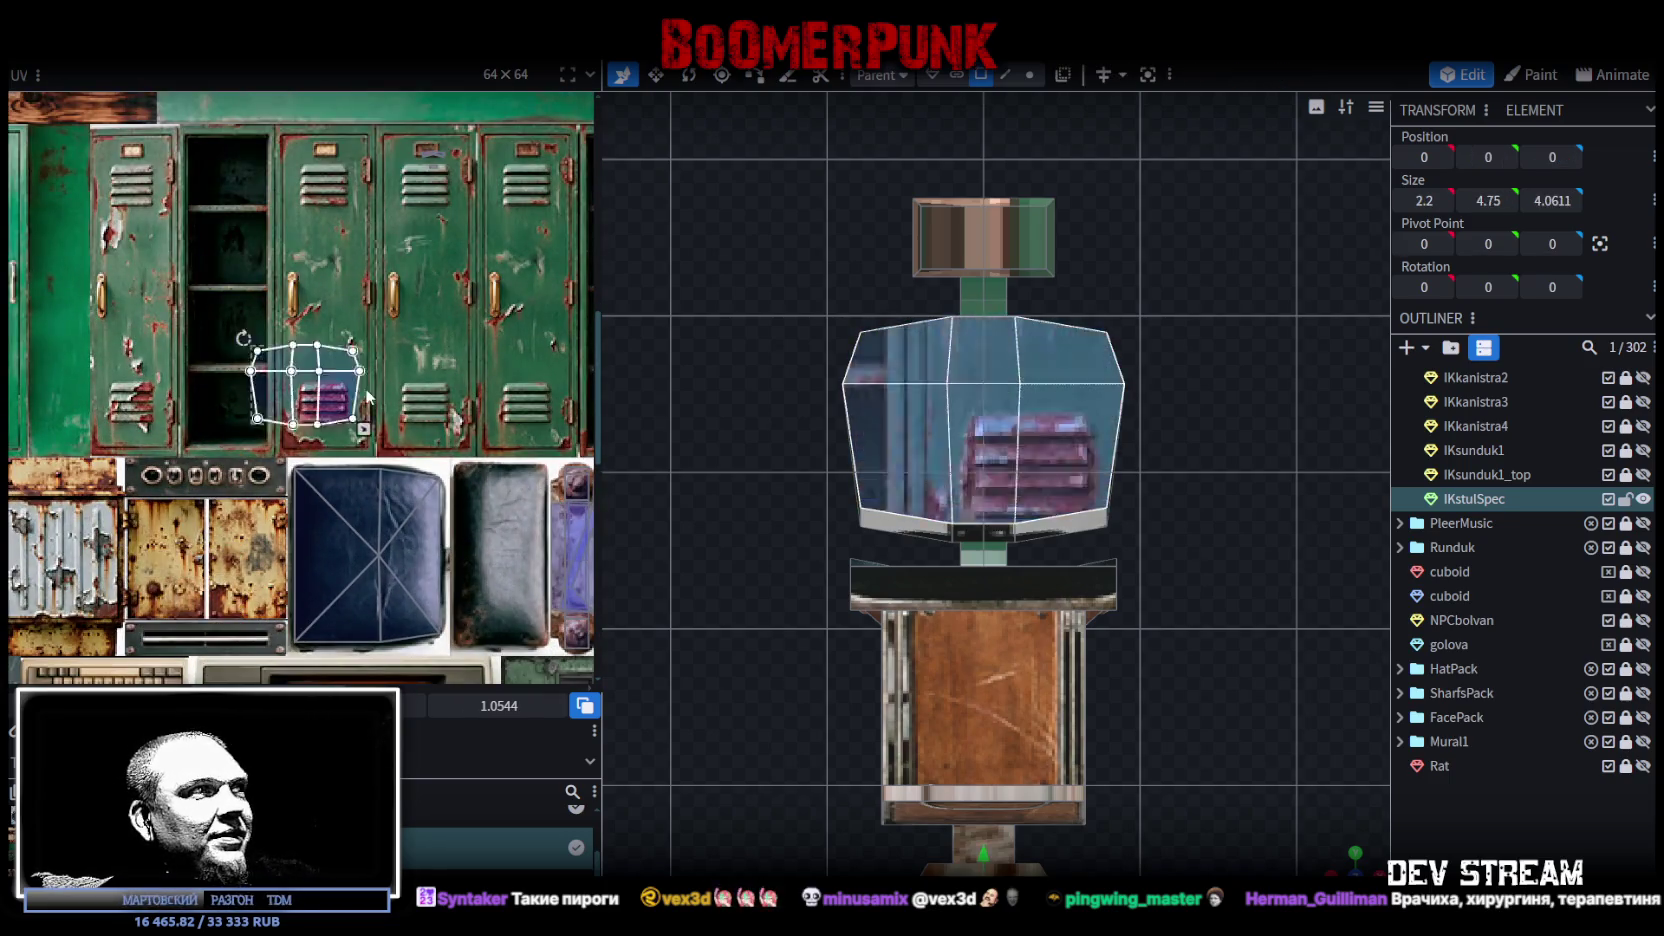
# Step: Select the chair seat and move its UV onto the leather cushion
pyautogui.click(341, 464)
pyautogui.scroll(-2, 240, 500)
pyautogui.scroll(-2, 137, 534)
pyautogui.moveTo(57, 532); pyautogui.dragTo(393, 429)
pyautogui.scroll(3, 335, 443)
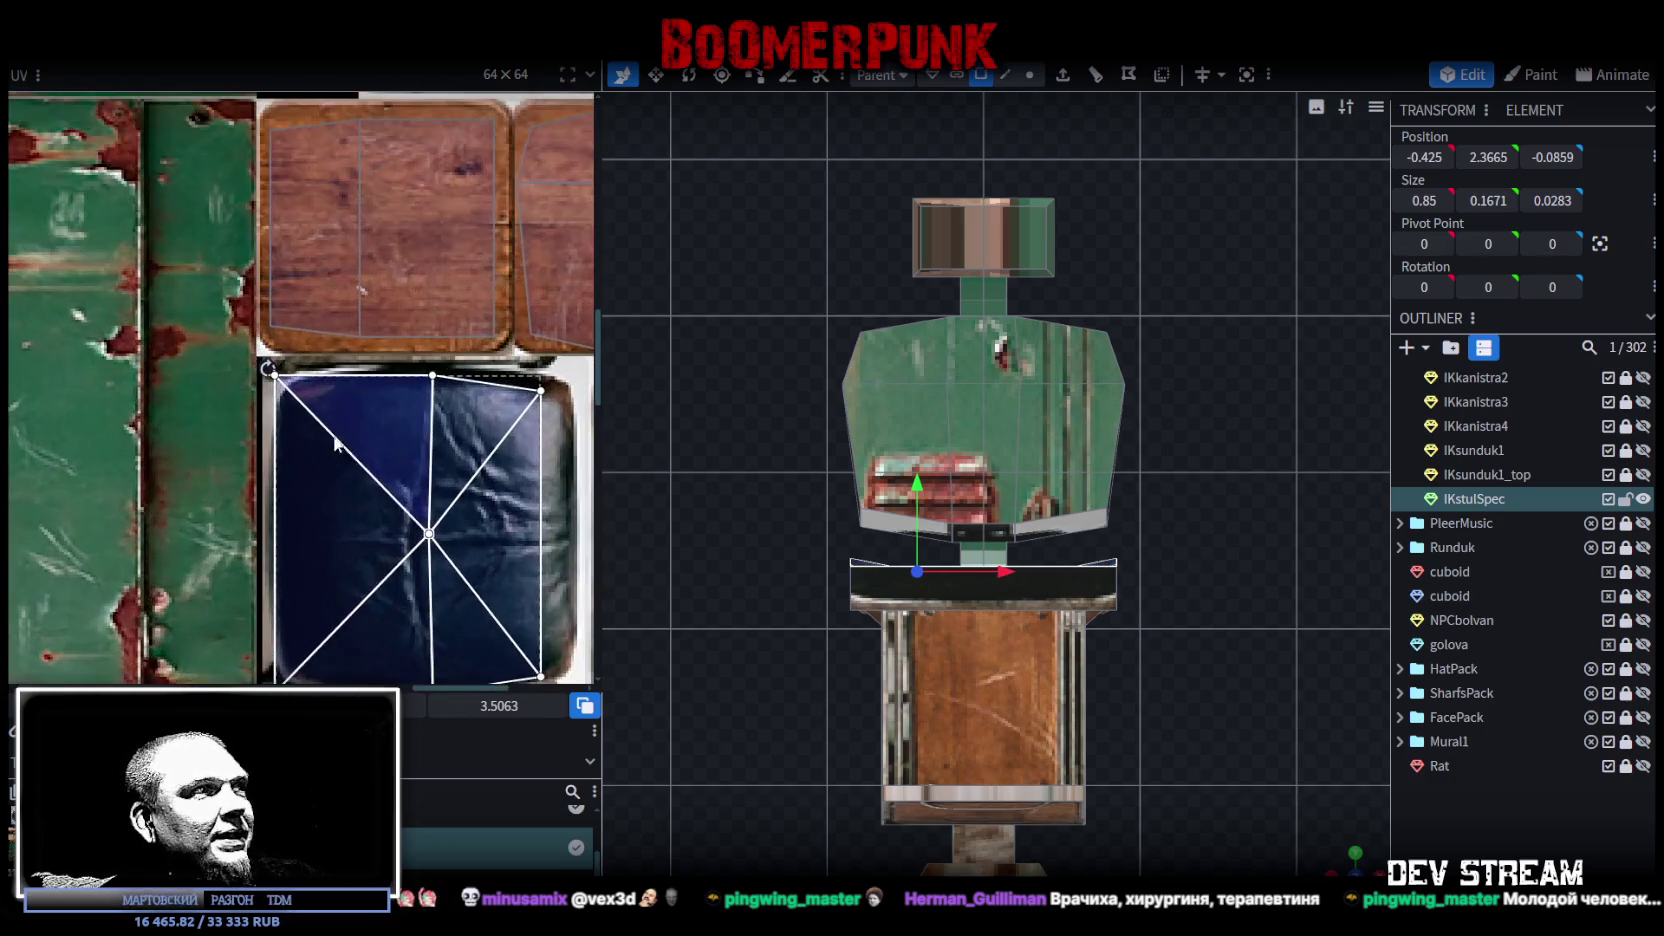
# Step: Shift and resize the seat UV to cover the blue leather cushion
pyautogui.moveTo(337, 465); pyautogui.dragTo(351, 483)
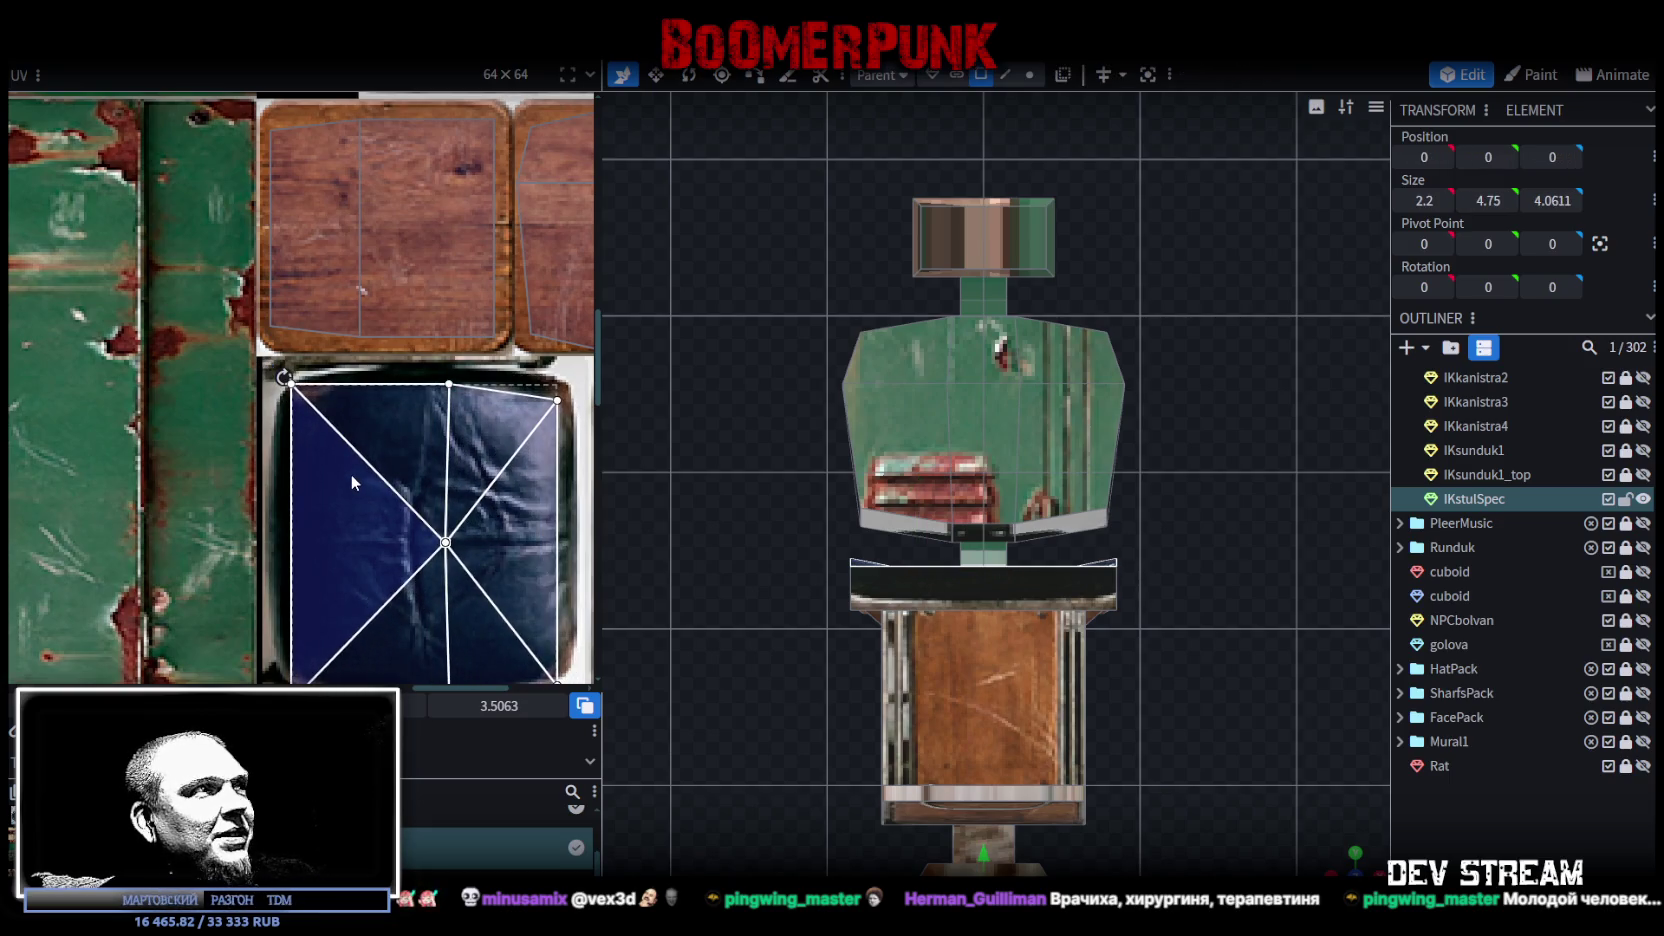
pyautogui.moveTo(358, 514); pyautogui.dragTo(356, 497)
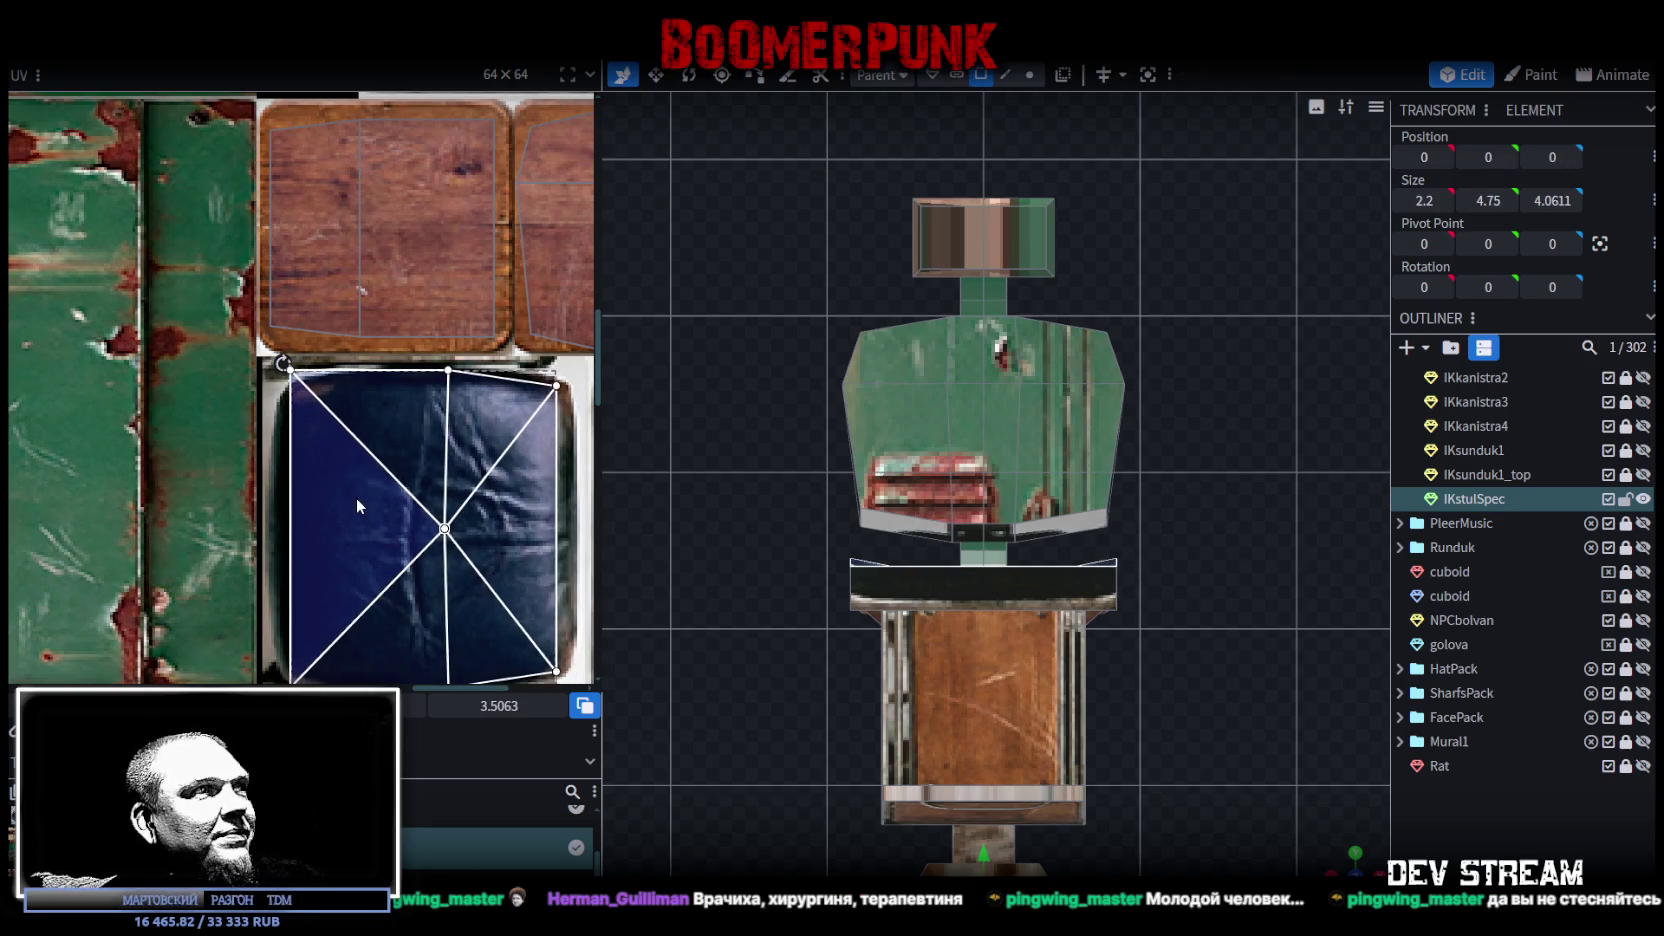
pyautogui.scroll(-3, 376, 440)
pyautogui.moveTo(496, 578); pyautogui.dragTo(508, 567)
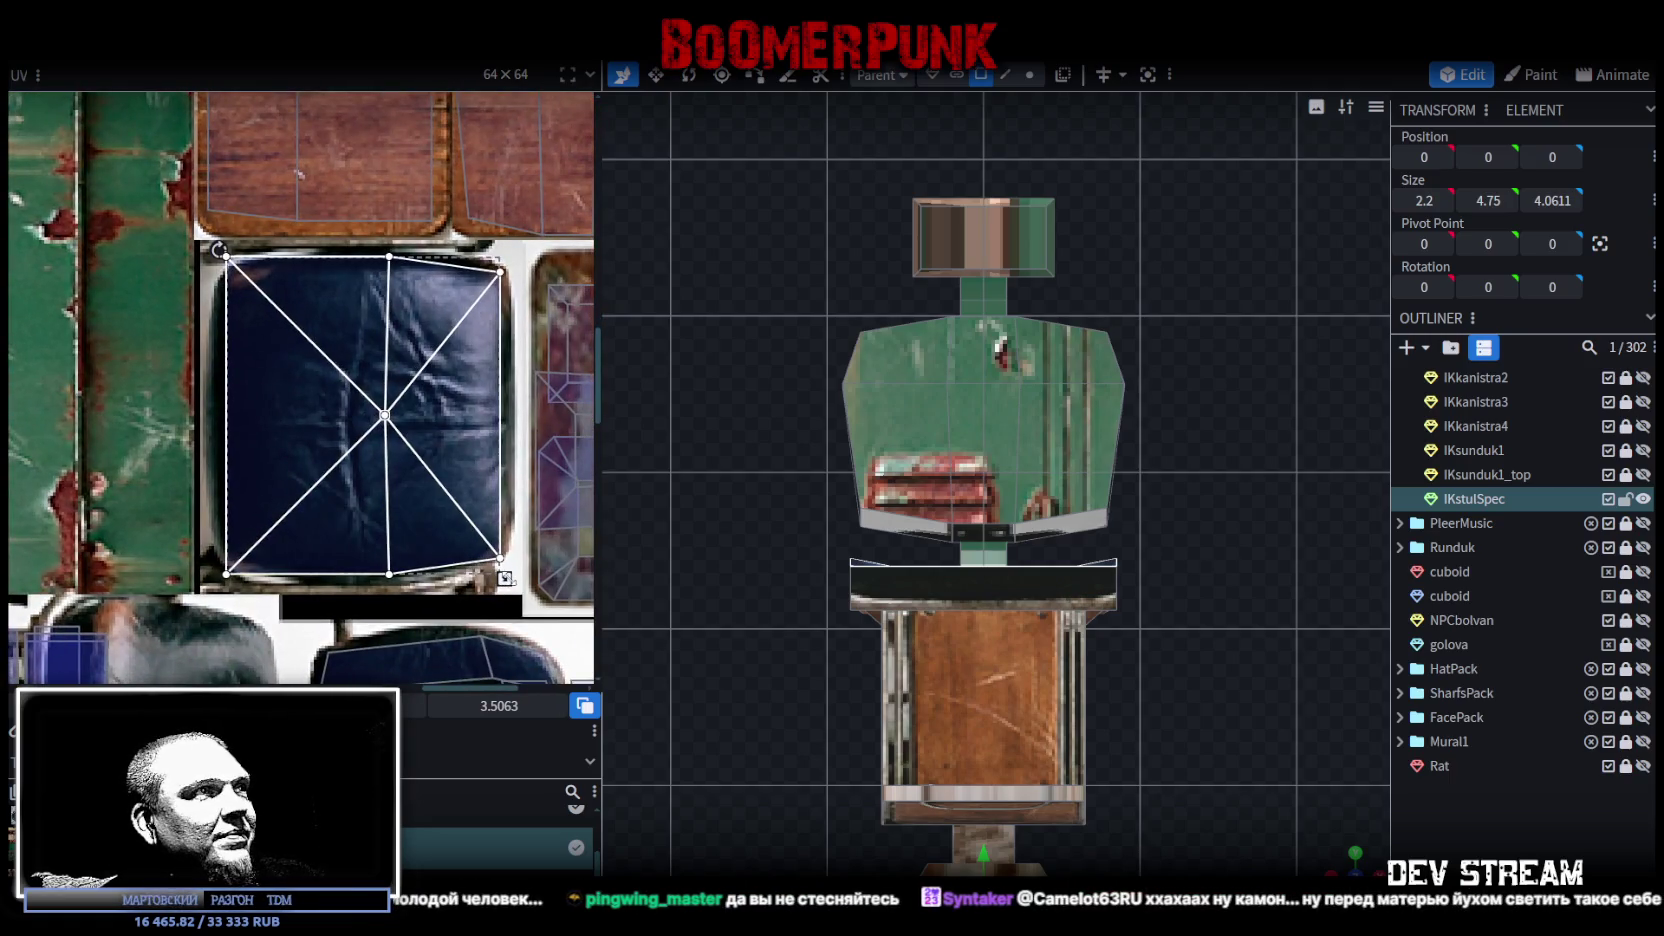
pyautogui.write('3.35')
pyautogui.moveTo(408, 491); pyautogui.dragTo(390, 505)
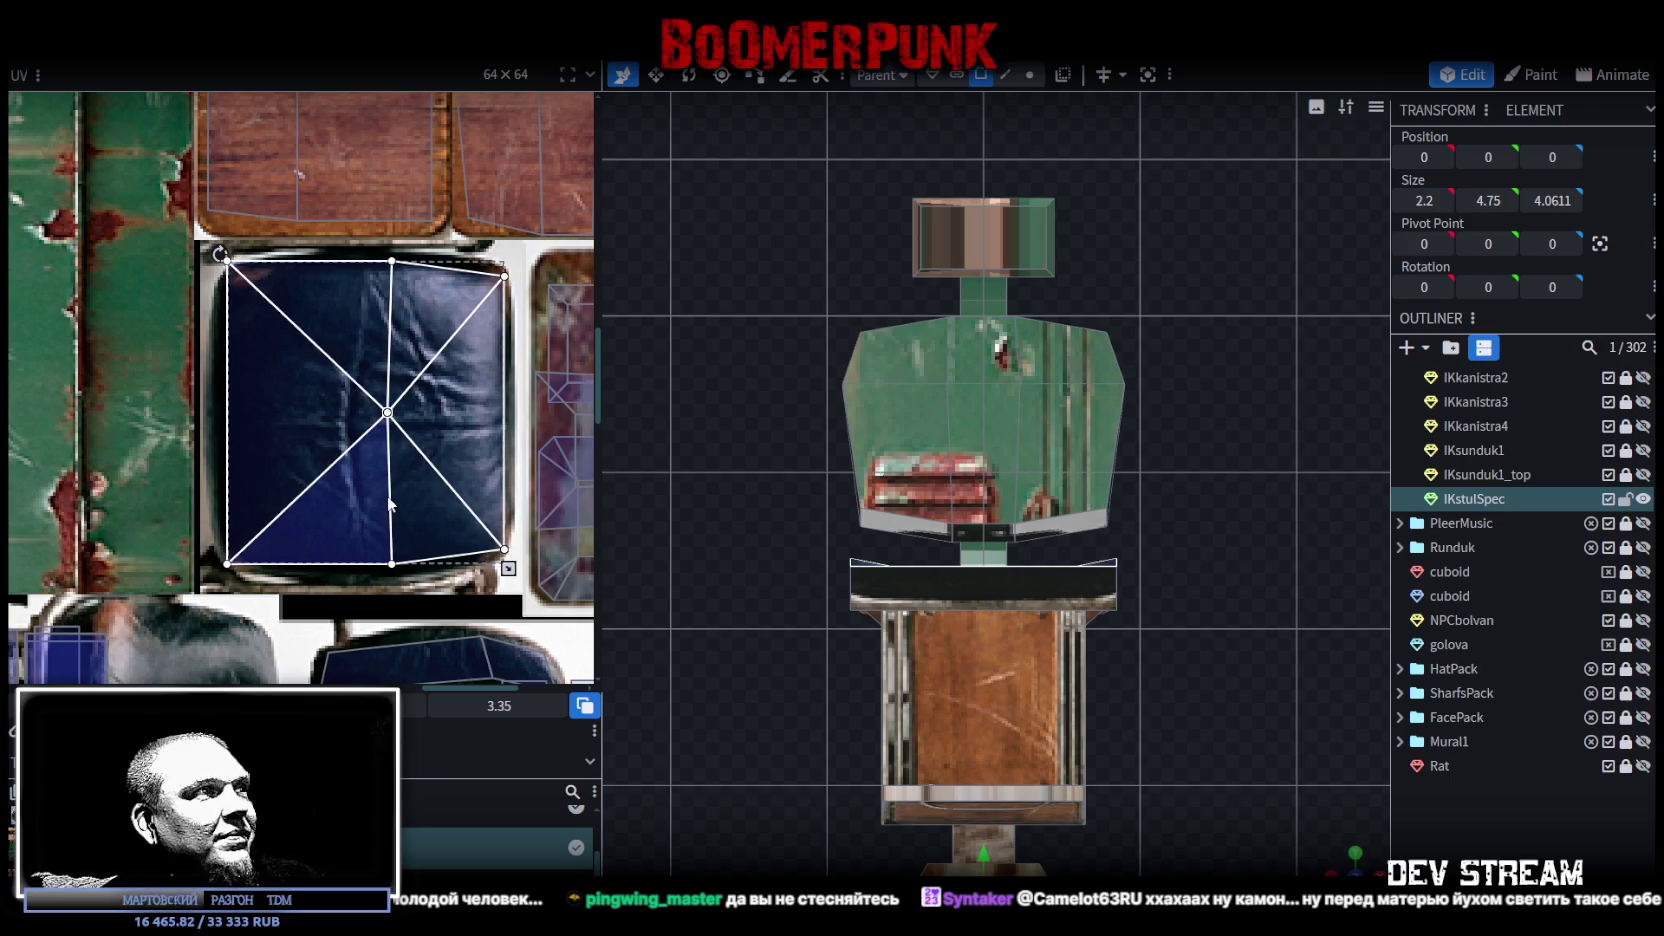
pyautogui.scroll(2, 265, 375)
pyautogui.scroll(1, 263, 367)
# Step: Pull the seat UV's top-left, lower-left and left vertices onto the cushion edges
pyautogui.moveTo(292, 286); pyautogui.dragTo(297, 305)
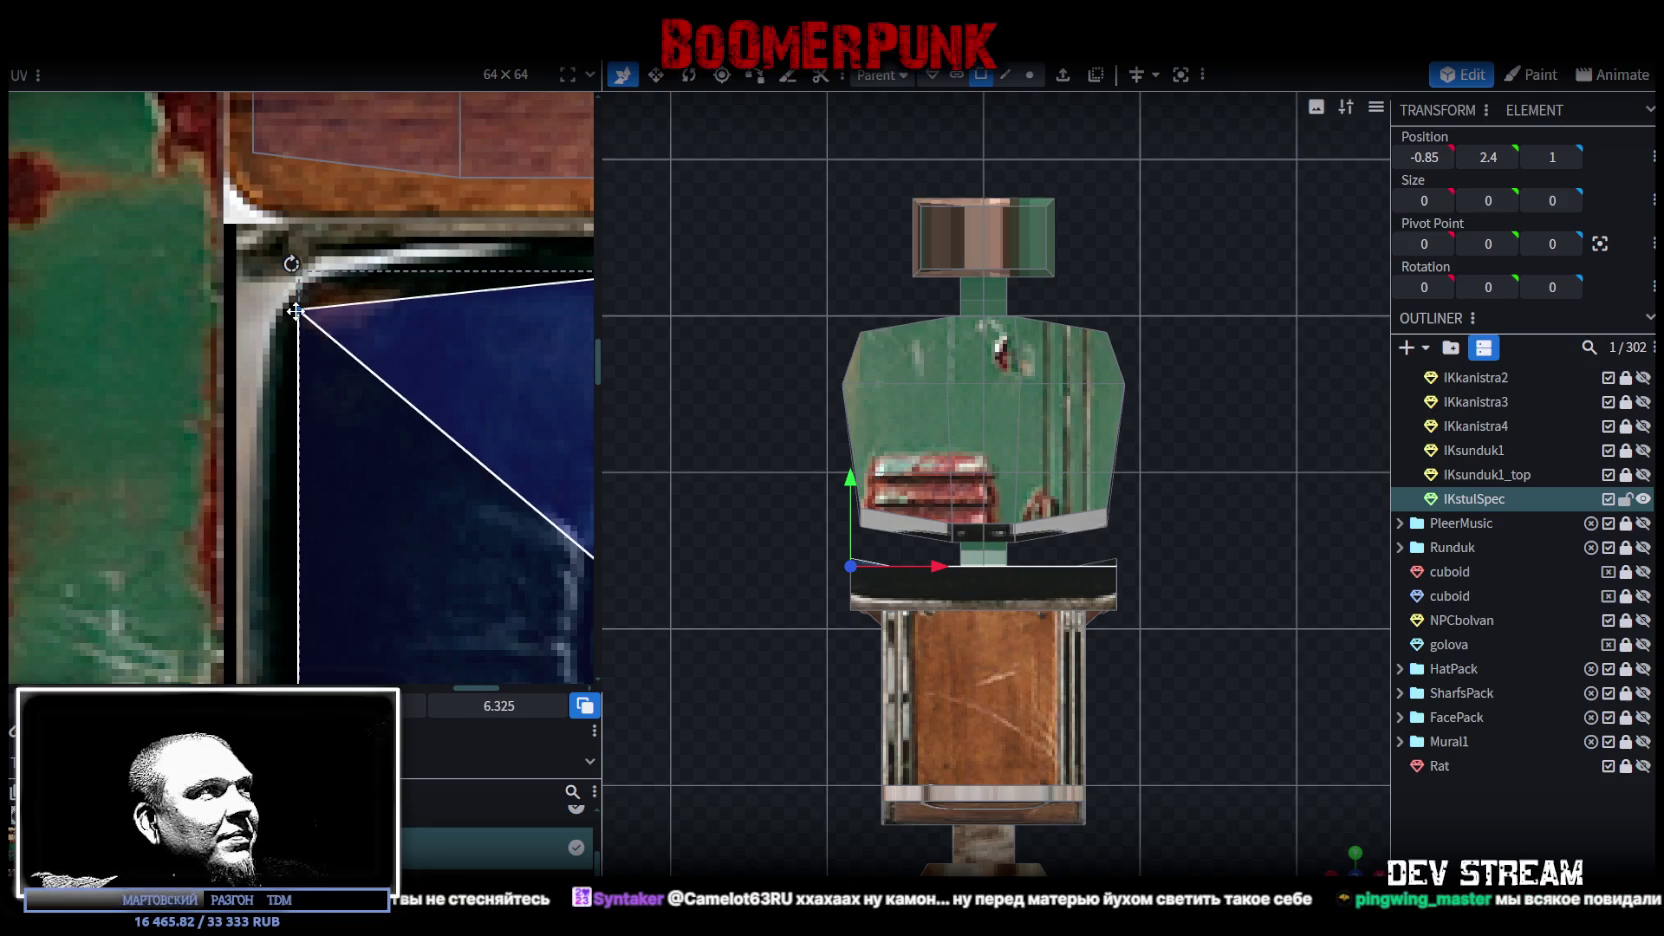
pyautogui.scroll(-1, 307, 491)
pyautogui.scroll(-1, 365, 324)
pyautogui.scroll(1, 299, 486)
pyautogui.moveTo(282, 441); pyautogui.dragTo(283, 405)
pyautogui.scroll(-1, 283, 405)
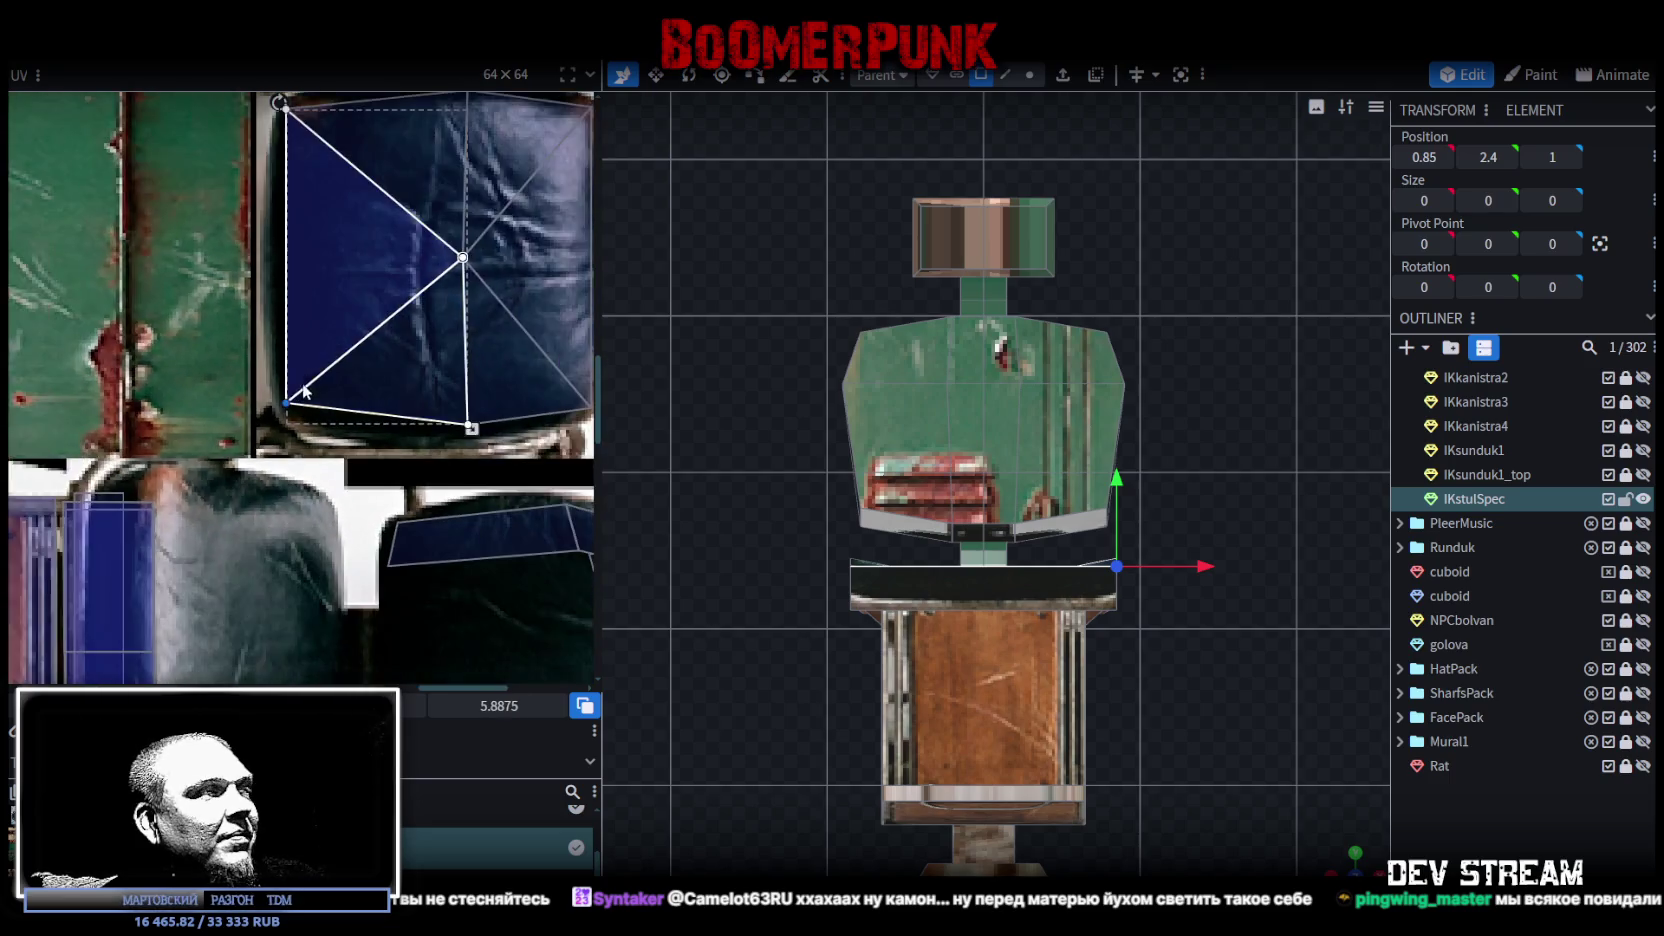
pyautogui.scroll(1, 317, 432)
pyautogui.moveTo(299, 579); pyautogui.dragTo(293, 580)
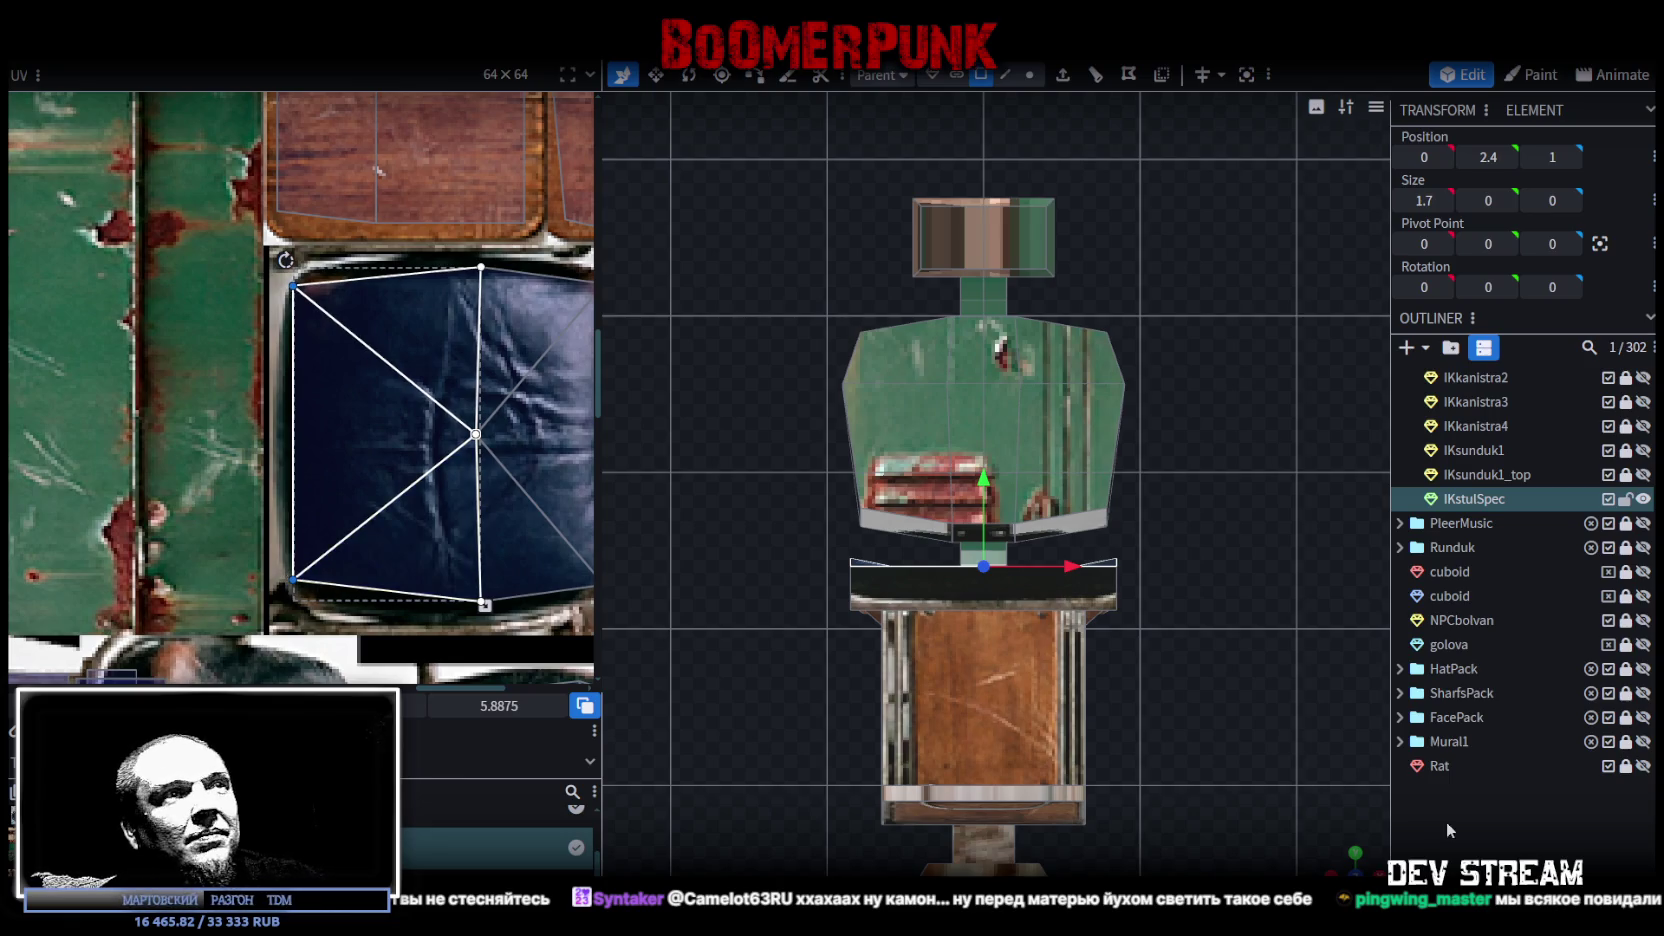
# Step: Select the IKstulSpec model's small joint piece at the seat
pyautogui.click(1443, 820)
pyautogui.moveTo(1332, 837)
pyautogui.mouseDown()
pyautogui.moveTo(1268, 667)
pyautogui.moveTo(1183, 581)
pyautogui.moveTo(1227, 552)
pyautogui.moveTo(1034, 554)
pyautogui.moveTo(1196, 571)
pyautogui.moveTo(1118, 532)
pyautogui.moveTo(1141, 532)
pyautogui.moveTo(1248, 567)
pyautogui.moveTo(1158, 543)
pyautogui.moveTo(1176, 549)
pyautogui.moveTo(1096, 502)
pyautogui.moveTo(1129, 566)
pyautogui.moveTo(1172, 574)
pyautogui.moveTo(871, 338)
pyautogui.mouseUp()
pyautogui.click(1034, 554)
pyautogui.click(1031, 550)
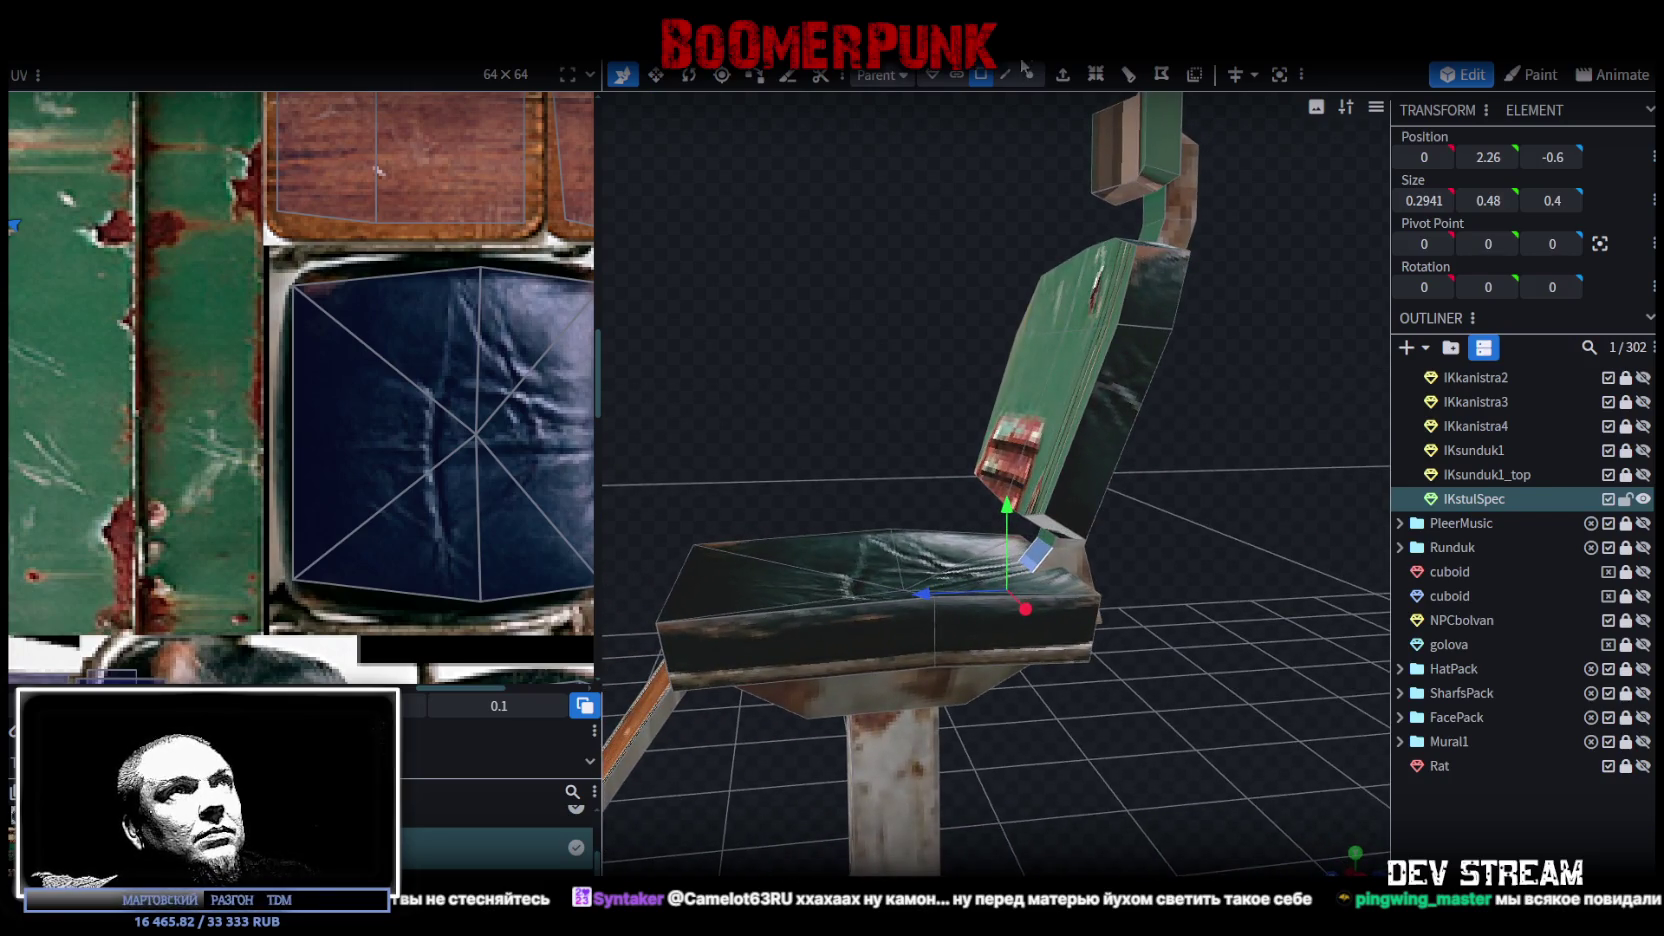
# Step: In edge select mode, select the edge where the seat meets the back
pyautogui.click(1008, 74)
pyautogui.click(1041, 554)
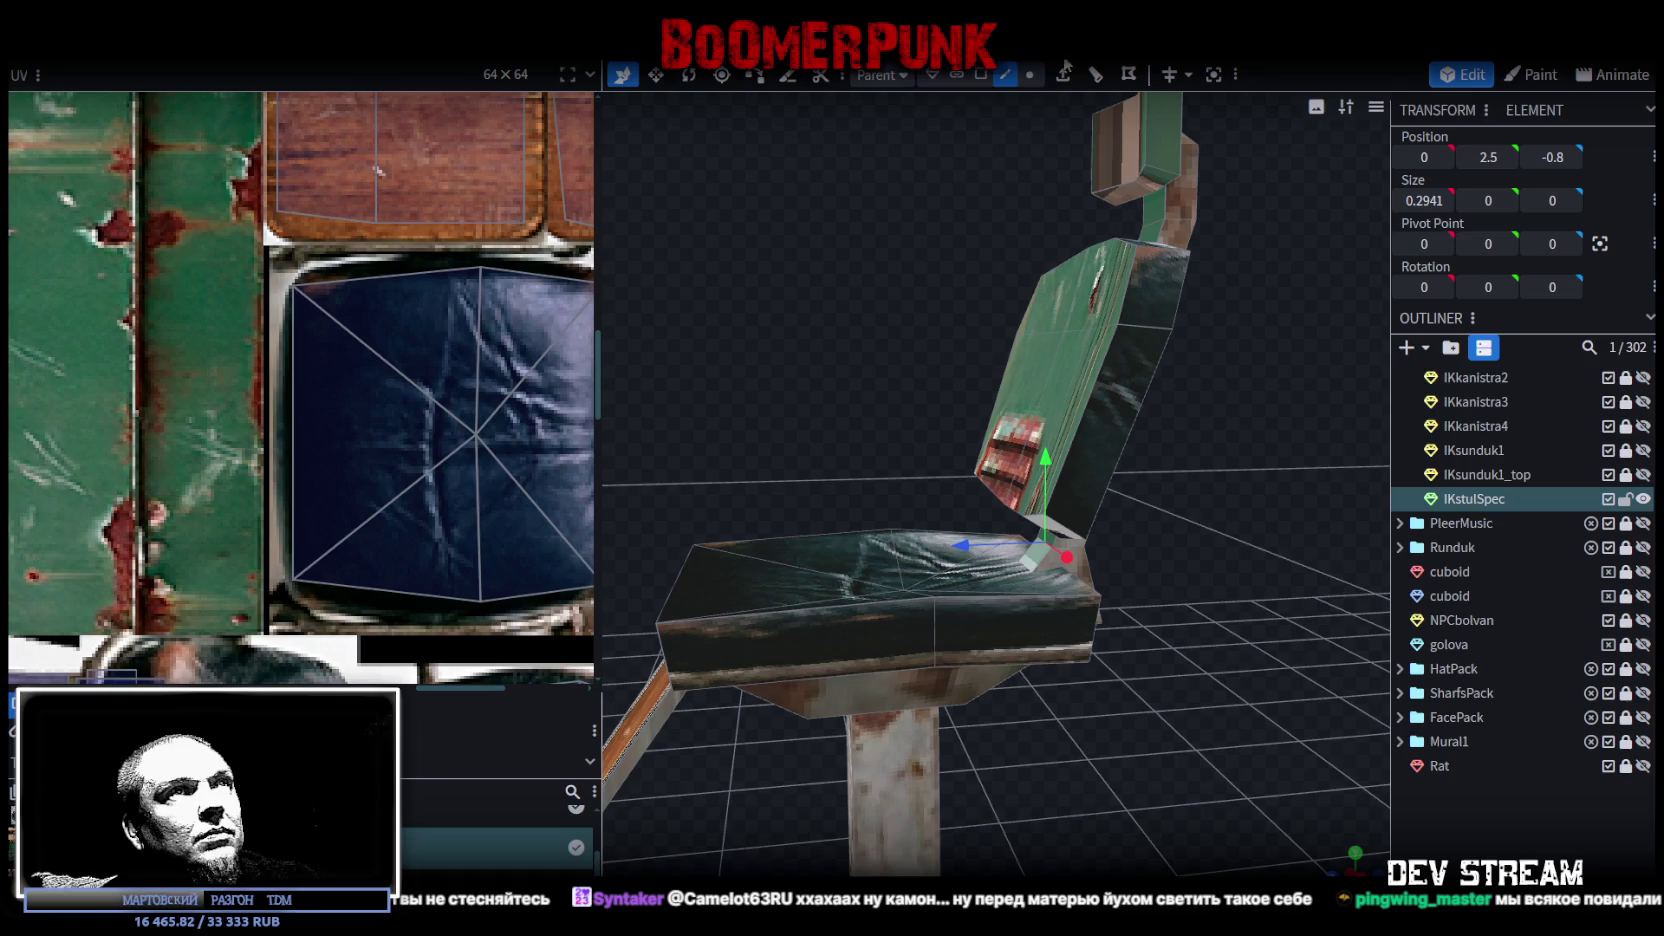
pyautogui.click(979, 75)
pyautogui.click(1040, 559)
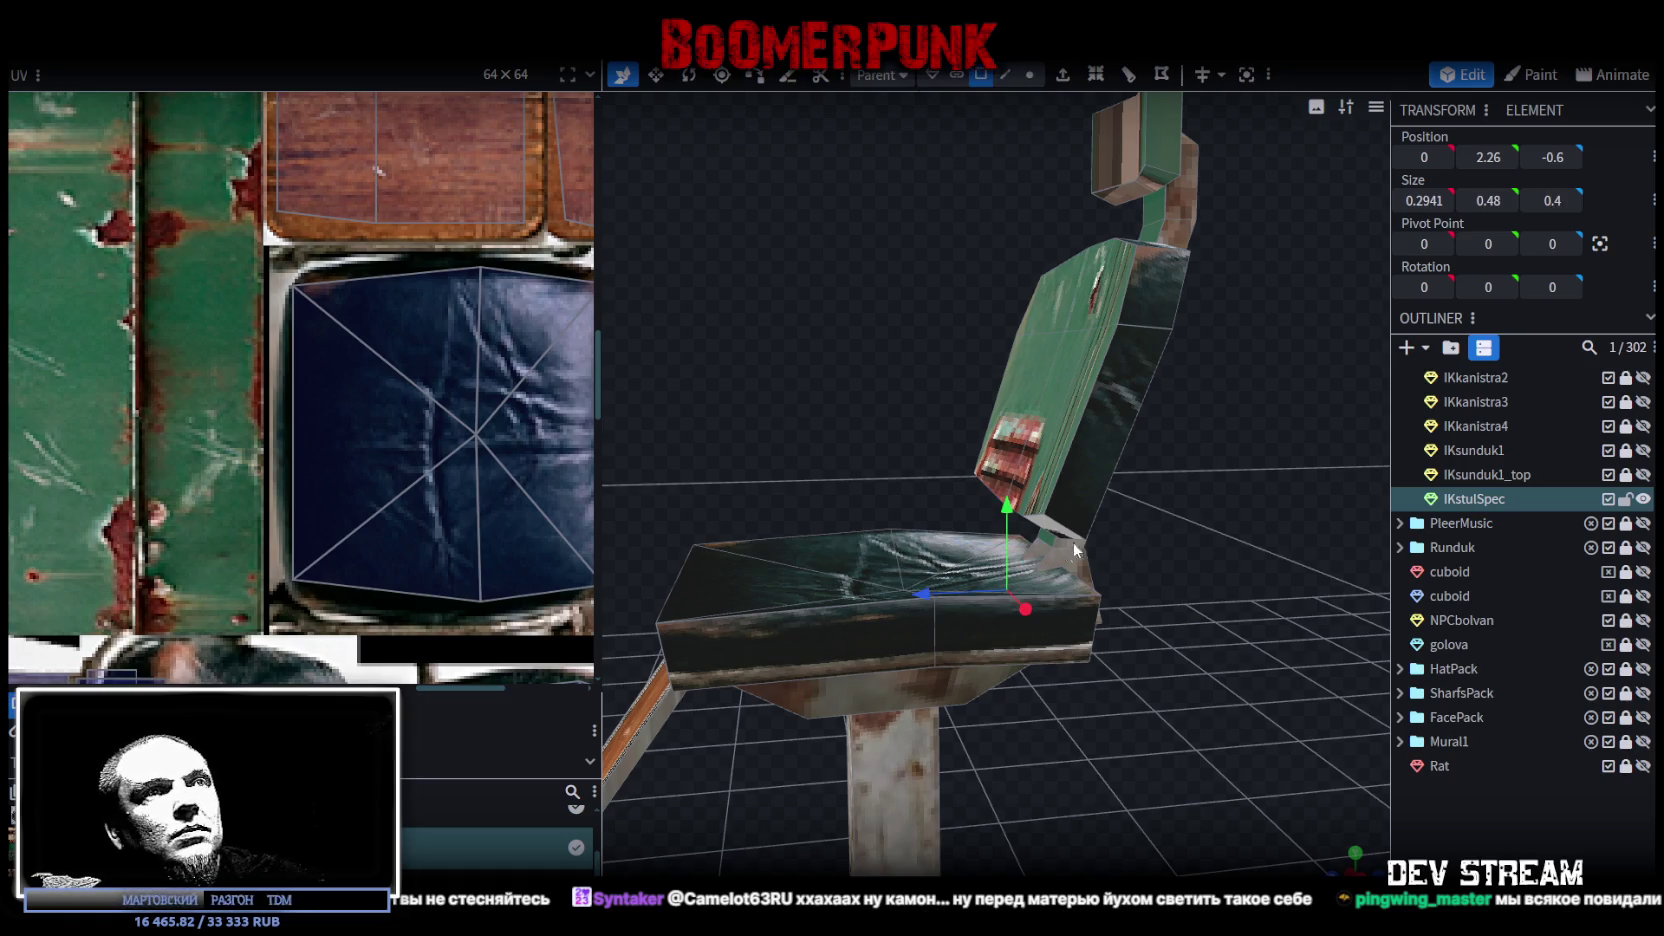
pyautogui.click(1005, 74)
pyautogui.scroll(3, 1098, 549)
pyautogui.click(1066, 556)
# Step: Lower the seat-back edge to height 2.4 and return to element mode in front view
pyautogui.moveTo(1063, 494)
pyautogui.mouseDown()
pyautogui.moveTo(1193, 525)
pyautogui.moveTo(1057, 484)
pyautogui.moveTo(1037, 508)
pyautogui.moveTo(1148, 506)
pyautogui.moveTo(1123, 515)
pyautogui.moveTo(1105, 497)
pyautogui.moveTo(1139, 506)
pyautogui.moveTo(1183, 396)
pyautogui.mouseUp()
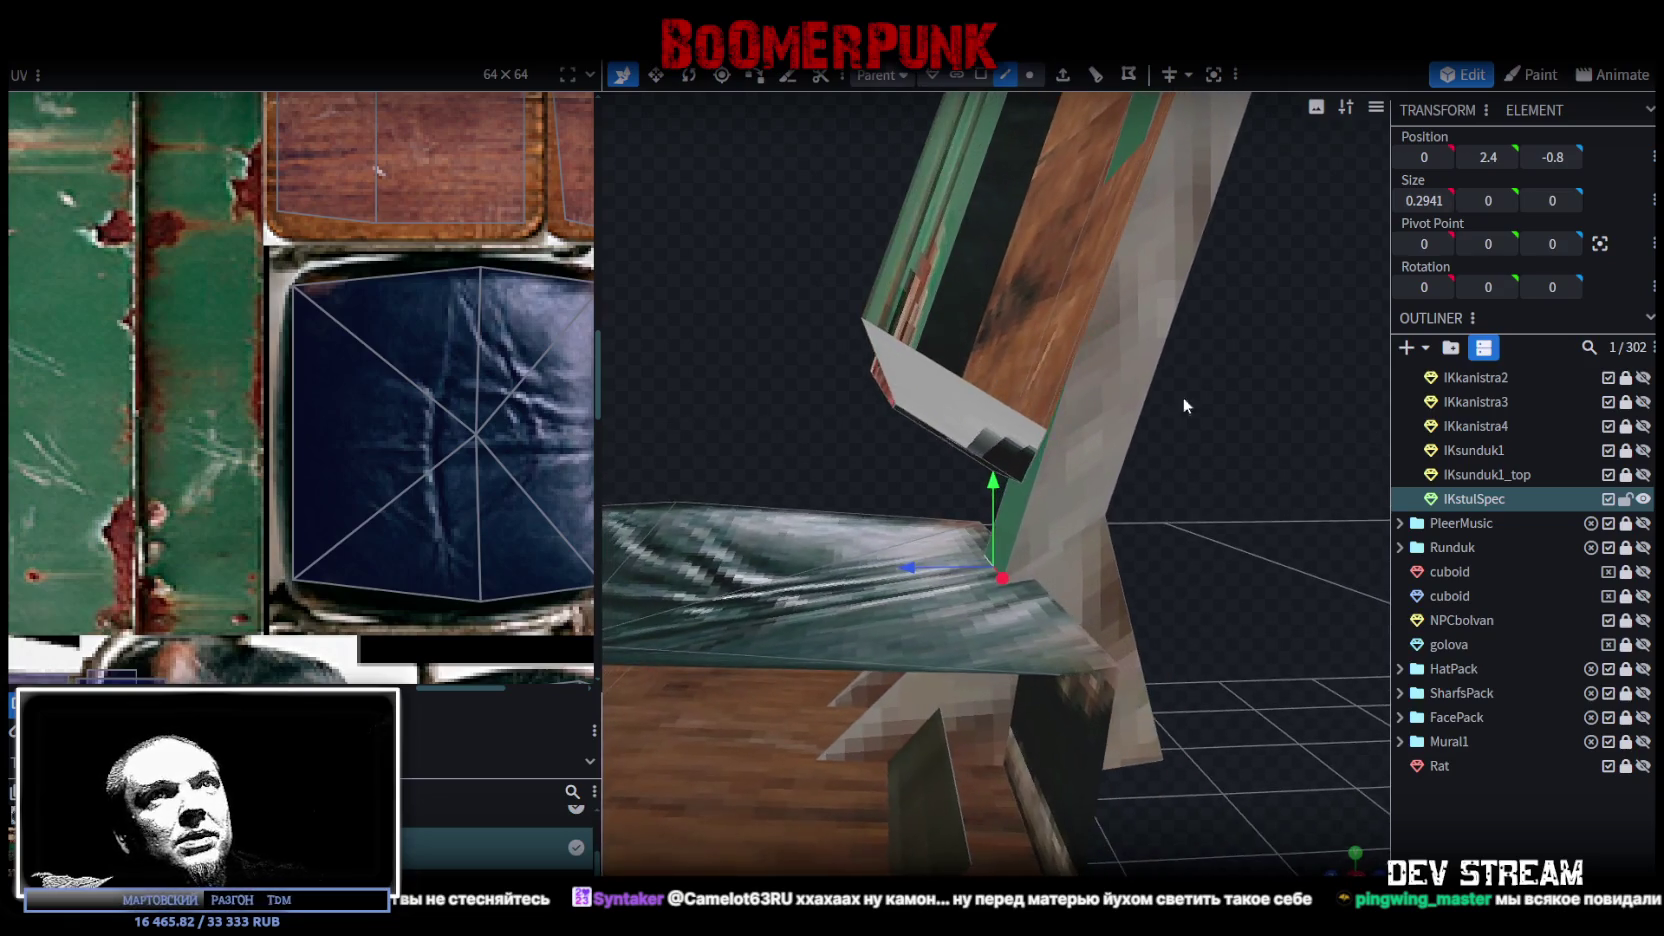
pyautogui.doubleClick(1493, 156)
pyautogui.write('.38')
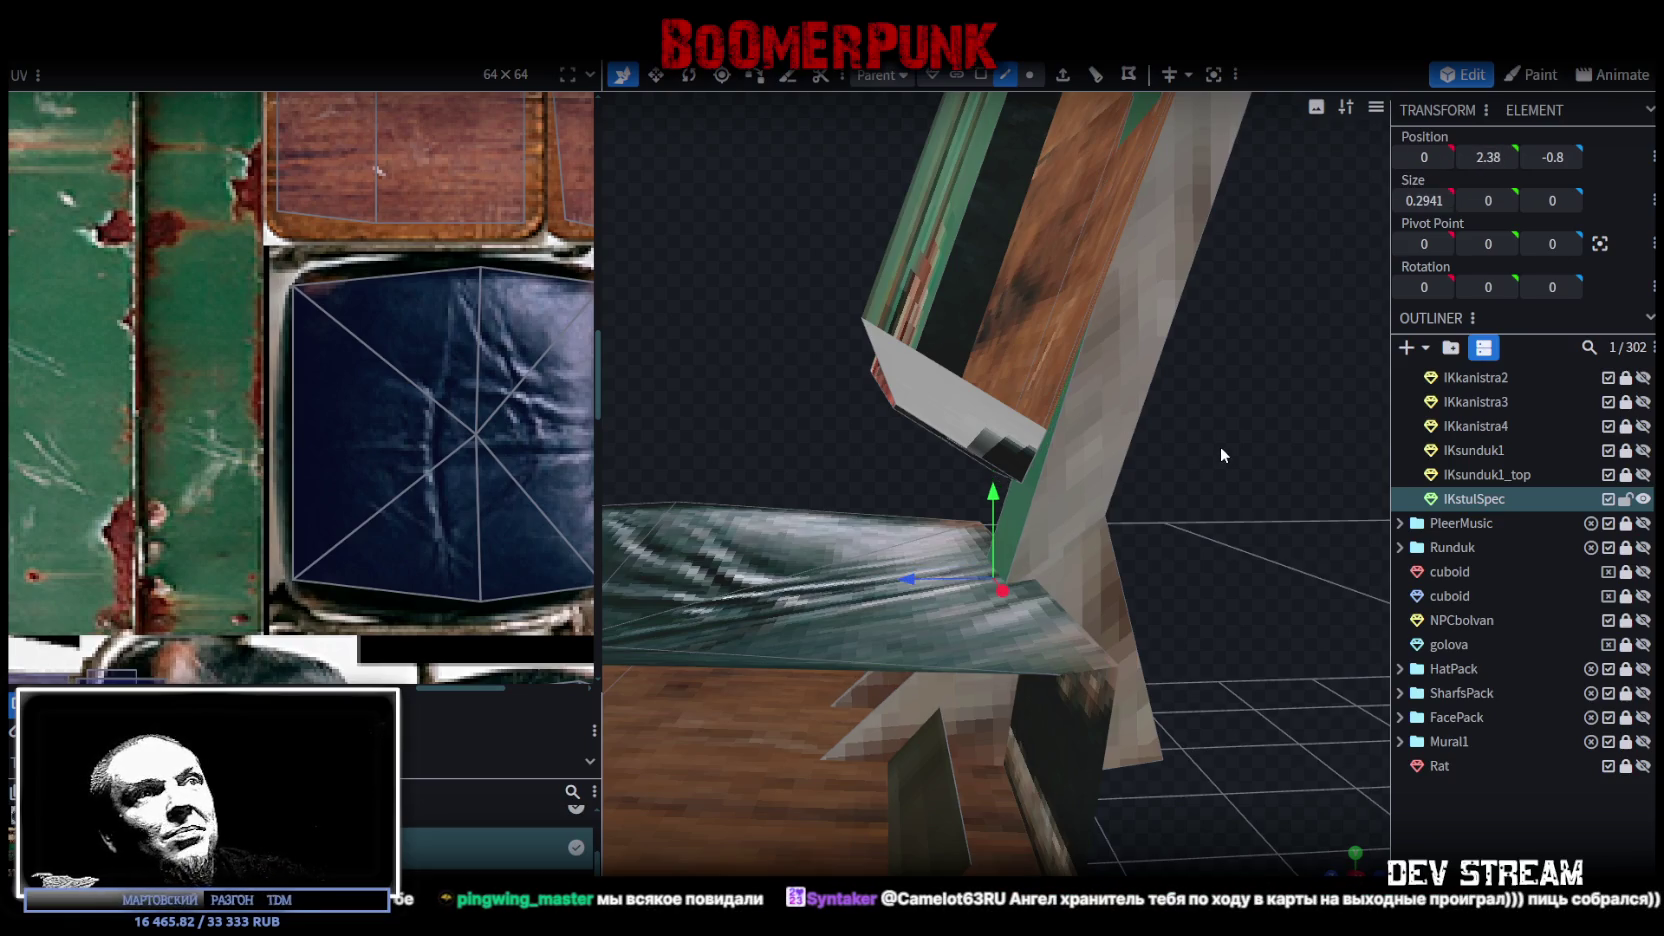
pyautogui.moveTo(1219, 446)
pyautogui.mouseDown()
pyautogui.moveTo(1167, 404)
pyautogui.moveTo(1076, 406)
pyautogui.moveTo(1141, 460)
pyautogui.mouseUp()
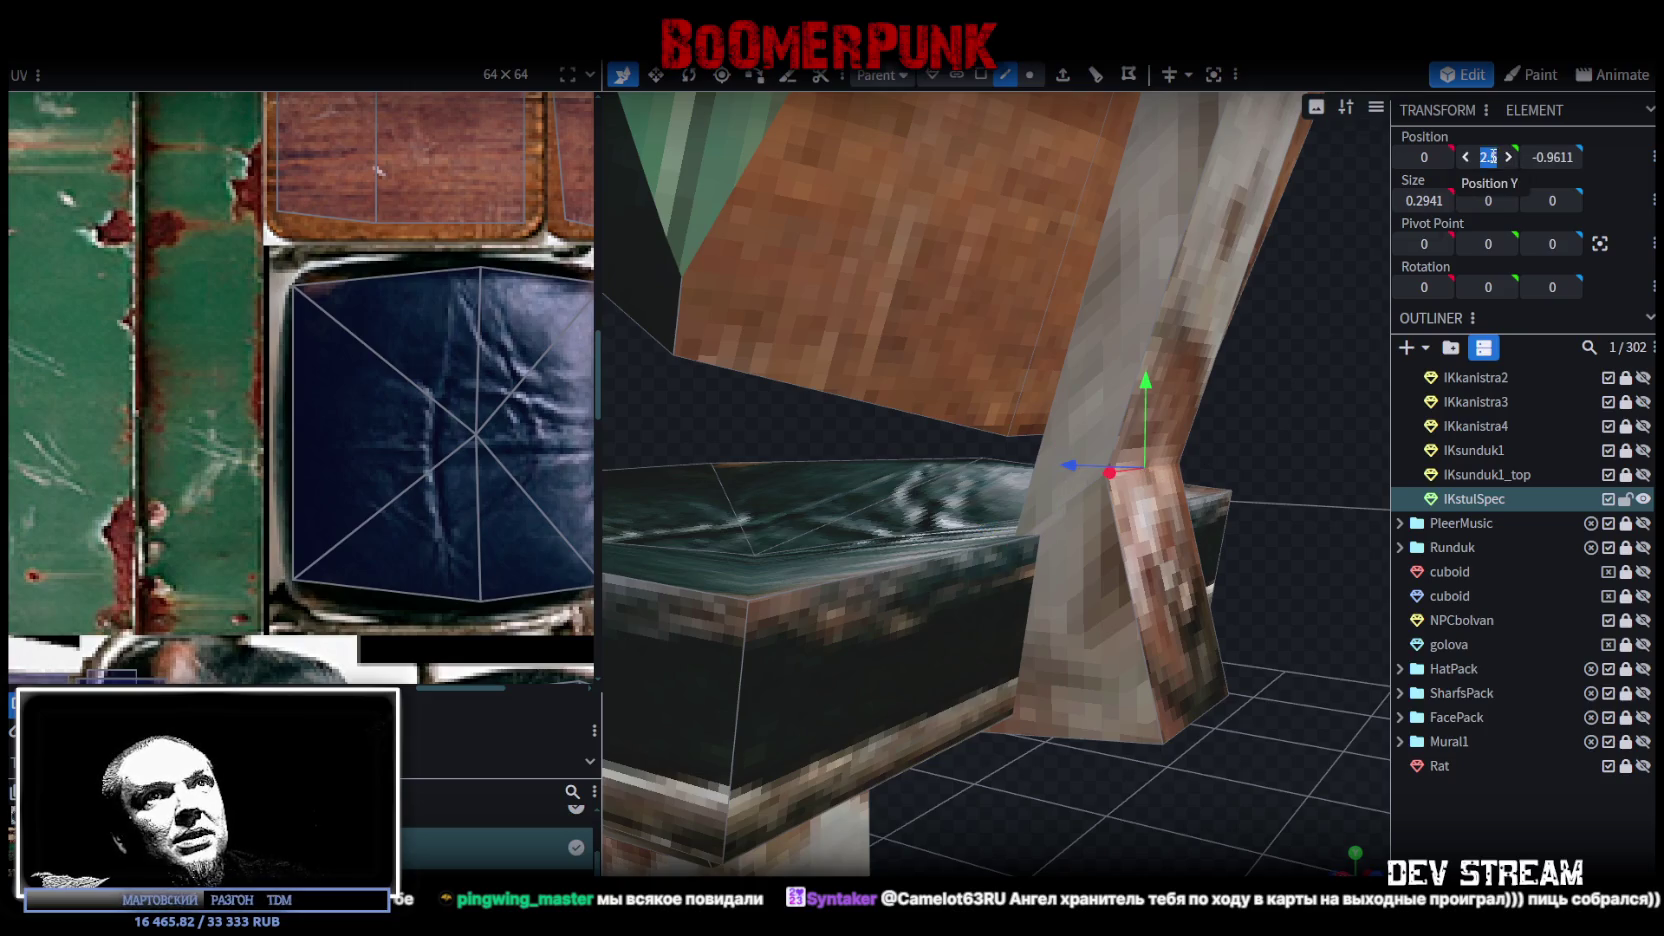
pyautogui.moveTo(1144, 384)
pyautogui.mouseDown()
pyautogui.moveTo(1141, 436)
pyautogui.moveTo(1197, 476)
pyautogui.moveTo(1144, 458)
pyautogui.moveTo(1228, 491)
pyautogui.moveTo(1139, 503)
pyautogui.moveTo(1193, 467)
pyautogui.moveTo(1154, 413)
pyautogui.mouseUp()
pyautogui.click(981, 75)
pyautogui.moveTo(968, 445)
pyautogui.mouseDown()
pyautogui.moveTo(1140, 320)
pyautogui.moveTo(1082, 464)
pyautogui.moveTo(1060, 466)
pyautogui.mouseUp()
pyautogui.moveTo(942, 434)
pyautogui.mouseDown()
pyautogui.moveTo(864, 434)
pyautogui.moveTo(1381, 696)
pyautogui.mouseUp()
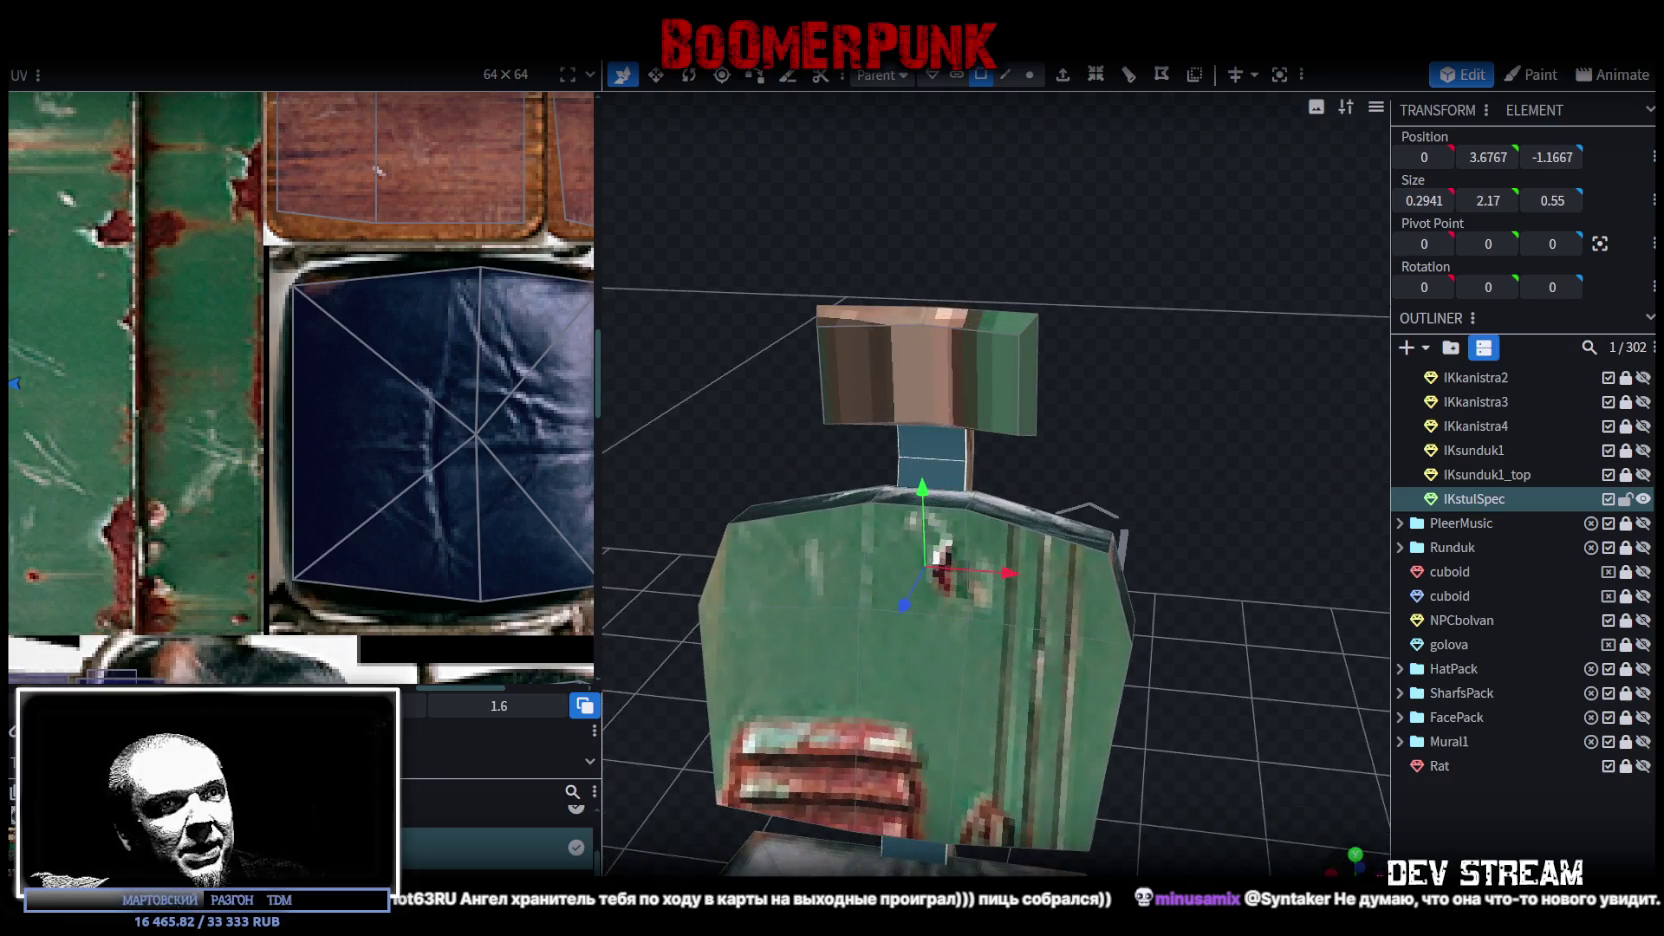
pyautogui.press('KP_1')
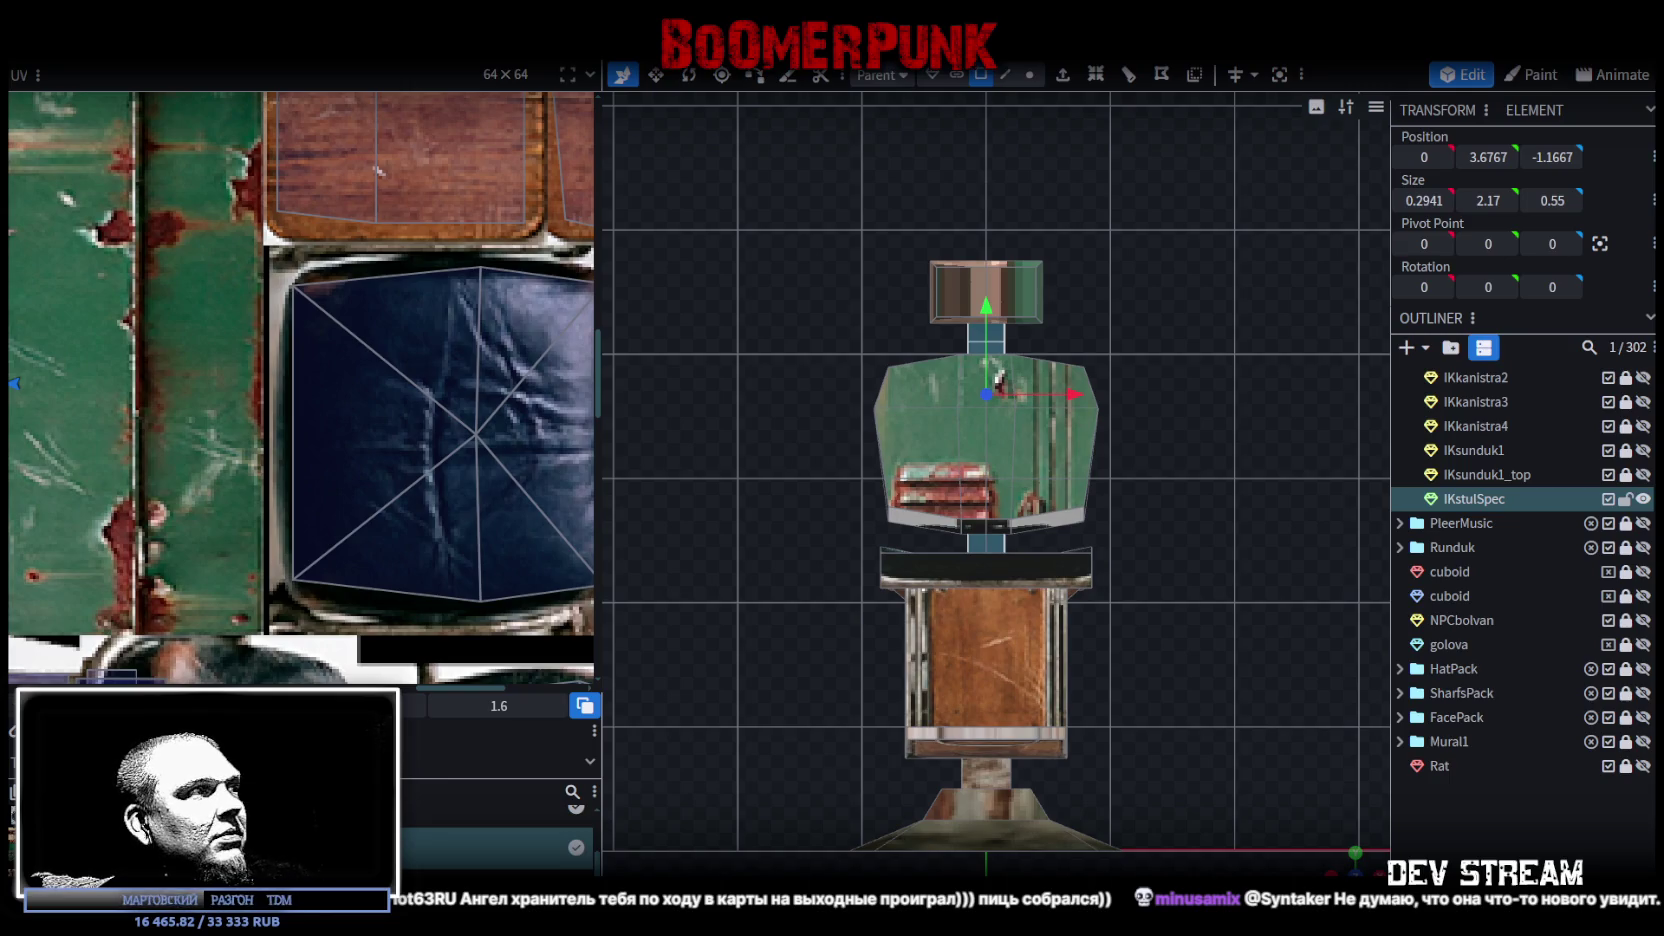
# Step: Zoom out the UV editor and move the neck's UV face onto the blue leather
pyautogui.scroll(-2, 140, 405)
pyautogui.scroll(-2, 140, 420)
pyautogui.scroll(-2, 145, 435)
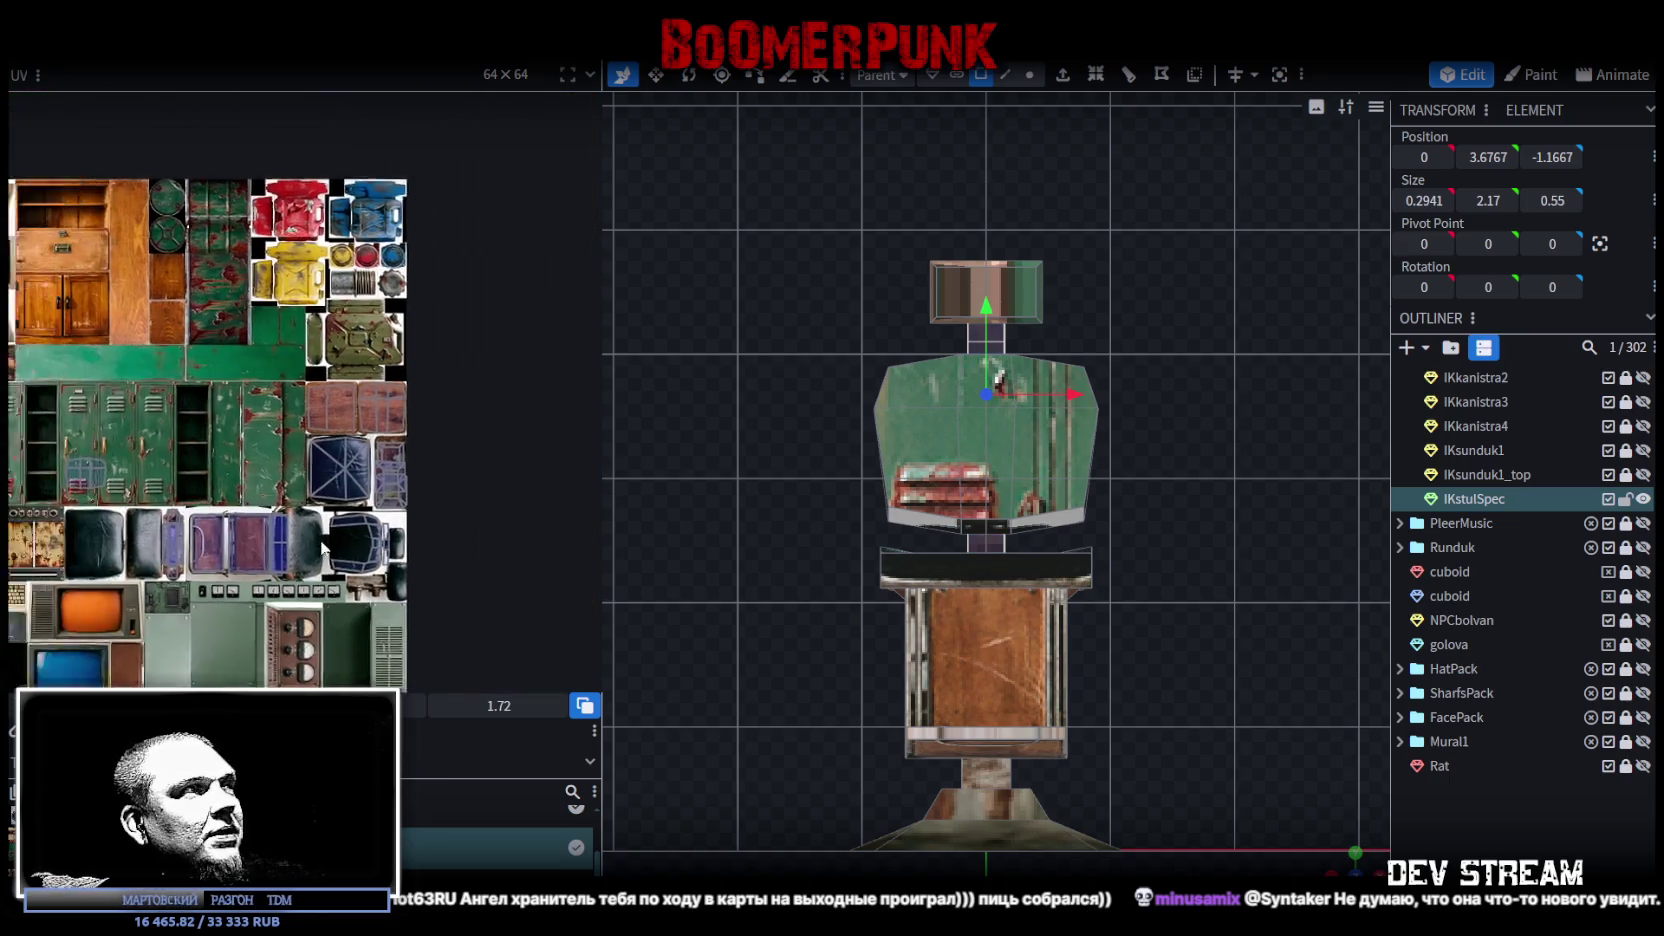
pyautogui.scroll(-2, 150, 447)
pyautogui.moveTo(112, 372); pyautogui.dragTo(555, 600)
# Step: Reposition the neck's UV face onto the pale purple texture region
pyautogui.scroll(2, 555, 600)
pyautogui.scroll(2, 306, 545)
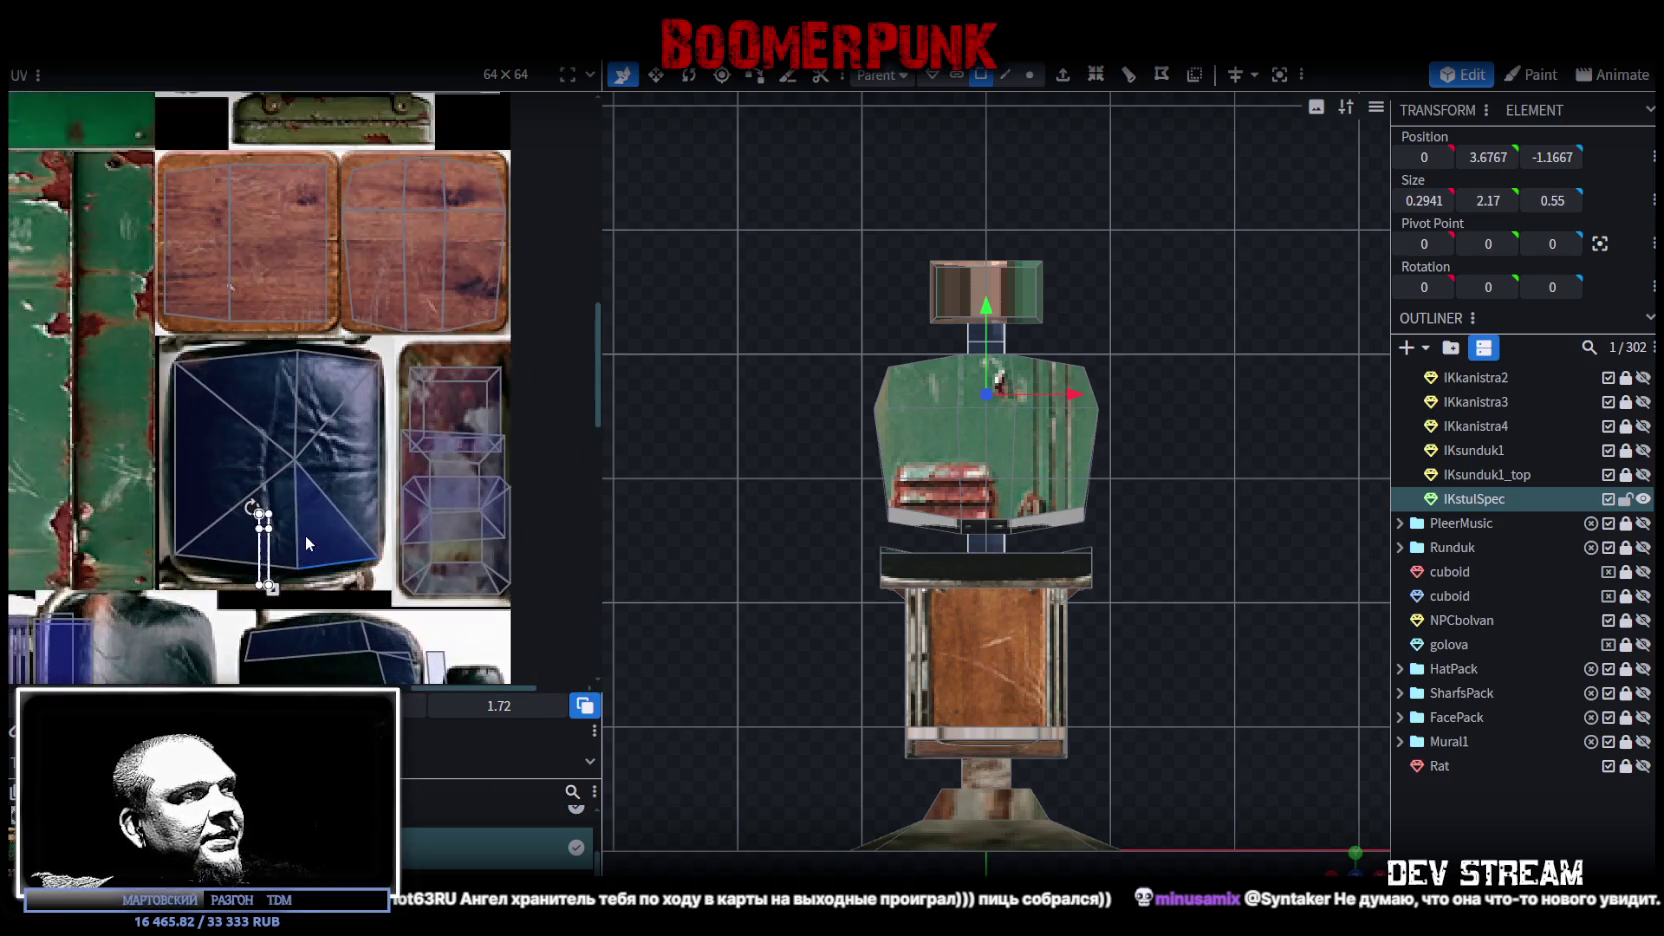
pyautogui.moveTo(268, 560); pyautogui.dragTo(446, 508)
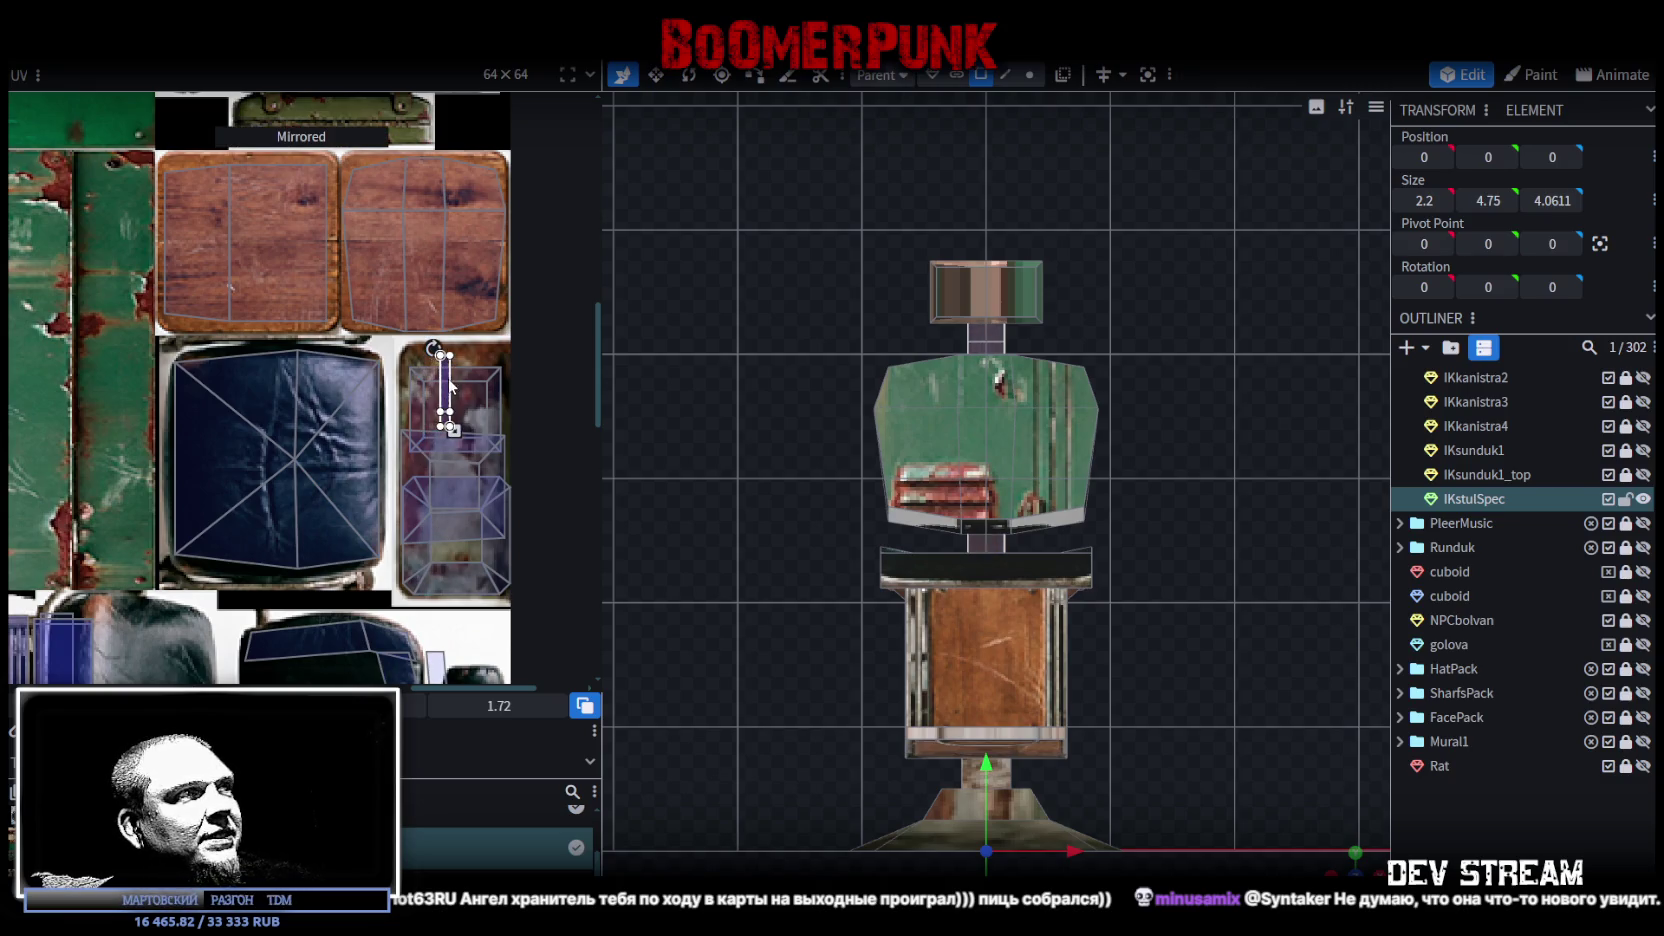
pyautogui.moveTo(449, 384); pyautogui.dragTo(442, 372)
pyautogui.scroll(2, 450, 346)
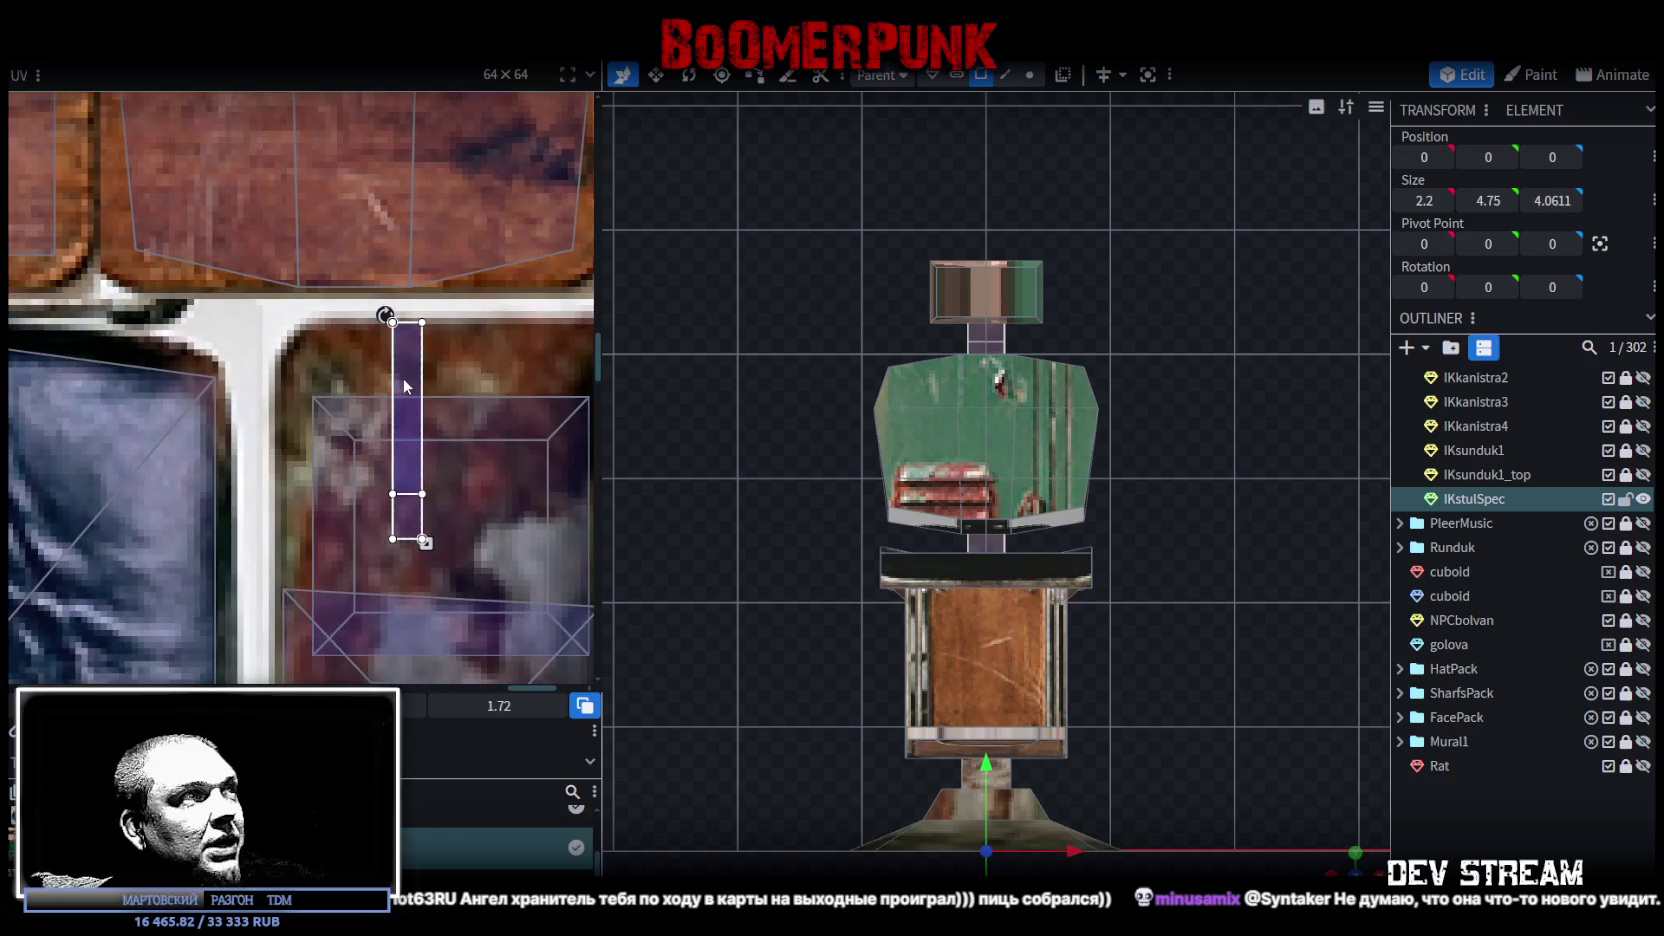
pyautogui.scroll(-2, 404, 388)
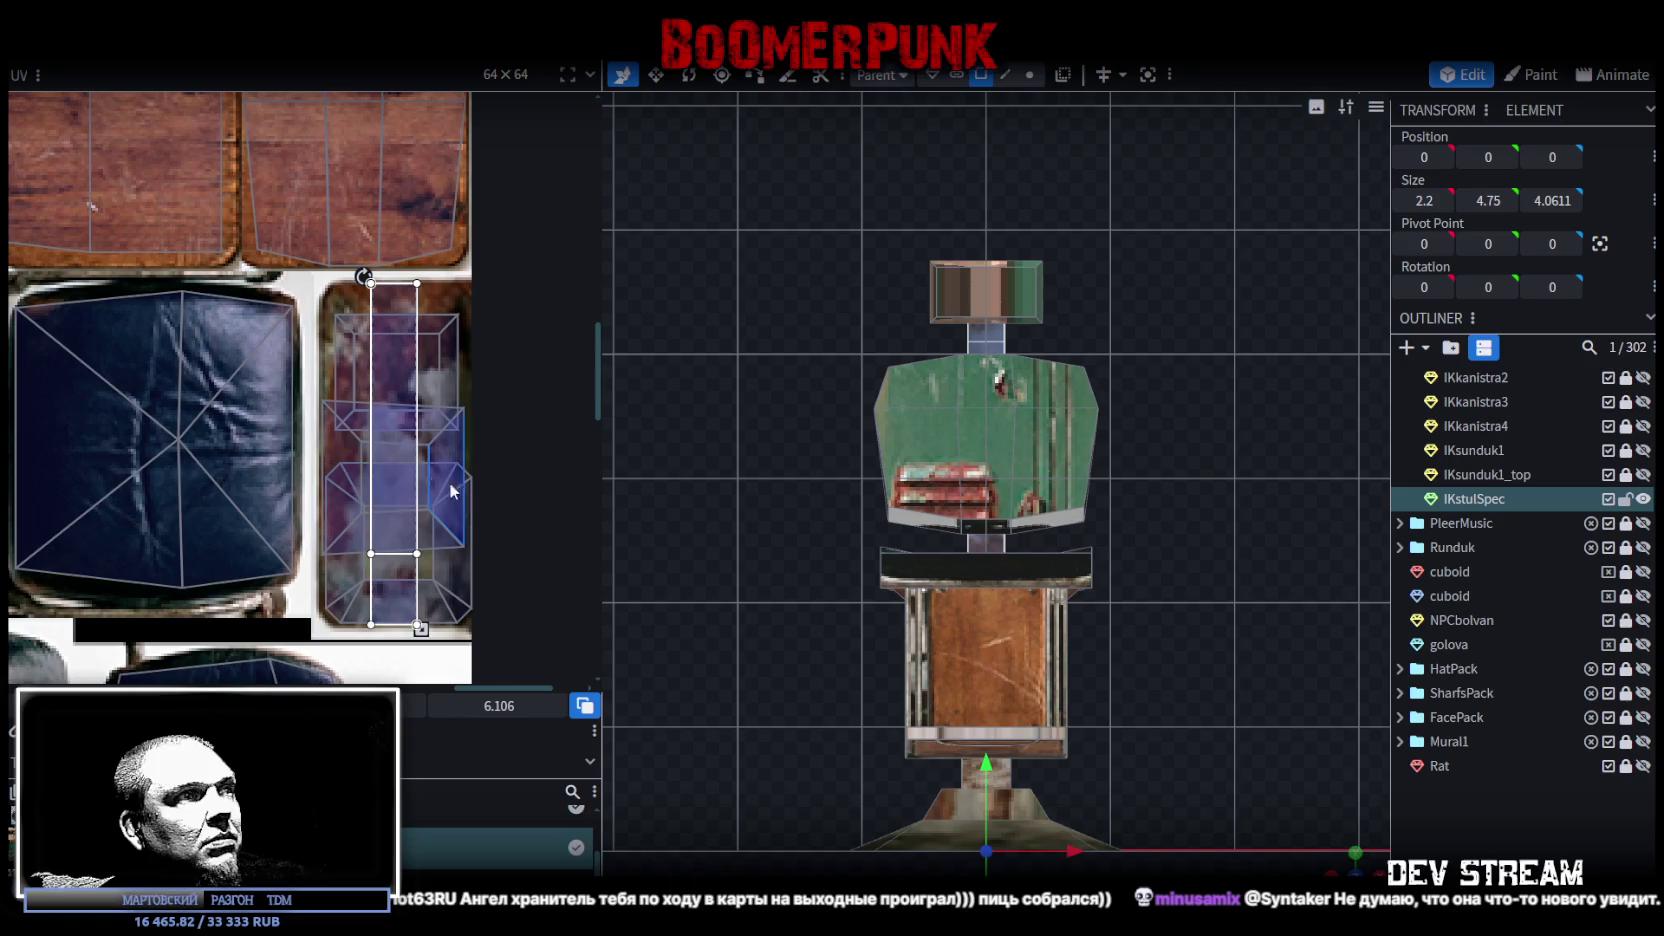
pyautogui.moveTo(1345, 866)
pyautogui.mouseDown()
pyautogui.moveTo(1235, 718)
pyautogui.moveTo(963, 706)
pyautogui.moveTo(881, 672)
pyautogui.moveTo(816, 677)
pyautogui.moveTo(980, 770)
pyautogui.moveTo(1008, 719)
pyautogui.moveTo(1108, 719)
pyautogui.moveTo(1060, 600)
pyautogui.mouseUp()
pyautogui.click(1054, 559)
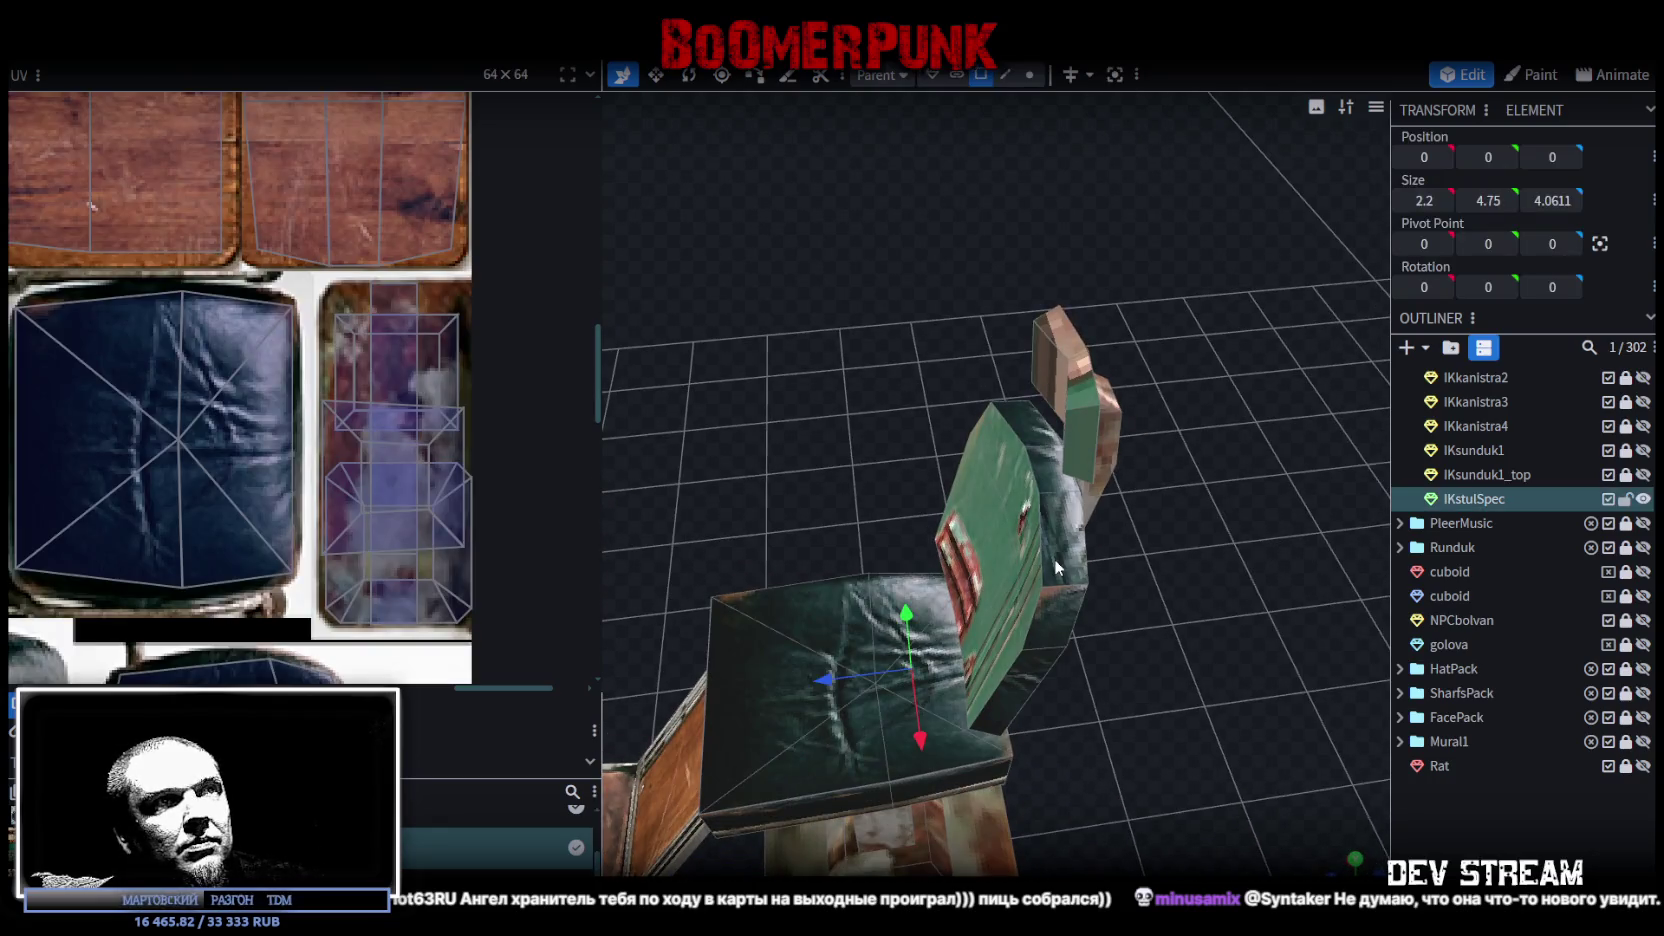
# Step: Move the chair back's side face UV island up-left and enlarge it over the leather edge
pyautogui.scroll(-3, 266, 521)
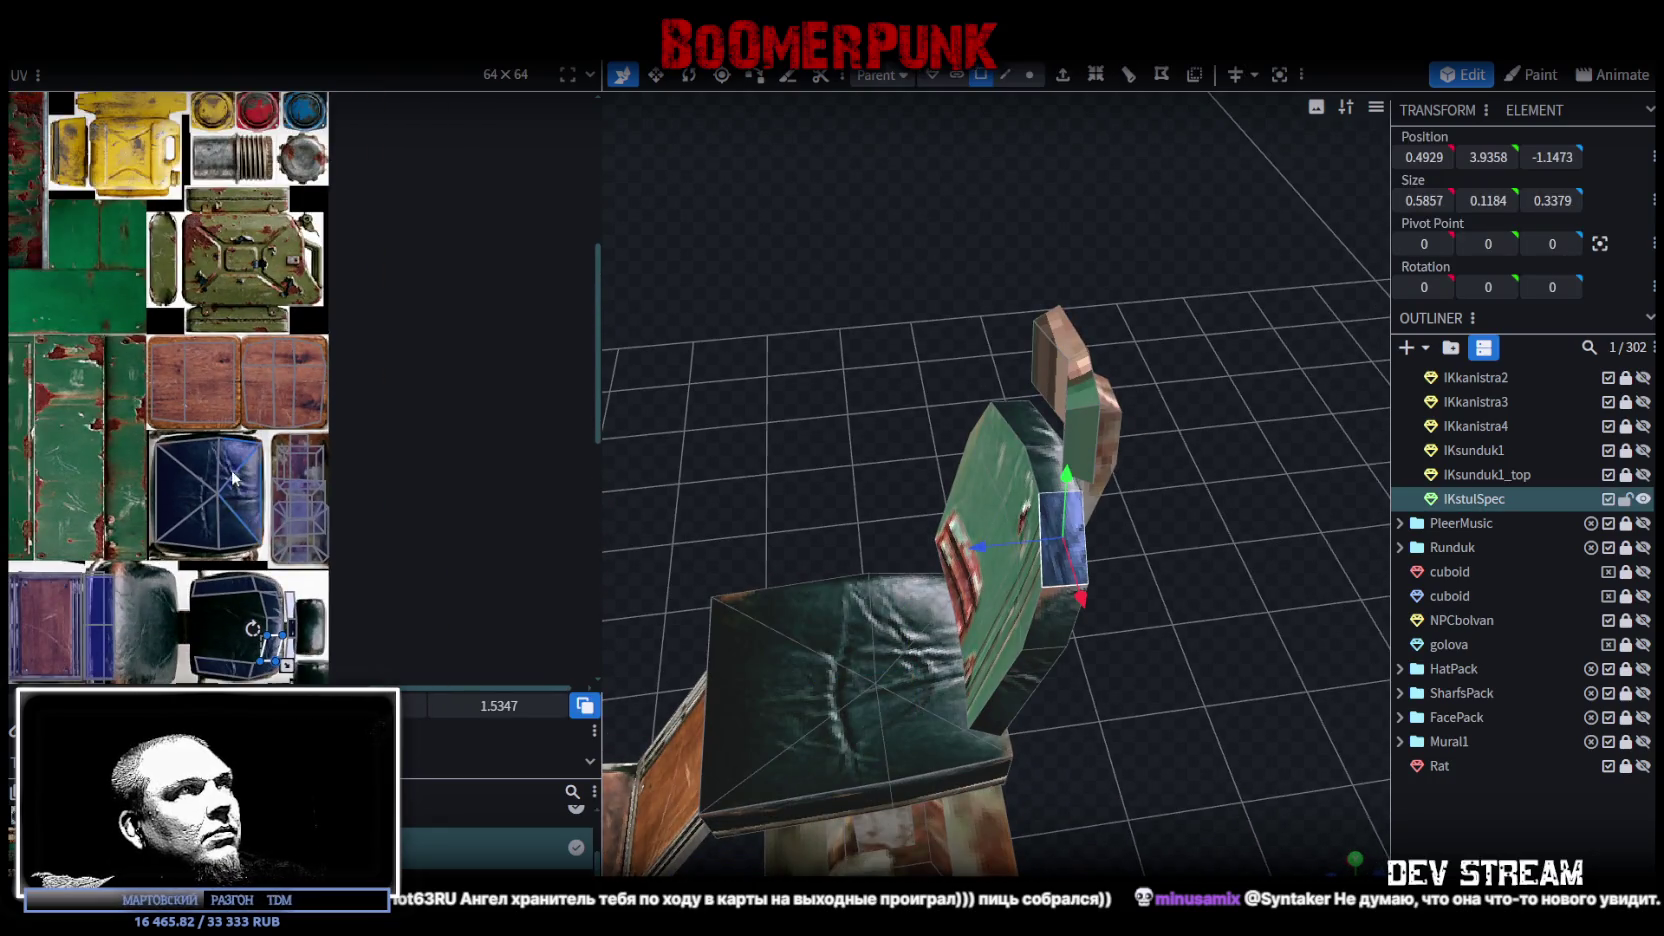
pyautogui.scroll(3, 246, 493)
pyautogui.scroll(3, 246, 493)
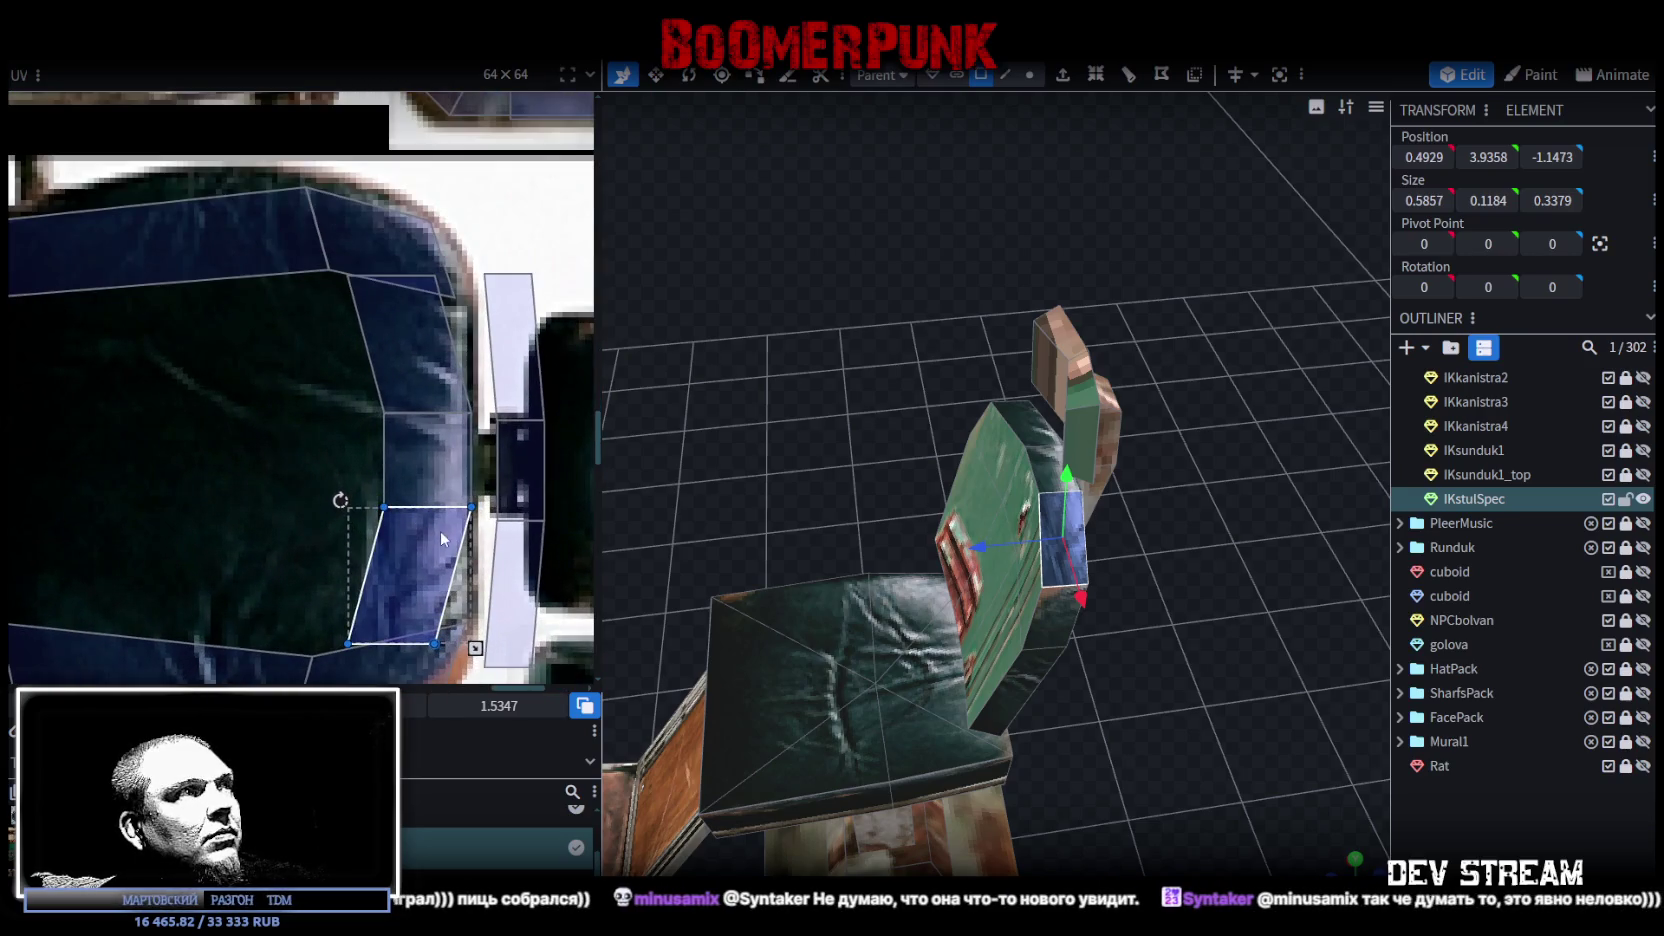
pyautogui.scroll(2, 393, 451)
pyautogui.click(372, 448)
pyautogui.click(372, 448)
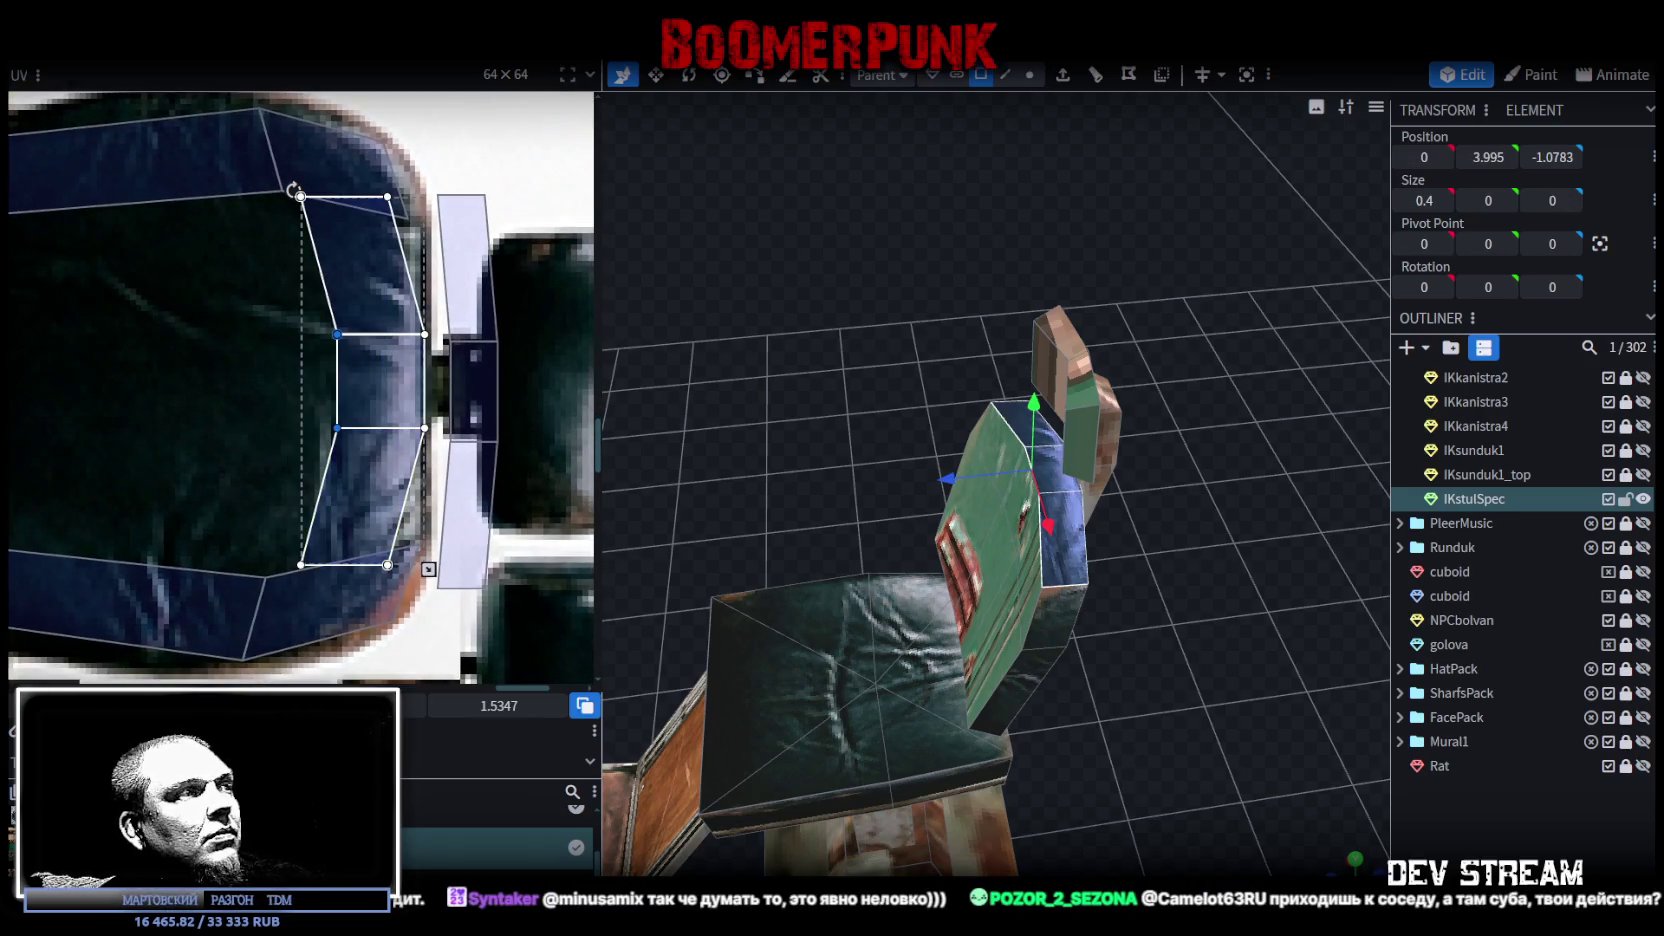
pyautogui.moveTo(332, 396); pyautogui.dragTo(294, 333)
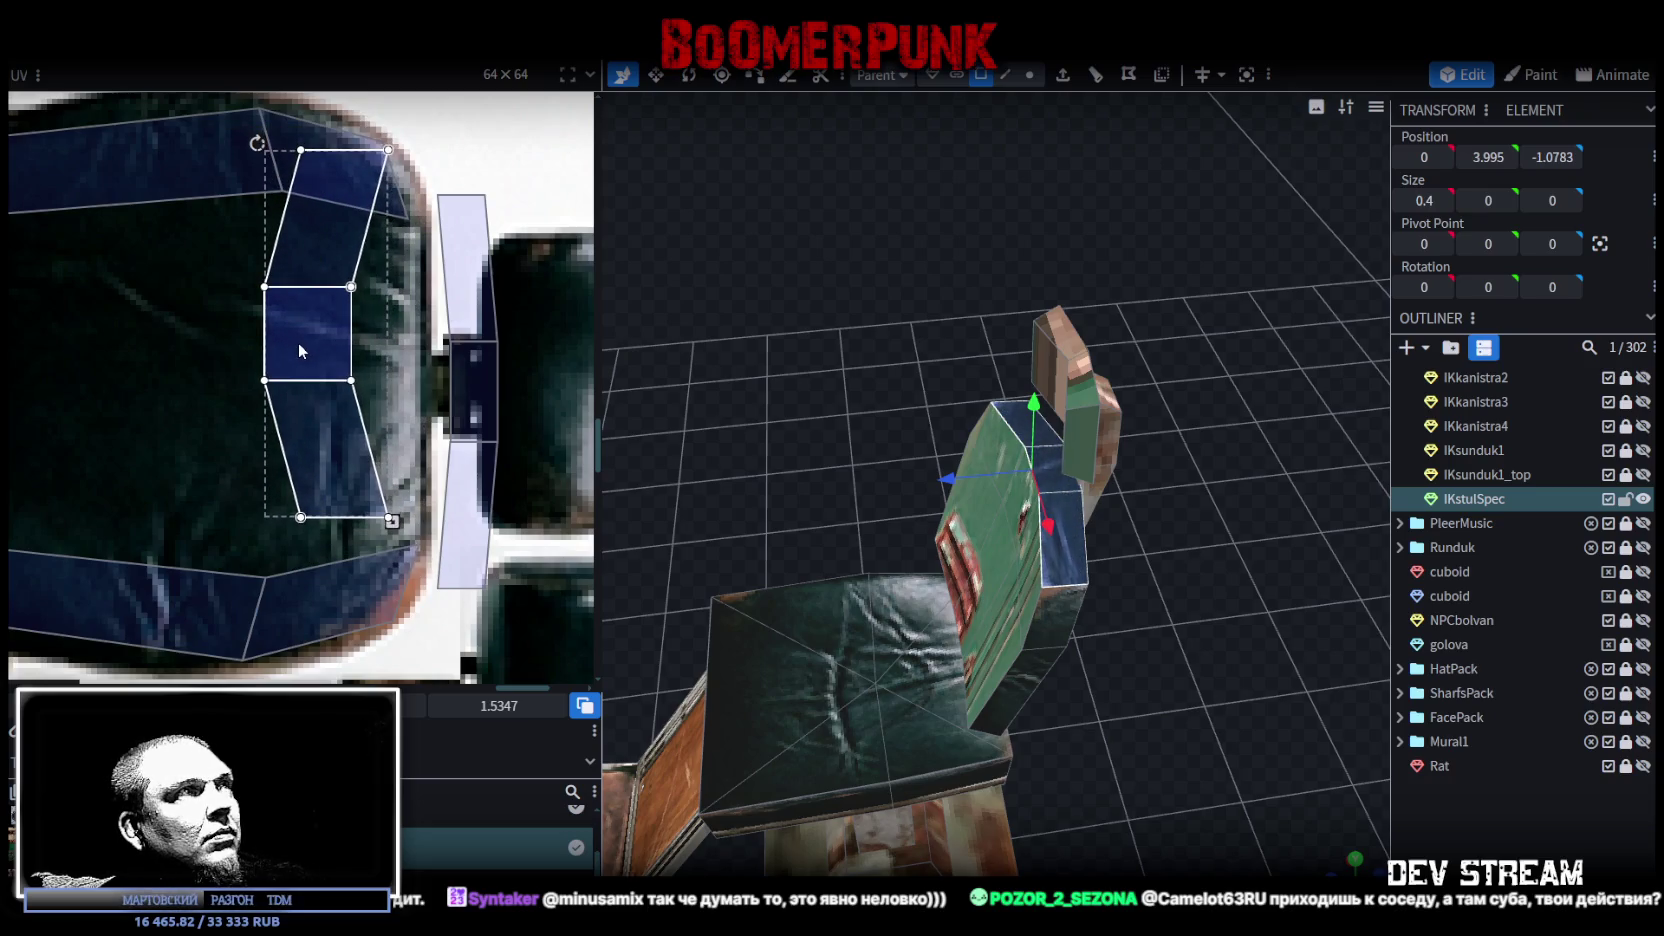
pyautogui.moveTo(389, 512); pyautogui.dragTo(402, 627)
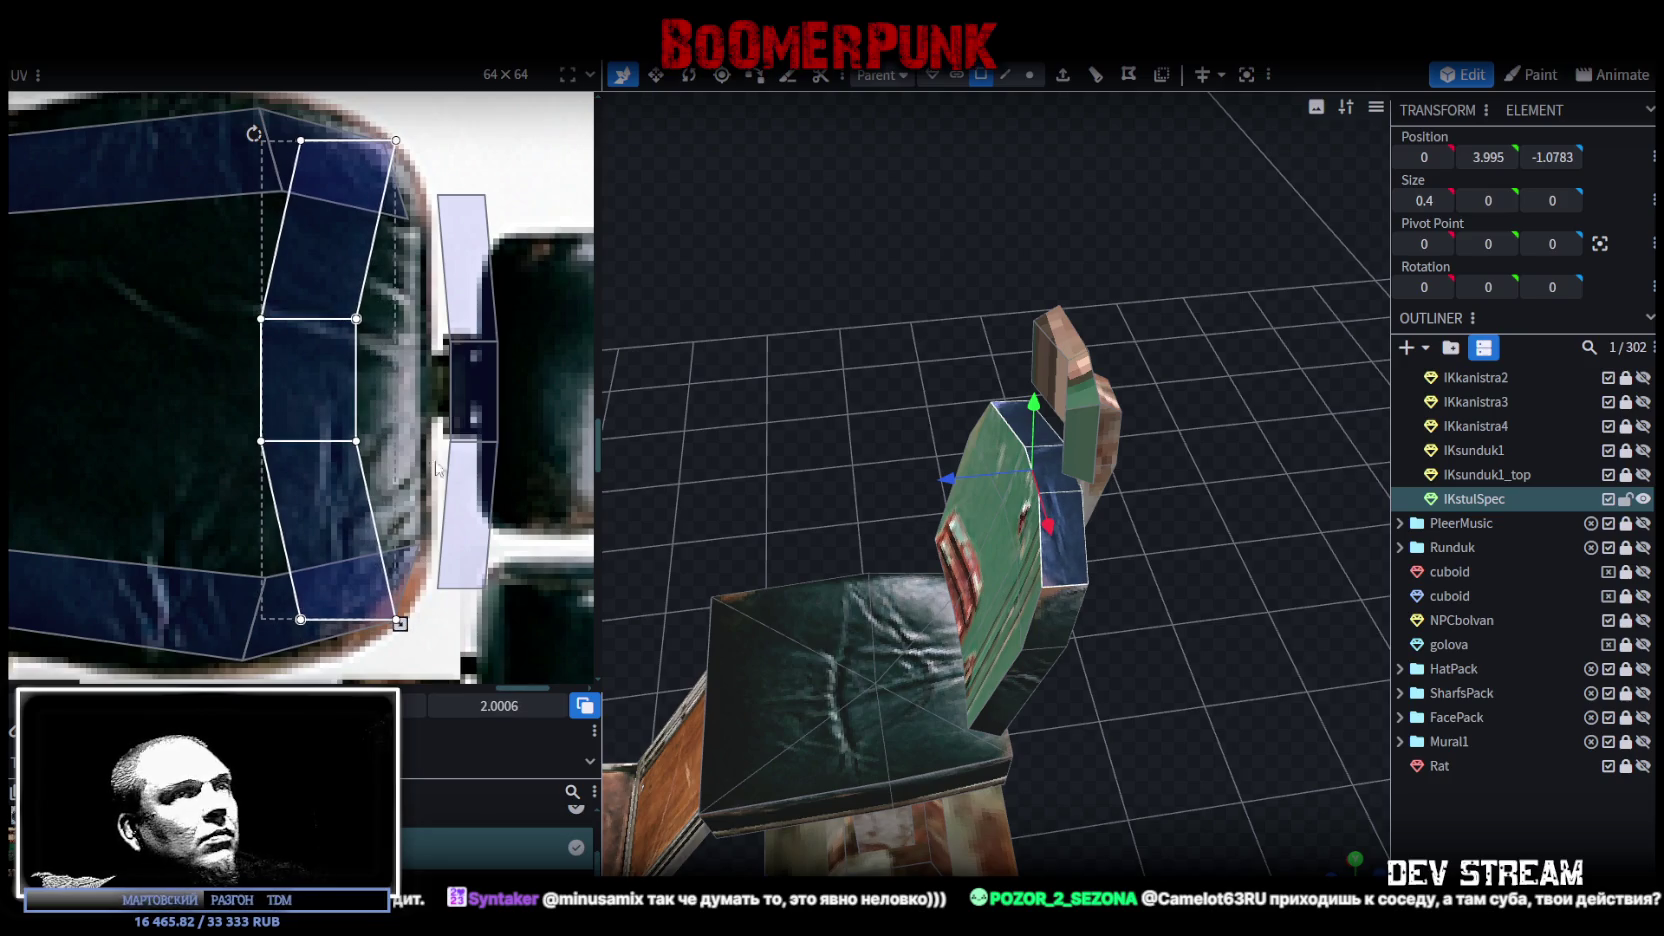
# Step: Shift the middle side face's UV to the right along the cushion edge
pyautogui.click(335, 425)
pyautogui.moveTo(356, 442); pyautogui.dragTo(430, 441)
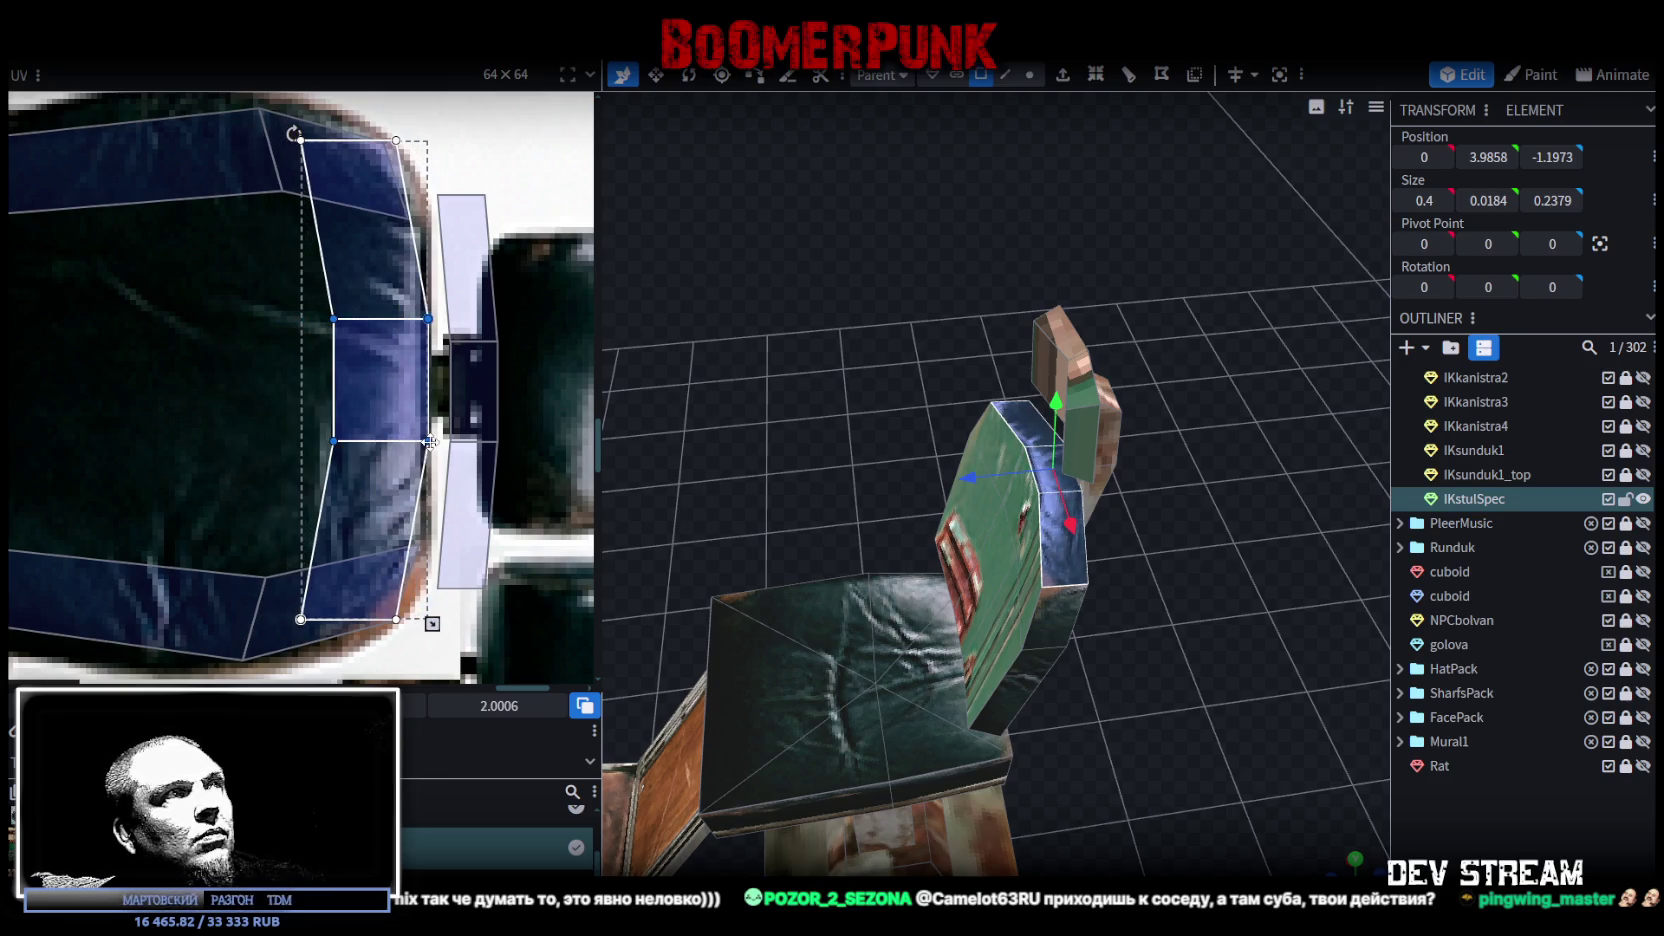
pyautogui.press('Escape')
pyautogui.moveTo(1300, 710); pyautogui.dragTo(1005, 607)
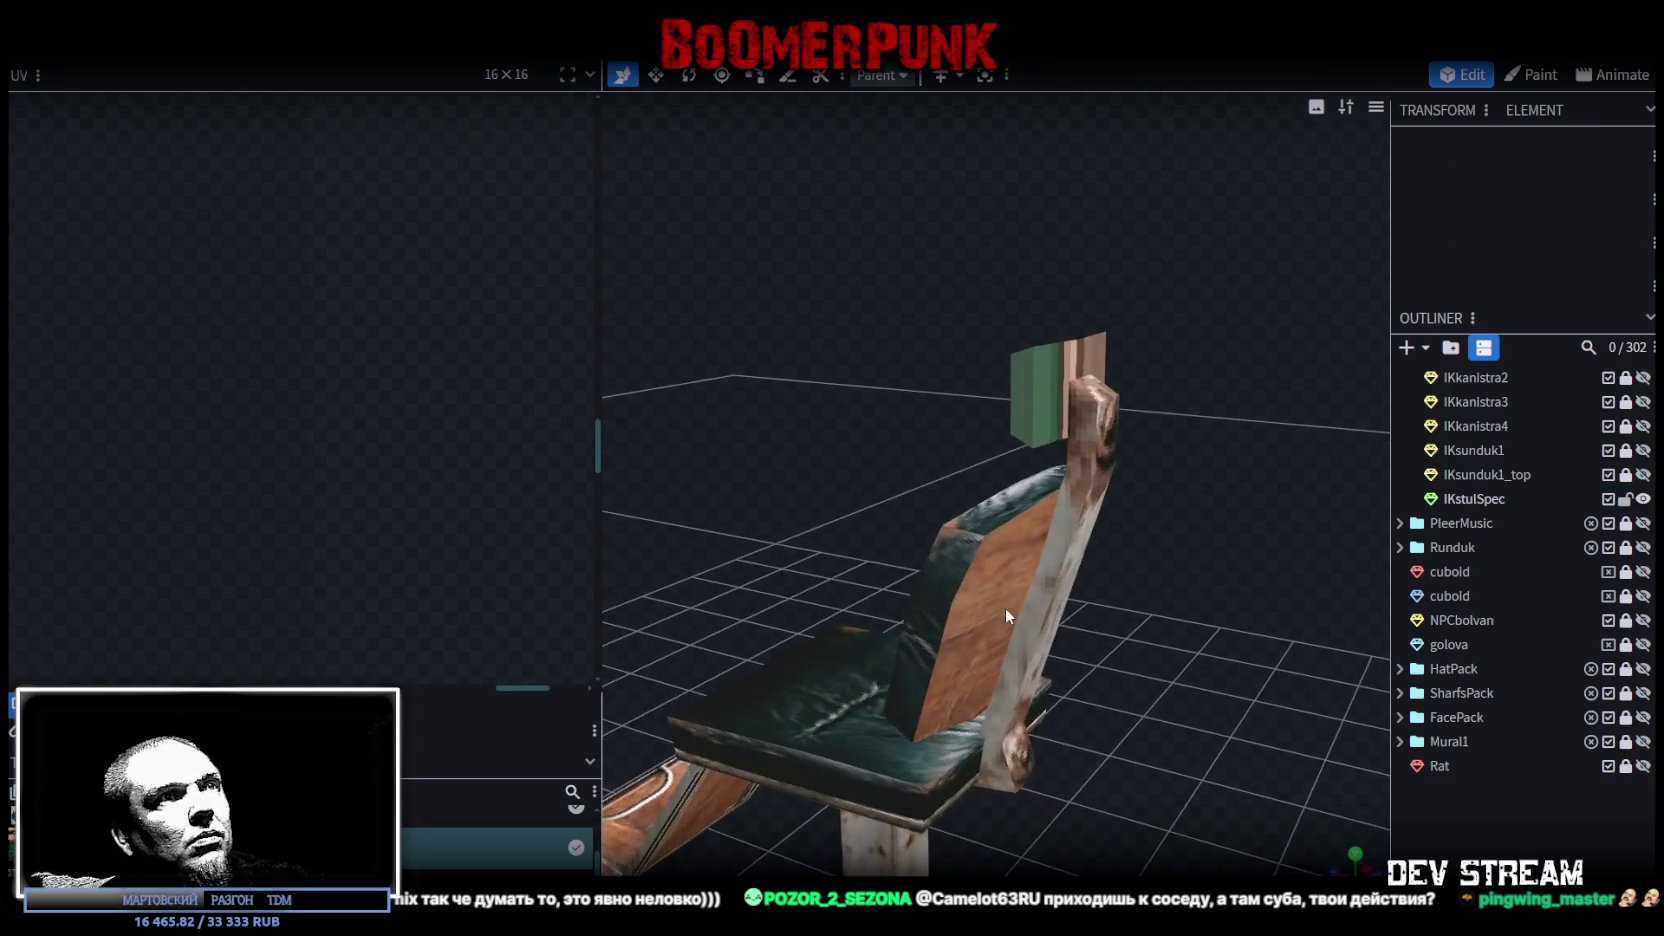
# Step: Select another chair back face and pick its top-right UV corner
pyautogui.click(968, 536)
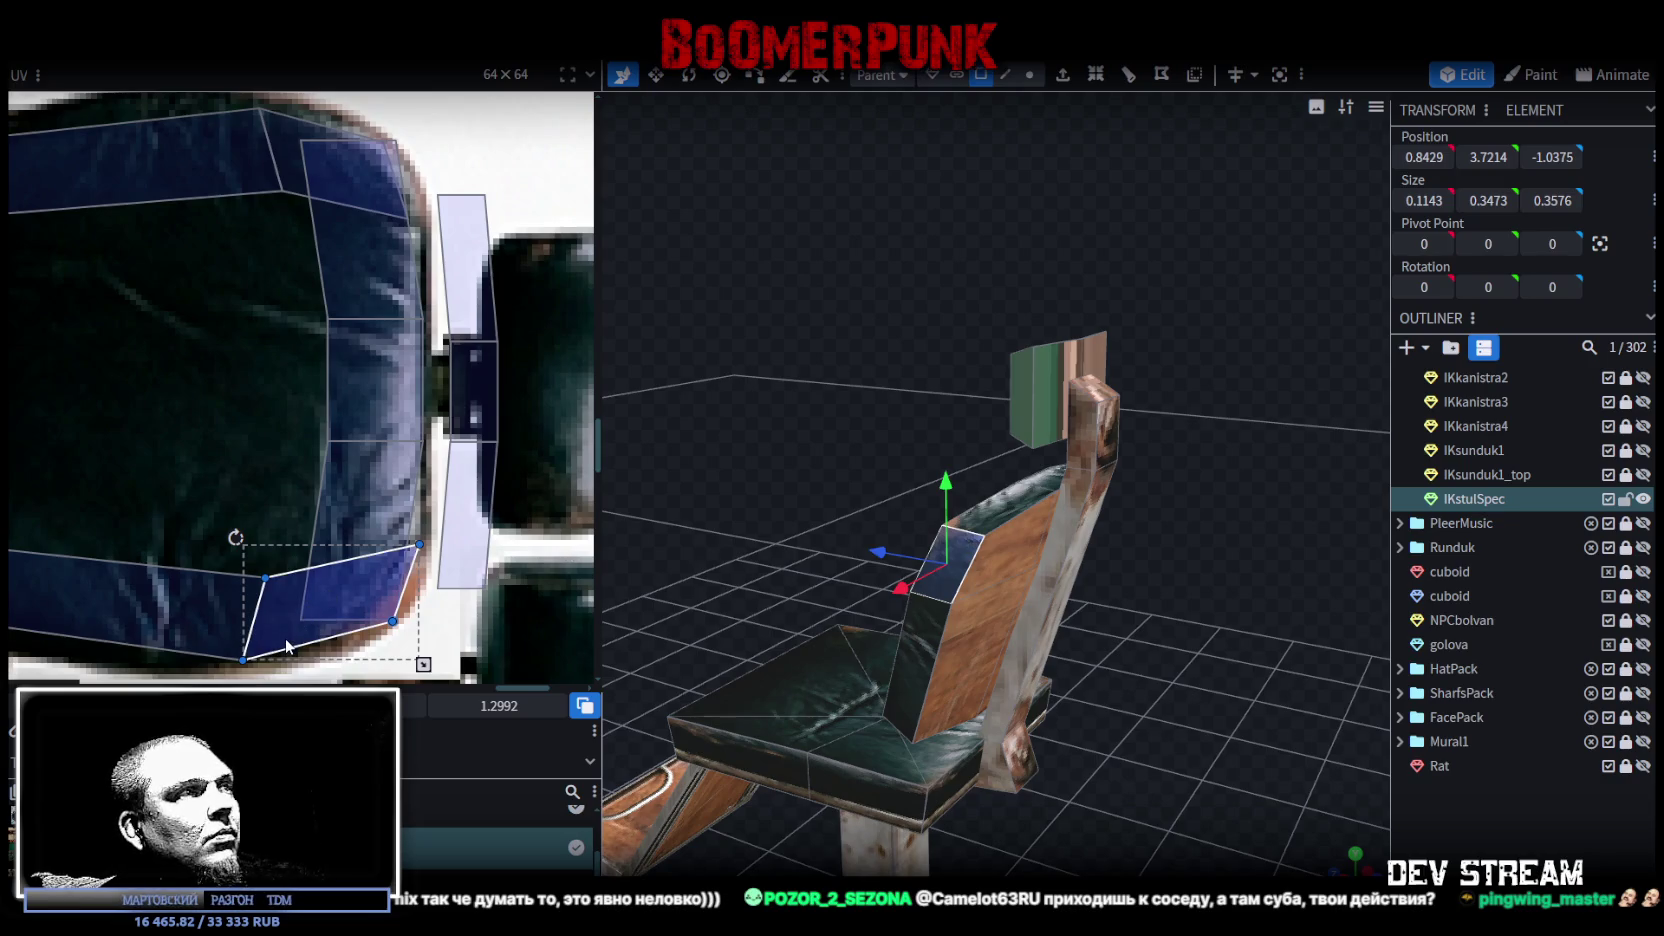
pyautogui.scroll(3, 412, 540)
pyautogui.scroll(3, 406, 493)
pyautogui.click(393, 507)
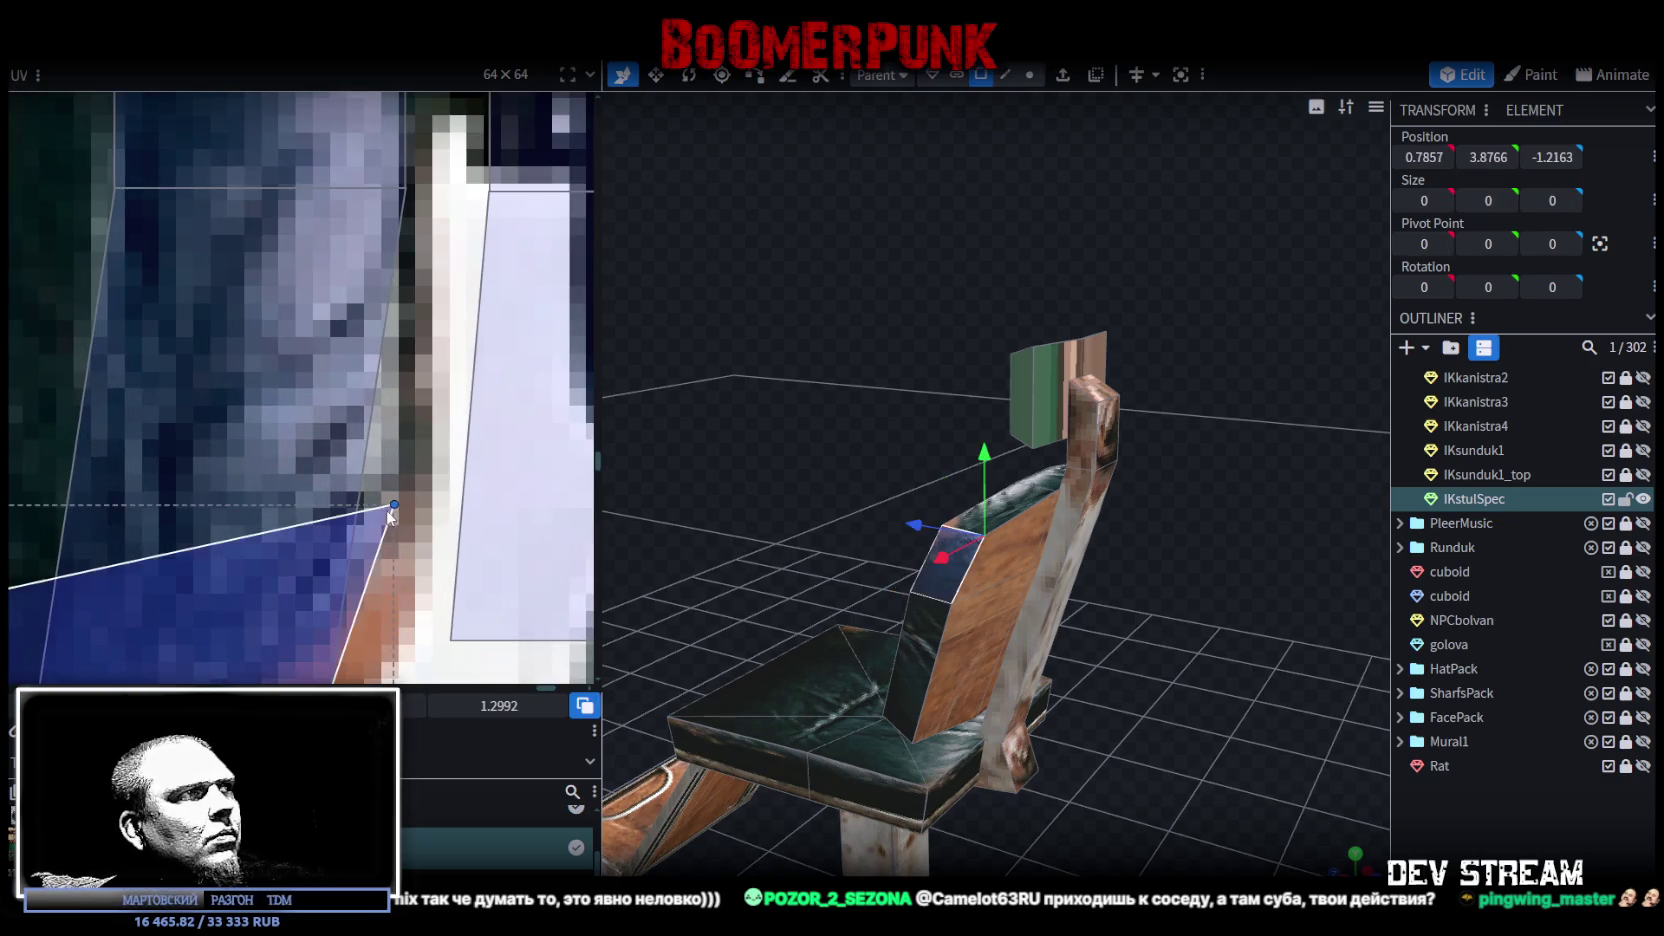
pyautogui.scroll(-3, 390, 500)
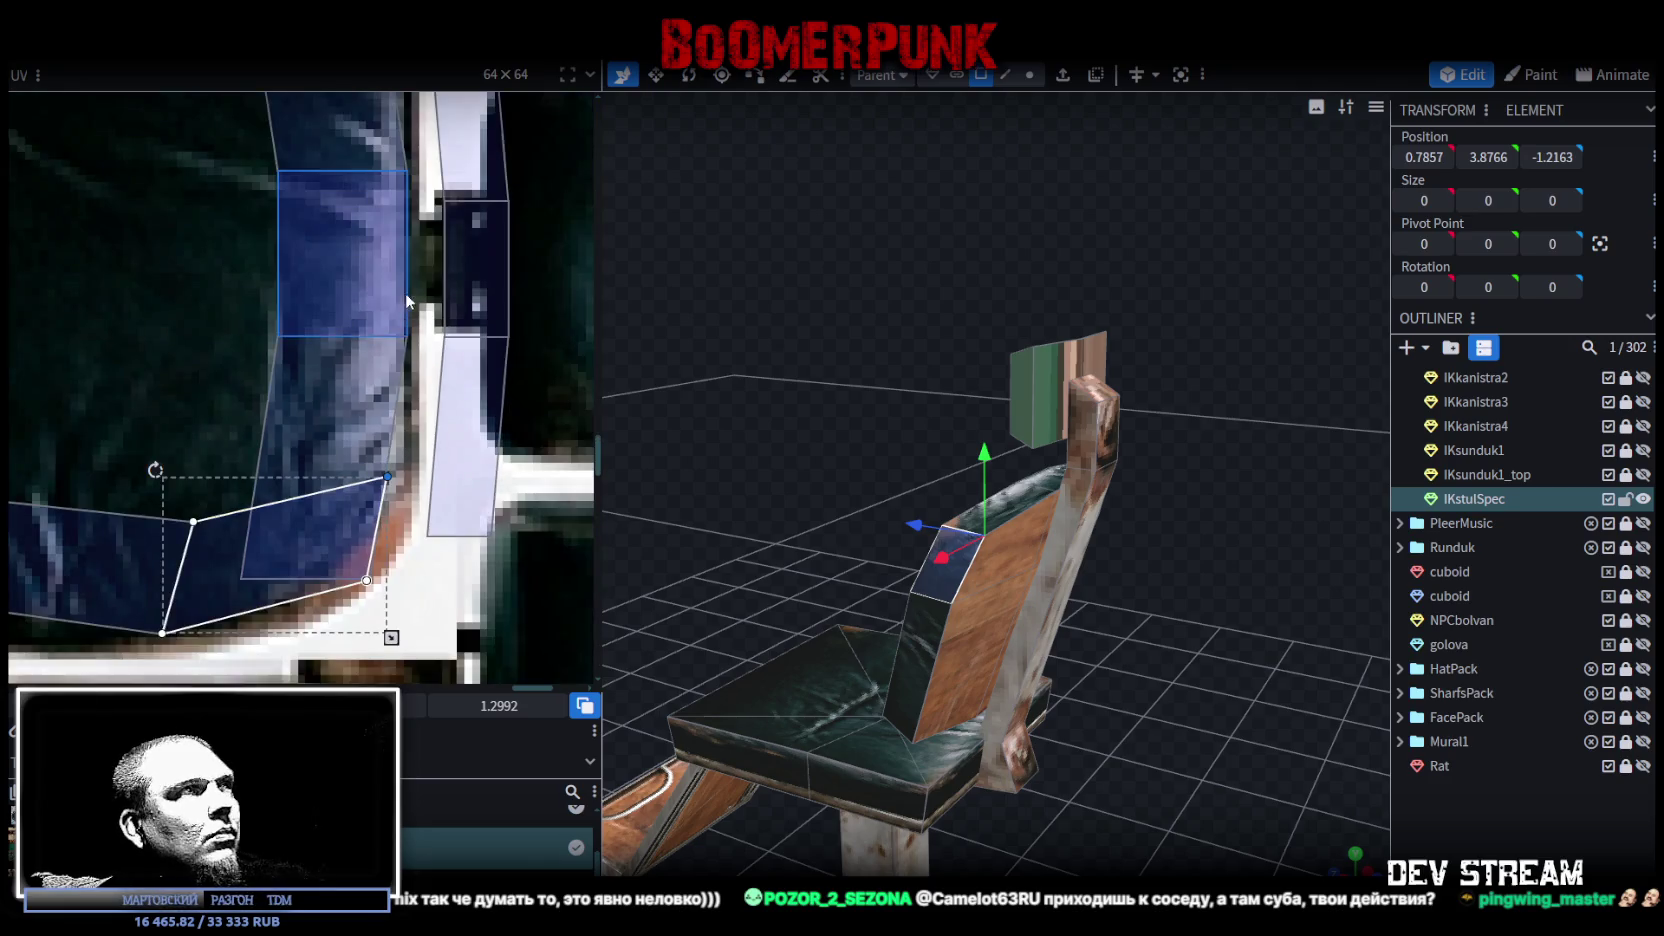
pyautogui.scroll(2, 406, 292)
pyautogui.scroll(1, 367, 376)
pyautogui.click(369, 241)
# Step: Select the chair back's remaining faces, including the larger front face
pyautogui.scroll(-1, 371, 241)
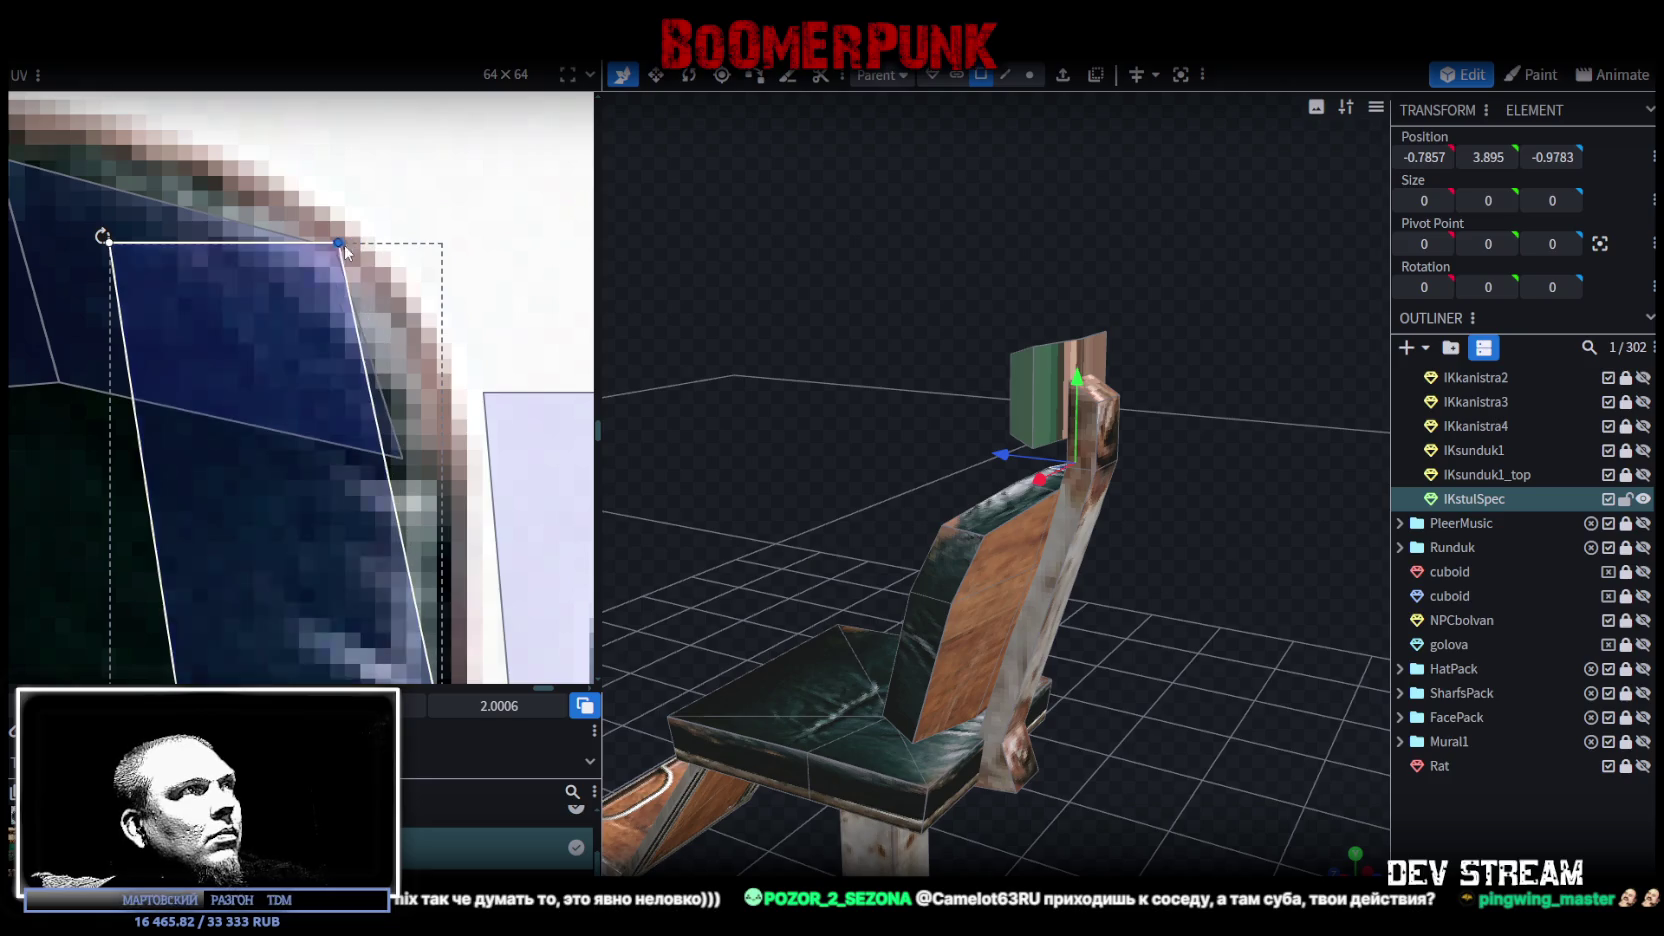
pyautogui.scroll(-2, 344, 244)
pyautogui.scroll(-1, 424, 348)
pyautogui.scroll(1, 425, 348)
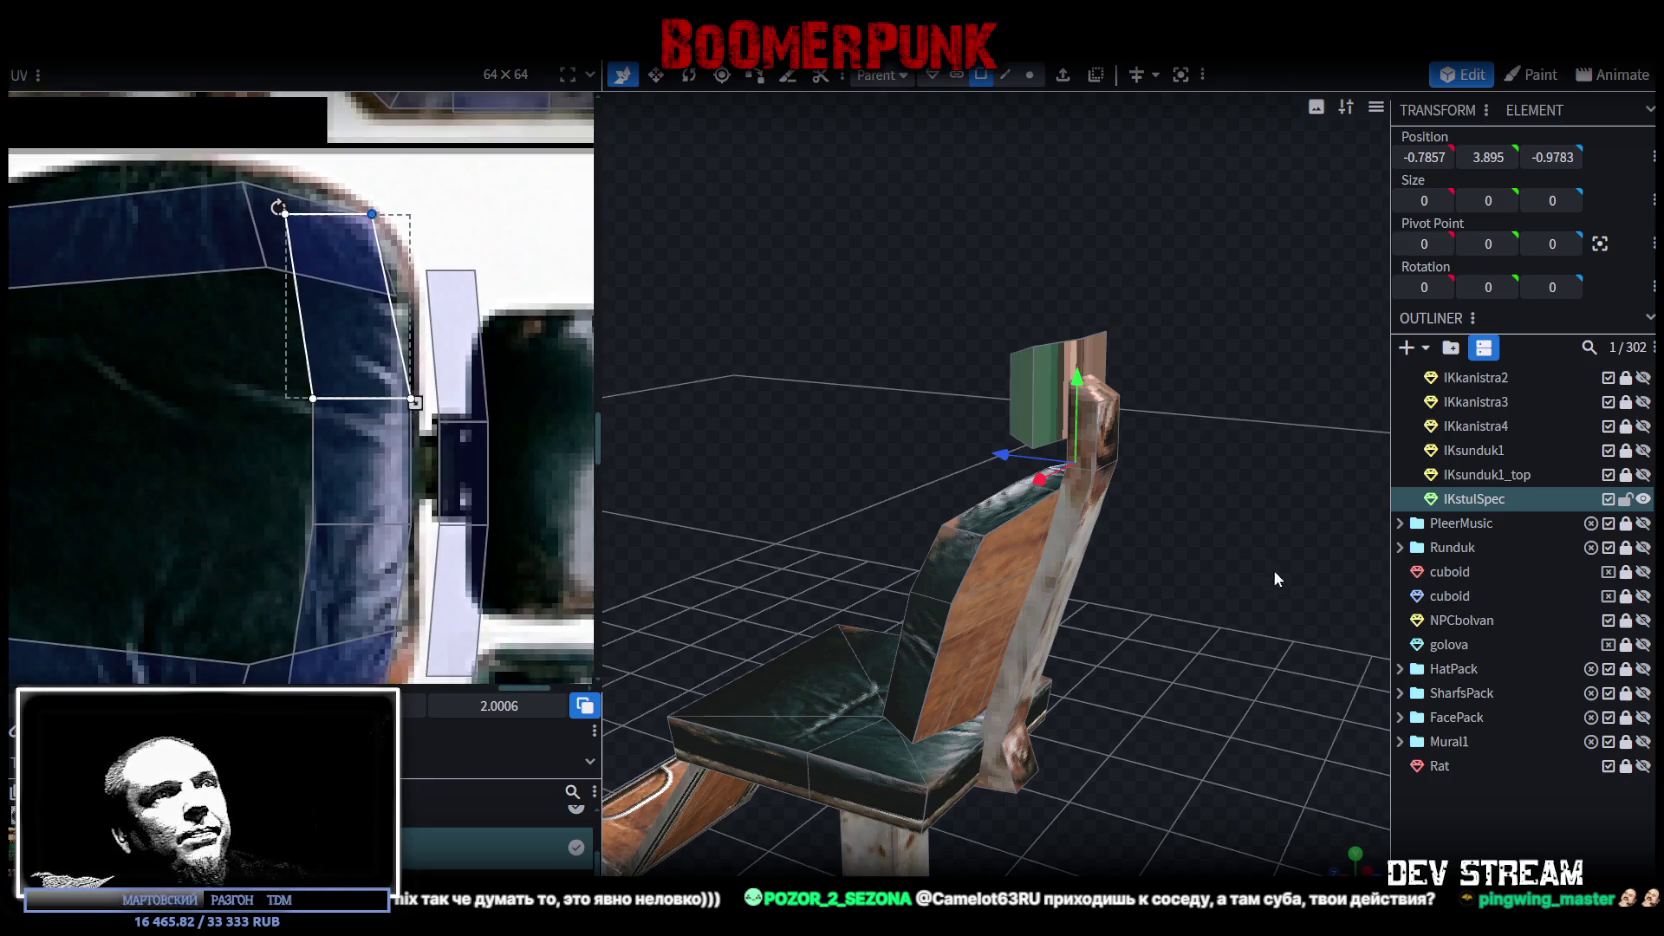
pyautogui.moveTo(1284, 575); pyautogui.dragTo(980, 545)
pyautogui.click(976, 543)
pyautogui.click(1041, 575)
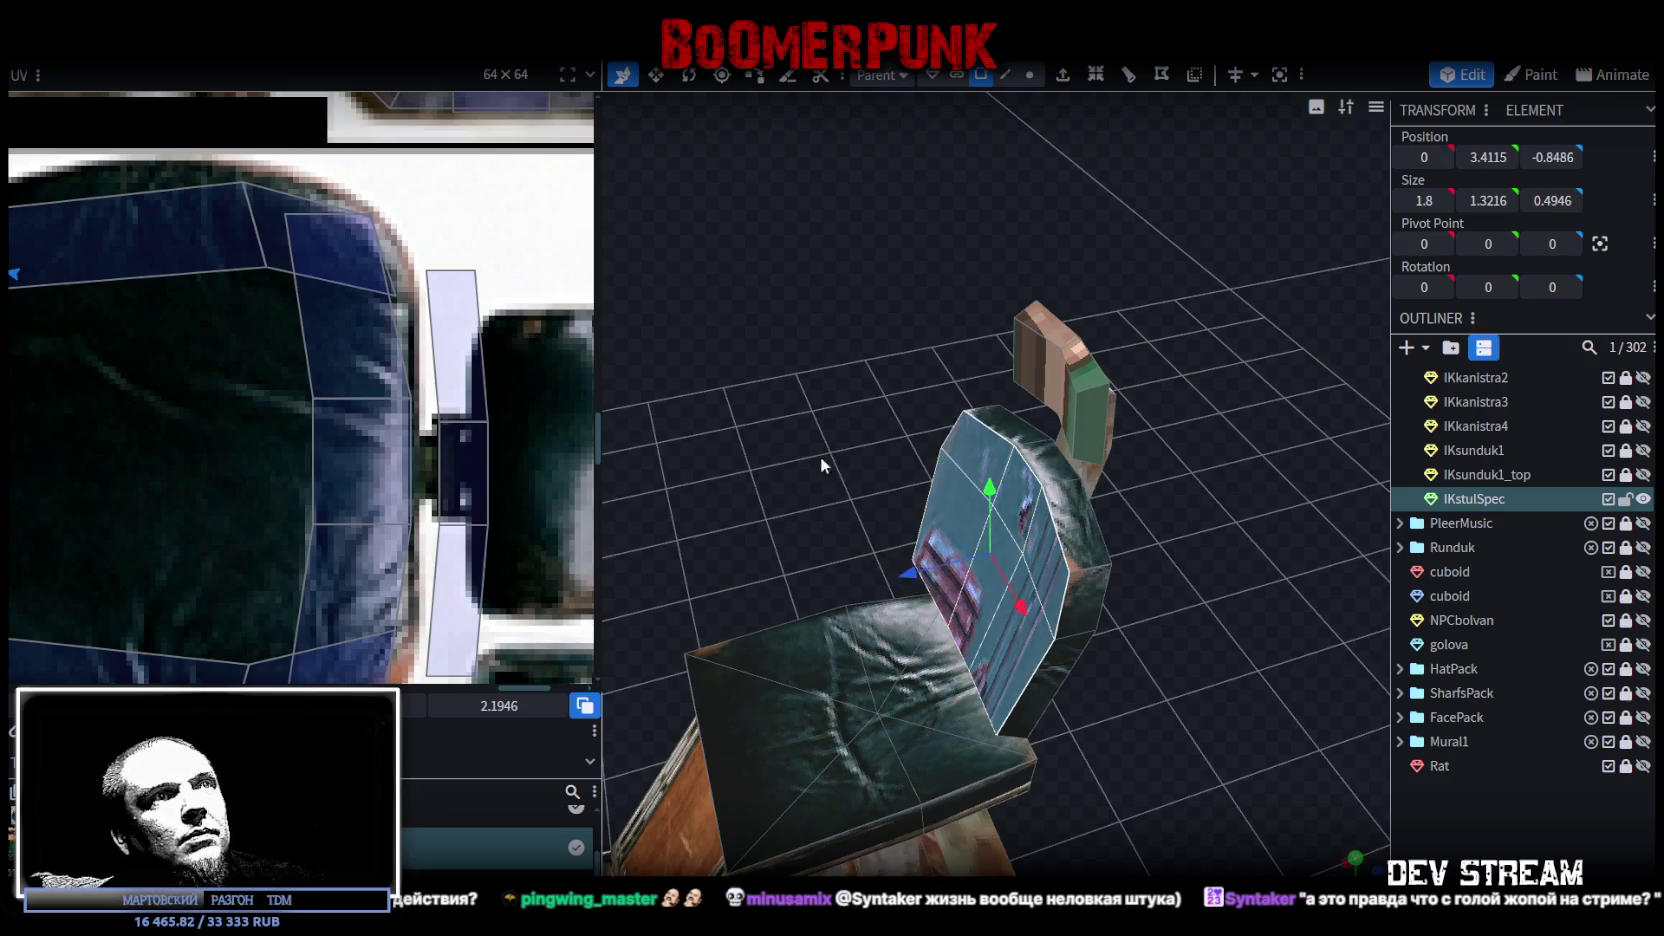
# Step: Move the chair-back UV onto the black cushion and rotate it a quarter turn right
pyautogui.scroll(-2, 833, 458)
pyautogui.scroll(-3, 322, 425)
pyautogui.scroll(-2, 292, 424)
pyautogui.scroll(2, 261, 401)
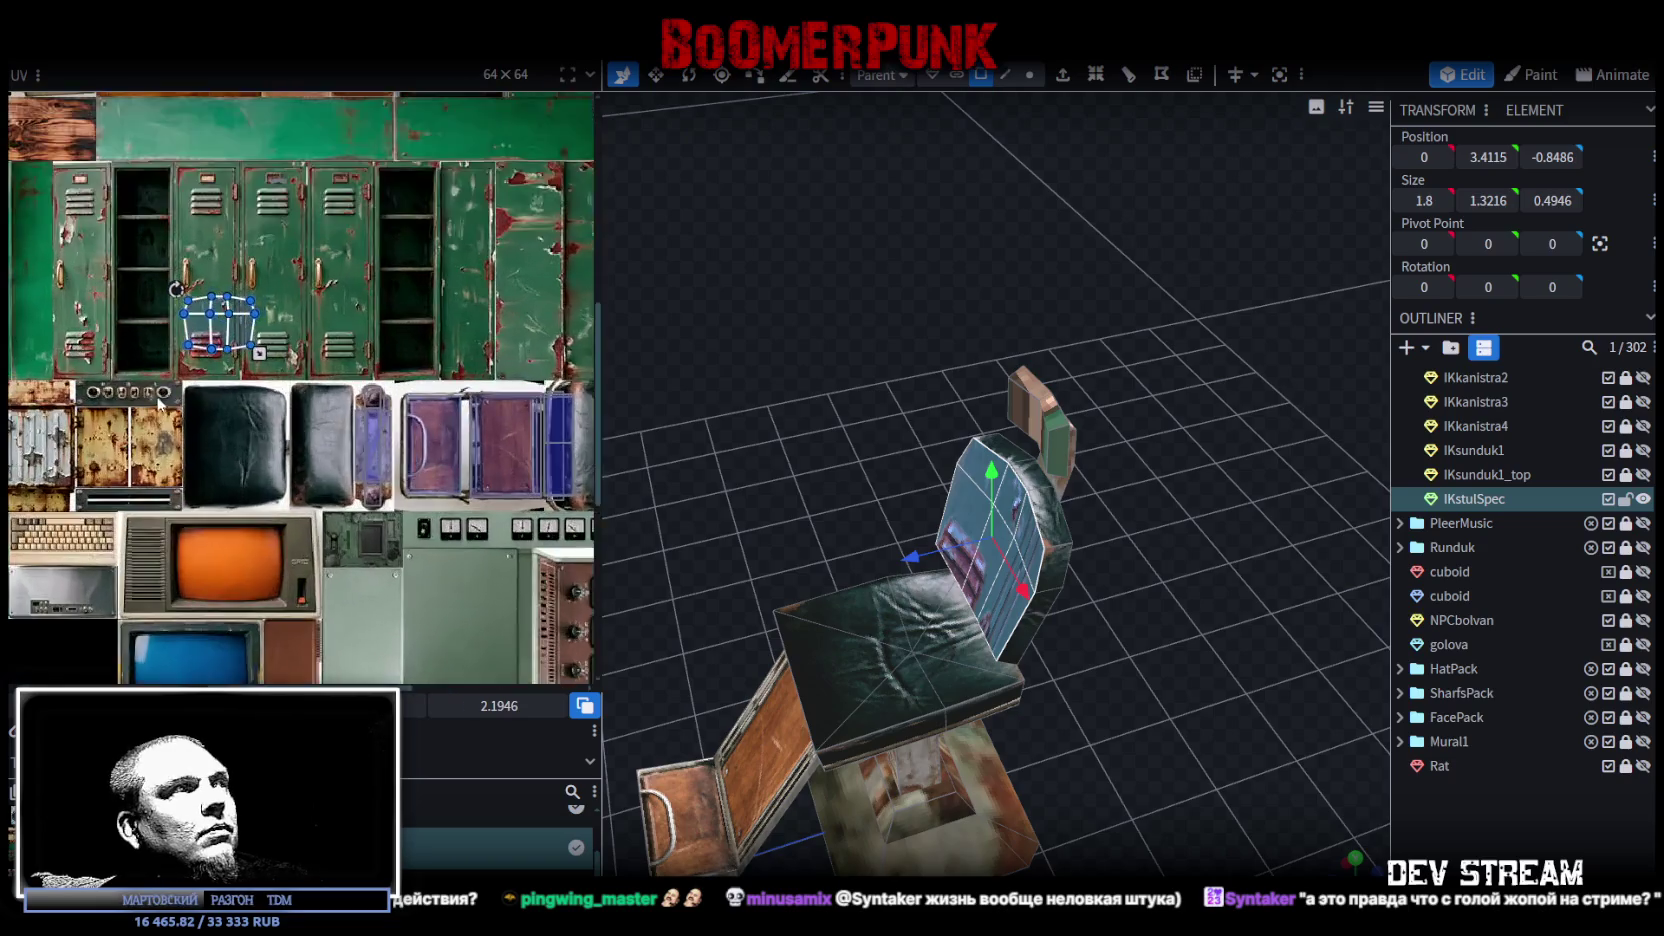
pyautogui.scroll(1, 261, 401)
pyautogui.moveTo(319, 291); pyautogui.dragTo(334, 510)
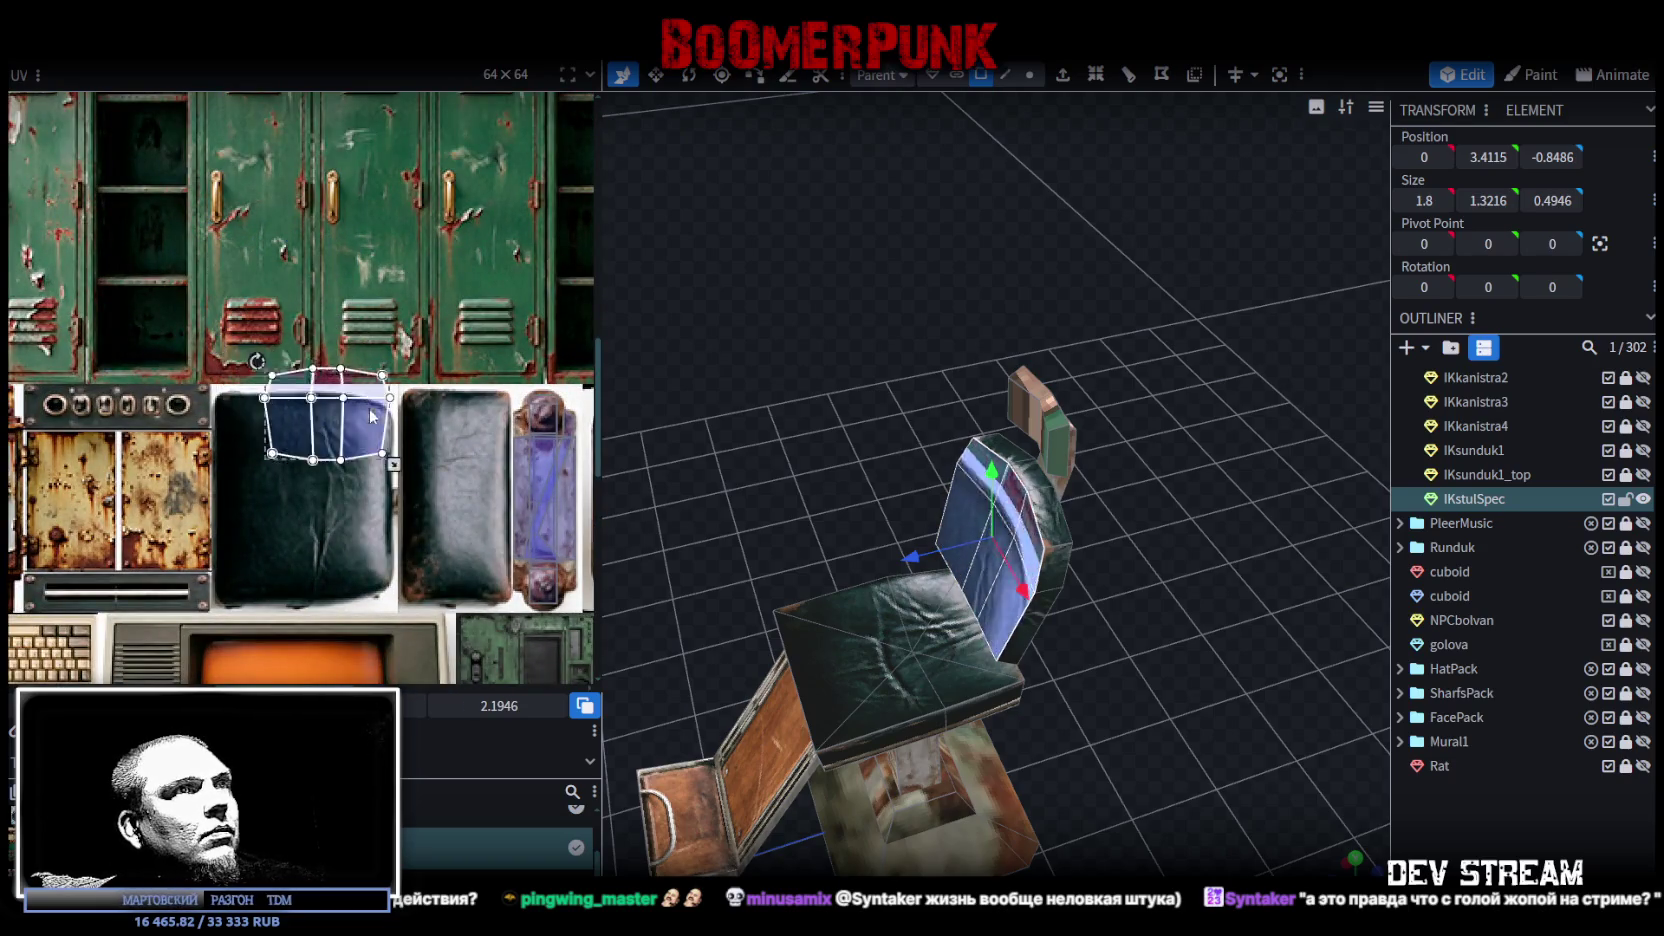
pyautogui.rightClick(344, 497)
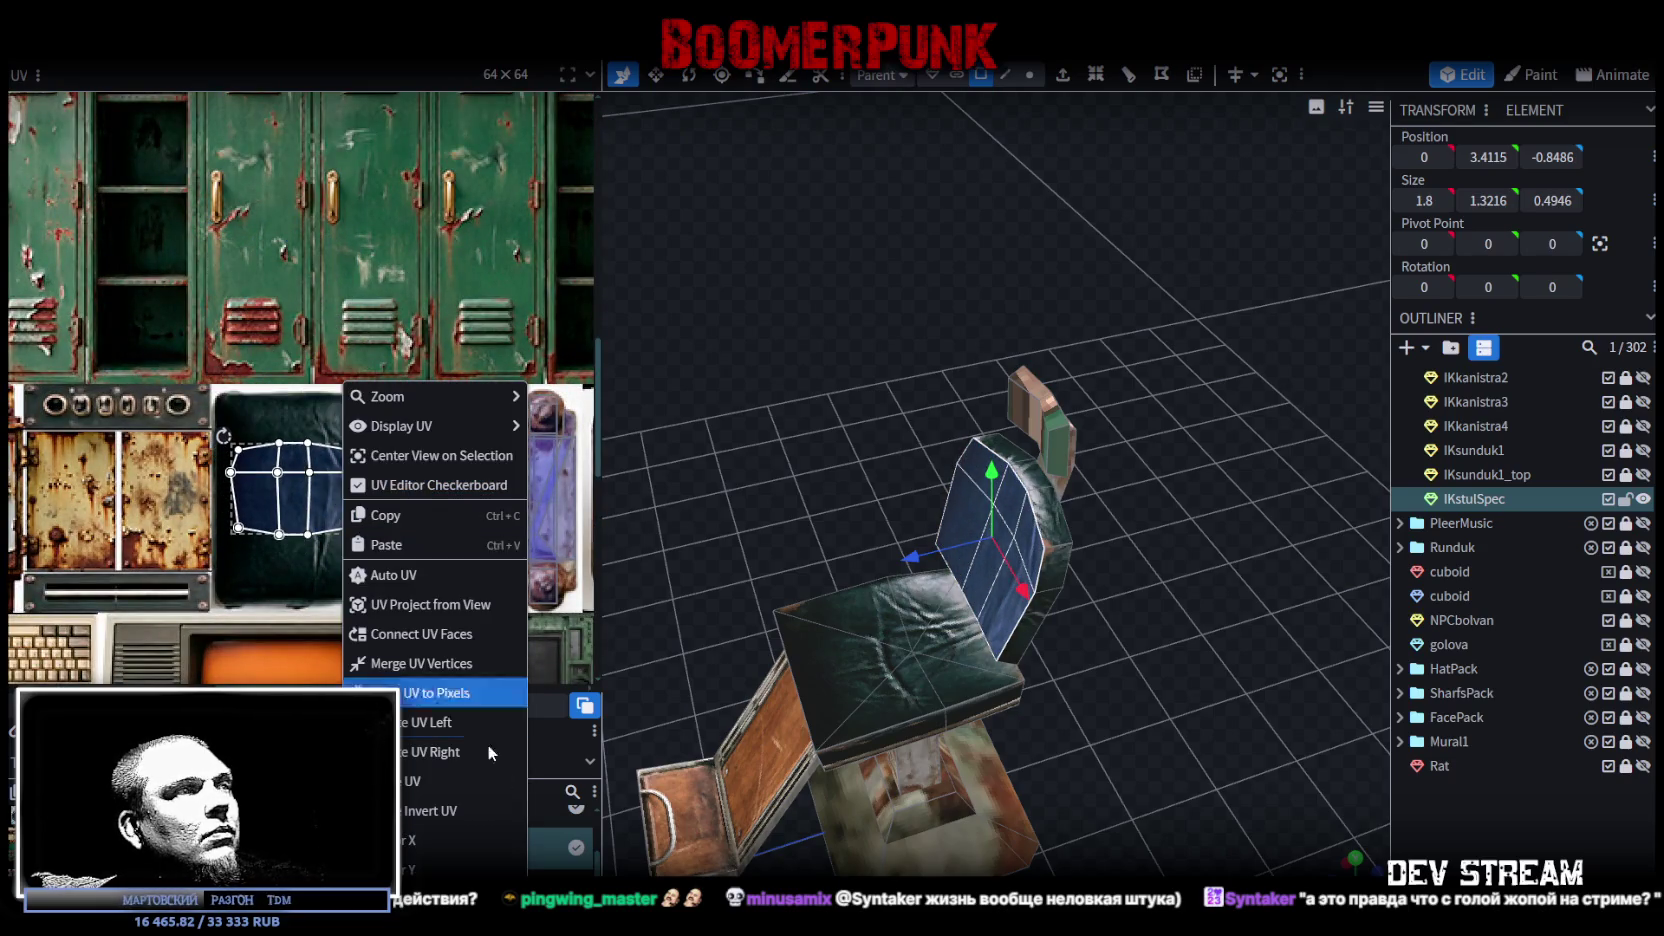
pyautogui.click(437, 762)
# Step: Enlarge the chair-back UV to cover the whole leather cushion, then check the model
pyautogui.scroll(1, 263, 421)
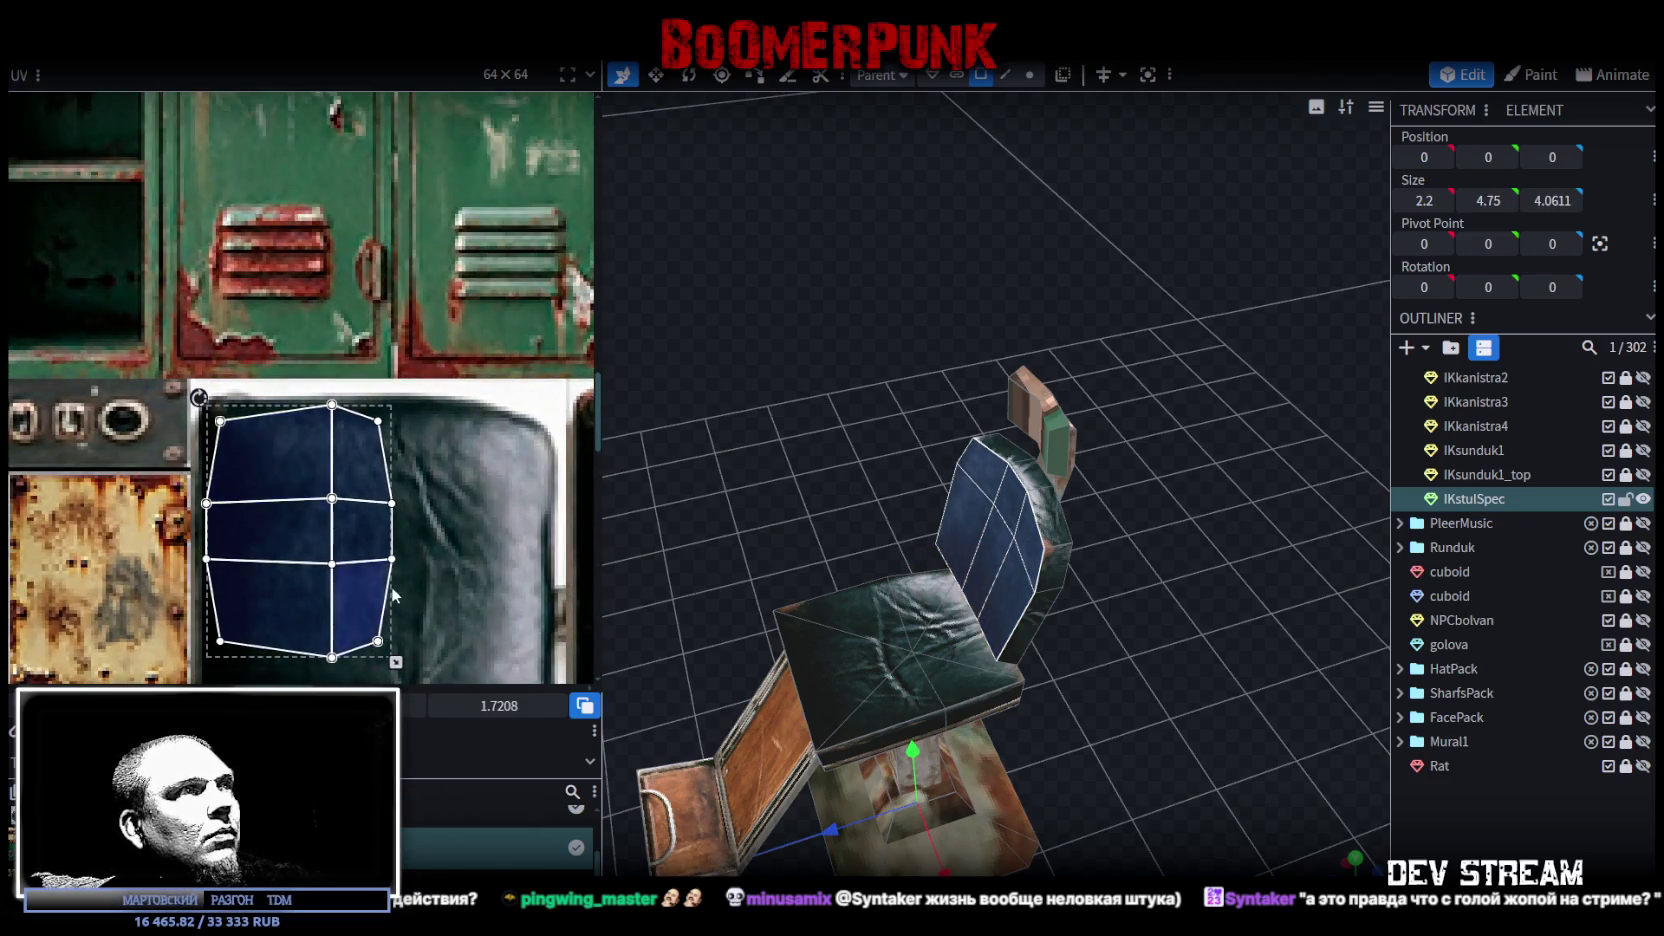
pyautogui.moveTo(392, 595); pyautogui.dragTo(313, 381, button='middle')
pyautogui.moveTo(308, 440); pyautogui.dragTo(464, 592)
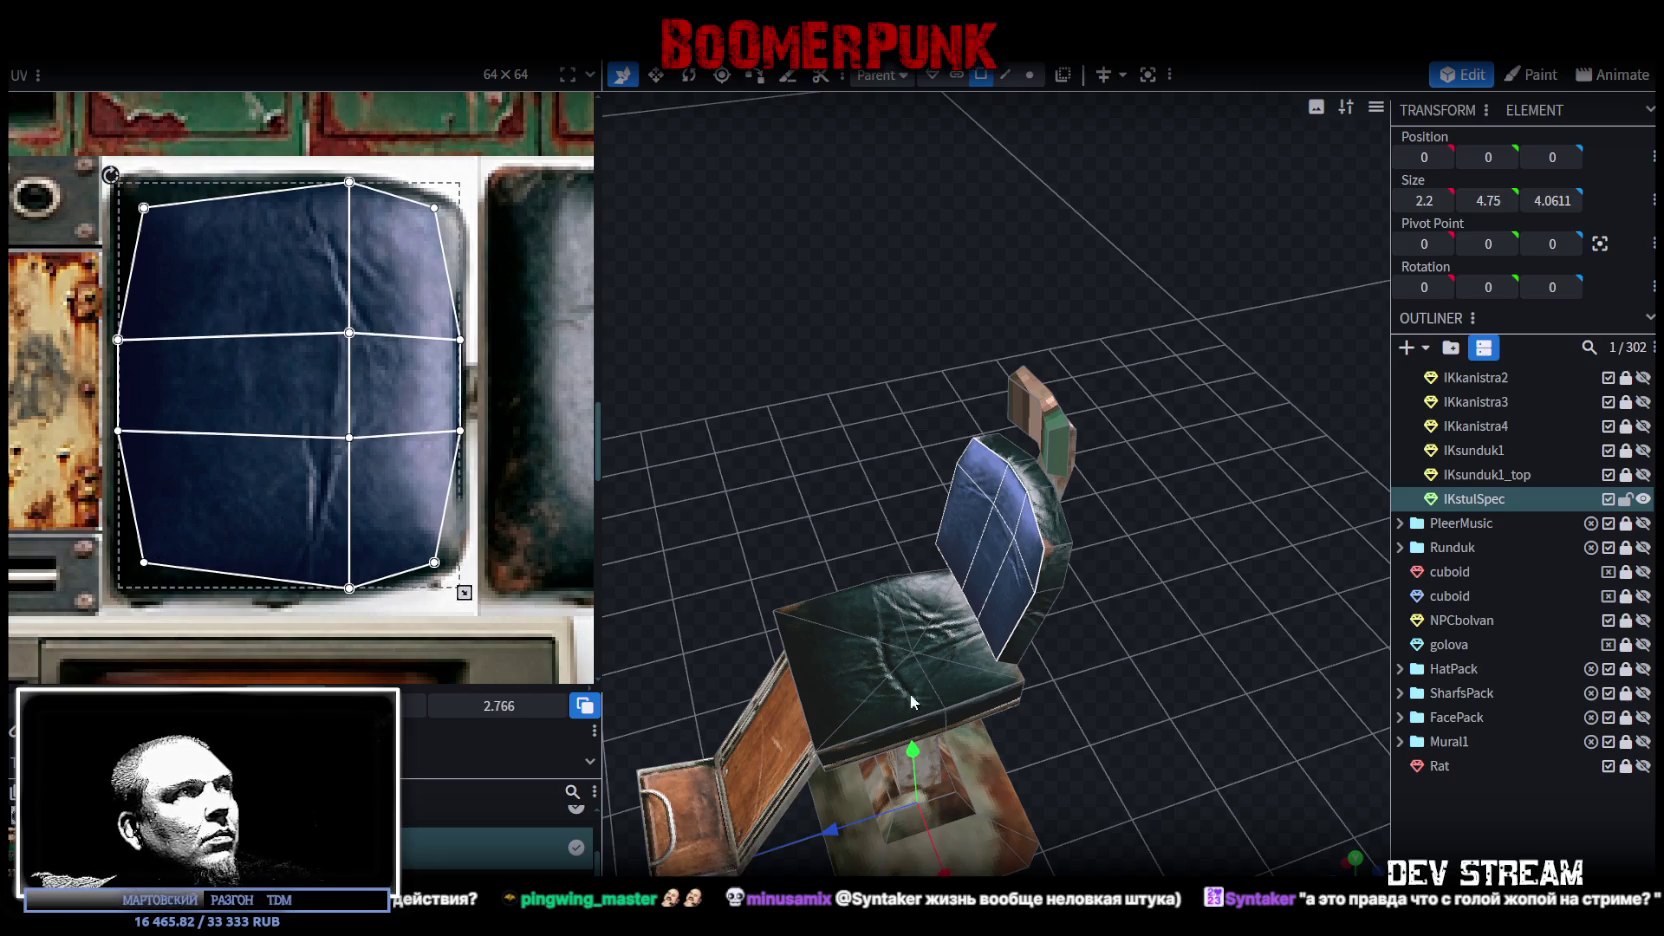
pyautogui.moveTo(1141, 731); pyautogui.dragTo(907, 474)
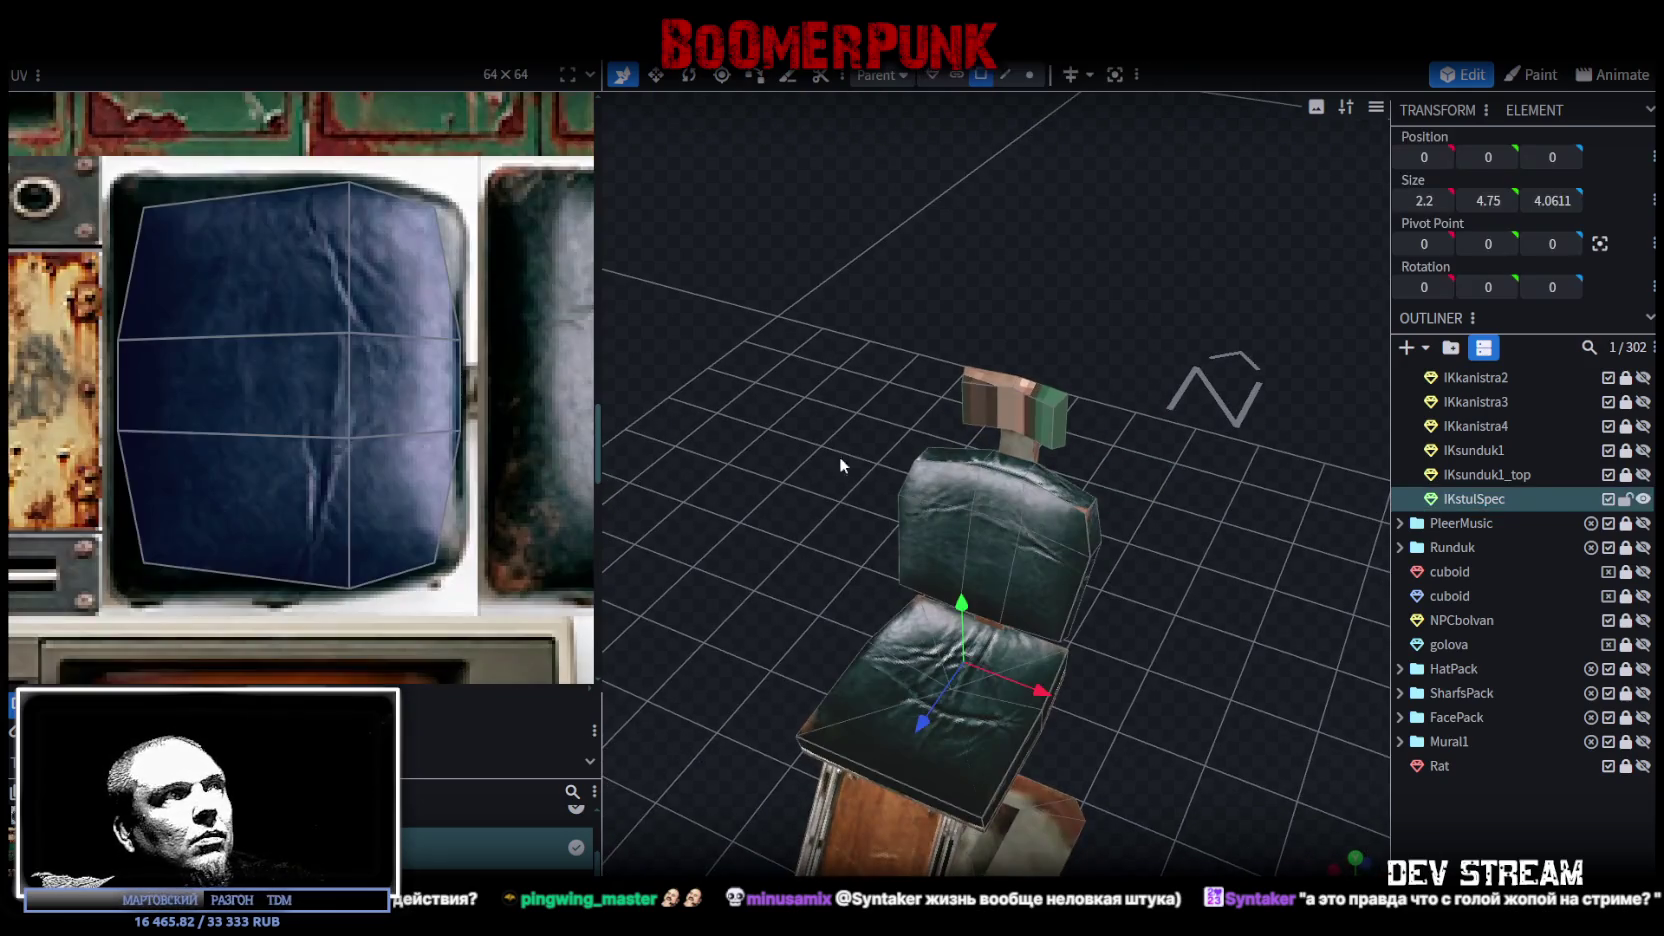
# Step: Try selecting faces along the chair back's top edge while orbiting closer to them
pyautogui.click(461, 345)
pyautogui.scroll(5, 459, 422)
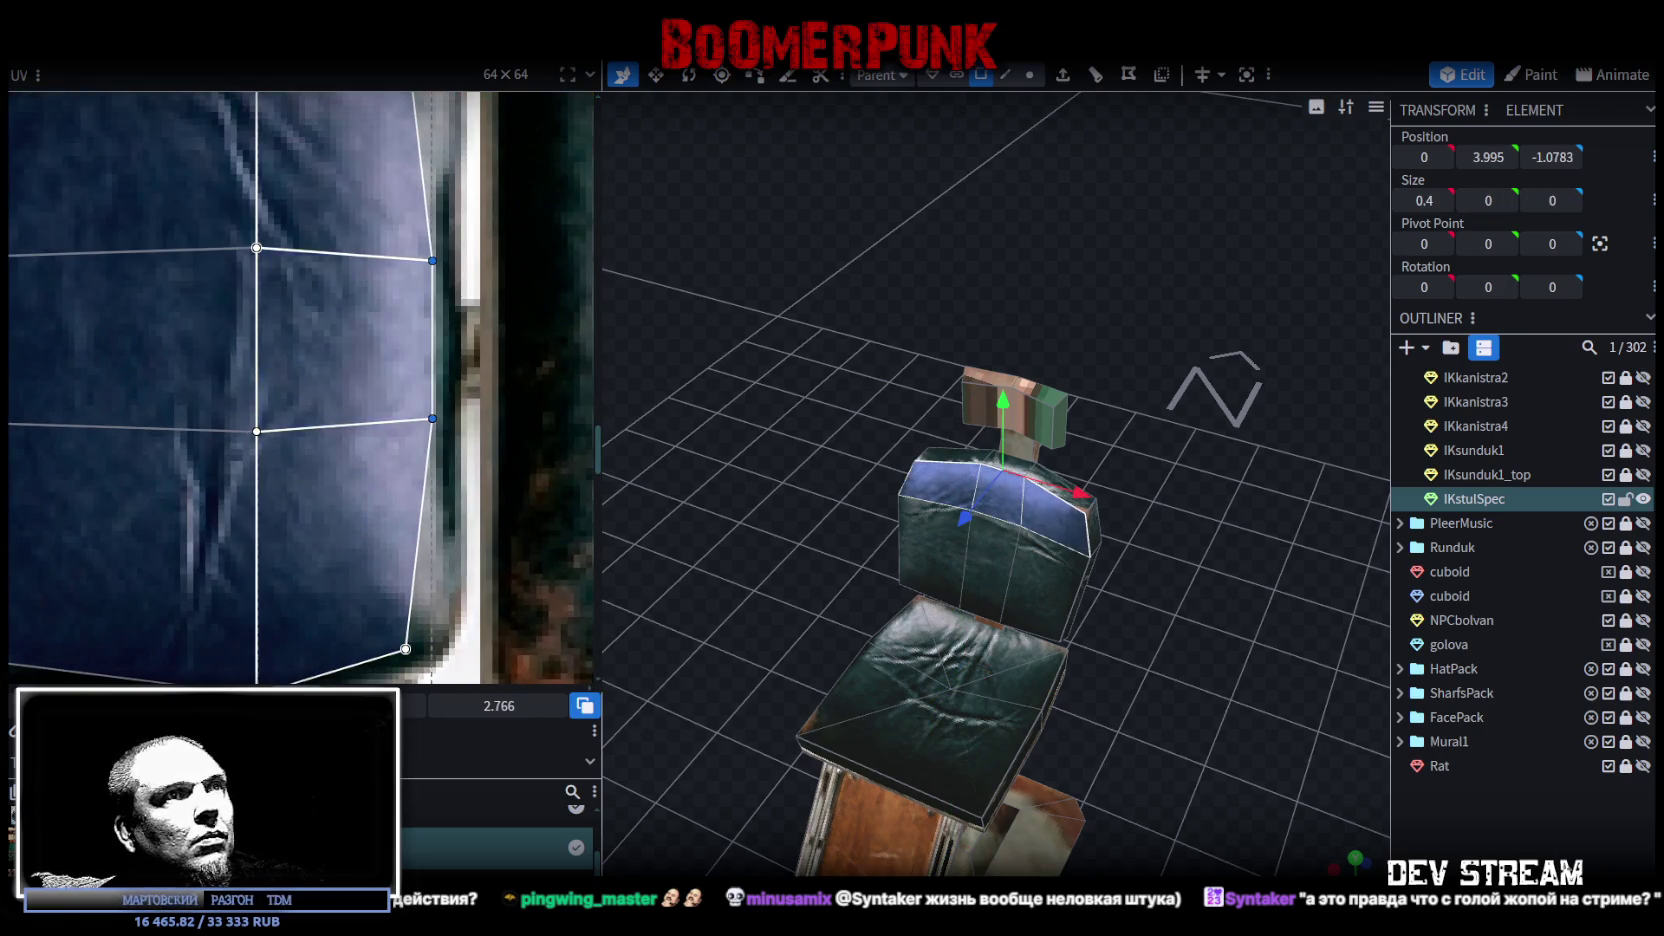
pyautogui.click(1232, 745)
pyautogui.moveTo(1232, 745); pyautogui.dragTo(1191, 753)
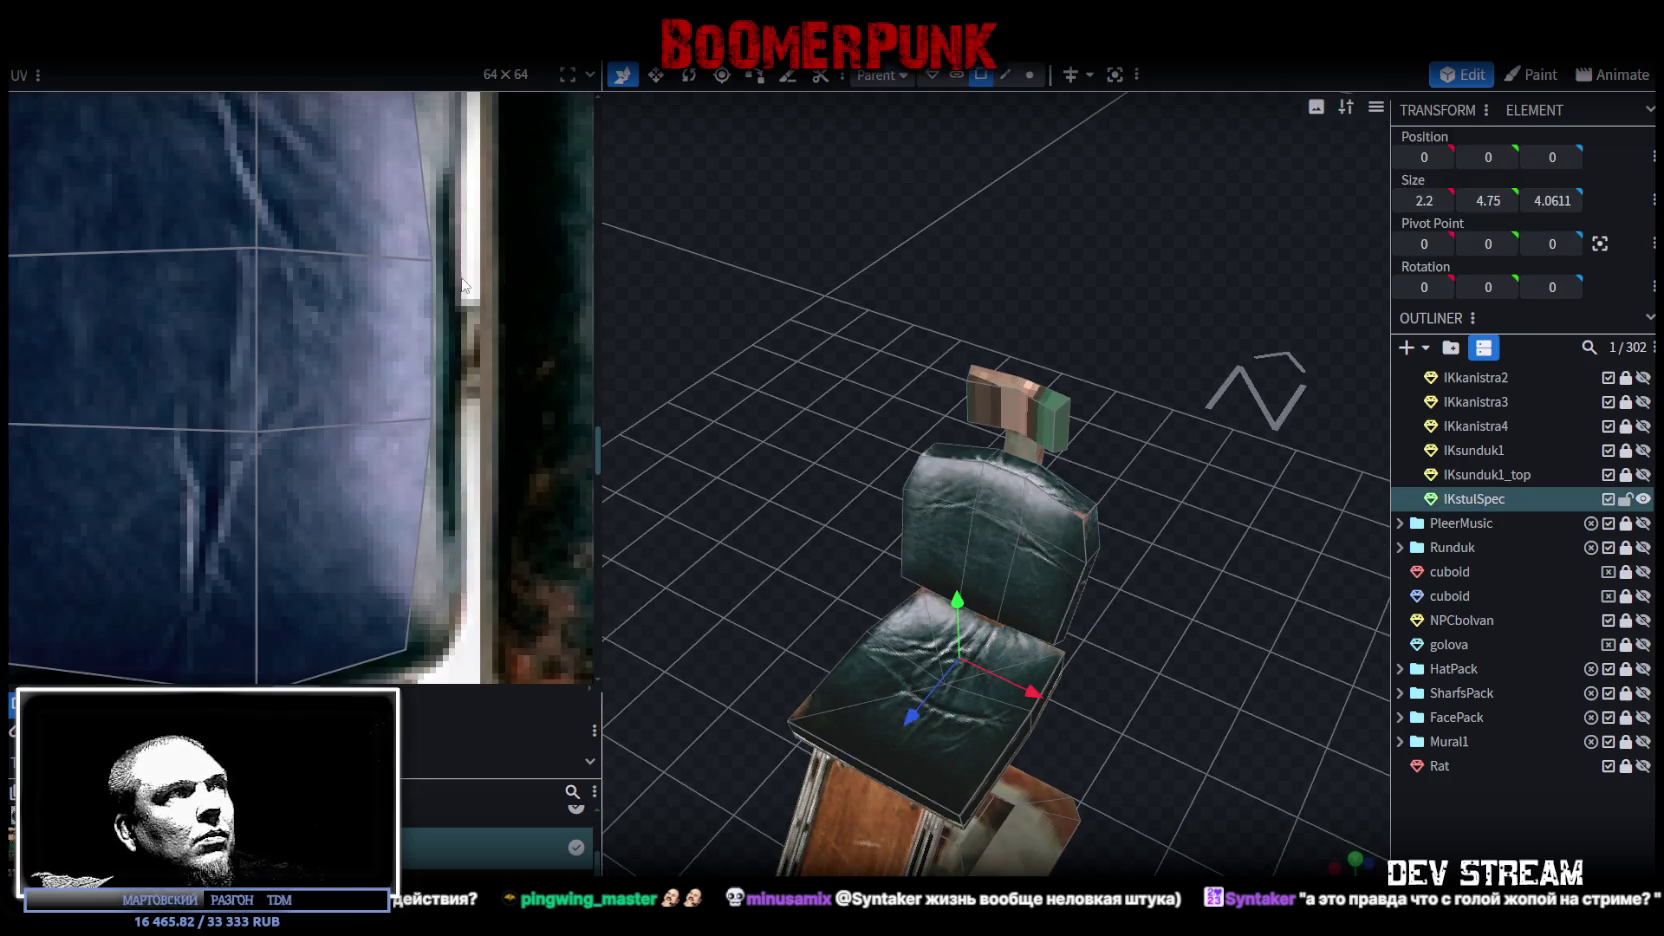
pyautogui.click(432, 420)
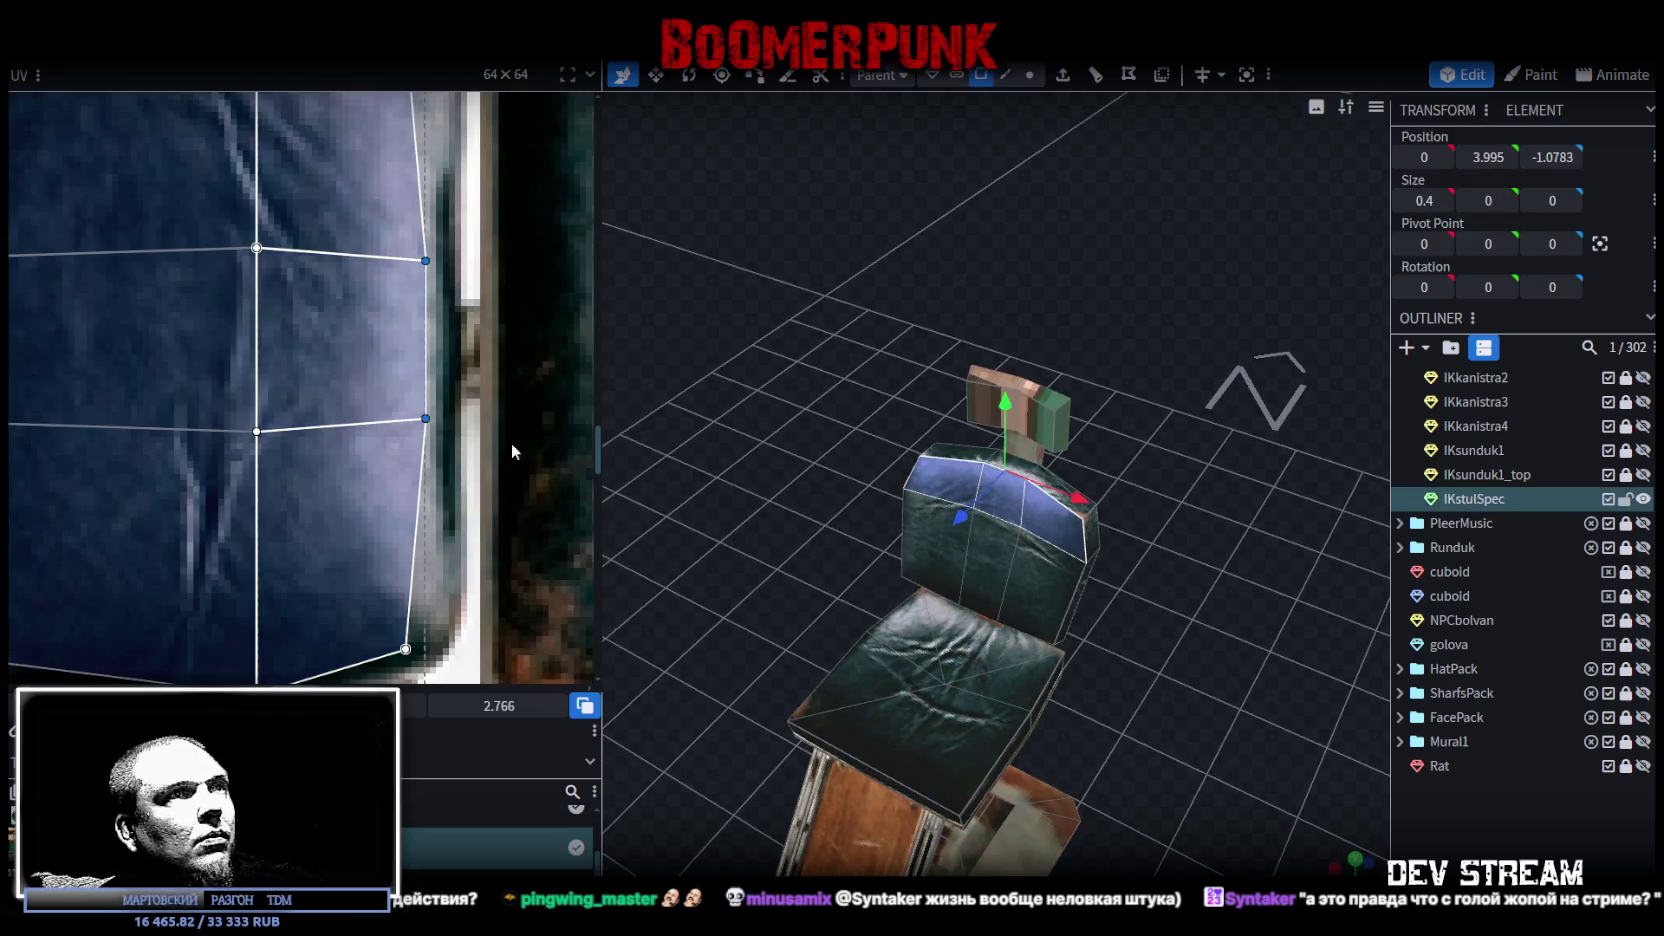
pyautogui.click(1572, 819)
pyautogui.moveTo(1300, 740); pyautogui.dragTo(1212, 703)
pyautogui.scroll(5, 1143, 772)
pyautogui.scroll(-3, 1128, 794)
# Step: Select the top row of back faces and reshape their UV quad onto the cushion's border
pyautogui.click(1010, 466)
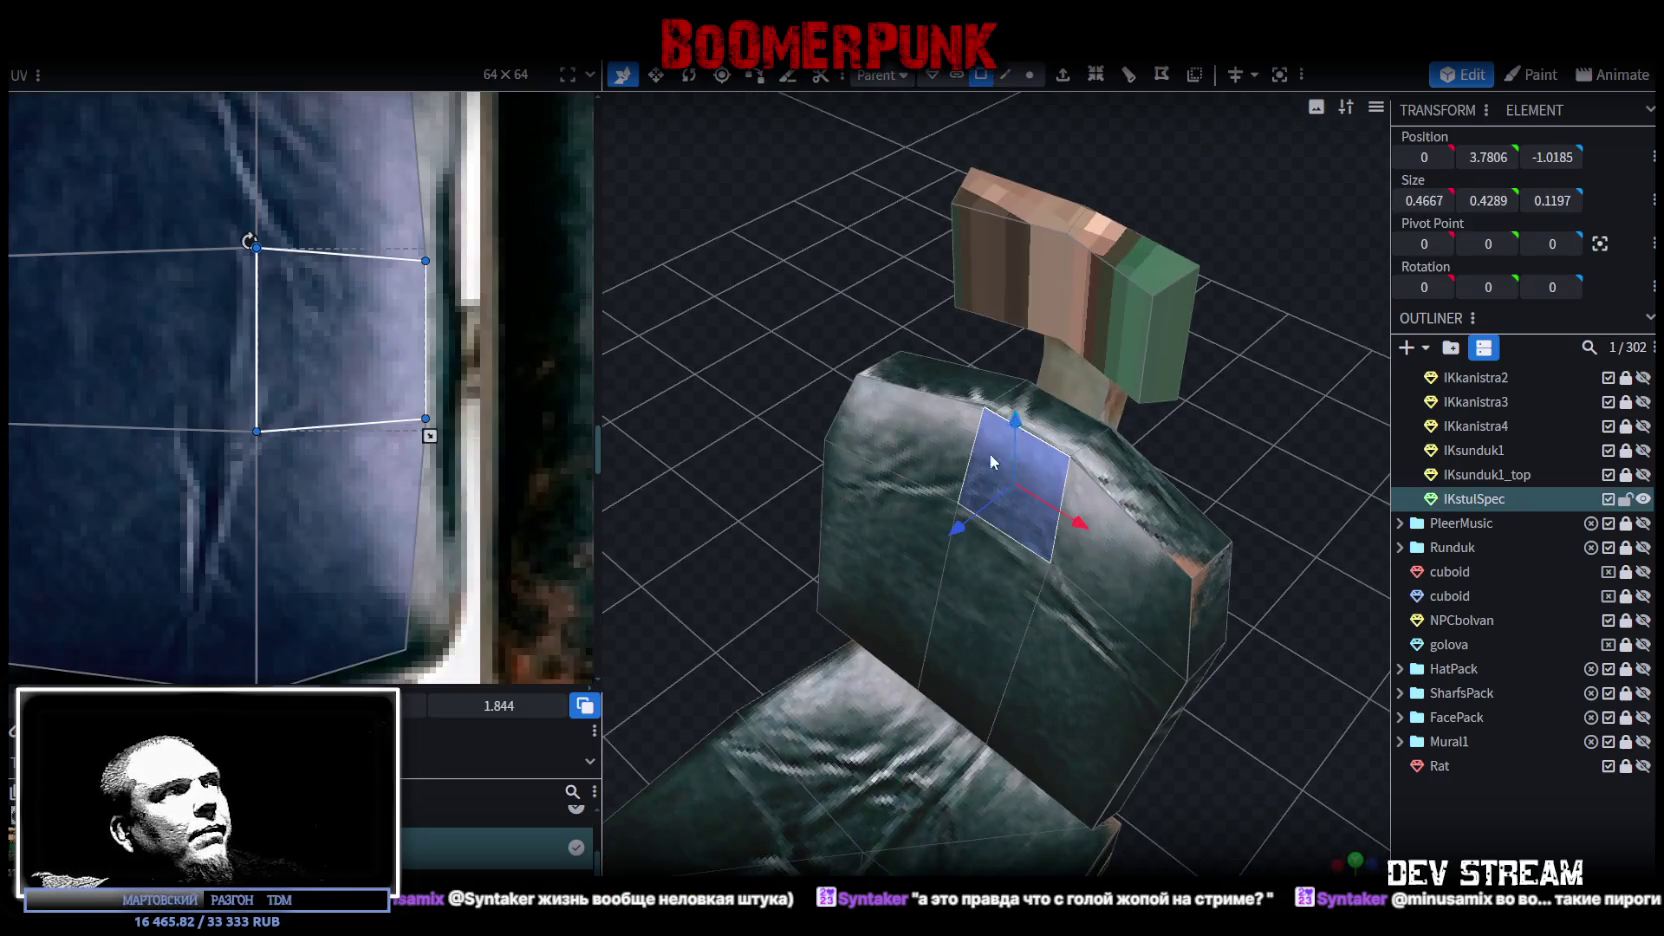
pyautogui.moveTo(526, 339)
pyautogui.mouseDown()
pyautogui.moveTo(422, 424)
pyautogui.moveTo(447, 421)
pyautogui.mouseUp()
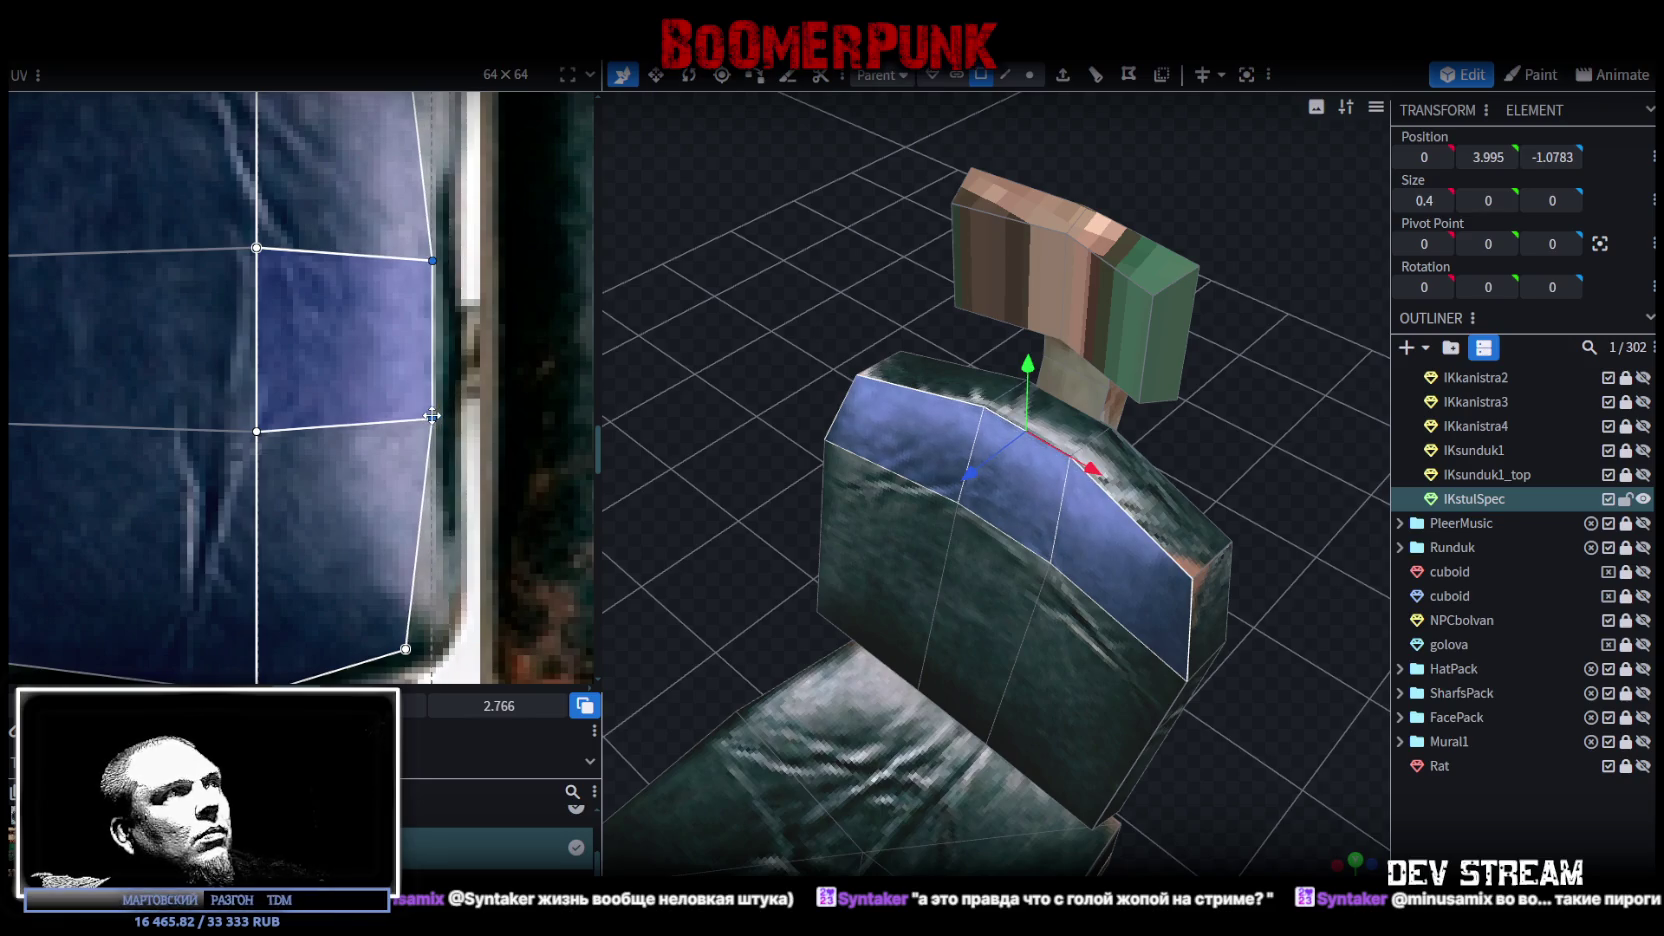
pyautogui.scroll(-3, 432, 415)
pyautogui.scroll(-2, 480, 408)
pyautogui.scroll(2, 541, 400)
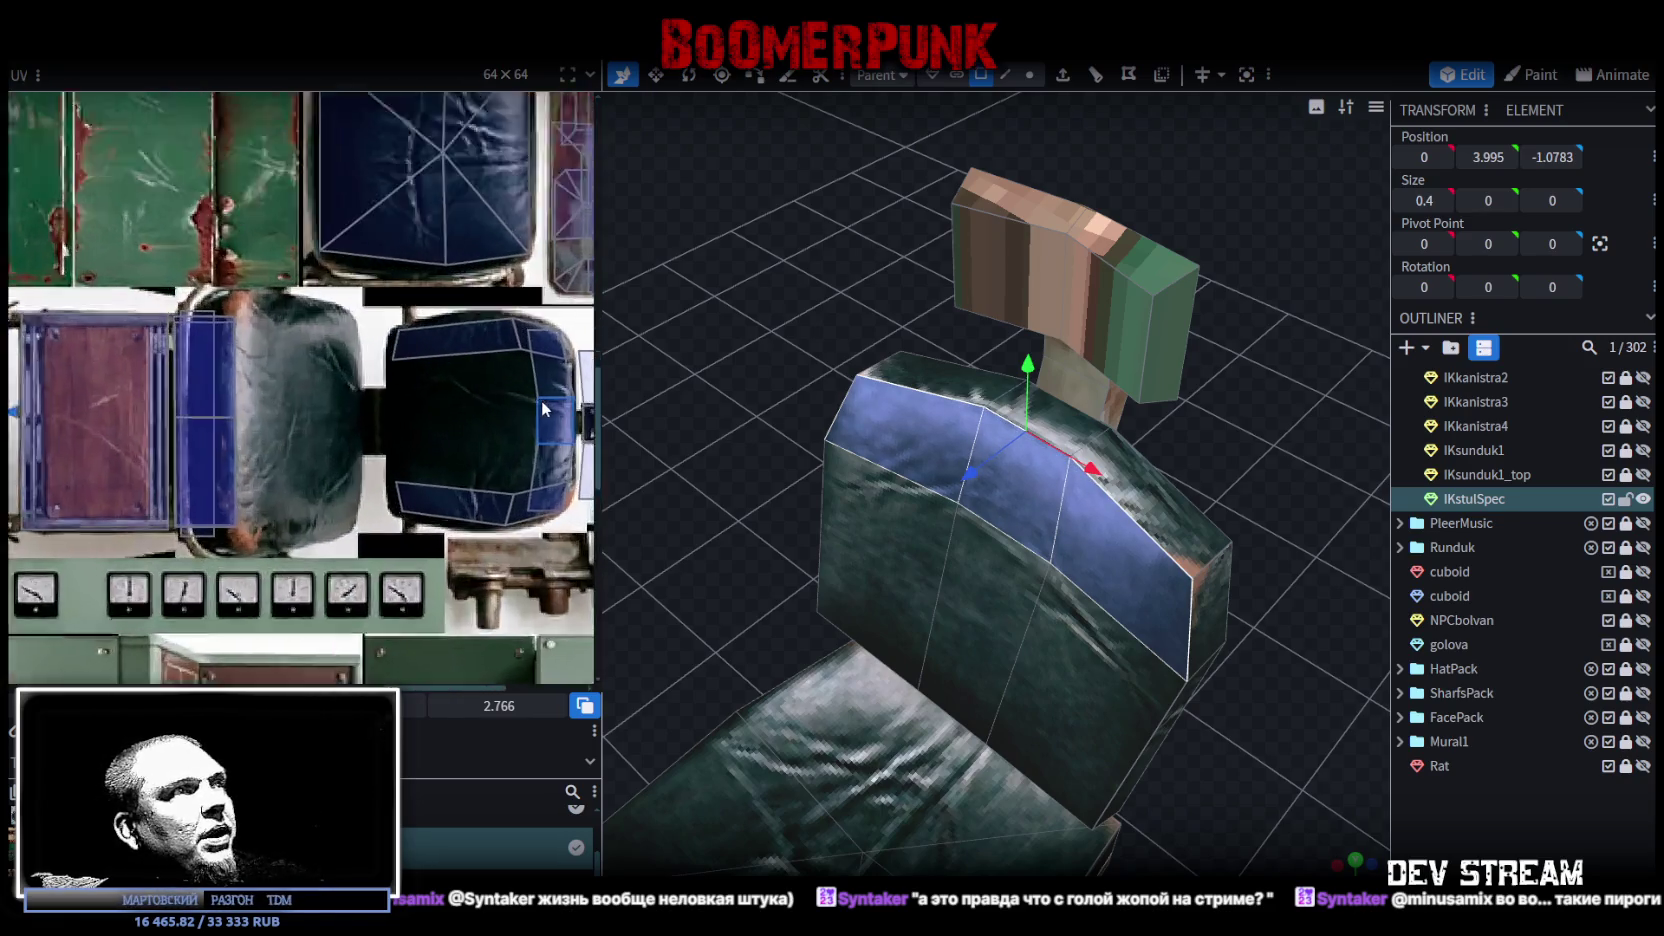
pyautogui.scroll(3, 541, 400)
pyautogui.scroll(2, 396, 367)
pyautogui.scroll(2, 403, 335)
pyautogui.click(408, 370)
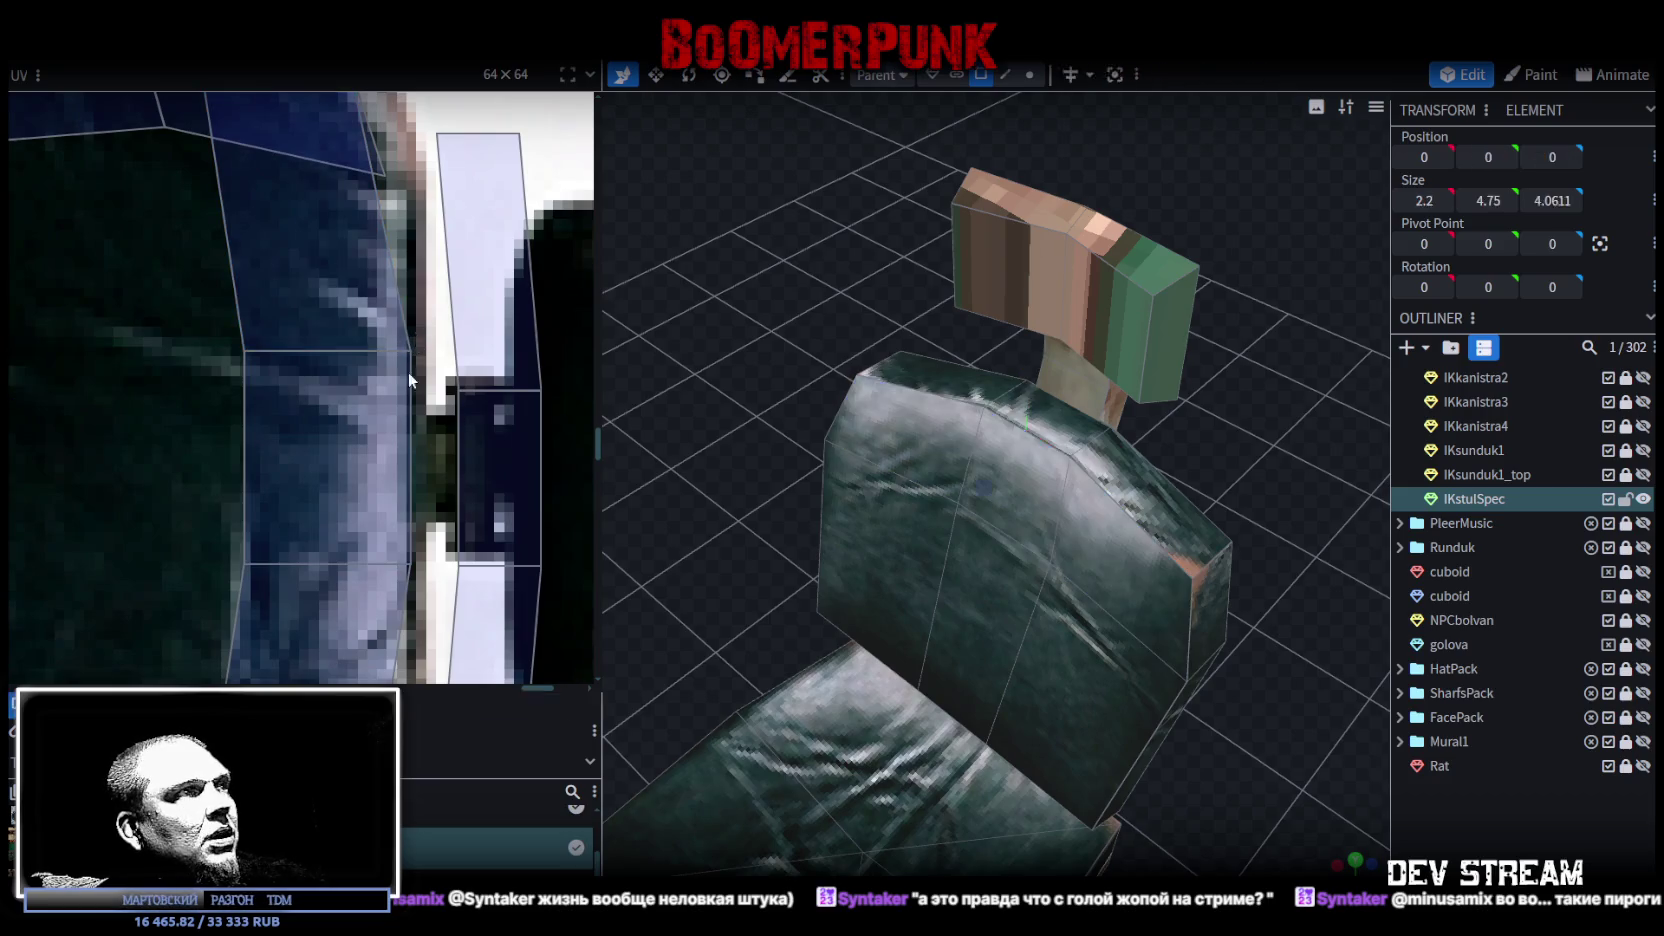
pyautogui.click(400, 470)
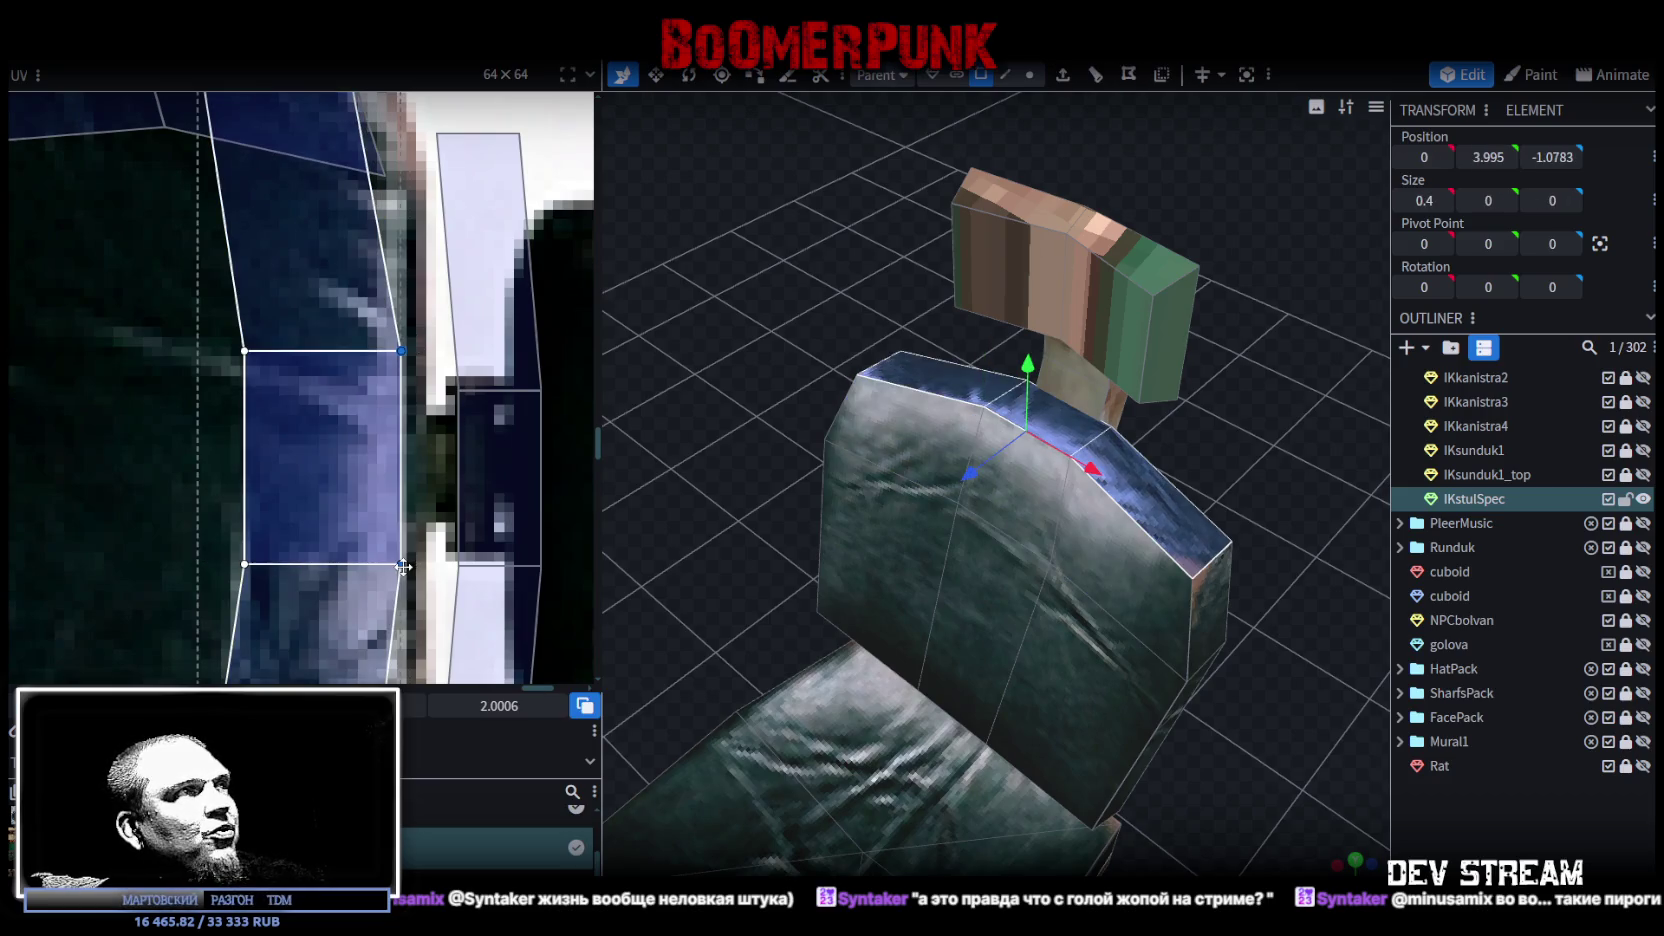
pyautogui.keyDown('shift'); pyautogui.click(403, 566); pyautogui.keyUp('shift')
pyautogui.click(1505, 840)
pyautogui.moveTo(1300, 780)
pyautogui.mouseDown()
pyautogui.moveTo(910, 505)
pyautogui.moveTo(1102, 489)
pyautogui.mouseUp()
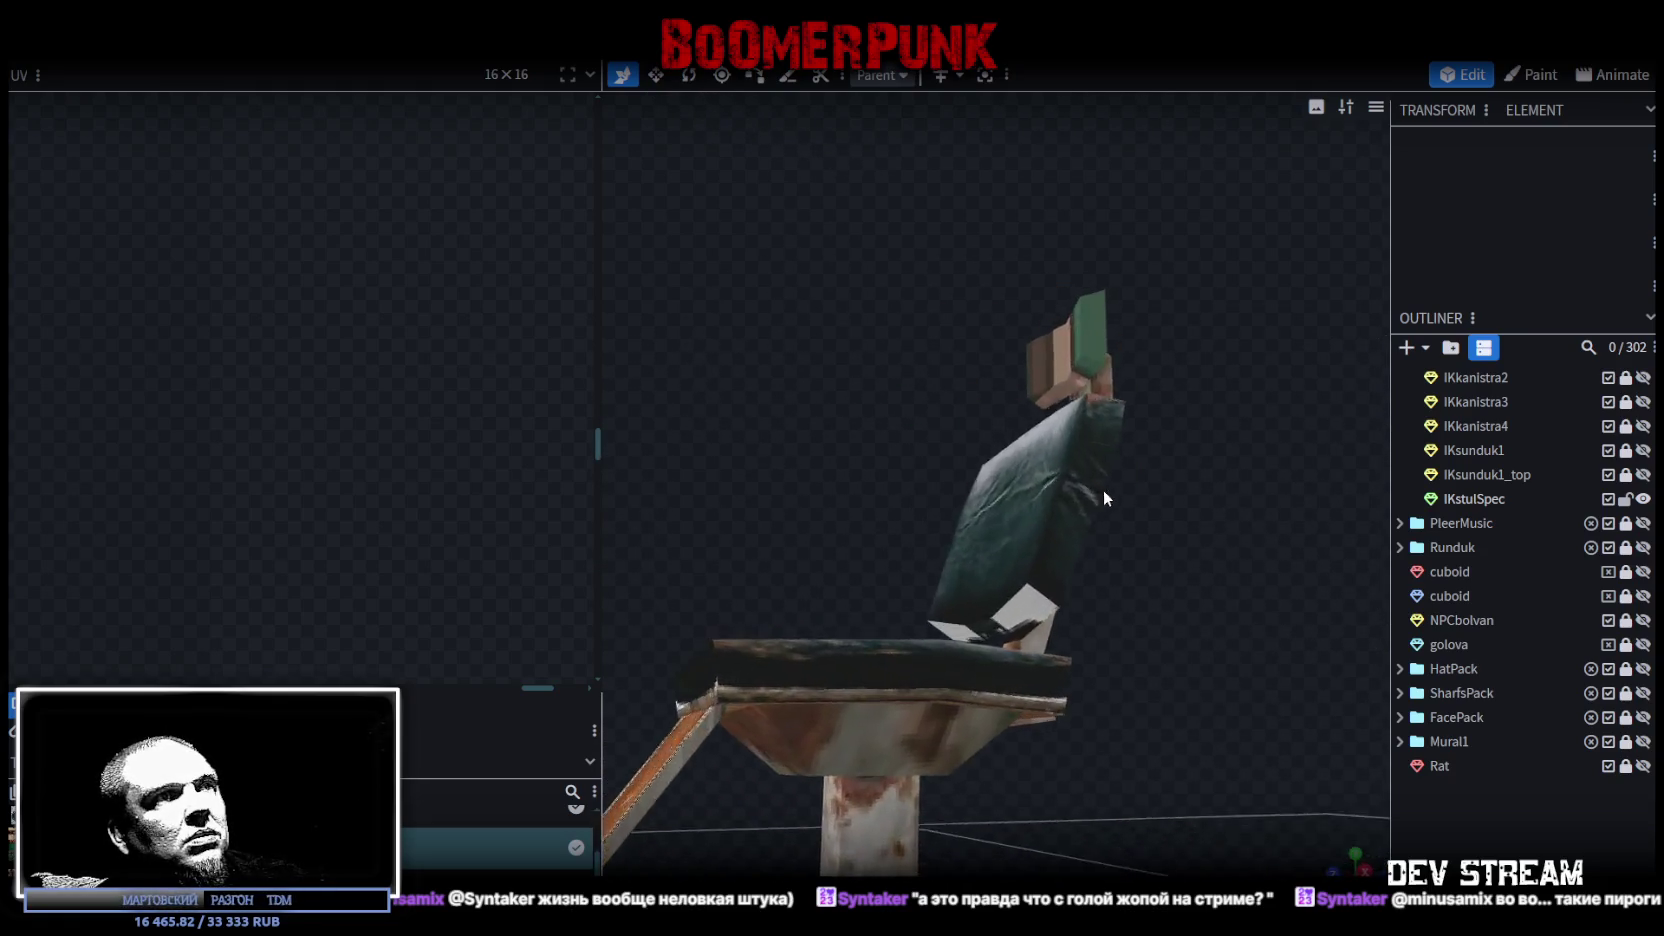
# Step: Slide the UV strip of the piece under the backrest onto the leather cushion's left border
pyautogui.click(1013, 630)
pyautogui.click(1013, 630)
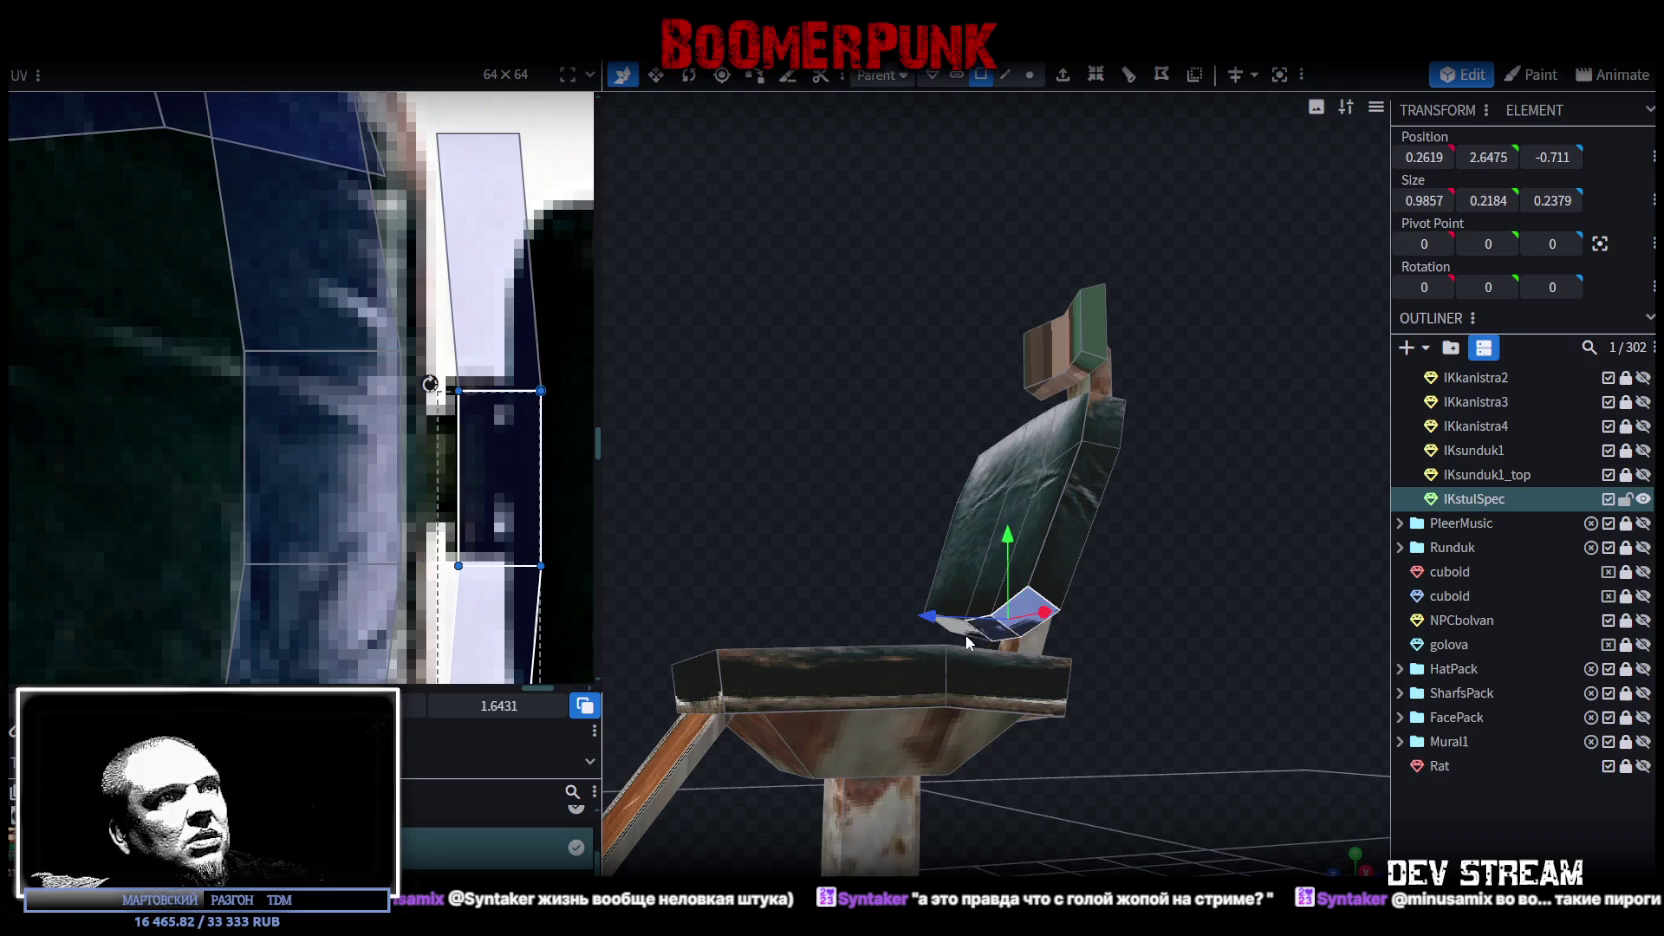
pyautogui.scroll(-3, 450, 497)
pyautogui.scroll(-2, 450, 497)
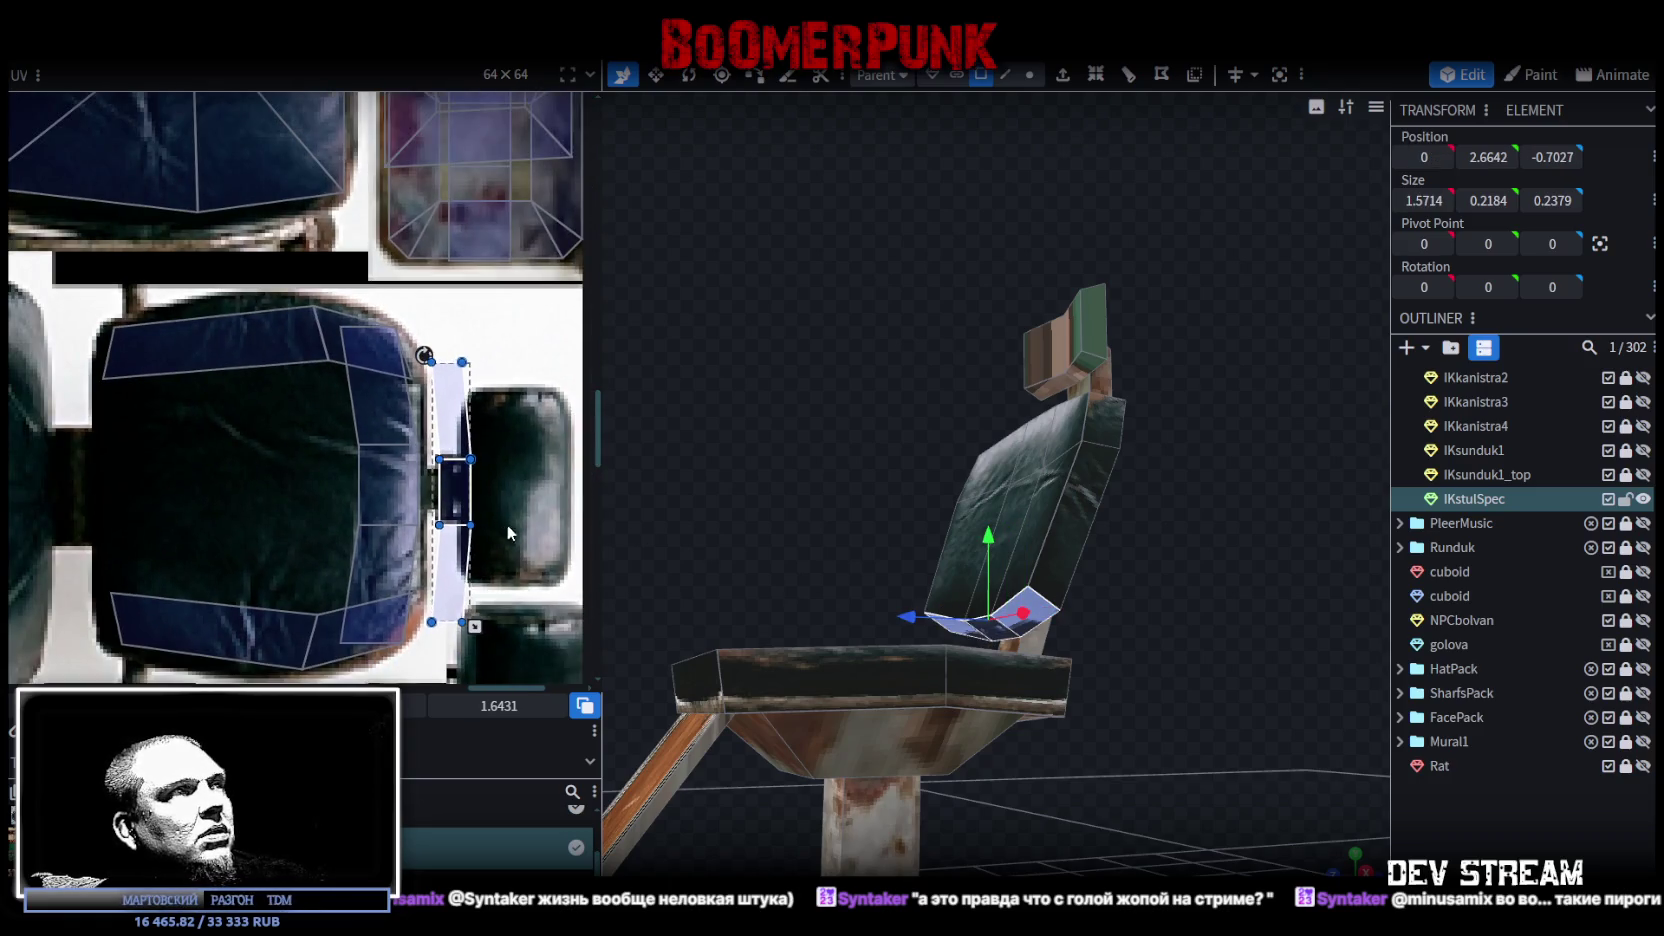
pyautogui.moveTo(504, 524); pyautogui.dragTo(582, 493, button='middle')
pyautogui.moveTo(535, 462); pyautogui.dragTo(203, 462)
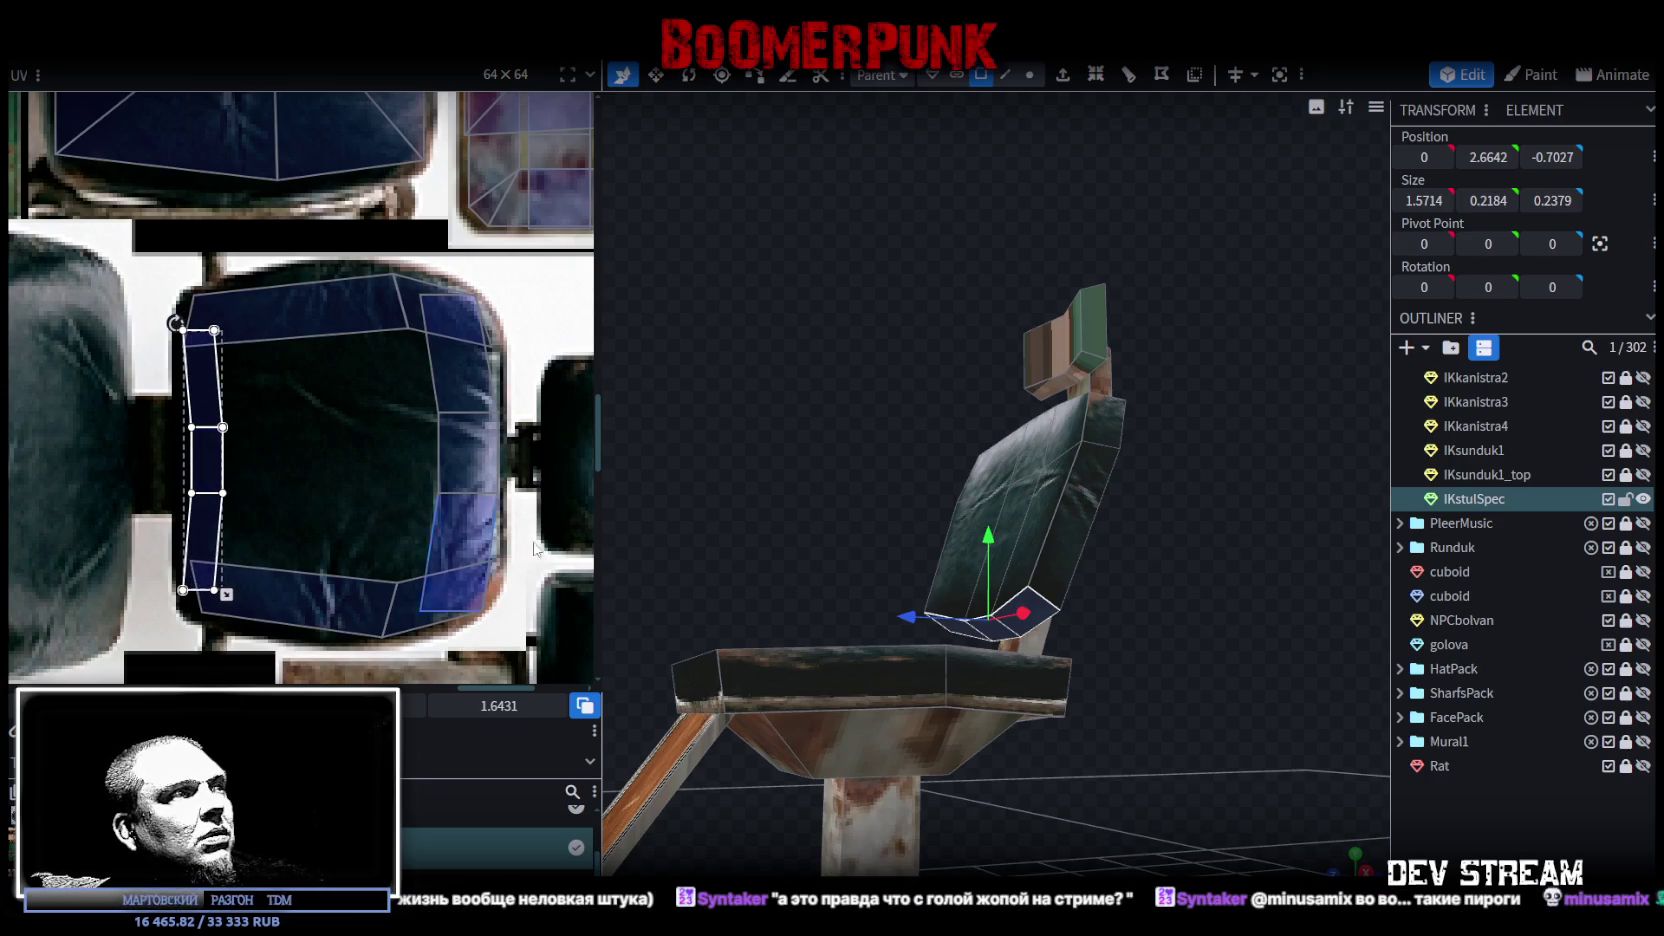
pyautogui.click(1219, 725)
pyautogui.moveTo(1219, 725)
pyautogui.mouseDown()
pyautogui.moveTo(900, 772)
pyautogui.moveTo(978, 737)
pyautogui.moveTo(1202, 818)
pyautogui.moveTo(996, 817)
pyautogui.moveTo(972, 472)
pyautogui.mouseUp()
pyautogui.click(972, 472)
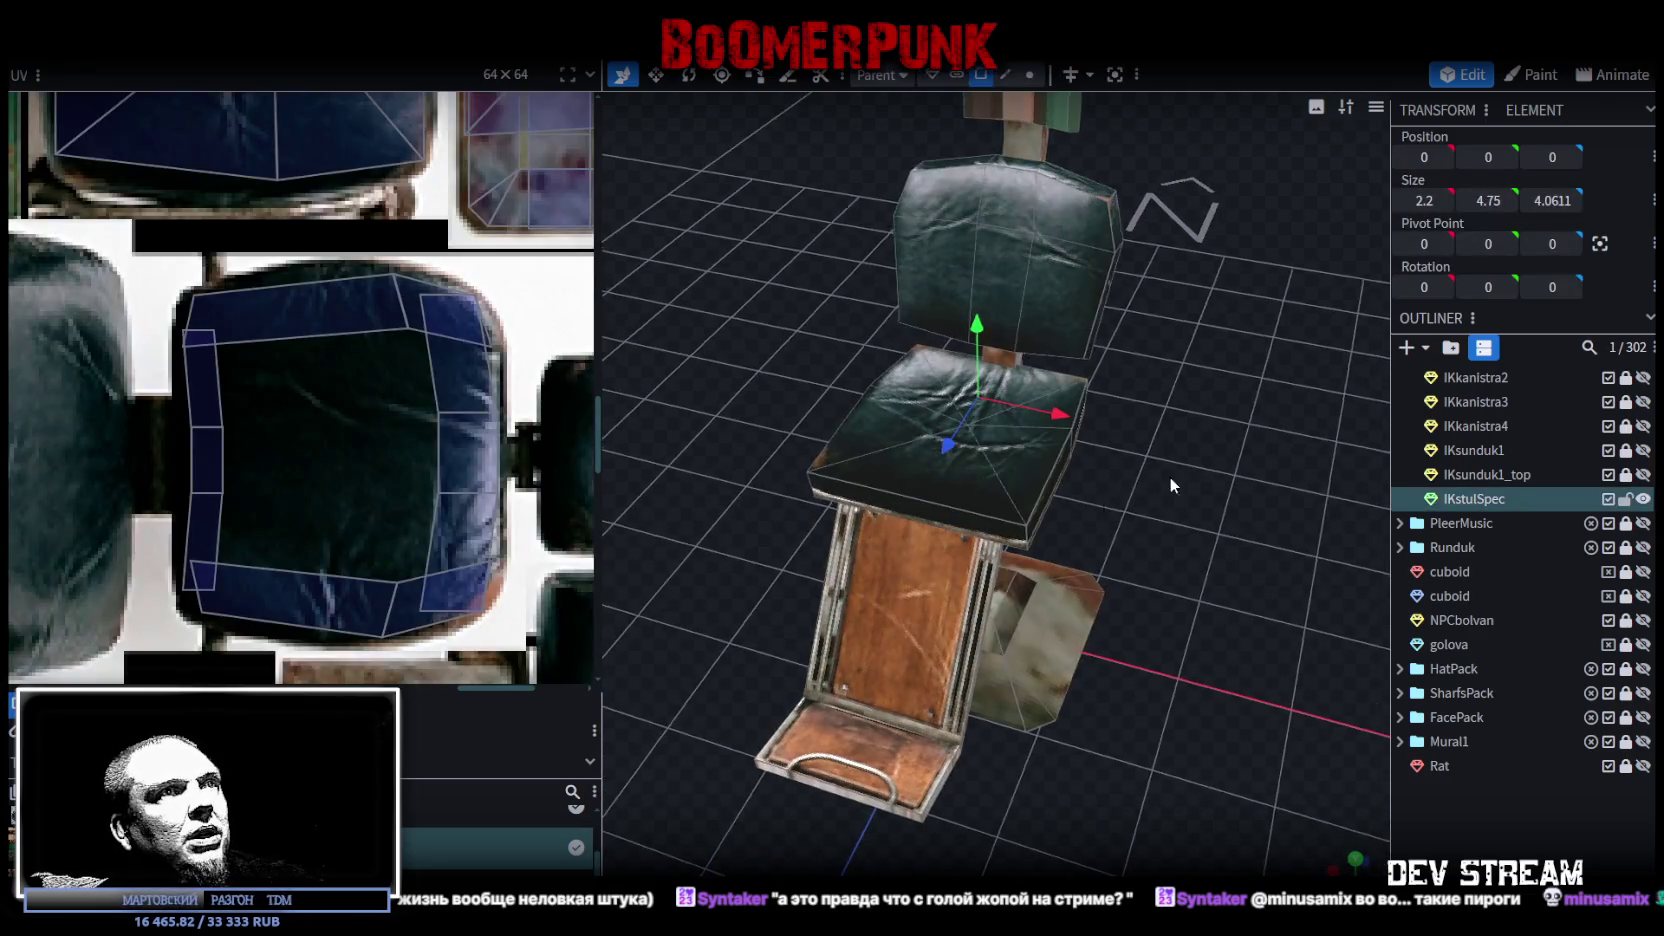
# Step: Add a loop cut across the seat cushion and select its triangular top face
pyautogui.moveTo(1169, 476)
pyautogui.mouseDown()
pyautogui.moveTo(965, 382)
pyautogui.moveTo(803, 335)
pyautogui.moveTo(732, 359)
pyautogui.moveTo(744, 416)
pyautogui.moveTo(1279, 477)
pyautogui.moveTo(1173, 556)
pyautogui.moveTo(1135, 523)
pyautogui.moveTo(1137, 543)
pyautogui.mouseUp()
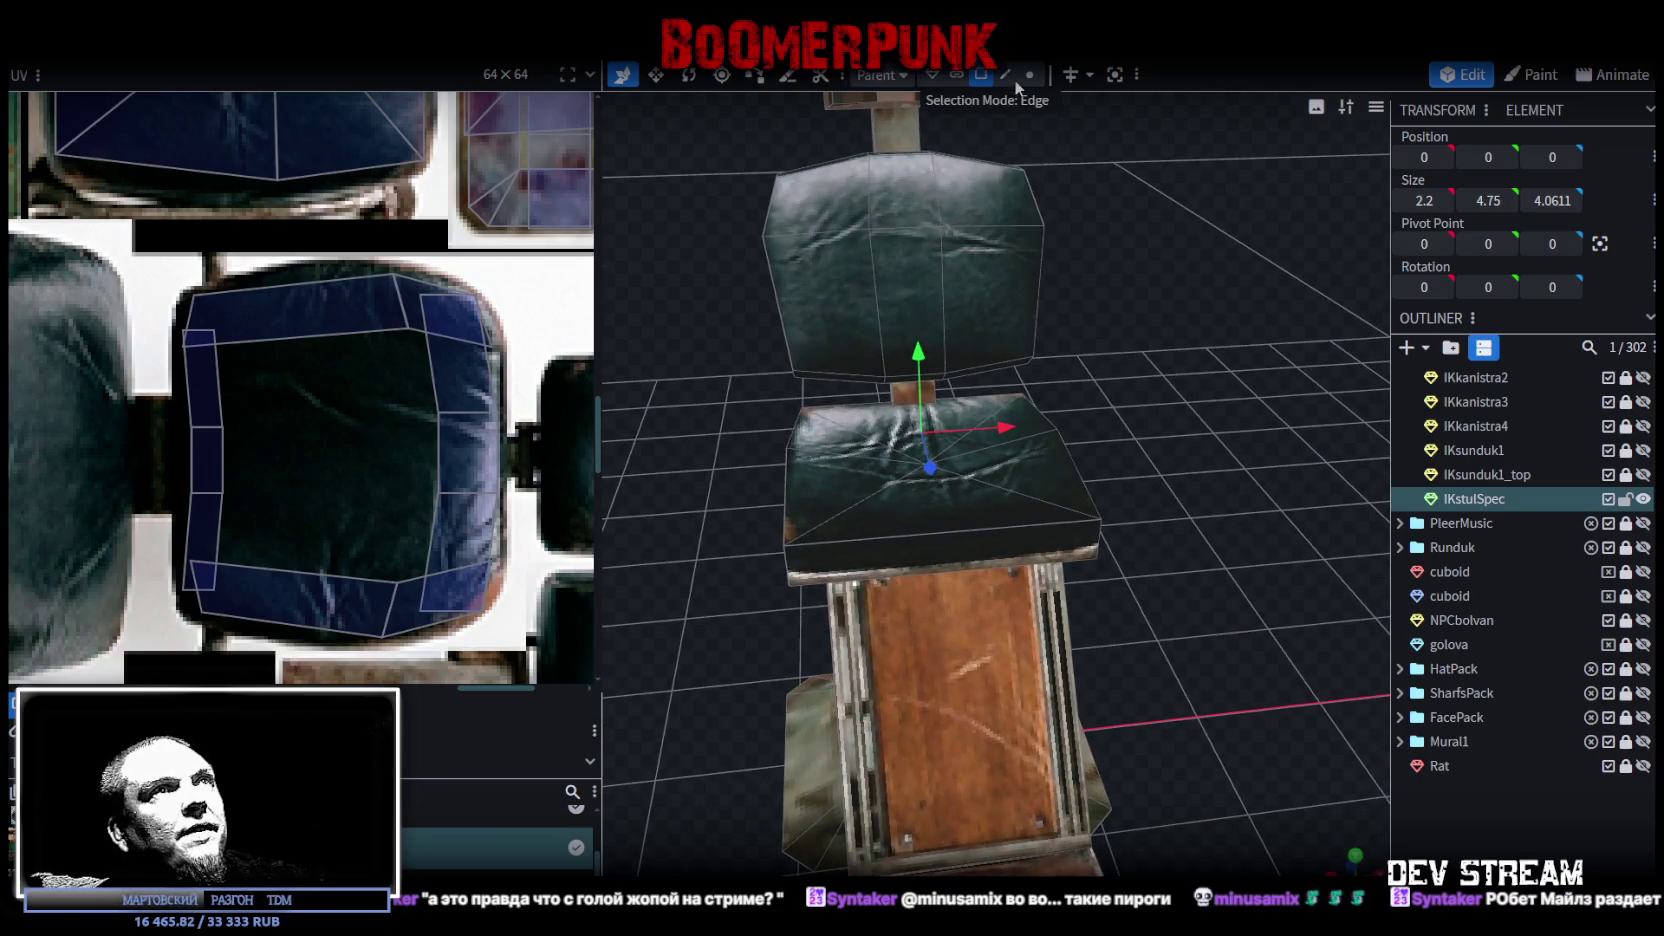
pyautogui.click(1018, 524)
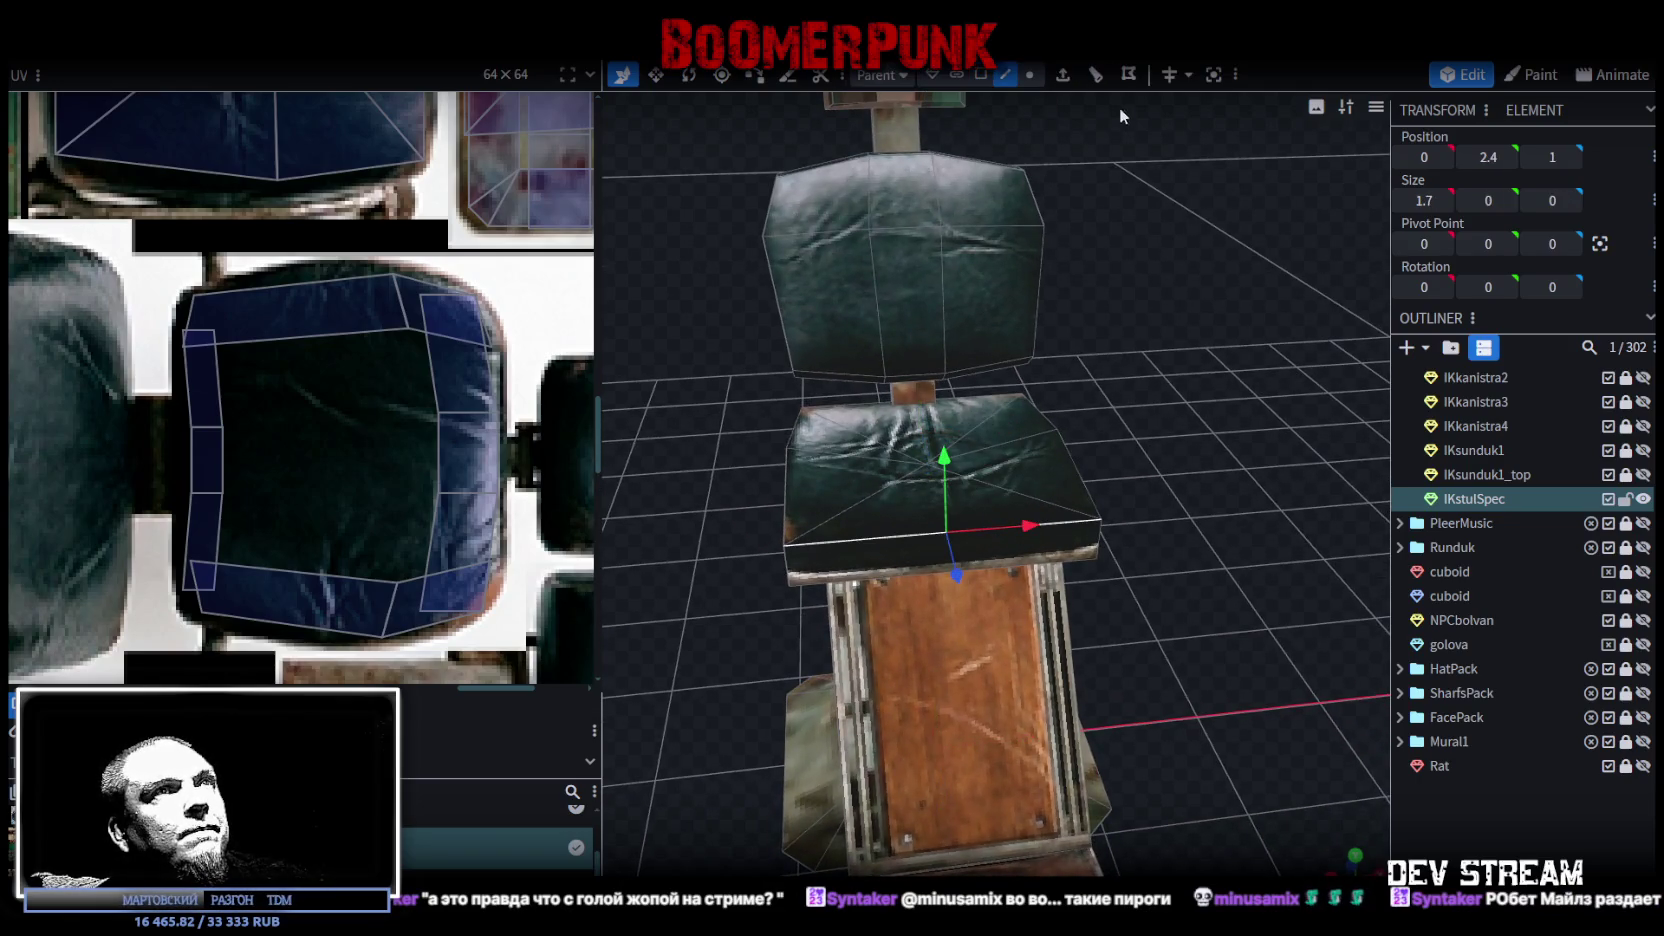
pyautogui.click(1097, 78)
pyautogui.moveTo(1027, 835)
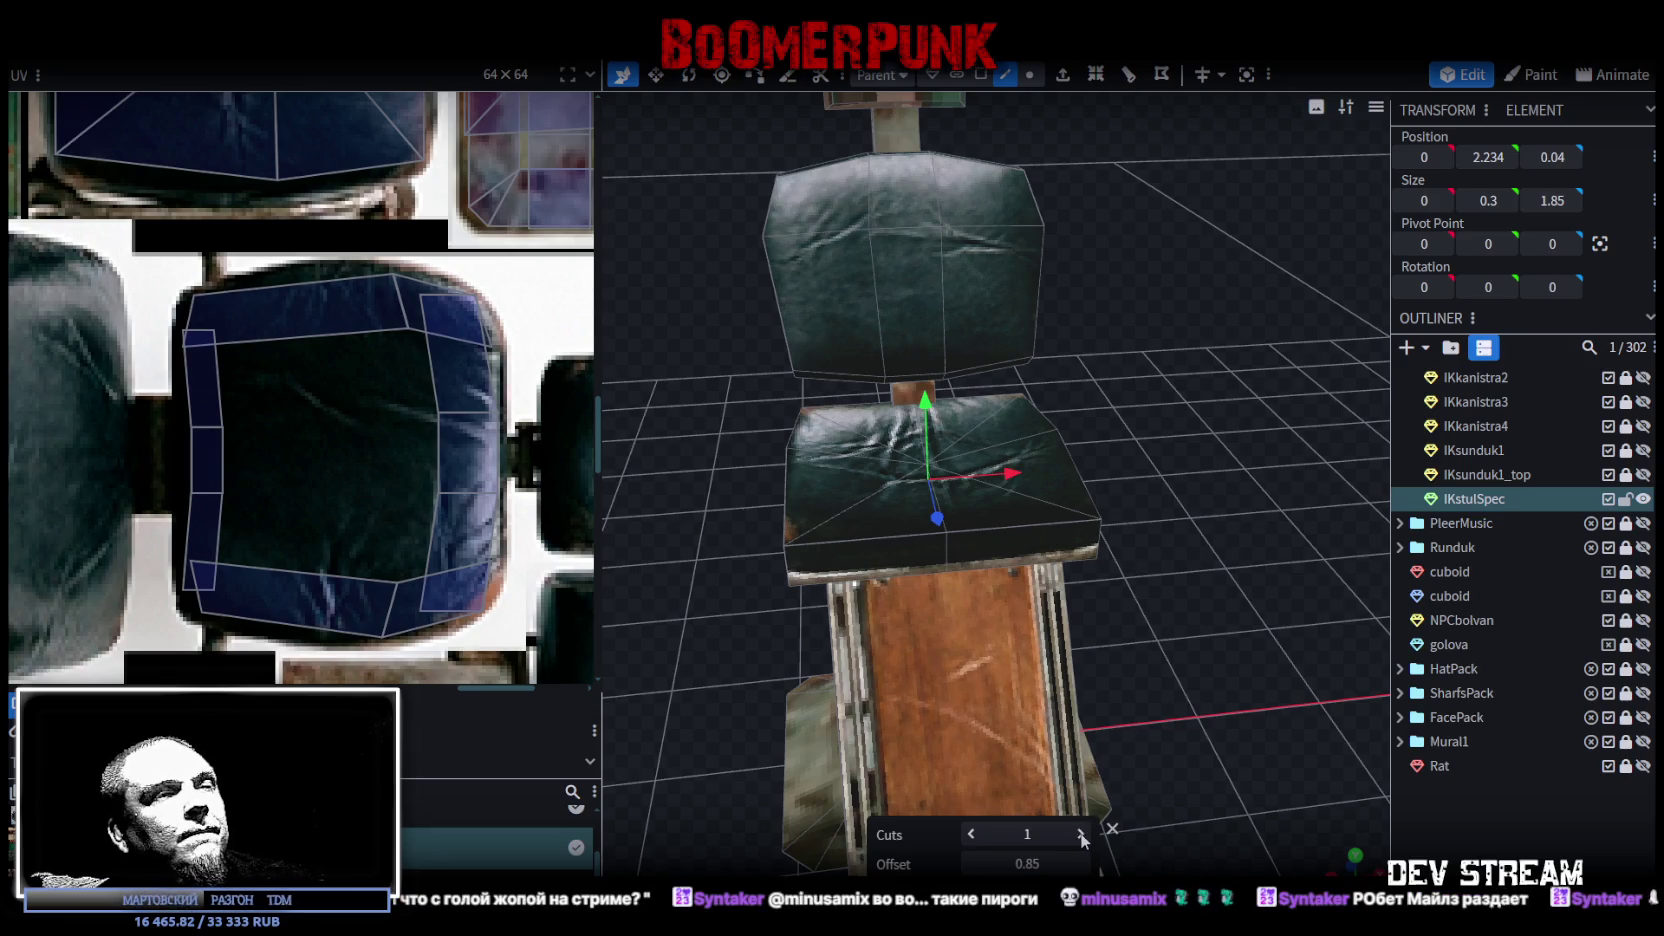
pyautogui.moveTo(1162, 770)
pyautogui.mouseDown()
pyautogui.moveTo(1208, 680)
pyautogui.moveTo(1138, 670)
pyautogui.mouseUp()
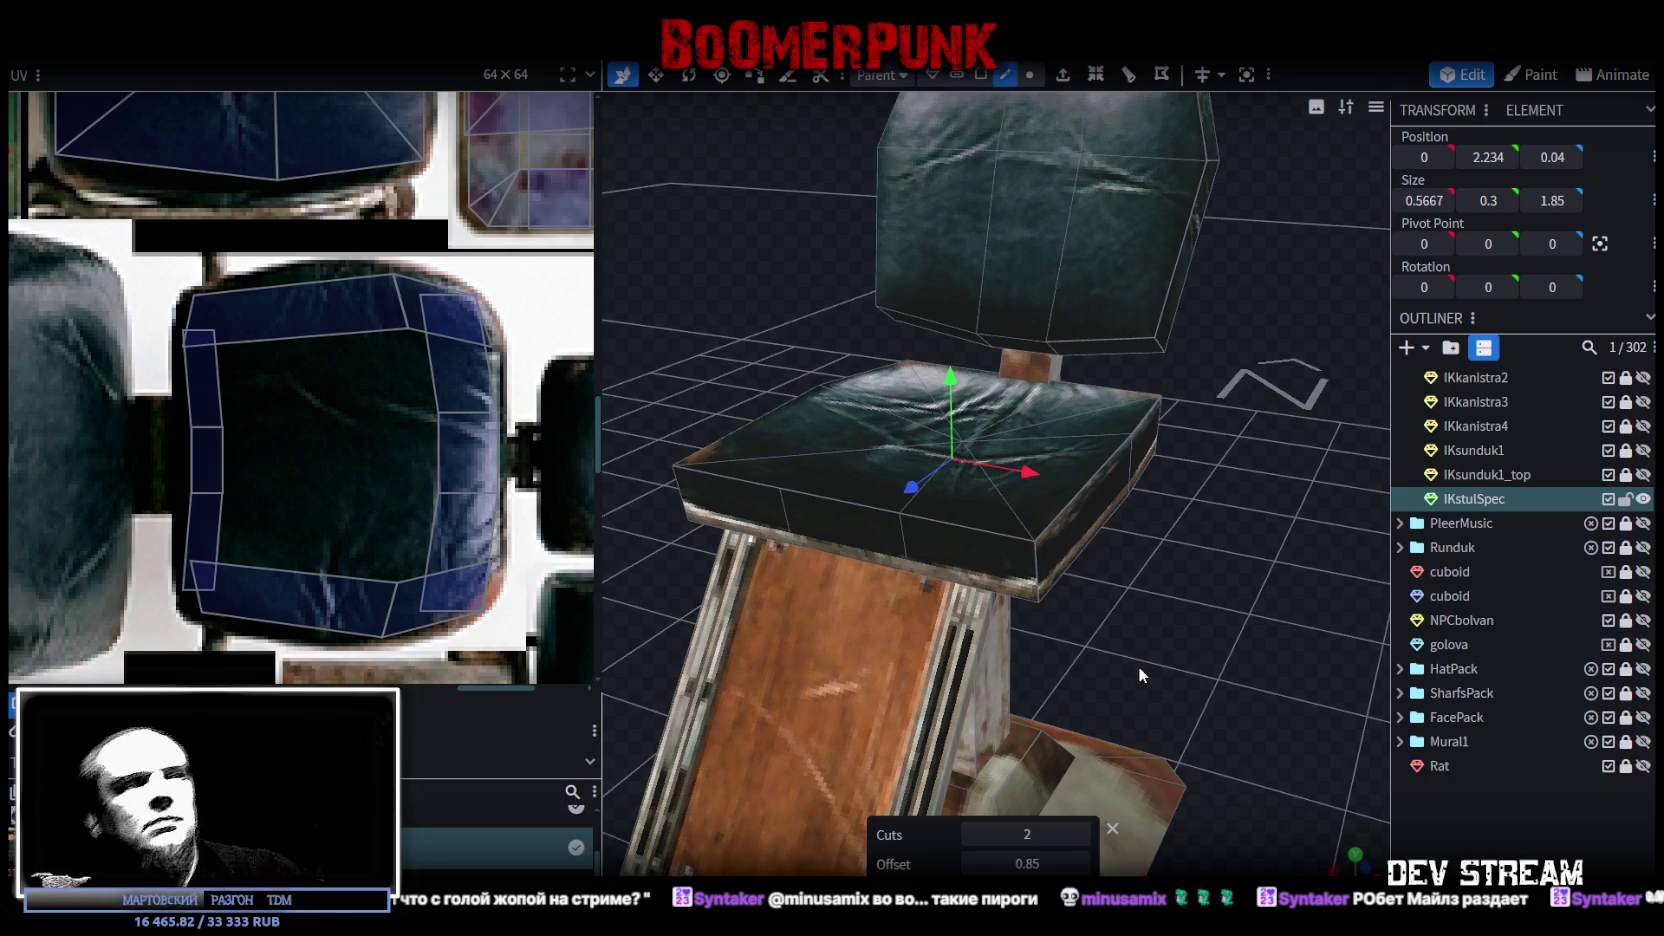
pyautogui.click(984, 77)
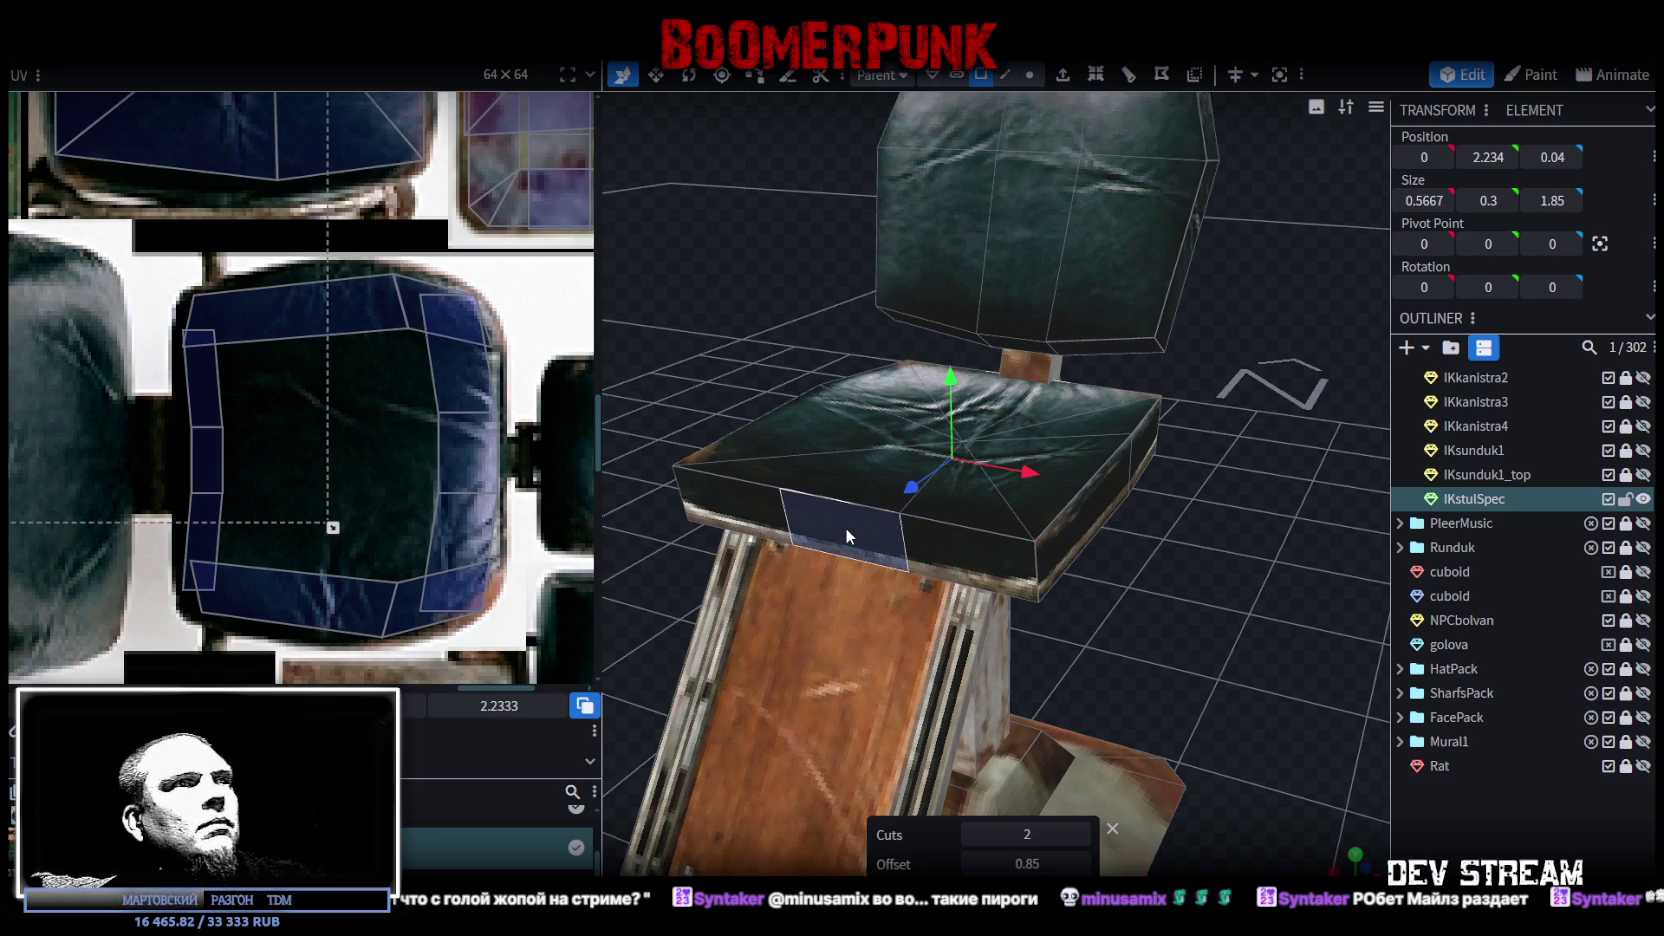
pyautogui.moveTo(794, 558)
pyautogui.mouseDown()
pyautogui.moveTo(777, 569)
pyautogui.moveTo(1174, 710)
pyautogui.moveTo(887, 573)
pyautogui.mouseUp()
pyautogui.click(918, 578)
# Step: Add a second loop cut through the seat and drag a vertex onto its neighbour
pyautogui.moveTo(1161, 519); pyautogui.dragTo(1164, 415)
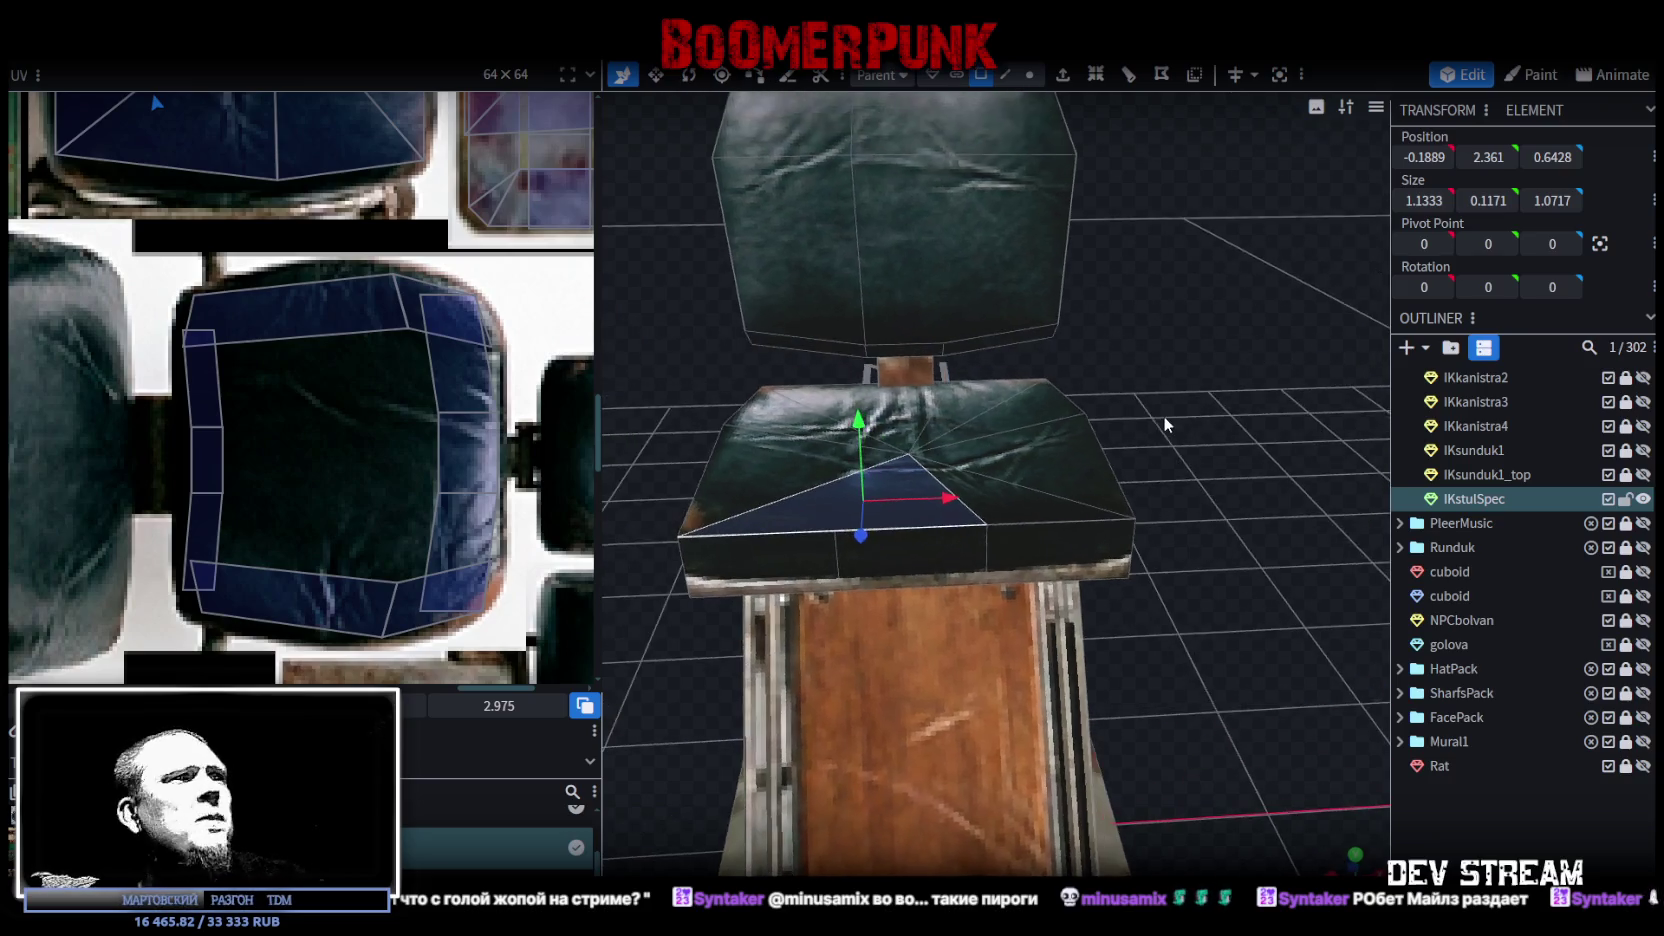
pyautogui.click(1129, 77)
pyautogui.moveTo(1214, 651)
pyautogui.mouseDown()
pyautogui.moveTo(1076, 523)
pyautogui.moveTo(1092, 439)
pyautogui.moveTo(1190, 413)
pyautogui.moveTo(1277, 623)
pyautogui.moveTo(1150, 420)
pyautogui.mouseUp()
pyautogui.click(1029, 75)
pyautogui.moveTo(1040, 250)
pyautogui.mouseDown()
pyautogui.moveTo(1126, 463)
pyautogui.moveTo(926, 438)
pyautogui.mouseUp()
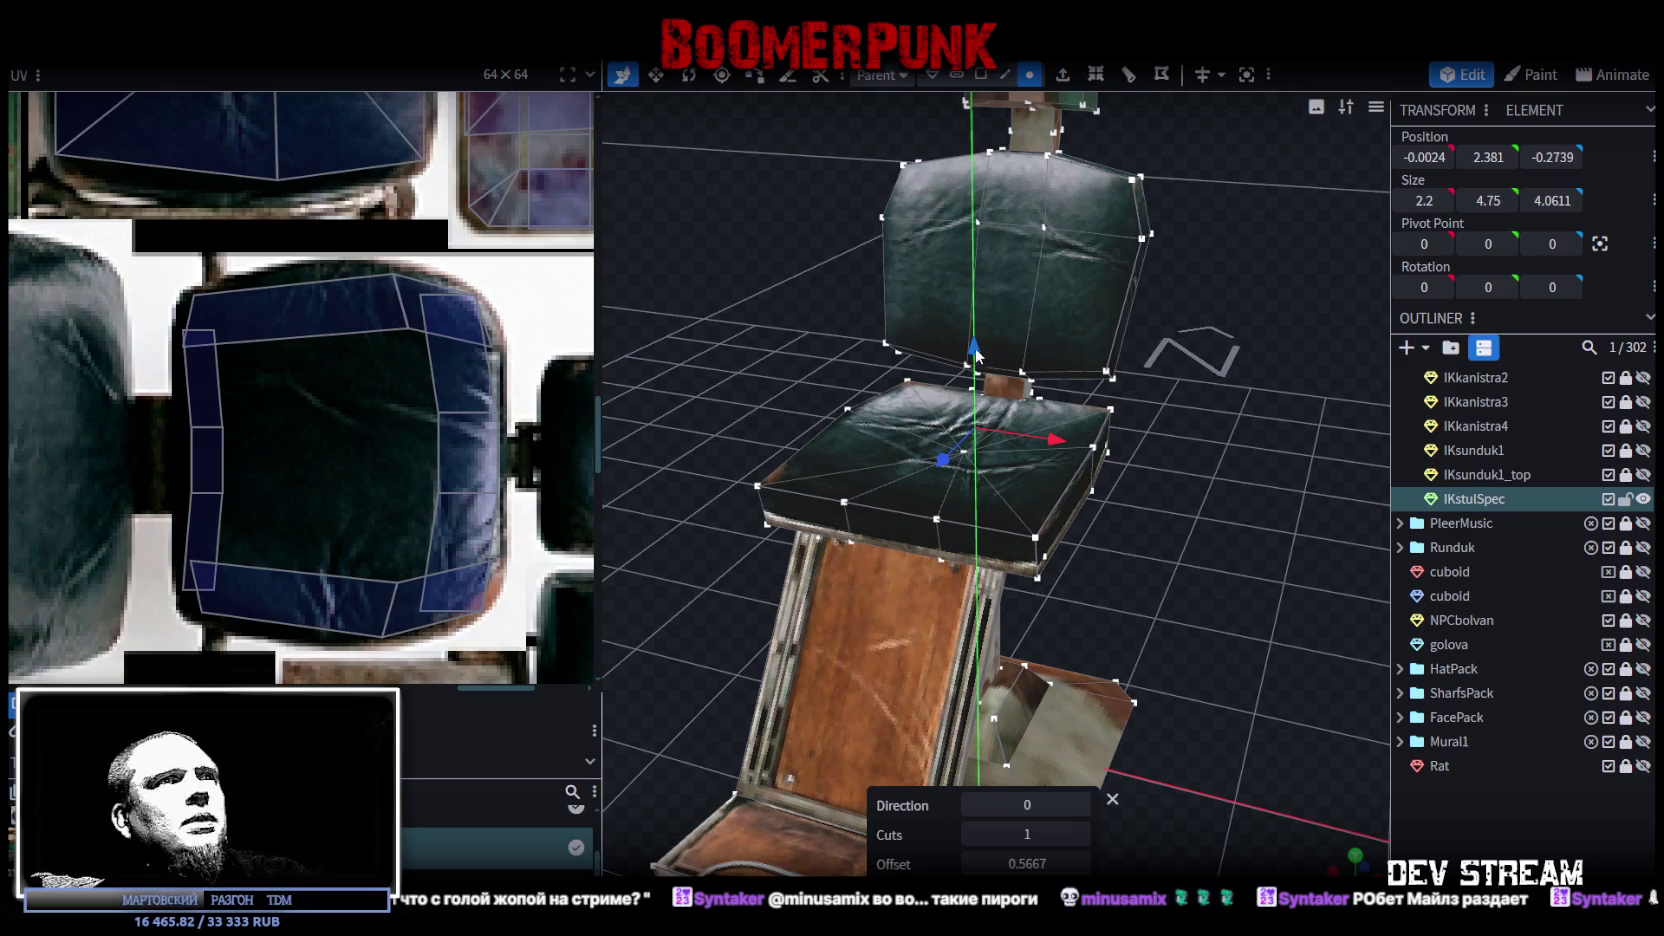
pyautogui.moveTo(970, 296); pyautogui.dragTo(975, 350)
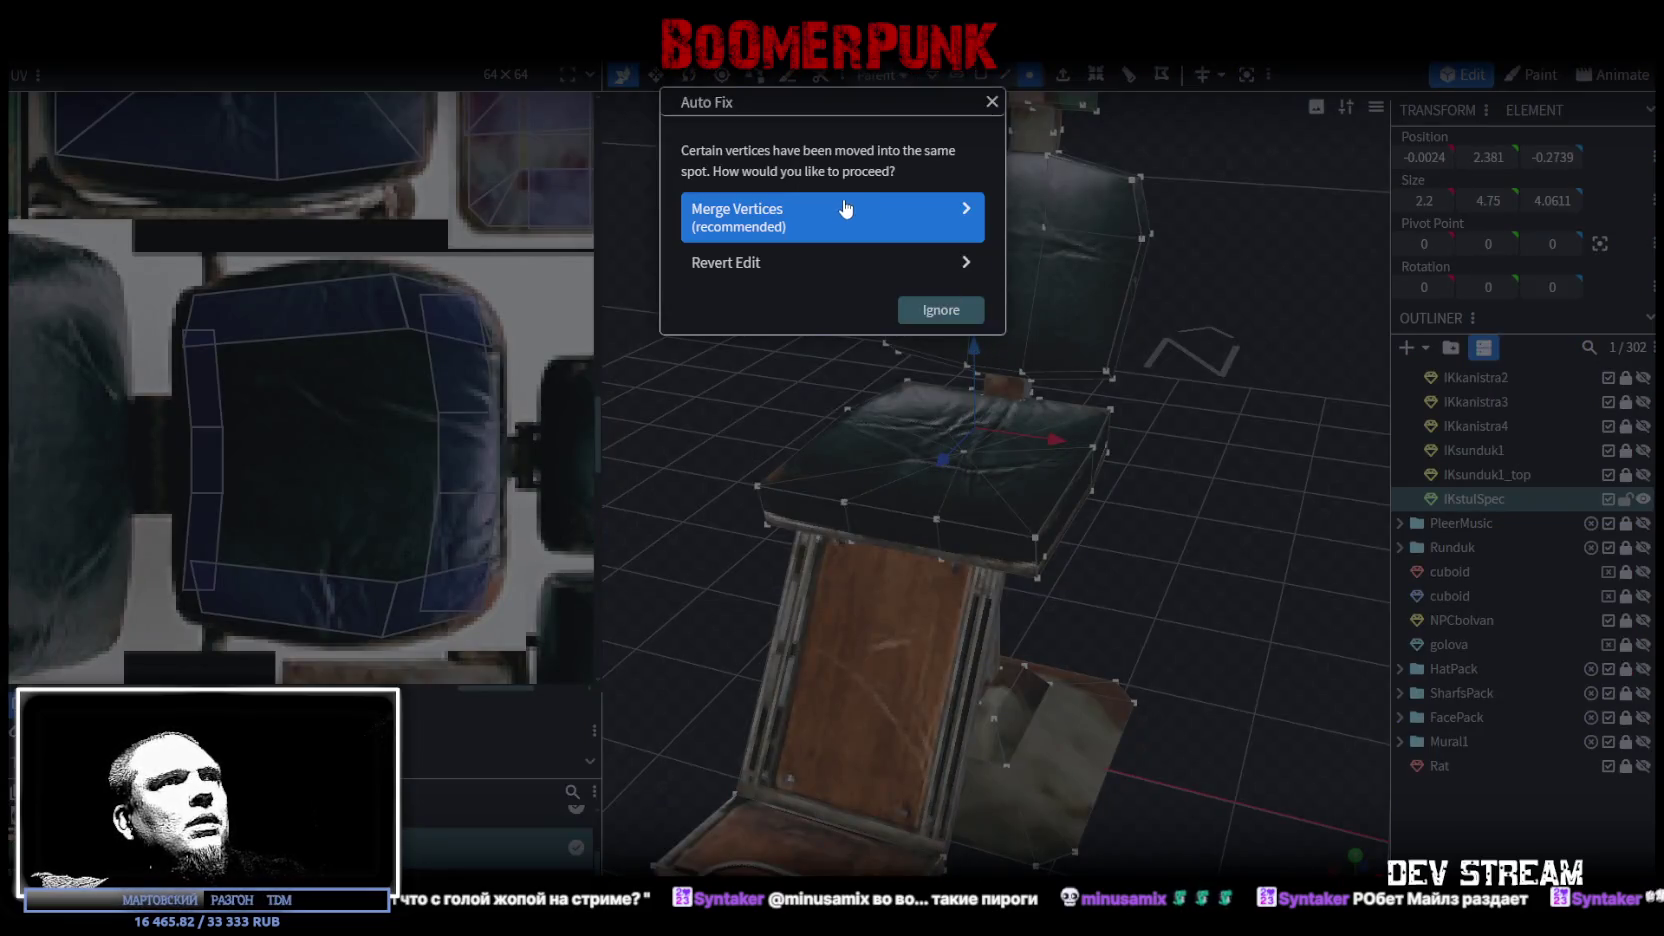
# Step: Merge the overlapping seat vertices and select the seat's front face
pyautogui.click(845, 212)
pyautogui.moveTo(1186, 571); pyautogui.dragTo(1234, 576)
pyautogui.click(981, 75)
pyautogui.click(997, 551)
pyautogui.click(932, 572)
pyautogui.moveTo(932, 572); pyautogui.dragTo(1022, 521)
# Step: Shift the seat's front face along Z in 0.25 and 0.1 steps, settling at Z 0.975
pyautogui.moveTo(759, 542); pyautogui.dragTo(779, 557)
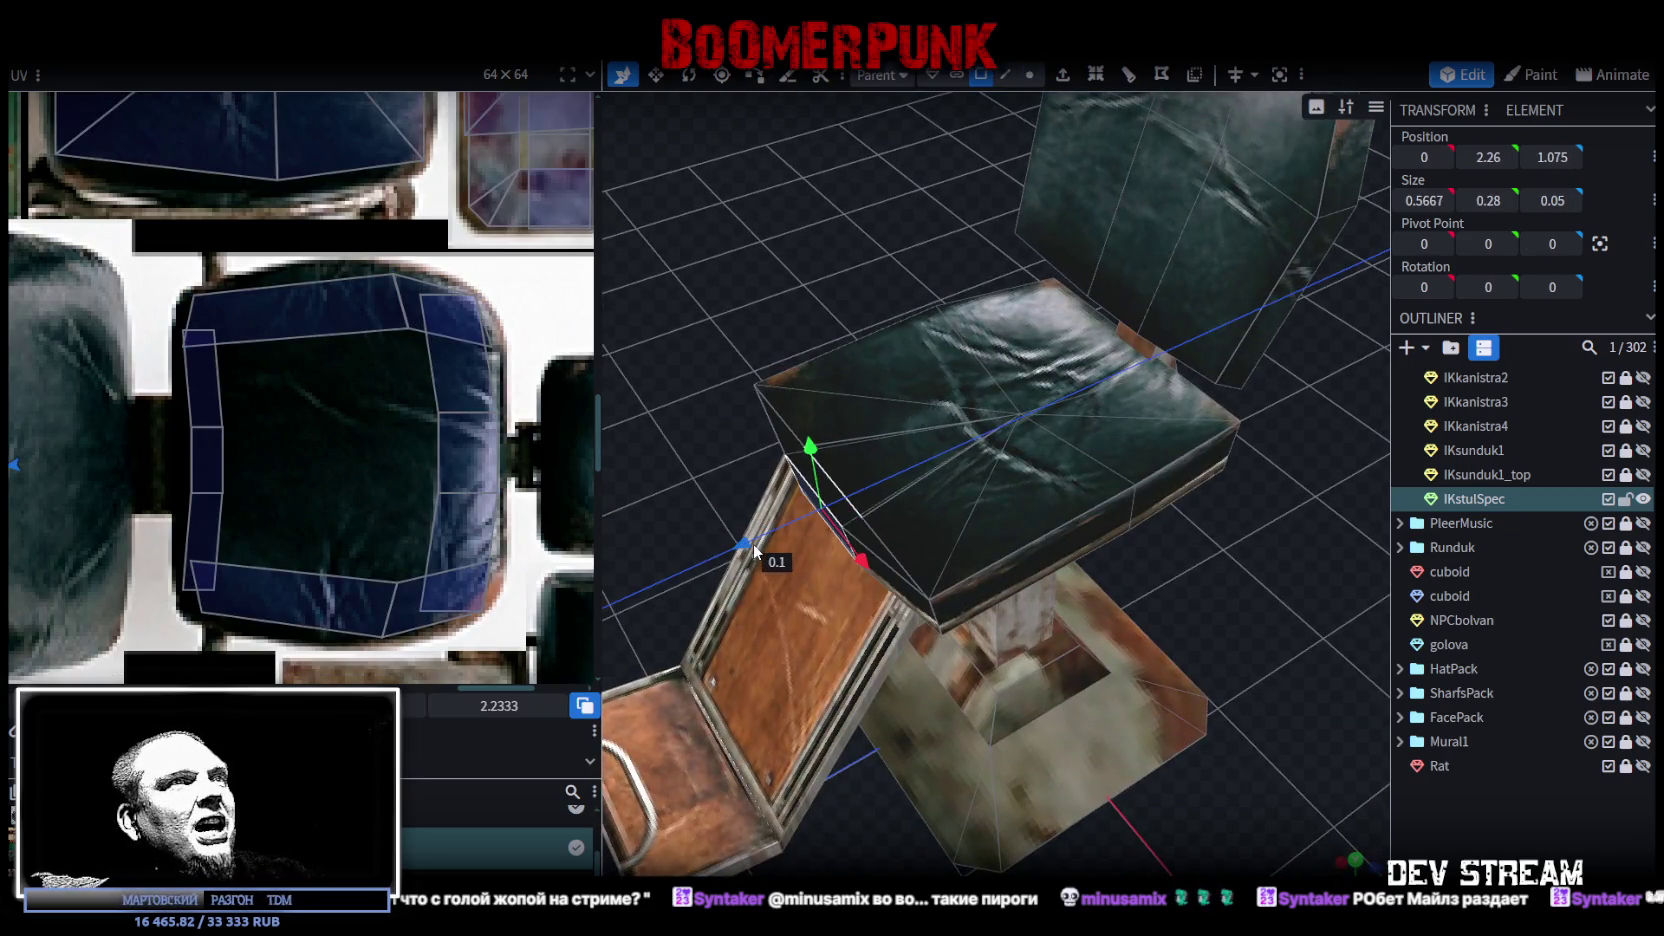
pyautogui.moveTo(1075, 644)
pyautogui.mouseDown()
pyautogui.moveTo(1176, 644)
pyautogui.moveTo(1295, 562)
pyautogui.moveTo(1179, 566)
pyautogui.moveTo(1145, 436)
pyautogui.moveTo(1095, 517)
pyautogui.mouseUp()
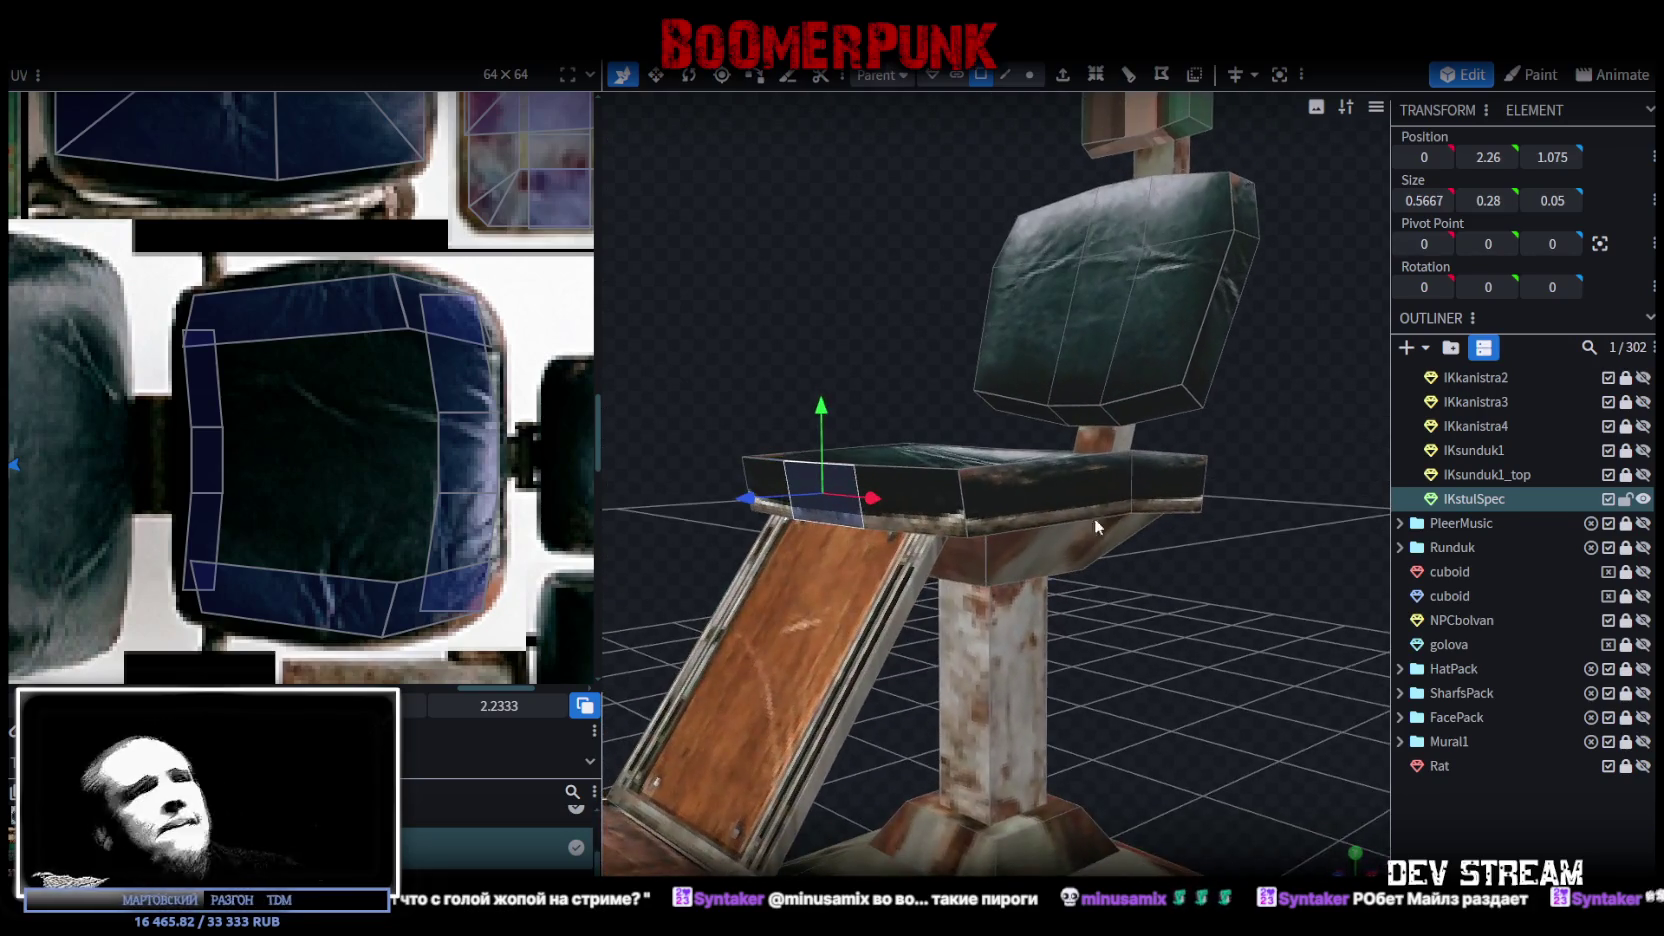
pyautogui.moveTo(783, 343); pyautogui.dragTo(710, 398)
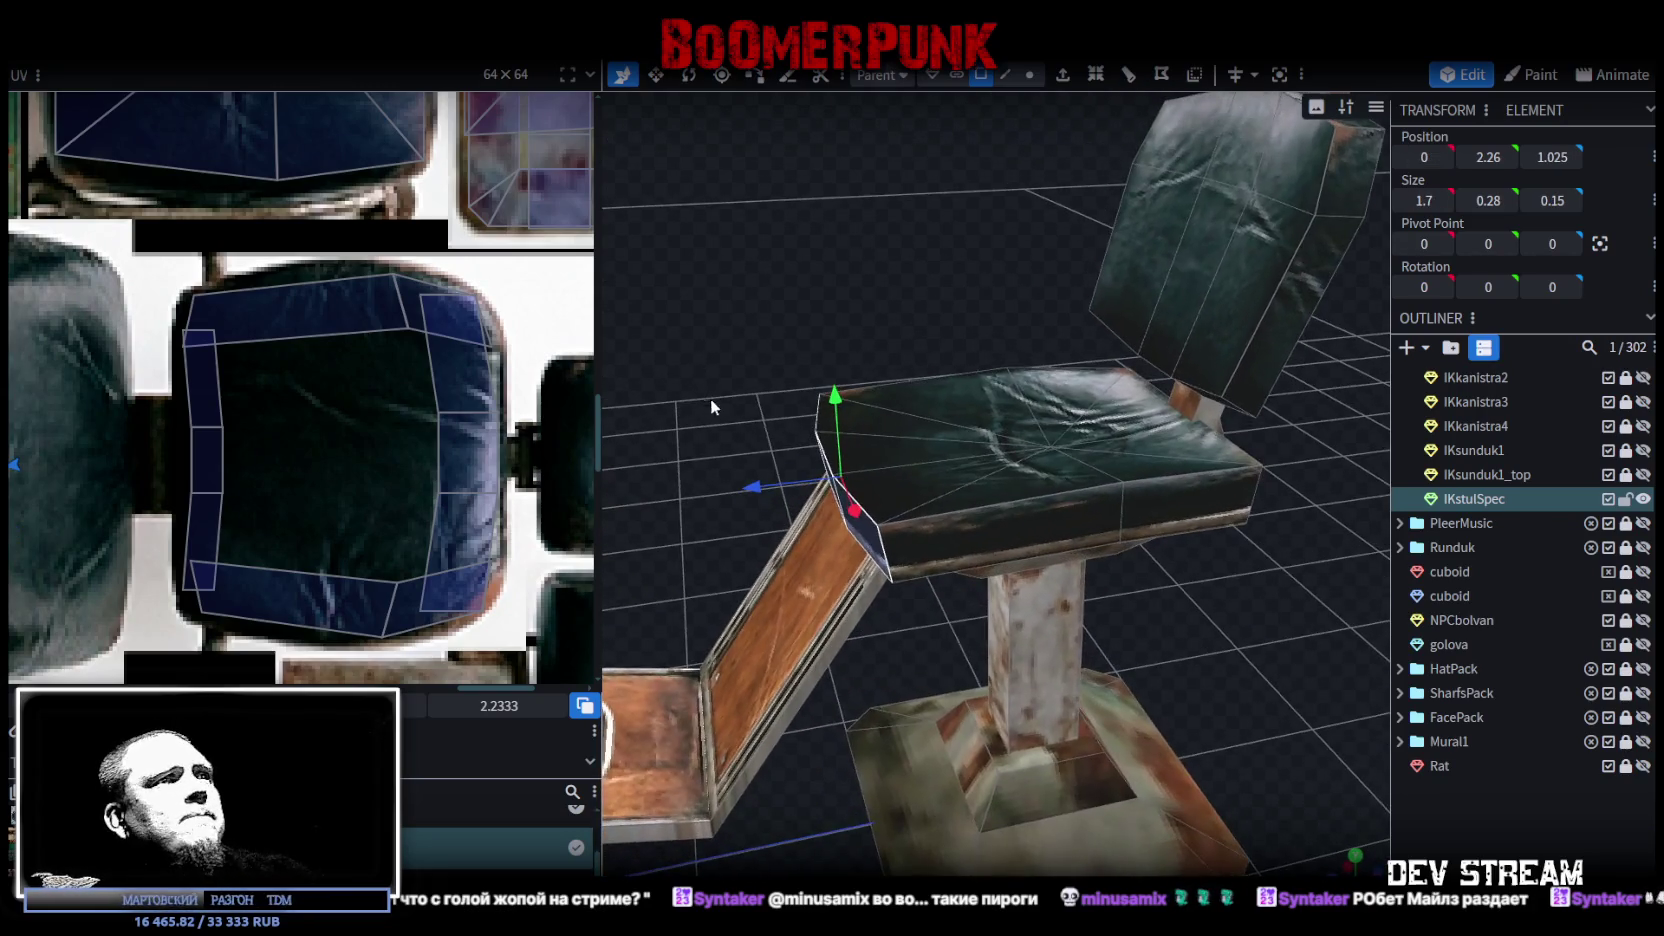
pyautogui.moveTo(749, 489); pyautogui.dragTo(776, 486)
pyautogui.moveTo(930, 560)
pyautogui.mouseDown()
pyautogui.moveTo(944, 637)
pyautogui.moveTo(913, 543)
pyautogui.moveTo(1030, 633)
pyautogui.moveTo(1084, 644)
pyautogui.moveTo(927, 597)
pyautogui.moveTo(956, 666)
pyautogui.mouseUp()
pyautogui.moveTo(776, 480); pyautogui.dragTo(701, 484)
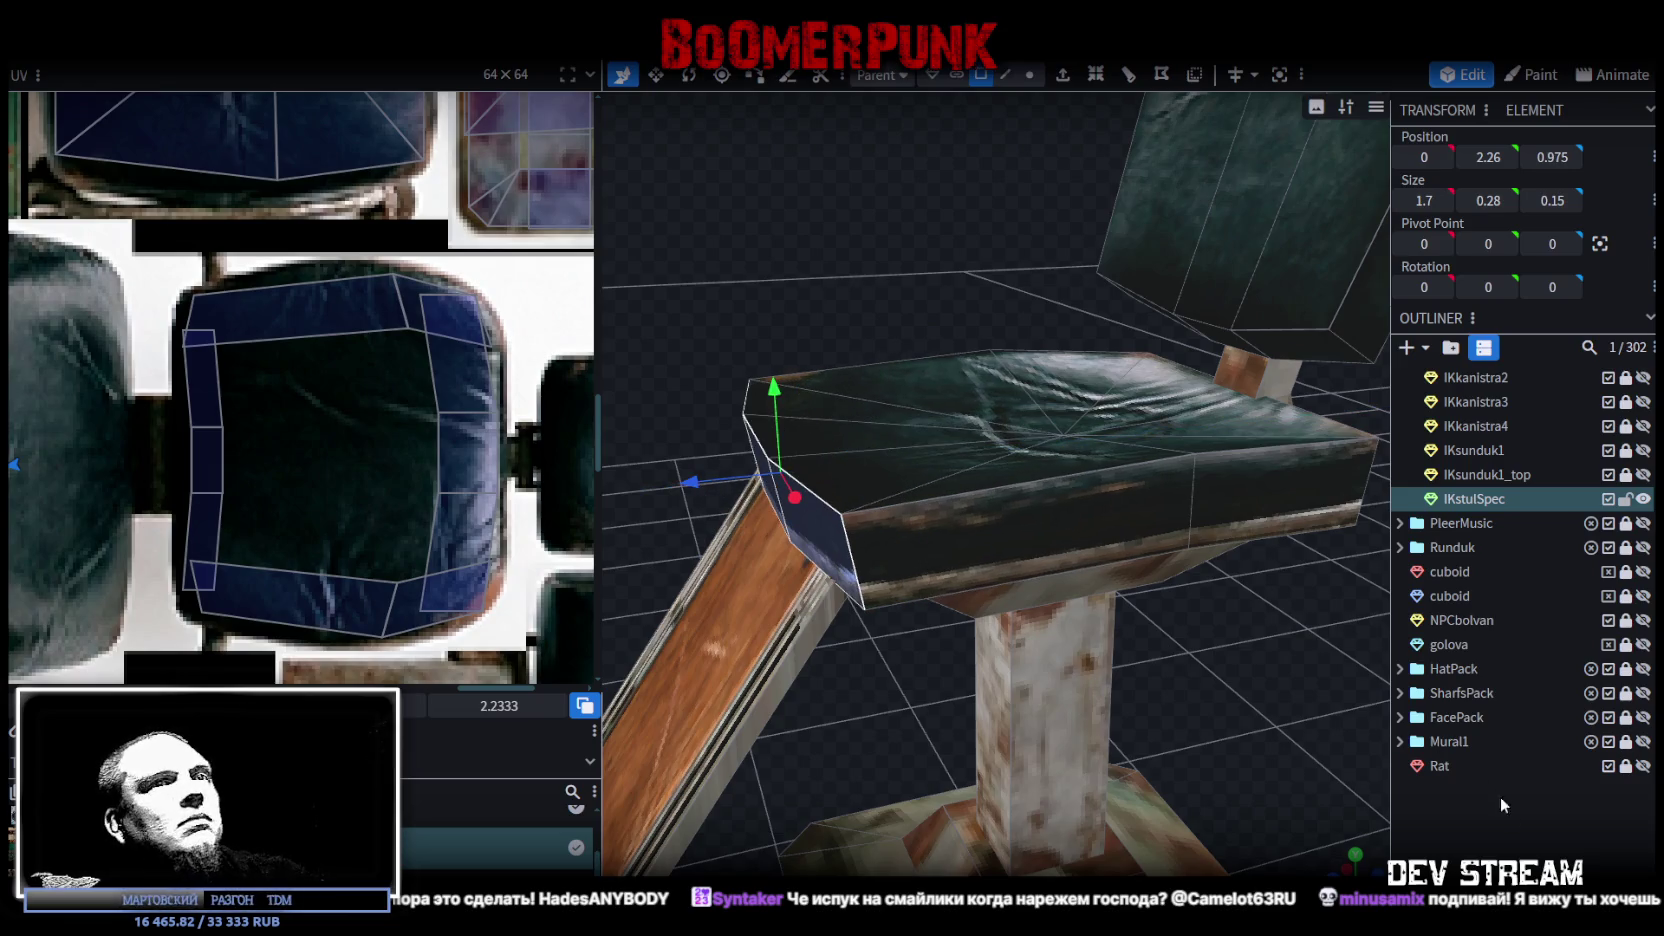
pyautogui.click(1492, 796)
pyautogui.moveTo(1174, 699); pyautogui.dragTo(1383, 763)
pyautogui.moveTo(1193, 558)
pyautogui.mouseDown()
pyautogui.moveTo(1130, 502)
pyautogui.moveTo(1191, 623)
pyautogui.moveTo(1104, 571)
pyautogui.moveTo(1291, 569)
pyautogui.moveTo(1084, 568)
pyautogui.moveTo(930, 629)
pyautogui.moveTo(956, 654)
pyautogui.moveTo(820, 734)
pyautogui.mouseUp()
pyautogui.click(1130, 503)
# Step: Select the slanted footrest bar and lower it by 0.1
pyautogui.click(949, 600)
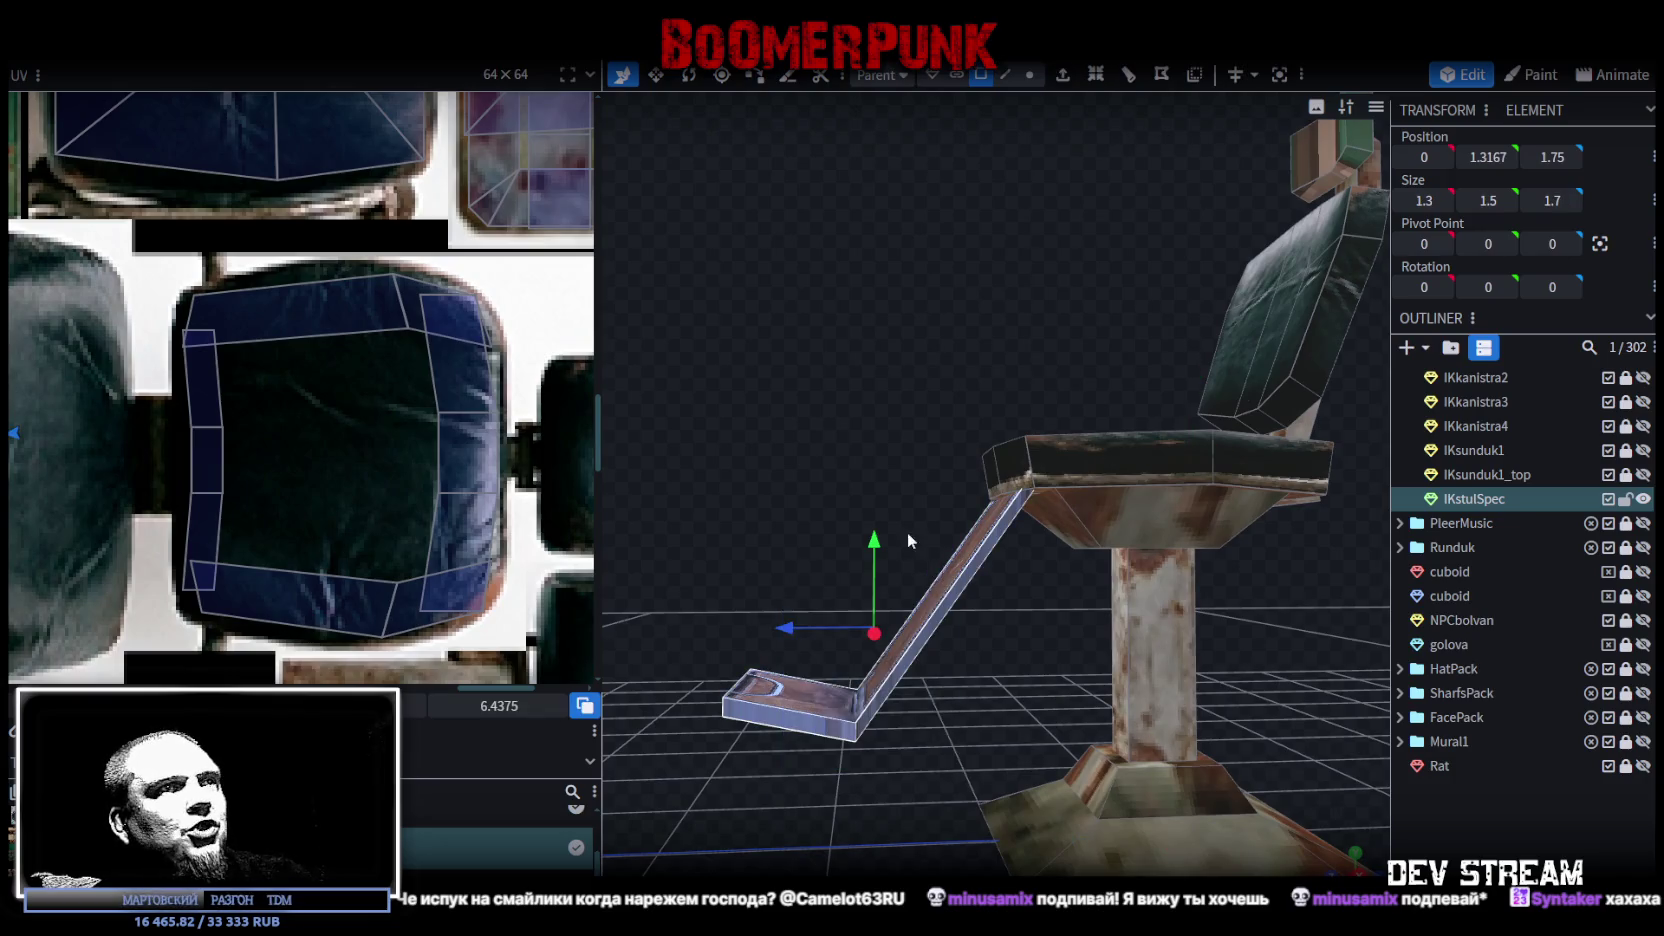
pyautogui.scroll(2, 890, 560)
pyautogui.moveTo(842, 582); pyautogui.dragTo(848, 607)
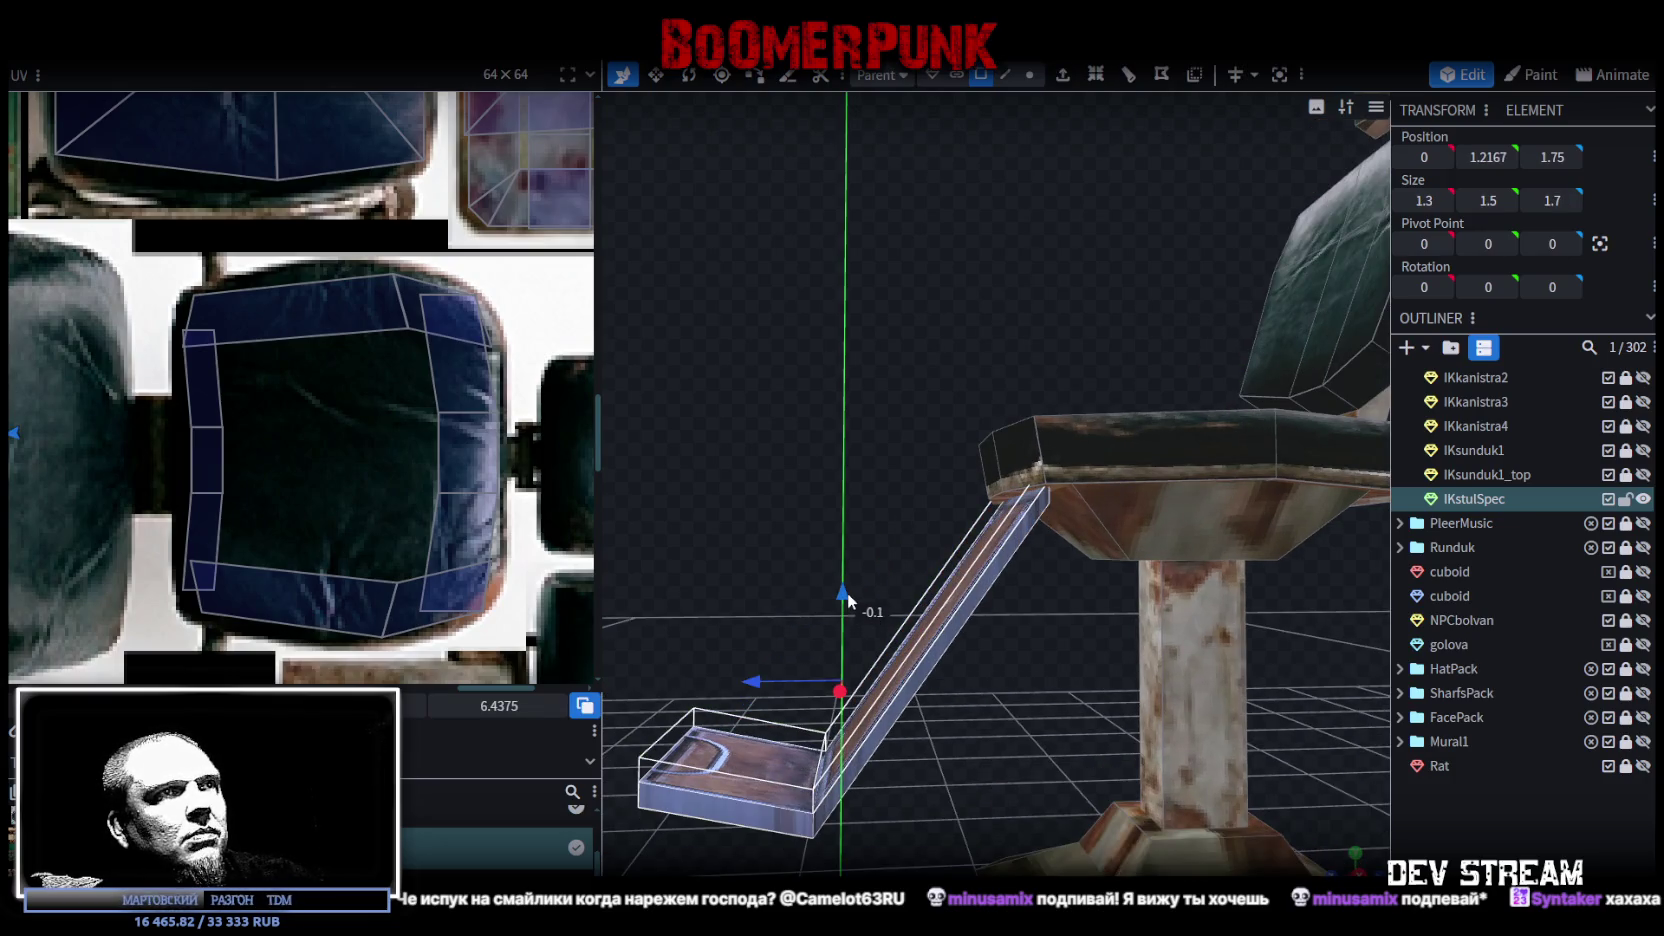
pyautogui.moveTo(974, 647)
pyautogui.mouseDown()
pyautogui.moveTo(915, 646)
pyautogui.moveTo(991, 656)
pyautogui.moveTo(963, 644)
pyautogui.moveTo(952, 696)
pyautogui.mouseUp()
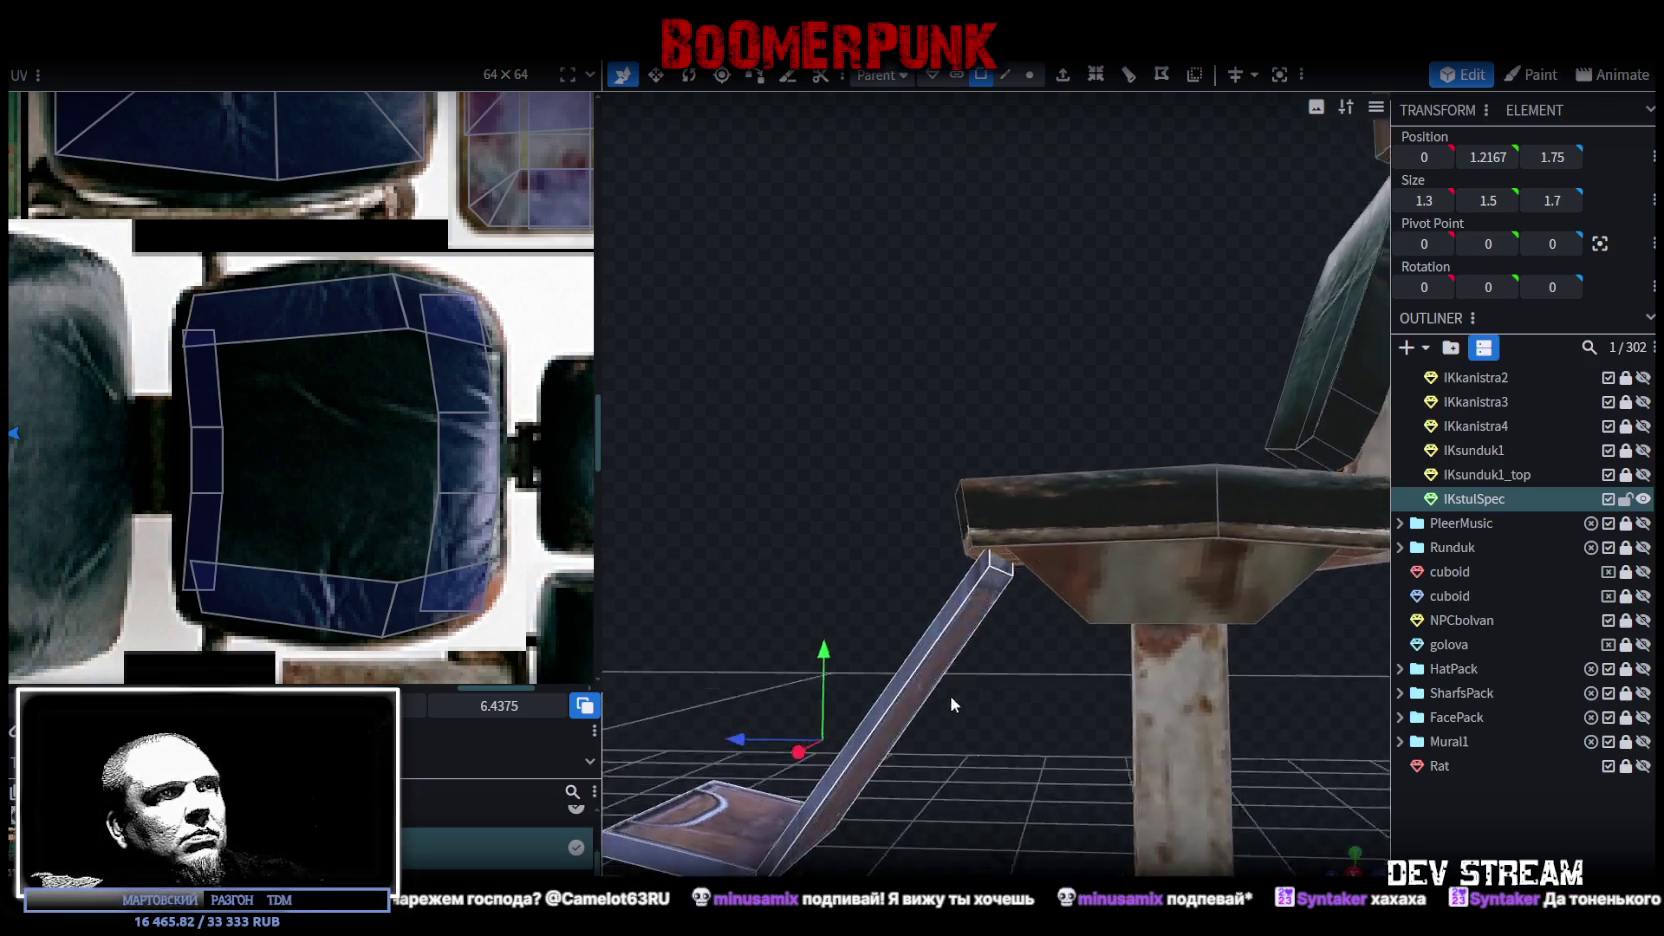
pyautogui.scroll(3, 1069, 764)
# Step: Stretch the footrest bar's end edge up until it meets the seat's front edge
pyautogui.click(1005, 74)
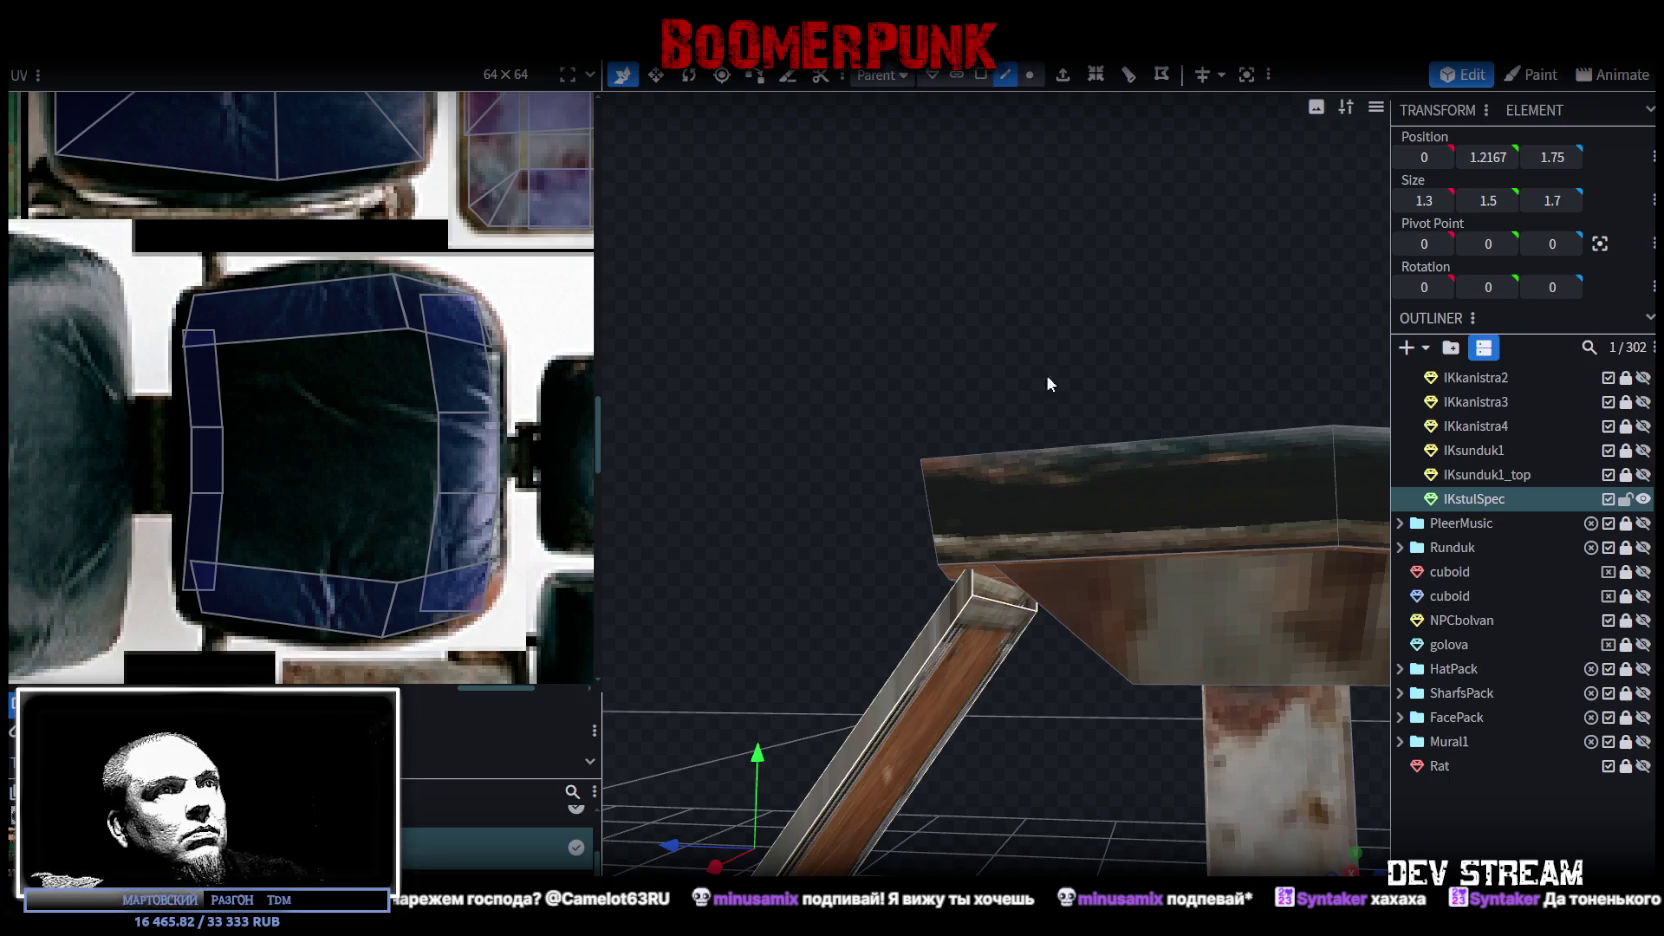
pyautogui.click(1010, 602)
pyautogui.moveTo(944, 603)
pyautogui.mouseDown()
pyautogui.moveTo(1008, 559)
pyautogui.moveTo(1037, 478)
pyautogui.mouseUp()
pyautogui.scroll(-5, 841, 588)
pyautogui.moveTo(814, 580)
pyautogui.mouseDown()
pyautogui.moveTo(952, 689)
pyautogui.moveTo(1010, 647)
pyautogui.moveTo(976, 646)
pyautogui.mouseUp()
pyautogui.scroll(3, 952, 689)
pyautogui.scroll(2, 952, 689)
pyautogui.scroll(-3, 907, 708)
pyautogui.scroll(2, 979, 644)
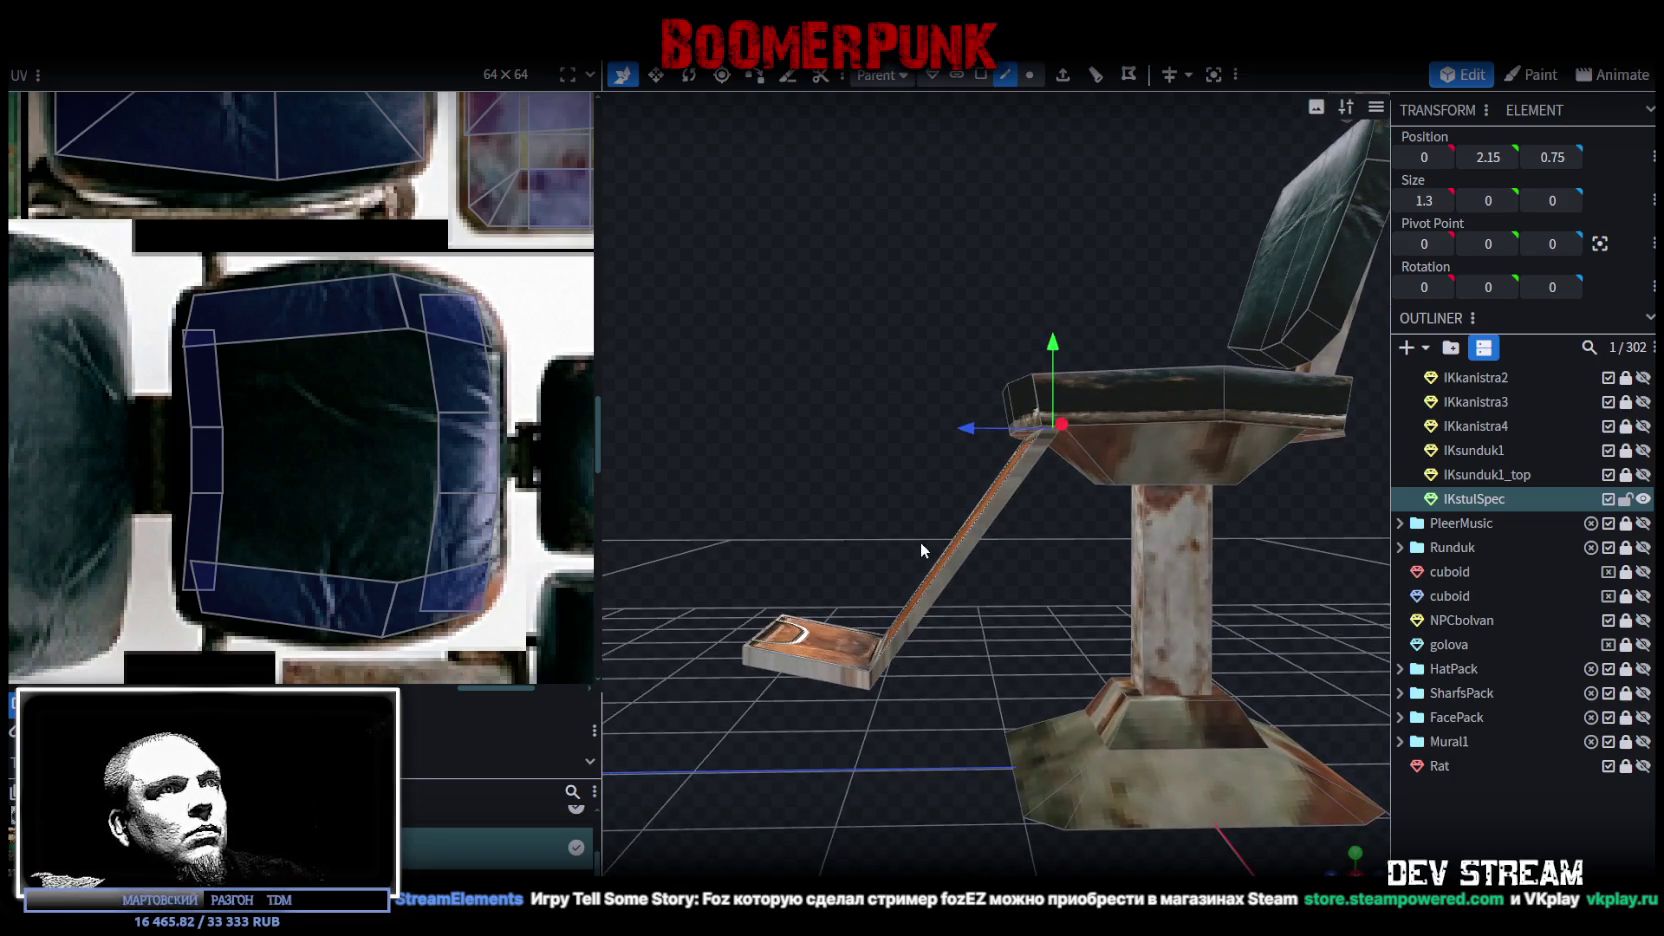
# Step: Check the footrest strut's join to the seat from several angles in face mode
pyautogui.click(981, 75)
pyautogui.click(905, 600)
pyautogui.scroll(2, 925, 558)
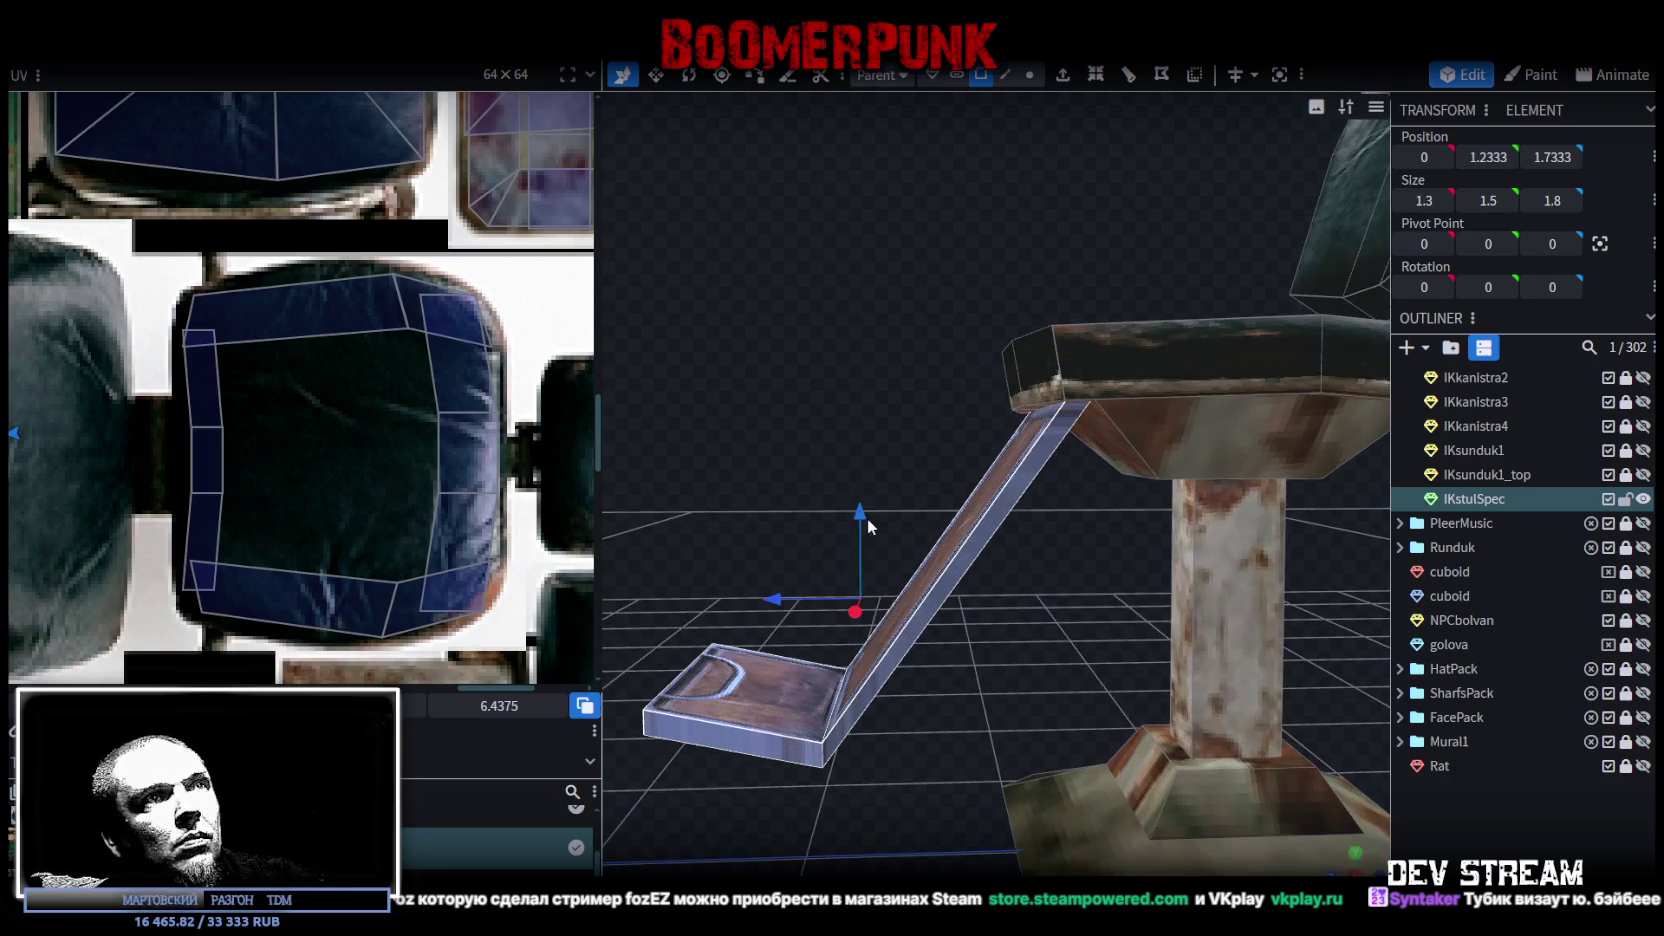
pyautogui.moveTo(1008, 632)
pyautogui.mouseDown()
pyautogui.moveTo(1034, 590)
pyautogui.moveTo(1069, 764)
pyautogui.moveTo(1173, 832)
pyautogui.moveTo(1096, 767)
pyautogui.moveTo(1143, 638)
pyautogui.moveTo(1106, 681)
pyautogui.moveTo(1145, 682)
pyautogui.mouseUp()
pyautogui.click(1069, 764)
pyautogui.scroll(-3, 1065, 809)
pyautogui.moveTo(893, 701)
pyautogui.mouseDown()
pyautogui.moveTo(855, 638)
pyautogui.moveTo(920, 662)
pyautogui.moveTo(1066, 294)
pyautogui.mouseUp()
# Step: Raise the back post's top face up to the headrest
pyautogui.click(1032, 313)
pyautogui.click(1032, 313)
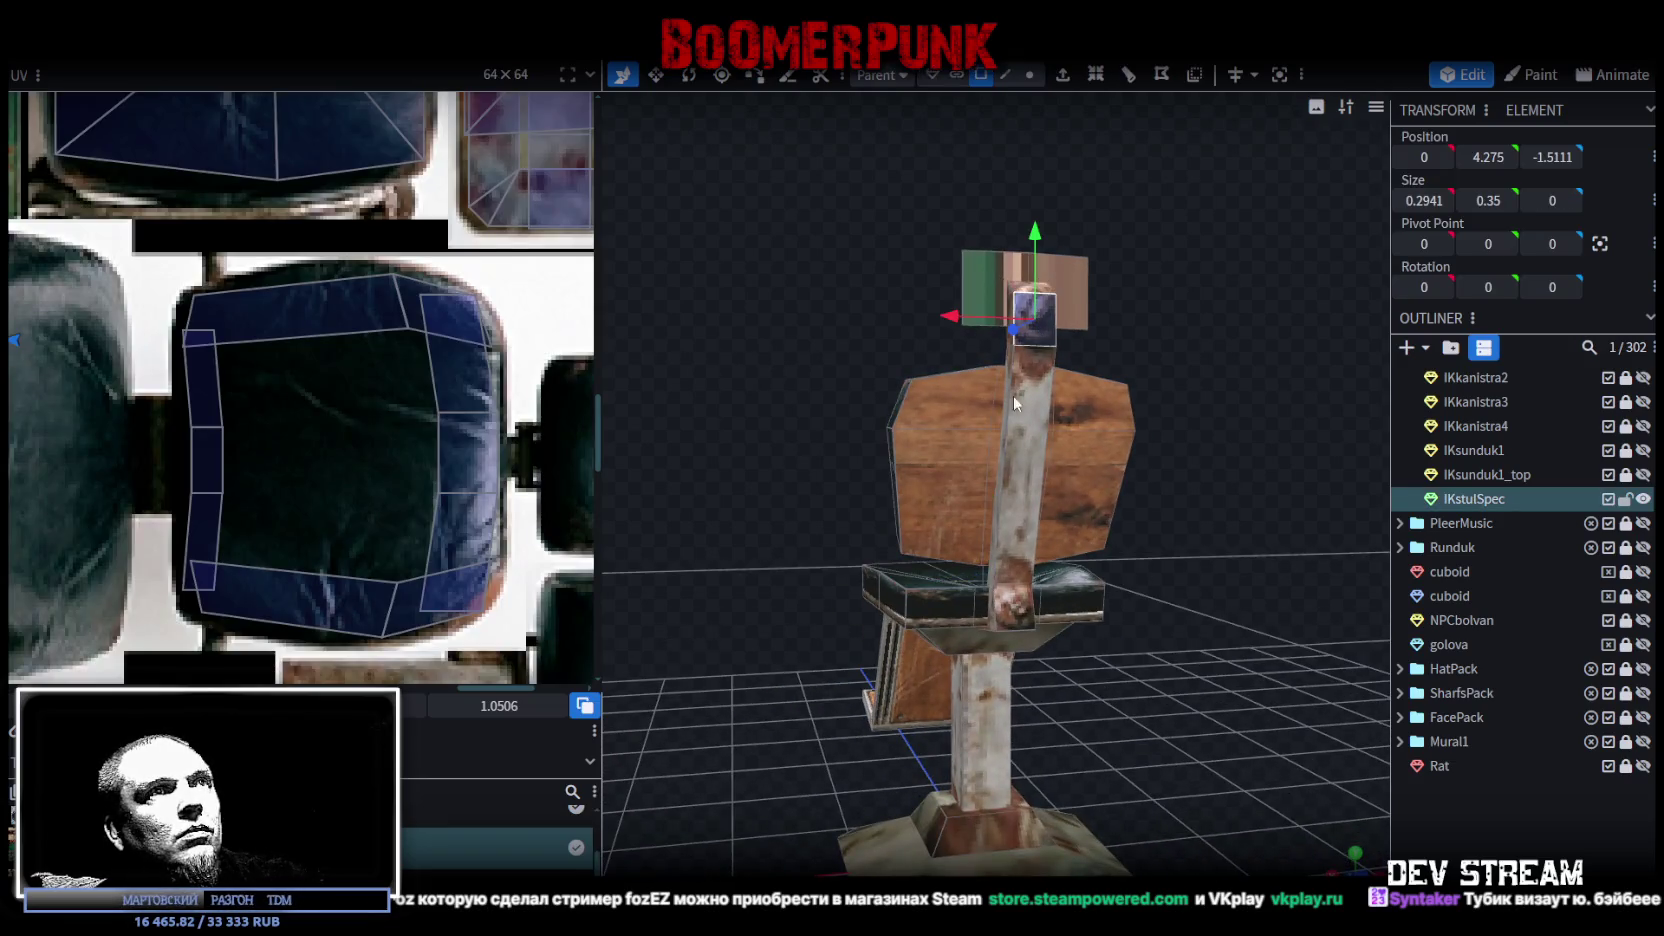
pyautogui.keyDown('shift'); pyautogui.click(1024, 606); pyautogui.keyUp('shift')
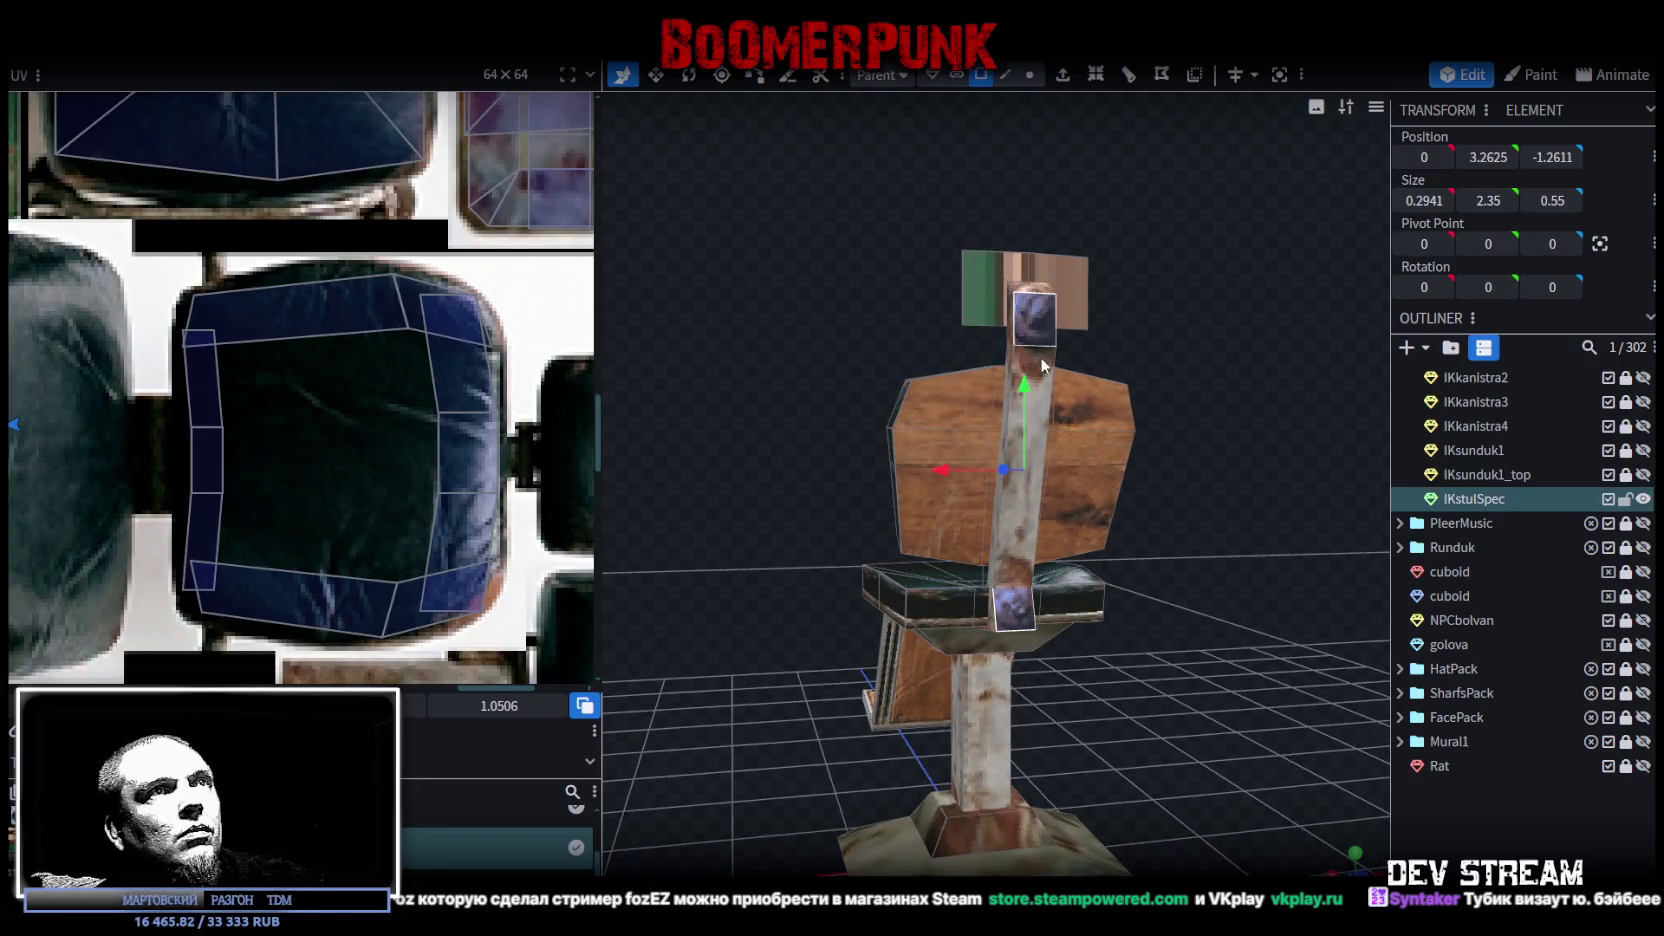
pyautogui.moveTo(1056, 290)
pyautogui.mouseDown()
pyautogui.moveTo(1145, 630)
pyautogui.moveTo(1145, 592)
pyautogui.moveTo(1100, 700)
pyautogui.mouseUp()
# Step: Place the post's UV faces onto the gauge panel of the texture atlas
pyautogui.scroll(-5, 129, 460)
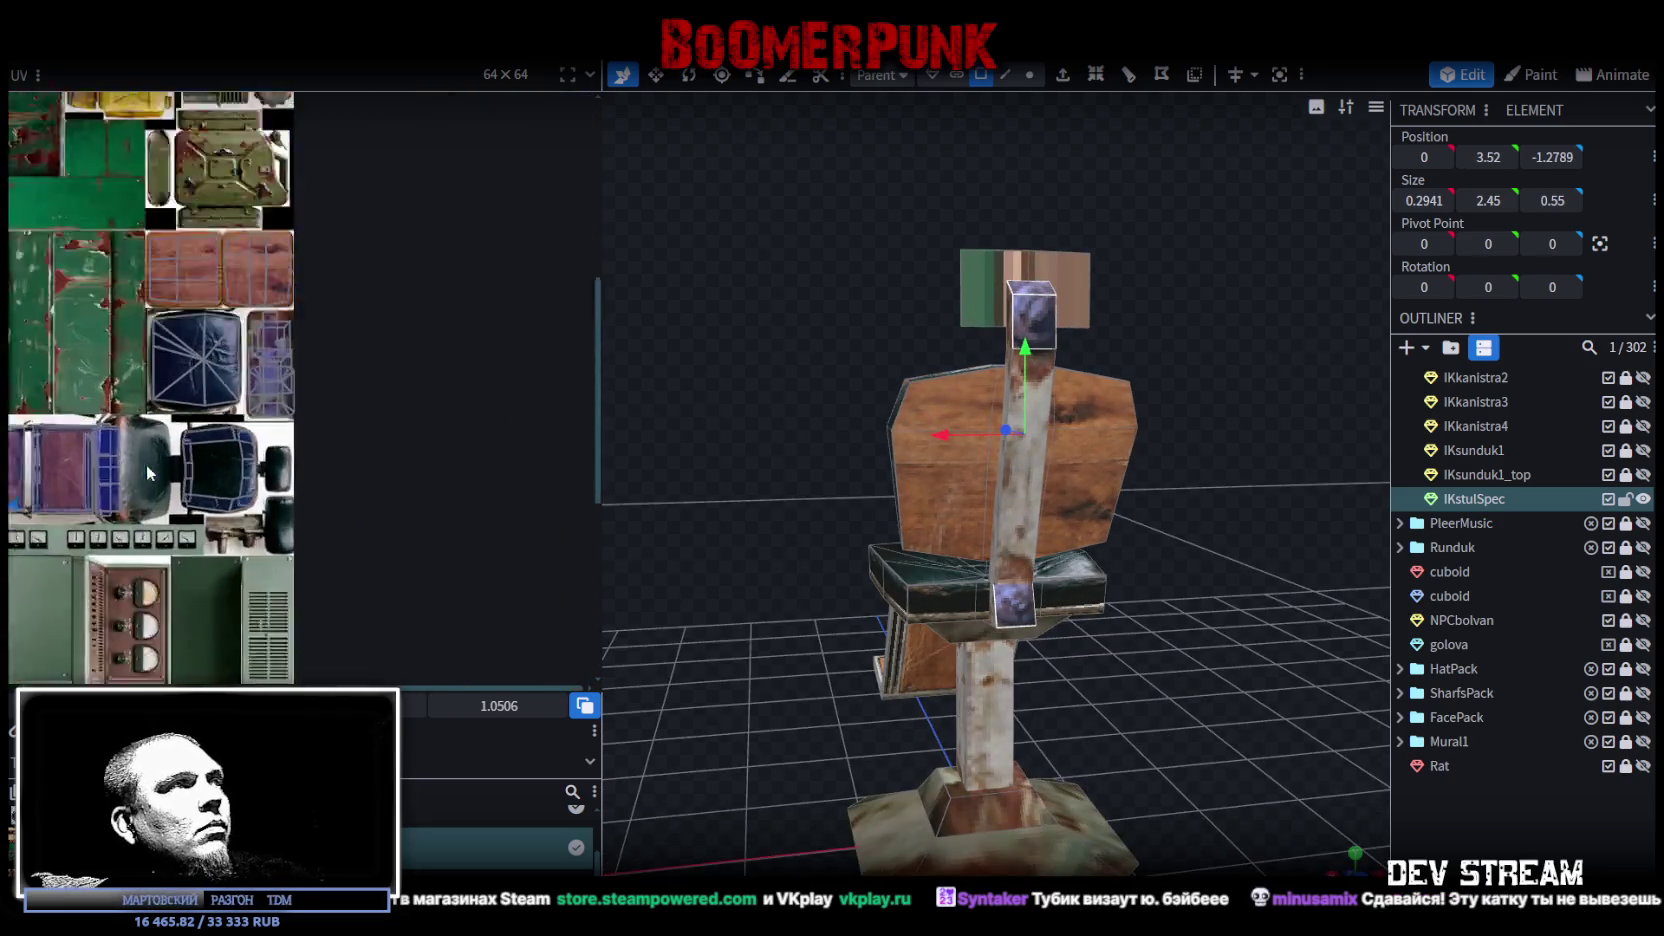
pyautogui.scroll(2, 271, 441)
pyautogui.scroll(2, 271, 441)
pyautogui.moveTo(199, 392); pyautogui.dragTo(478, 524)
pyautogui.moveTo(478, 524); pyautogui.dragTo(300, 462, button='middle')
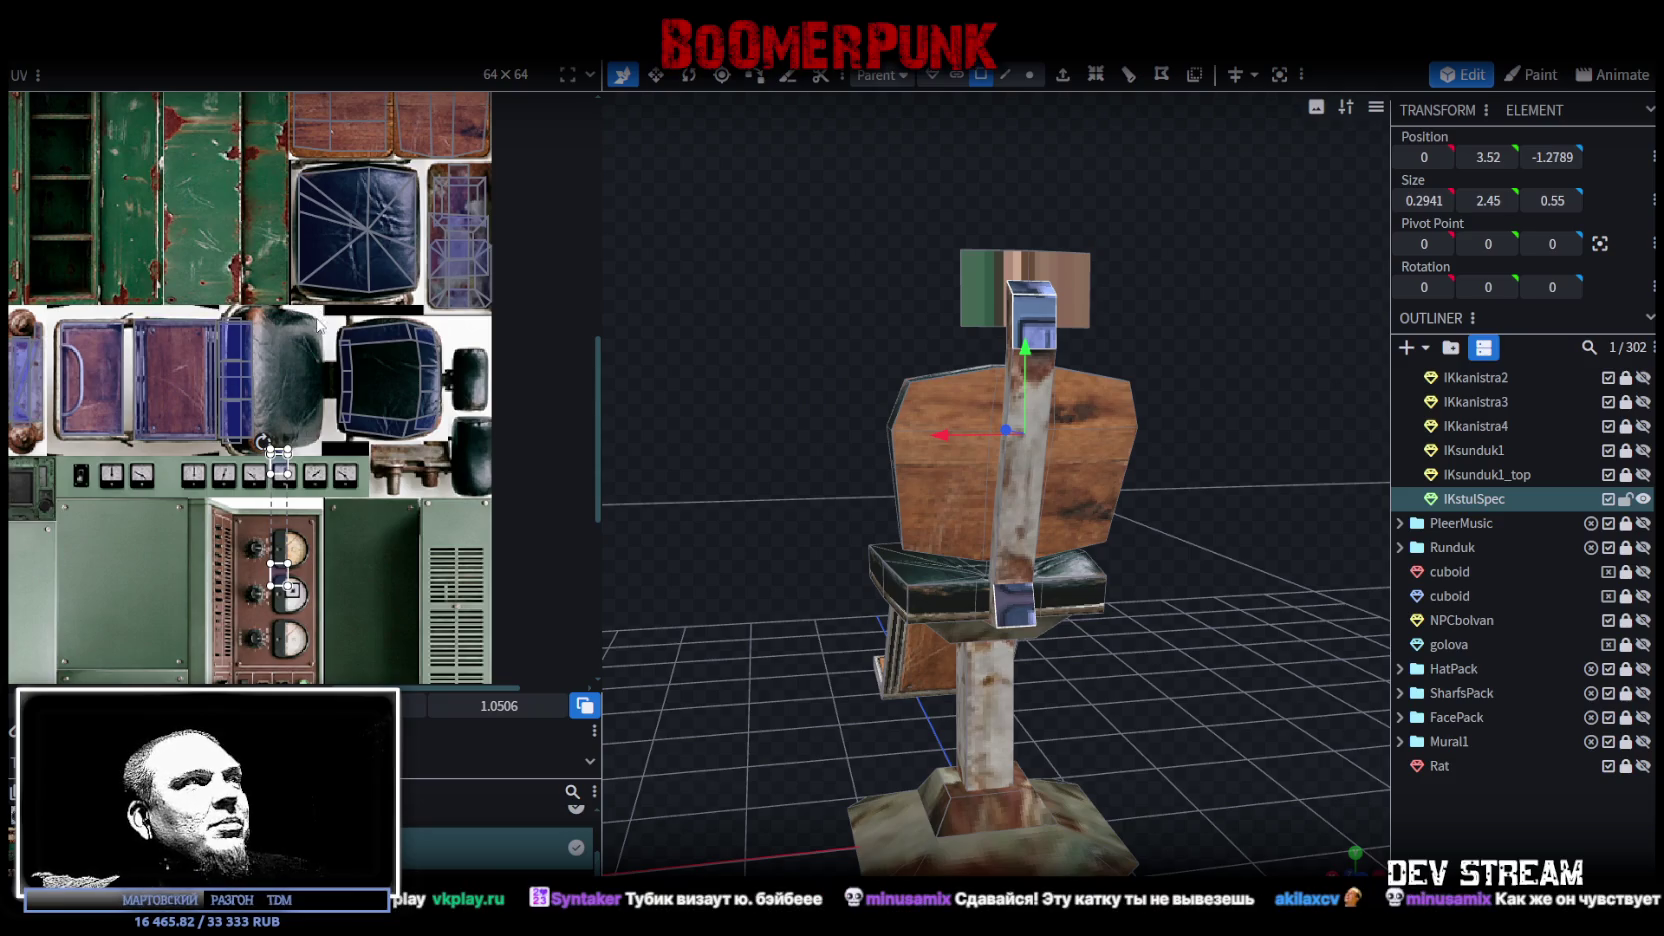
pyautogui.scroll(4, 290, 452)
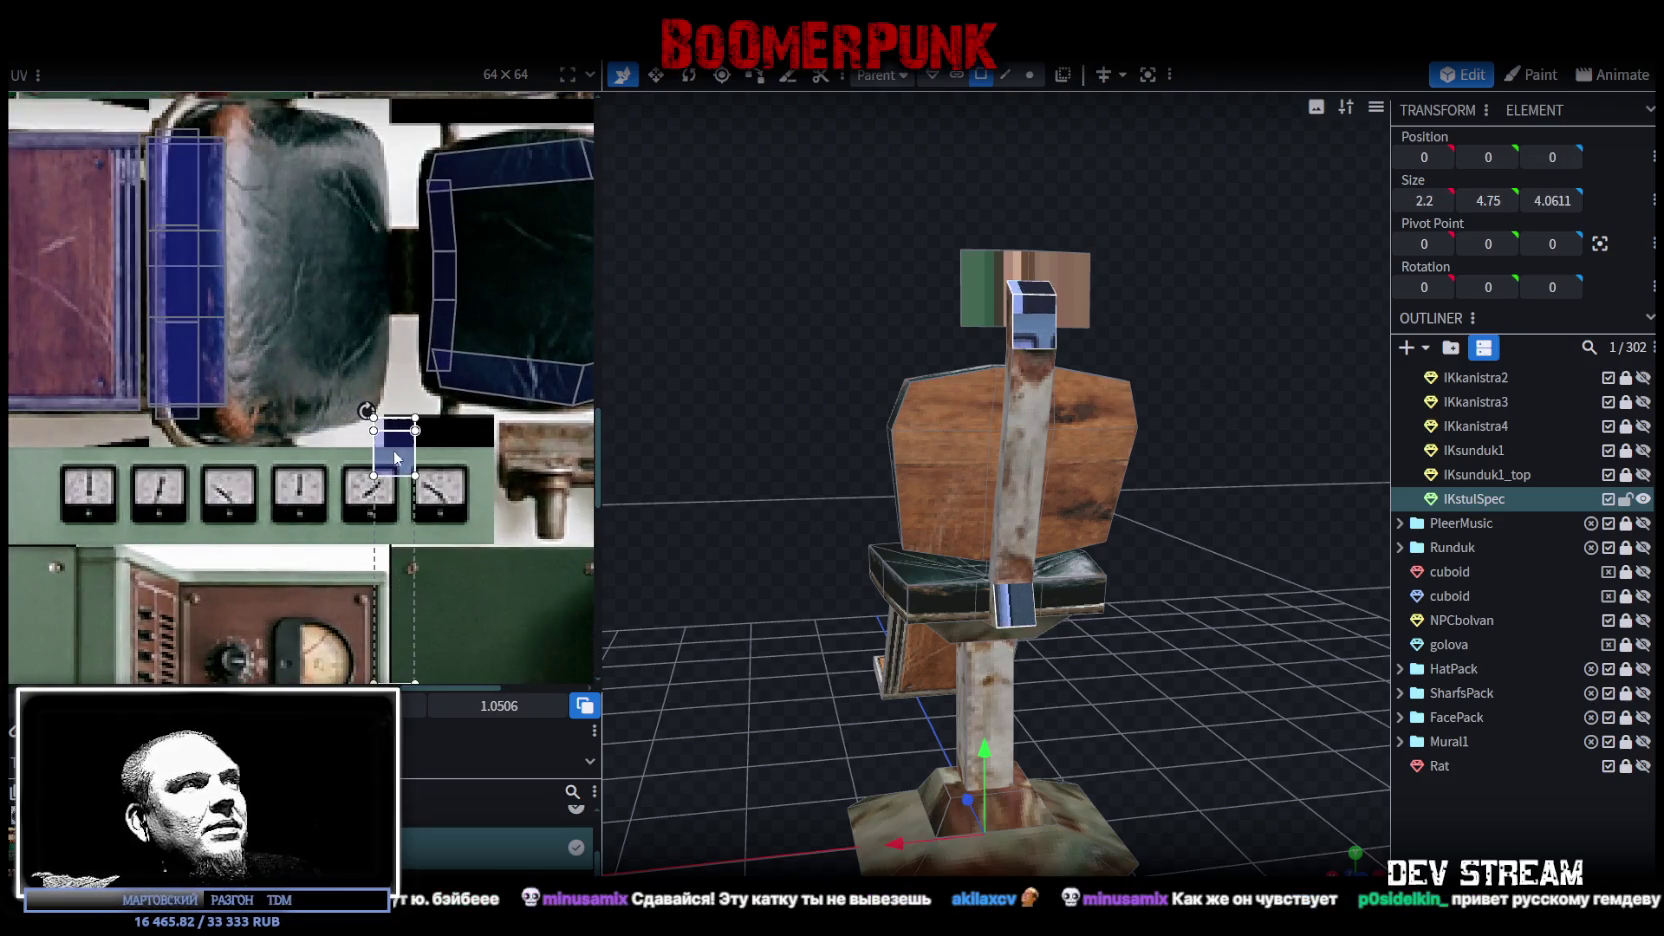
# Step: Rotate the cap cube's UV face and place it on the rusty machine part
pyautogui.keyDown('shift'); pyautogui.hscroll(1, 316, 384); pyautogui.keyUp('shift')
pyautogui.moveTo(211, 348); pyautogui.dragTo(335, 392)
pyautogui.rightClick(336, 394)
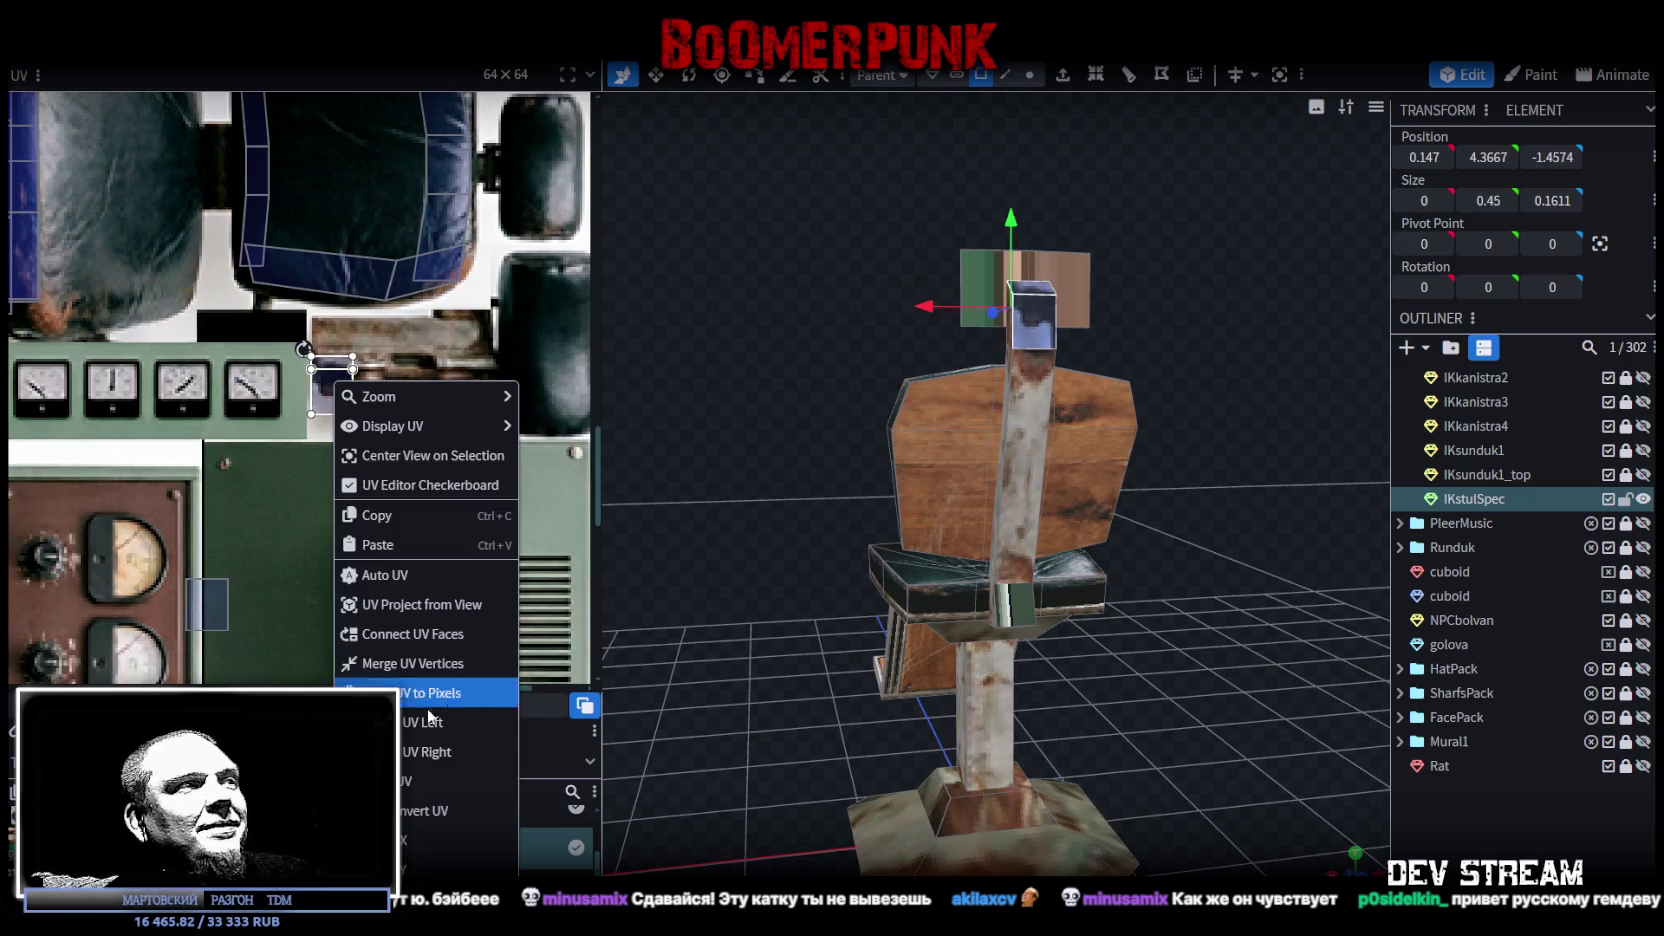
pyautogui.click(430, 746)
pyautogui.moveTo(320, 386); pyautogui.dragTo(375, 344)
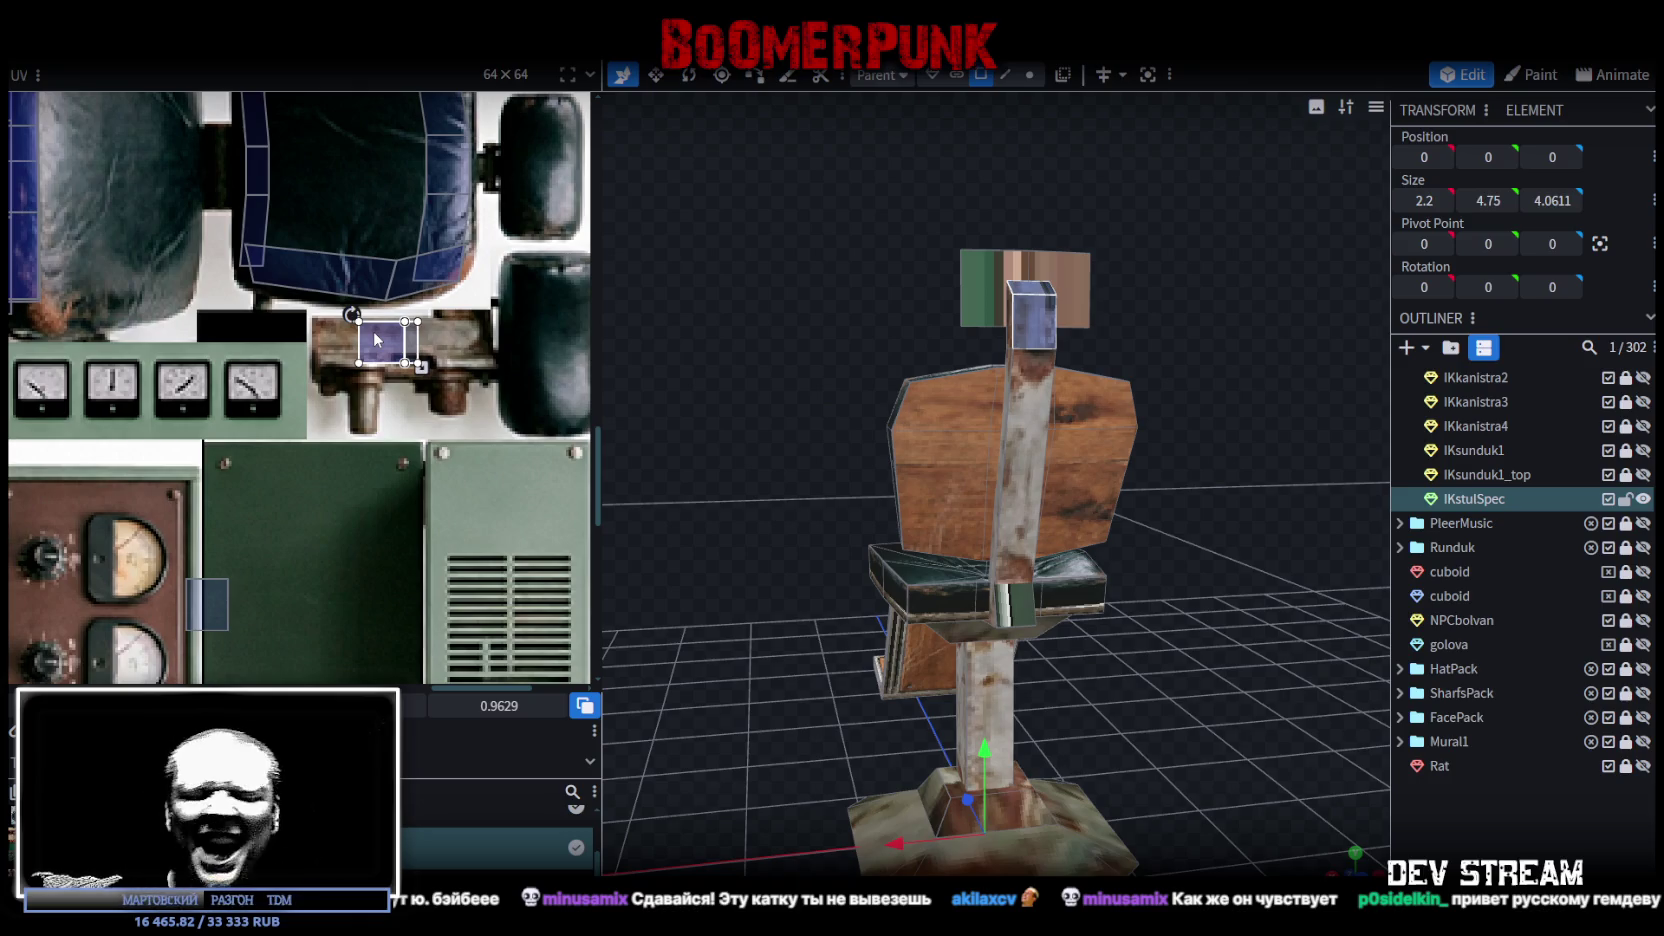
pyautogui.moveTo(373, 337); pyautogui.dragTo(345, 340)
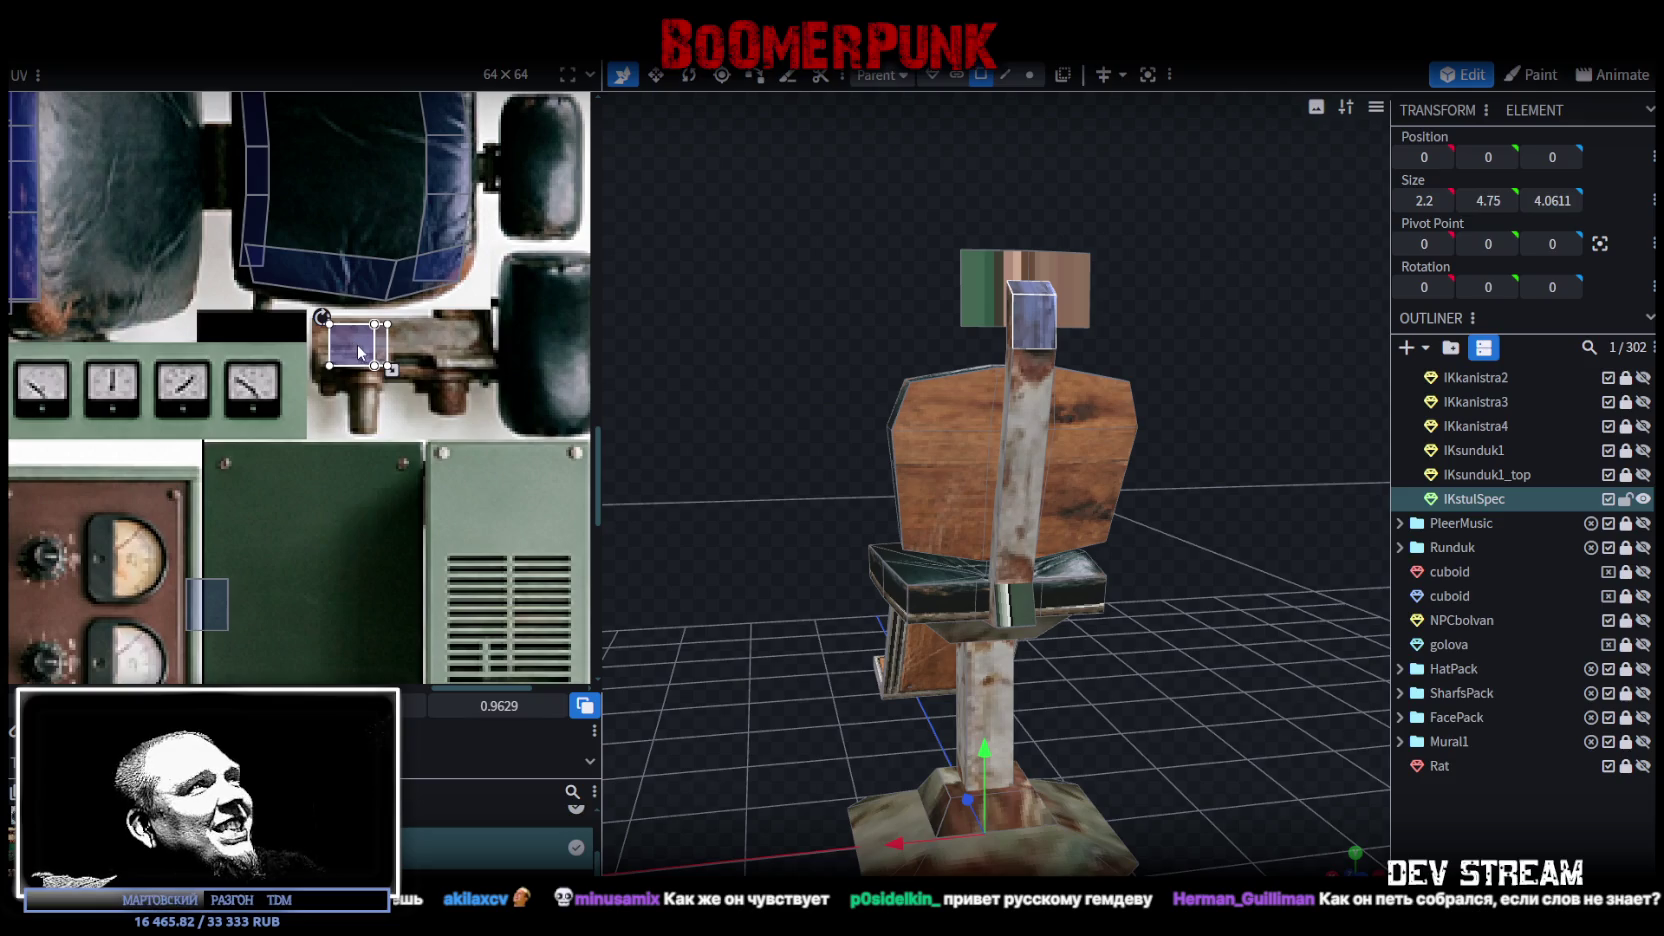
# Step: Widen, shorten and nudge the cap's UV face to fit the rusty part
pyautogui.scroll(2, 382, 332)
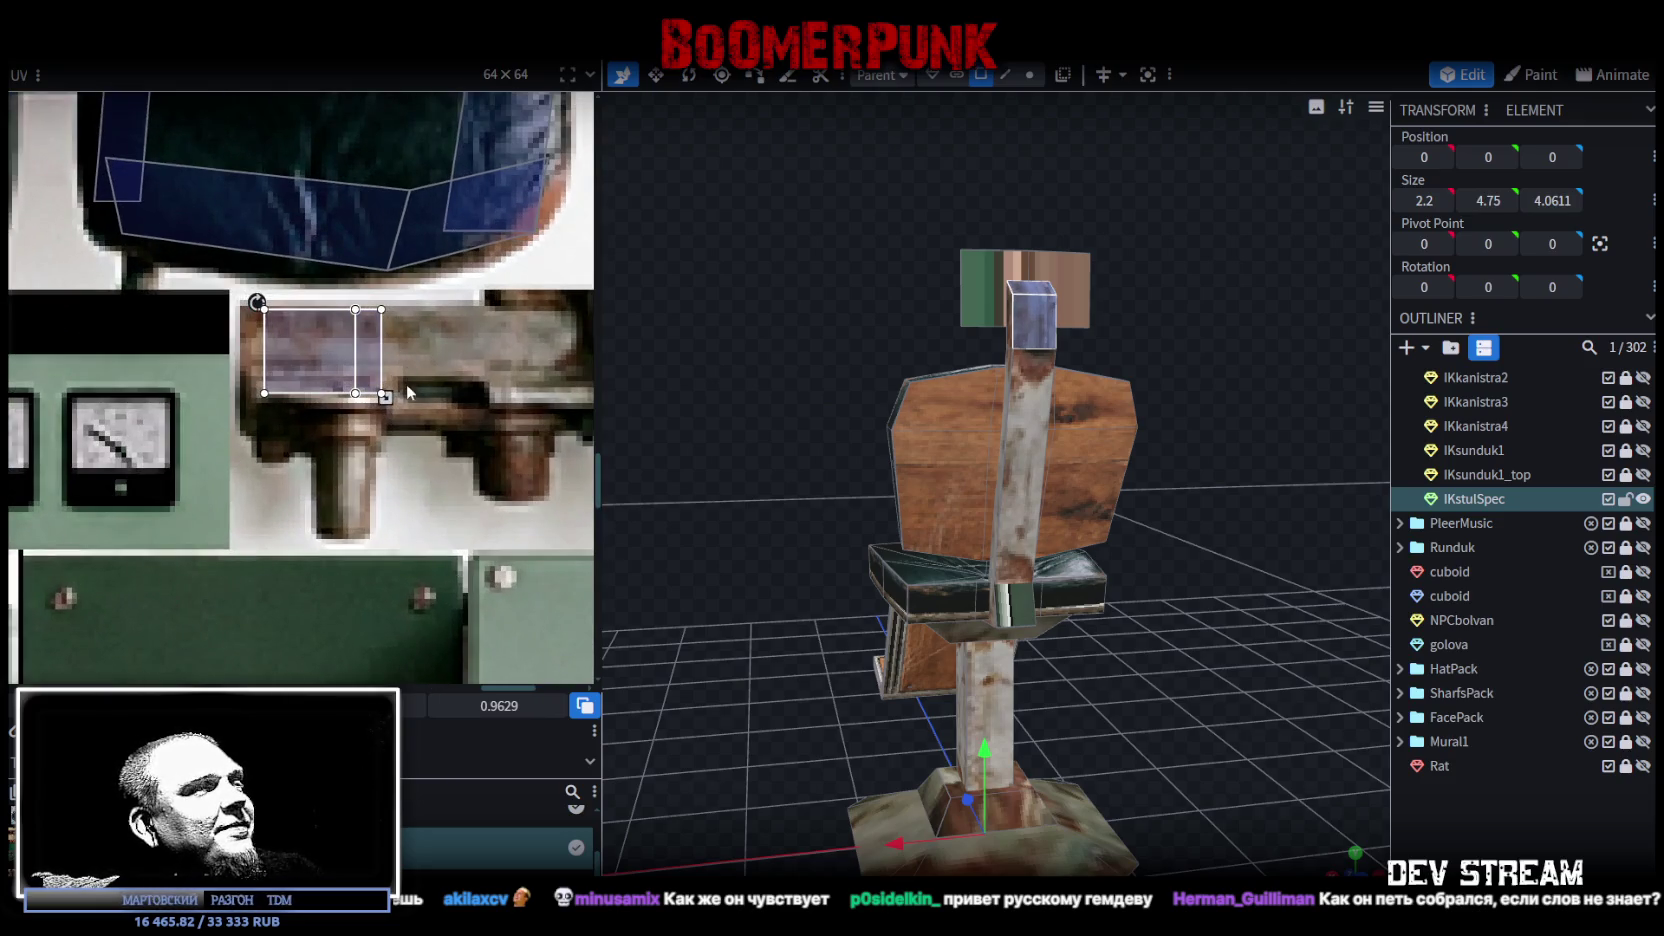
pyautogui.moveTo(384, 396); pyautogui.dragTo(444, 397)
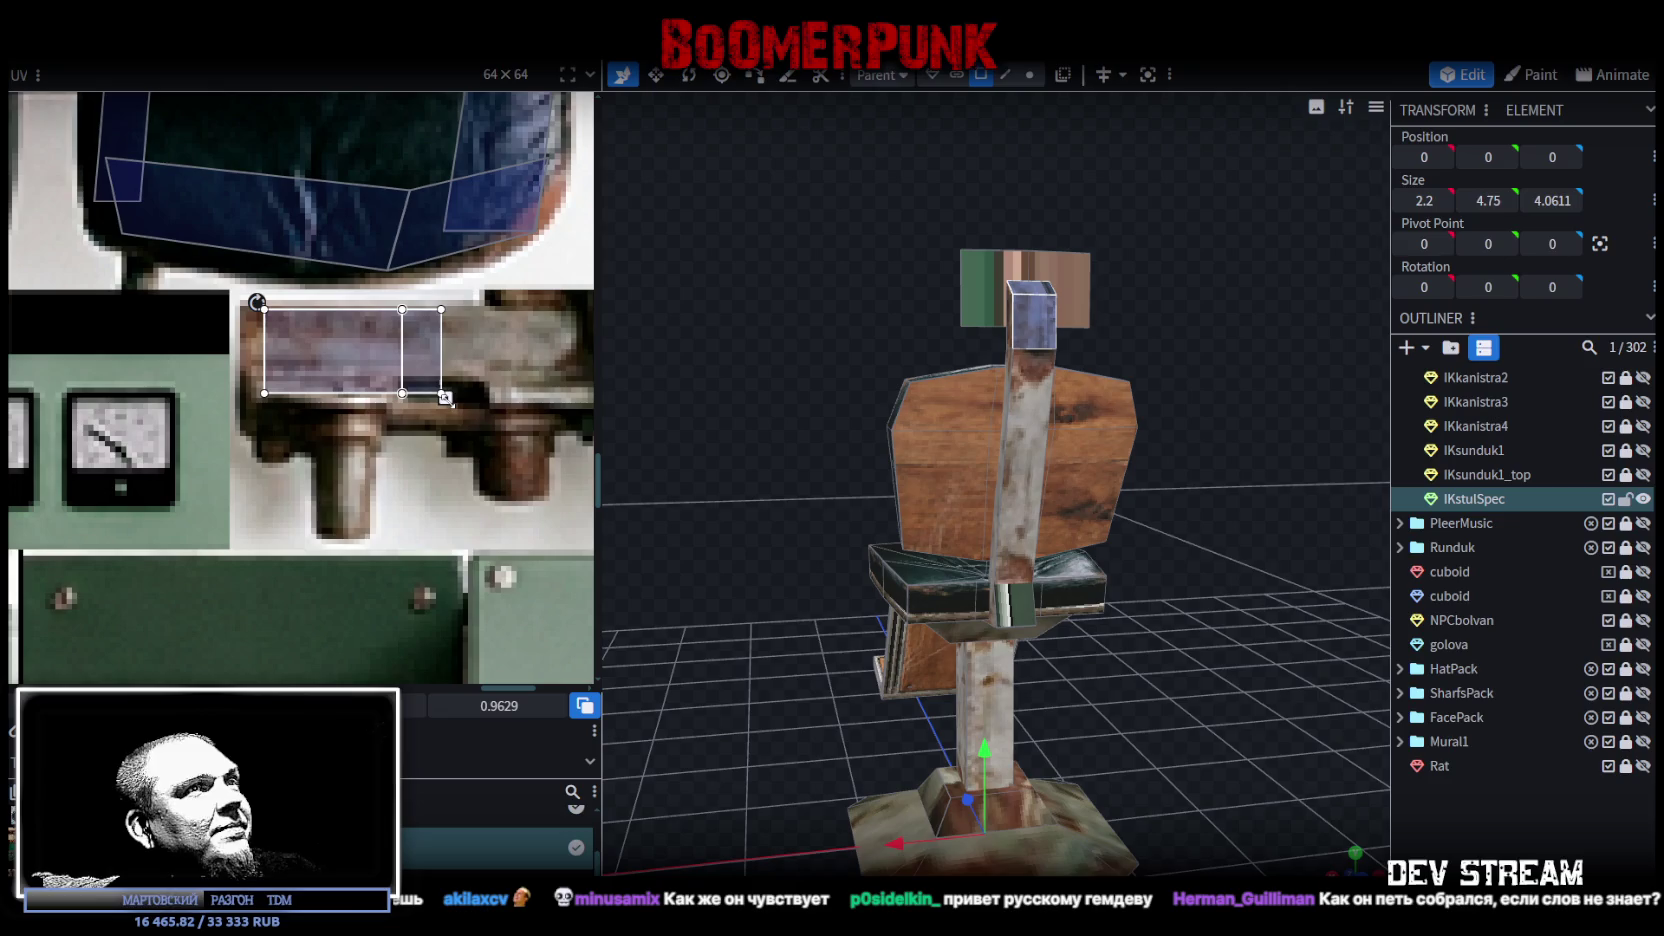
pyautogui.moveTo(352, 351); pyautogui.dragTo(334, 351)
pyautogui.moveTo(424, 399); pyautogui.dragTo(422, 376)
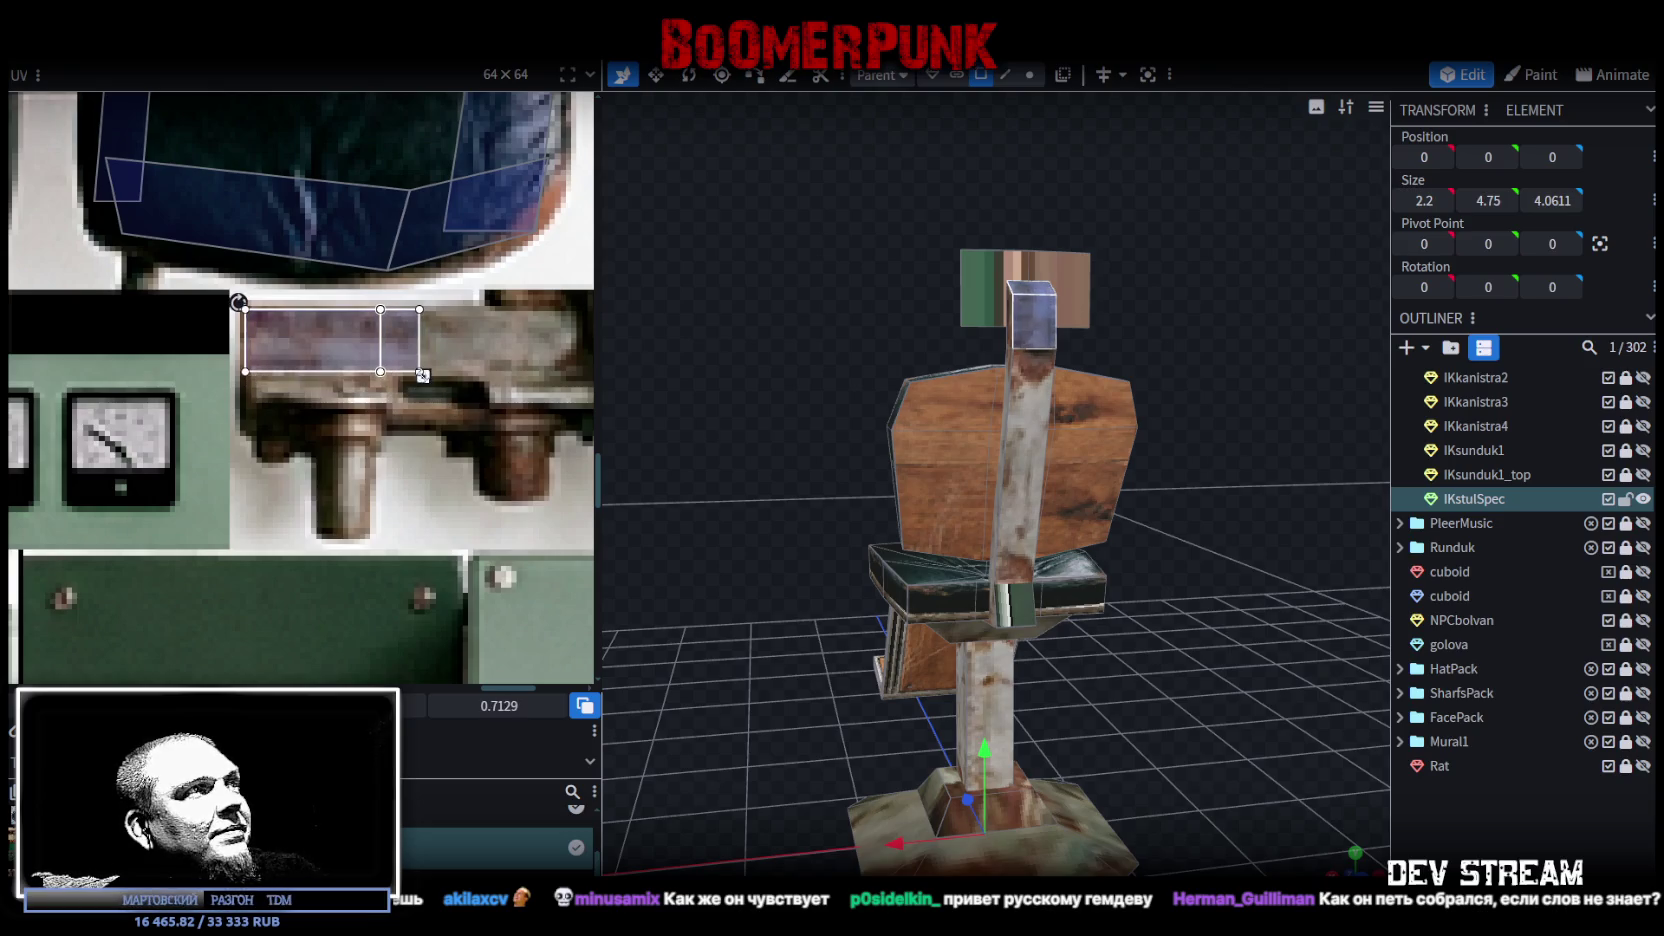
pyautogui.scroll(-3, 425, 420)
pyautogui.scroll(-2, 433, 471)
pyautogui.scroll(-1, 400, 460)
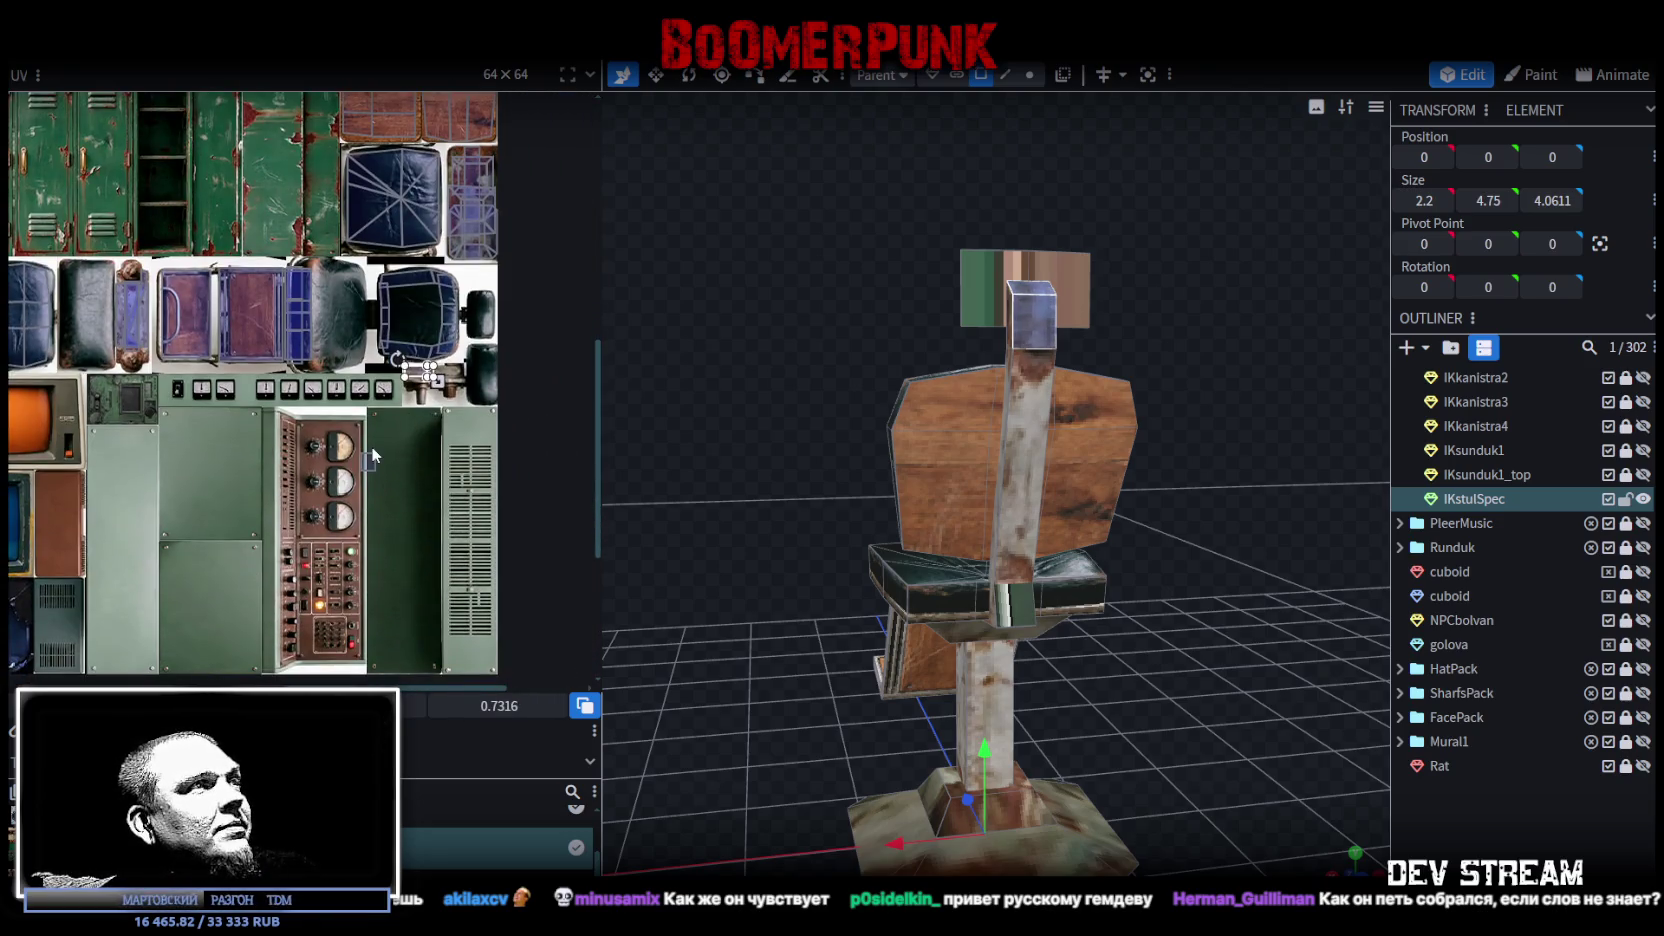
# Step: Select another small post element and place its UV box over the rusty nub
pyautogui.click(366, 465)
pyautogui.scroll(1, 362, 478)
pyautogui.scroll(1, 390, 476)
pyautogui.moveTo(360, 436); pyautogui.dragTo(500, 300)
pyautogui.scroll(2, 450, 360)
pyautogui.scroll(1, 450, 360)
pyautogui.moveTo(450, 360)
pyautogui.mouseDown()
pyautogui.moveTo(455, 345)
pyautogui.moveTo(266, 462)
pyautogui.mouseUp()
pyautogui.scroll(-2, 455, 345)
pyautogui.scroll(1, 440, 345)
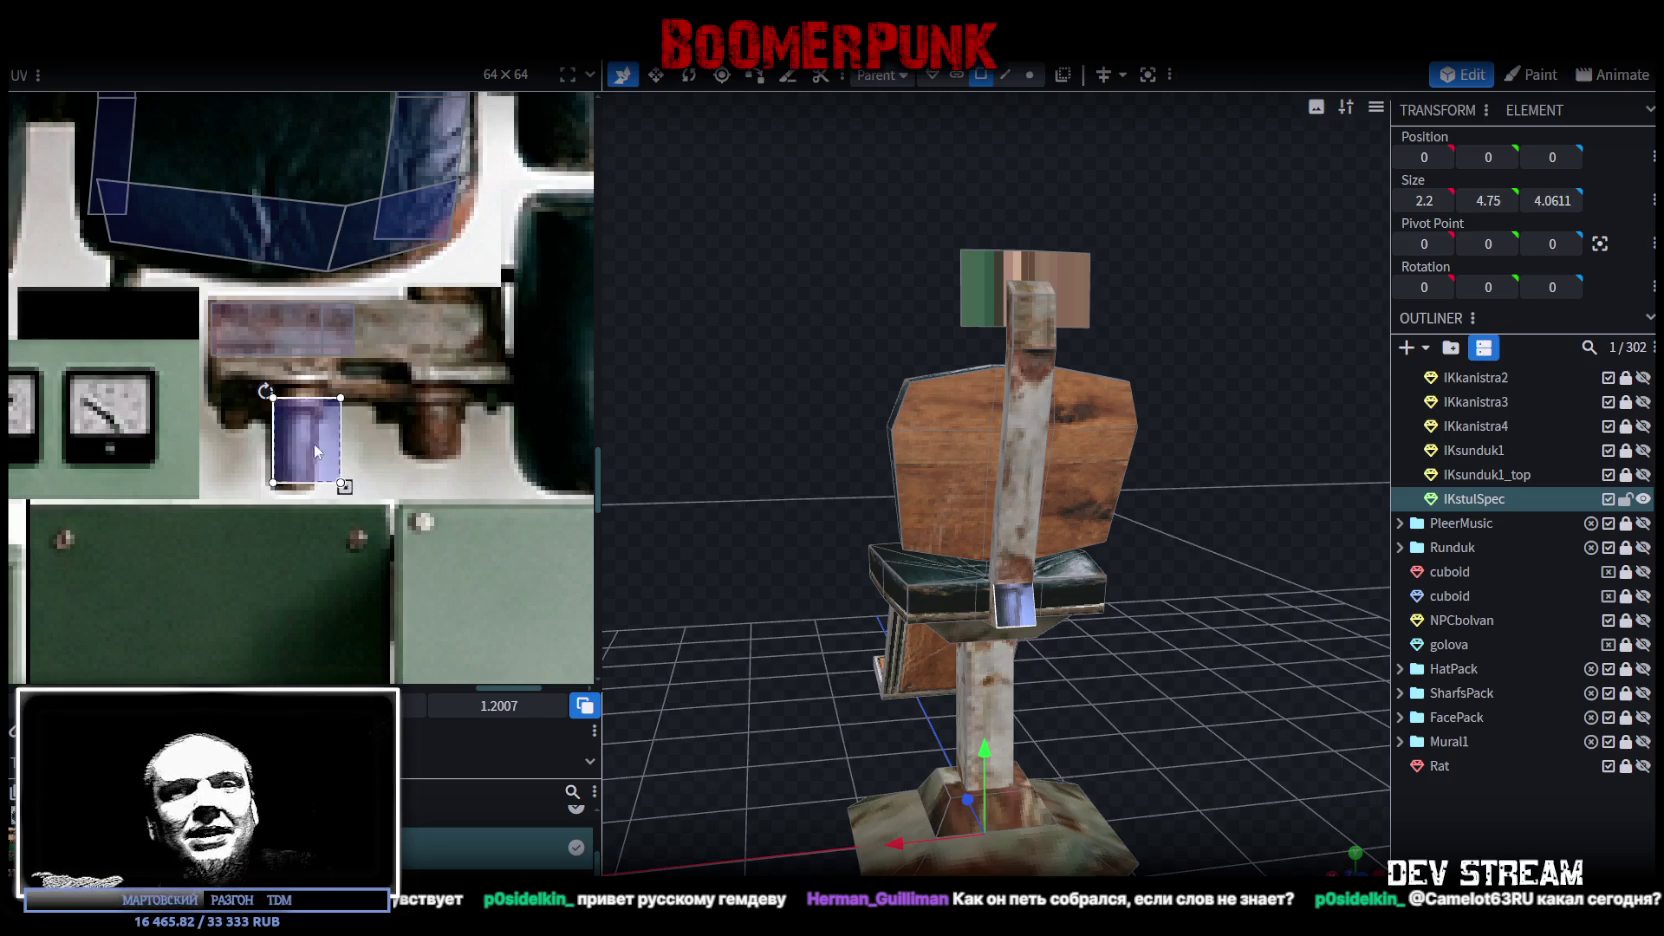
# Step: Trim the UV box down to a narrow vertical strip on the nub
pyautogui.scroll(2, 289, 459)
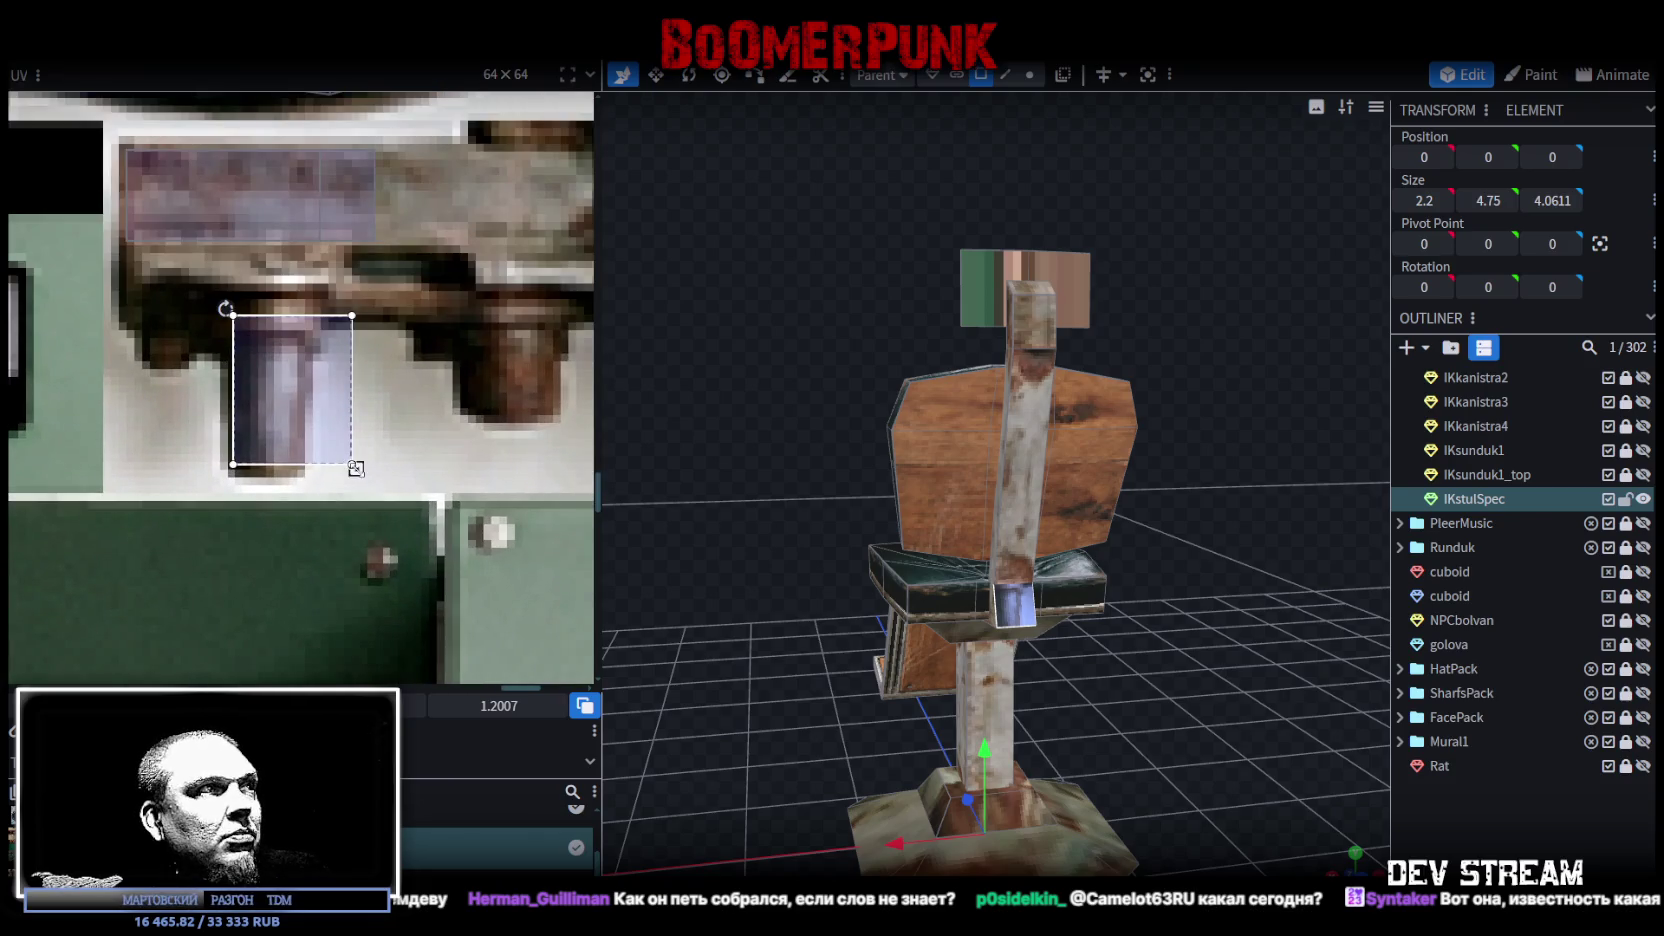
pyautogui.moveTo(353, 466); pyautogui.dragTo(300, 466)
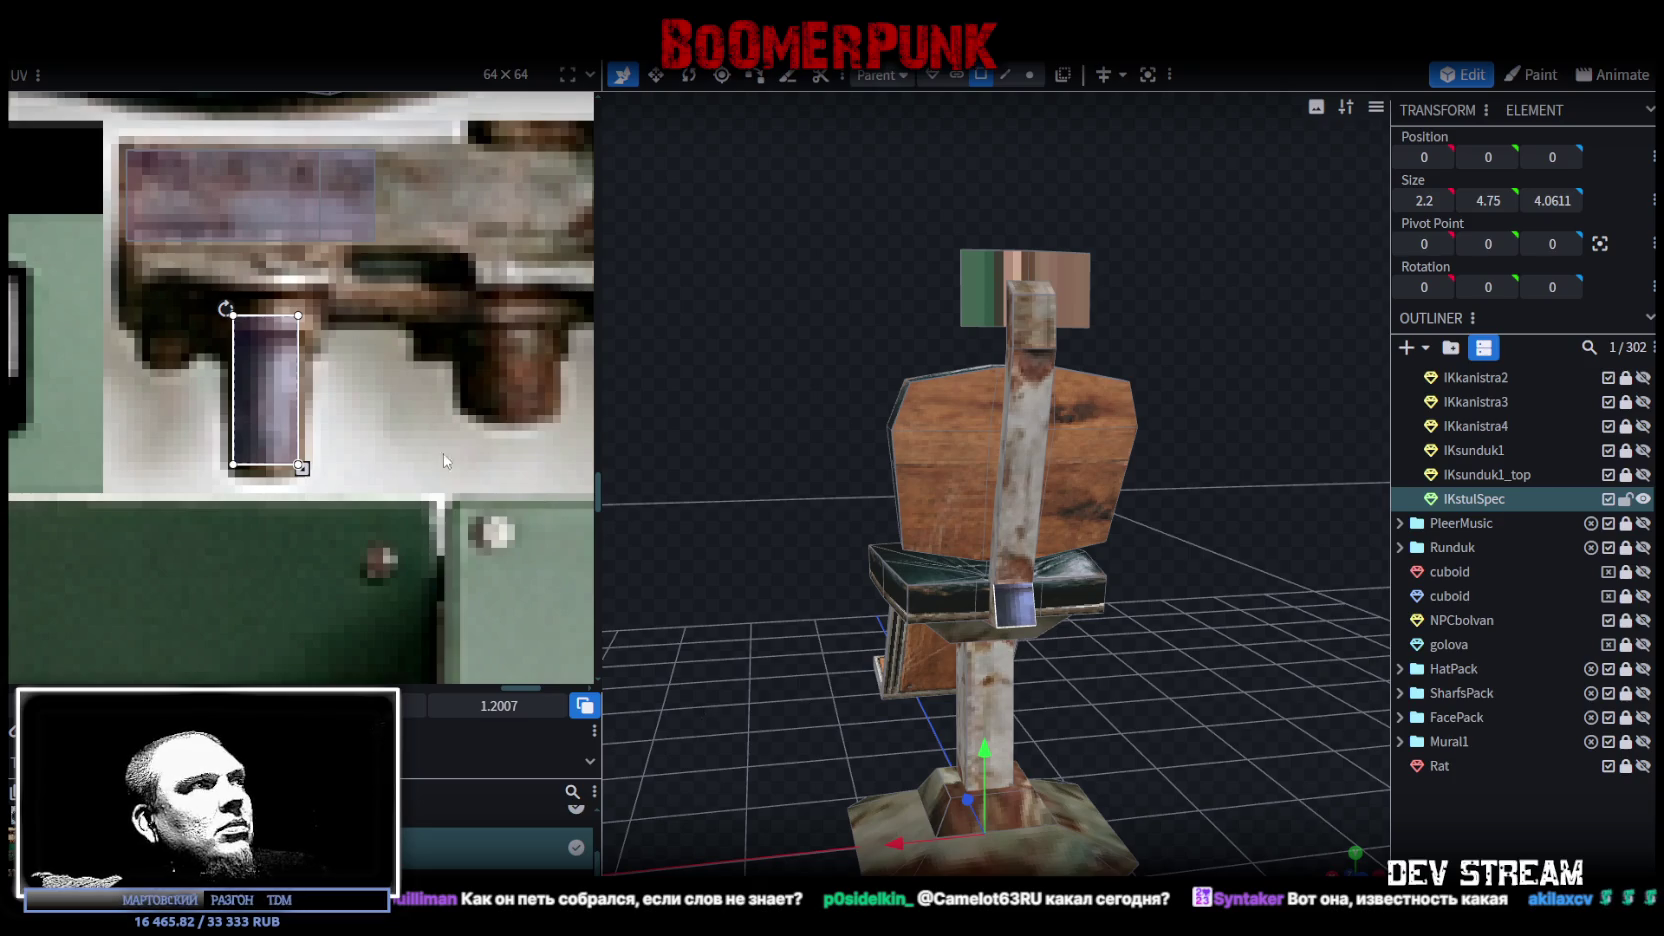
pyautogui.moveTo(302, 467); pyautogui.dragTo(305, 469)
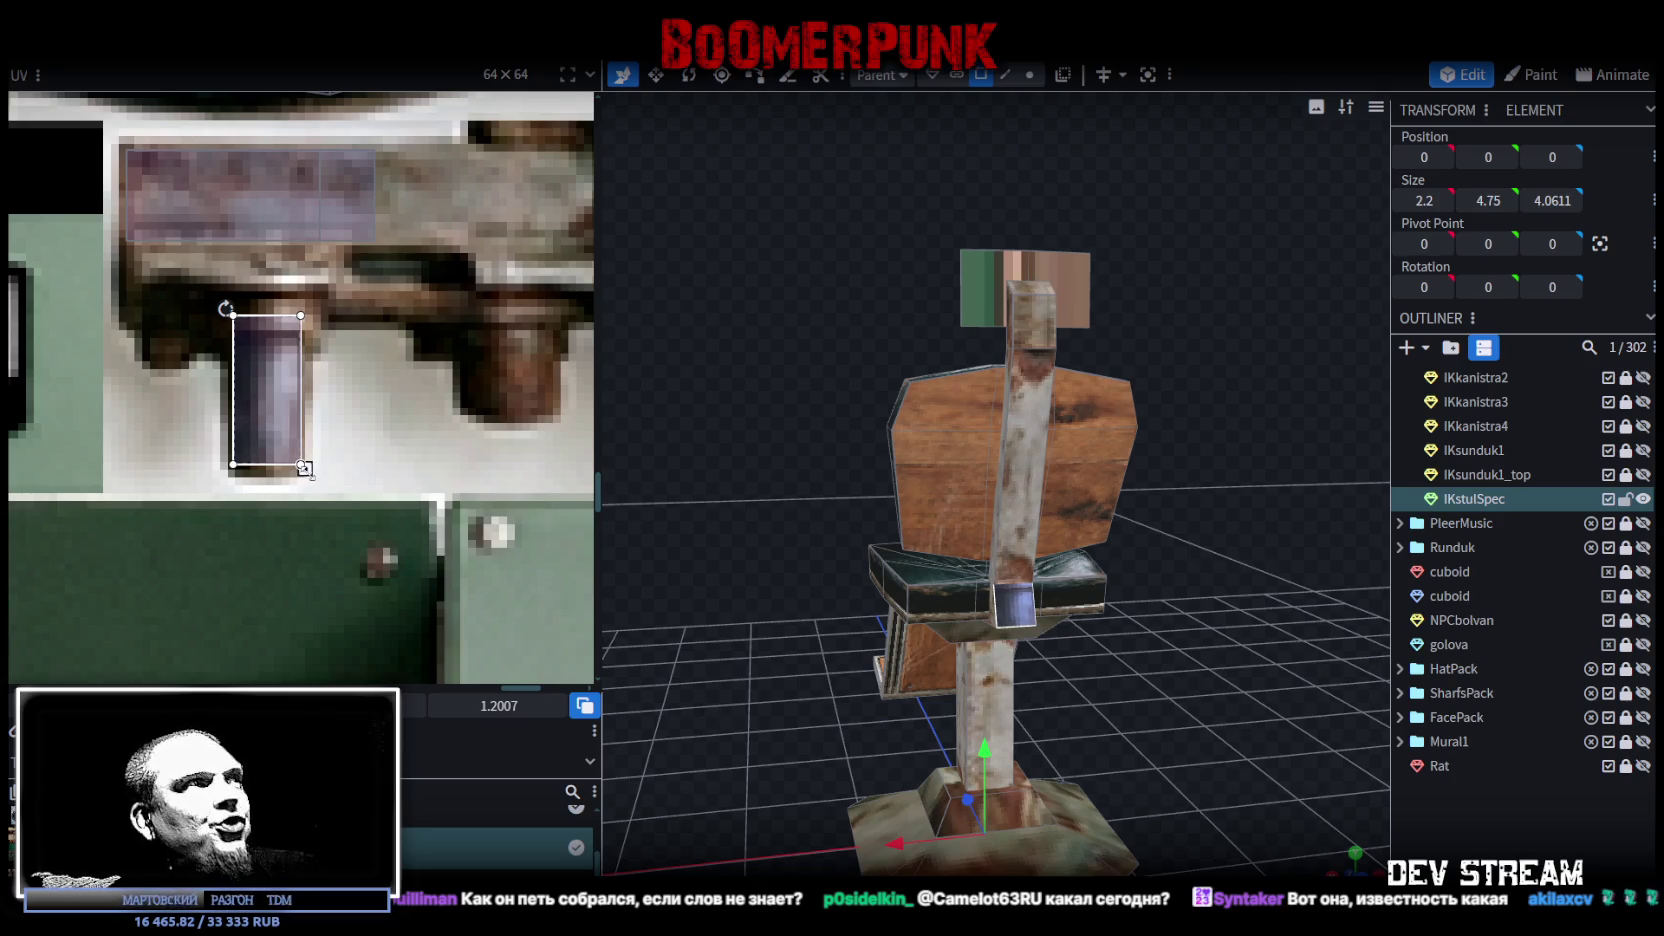
pyautogui.moveTo(259, 396); pyautogui.dragTo(259, 373)
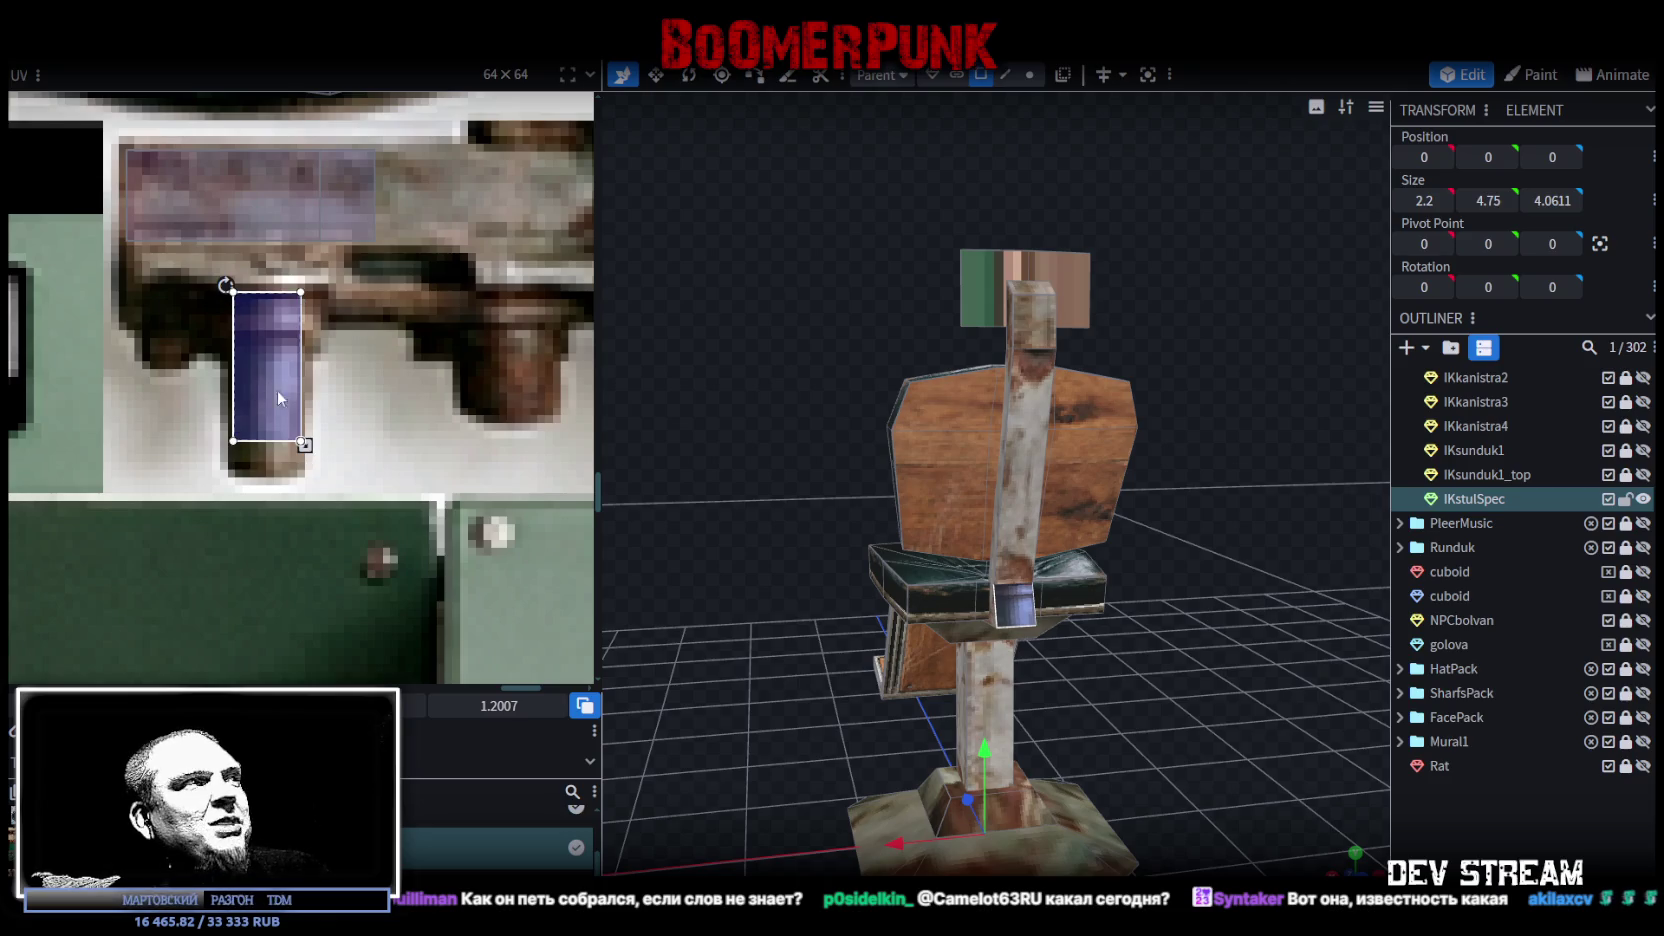
pyautogui.moveTo(305, 445); pyautogui.dragTo(305, 468)
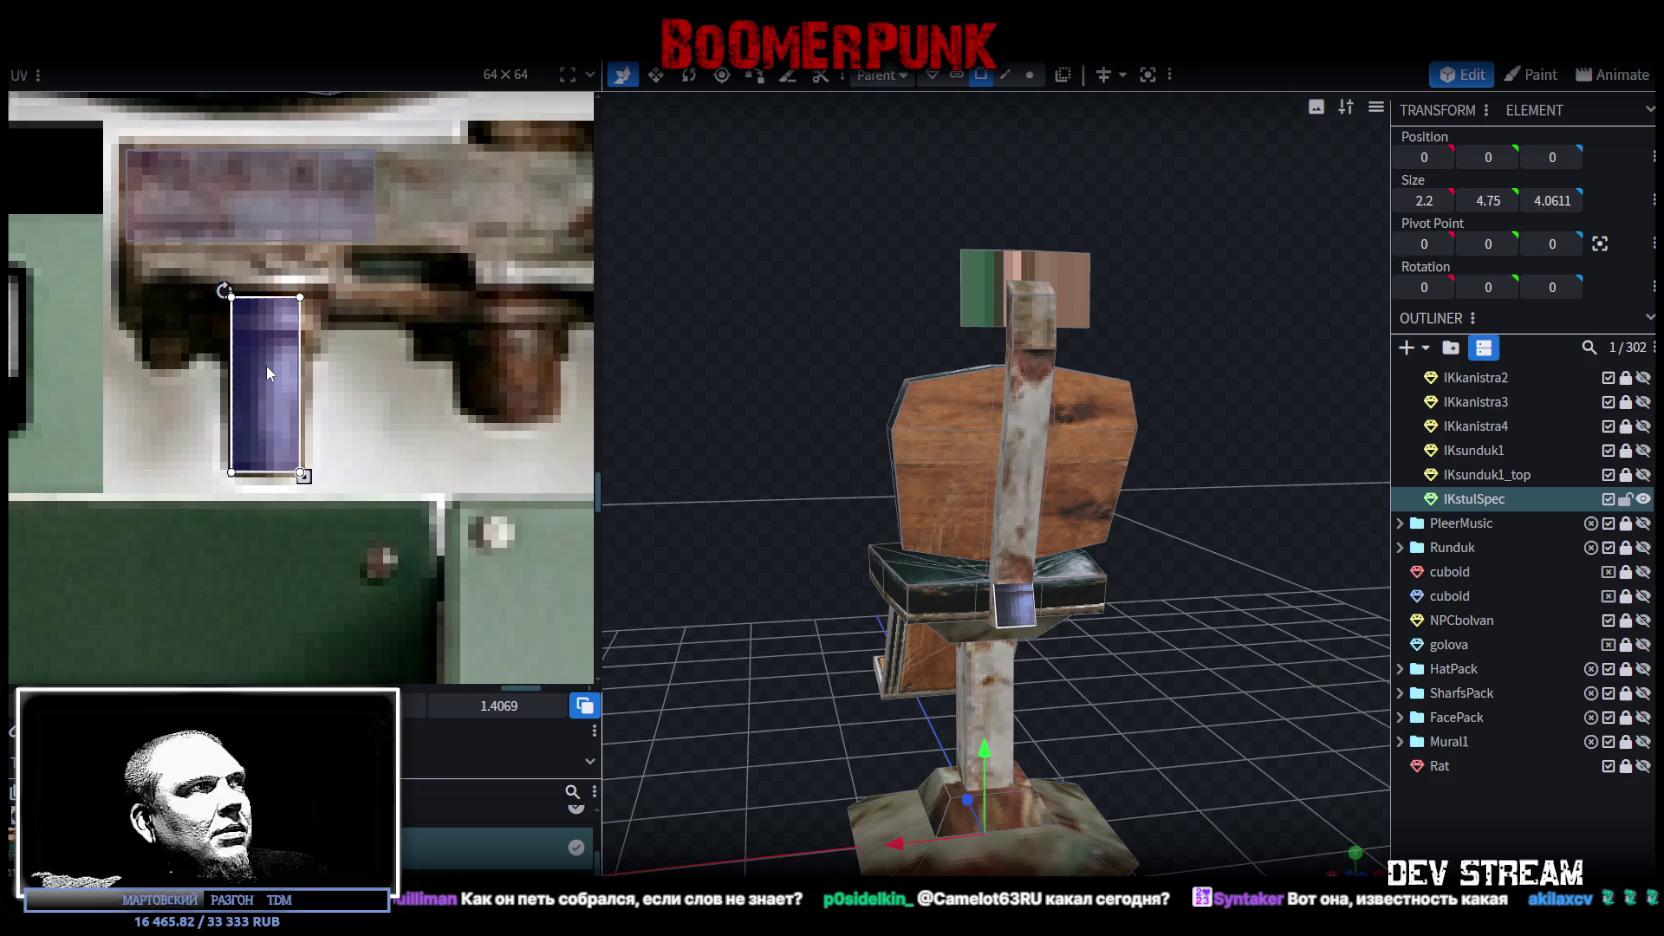
pyautogui.moveTo(268, 368); pyautogui.dragTo(268, 370)
pyautogui.moveTo(303, 473); pyautogui.dragTo(305, 474)
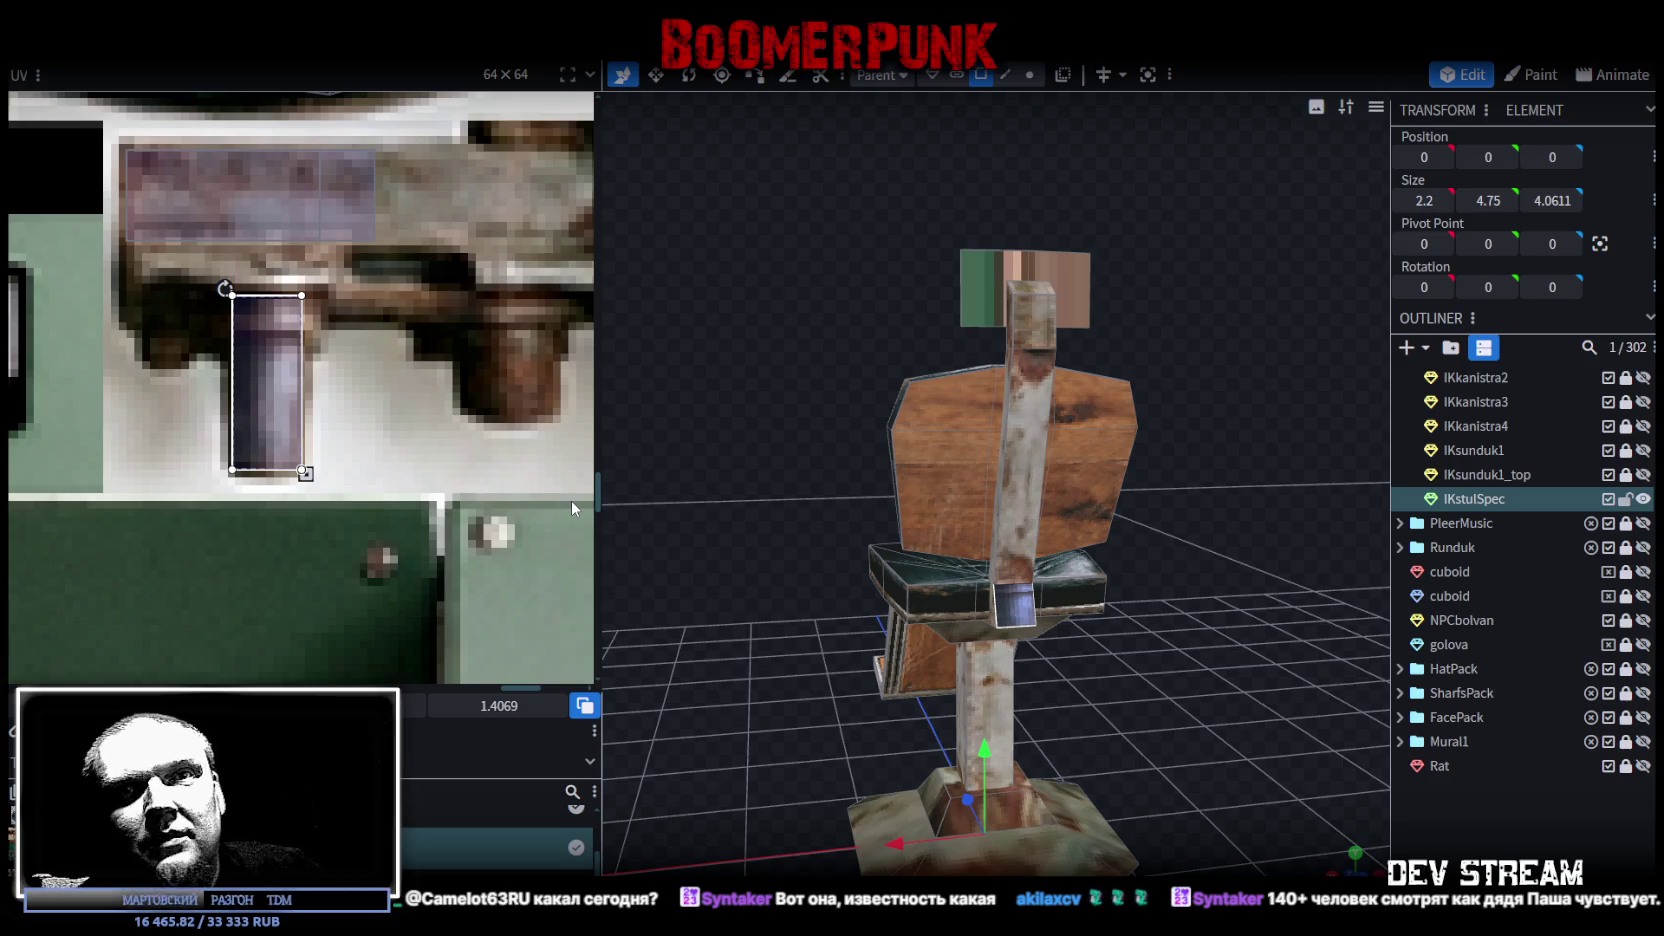
pyautogui.scroll(-2, 835, 328)
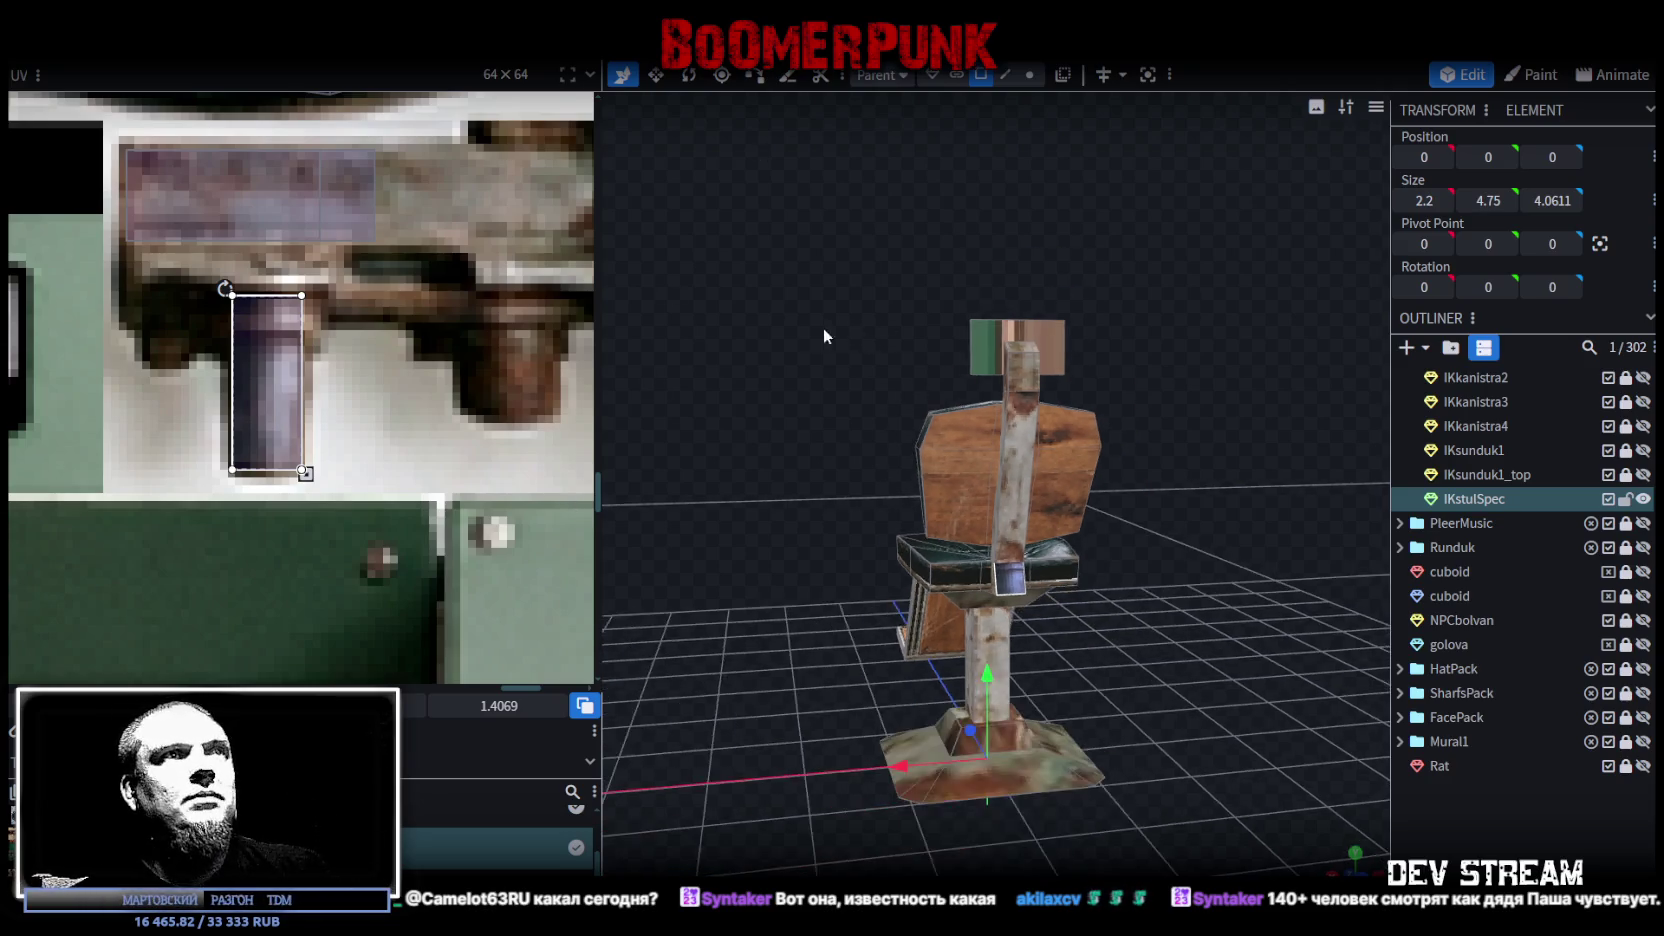
# Step: Select the small headrest plate and switch to a straight orthographic view
pyautogui.moveTo(835, 328); pyautogui.dragTo(998, 393)
pyautogui.scroll(3, 998, 393)
pyautogui.click(1004, 393)
pyautogui.click(1102, 344)
pyautogui.moveTo(1265, 342); pyautogui.dragTo(386, 343)
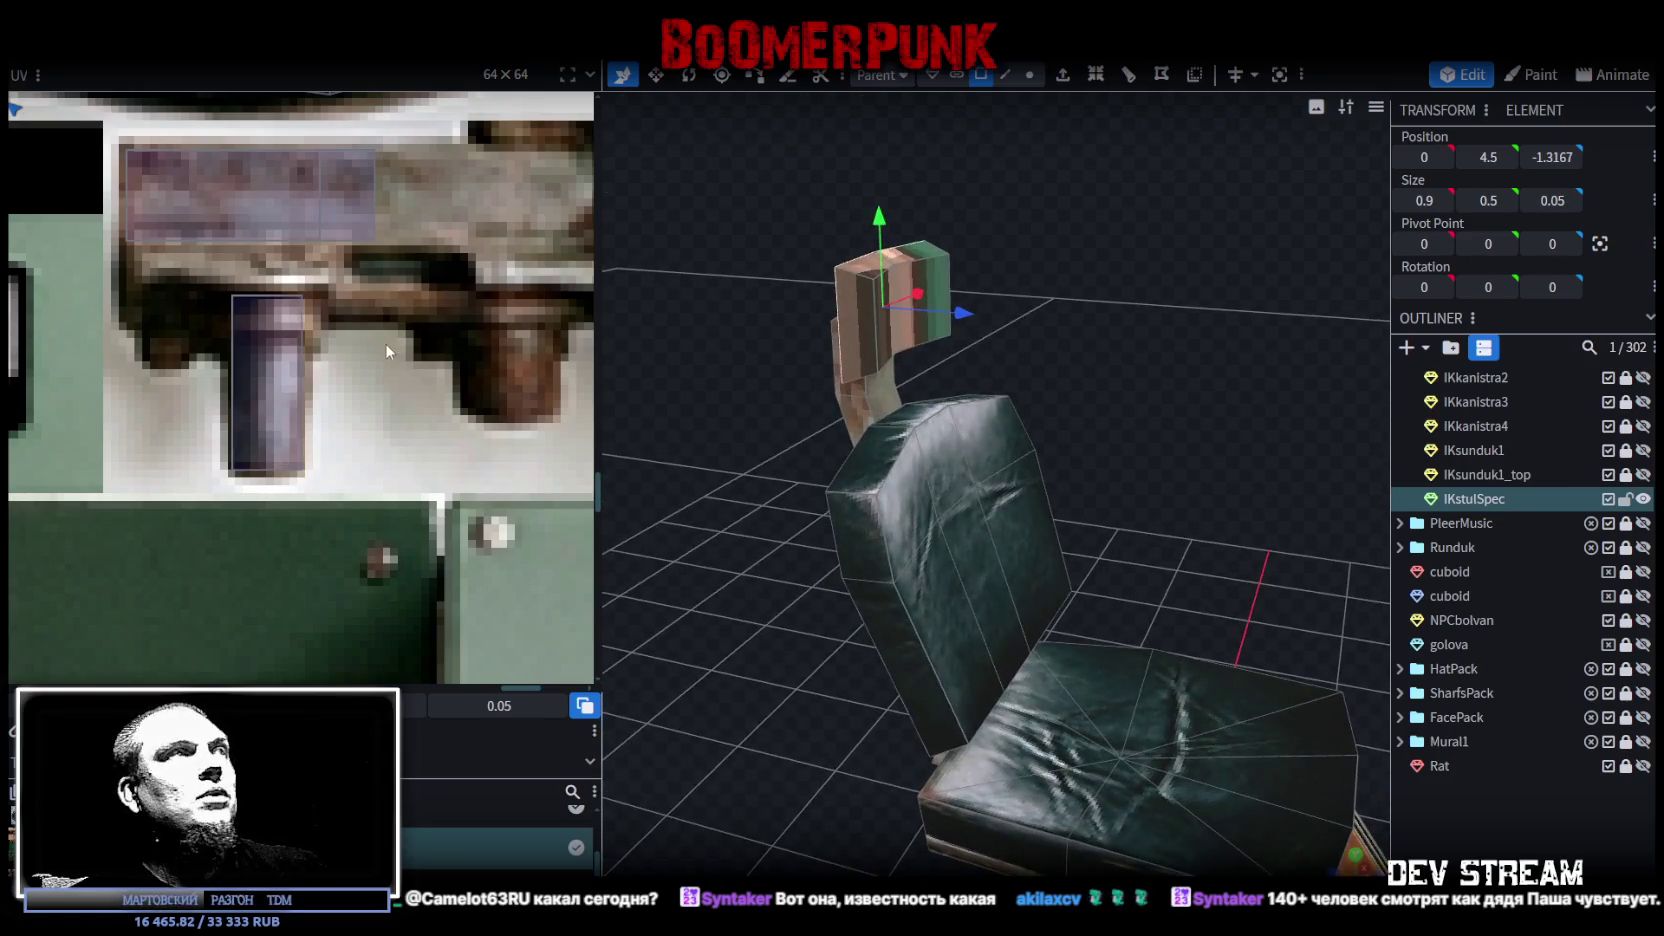
pyautogui.scroll(-3, 386, 343)
pyautogui.scroll(-2, 361, 320)
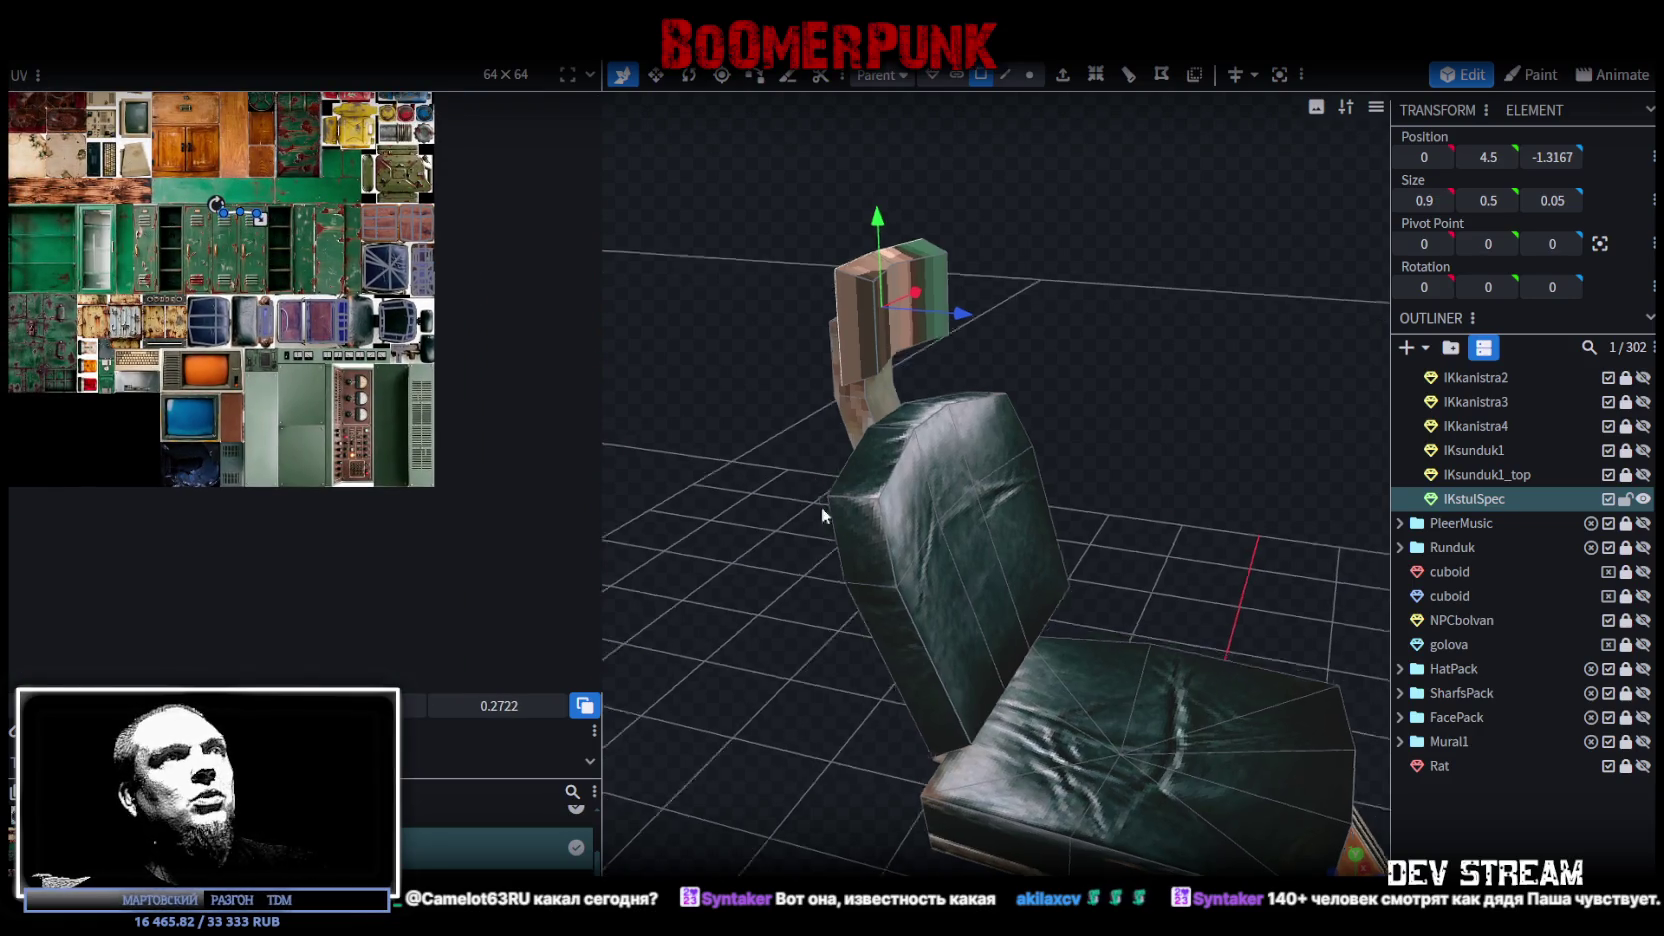
pyautogui.moveTo(822, 507); pyautogui.dragTo(1000, 507)
pyautogui.click(1333, 866)
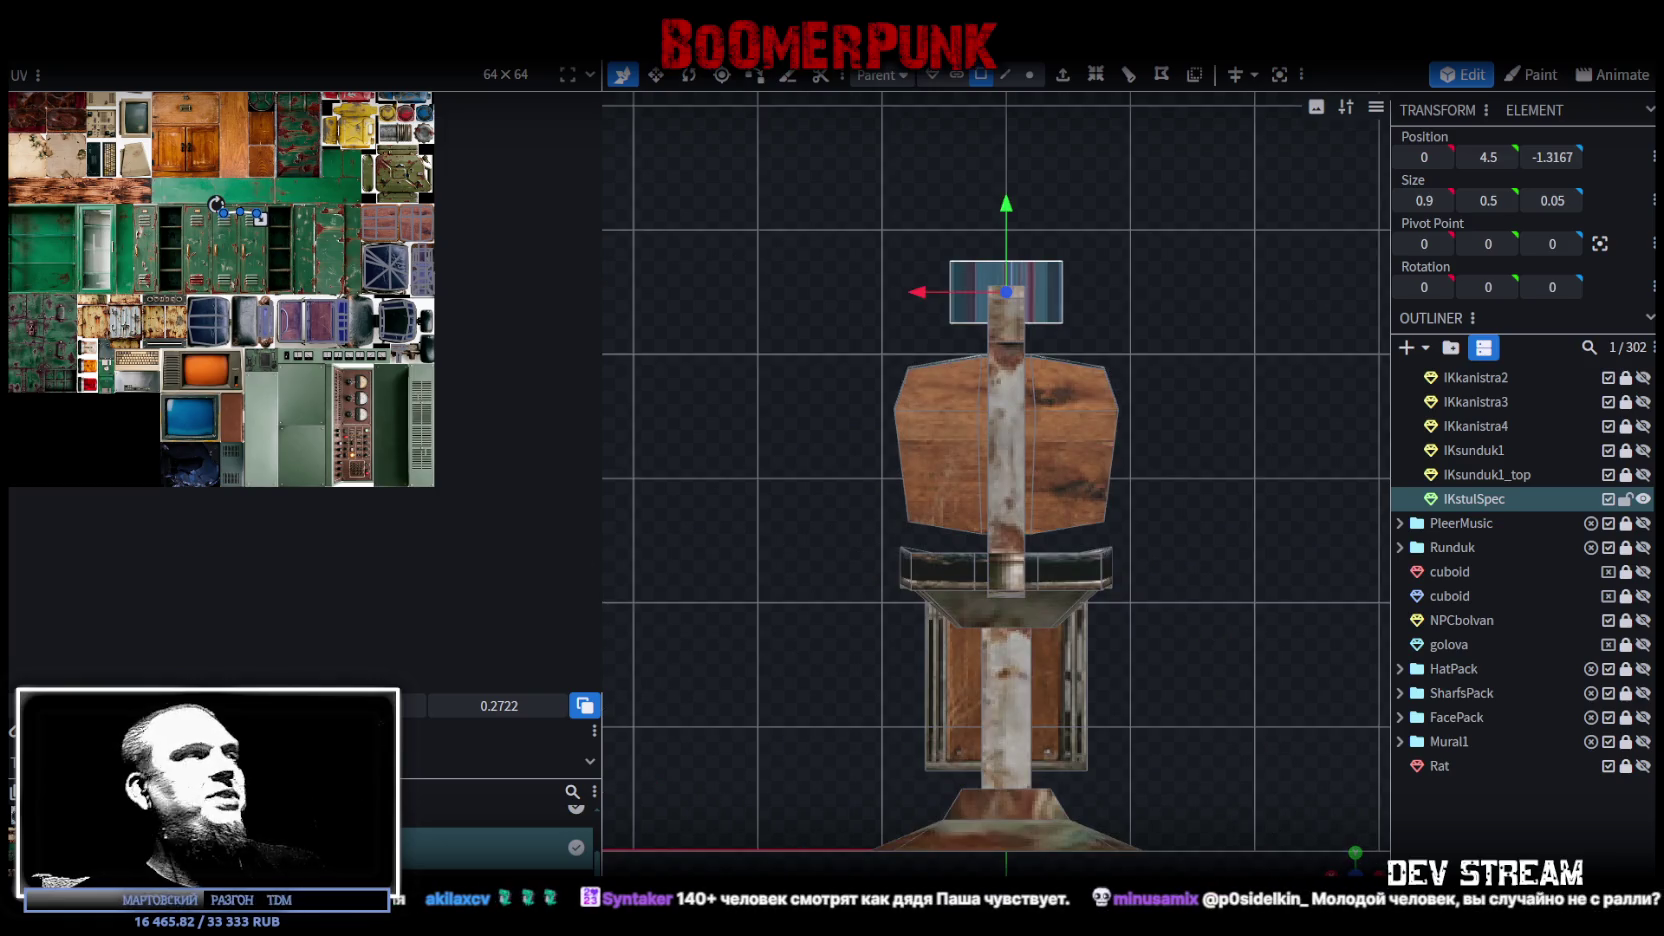
# Step: Set the UV value to 0.5 and bring the face's UV box back onto the atlas
pyautogui.write('0.5')
pyautogui.press('Return')
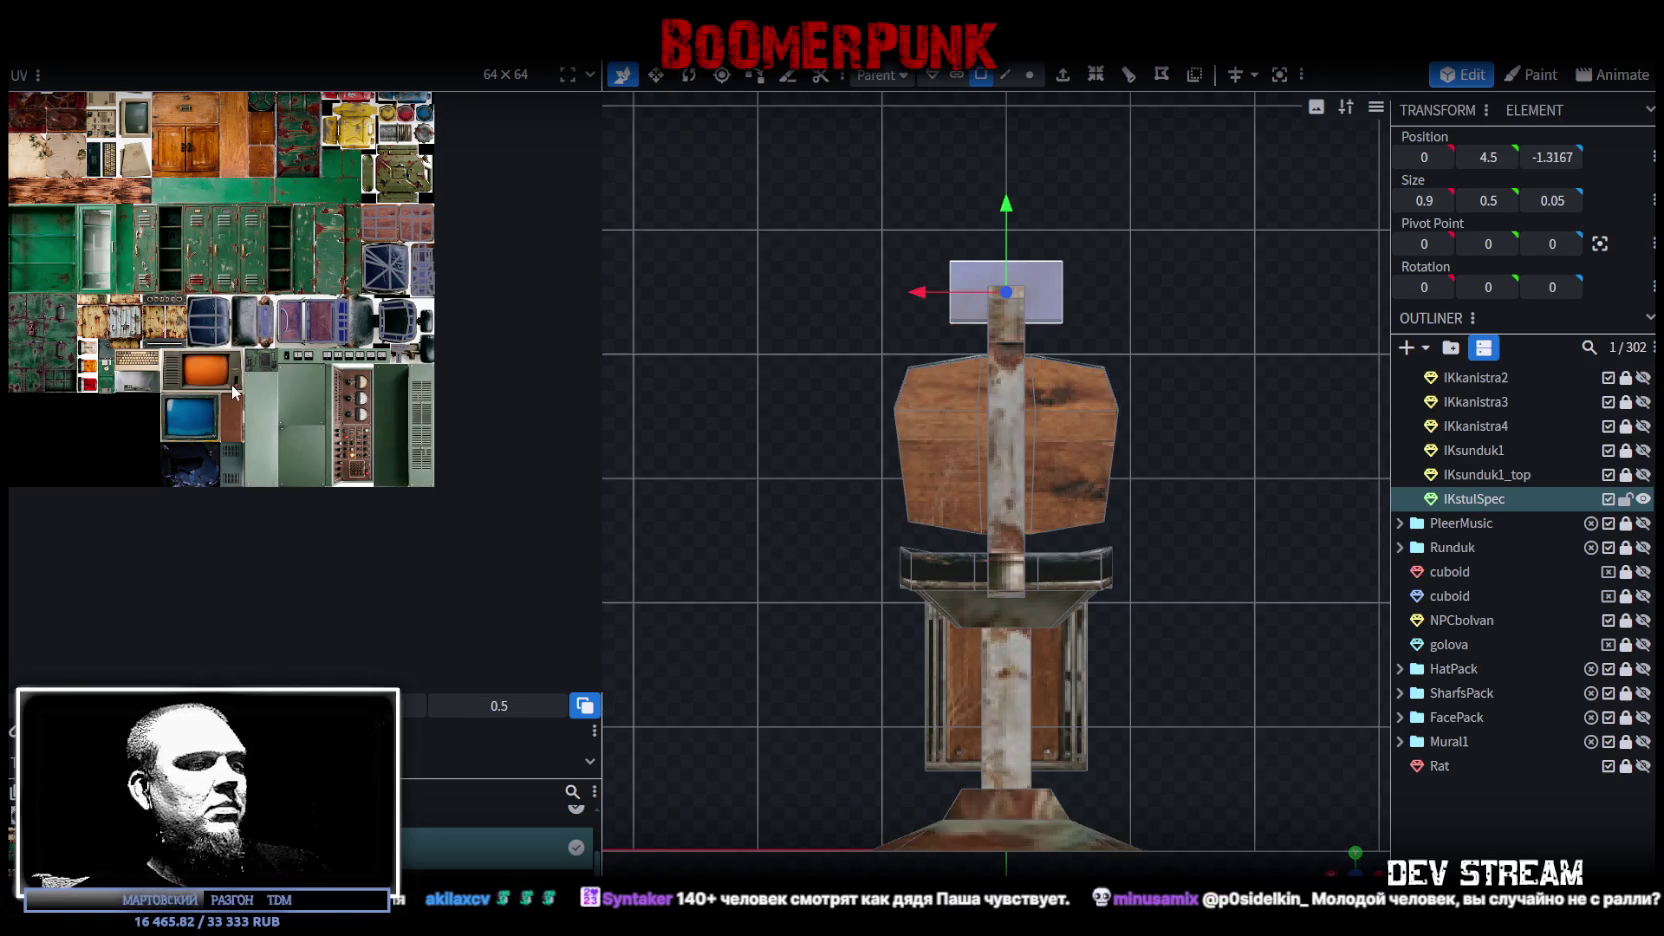
pyautogui.scroll(2, 231, 384)
pyautogui.scroll(2, 203, 218)
pyautogui.scroll(-4, 313, 257)
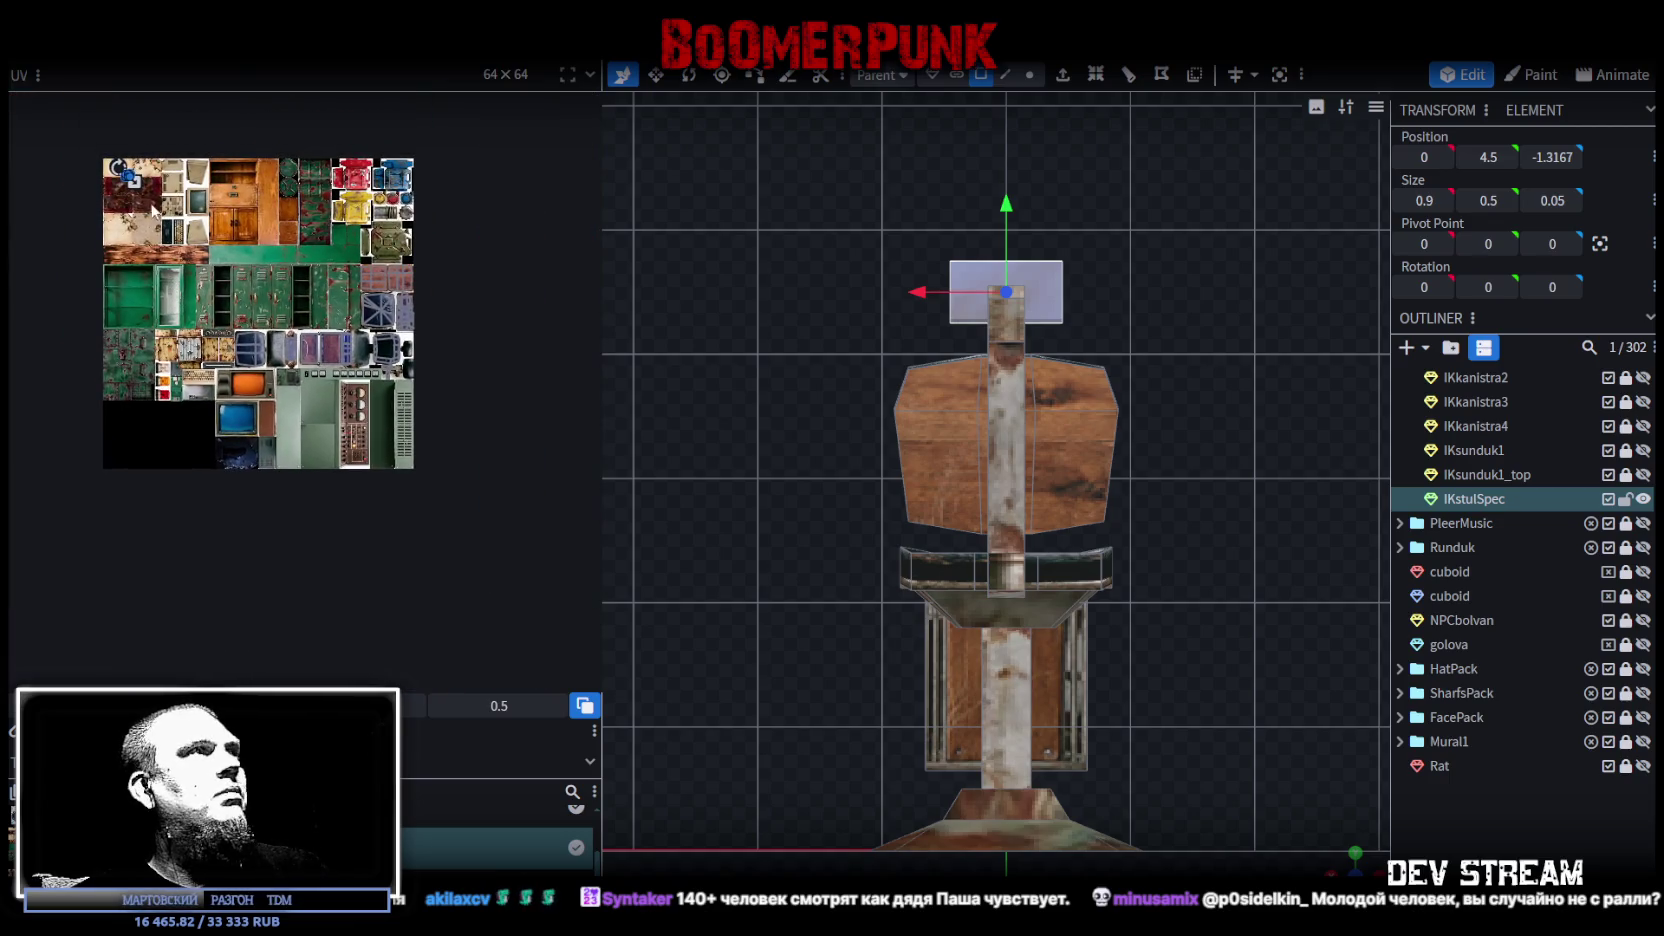
pyautogui.moveTo(128, 178); pyautogui.dragTo(320, 385)
pyautogui.scroll(2, 320, 383)
pyautogui.scroll(2, 310, 372)
pyautogui.moveTo(337, 410)
pyautogui.mouseDown(button='middle')
pyautogui.moveTo(399, 413)
pyautogui.moveTo(428, 435)
pyautogui.mouseUp(button='middle')
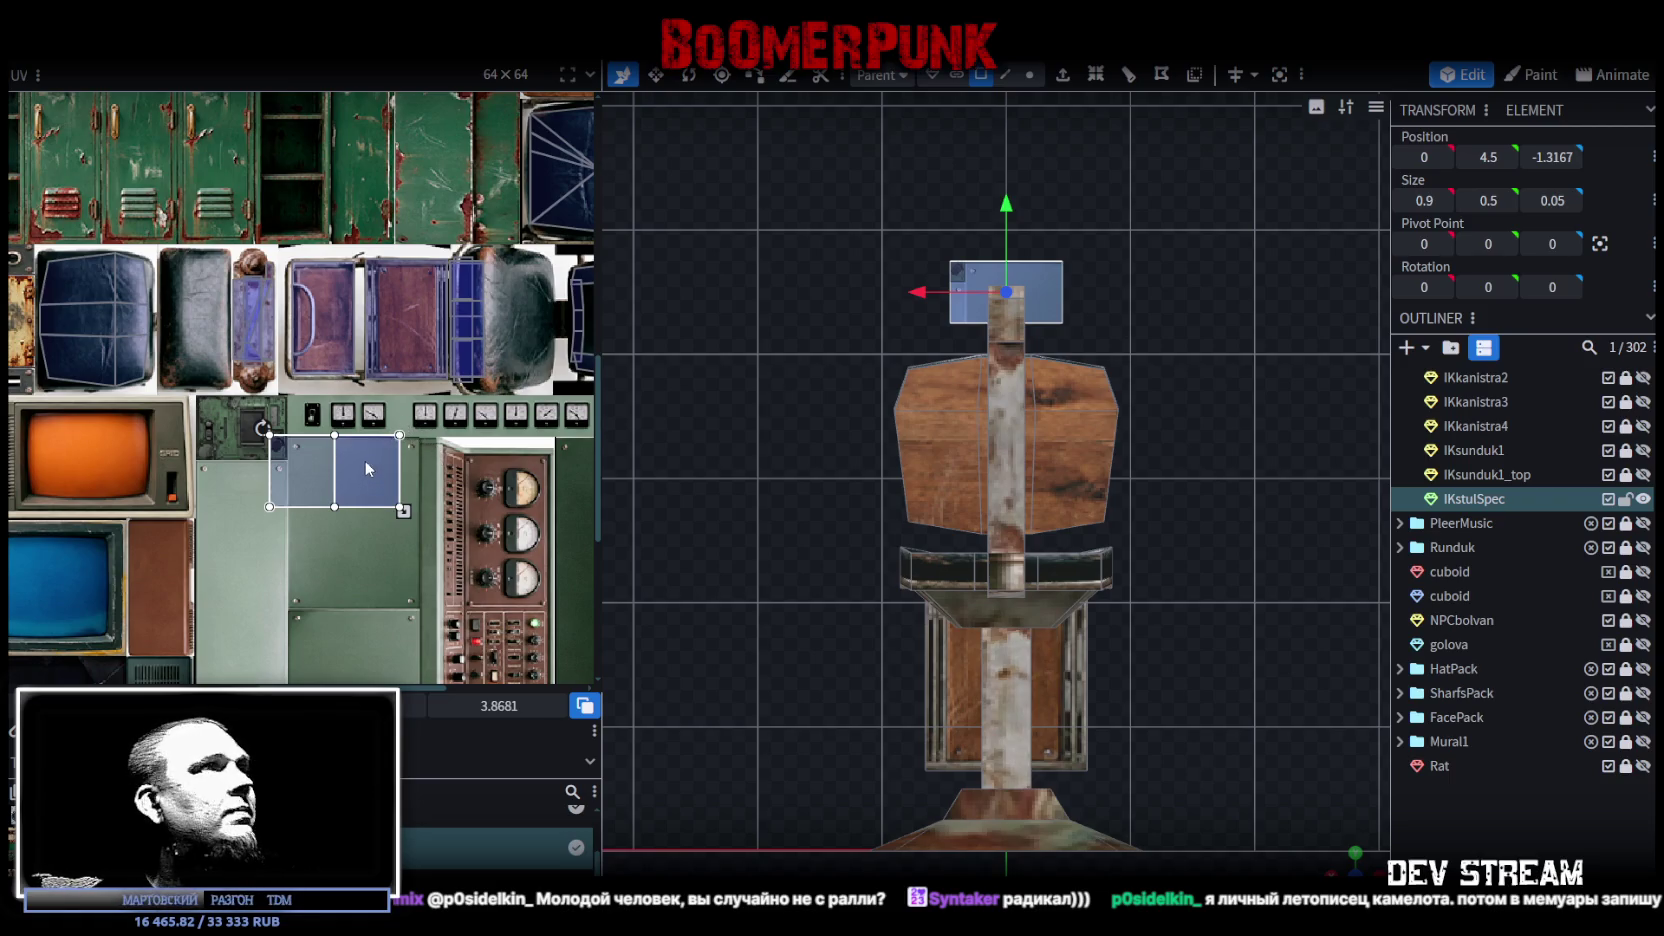
# Step: Drag the headrest's UV box across the atlas toward the strip between the knobs
pyautogui.moveTo(366, 468); pyautogui.dragTo(406, 441)
pyautogui.moveTo(406, 441)
pyautogui.mouseDown(button='middle')
pyautogui.moveTo(164, 593)
pyautogui.moveTo(285, 517)
pyautogui.mouseUp(button='middle')
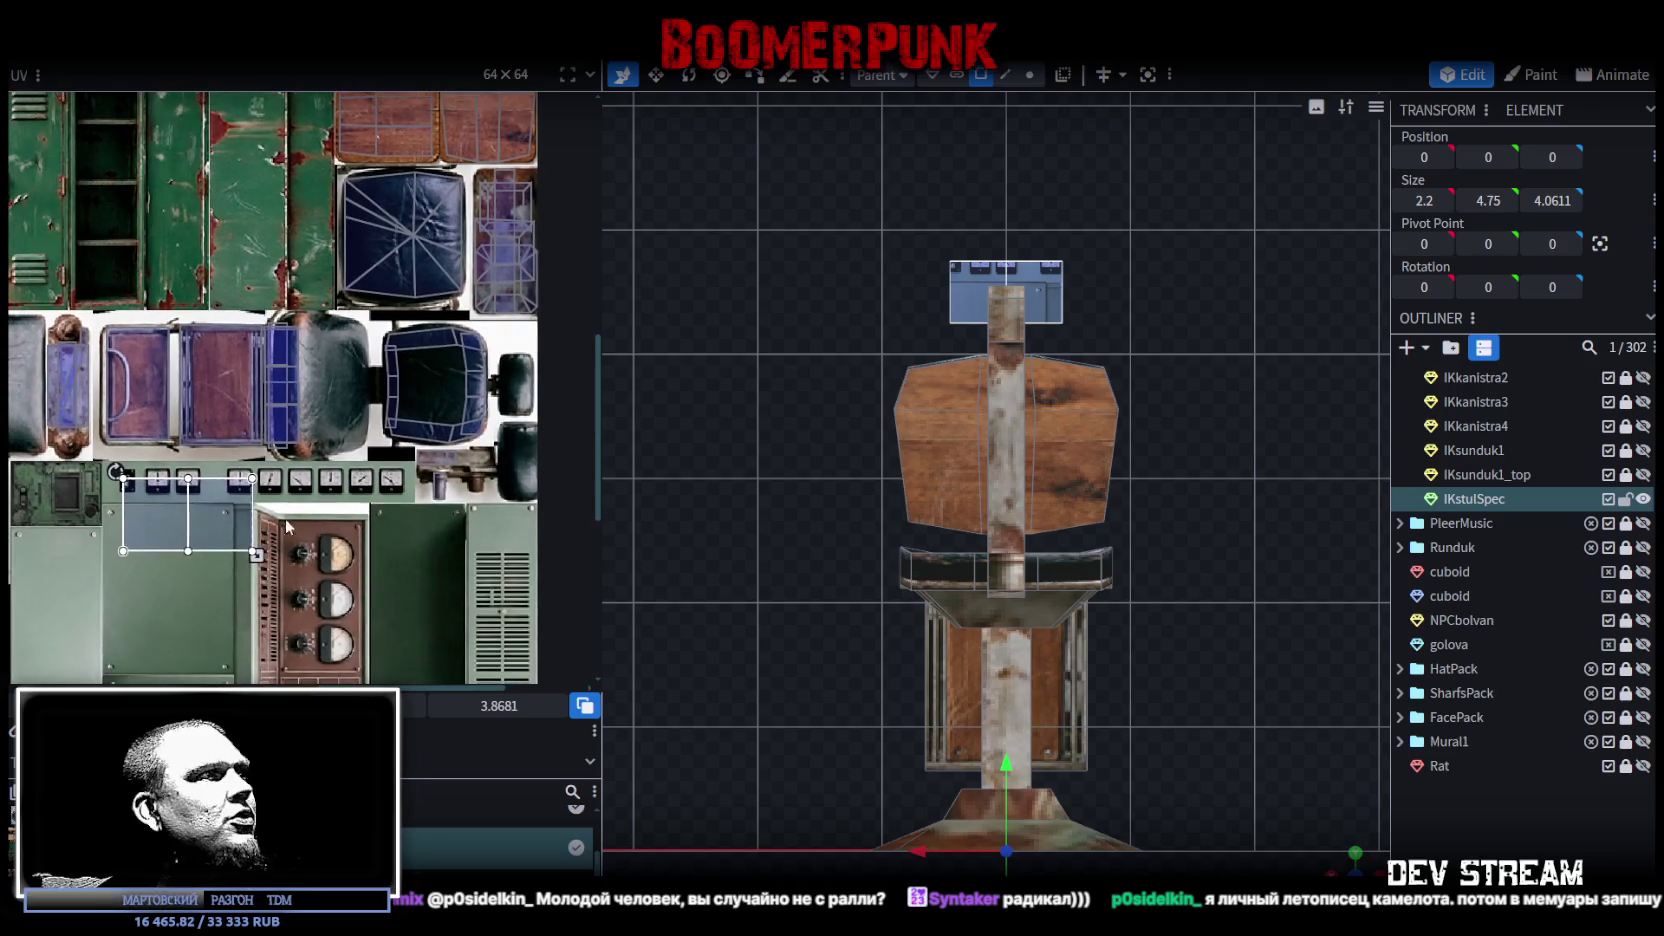
pyautogui.moveTo(244, 525); pyautogui.dragTo(494, 499)
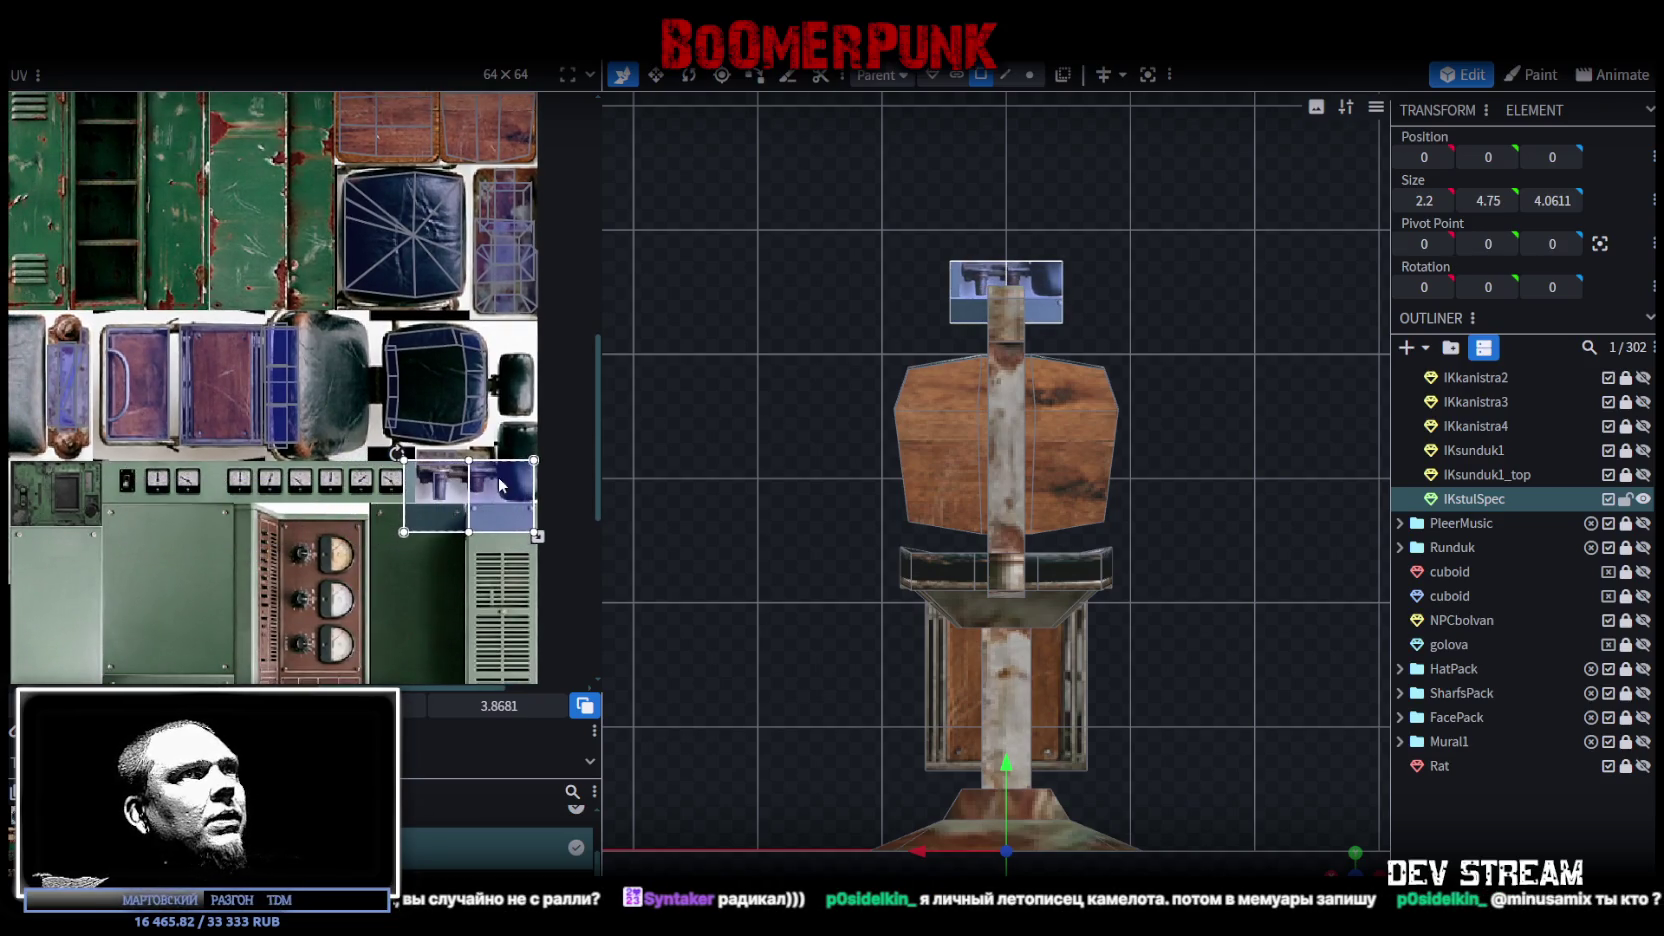
pyautogui.scroll(3, 344, 486)
pyautogui.scroll(1, 344, 488)
pyautogui.moveTo(396, 441); pyautogui.dragTo(403, 437)
pyautogui.scroll(-2, 403, 437)
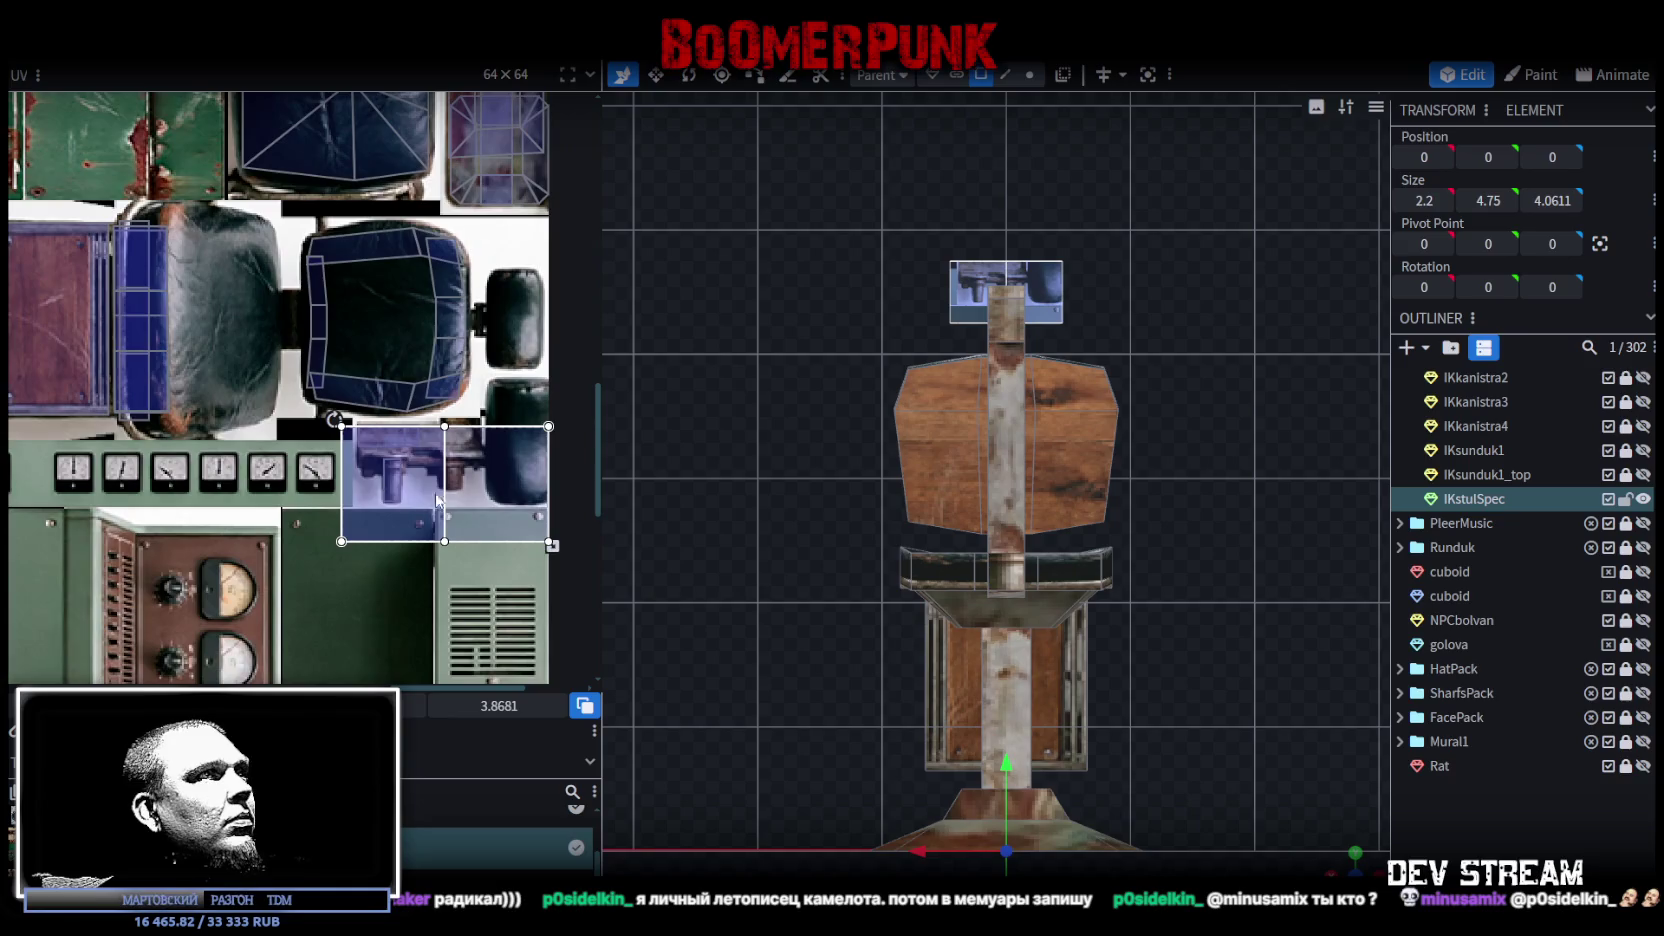
pyautogui.scroll(-1, 503, 514)
pyautogui.scroll(-1, 510, 510)
pyautogui.scroll(-1, 520, 505)
pyautogui.moveTo(525, 505)
pyautogui.mouseDown()
pyautogui.moveTo(228, 503)
pyautogui.moveTo(259, 420)
pyautogui.moveTo(255, 369)
pyautogui.mouseUp()
# Step: Shrink the UV box to fit the narrow purple knob strip and nudge it down one pixel
pyautogui.rightClick(228, 503)
pyautogui.click(215, 500)
pyautogui.scroll(4, 259, 420)
pyautogui.scroll(-2, 447, 590)
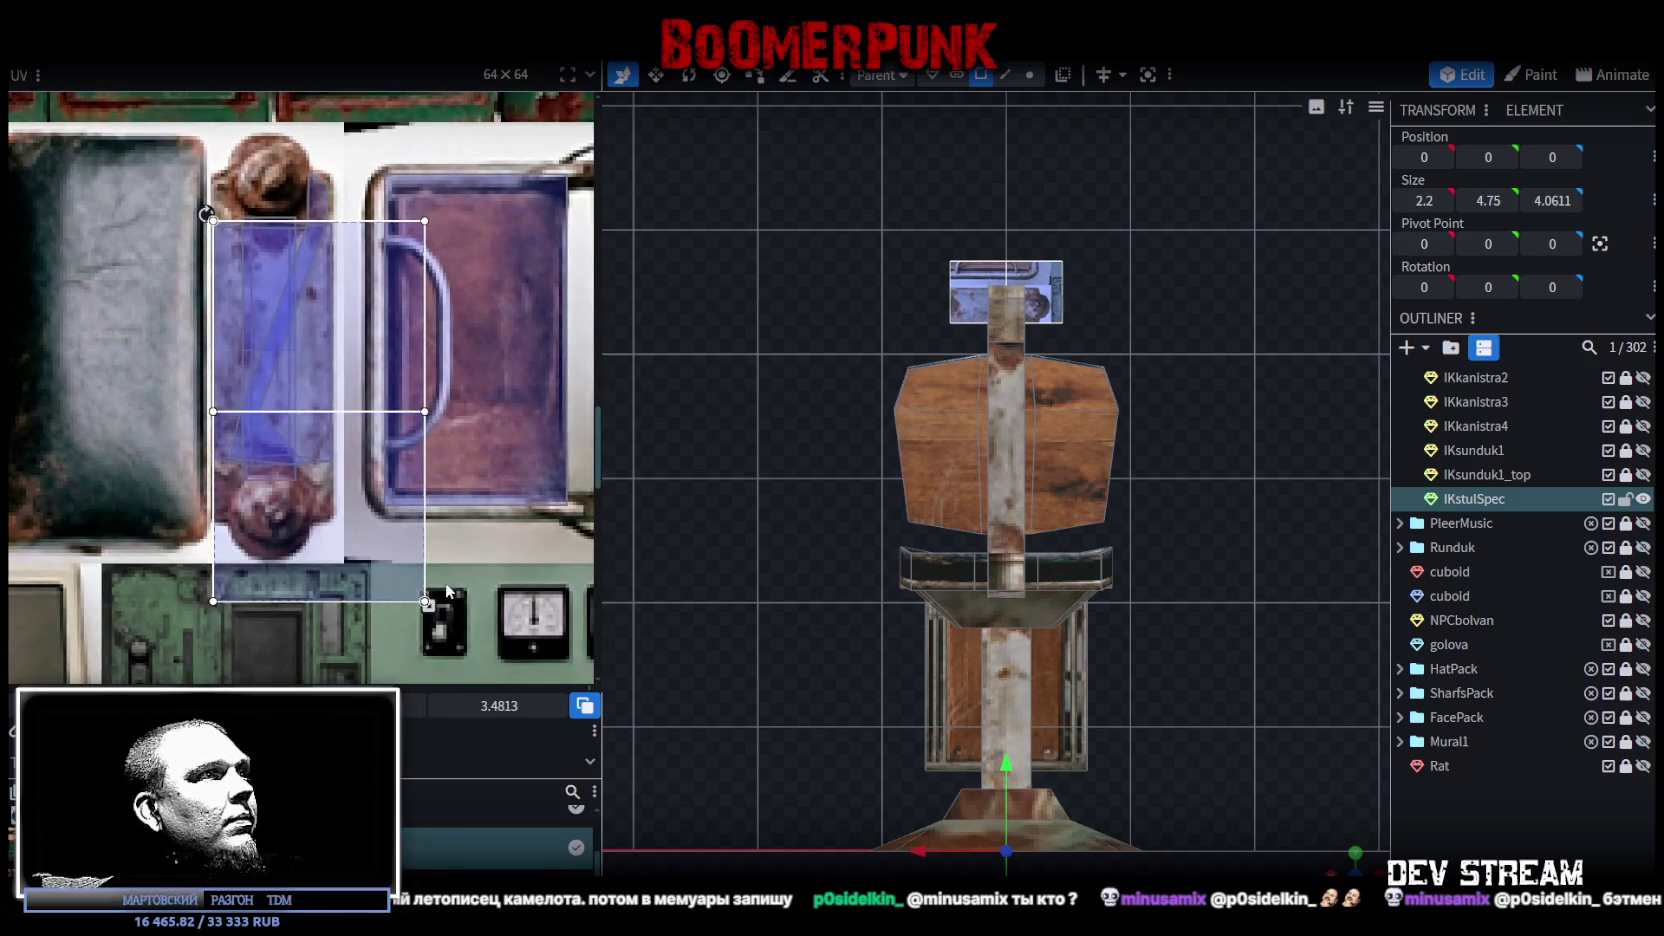
pyautogui.moveTo(426, 602); pyautogui.dragTo(338, 530)
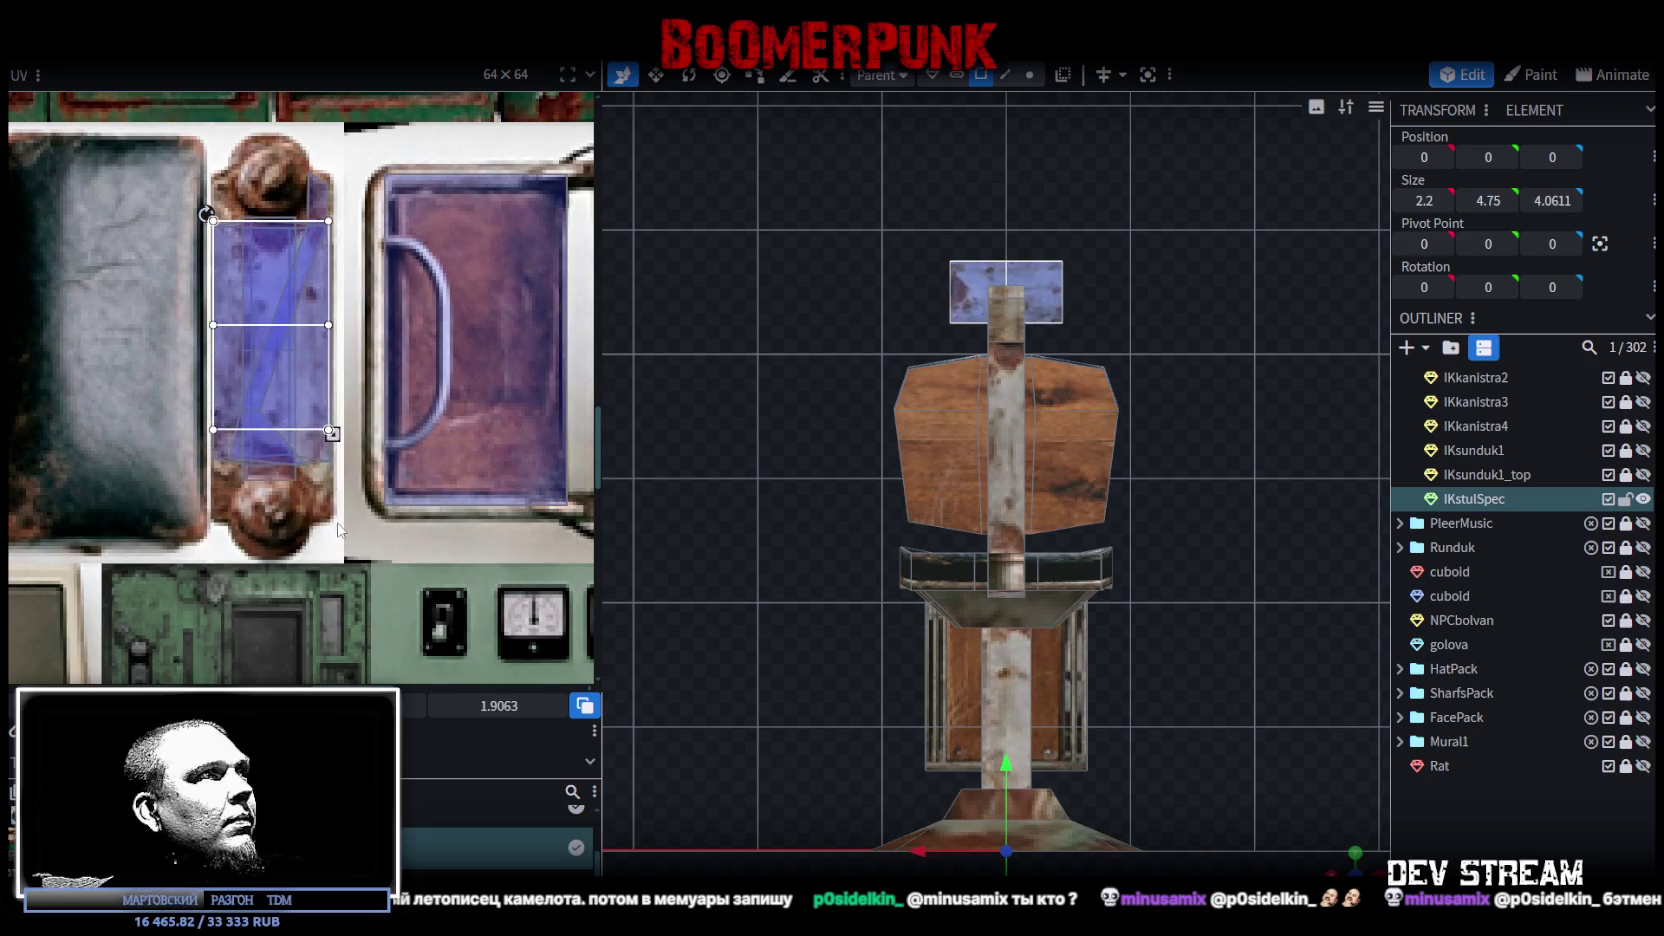
pyautogui.moveTo(280, 398); pyautogui.dragTo(275, 399)
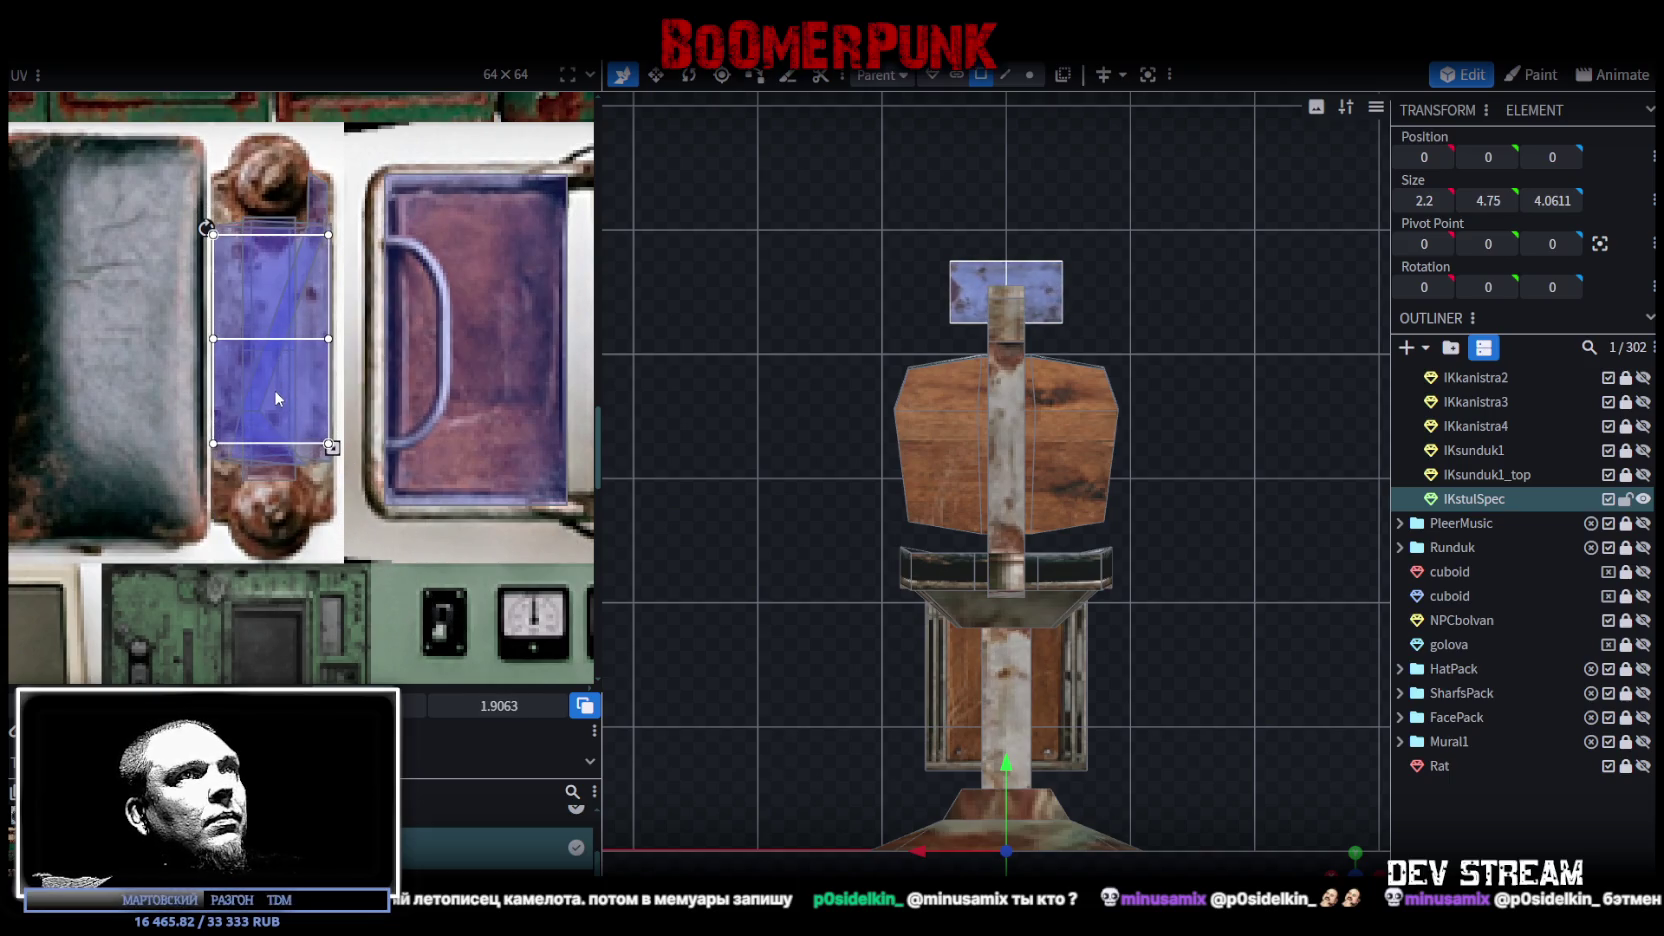
pyautogui.moveTo(1337, 866); pyautogui.dragTo(1181, 537)
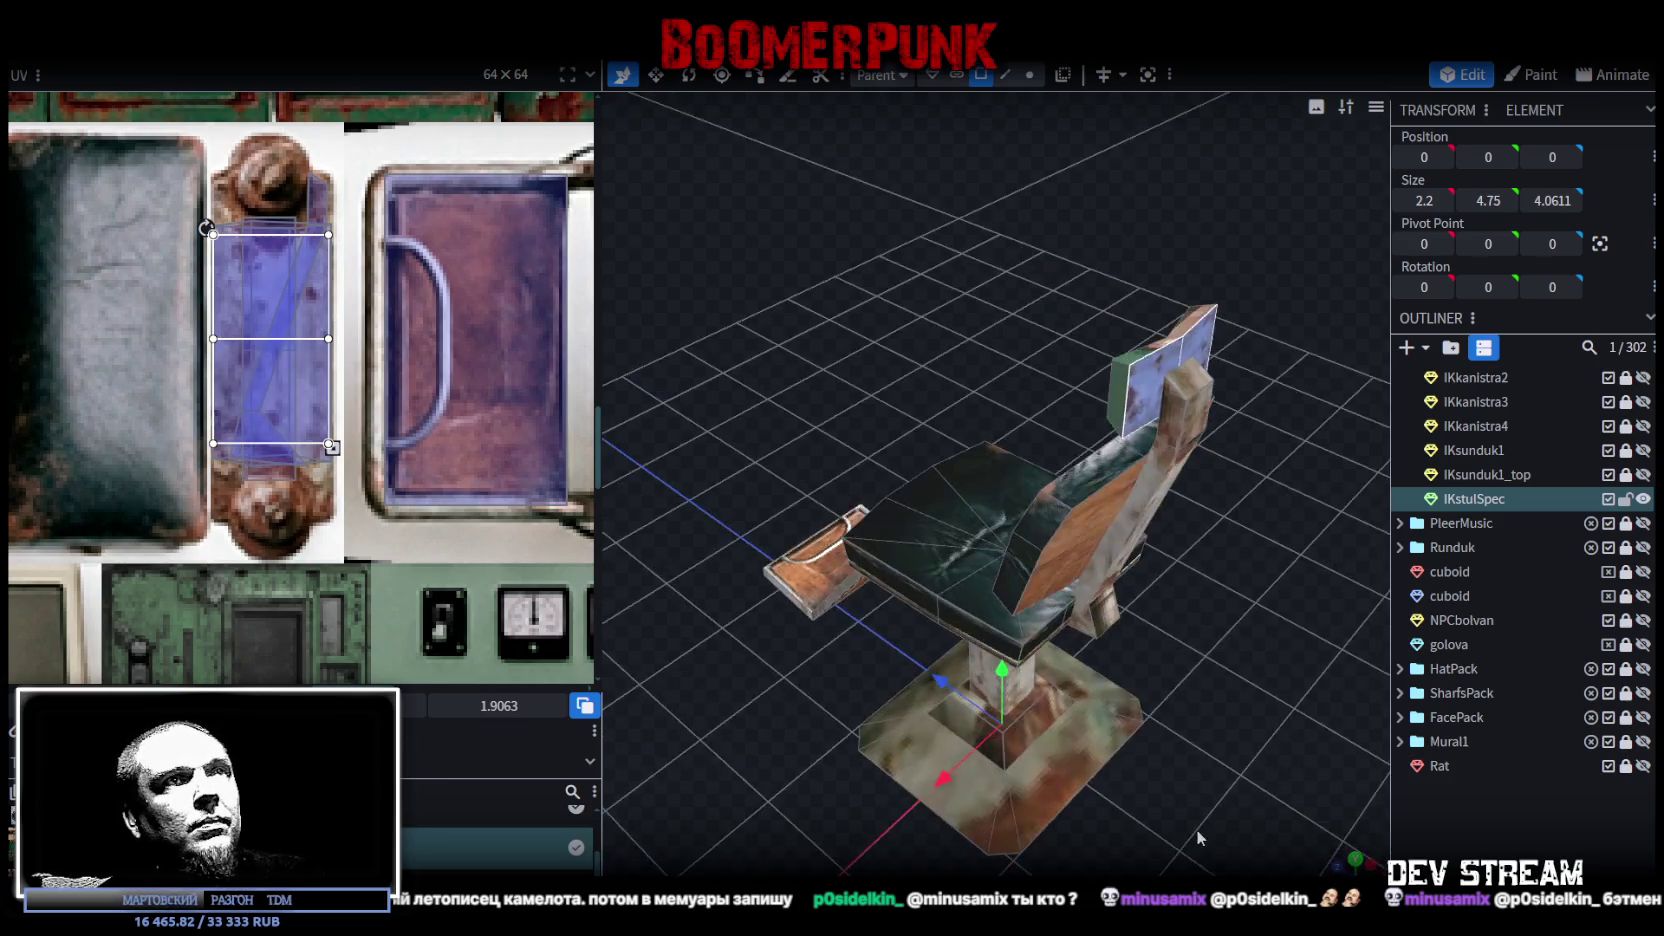
# Step: Select the headrest cube and snap it onto the chair's centre line at 0, 4.5, -1.25
pyautogui.click(1181, 537)
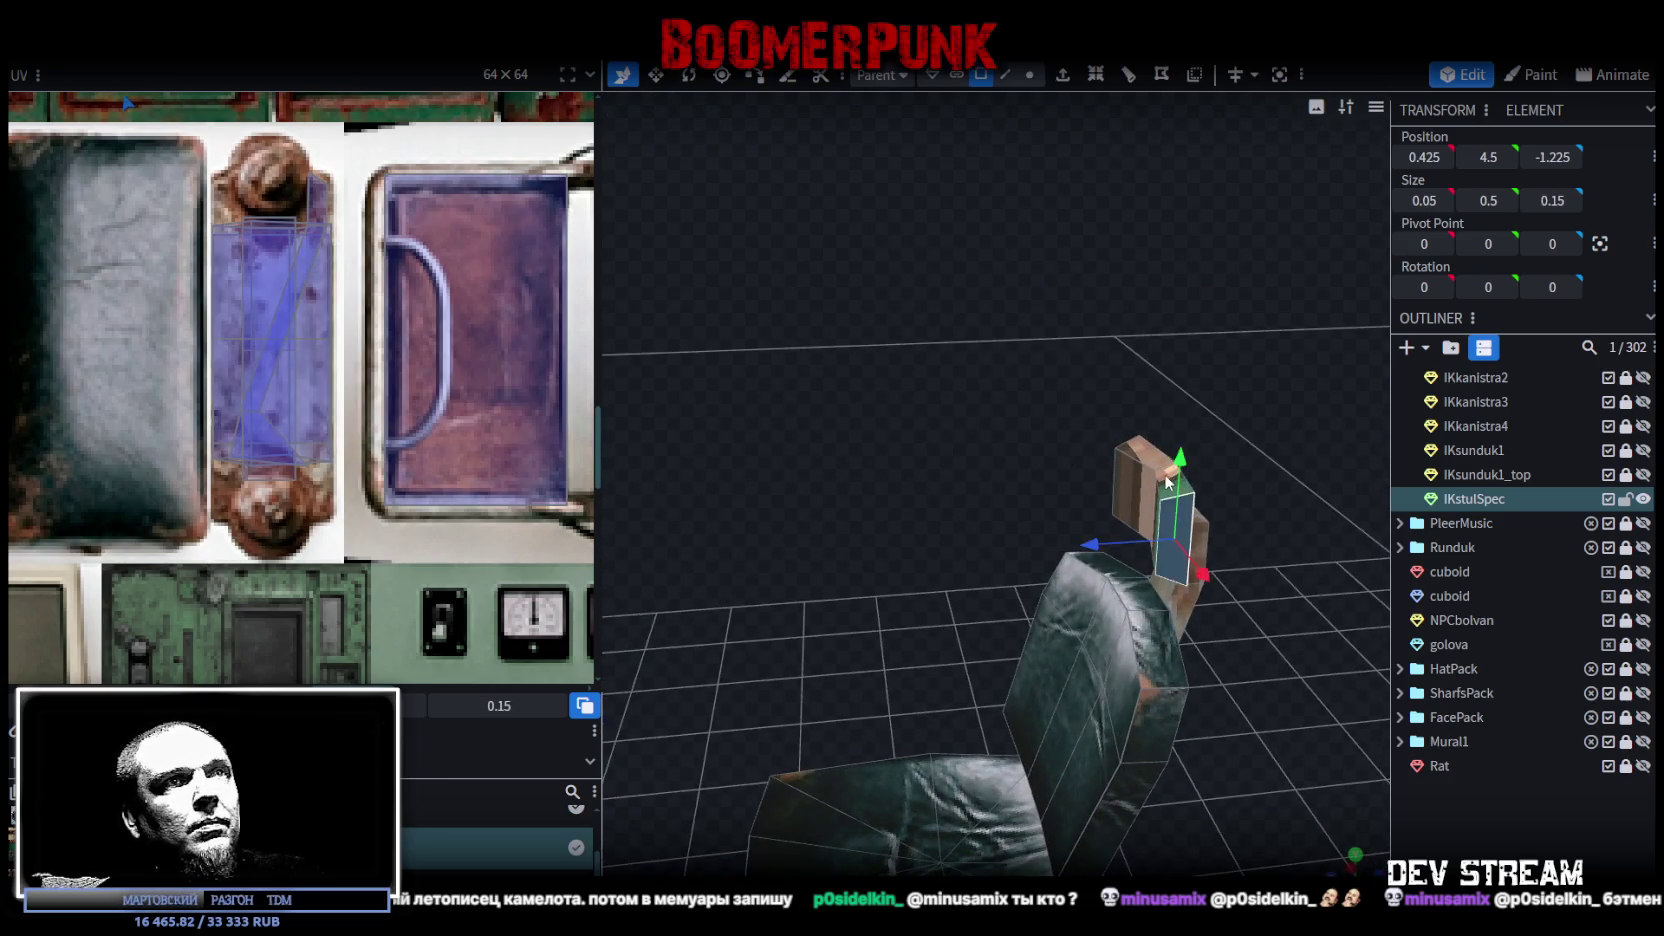
pyautogui.moveTo(1181, 537)
pyautogui.mouseDown()
pyautogui.moveTo(1057, 524)
pyautogui.moveTo(1262, 497)
pyautogui.moveTo(1105, 578)
pyautogui.moveTo(1176, 529)
pyautogui.moveTo(1095, 490)
pyautogui.mouseUp()
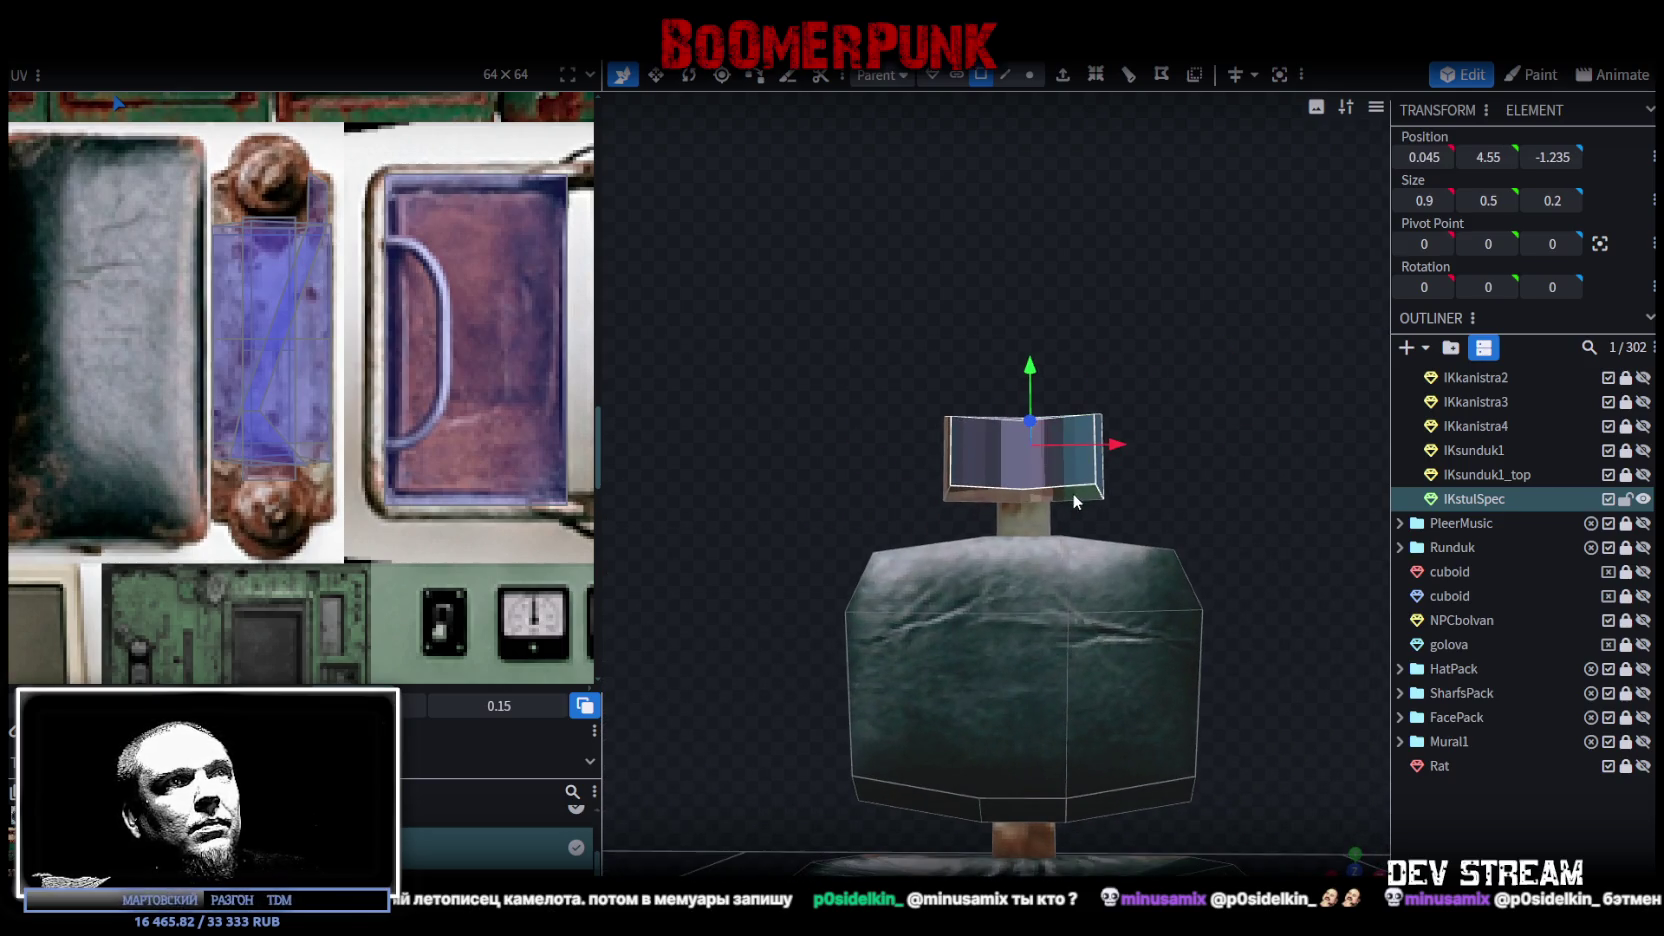
pyautogui.moveTo(994, 490); pyautogui.dragTo(998, 480)
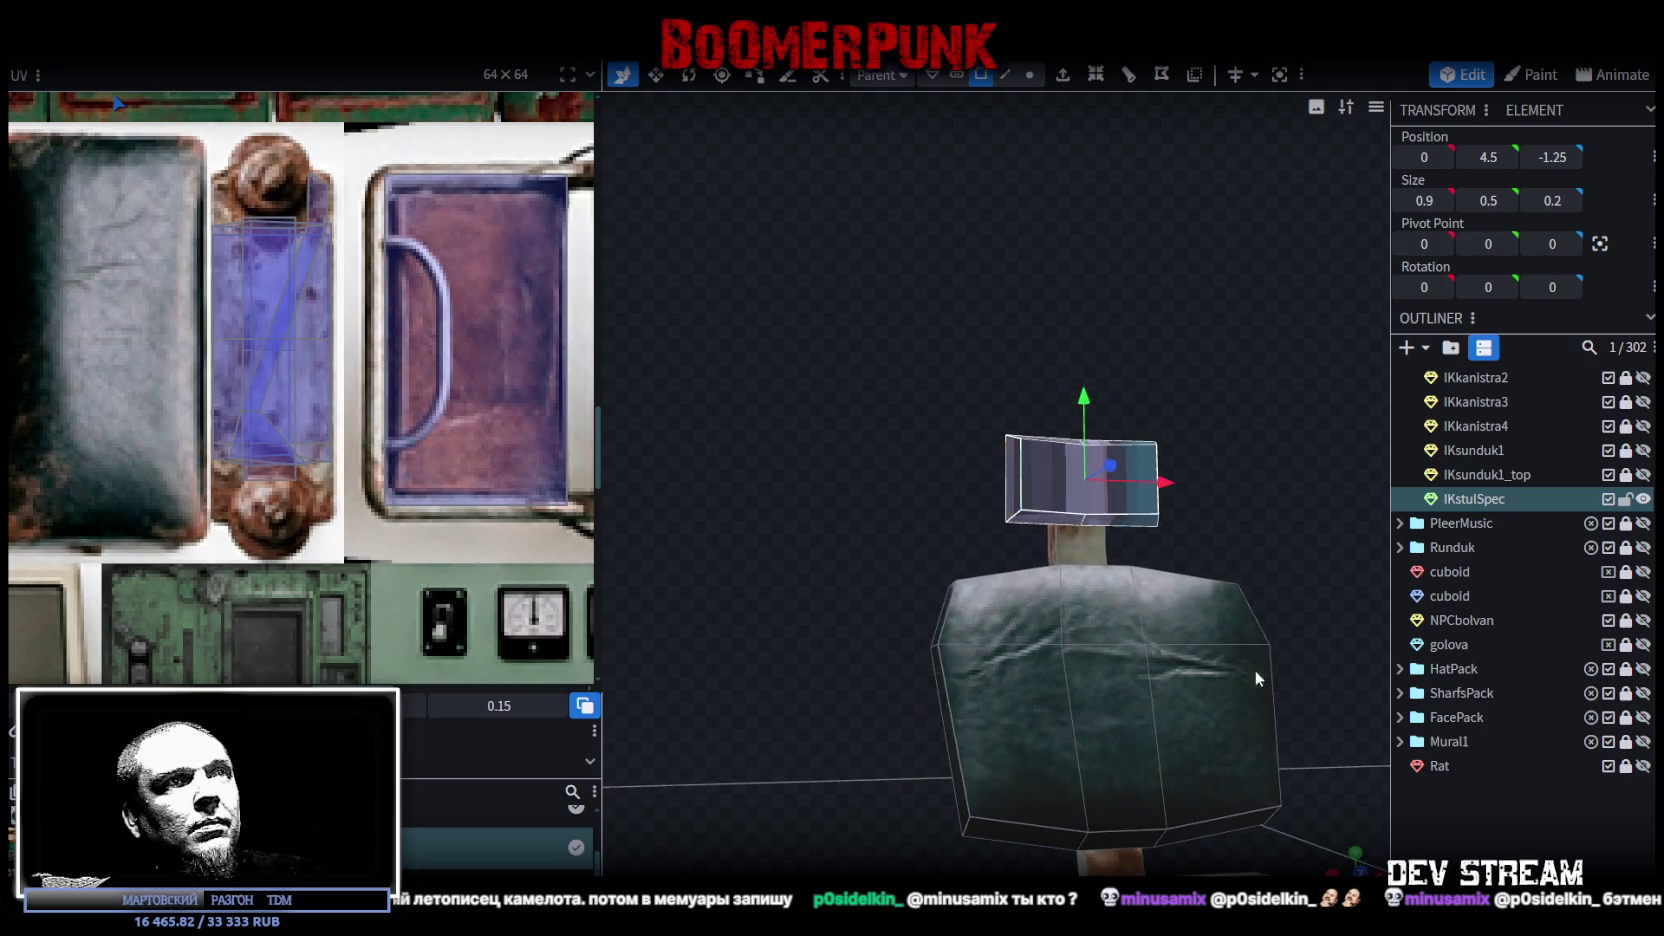
pyautogui.click(1350, 862)
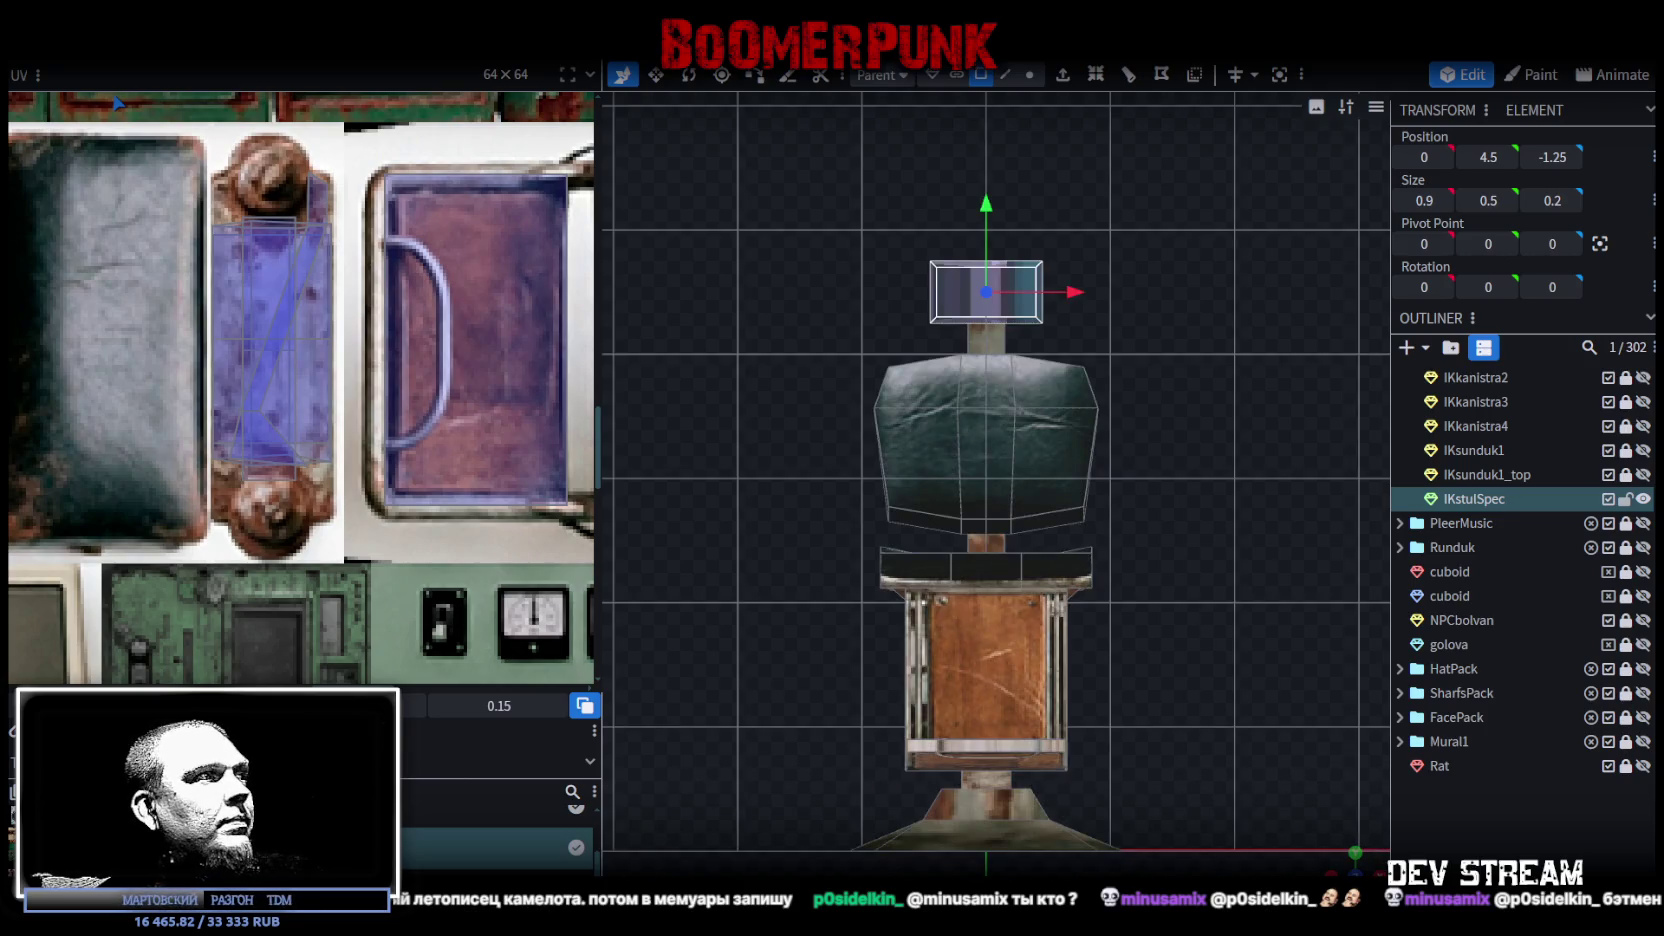
# Step: Rotate the headrest's UV mapping and move its box toward the atlas's lower right
pyautogui.scroll(-5, 181, 467)
pyautogui.scroll(2, 200, 490)
pyautogui.scroll(-2, 237, 517)
pyautogui.scroll(-1, 196, 343)
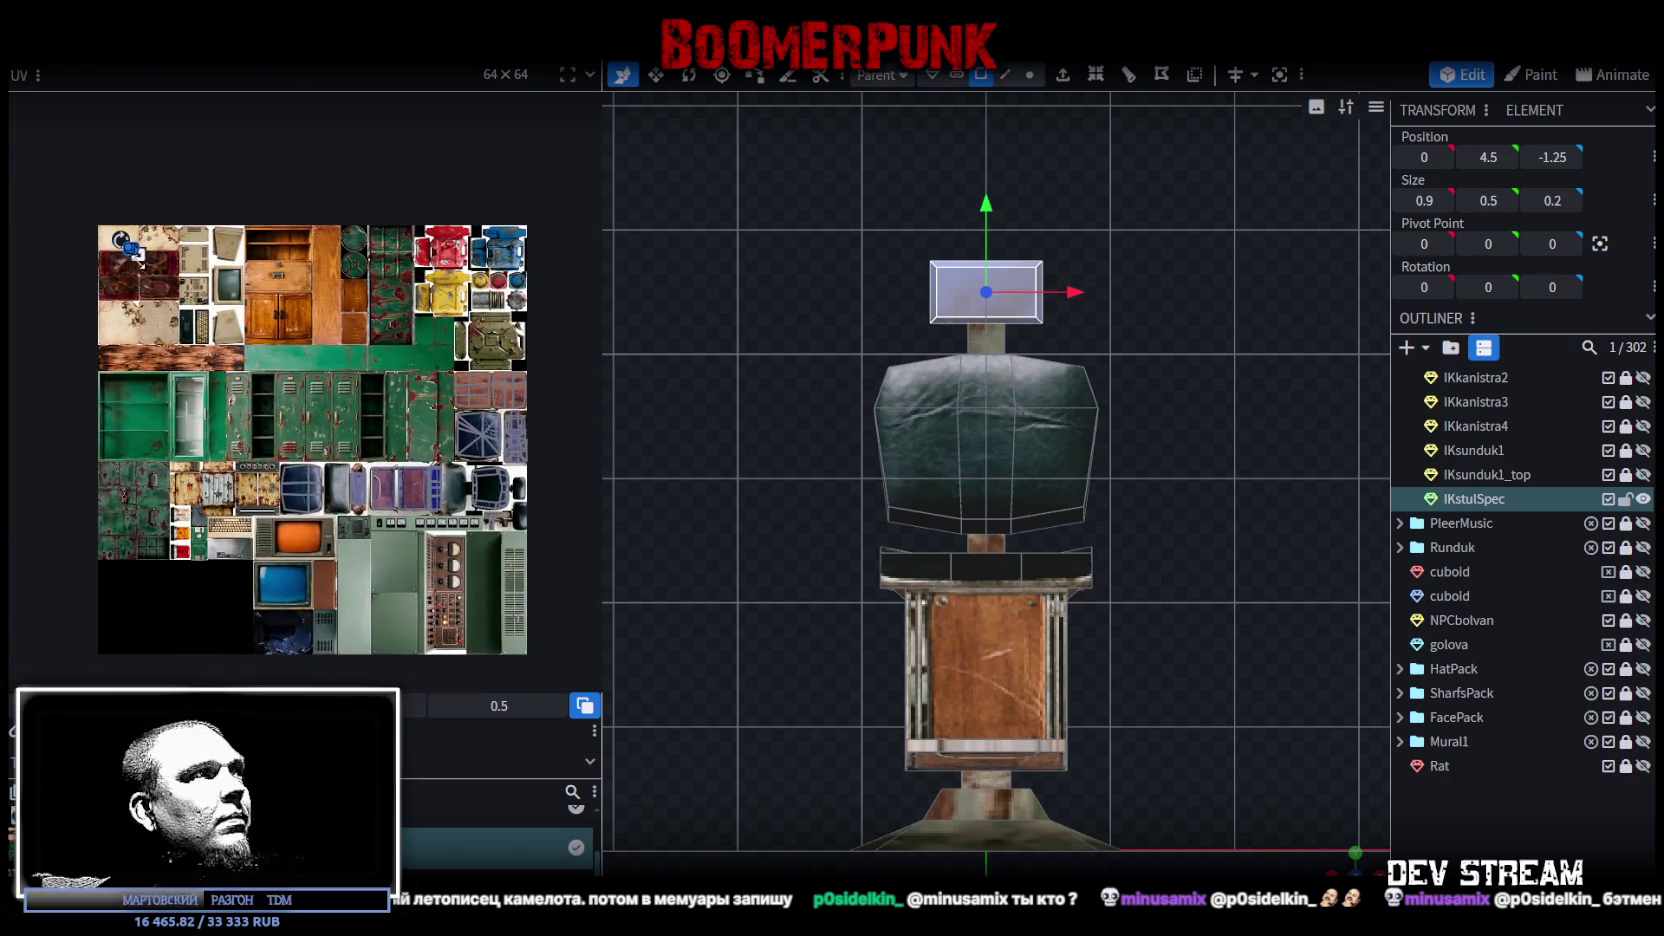
pyautogui.moveTo(137, 256); pyautogui.dragTo(308, 402)
pyautogui.rightClick(346, 381)
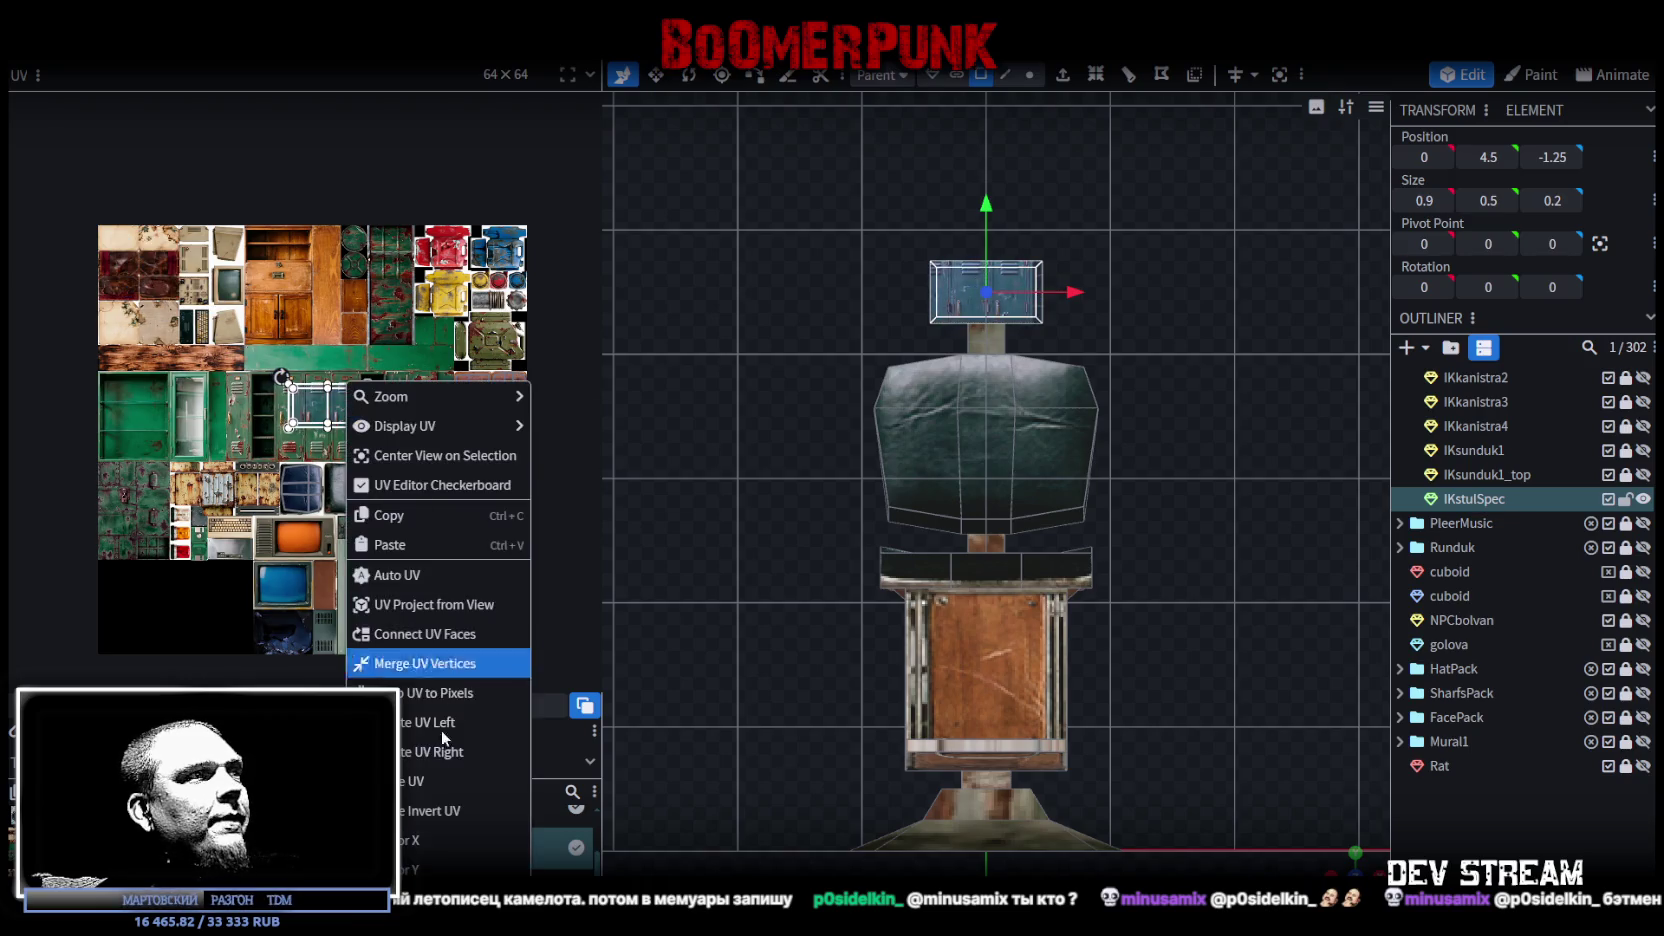
pyautogui.click(429, 752)
pyautogui.moveTo(335, 415); pyautogui.dragTo(503, 614)
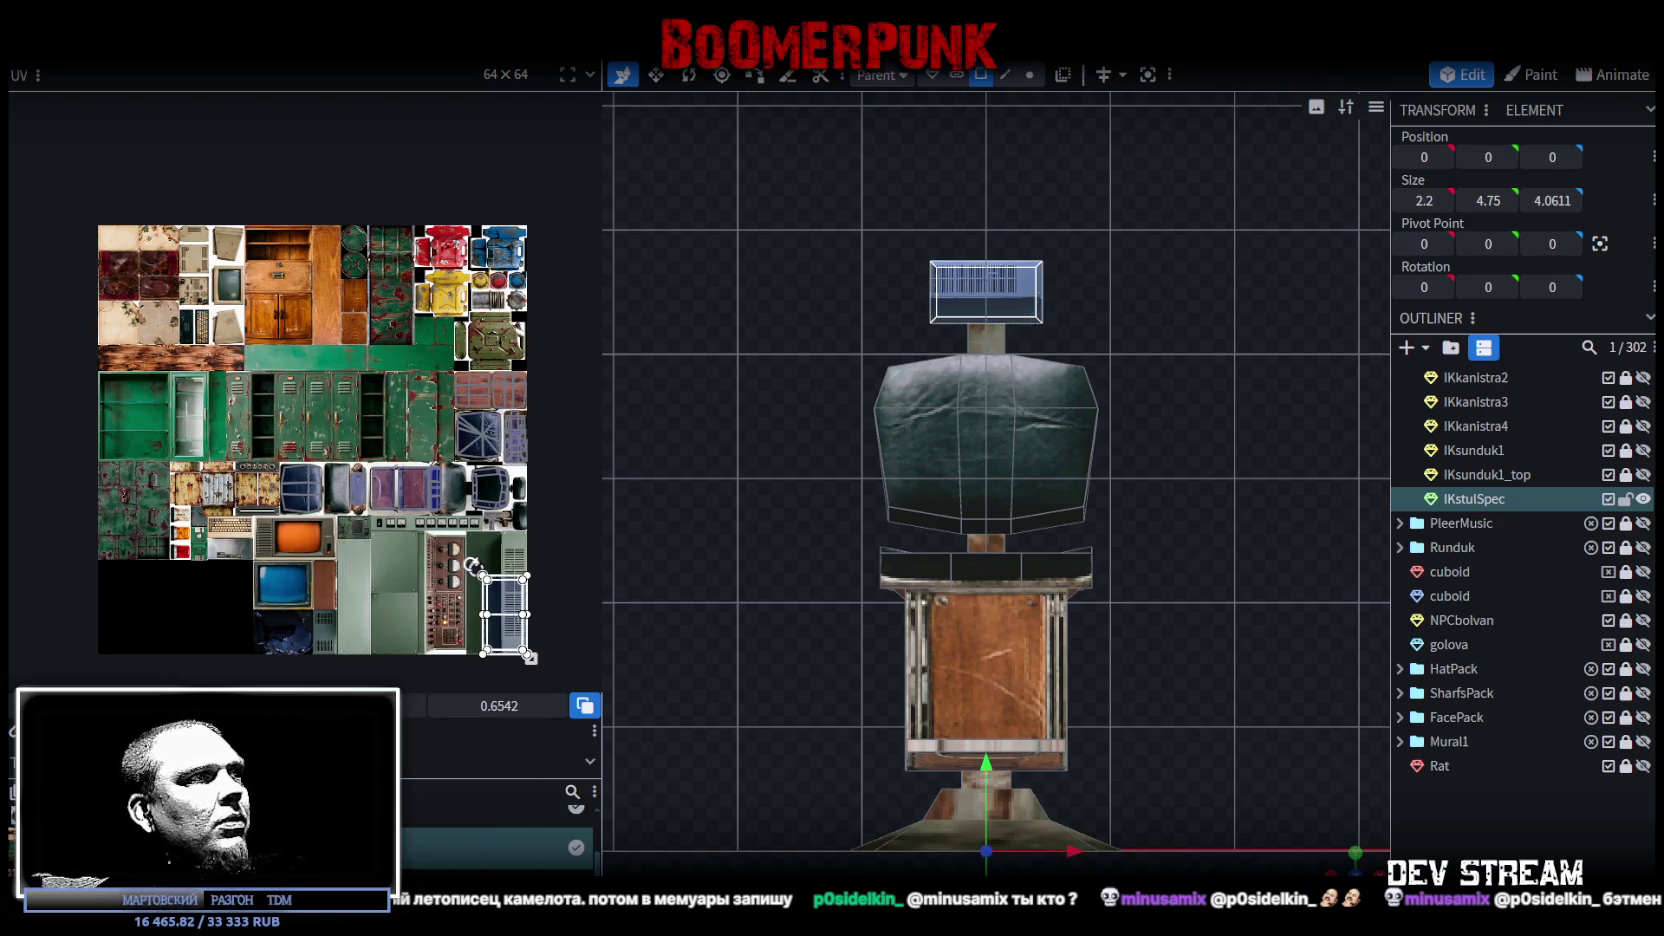
pyautogui.scroll(2, 268, 493)
pyautogui.scroll(1, 268, 493)
pyautogui.moveTo(365, 560)
pyautogui.mouseDown()
pyautogui.moveTo(384, 596)
pyautogui.moveTo(366, 598)
pyautogui.mouseUp()
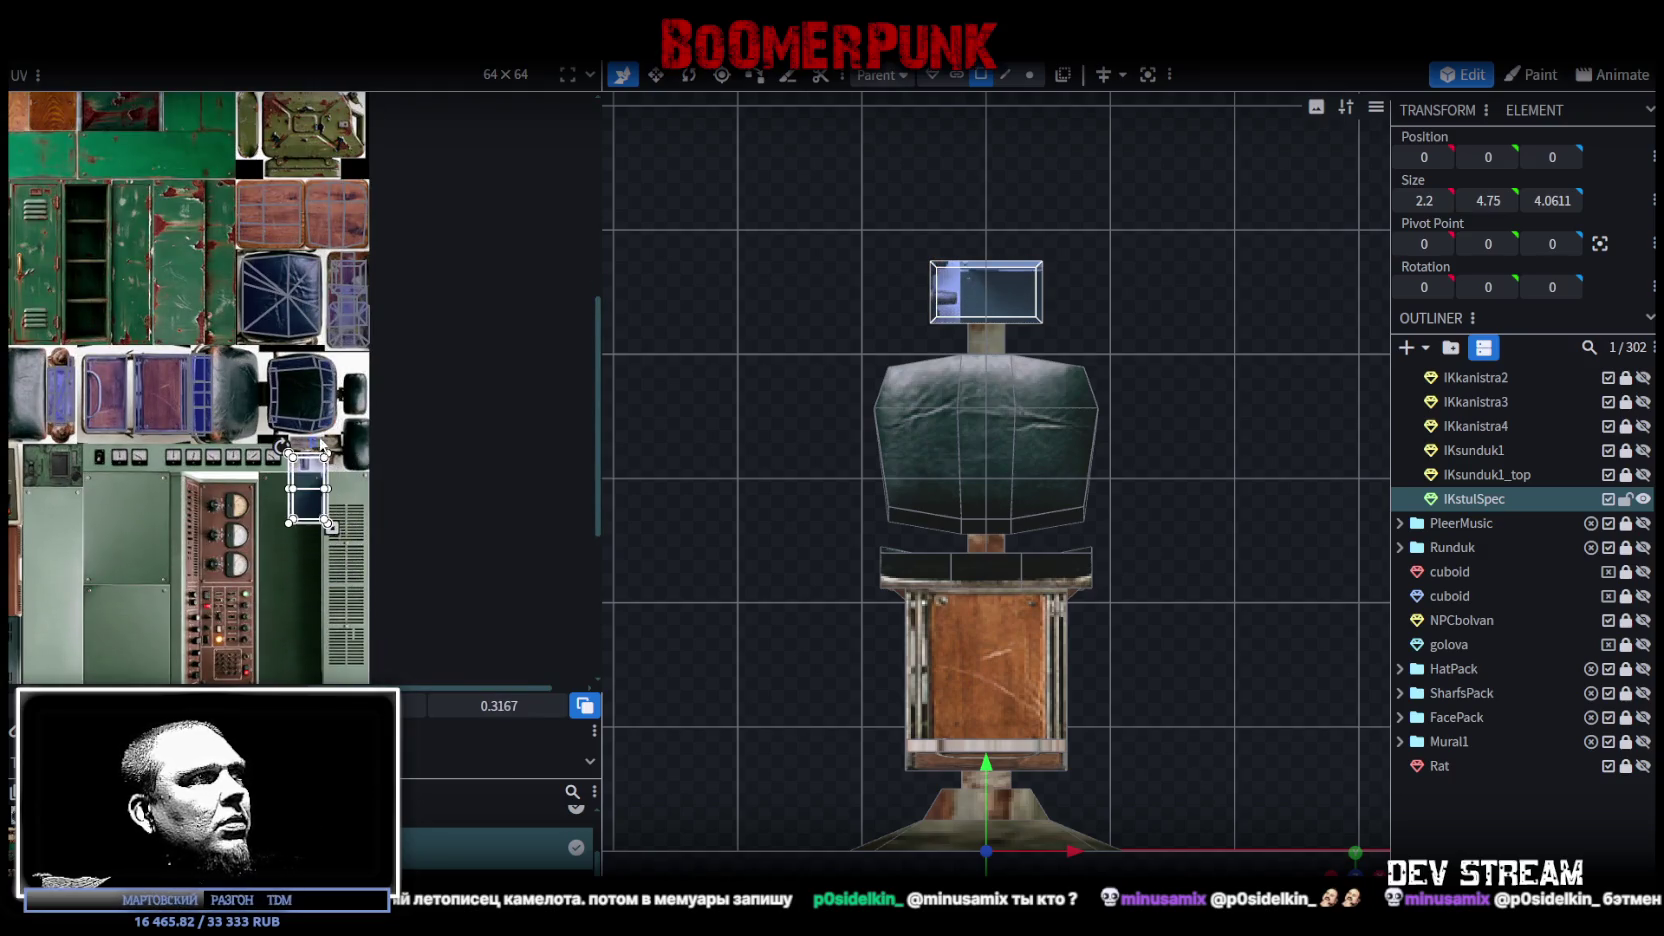
# Step: Fit the UV box onto the dark blue panel, narrowing it to the panel's edge
pyautogui.scroll(2, 366, 598)
pyautogui.moveTo(264, 490); pyautogui.dragTo(390, 285)
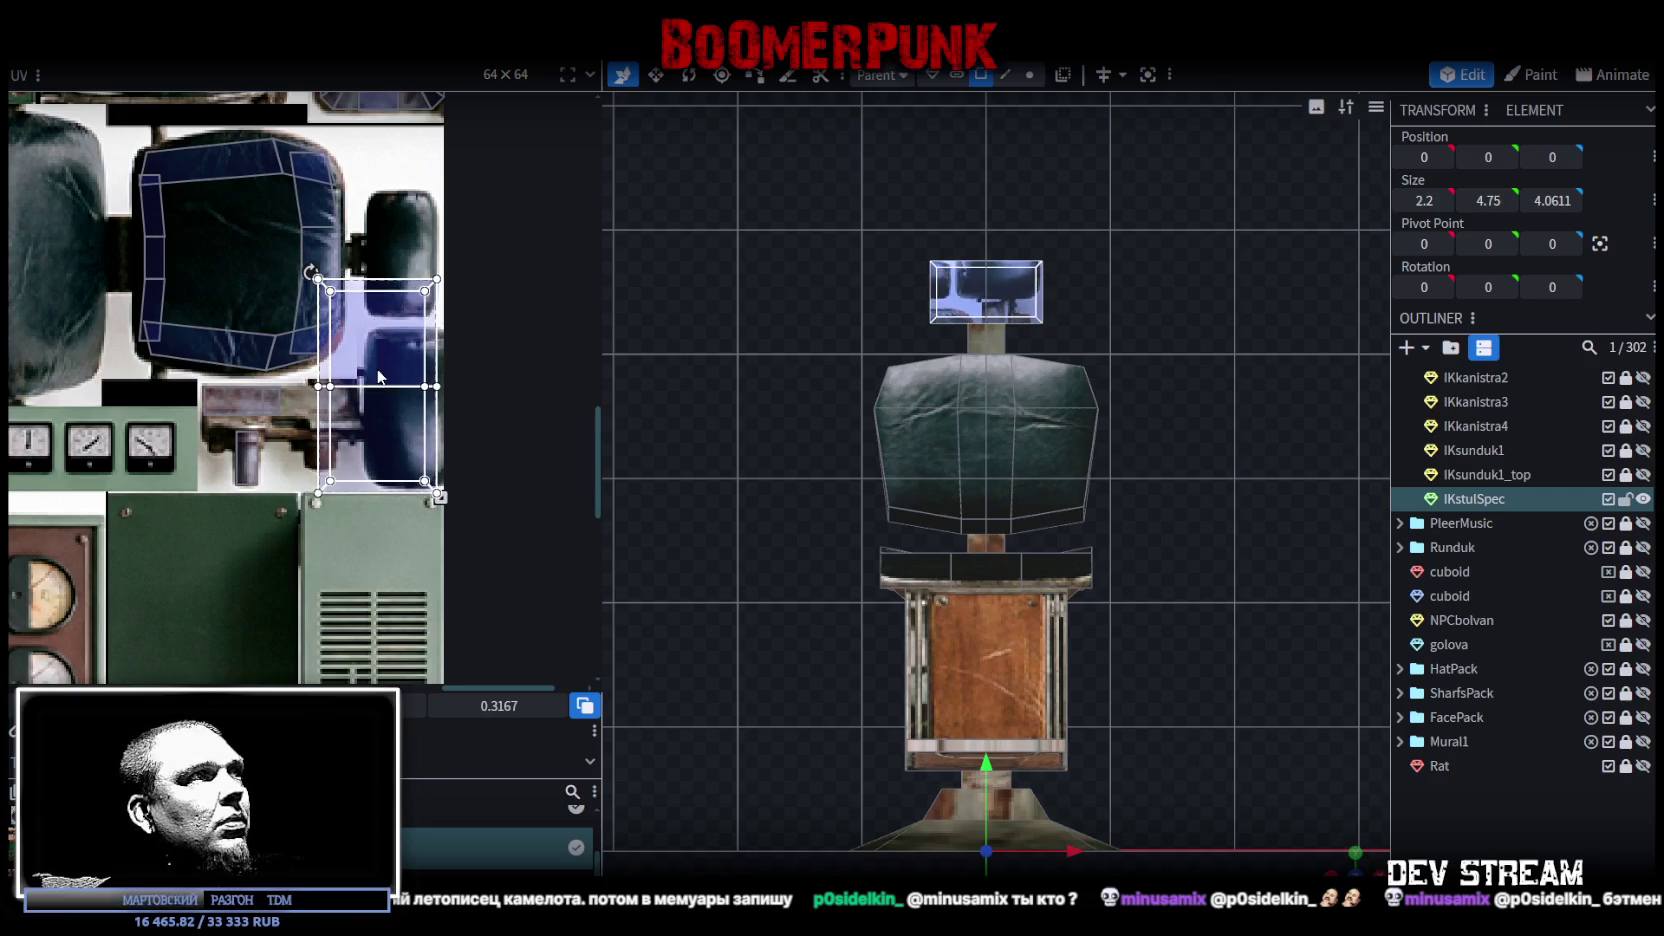
pyautogui.scroll(2, 395, 250)
pyautogui.scroll(2, 403, 228)
pyautogui.scroll(-2, 403, 228)
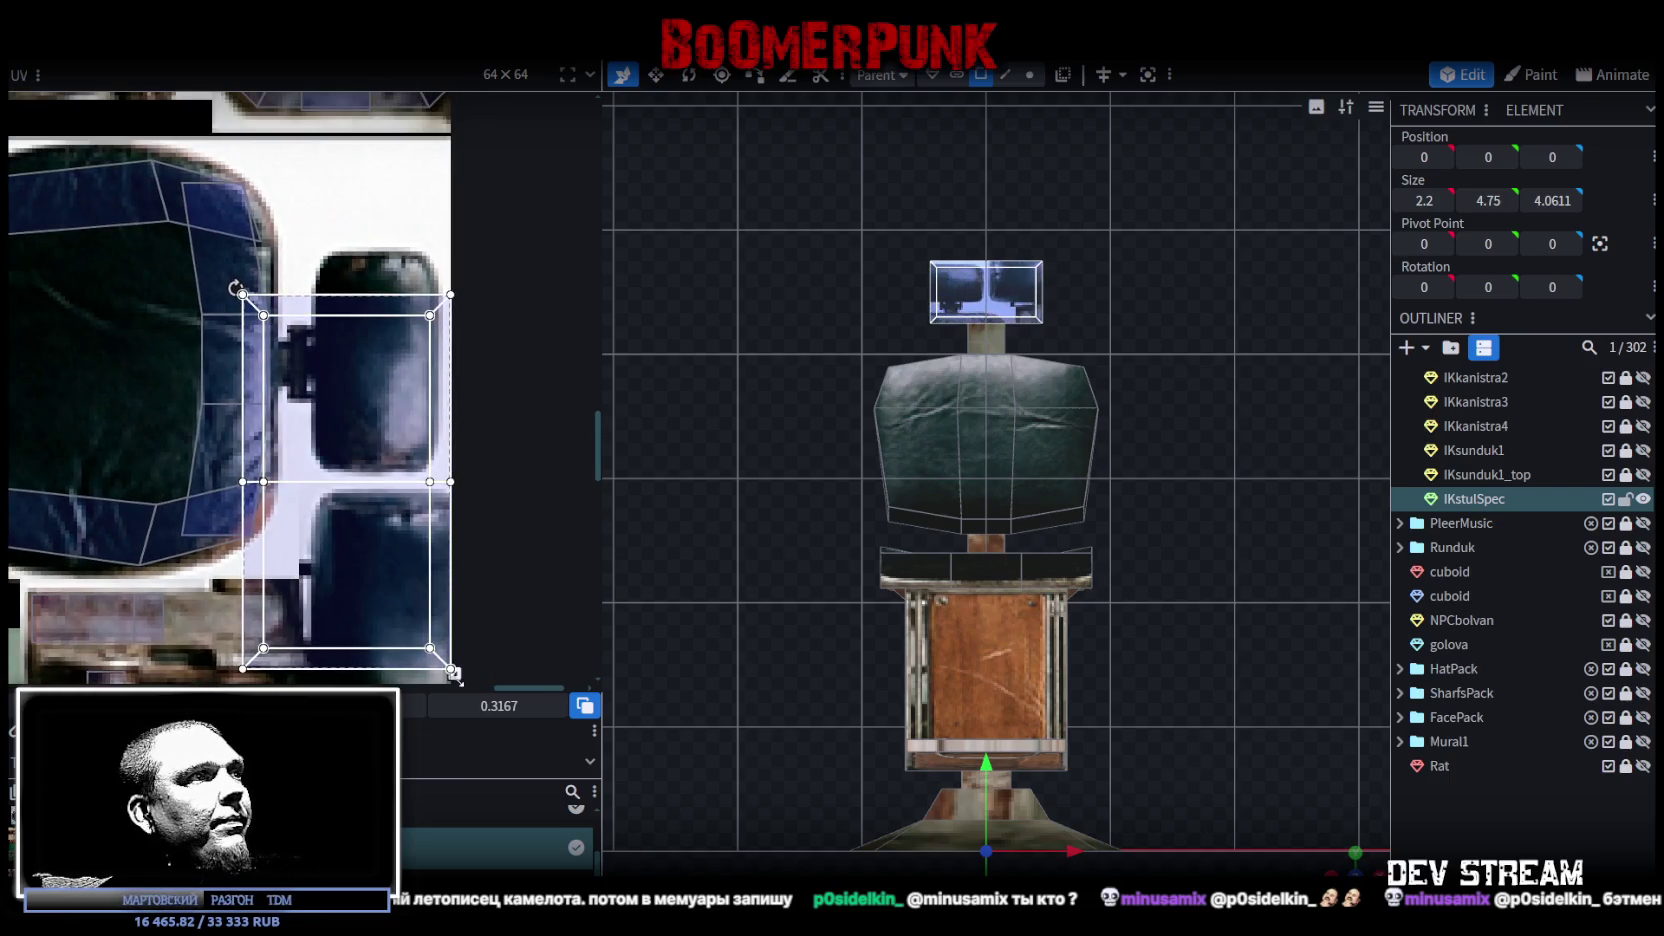
pyautogui.moveTo(351, 398); pyautogui.dragTo(372, 608)
pyautogui.moveTo(312, 370); pyautogui.dragTo(386, 318)
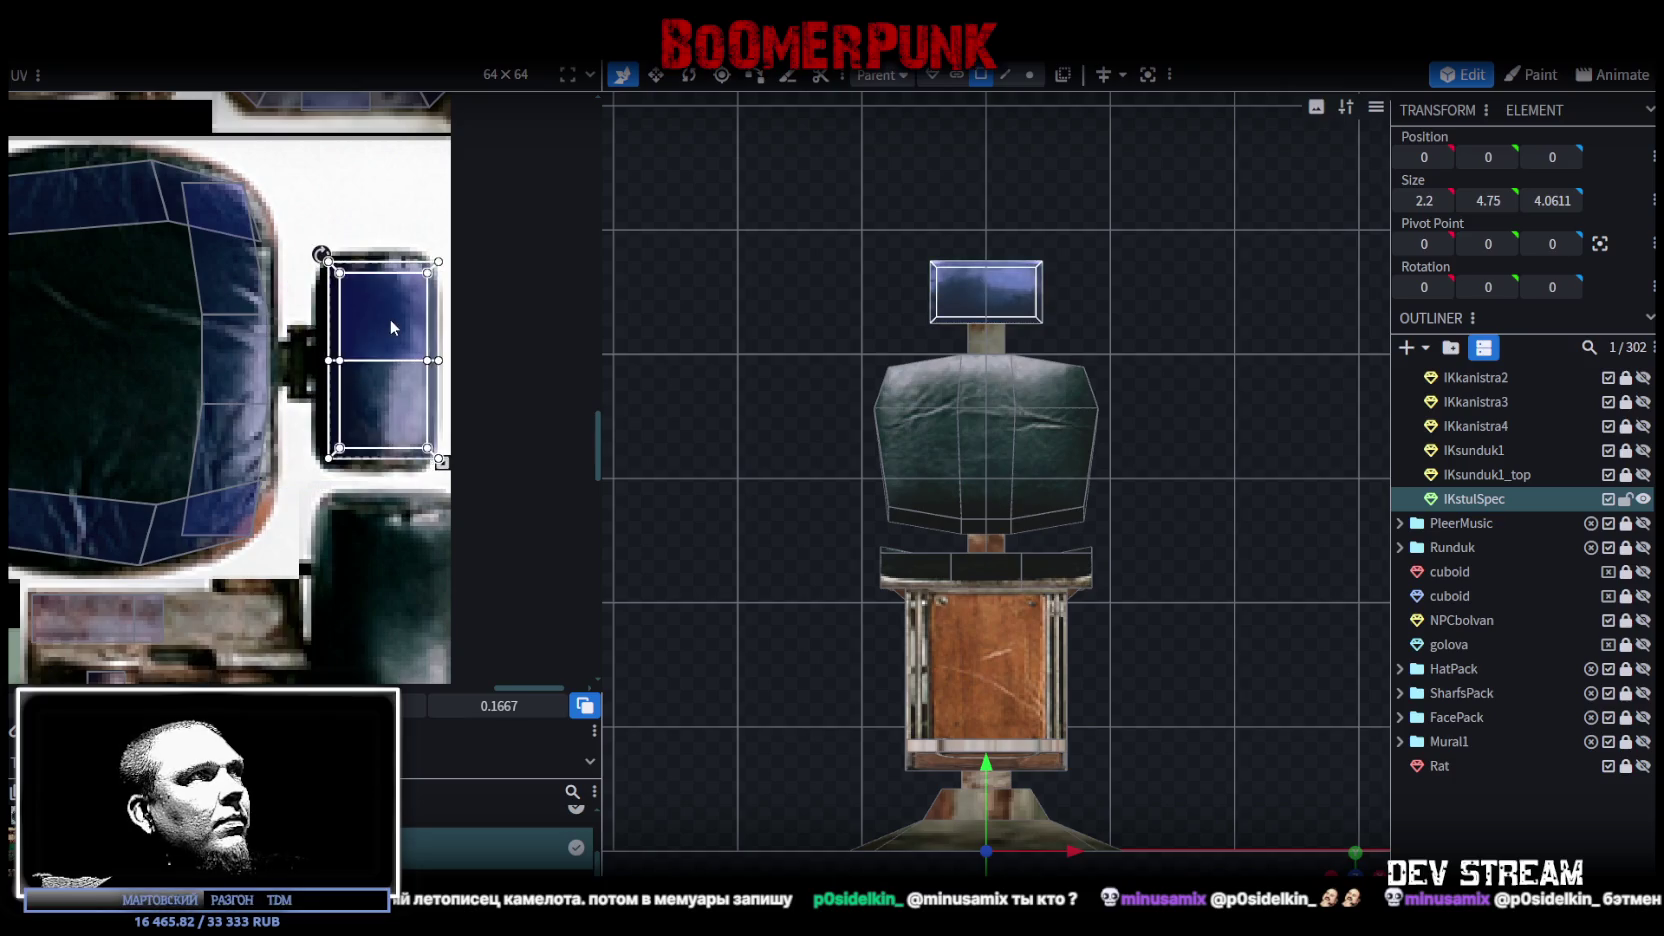
pyautogui.scroll(3, 386, 324)
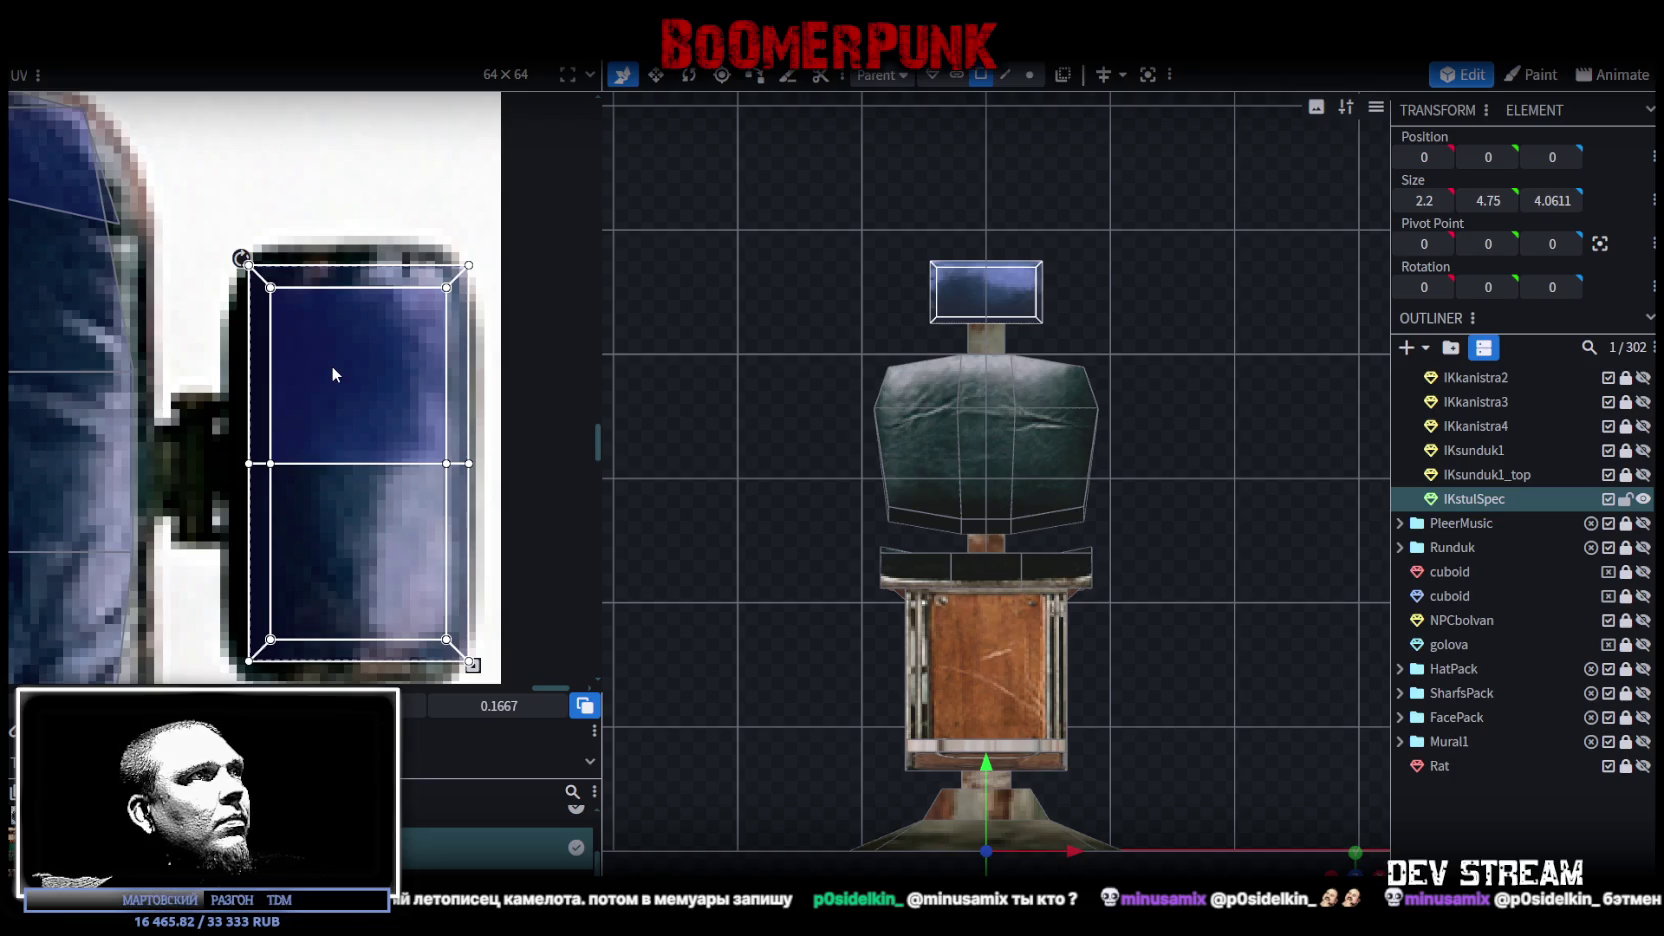
pyautogui.scroll(-2, 421, 433)
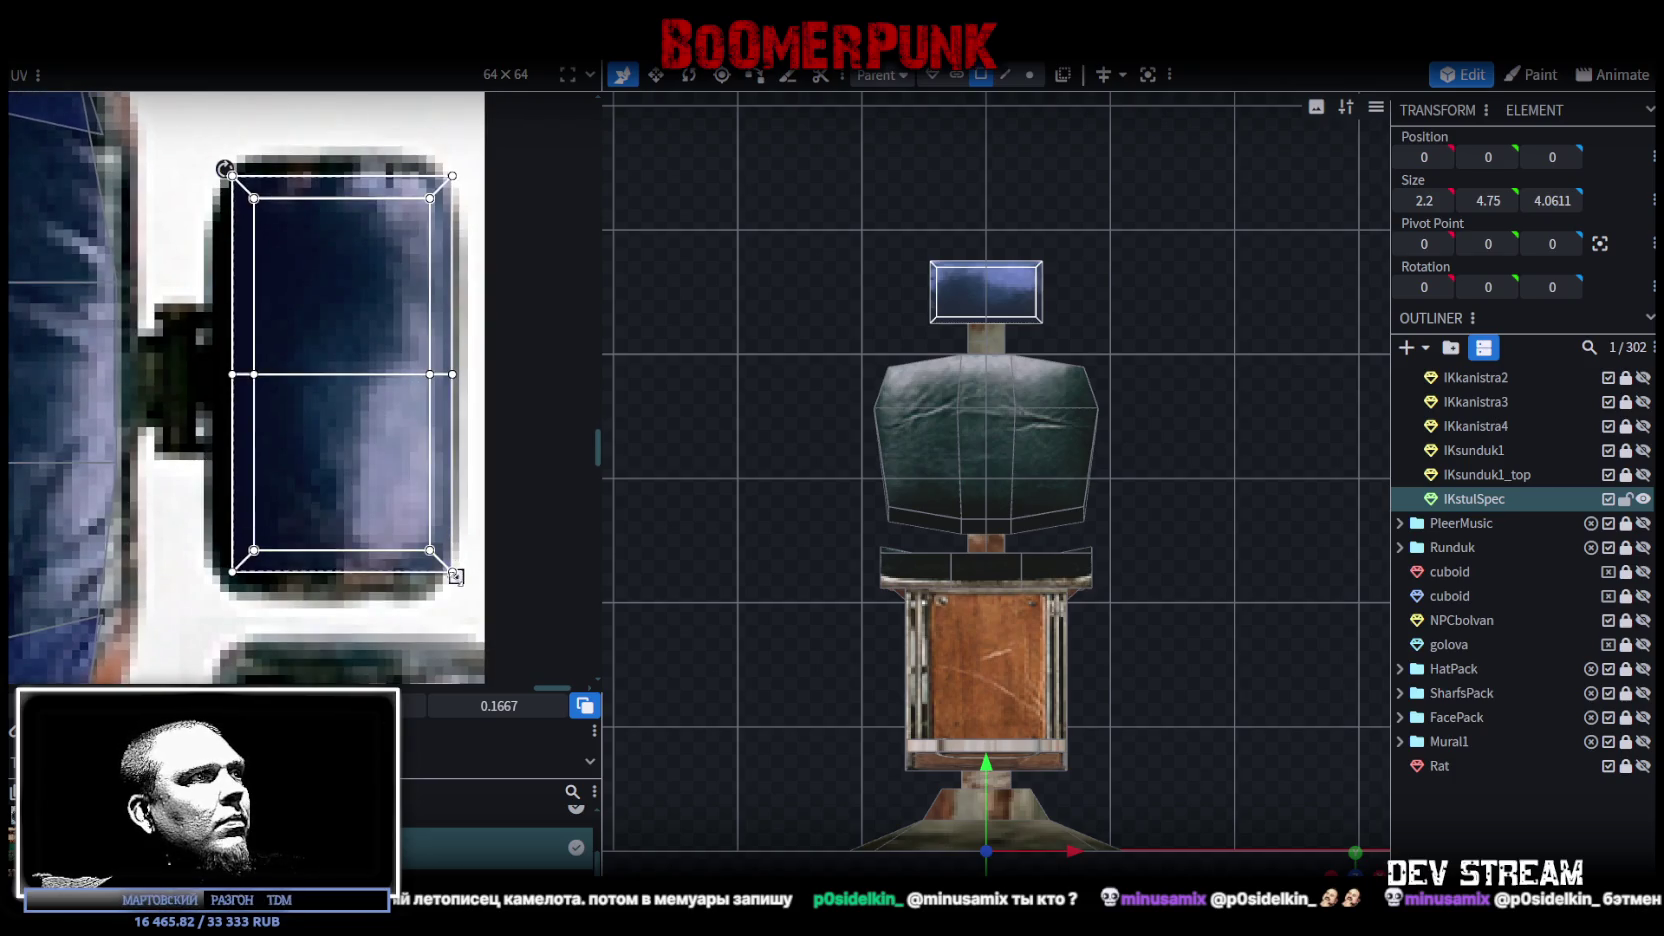
pyautogui.moveTo(456, 576); pyautogui.dragTo(433, 576)
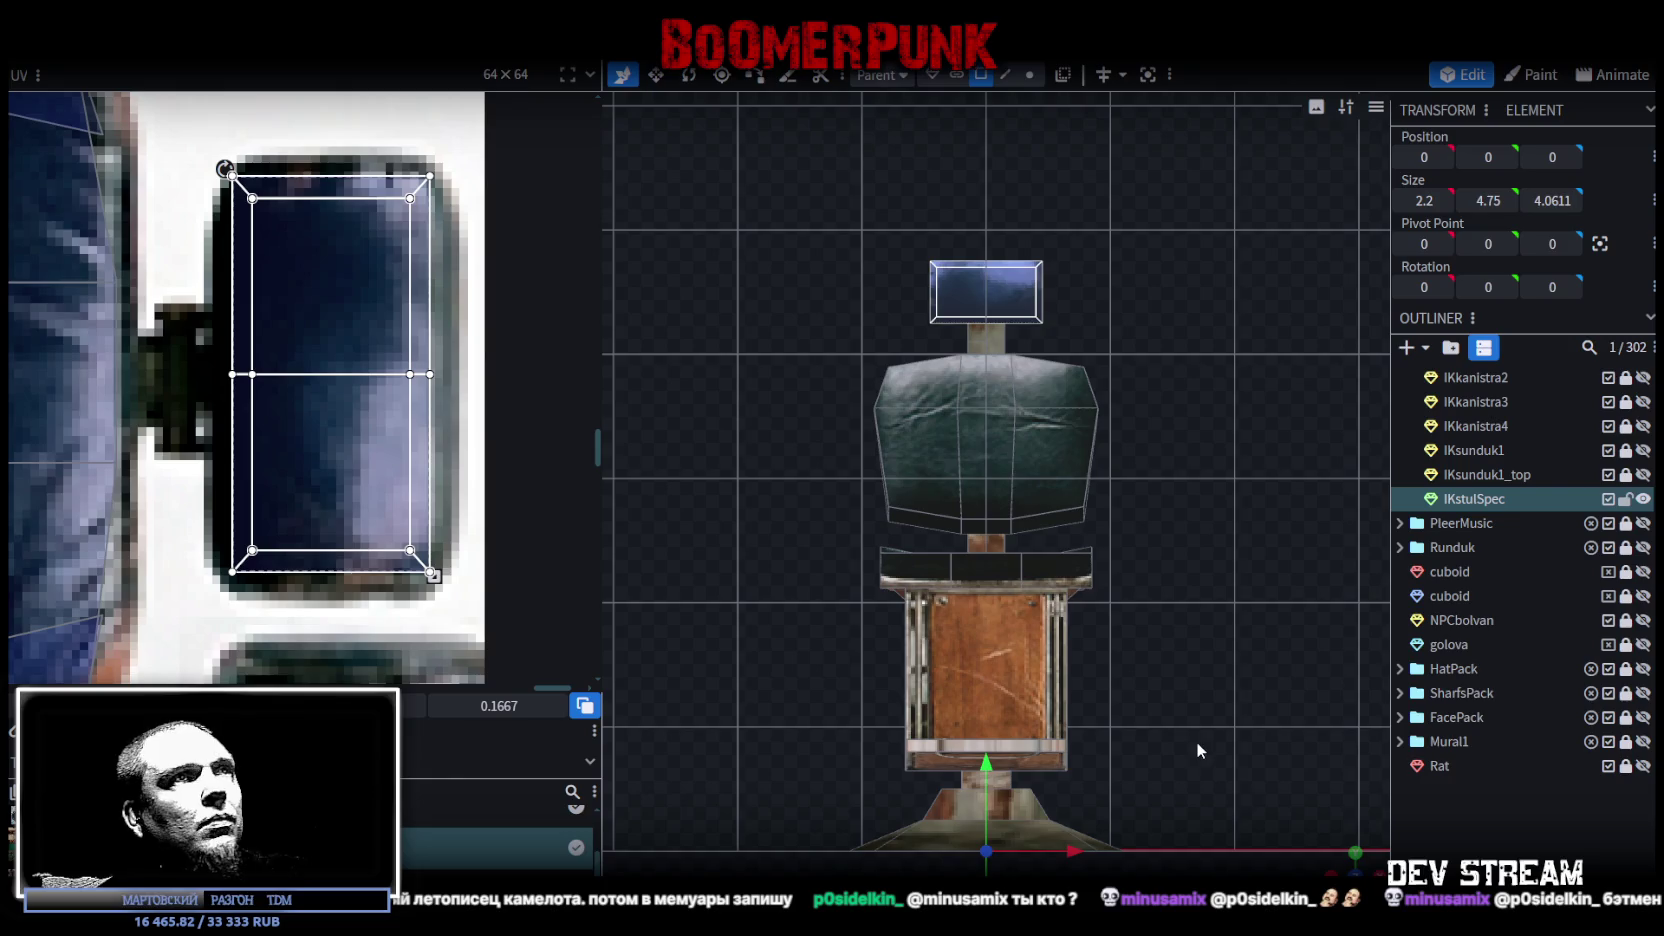
pyautogui.moveTo(1343, 866)
pyautogui.mouseDown()
pyautogui.moveTo(809, 650)
pyautogui.moveTo(1047, 564)
pyautogui.mouseUp()
pyautogui.moveTo(1122, 667); pyautogui.dragTo(1054, 590)
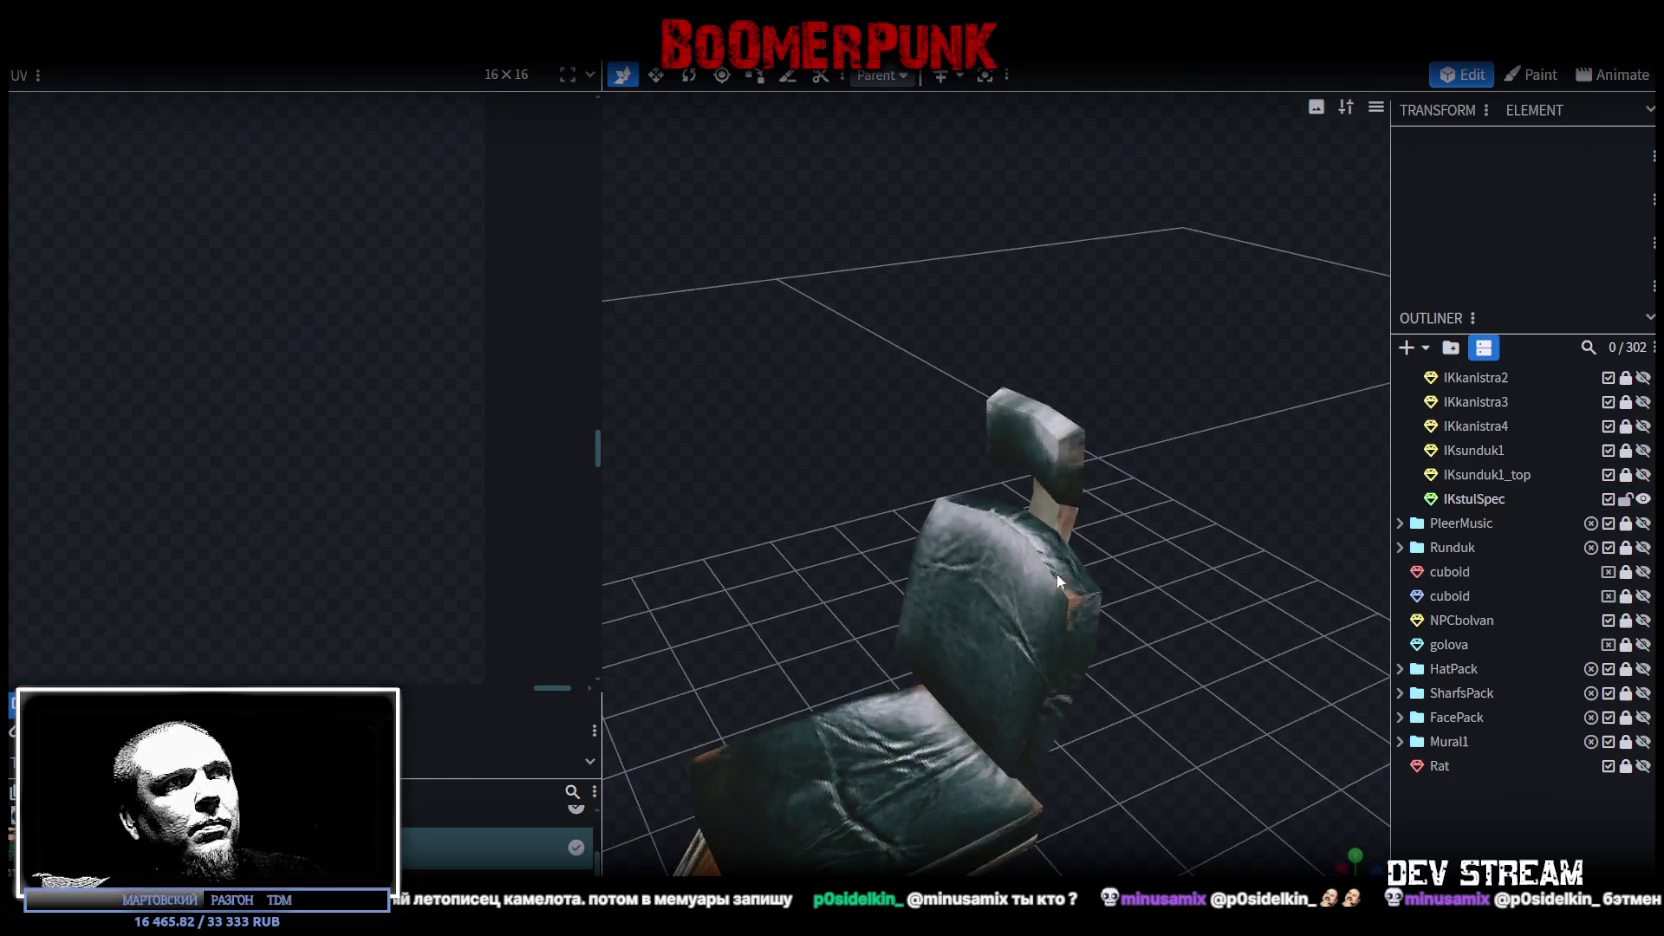
# Step: Select the chair's central post and switch to the Resize tool
pyautogui.click(1062, 456)
pyautogui.moveTo(890, 549)
pyautogui.mouseDown()
pyautogui.moveTo(842, 491)
pyautogui.moveTo(937, 493)
pyautogui.moveTo(878, 486)
pyautogui.moveTo(1008, 445)
pyautogui.mouseUp()
pyautogui.click(1164, 718)
pyautogui.moveTo(1164, 718)
pyautogui.mouseDown()
pyautogui.moveTo(941, 670)
pyautogui.moveTo(870, 714)
pyautogui.moveTo(1062, 644)
pyautogui.moveTo(1190, 530)
pyautogui.mouseUp()
pyautogui.click(870, 714)
pyautogui.scroll(3, 1004, 657)
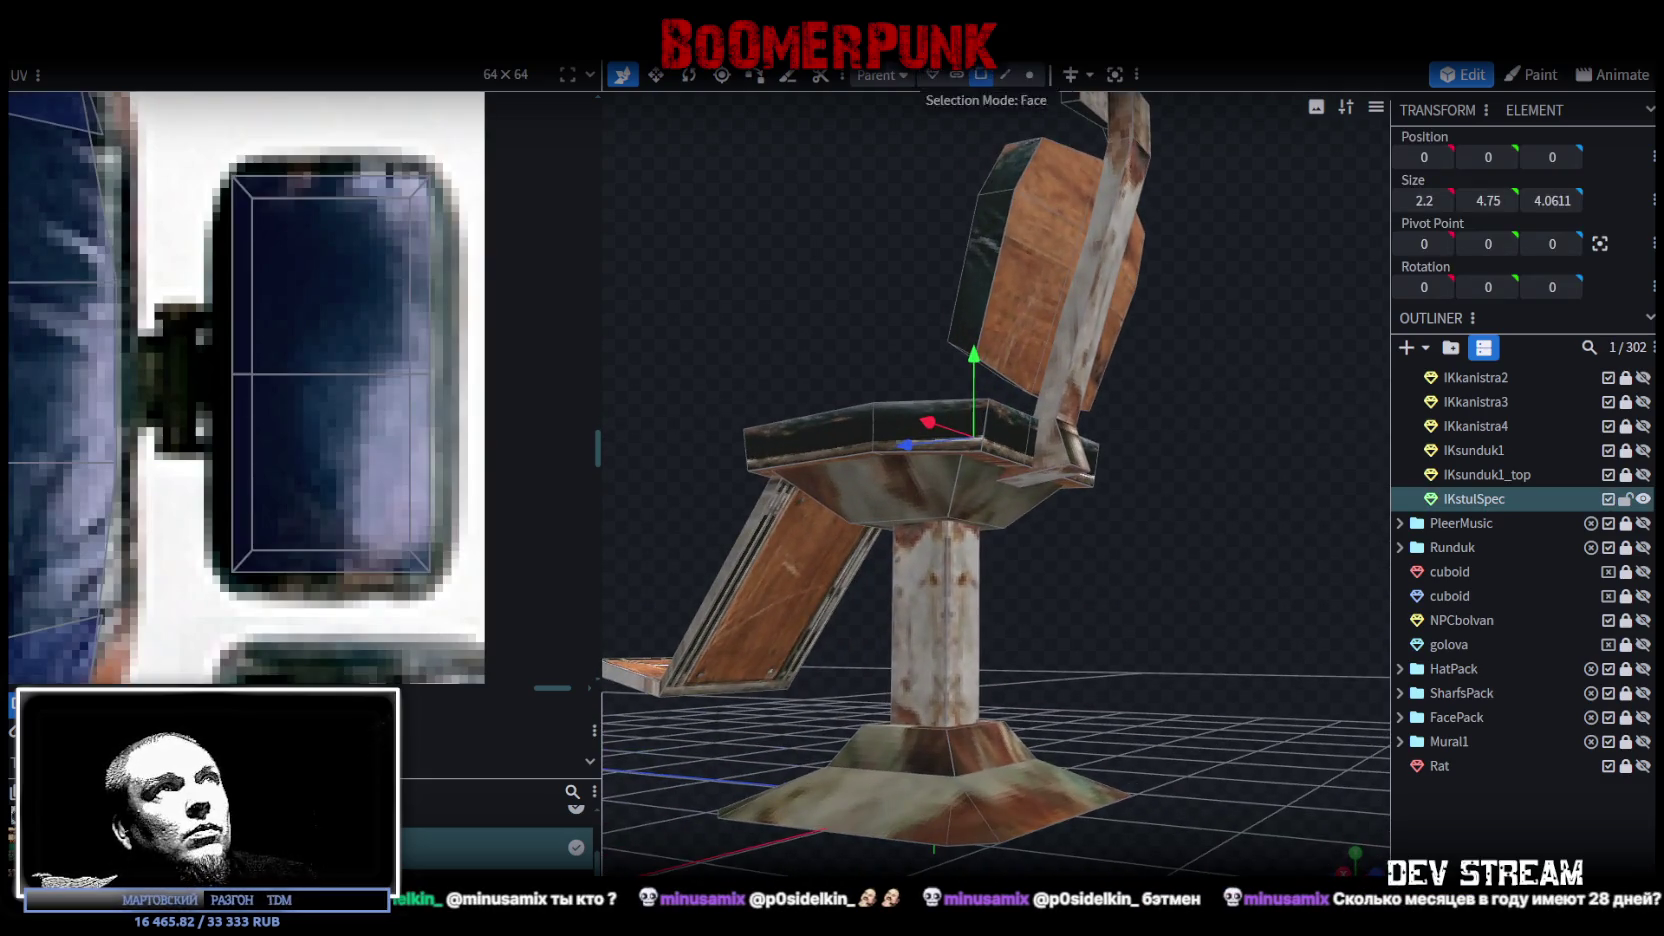
pyautogui.click(937, 574)
pyautogui.moveTo(1044, 624); pyautogui.dragTo(942, 677)
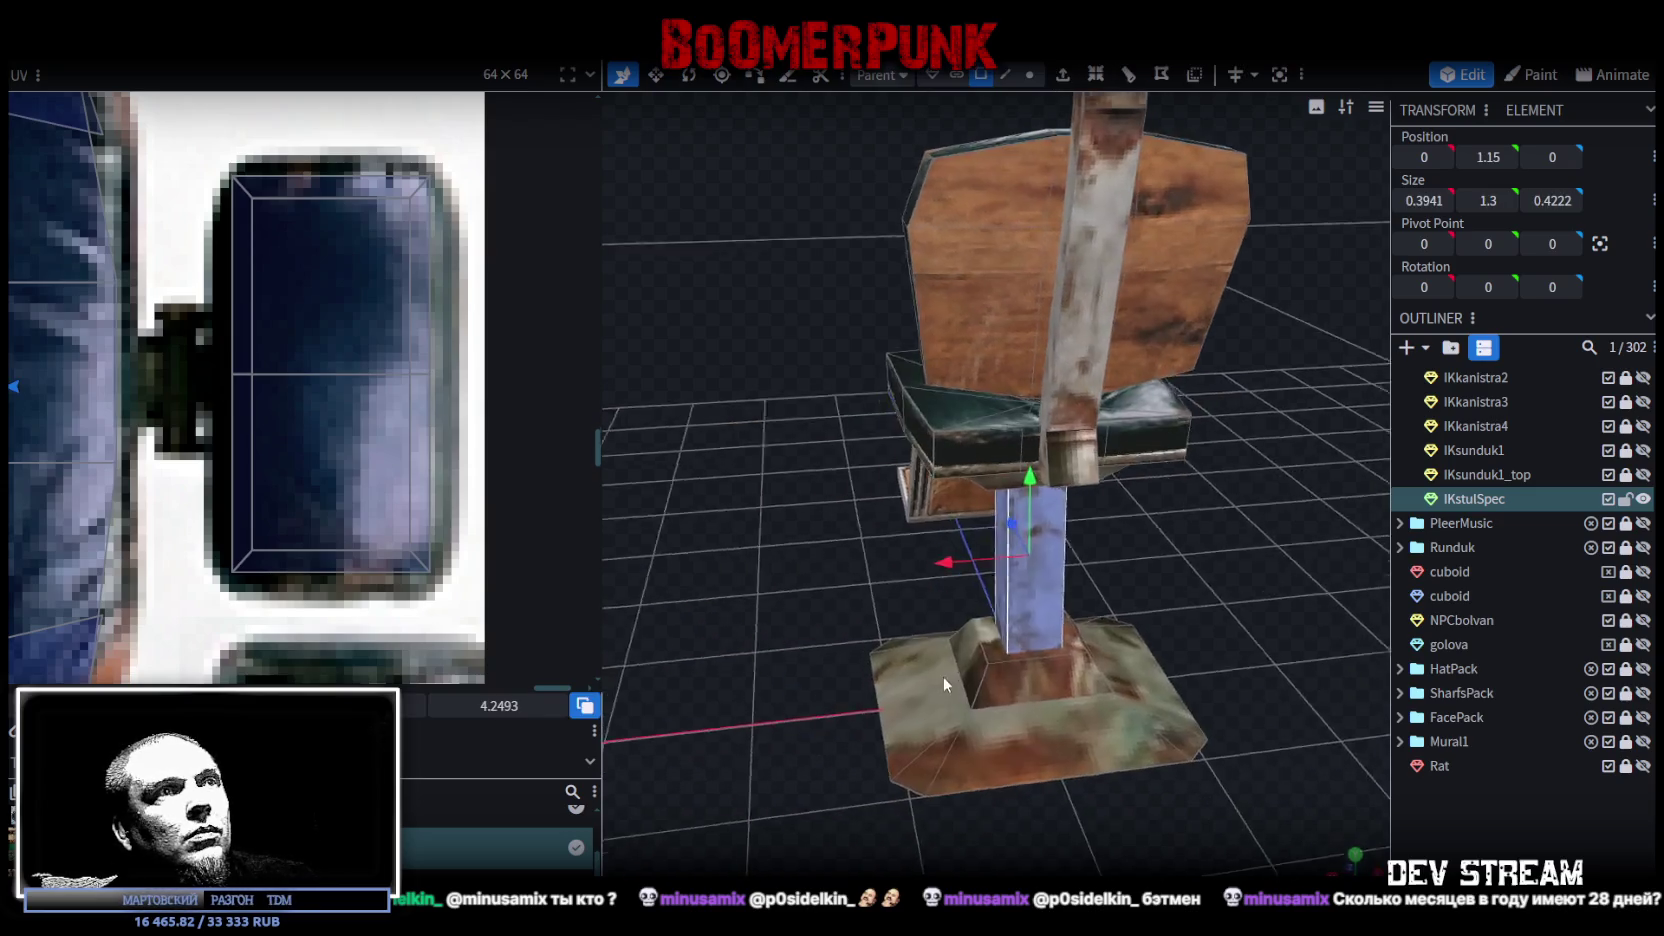
pyautogui.press('v')
# Step: Drag the post's X and Z handles inward until its size reads 0.1941 by 0.2222
pyautogui.moveTo(1097, 614)
pyautogui.mouseDown()
pyautogui.moveTo(1408, 652)
pyautogui.moveTo(1242, 710)
pyautogui.moveTo(870, 652)
pyautogui.mouseUp()
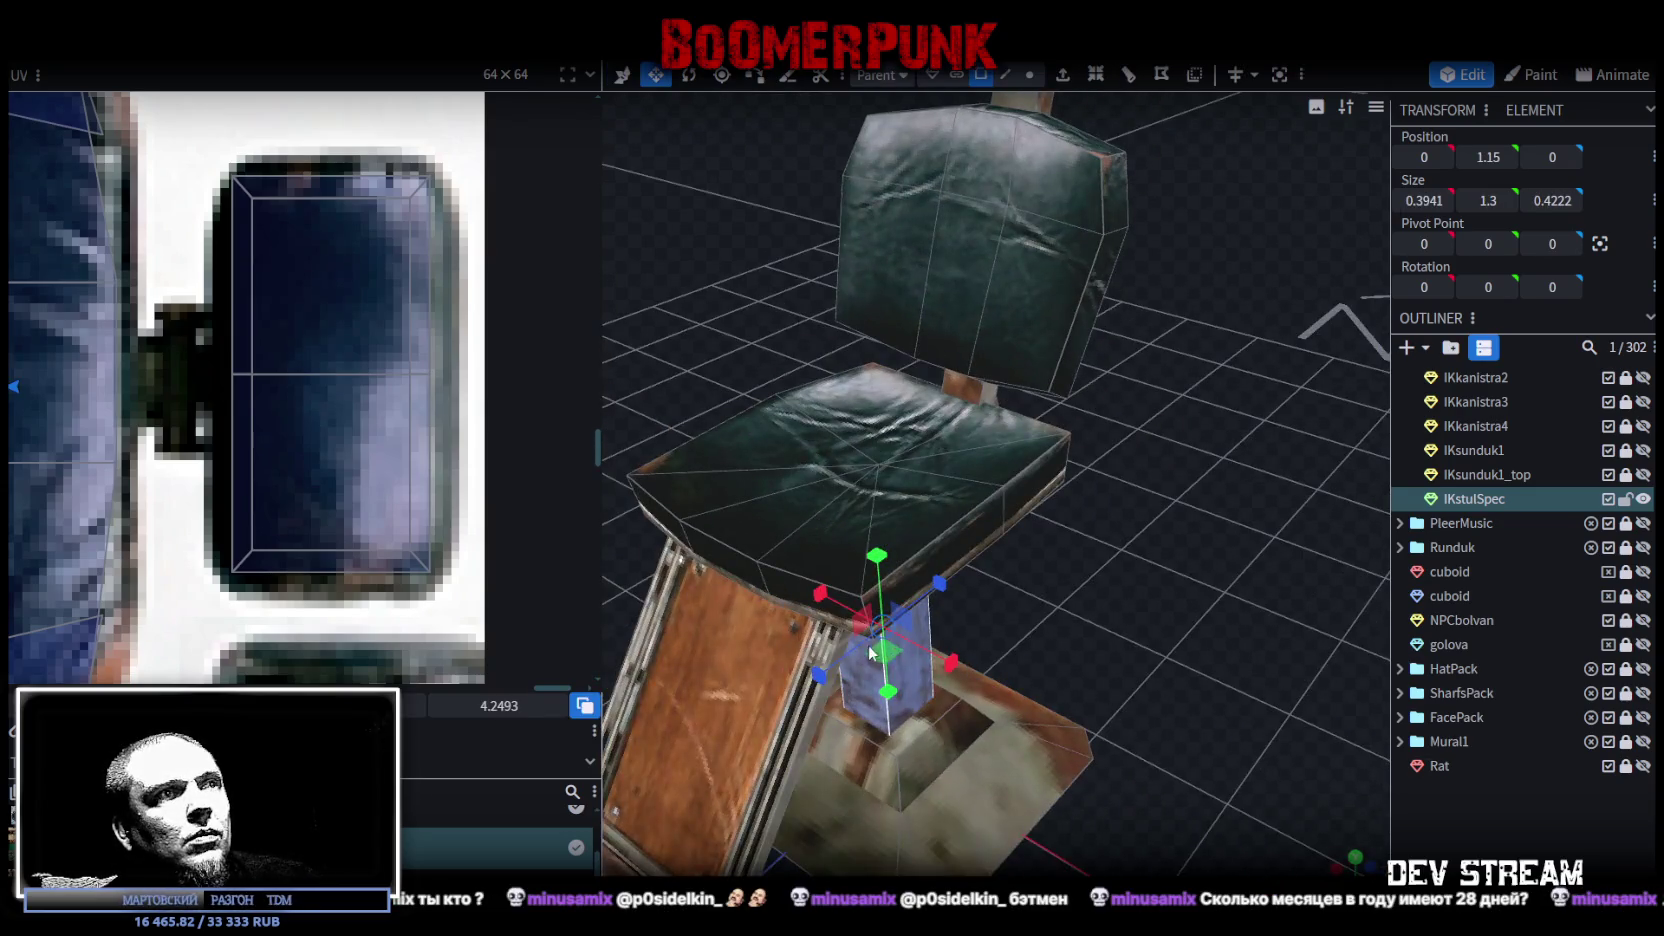
pyautogui.scroll(3, 1178, 520)
pyautogui.moveTo(1178, 520)
pyautogui.mouseDown()
pyautogui.moveTo(1157, 441)
pyautogui.moveTo(1167, 355)
pyautogui.moveTo(1157, 575)
pyautogui.moveTo(1173, 559)
pyautogui.mouseUp()
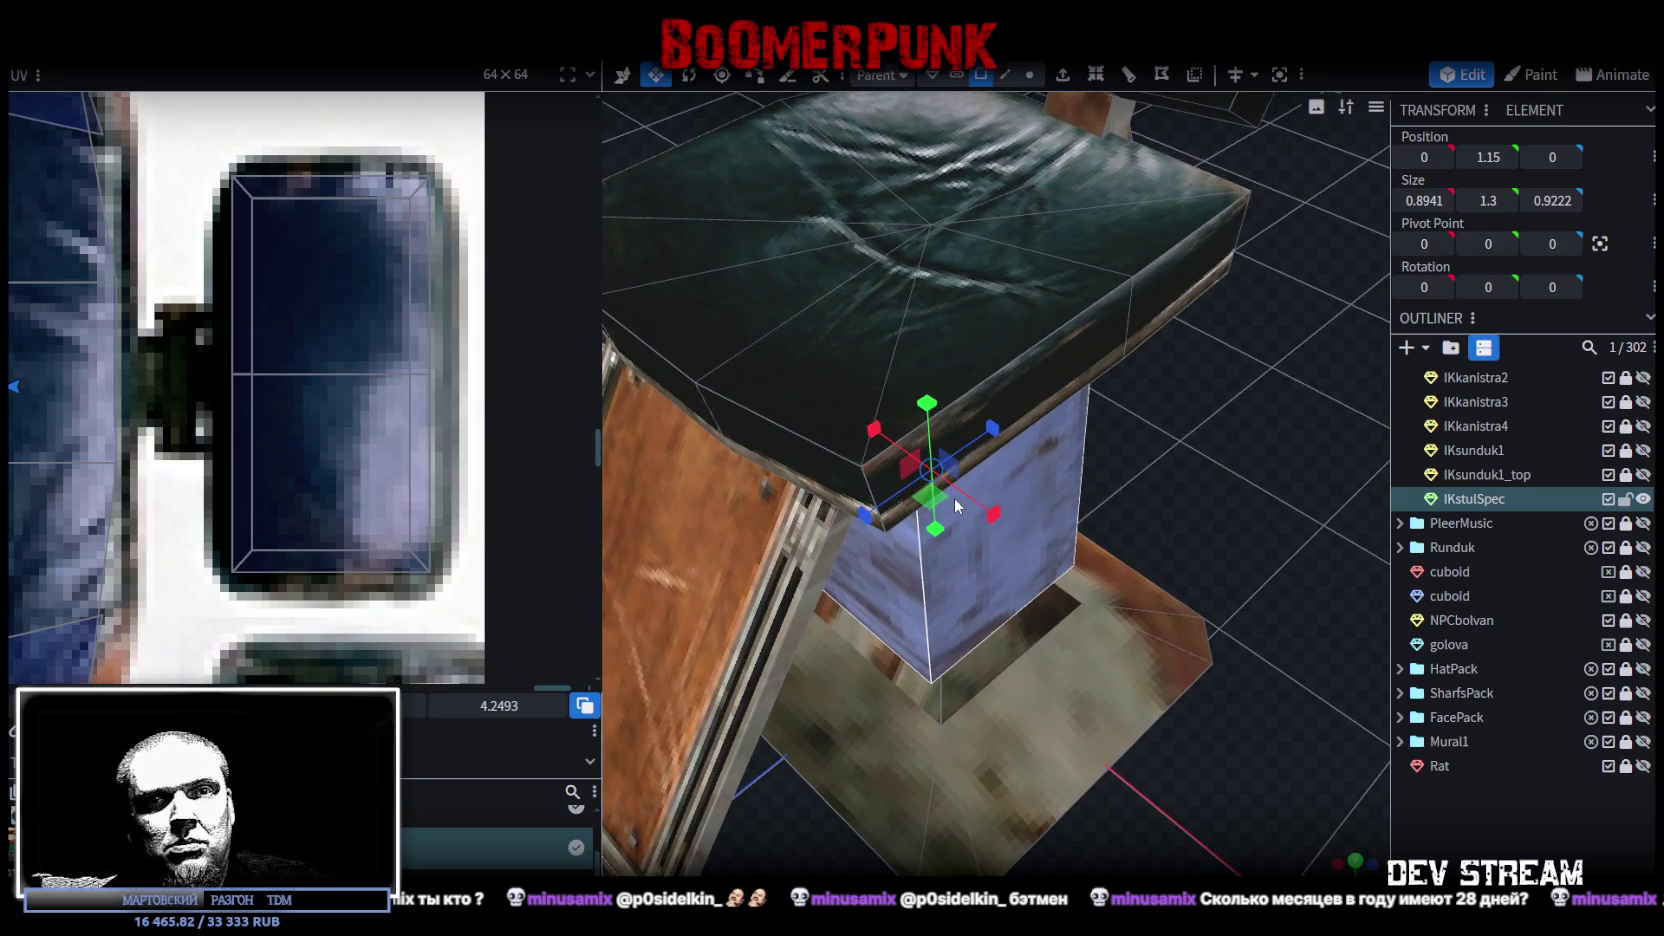
pyautogui.moveTo(956, 505)
pyautogui.mouseDown()
pyautogui.moveTo(1154, 443)
pyautogui.moveTo(1118, 475)
pyautogui.mouseUp()
pyautogui.moveTo(897, 487)
pyautogui.mouseDown()
pyautogui.moveTo(882, 462)
pyautogui.moveTo(928, 503)
pyautogui.mouseUp()
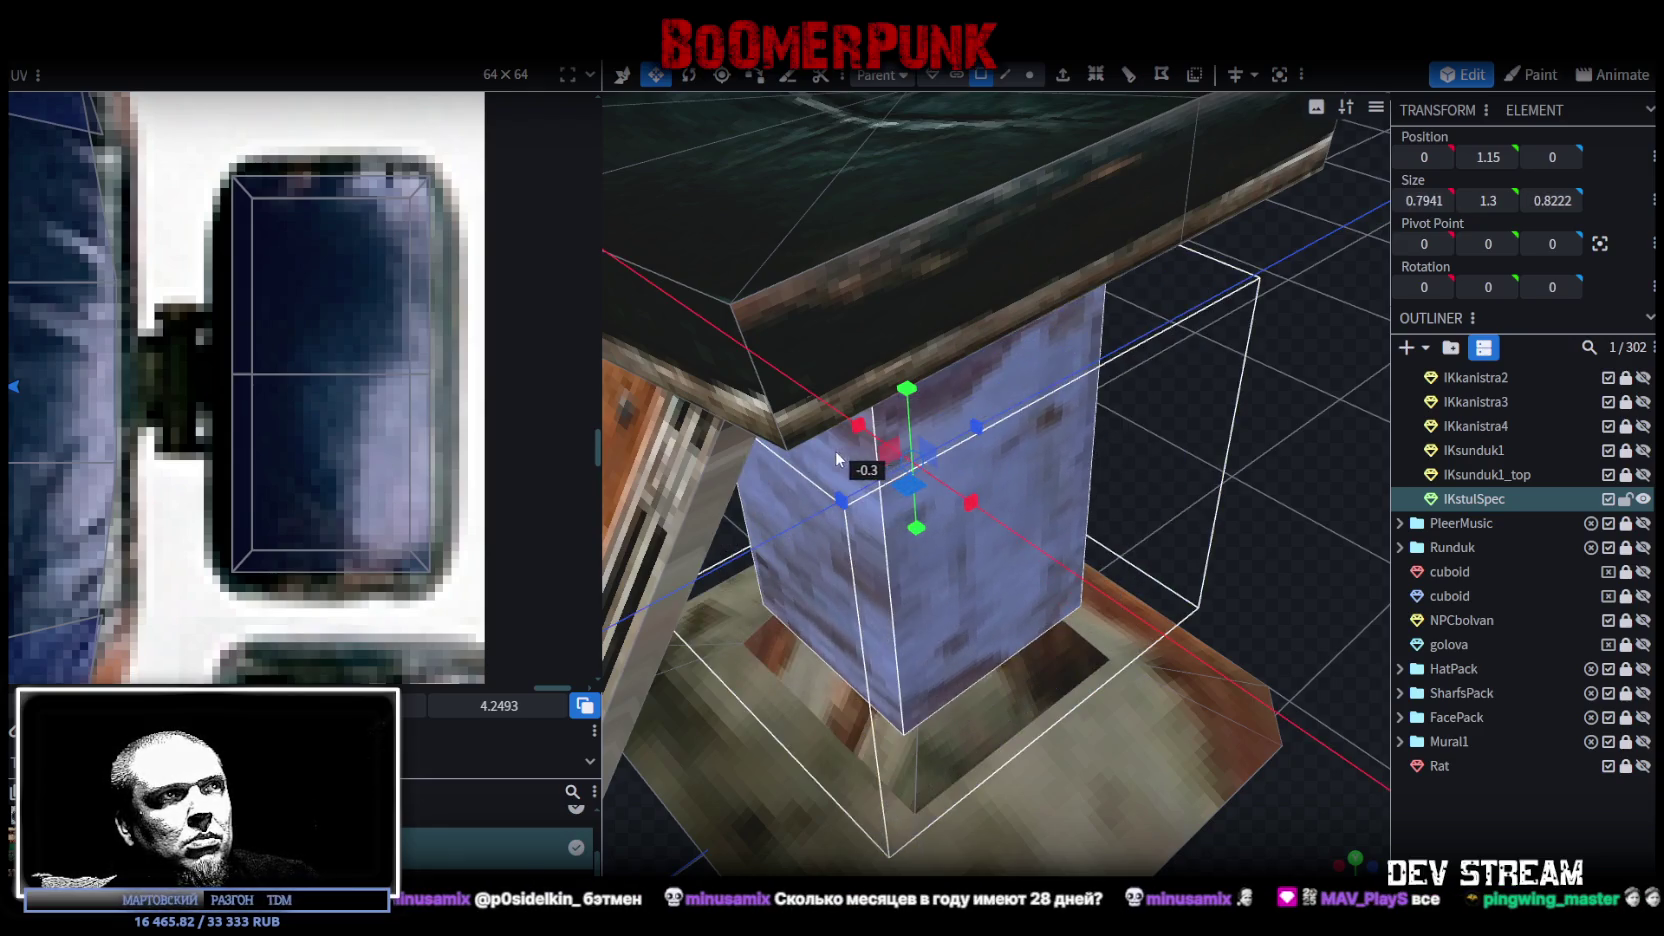
pyautogui.moveTo(913, 490); pyautogui.dragTo(775, 452)
pyautogui.moveTo(1152, 633)
pyautogui.mouseDown()
pyautogui.moveTo(1069, 494)
pyautogui.moveTo(1218, 572)
pyautogui.mouseUp()
pyautogui.moveTo(925, 488); pyautogui.dragTo(914, 482)
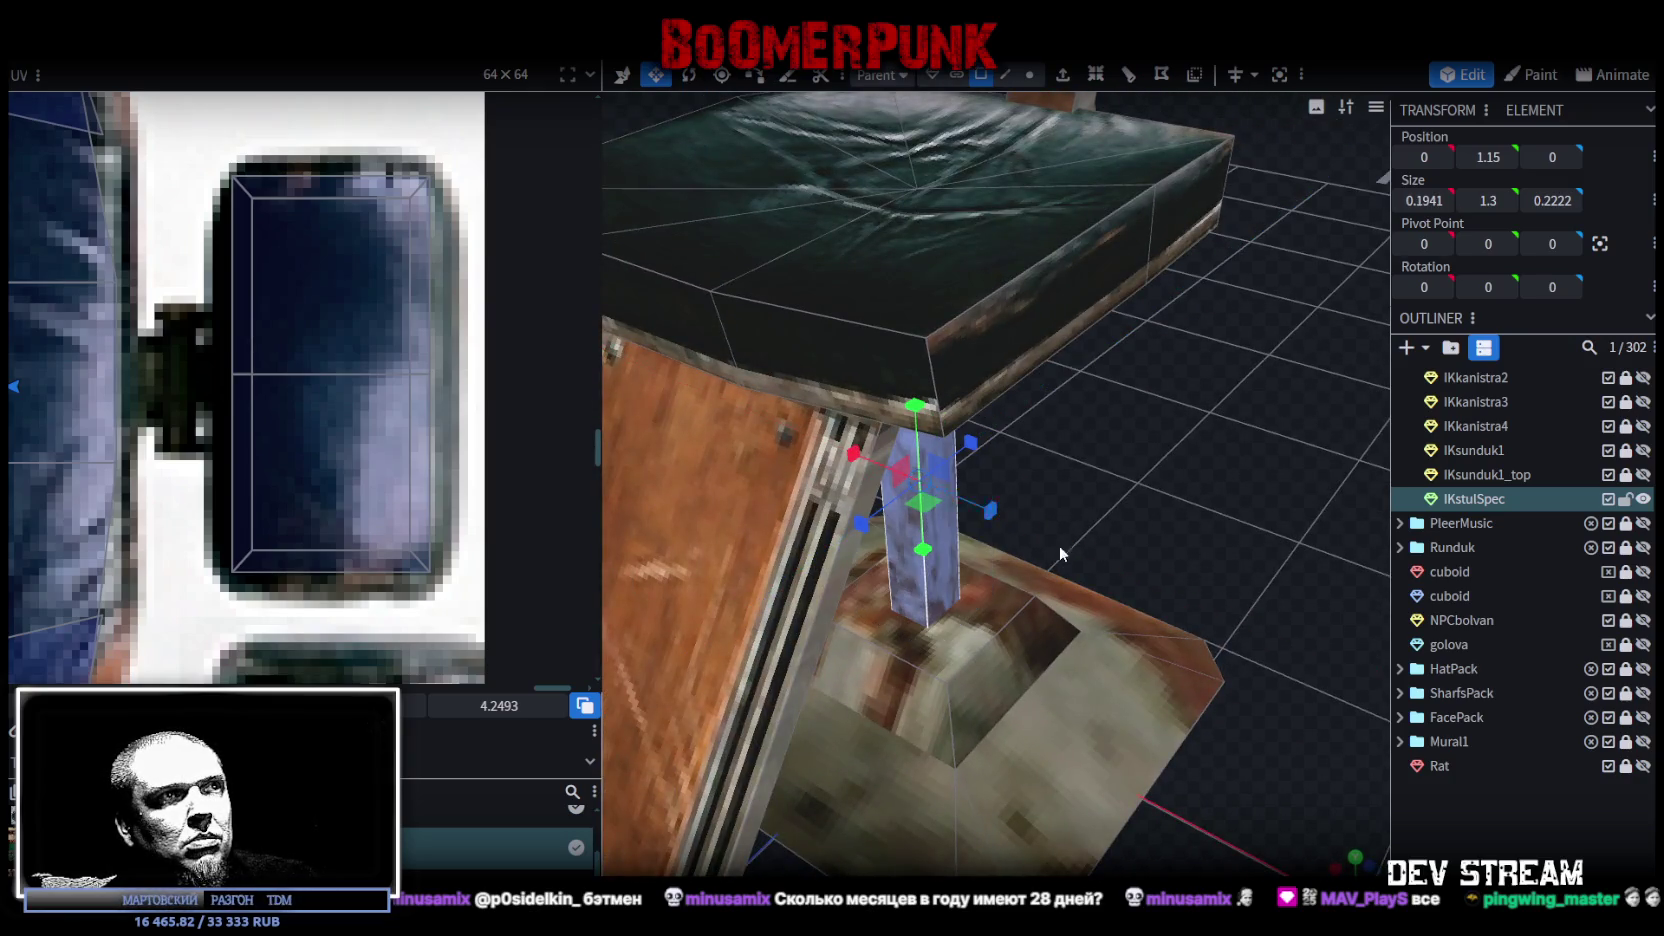
pyautogui.moveTo(1228, 594)
pyautogui.mouseDown()
pyautogui.moveTo(1196, 533)
pyautogui.moveTo(1238, 549)
pyautogui.mouseUp()
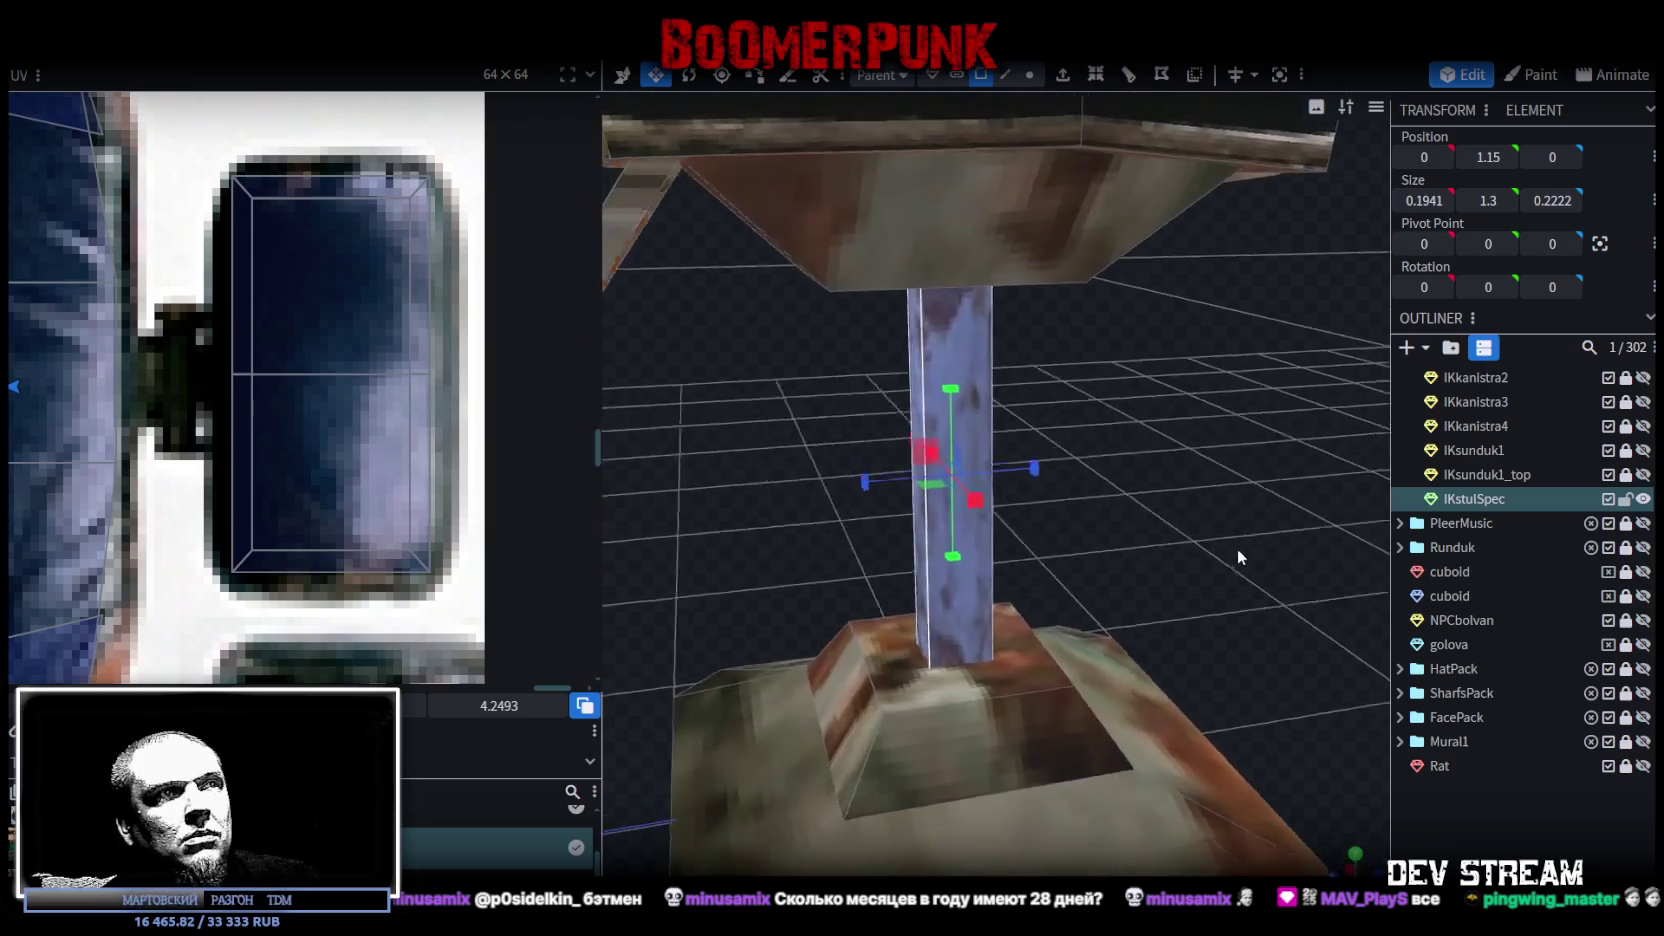
pyautogui.click(975, 745)
pyautogui.click(855, 710)
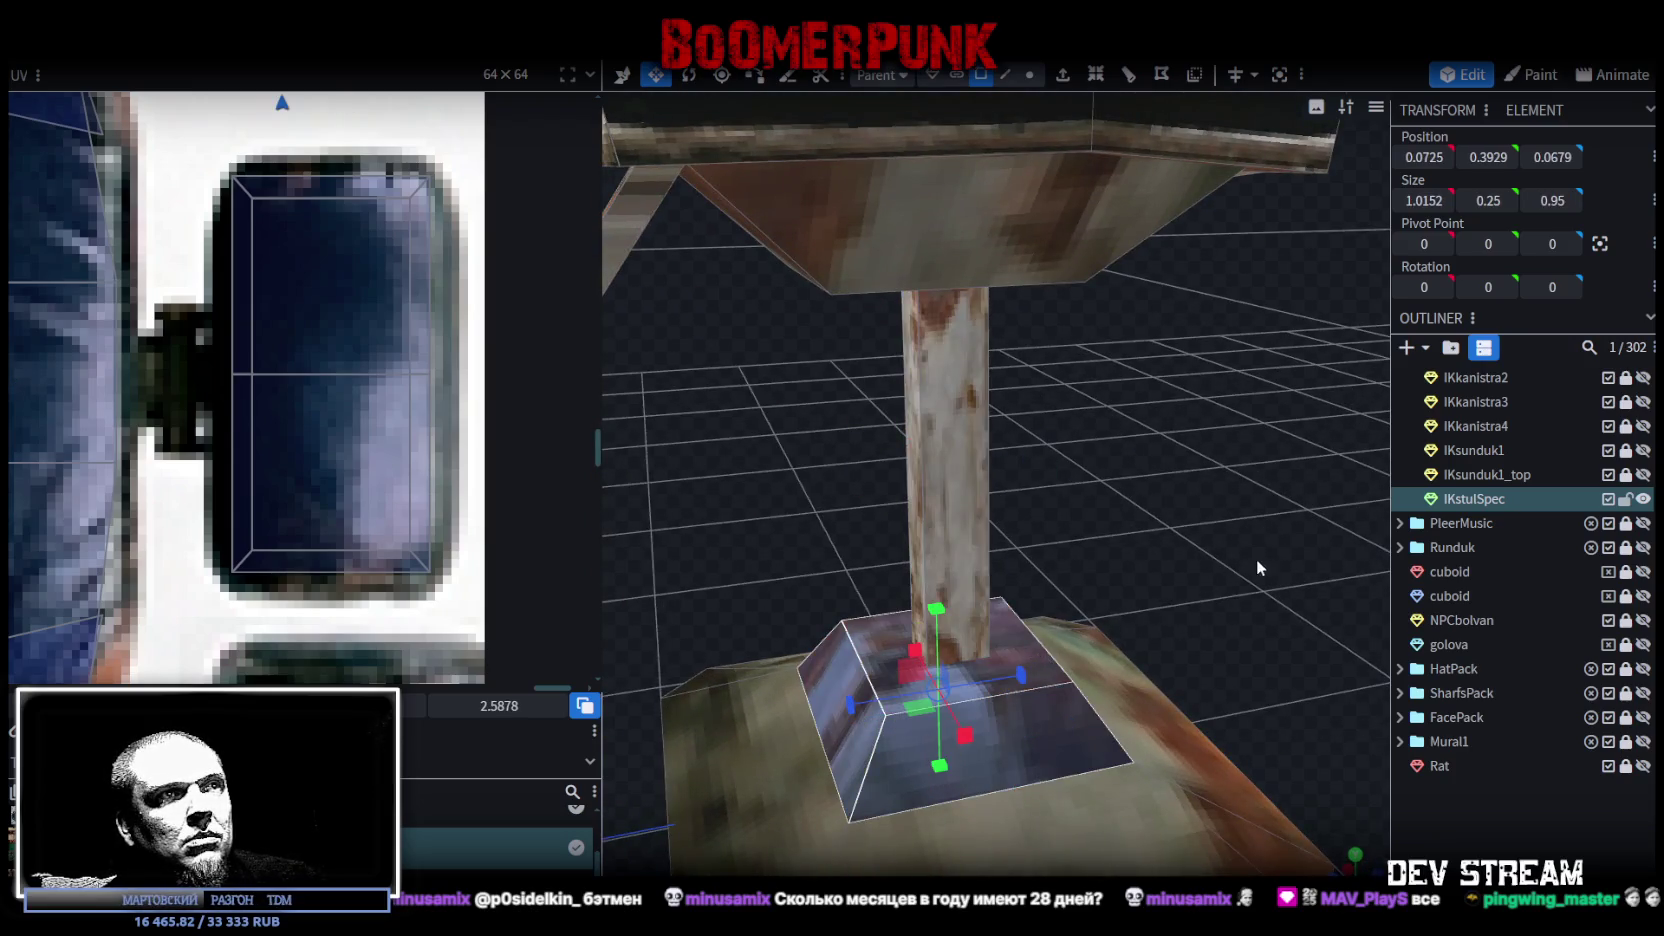
# Step: Select the flared base's top vertices and lower them to height 0.4
pyautogui.moveTo(1256, 559); pyautogui.dragTo(852, 552)
pyautogui.click(1162, 858)
pyautogui.moveTo(1192, 833)
pyautogui.mouseDown()
pyautogui.moveTo(1174, 816)
pyautogui.moveTo(1195, 776)
pyautogui.moveTo(1238, 822)
pyautogui.moveTo(1004, 737)
pyautogui.moveTo(1086, 758)
pyautogui.mouseUp()
pyautogui.click(1031, 75)
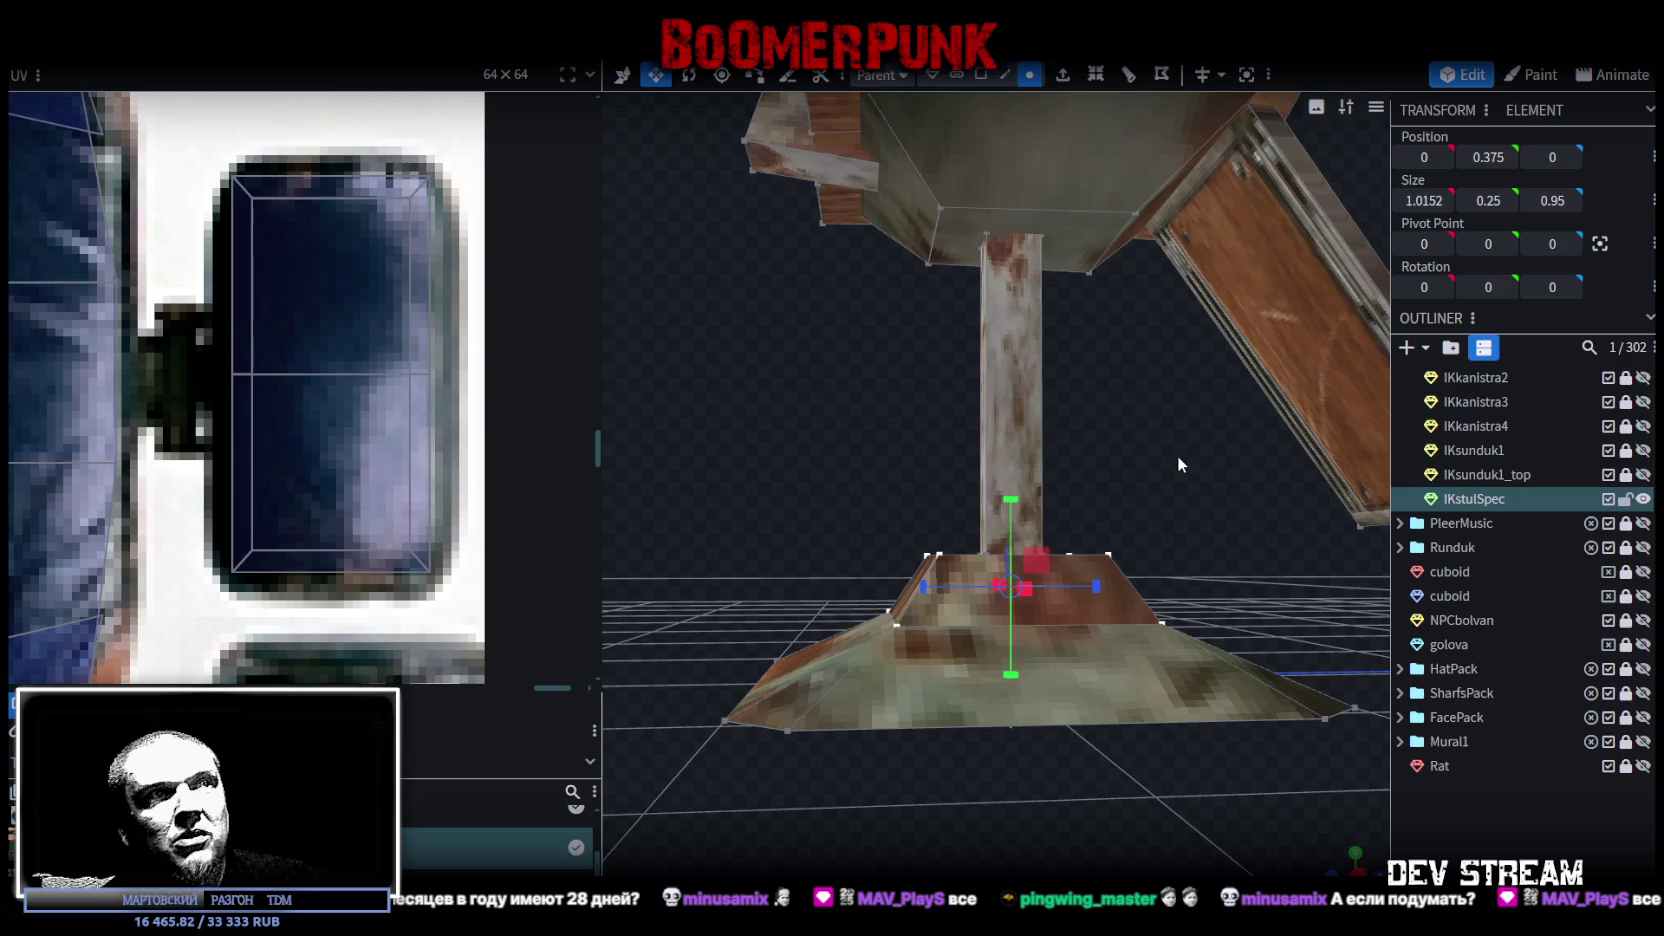
pyautogui.moveTo(1176, 455)
pyautogui.mouseDown()
pyautogui.moveTo(1150, 474)
pyautogui.moveTo(990, 476)
pyautogui.mouseUp()
pyautogui.moveTo(842, 476); pyautogui.dragTo(1164, 573)
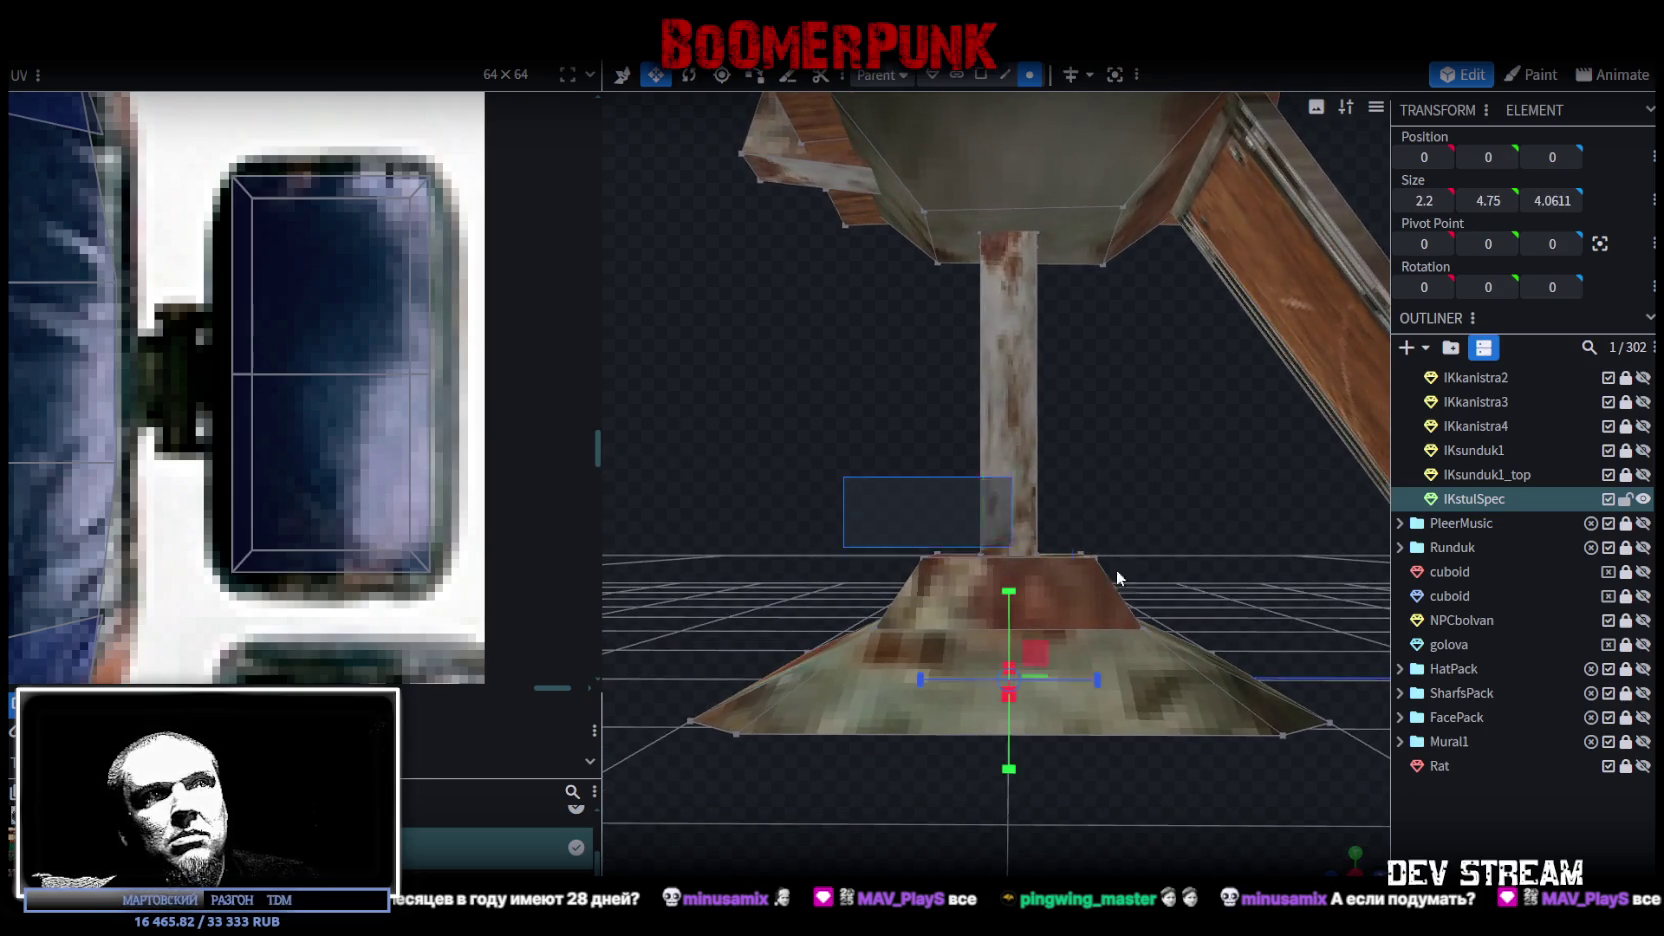
pyautogui.moveTo(863, 478)
pyautogui.mouseDown()
pyautogui.moveTo(1299, 516)
pyautogui.moveTo(1098, 420)
pyautogui.mouseUp()
pyautogui.press('v')
pyautogui.moveTo(978, 469); pyautogui.dragTo(980, 491)
# Step: Resize the base's bottom vertices to a square 1.6 by 1.6 footprint
pyautogui.moveTo(1132, 447)
pyautogui.mouseDown()
pyautogui.moveTo(1141, 525)
pyautogui.moveTo(1101, 540)
pyautogui.moveTo(1122, 373)
pyautogui.moveTo(1108, 448)
pyautogui.moveTo(1096, 436)
pyautogui.mouseUp()
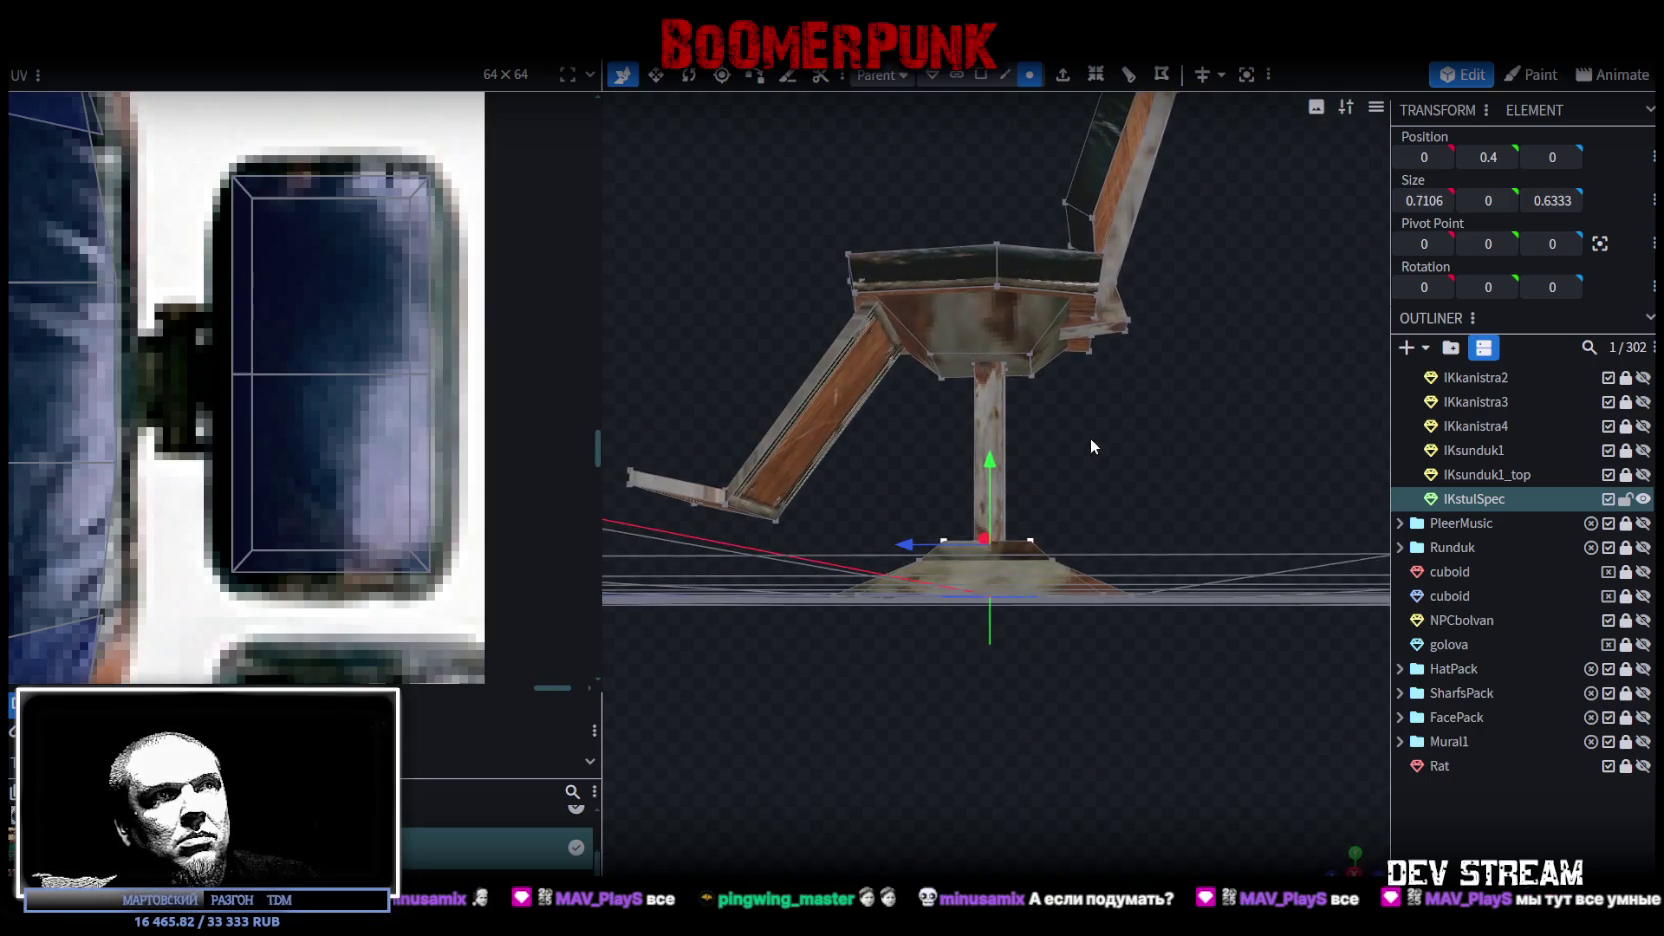
pyautogui.moveTo(777, 640); pyautogui.dragTo(1208, 578)
pyautogui.moveTo(1226, 460)
pyautogui.mouseDown()
pyautogui.moveTo(930, 580)
pyautogui.moveTo(1173, 593)
pyautogui.moveTo(1054, 610)
pyautogui.mouseUp()
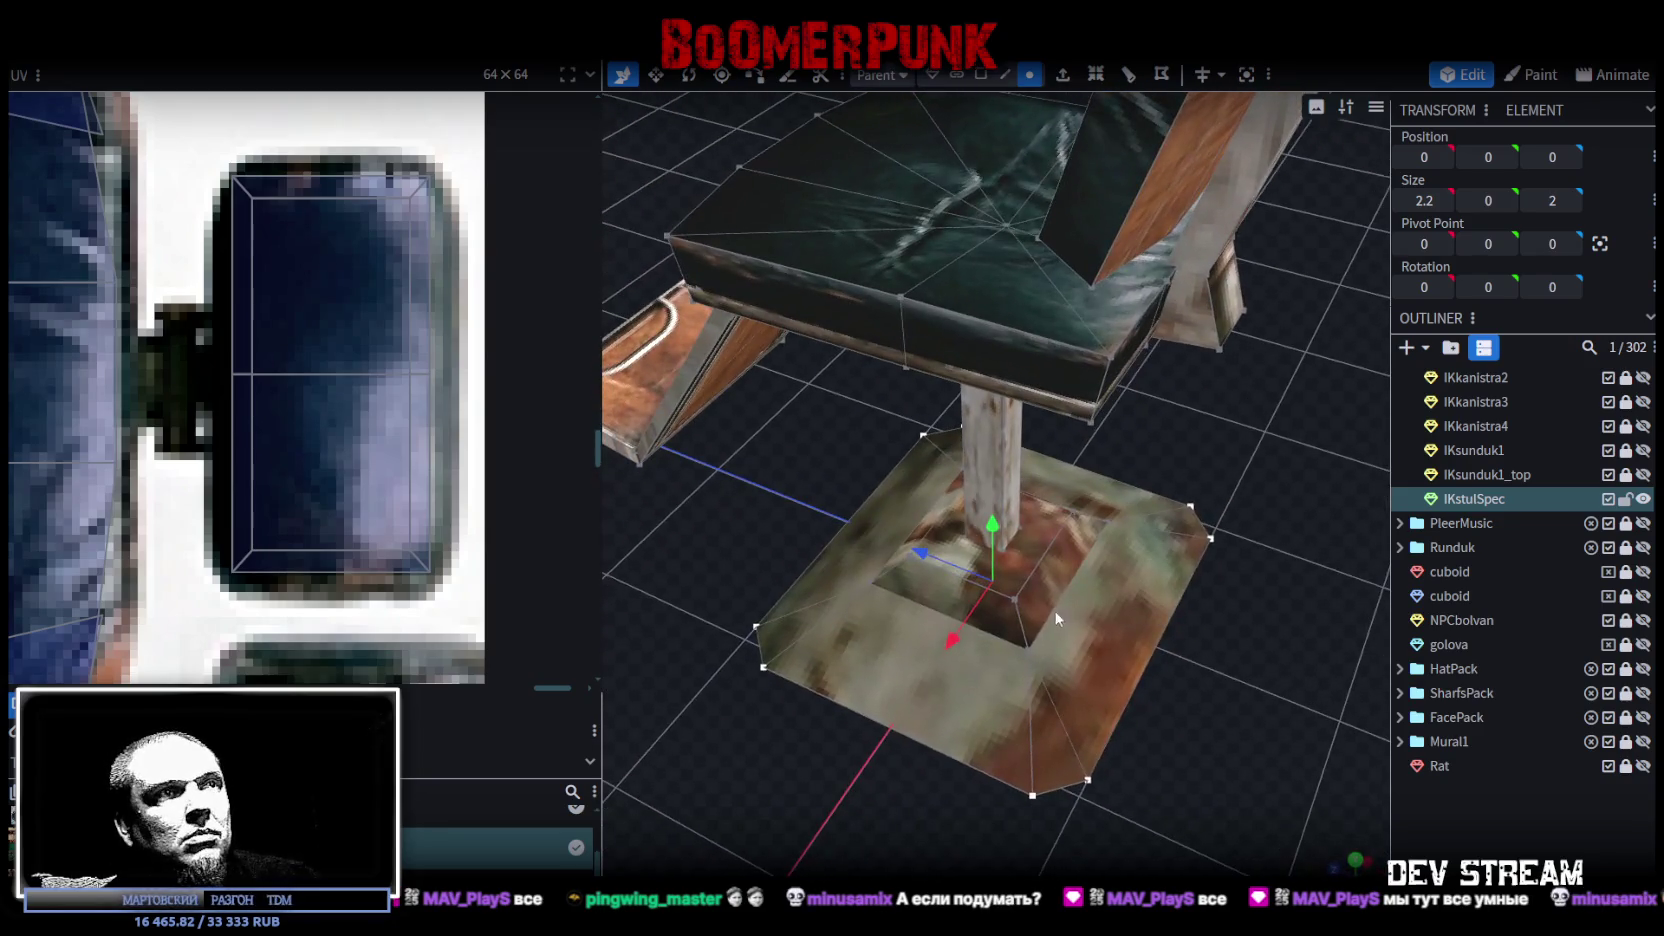
pyautogui.moveTo(956, 592)
pyautogui.mouseDown()
pyautogui.moveTo(972, 580)
pyautogui.moveTo(952, 588)
pyautogui.mouseUp()
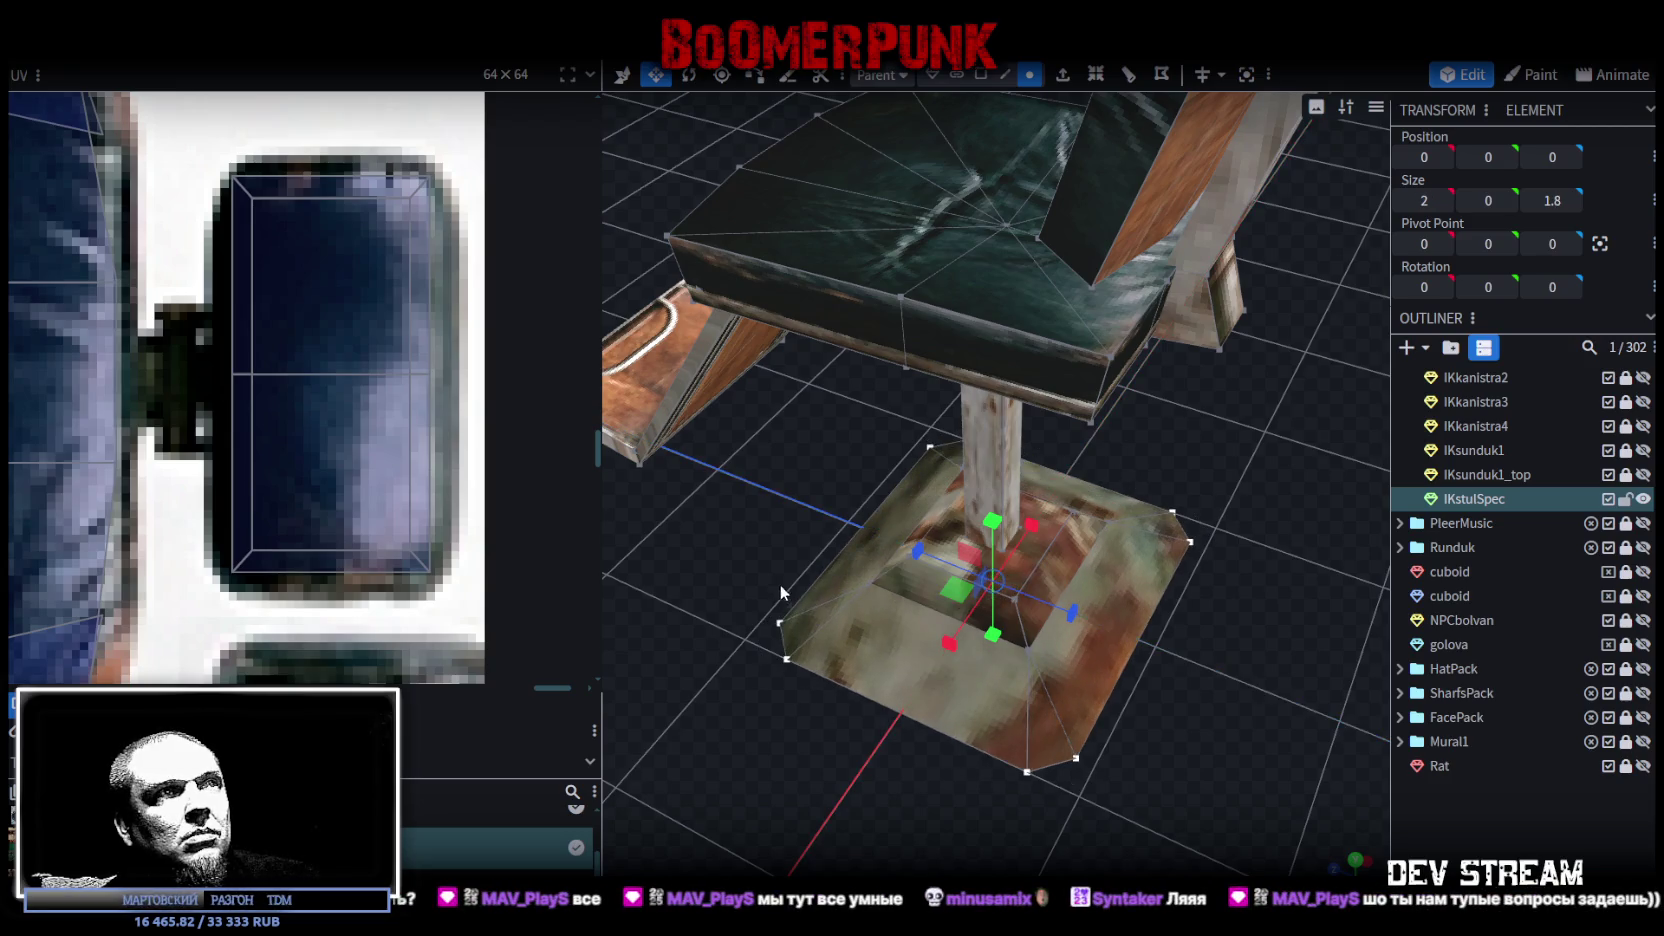
pyautogui.moveTo(786, 586); pyautogui.dragTo(816, 530)
pyautogui.moveTo(1076, 613); pyautogui.dragTo(1092, 616)
pyautogui.moveTo(1238, 565)
pyautogui.mouseDown()
pyautogui.moveTo(996, 558)
pyautogui.moveTo(913, 574)
pyautogui.moveTo(959, 592)
pyautogui.mouseUp()
pyautogui.moveTo(796, 597)
pyautogui.mouseDown()
pyautogui.moveTo(1118, 563)
pyautogui.moveTo(1038, 617)
pyautogui.mouseUp()
pyautogui.moveTo(1131, 772); pyautogui.dragTo(1128, 753)
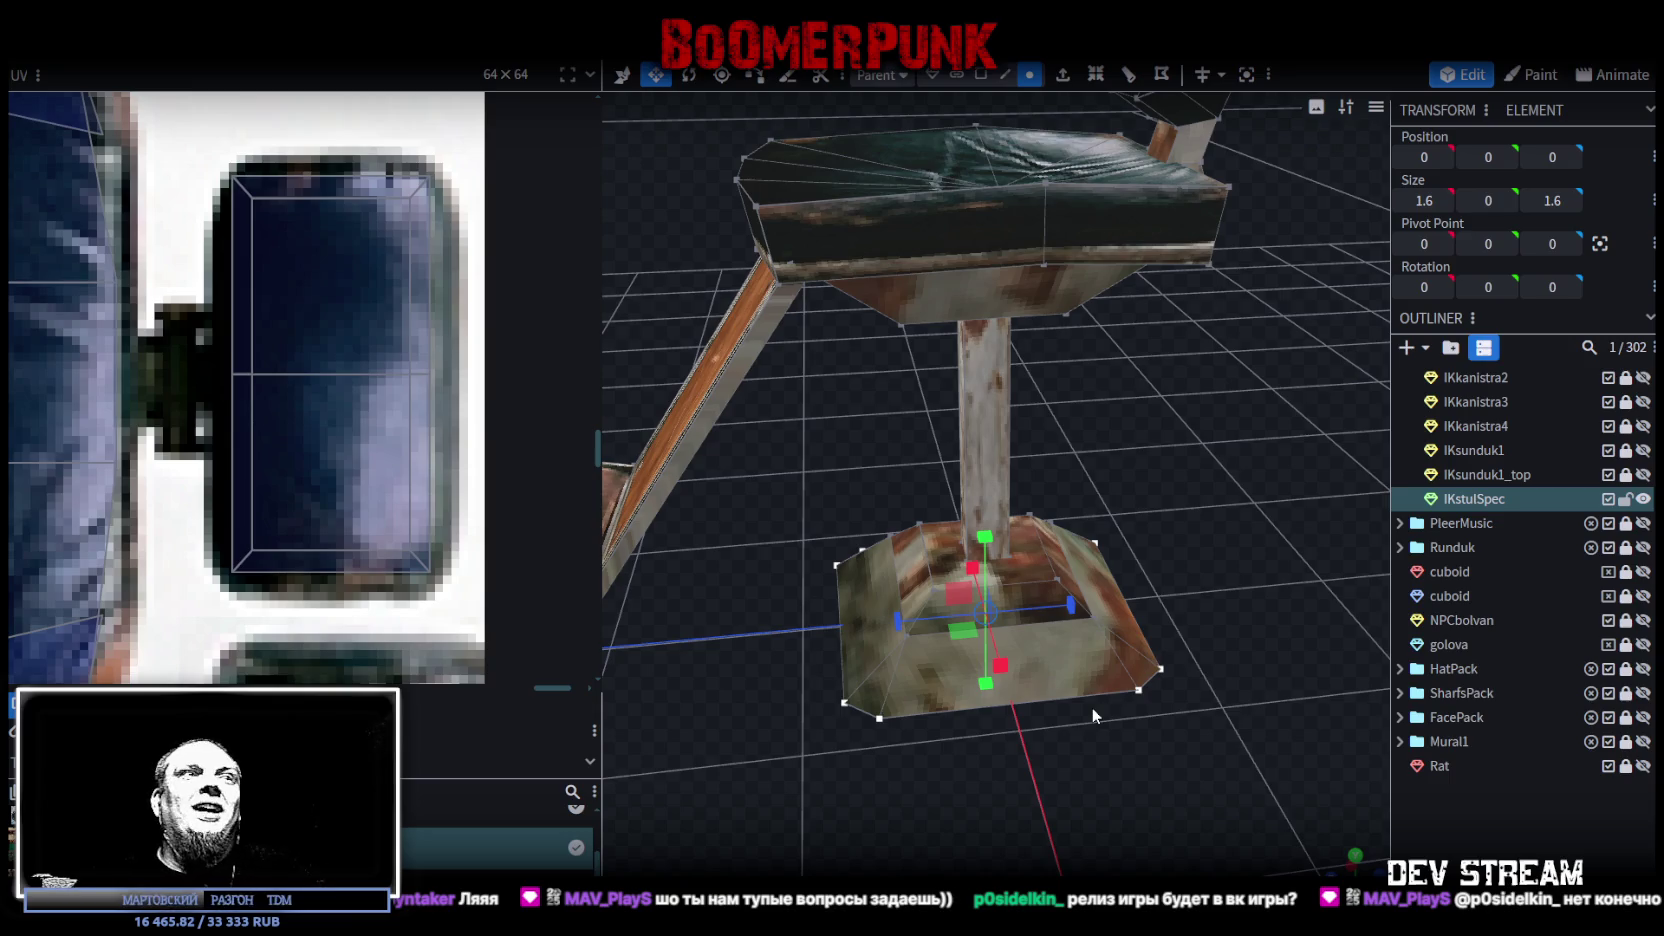
pyautogui.moveTo(1216, 504)
pyautogui.mouseDown()
pyautogui.moveTo(1200, 417)
pyautogui.moveTo(1060, 471)
pyautogui.mouseUp()
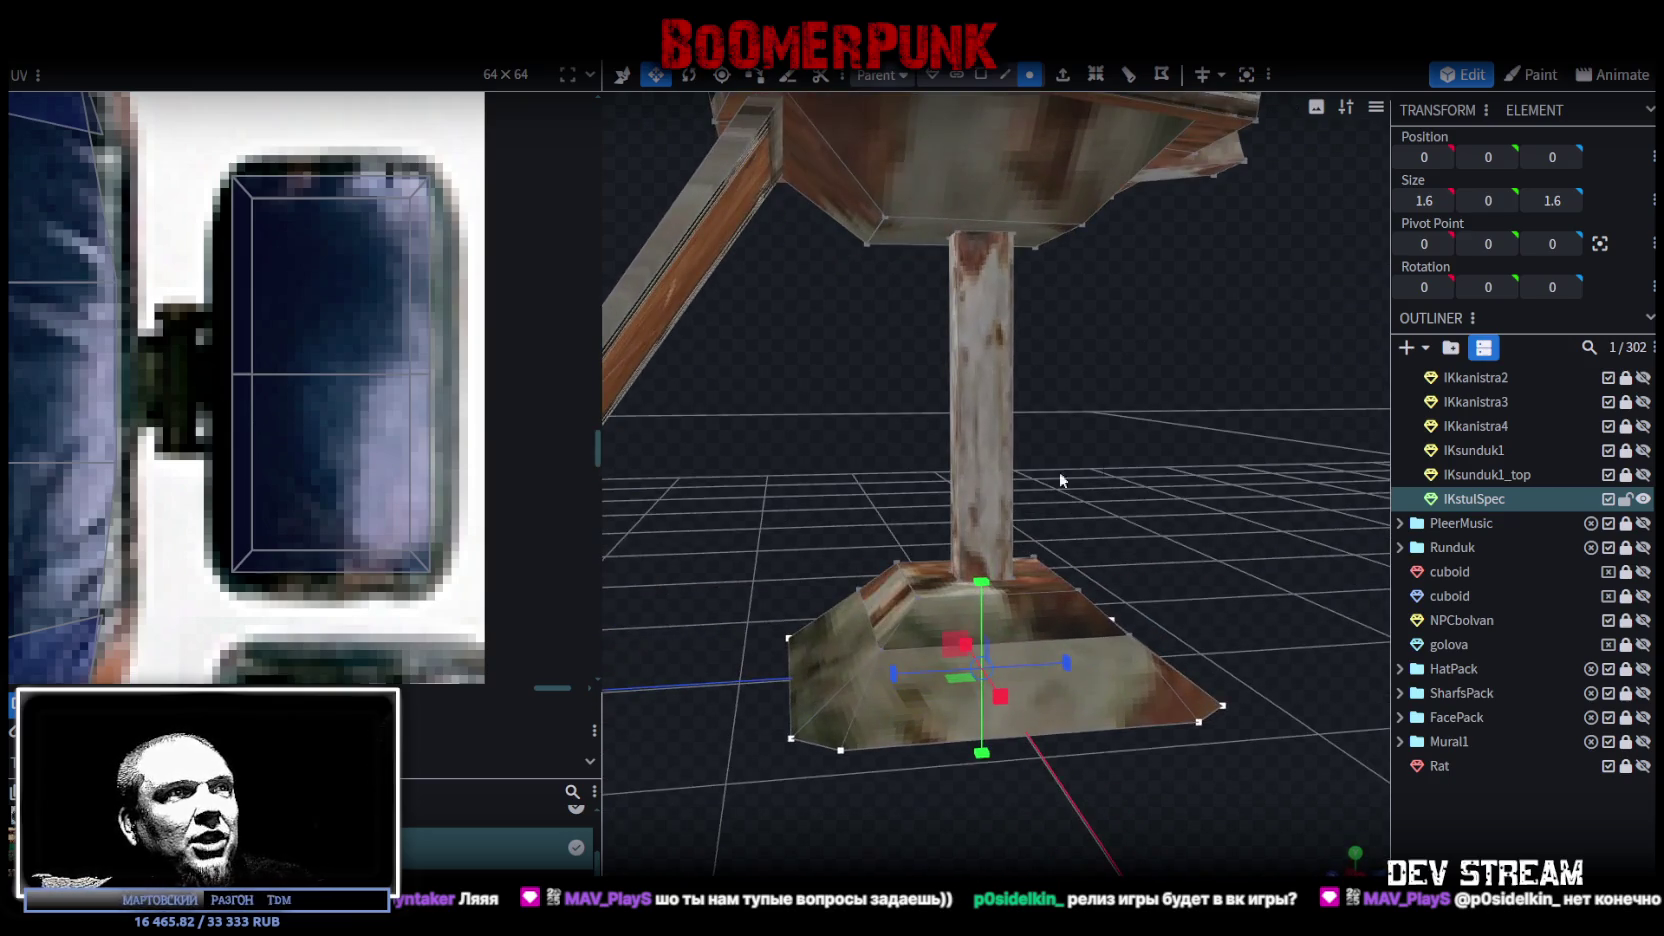
# Step: Raise the base's top face to a height of 0.3
pyautogui.click(1135, 640)
pyautogui.moveTo(1264, 551)
pyautogui.mouseDown()
pyautogui.moveTo(1093, 612)
pyautogui.moveTo(1076, 558)
pyautogui.moveTo(1158, 633)
pyautogui.moveTo(1147, 540)
pyautogui.mouseUp()
pyautogui.press('v')
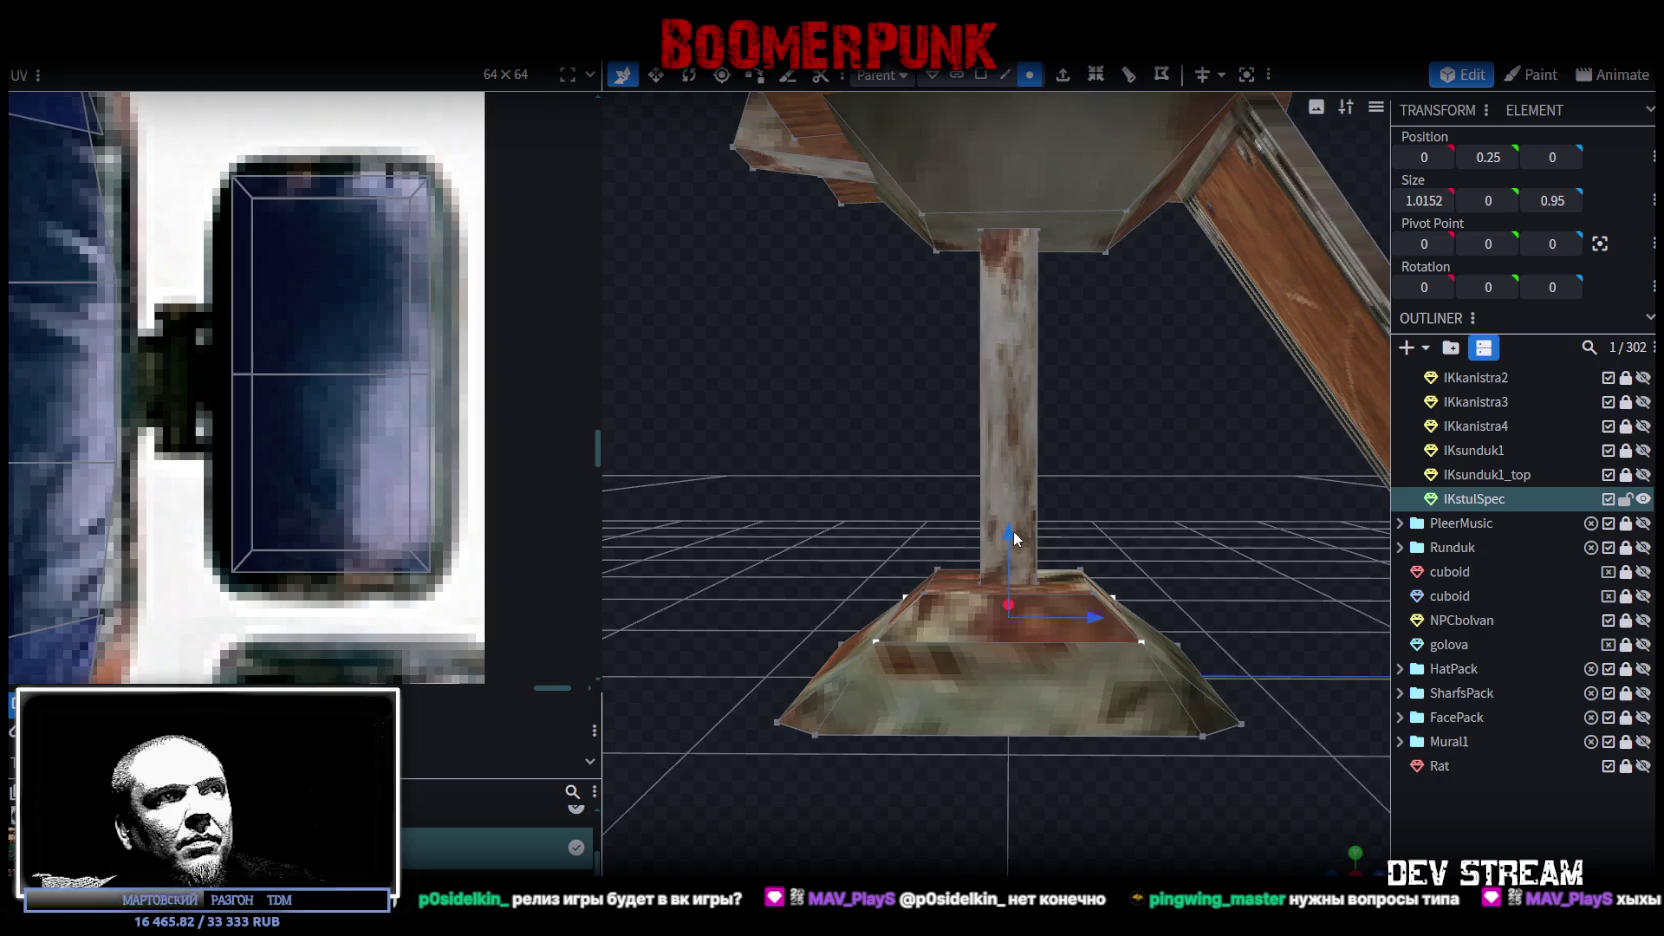
pyautogui.moveTo(1014, 538)
pyautogui.mouseDown()
pyautogui.moveTo(1014, 578)
pyautogui.moveTo(1171, 500)
pyautogui.mouseUp()
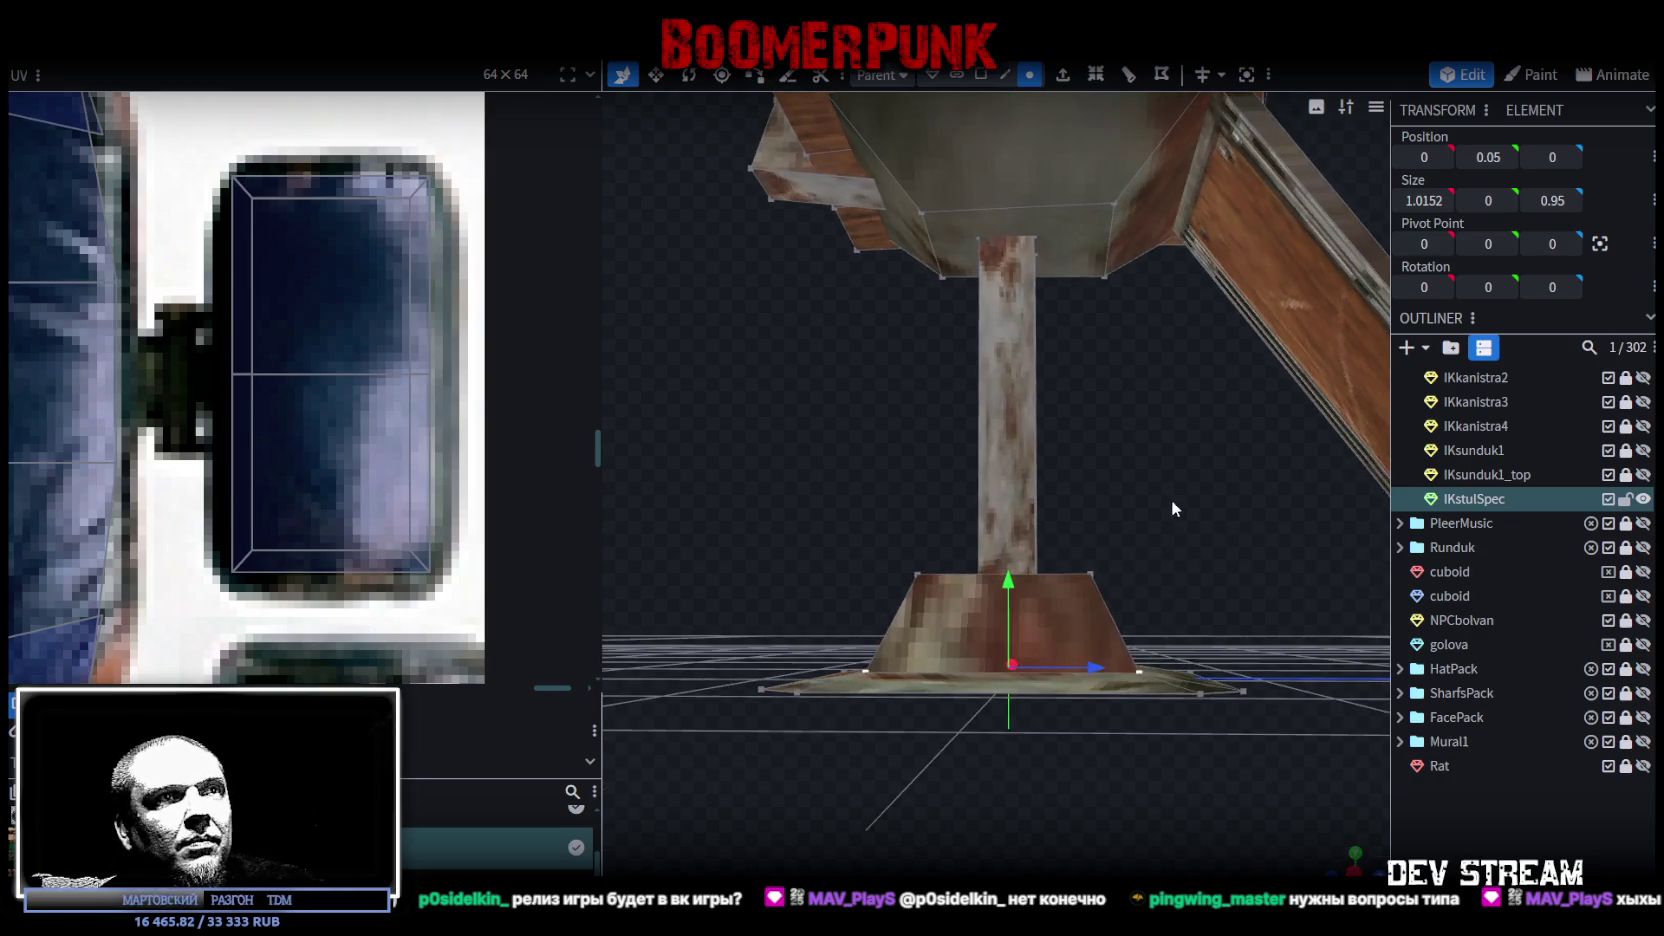
pyautogui.moveTo(1011, 582)
pyautogui.mouseDown()
pyautogui.moveTo(1010, 545)
pyautogui.moveTo(1011, 567)
pyautogui.mouseUp()
pyautogui.moveTo(1228, 513)
pyautogui.mouseDown()
pyautogui.moveTo(727, 567)
pyautogui.moveTo(915, 552)
pyautogui.moveTo(828, 590)
pyautogui.moveTo(800, 582)
pyautogui.mouseUp()
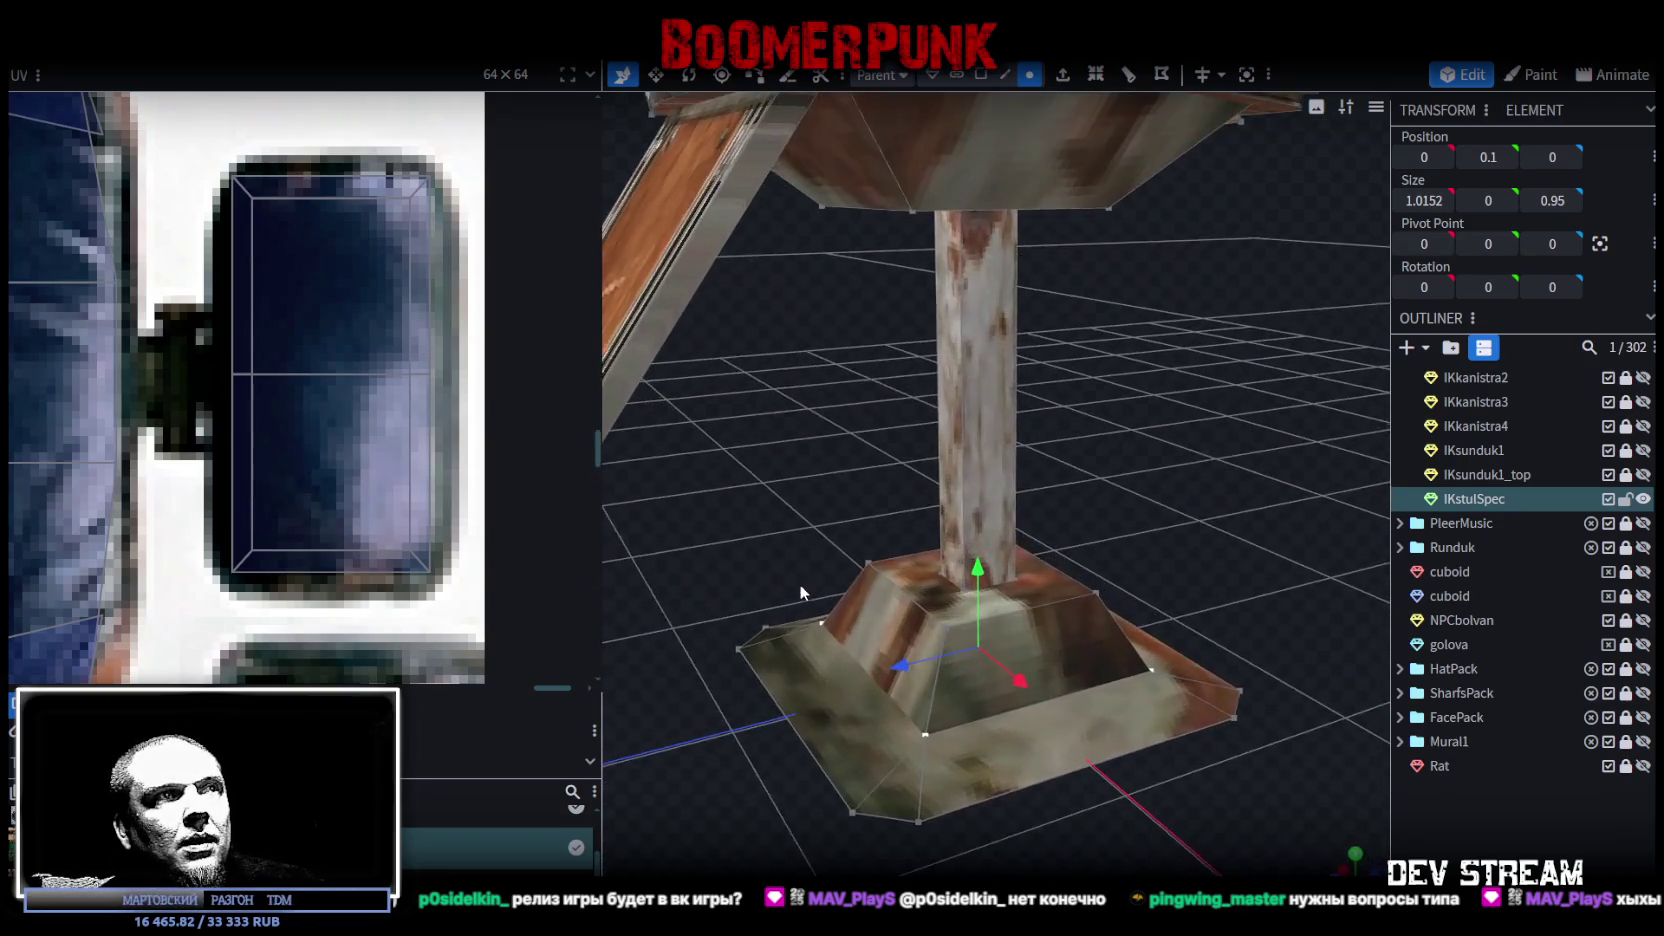
# Step: Shrink the base's top ring inward around the post
pyautogui.click(905, 596)
pyautogui.click(1114, 588)
pyautogui.moveTo(1114, 588)
pyautogui.mouseDown()
pyautogui.moveTo(1196, 543)
pyautogui.moveTo(1079, 560)
pyautogui.mouseUp()
pyautogui.press('v')
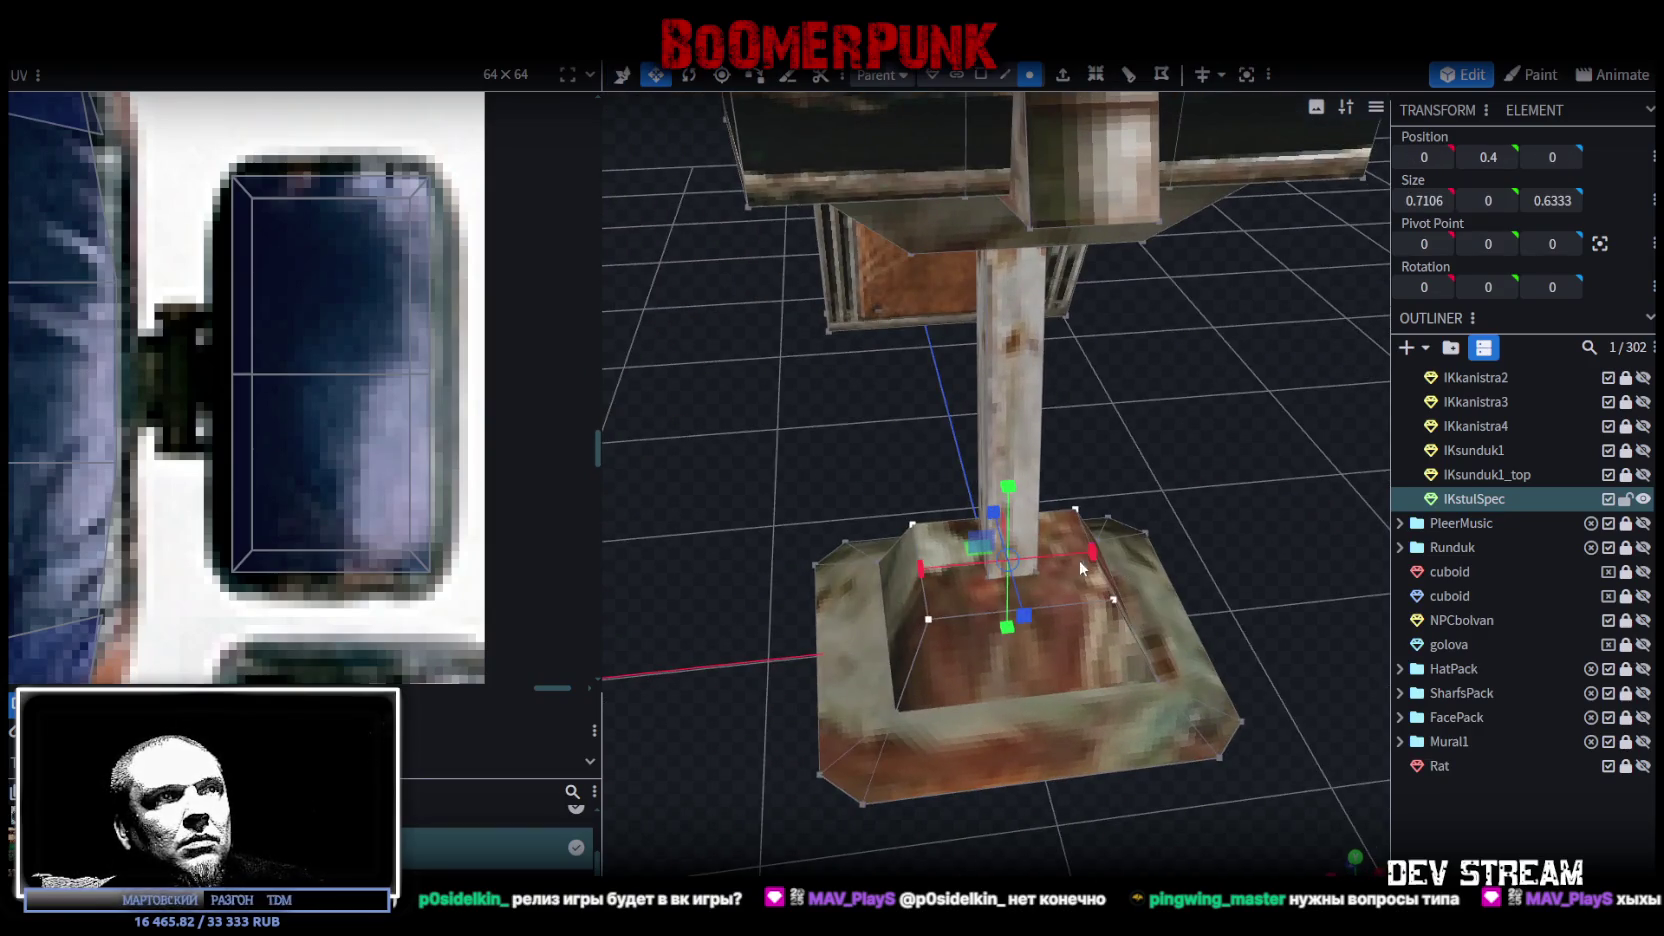
pyautogui.moveTo(819, 505)
pyautogui.mouseDown()
pyautogui.moveTo(1219, 502)
pyautogui.moveTo(1021, 600)
pyautogui.moveTo(1022, 623)
pyautogui.mouseUp()
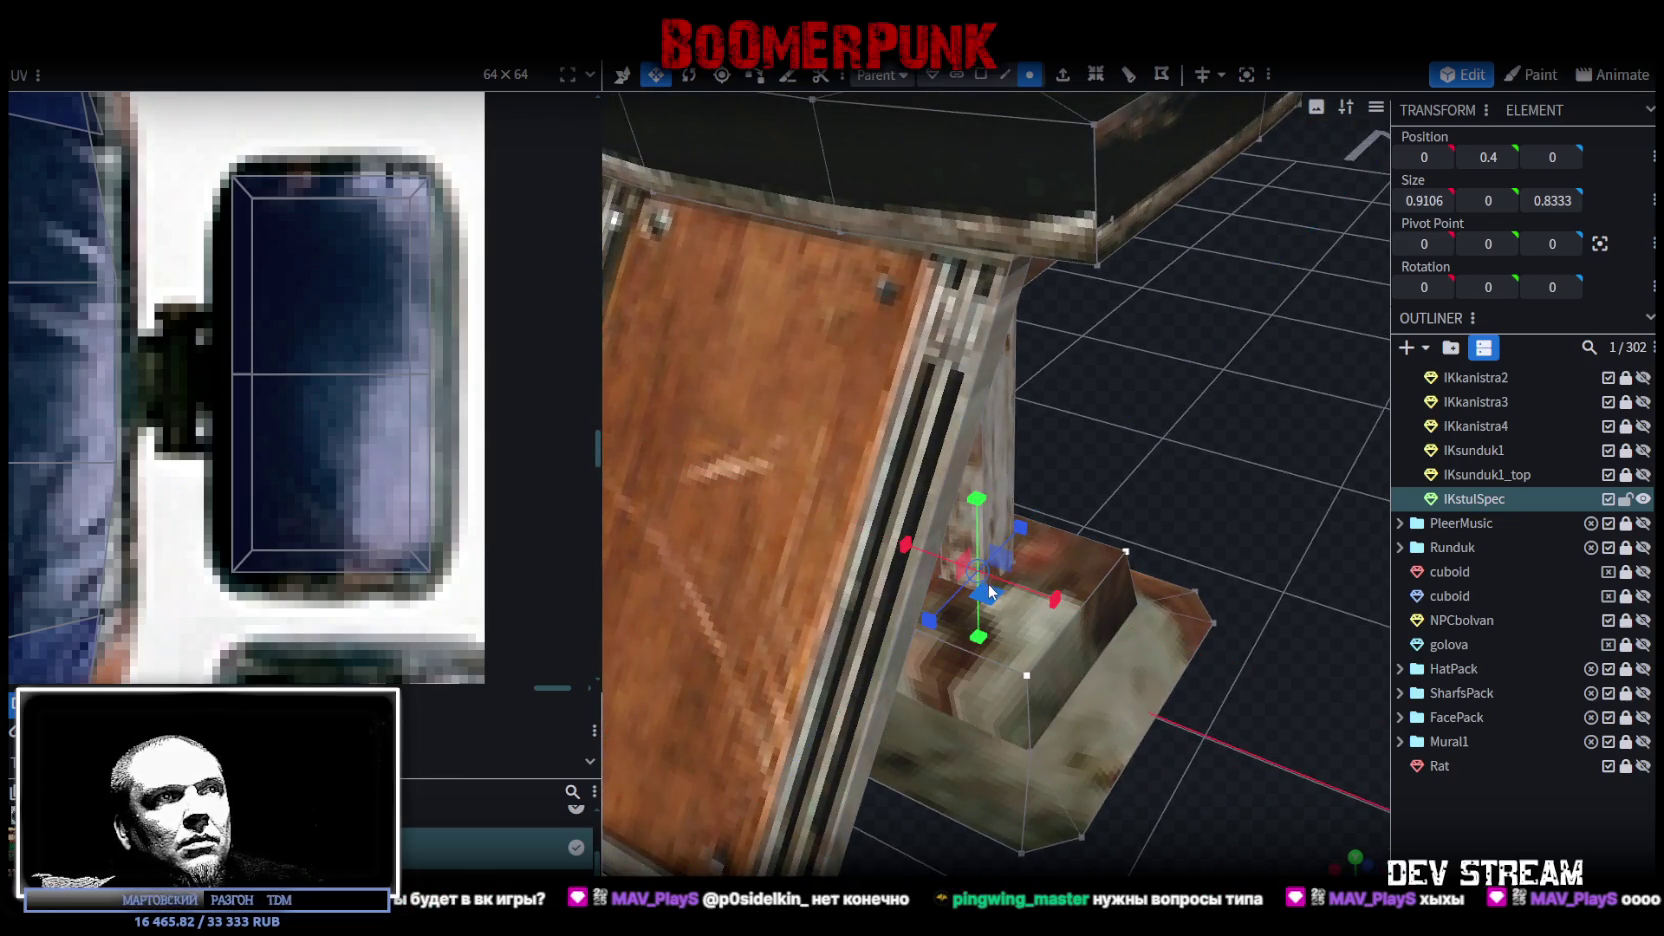
pyautogui.moveTo(988, 592)
pyautogui.mouseDown()
pyautogui.moveTo(958, 548)
pyautogui.moveTo(1183, 510)
pyautogui.moveTo(1043, 478)
pyautogui.moveTo(1036, 494)
pyautogui.mouseUp()
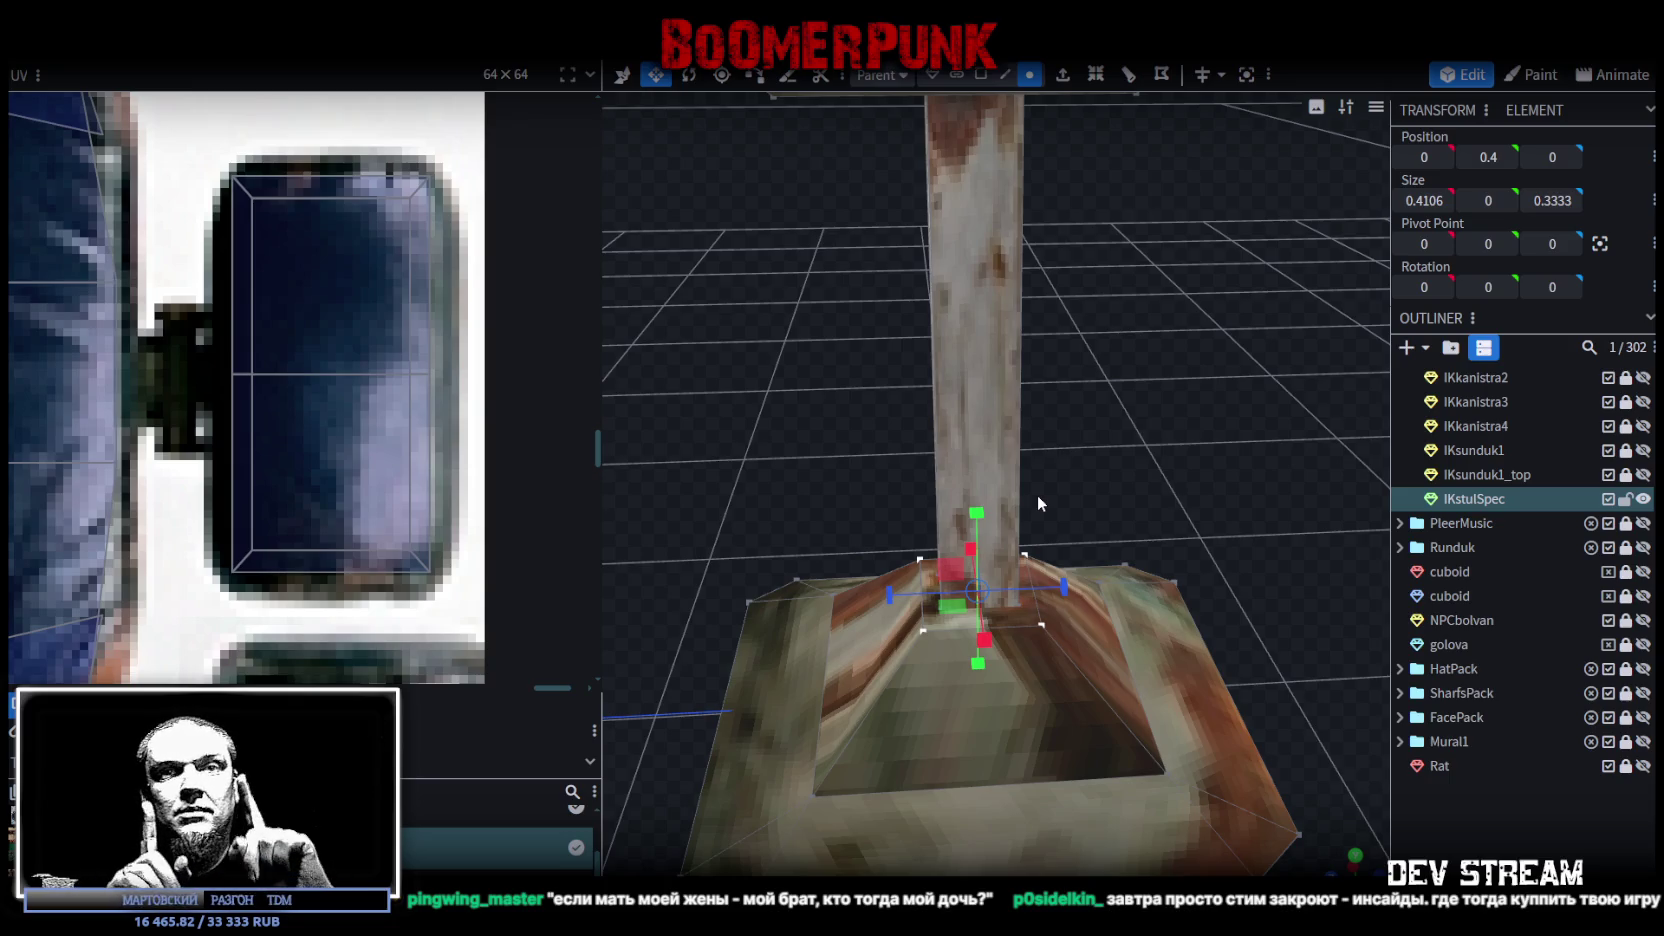
pyautogui.moveTo(1037, 495)
pyautogui.mouseDown()
pyautogui.moveTo(900, 406)
pyautogui.moveTo(1274, 330)
pyautogui.moveTo(1014, 396)
pyautogui.moveTo(985, 365)
pyautogui.moveTo(1323, 384)
pyautogui.moveTo(1156, 402)
pyautogui.moveTo(1190, 448)
pyautogui.moveTo(696, 420)
pyautogui.moveTo(814, 428)
pyautogui.moveTo(784, 410)
pyautogui.moveTo(909, 431)
pyautogui.moveTo(892, 415)
pyautogui.moveTo(1141, 547)
pyautogui.mouseUp()
pyautogui.moveTo(811, 455)
pyautogui.mouseDown()
pyautogui.moveTo(1297, 491)
pyautogui.moveTo(1183, 441)
pyautogui.moveTo(1251, 549)
pyautogui.moveTo(1208, 545)
pyautogui.moveTo(1164, 434)
pyautogui.moveTo(1022, 404)
pyautogui.moveTo(1051, 440)
pyautogui.moveTo(1158, 482)
pyautogui.moveTo(1069, 530)
pyautogui.mouseUp()
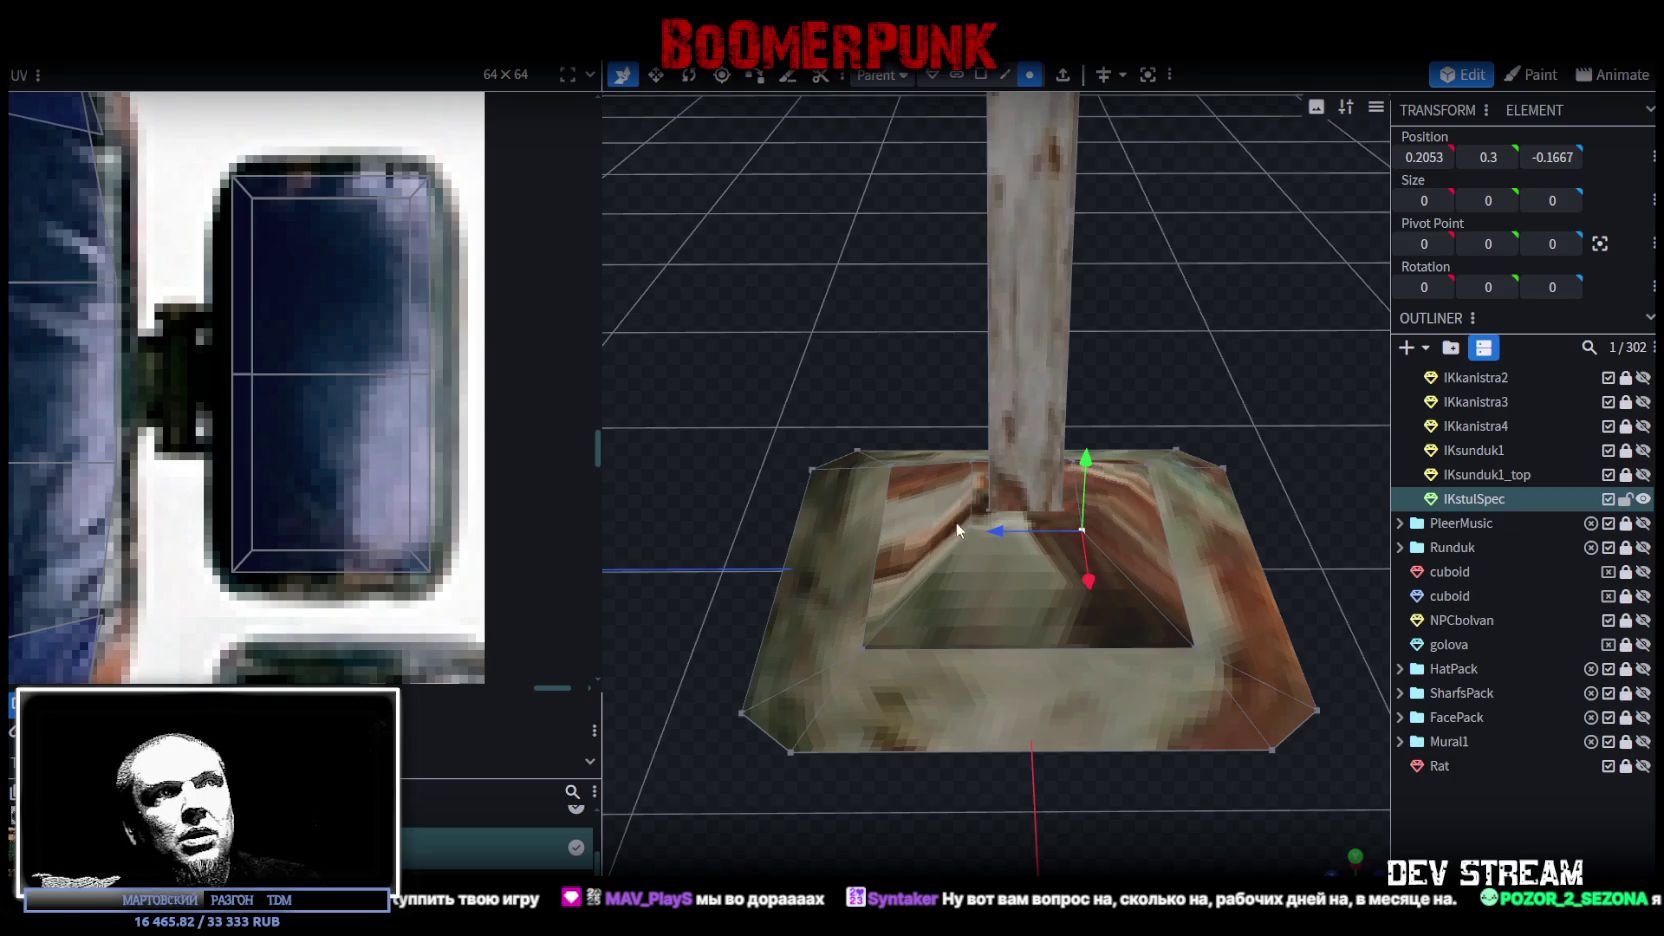
# Step: Reselect the base-top vertices, resize the ring to 0.9106 wide, and press Delete
pyautogui.moveTo(1083, 477)
pyautogui.mouseDown()
pyautogui.moveTo(923, 393)
pyautogui.moveTo(1043, 530)
pyautogui.mouseUp()
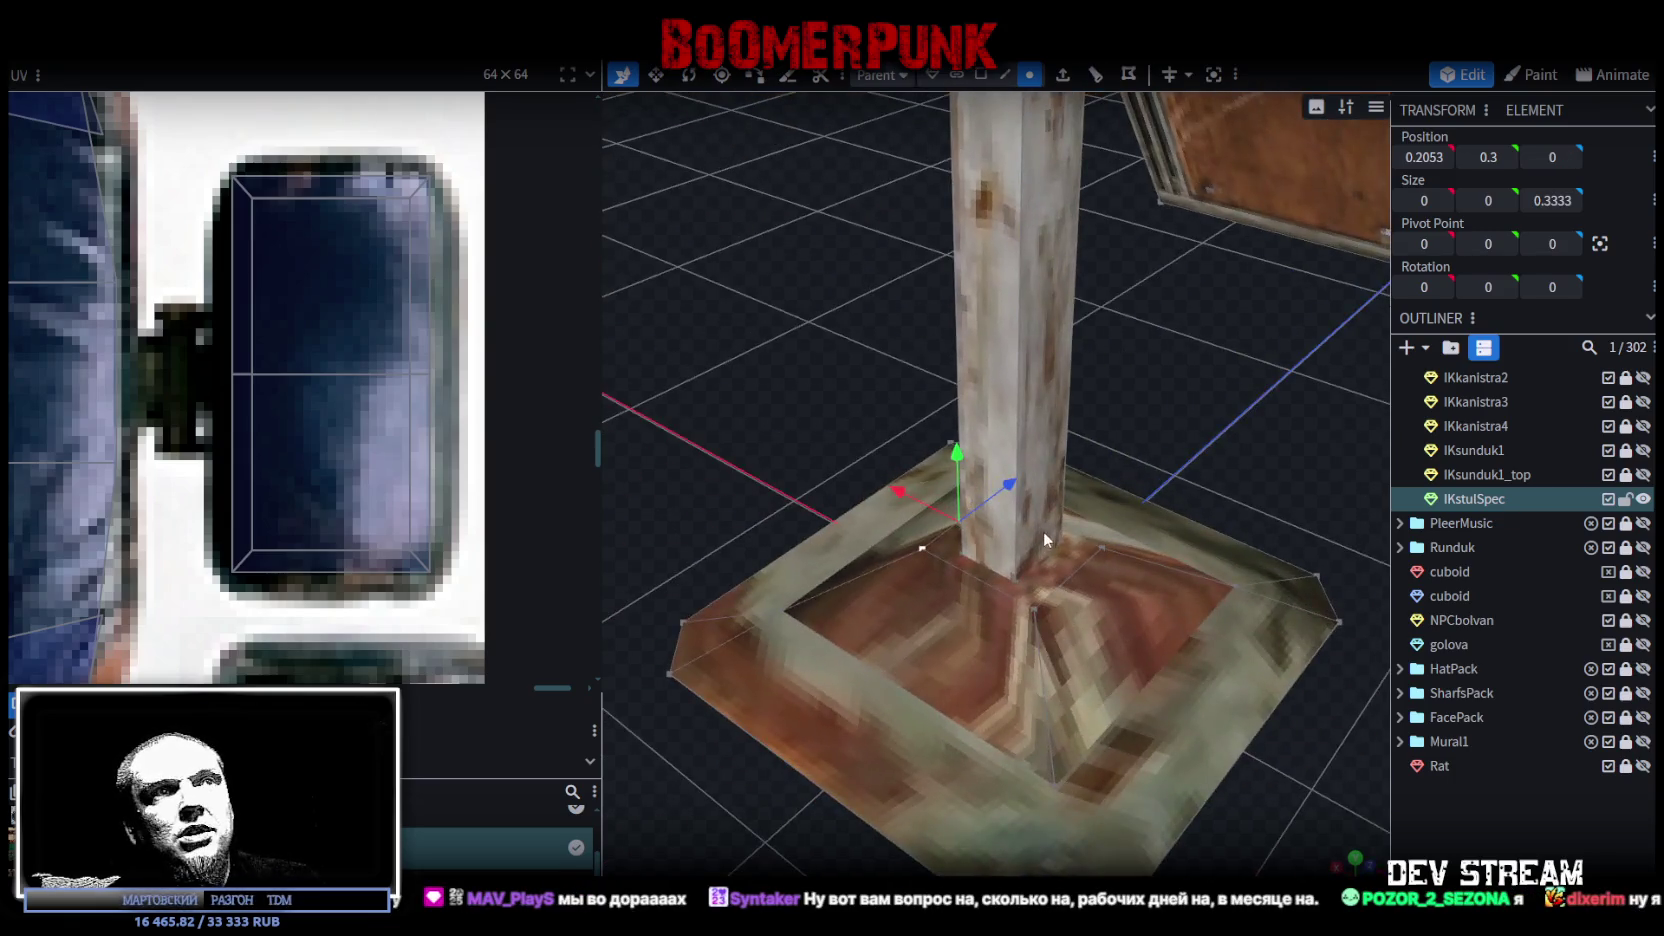
pyautogui.keyDown('shift'); pyautogui.click(1035, 609); pyautogui.keyUp('shift')
pyautogui.click(1043, 611)
pyautogui.moveTo(1043, 611)
pyautogui.mouseDown()
pyautogui.moveTo(1225, 410)
pyautogui.moveTo(1108, 428)
pyautogui.mouseUp()
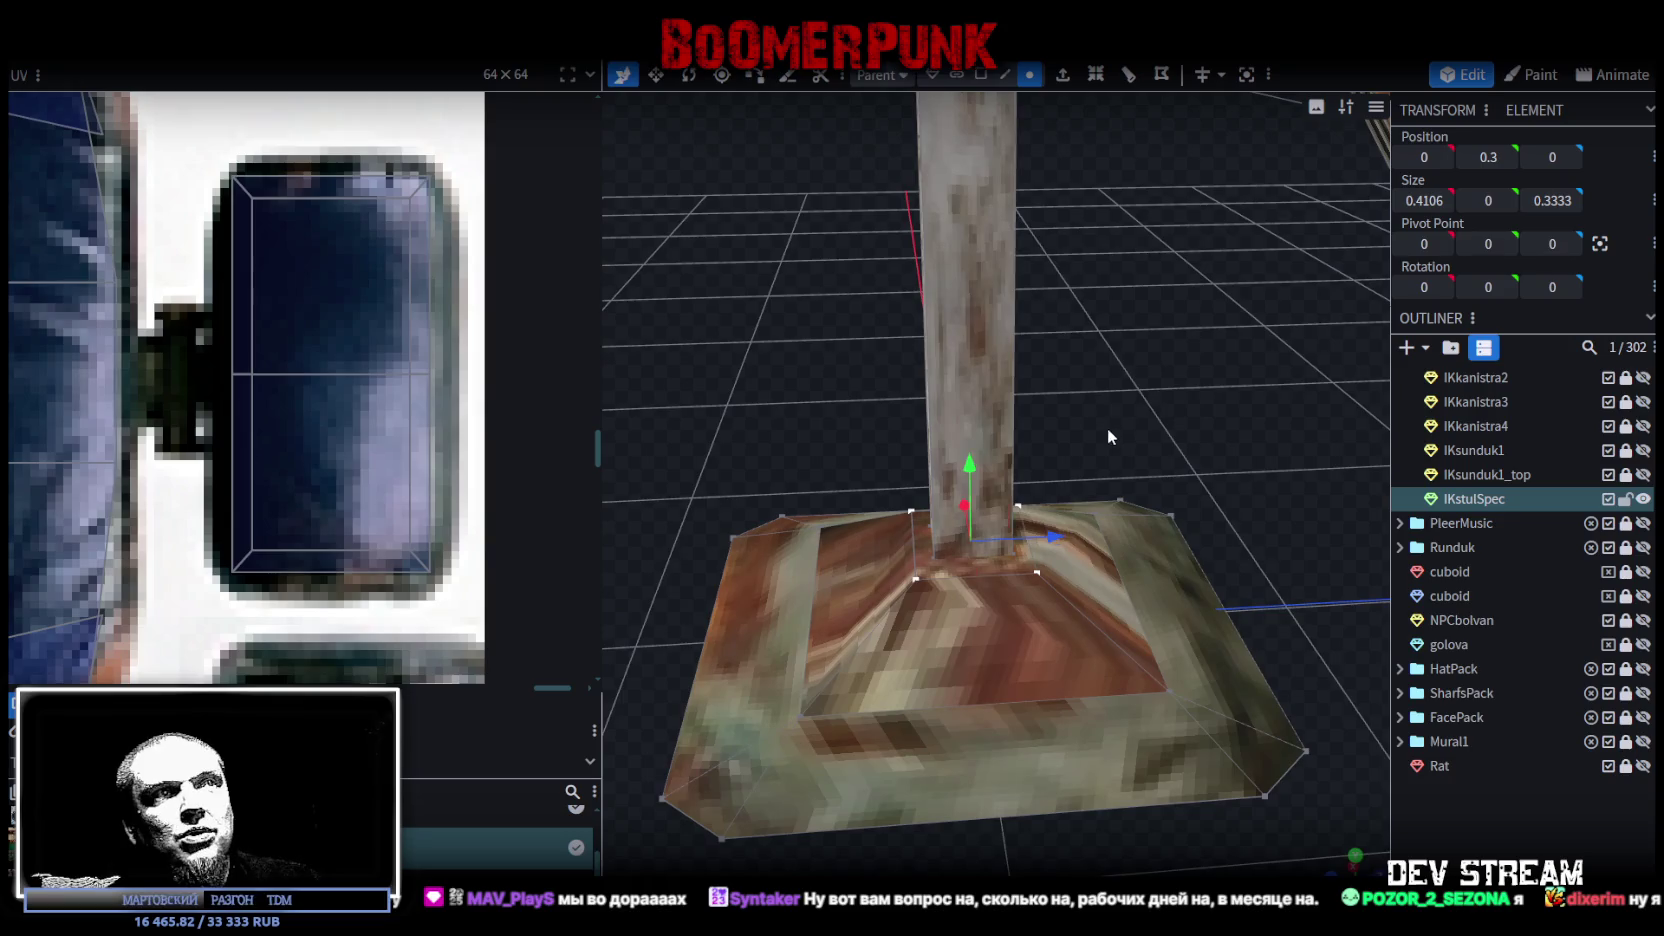
pyautogui.moveTo(1052, 546); pyautogui.dragTo(1027, 492)
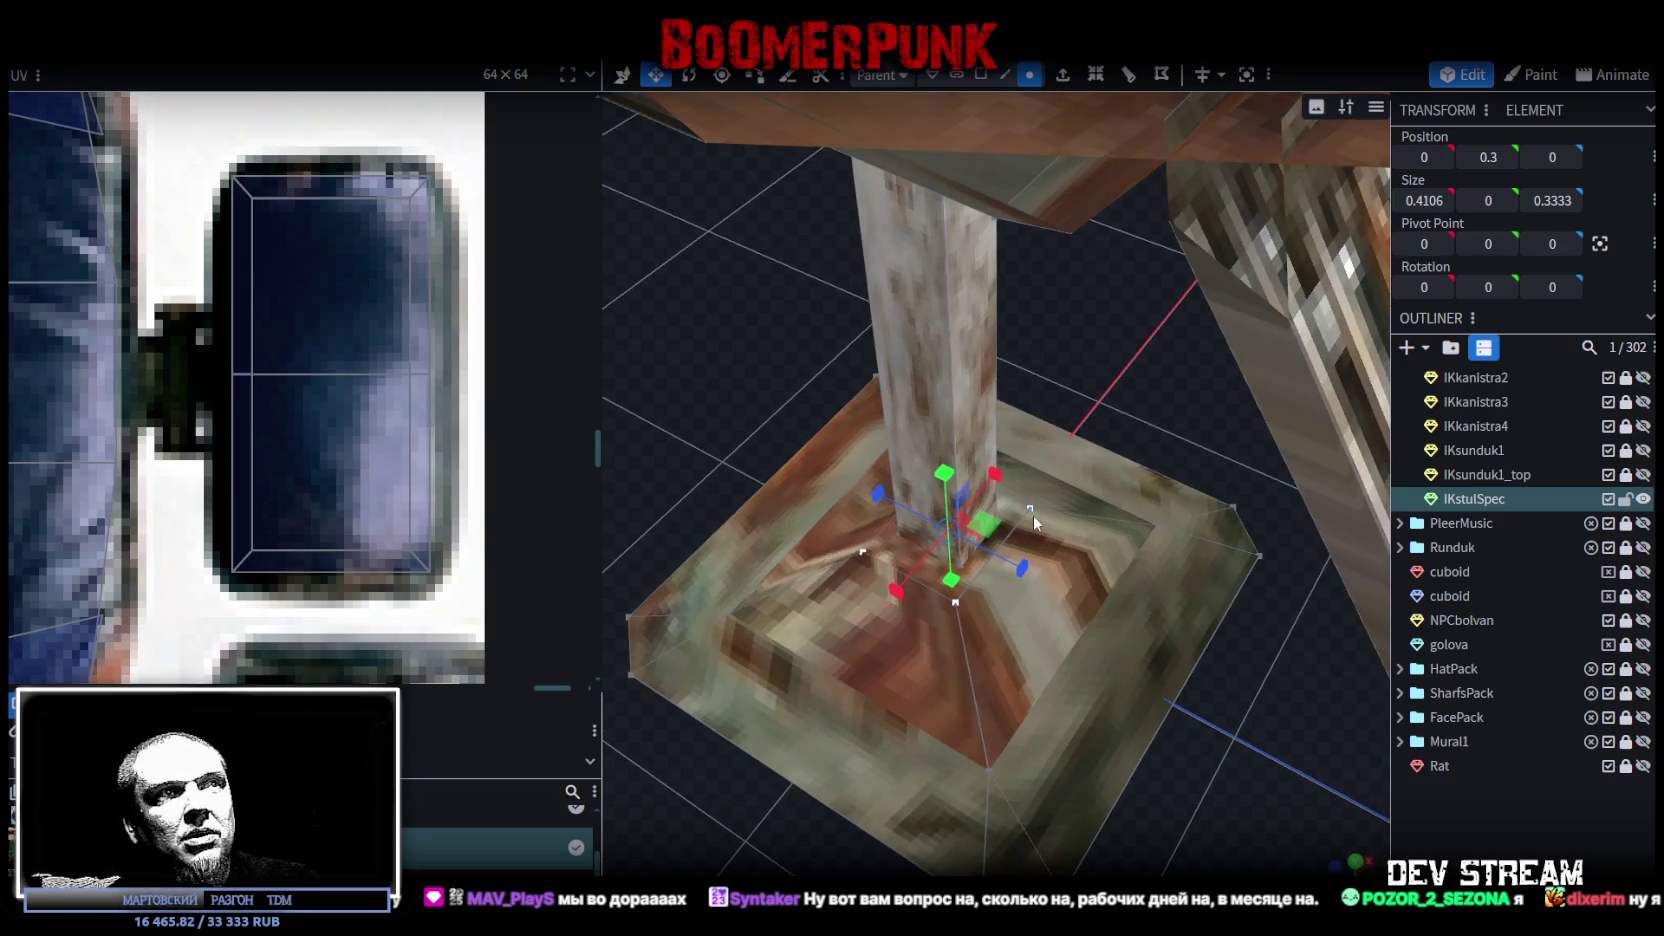
pyautogui.moveTo(849, 442); pyautogui.dragTo(1018, 490)
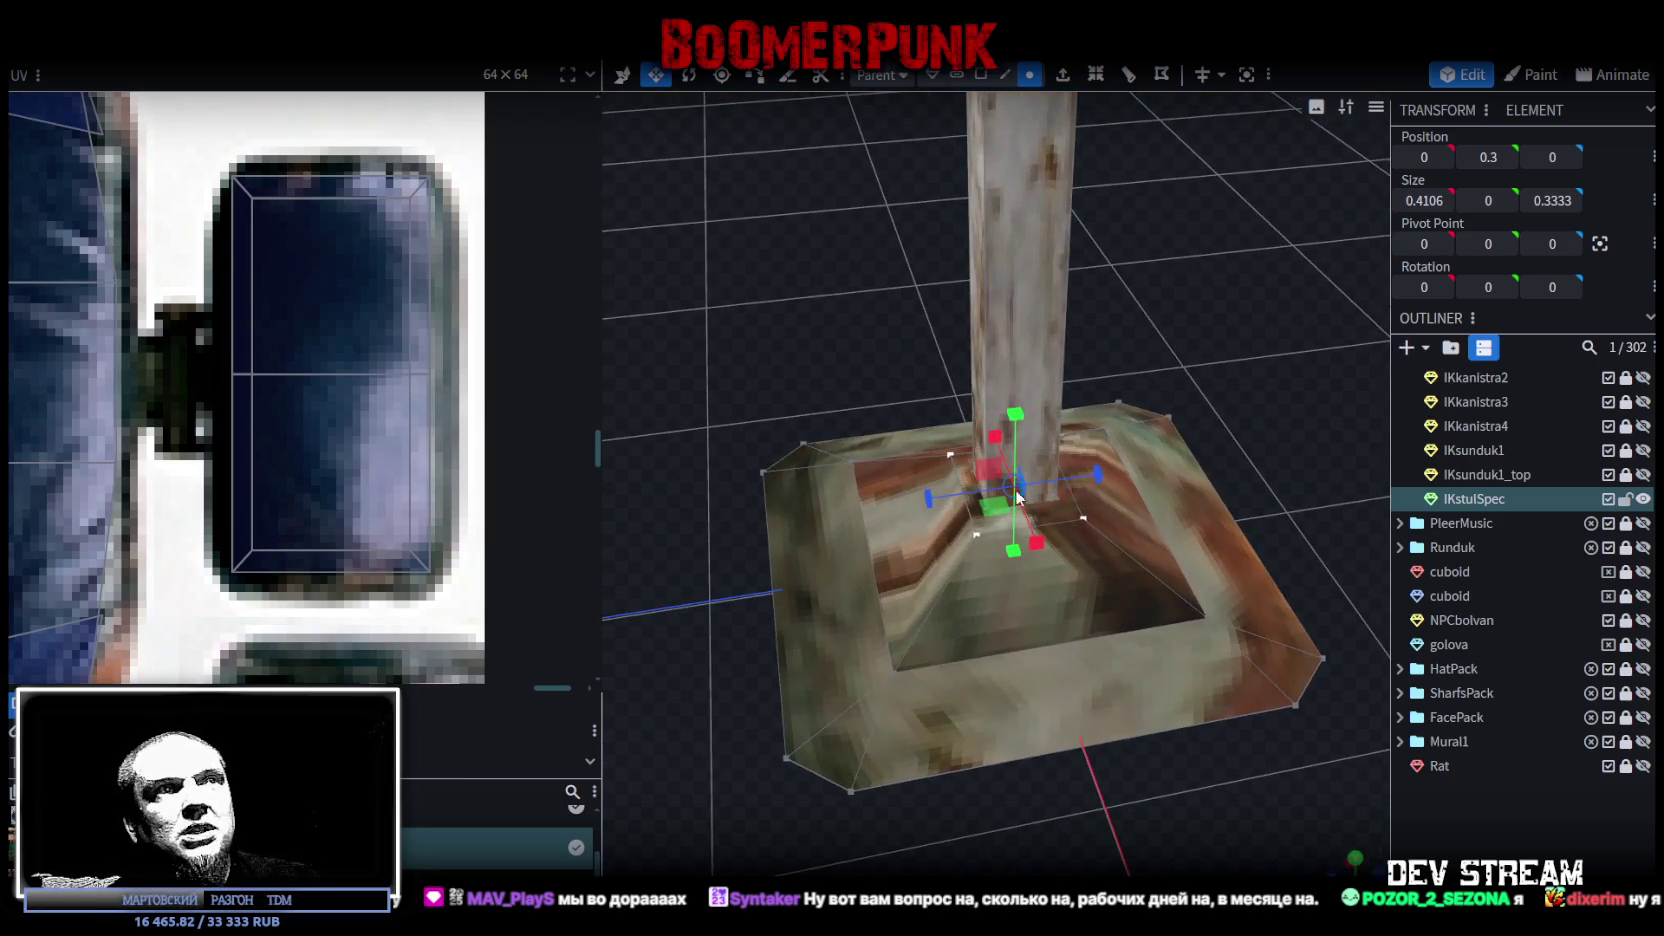
pyautogui.moveTo(946, 497); pyautogui.dragTo(1025, 572)
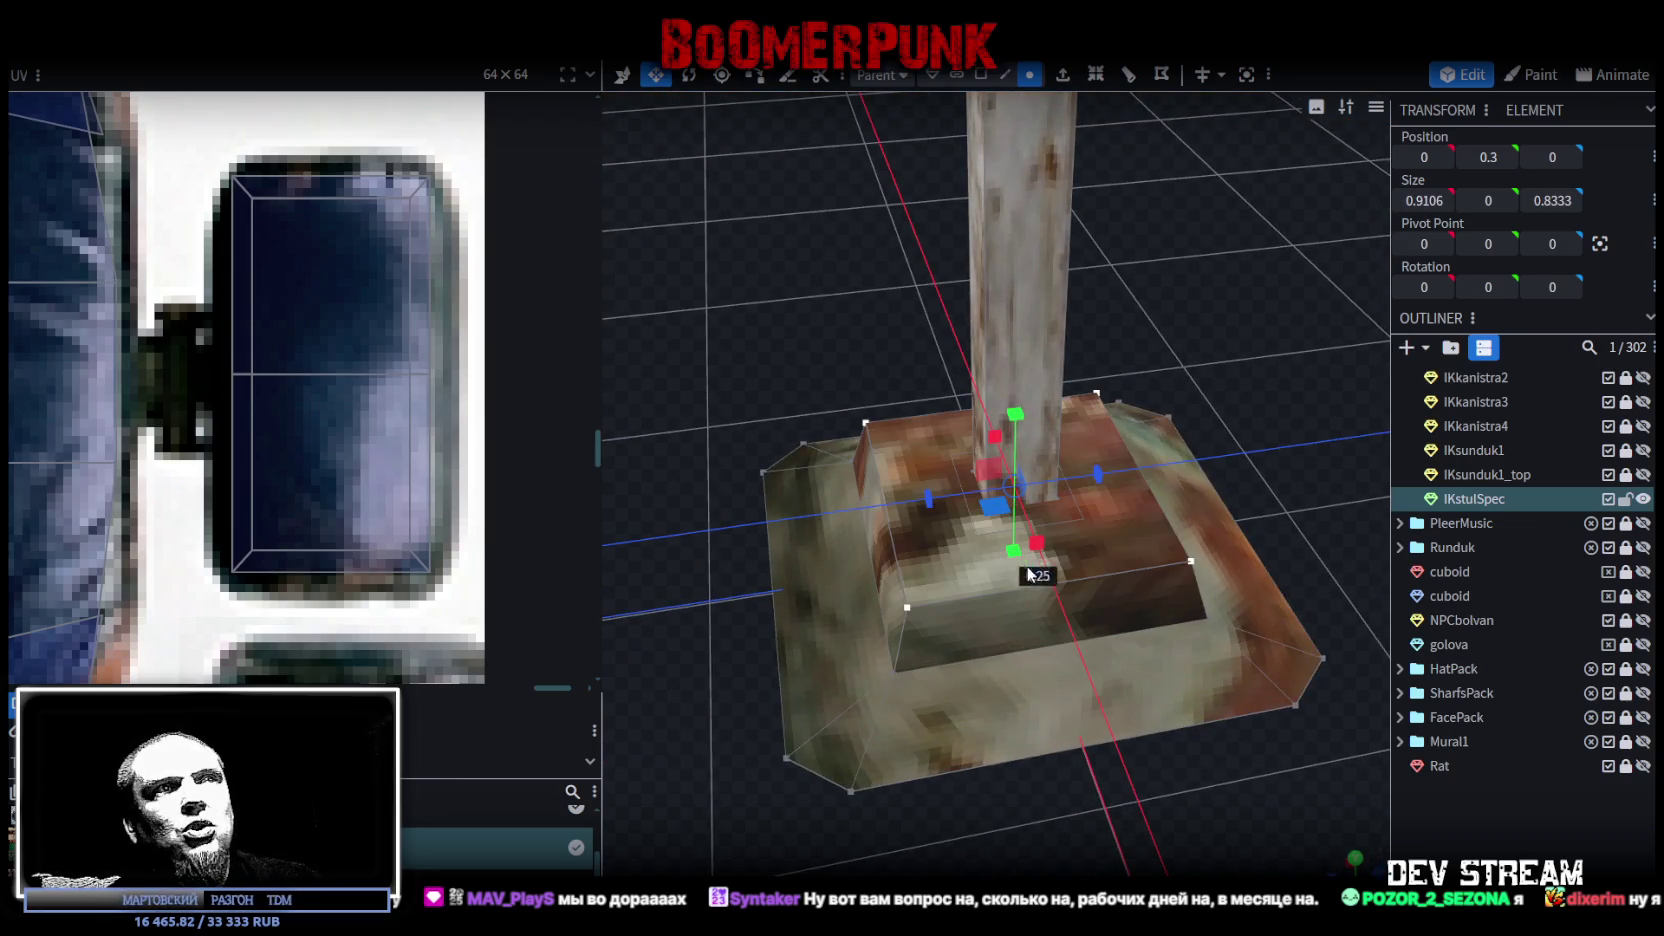
pyautogui.press('Delete')
# Step: Centre the base's raised top block on the post
pyautogui.moveTo(1208, 344)
pyautogui.mouseDown()
pyautogui.moveTo(1225, 270)
pyautogui.moveTo(1195, 265)
pyautogui.moveTo(913, 429)
pyautogui.moveTo(1193, 352)
pyautogui.mouseUp()
pyautogui.click(1190, 578)
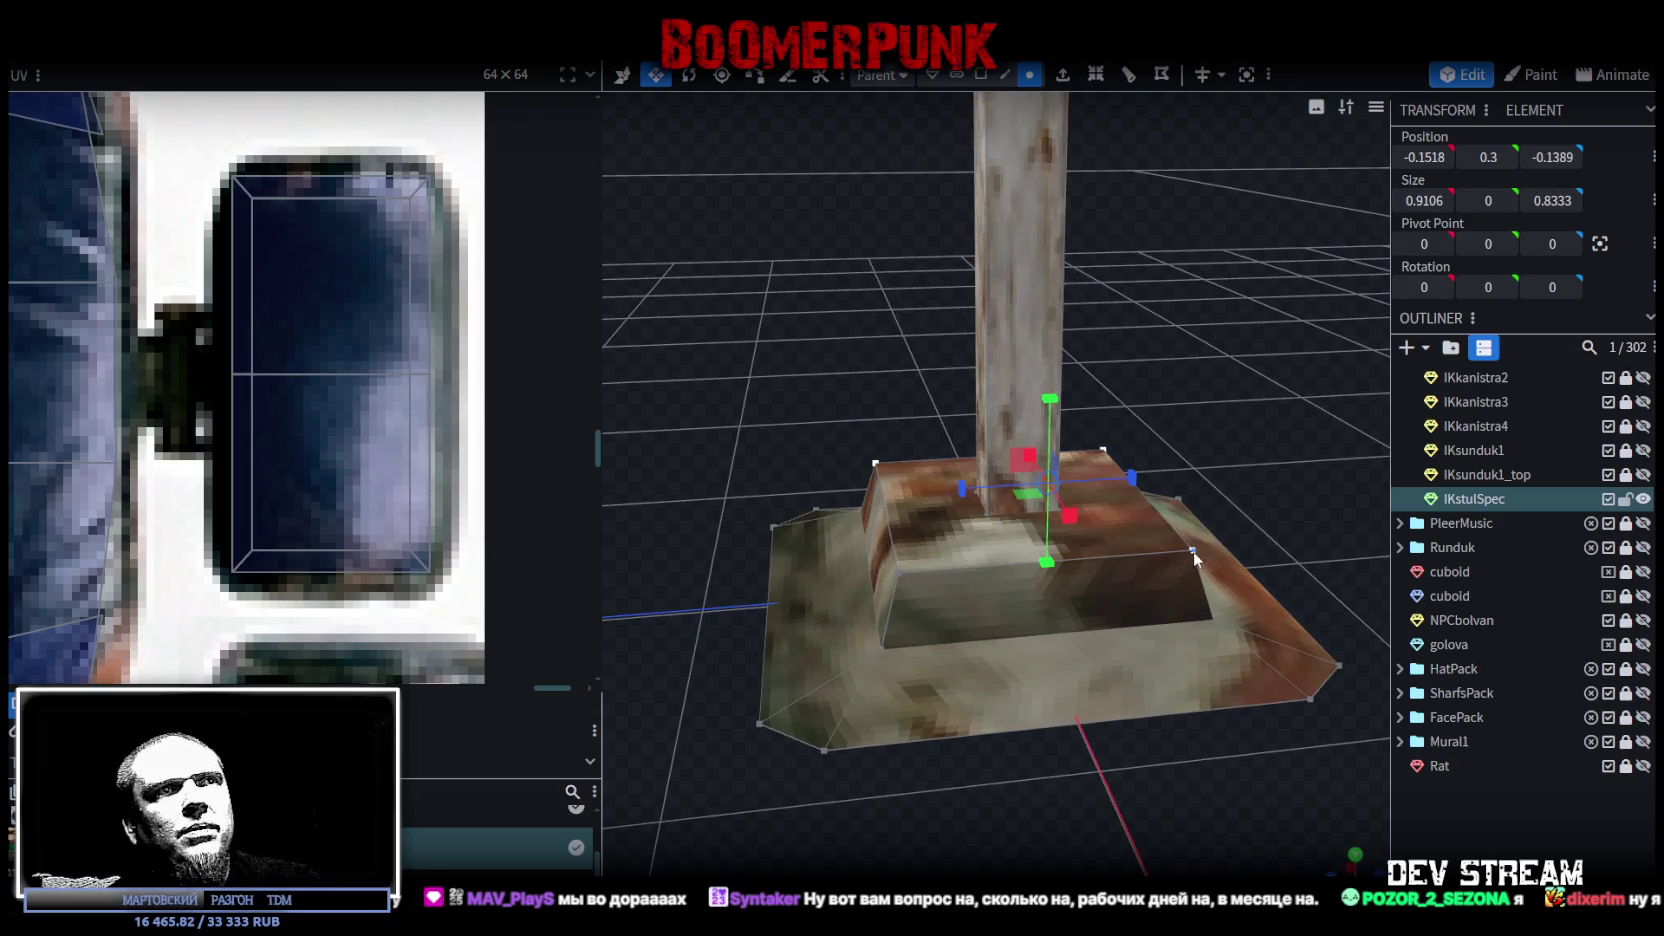
pyautogui.moveTo(1213, 368)
pyautogui.mouseDown()
pyautogui.moveTo(1002, 515)
pyautogui.moveTo(1191, 306)
pyautogui.moveTo(1494, 750)
pyautogui.mouseUp()
pyautogui.moveTo(1300, 665)
pyautogui.mouseDown()
pyautogui.moveTo(894, 475)
pyautogui.moveTo(959, 536)
pyautogui.moveTo(1008, 536)
pyautogui.moveTo(1088, 584)
pyautogui.mouseUp()
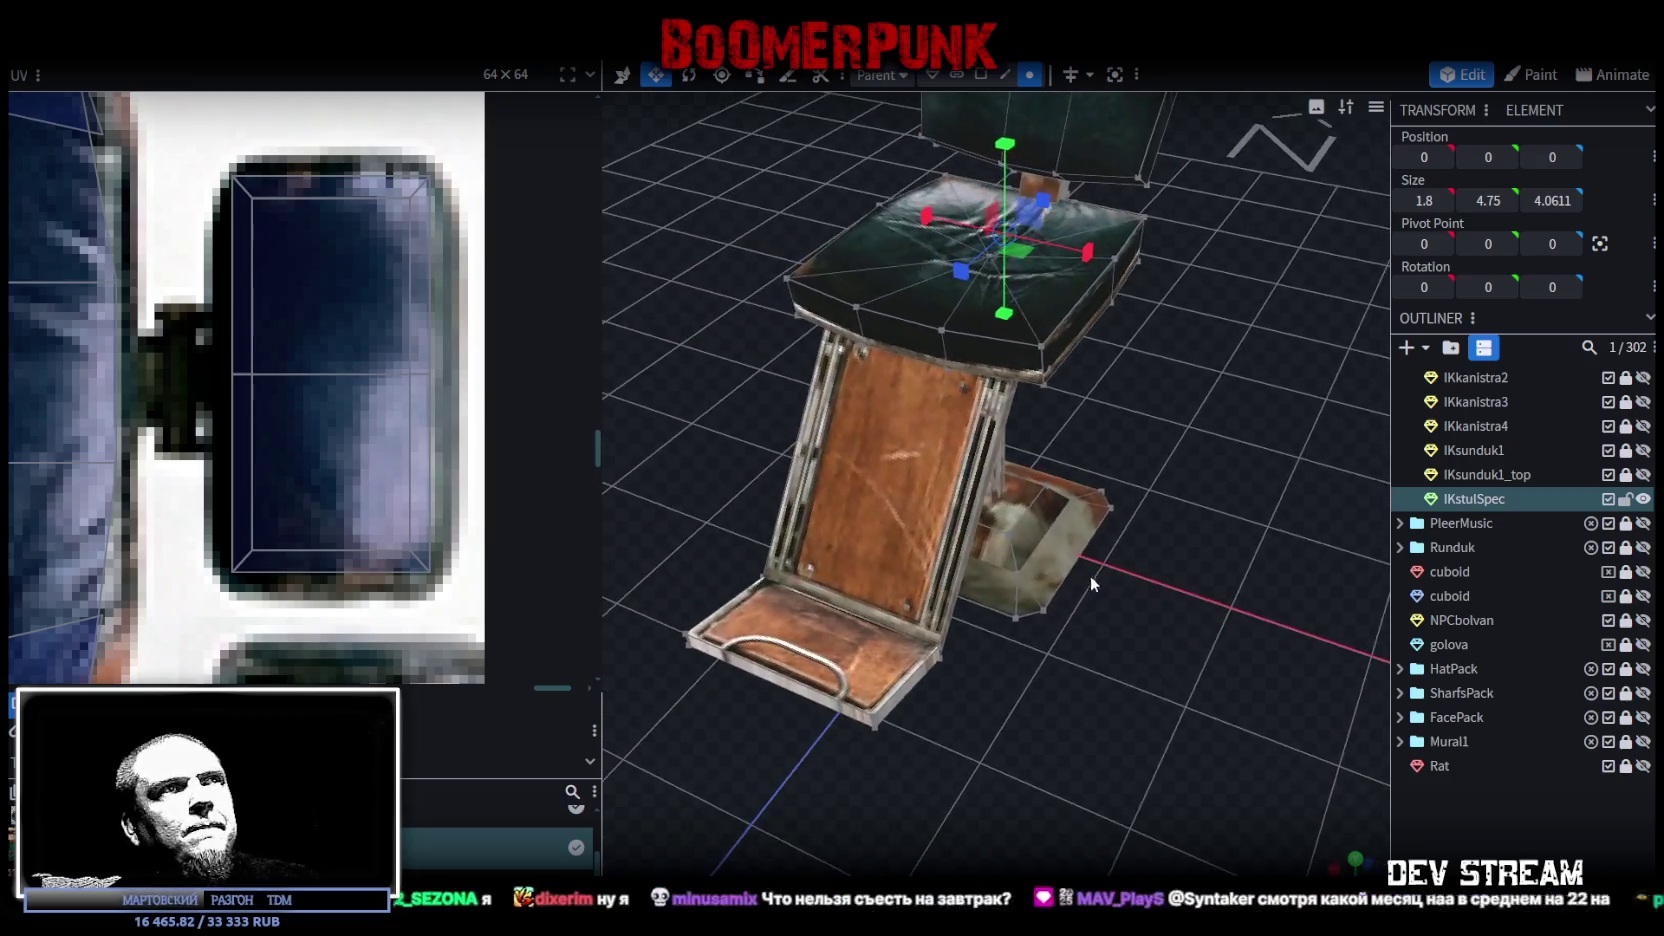
# Step: Move a corner vertex under the seat 0.1 inward along Z
pyautogui.moveTo(1143, 481)
pyautogui.mouseDown()
pyautogui.moveTo(1199, 500)
pyautogui.moveTo(1098, 480)
pyautogui.moveTo(1102, 503)
pyautogui.moveTo(968, 439)
pyautogui.moveTo(1002, 393)
pyautogui.moveTo(1060, 393)
pyautogui.moveTo(1052, 456)
pyautogui.moveTo(1076, 391)
pyautogui.moveTo(1068, 483)
pyautogui.moveTo(1051, 490)
pyautogui.mouseUp()
pyautogui.scroll(2, 1140, 485)
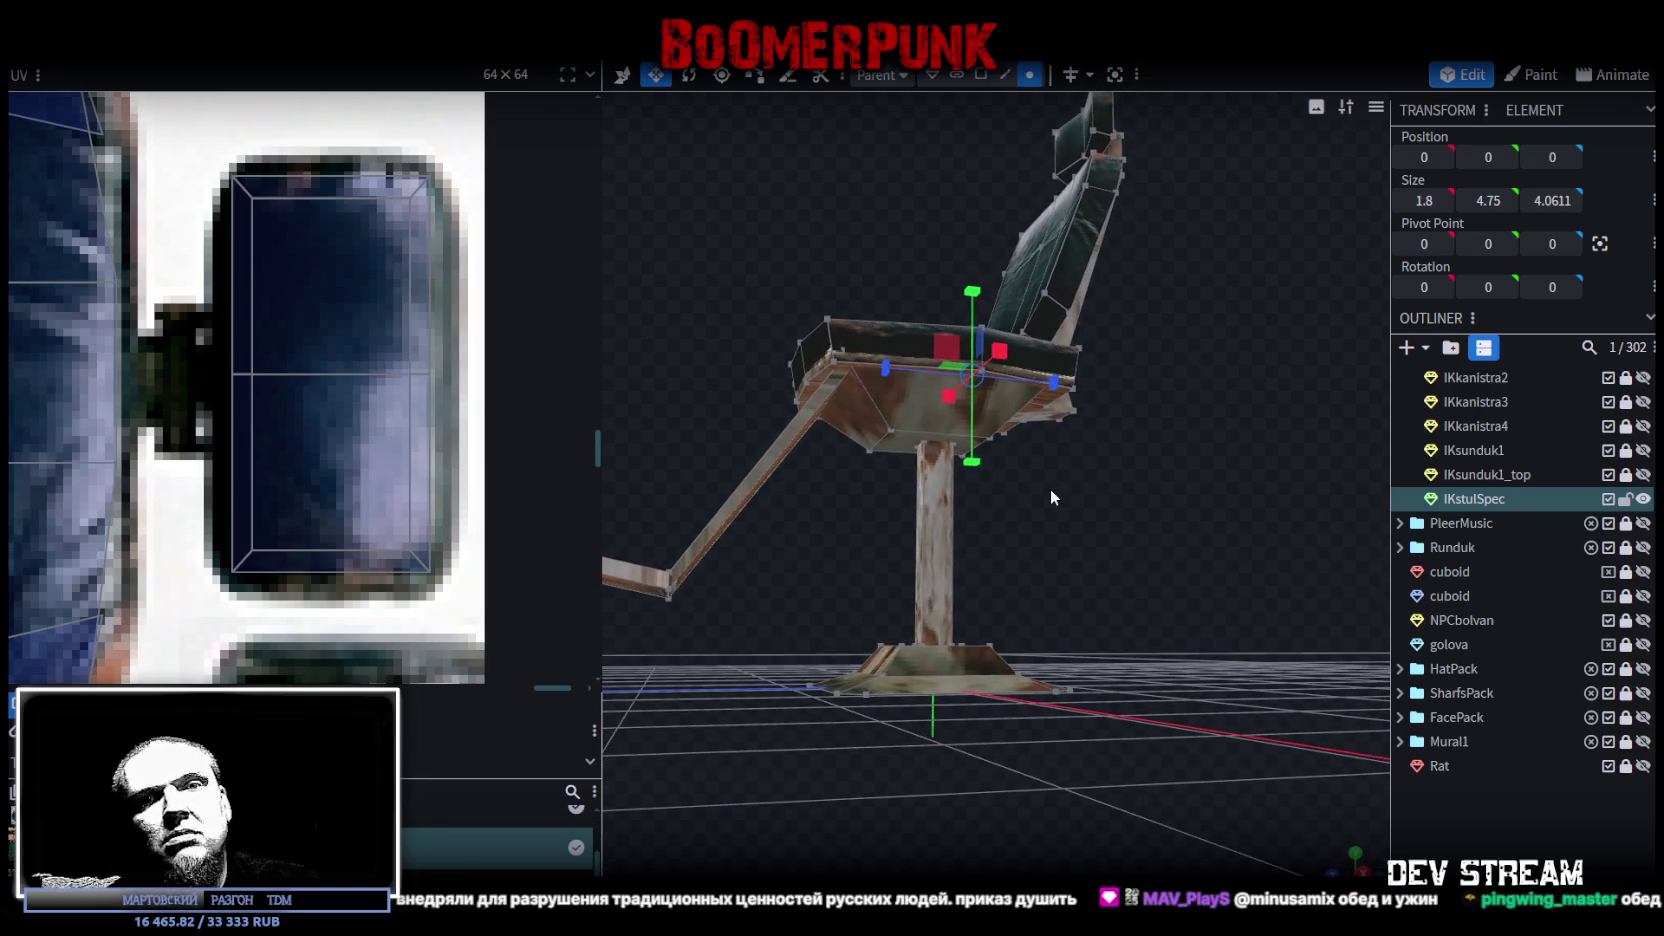
pyautogui.moveTo(1040, 466); pyautogui.dragTo(1056, 490)
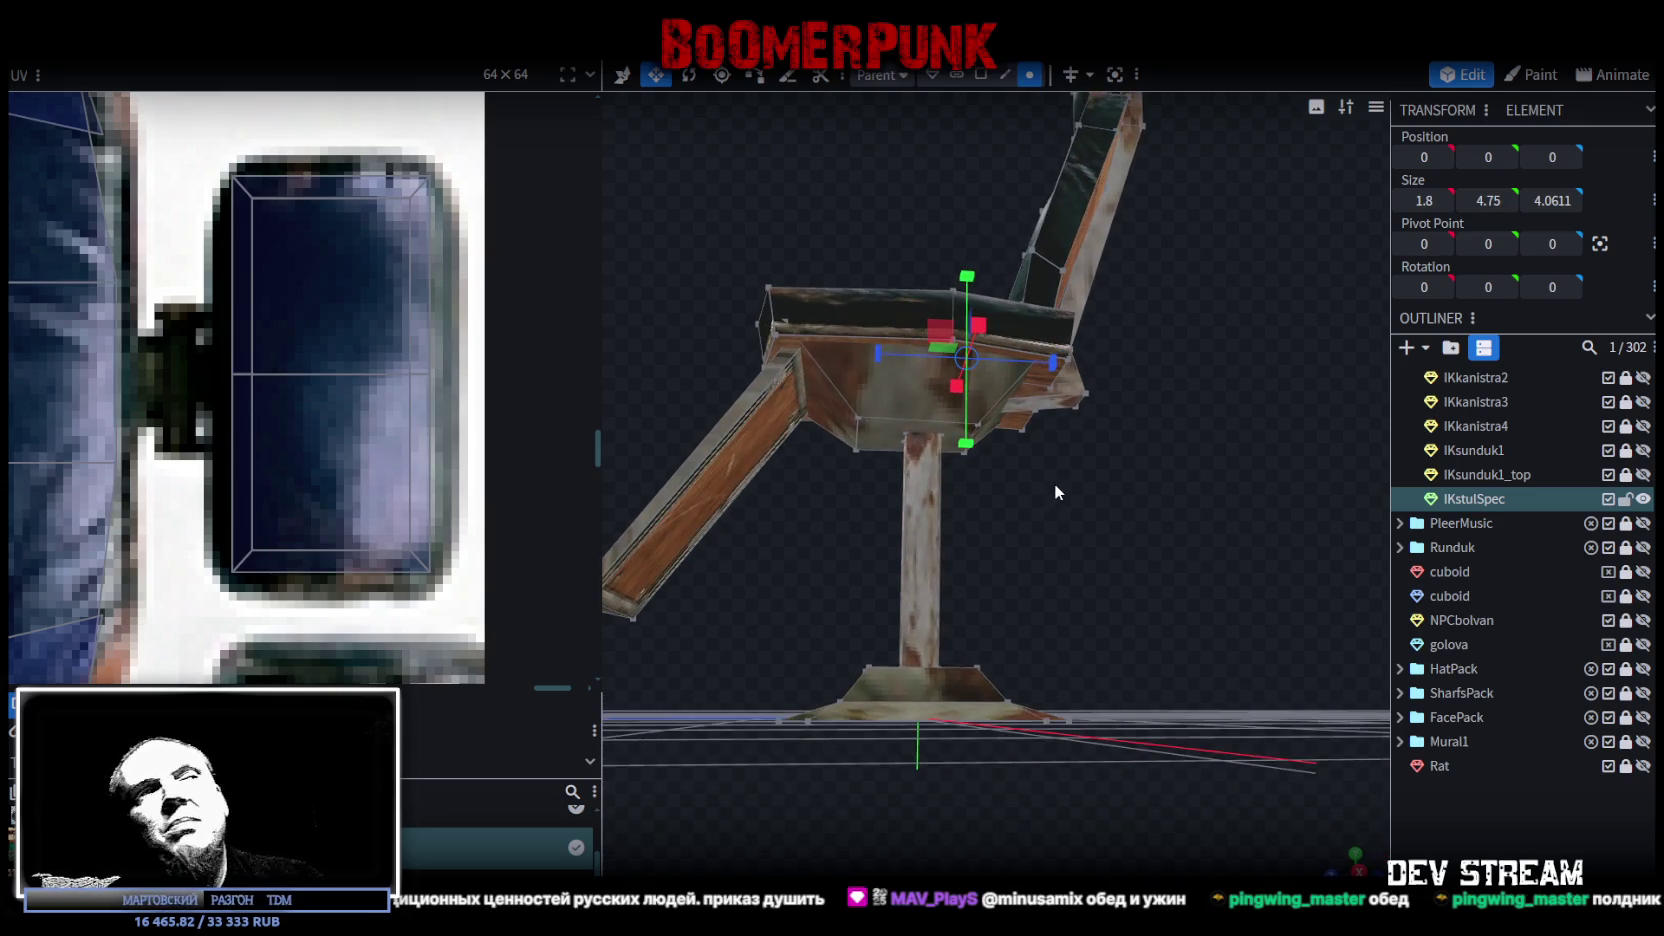
pyautogui.scroll(2, 1043, 484)
pyautogui.click(819, 393)
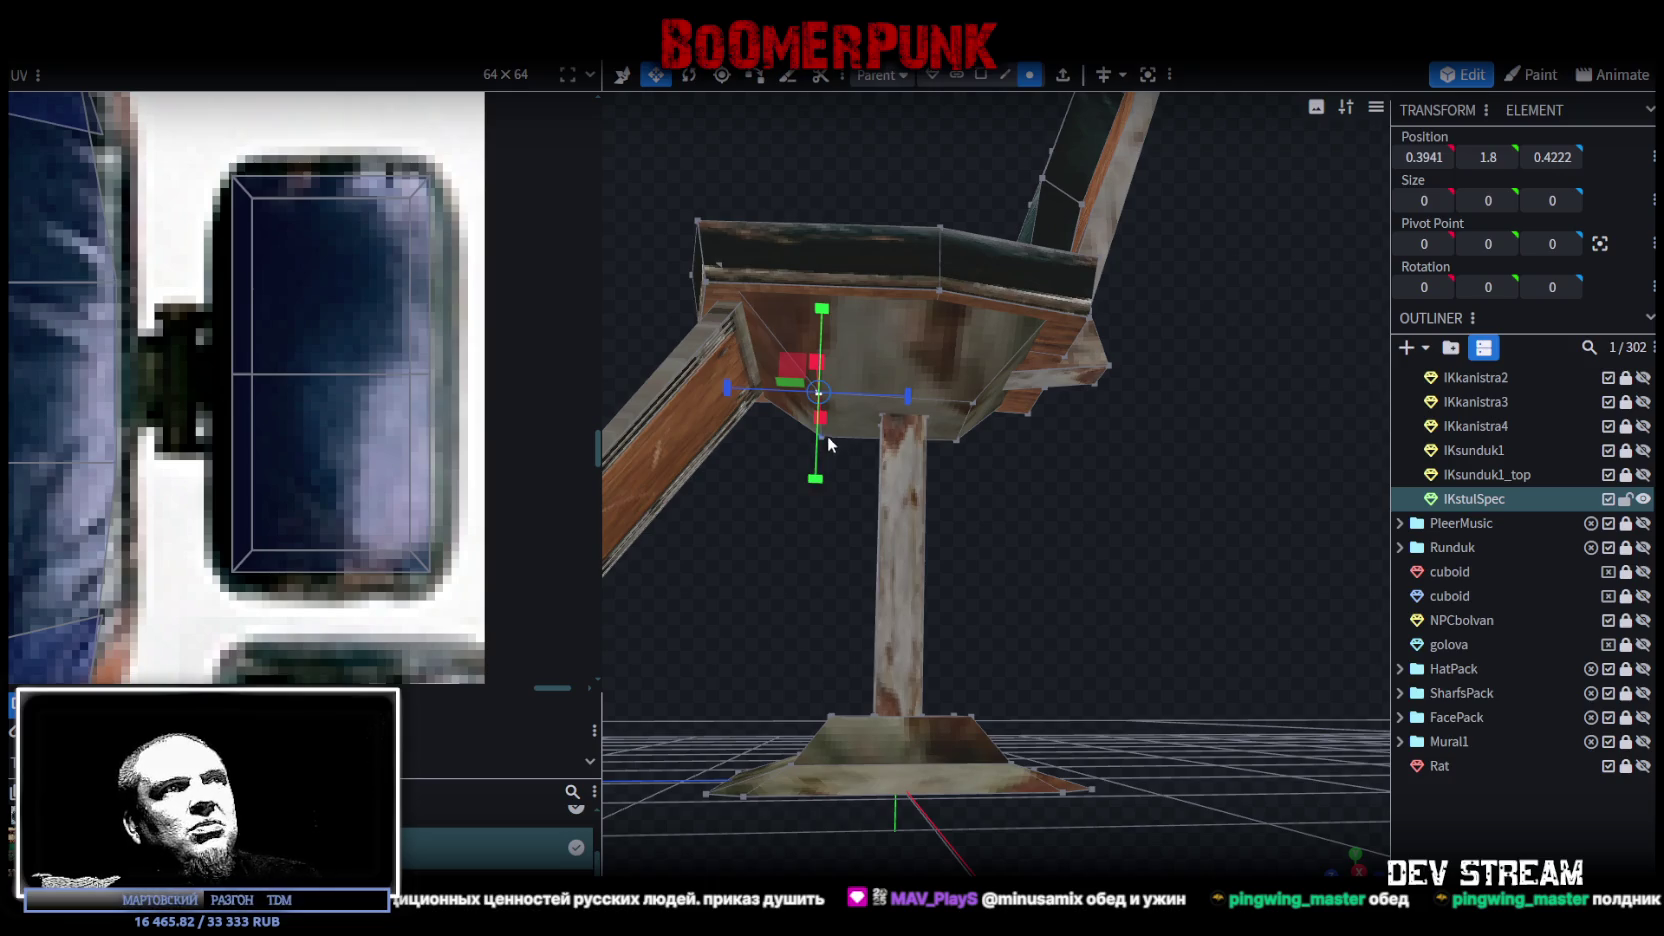
pyautogui.press('v')
pyautogui.moveTo(778, 408); pyautogui.dragTo(758, 424)
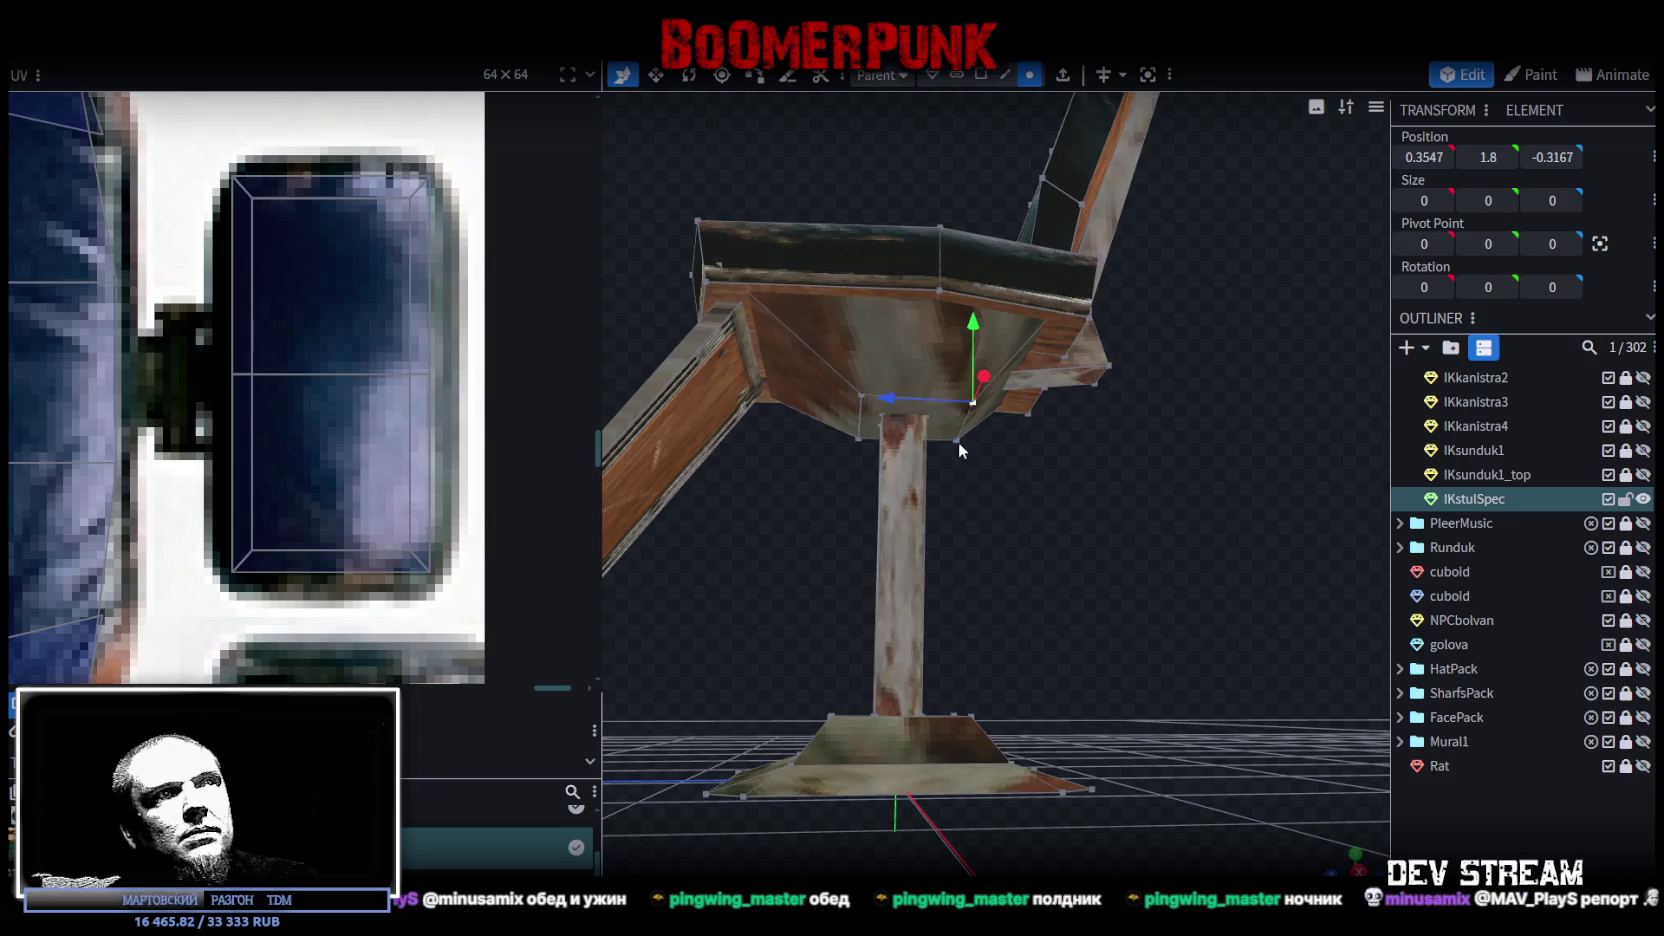
pyautogui.moveTo(888, 424); pyautogui.dragTo(862, 424)
# Step: Narrow the seat's bottom face along X so the funnel fits the post top
pyautogui.moveTo(974, 456)
pyautogui.mouseDown()
pyautogui.moveTo(1030, 485)
pyautogui.moveTo(985, 473)
pyautogui.mouseUp()
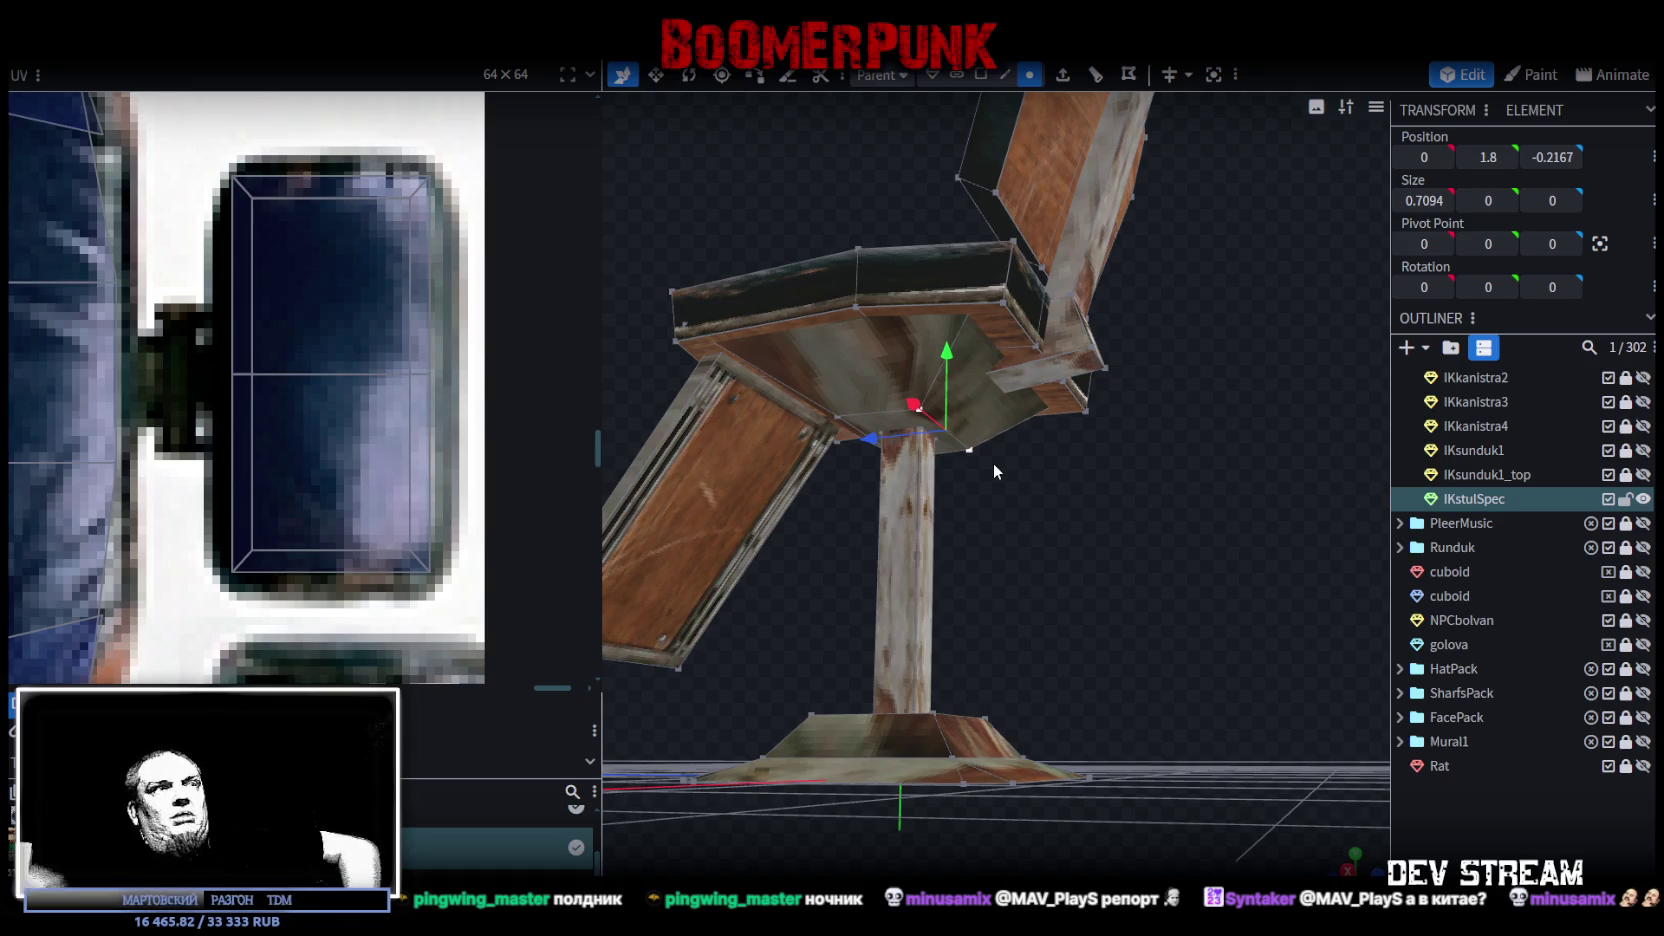
pyautogui.moveTo(993, 463); pyautogui.dragTo(1034, 459)
pyautogui.scroll(3, 809, 347)
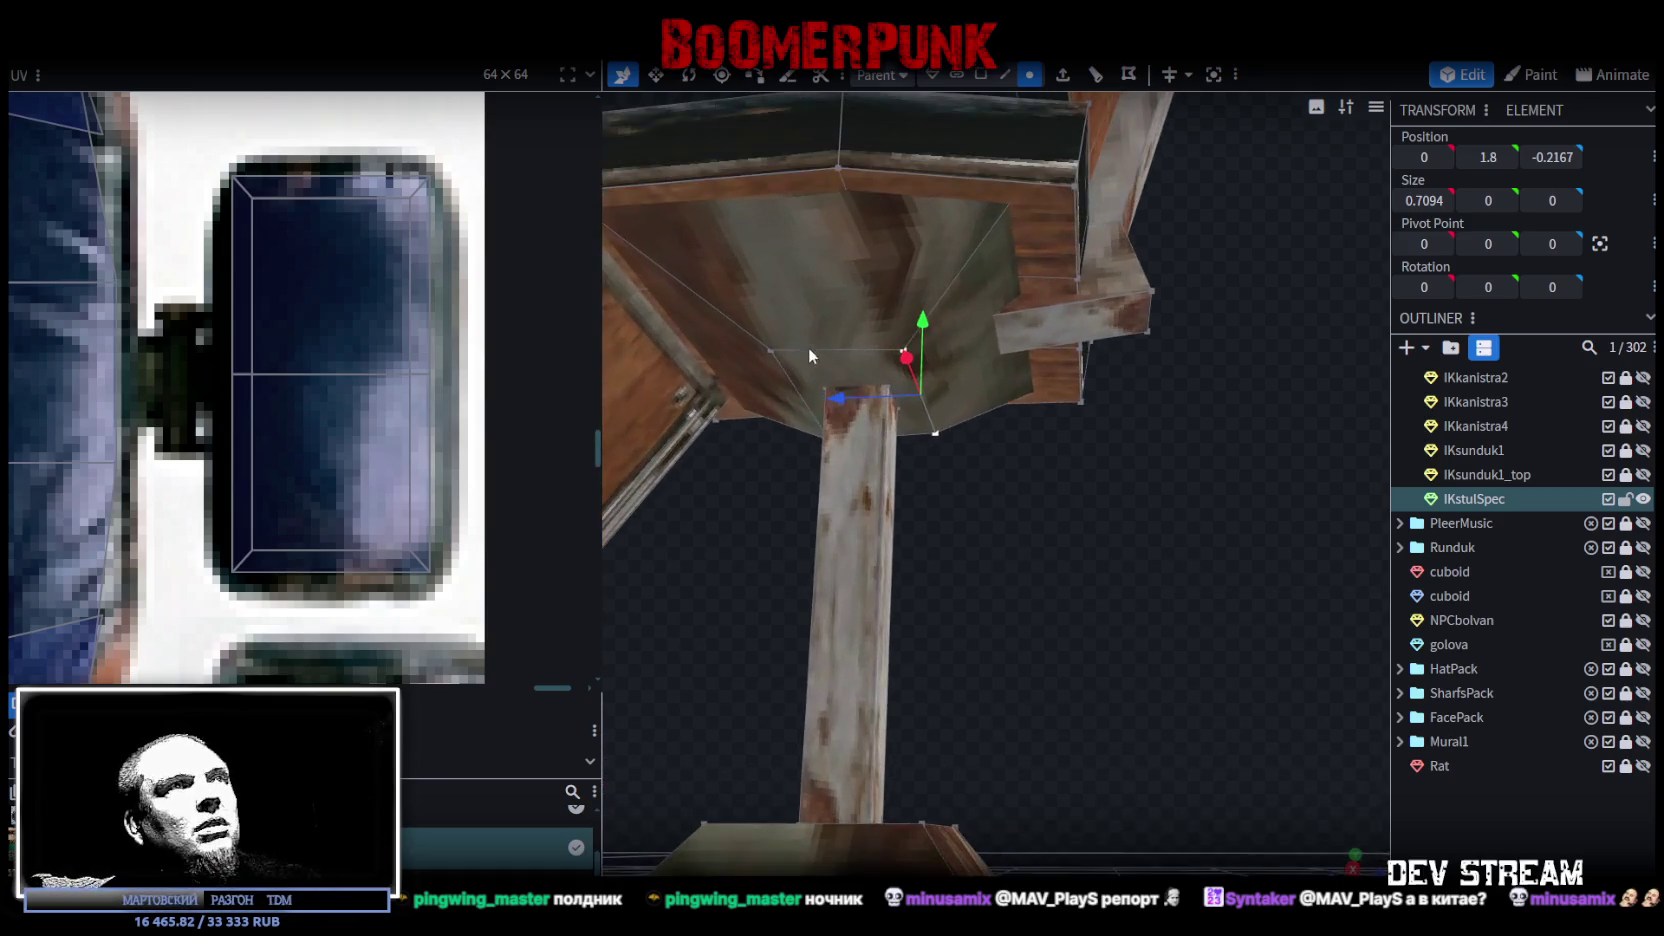
pyautogui.click(776, 356)
pyautogui.moveTo(1213, 477); pyautogui.dragTo(1071, 456)
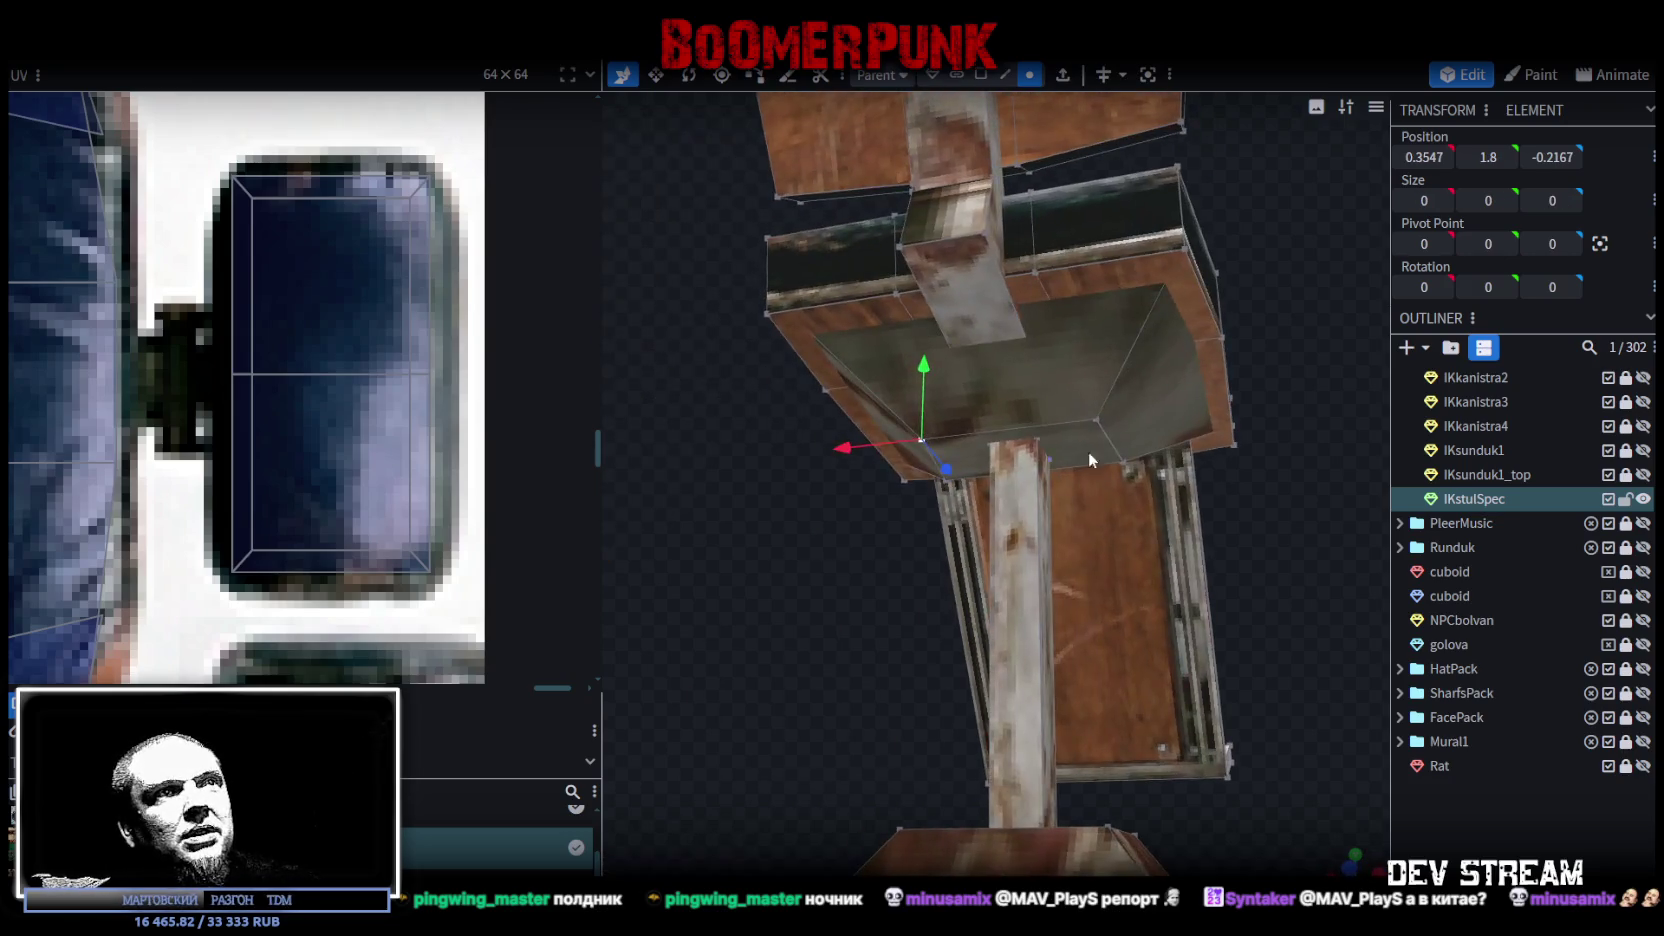
pyautogui.click(1098, 425)
pyautogui.moveTo(1186, 558); pyautogui.dragTo(1027, 500)
pyautogui.press('v')
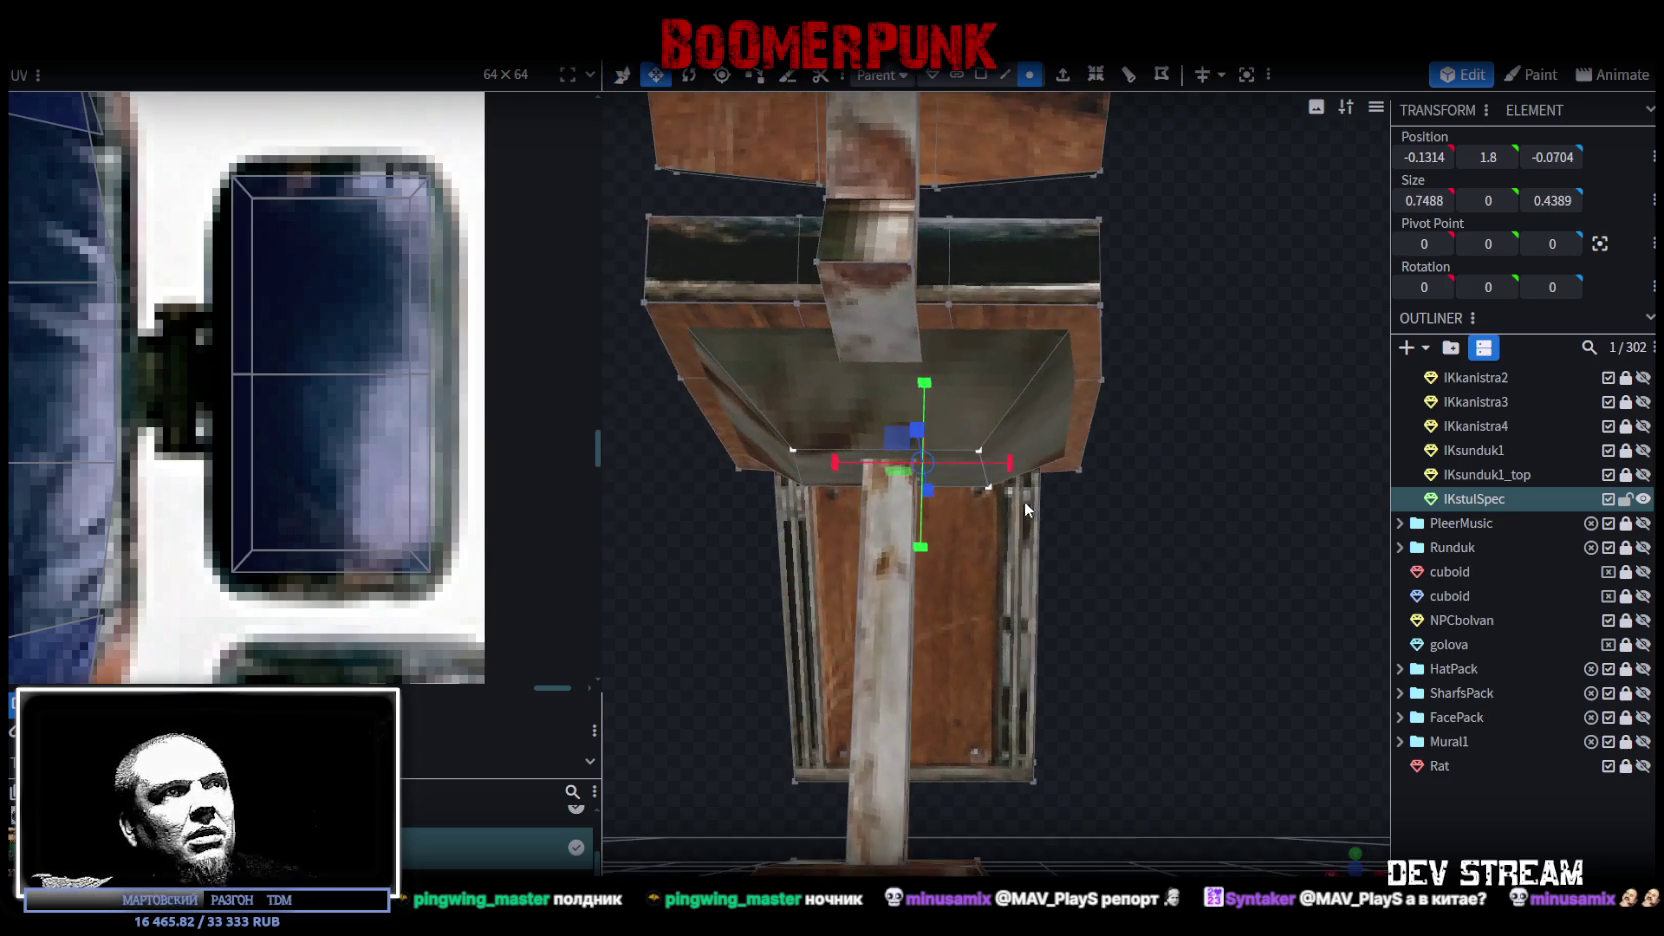
pyautogui.moveTo(1121, 528); pyautogui.dragTo(848, 499)
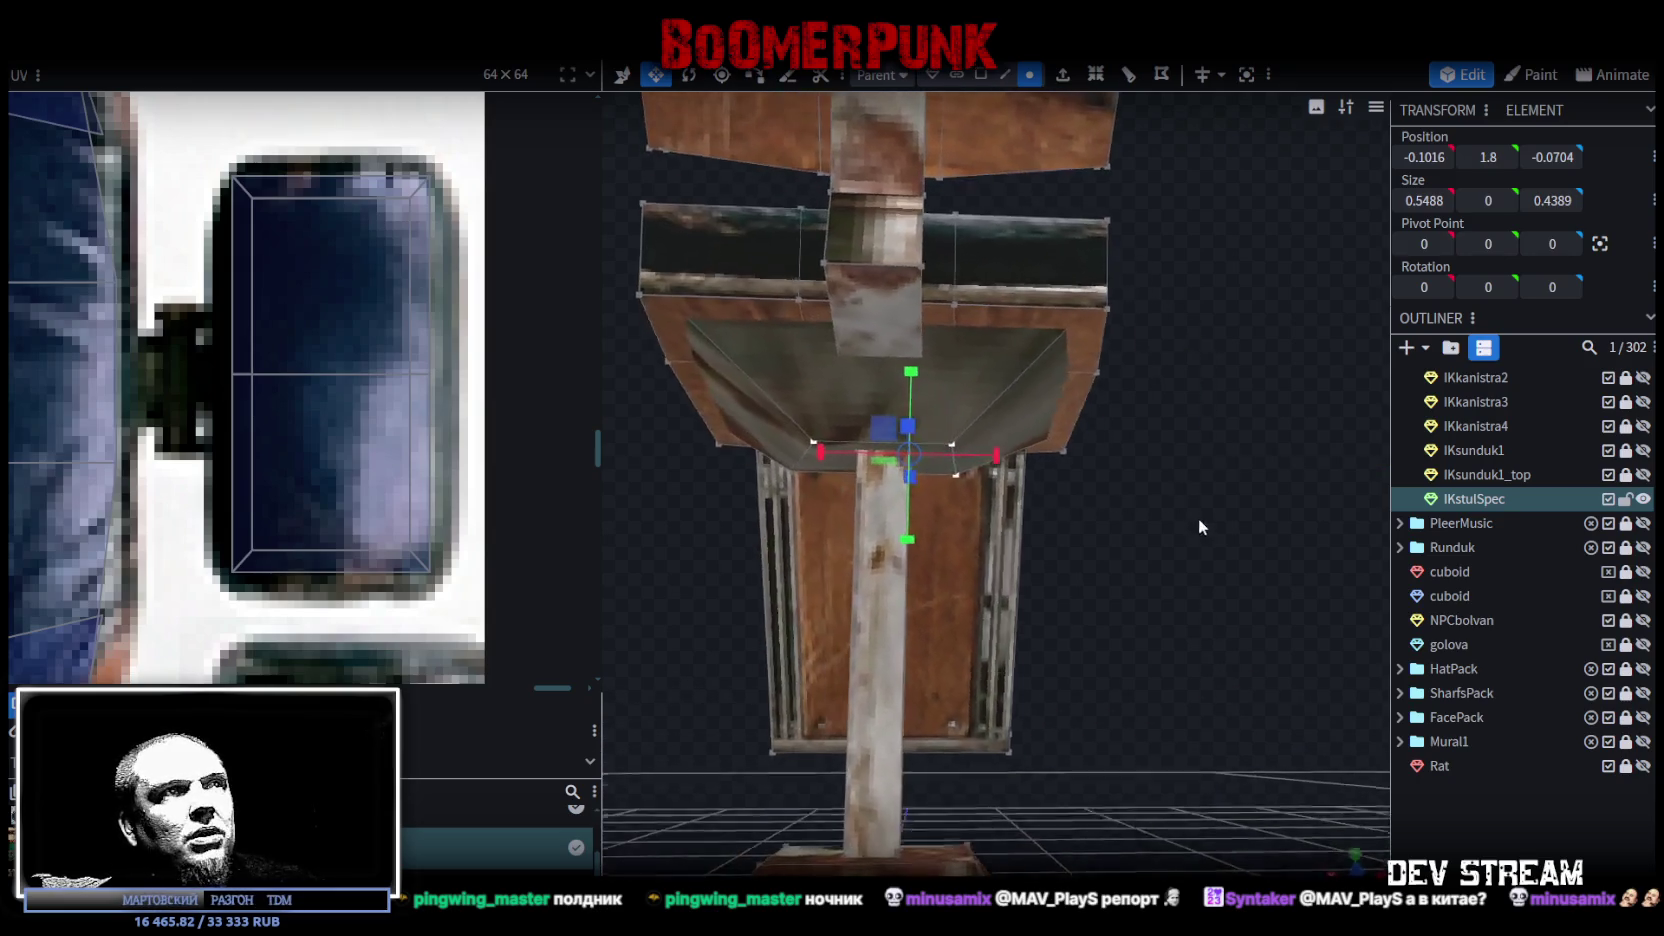
pyautogui.moveTo(1005, 456); pyautogui.dragTo(923, 458)
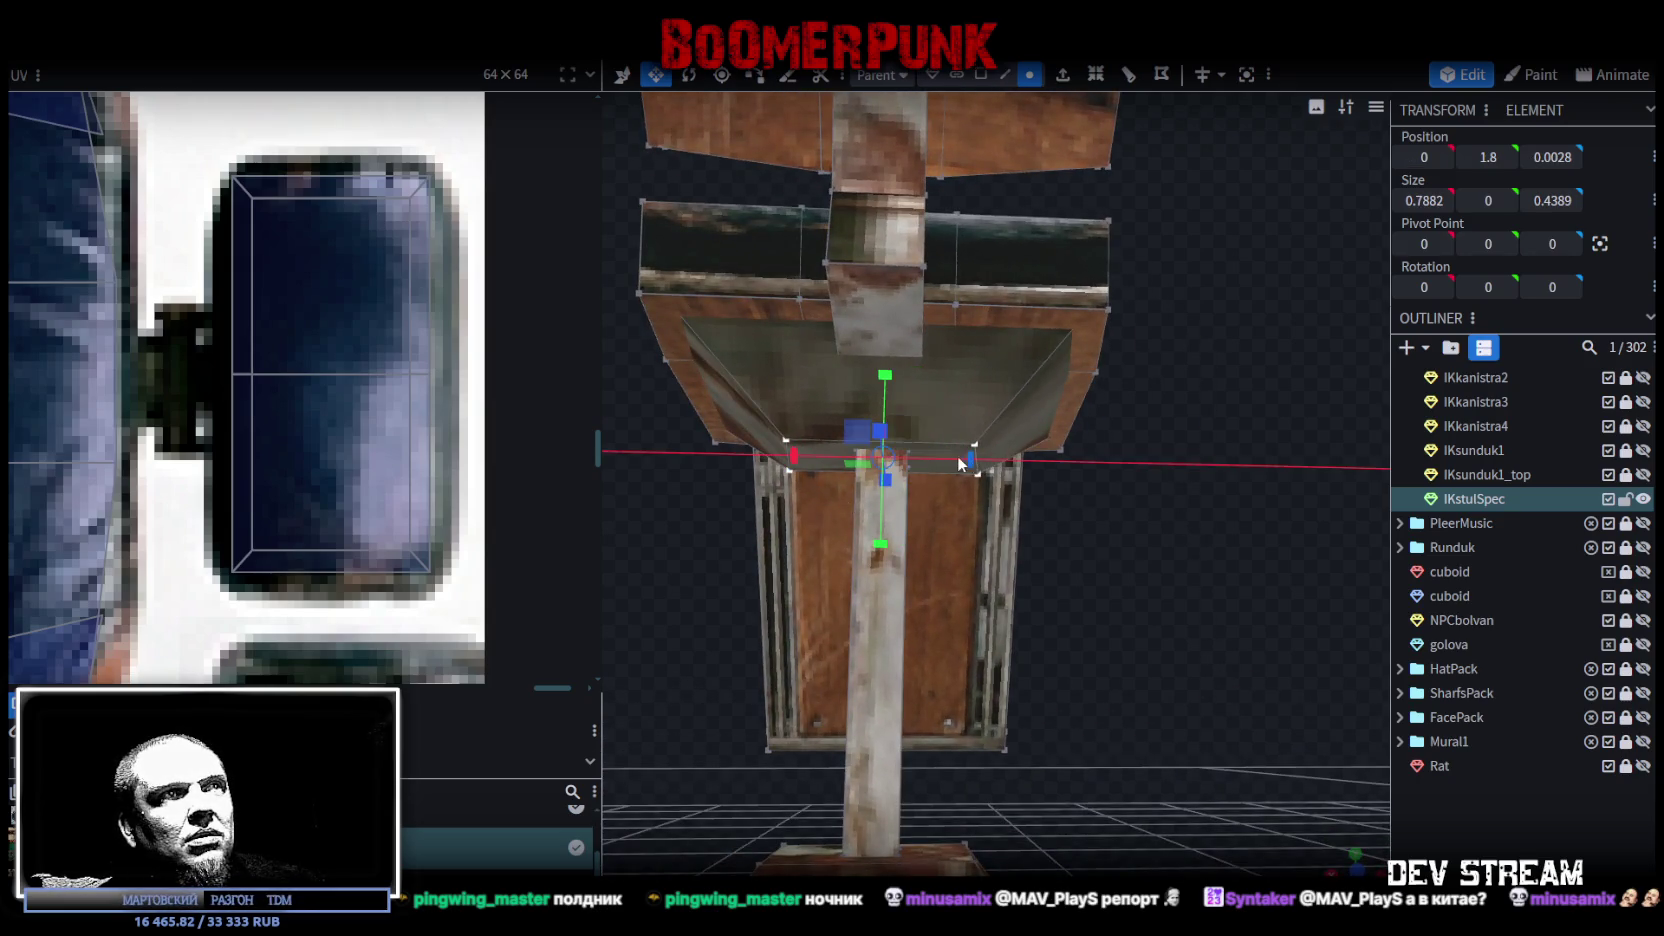
# Step: Select the funnel faces under the seat in face-select mode
pyautogui.moveTo(1236, 502)
pyautogui.mouseDown()
pyautogui.moveTo(933, 529)
pyautogui.moveTo(963, 493)
pyautogui.moveTo(1069, 484)
pyautogui.mouseUp()
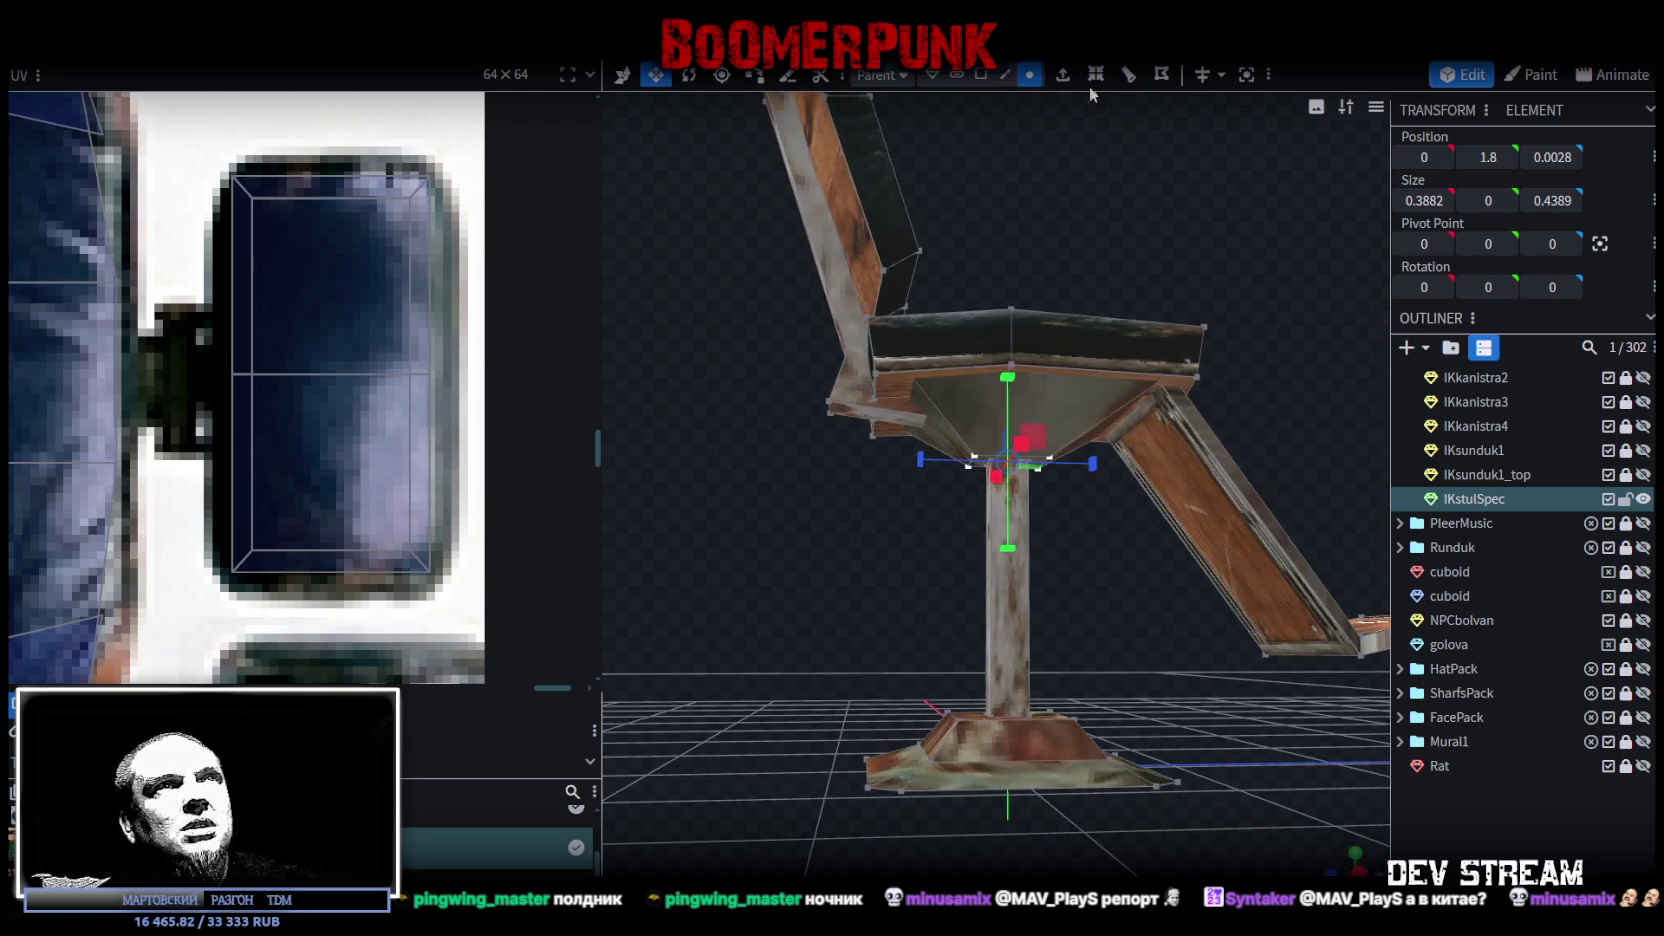
pyautogui.click(981, 74)
pyautogui.click(1089, 390)
pyautogui.moveTo(1091, 555)
pyautogui.mouseDown()
pyautogui.moveTo(1131, 460)
pyautogui.moveTo(1176, 529)
pyautogui.moveTo(800, 563)
pyautogui.moveTo(1187, 583)
pyautogui.moveTo(1007, 398)
pyautogui.mouseUp()
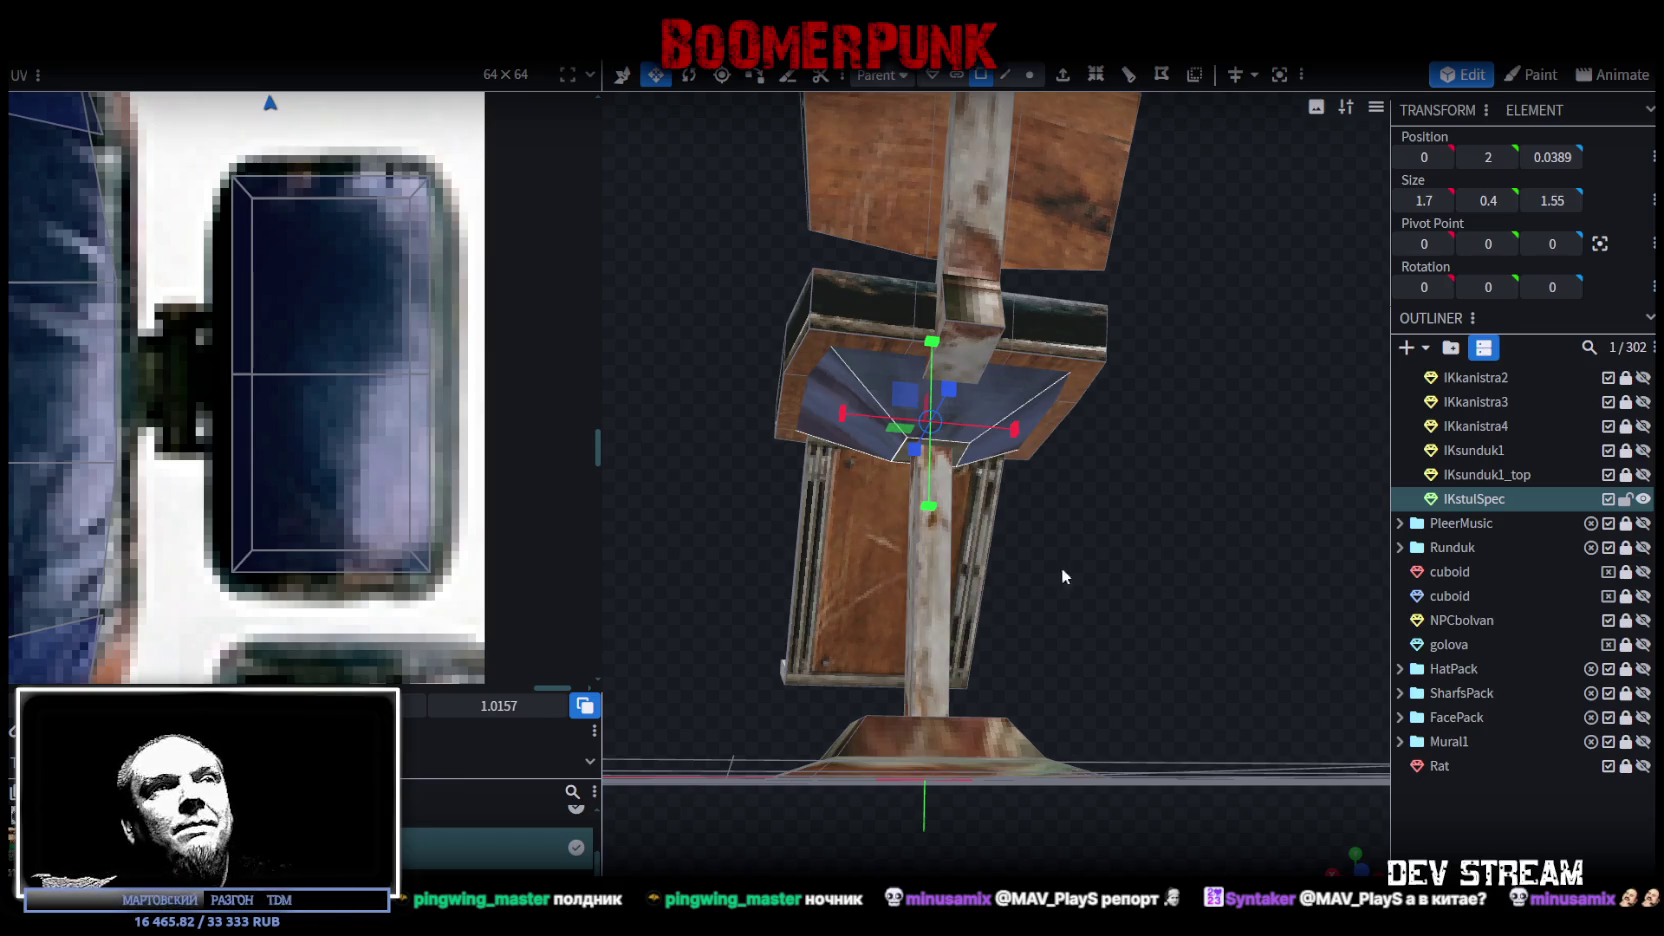
# Step: Switch to top view and survey the texture atlas in the UV editor
pyautogui.press('KP_7')
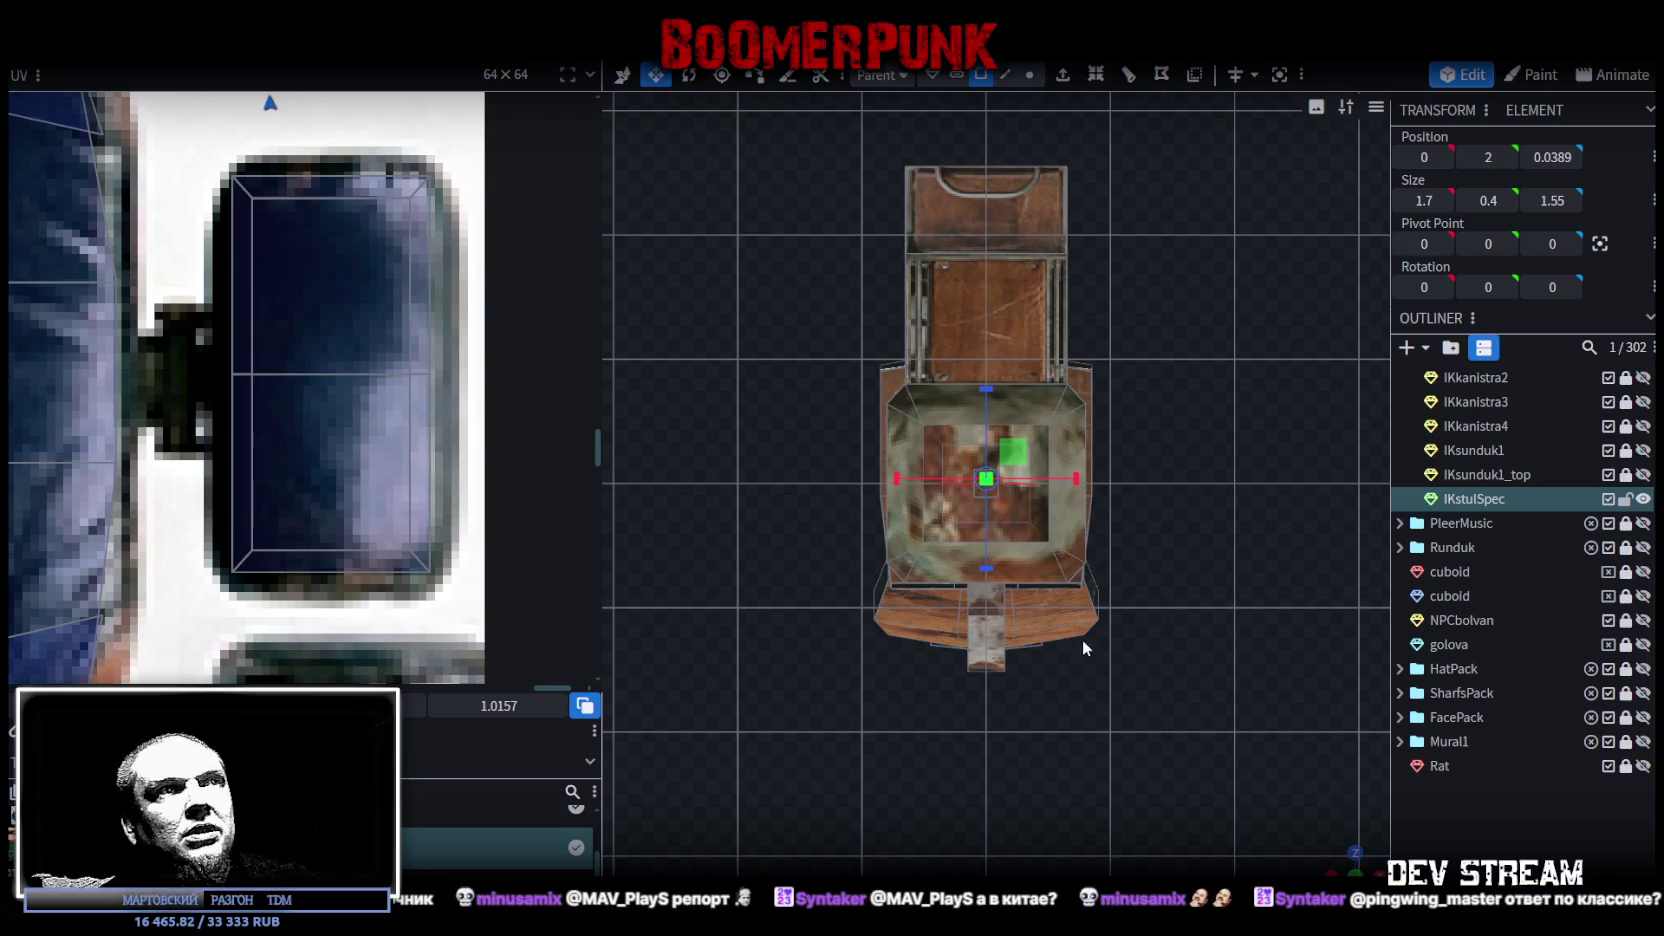
pyautogui.scroll(-2, 260, 373)
pyautogui.scroll(-2, 260, 376)
pyautogui.scroll(-2, 300, 372)
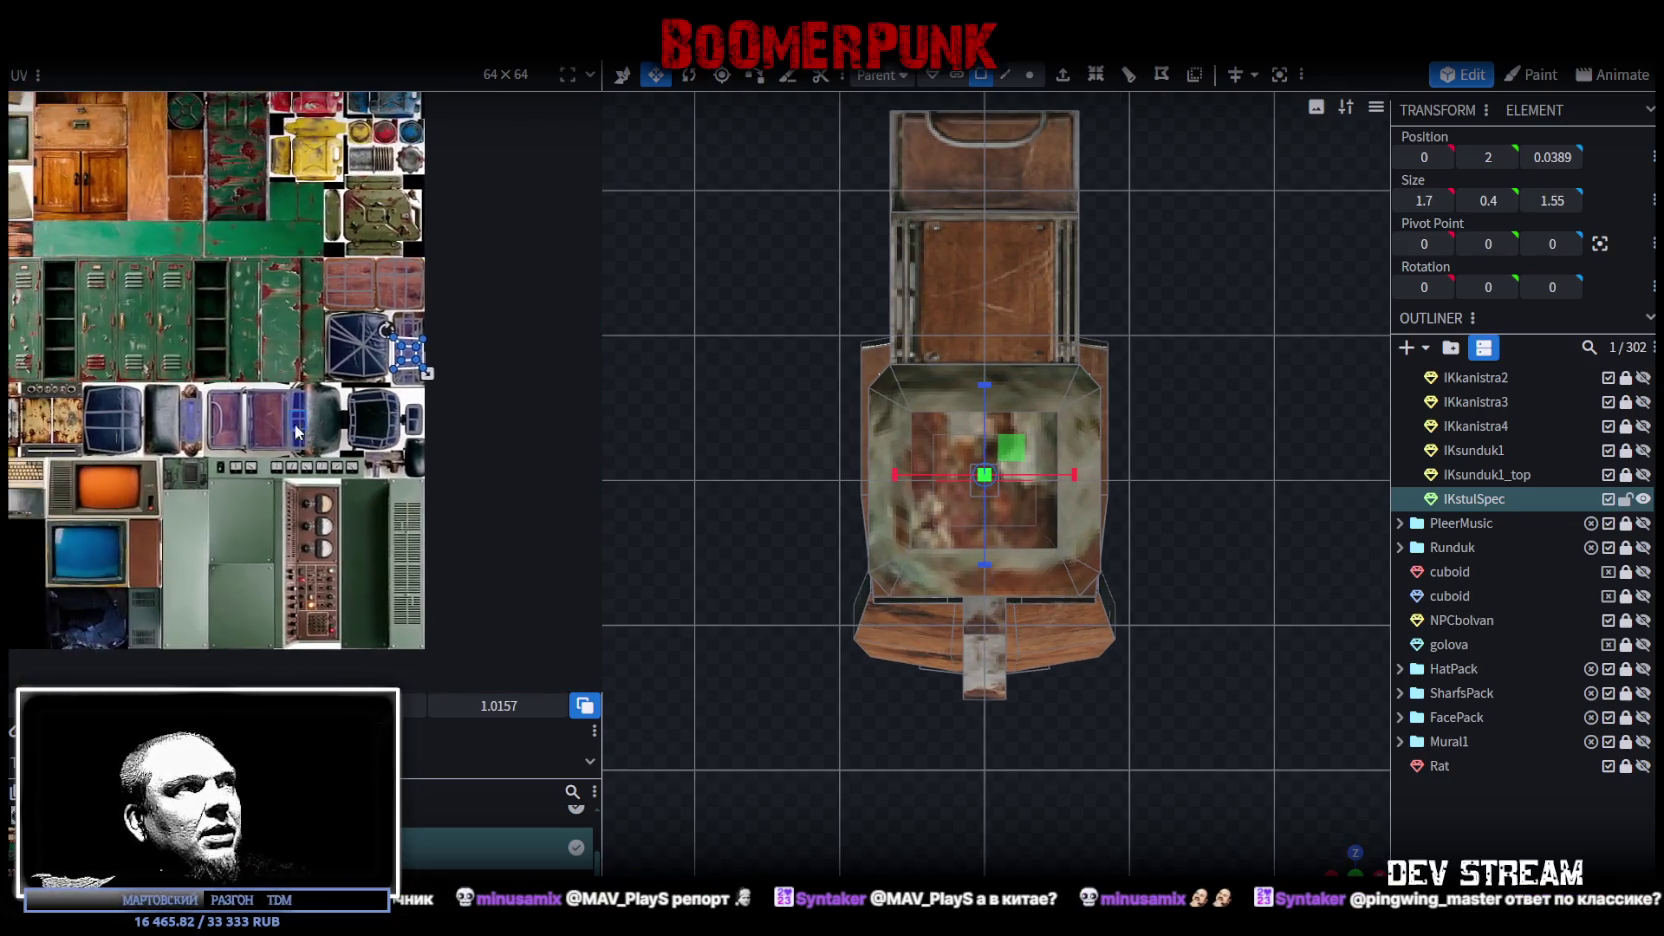
pyautogui.scroll(-2, 400, 365)
pyautogui.scroll(-1, 447, 358)
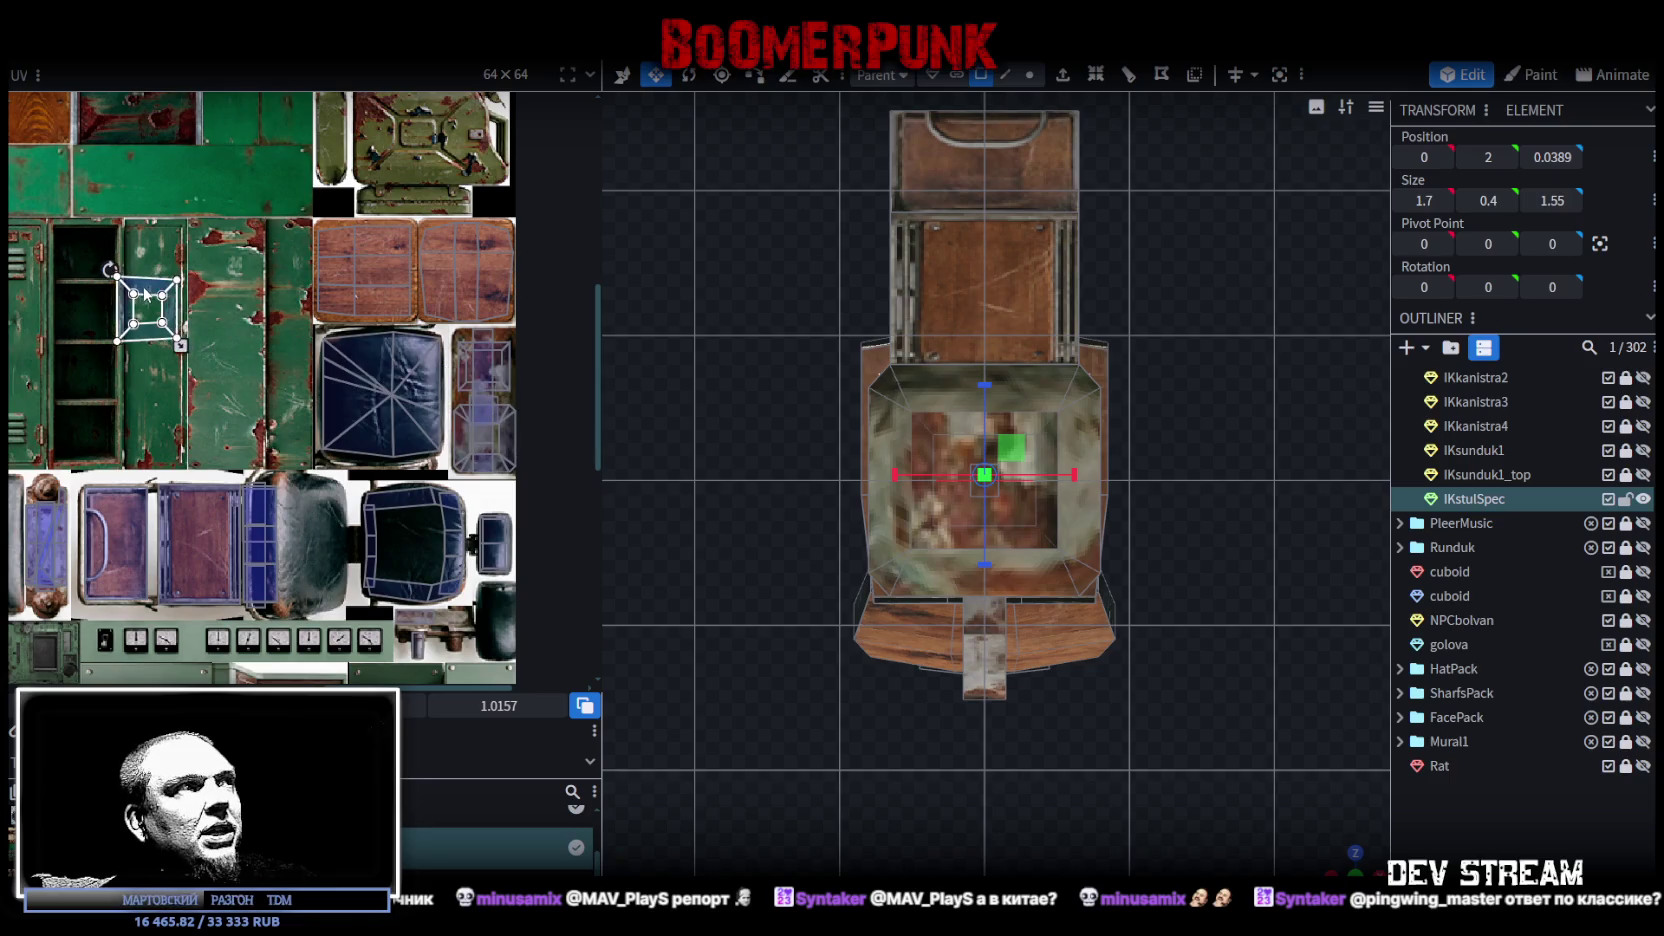
pyautogui.scroll(-2, 400, 410)
pyautogui.scroll(-1, 300, 425)
pyautogui.moveTo(297, 426); pyautogui.dragTo(475, 481, button='middle')
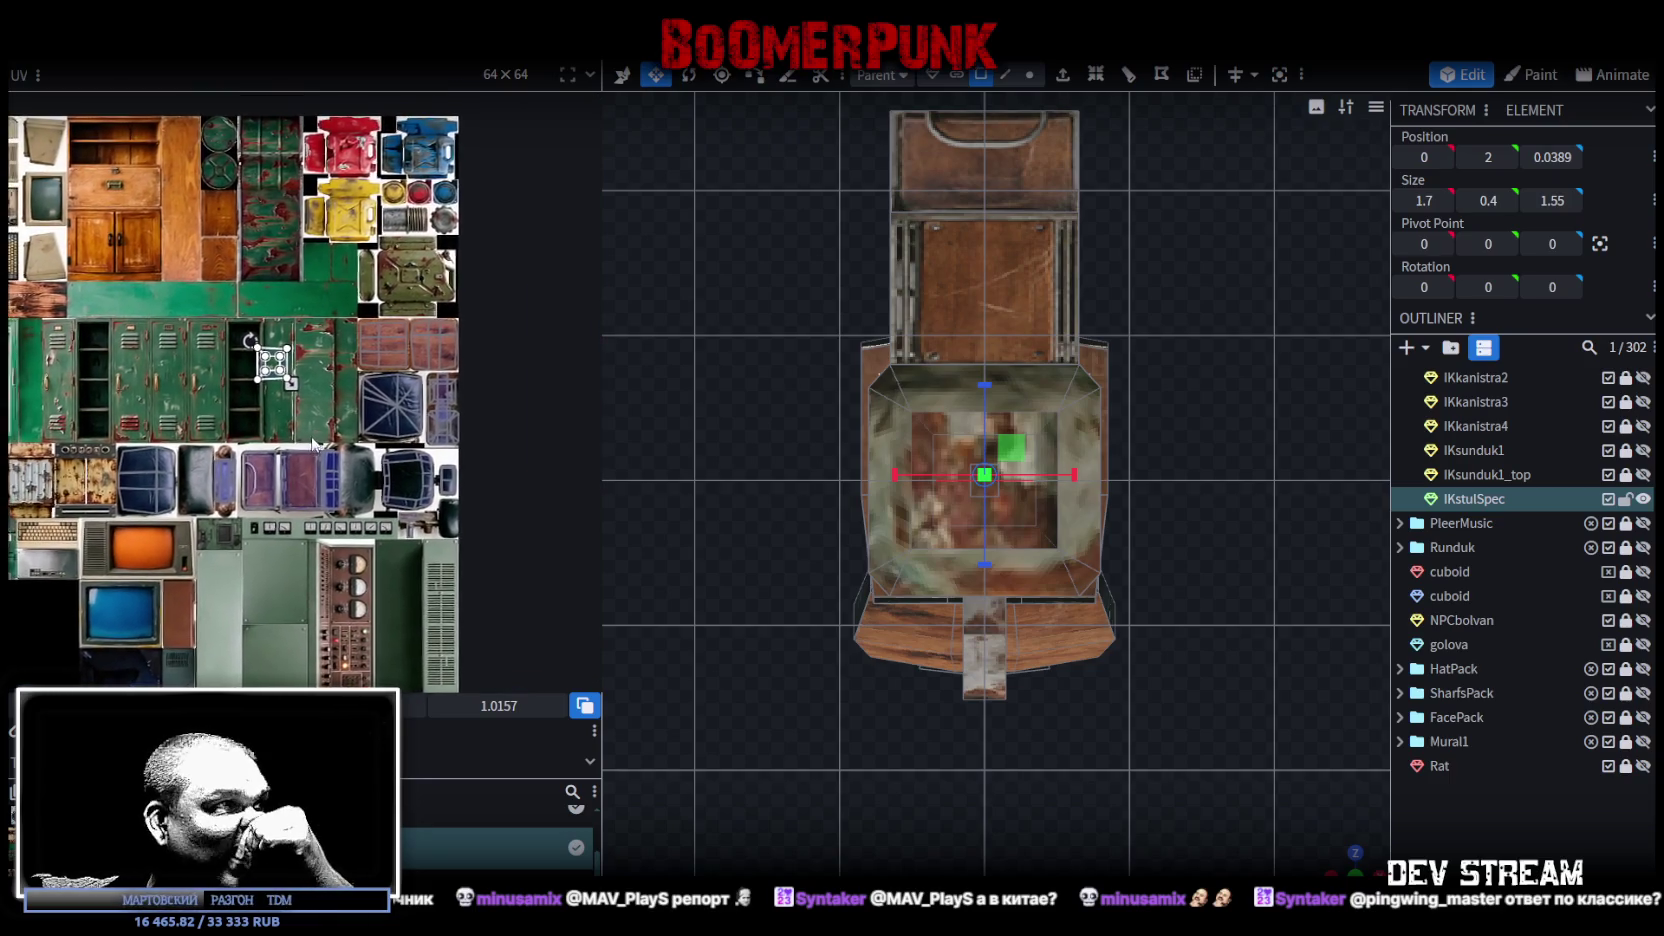
pyautogui.scroll(2, 473, 380)
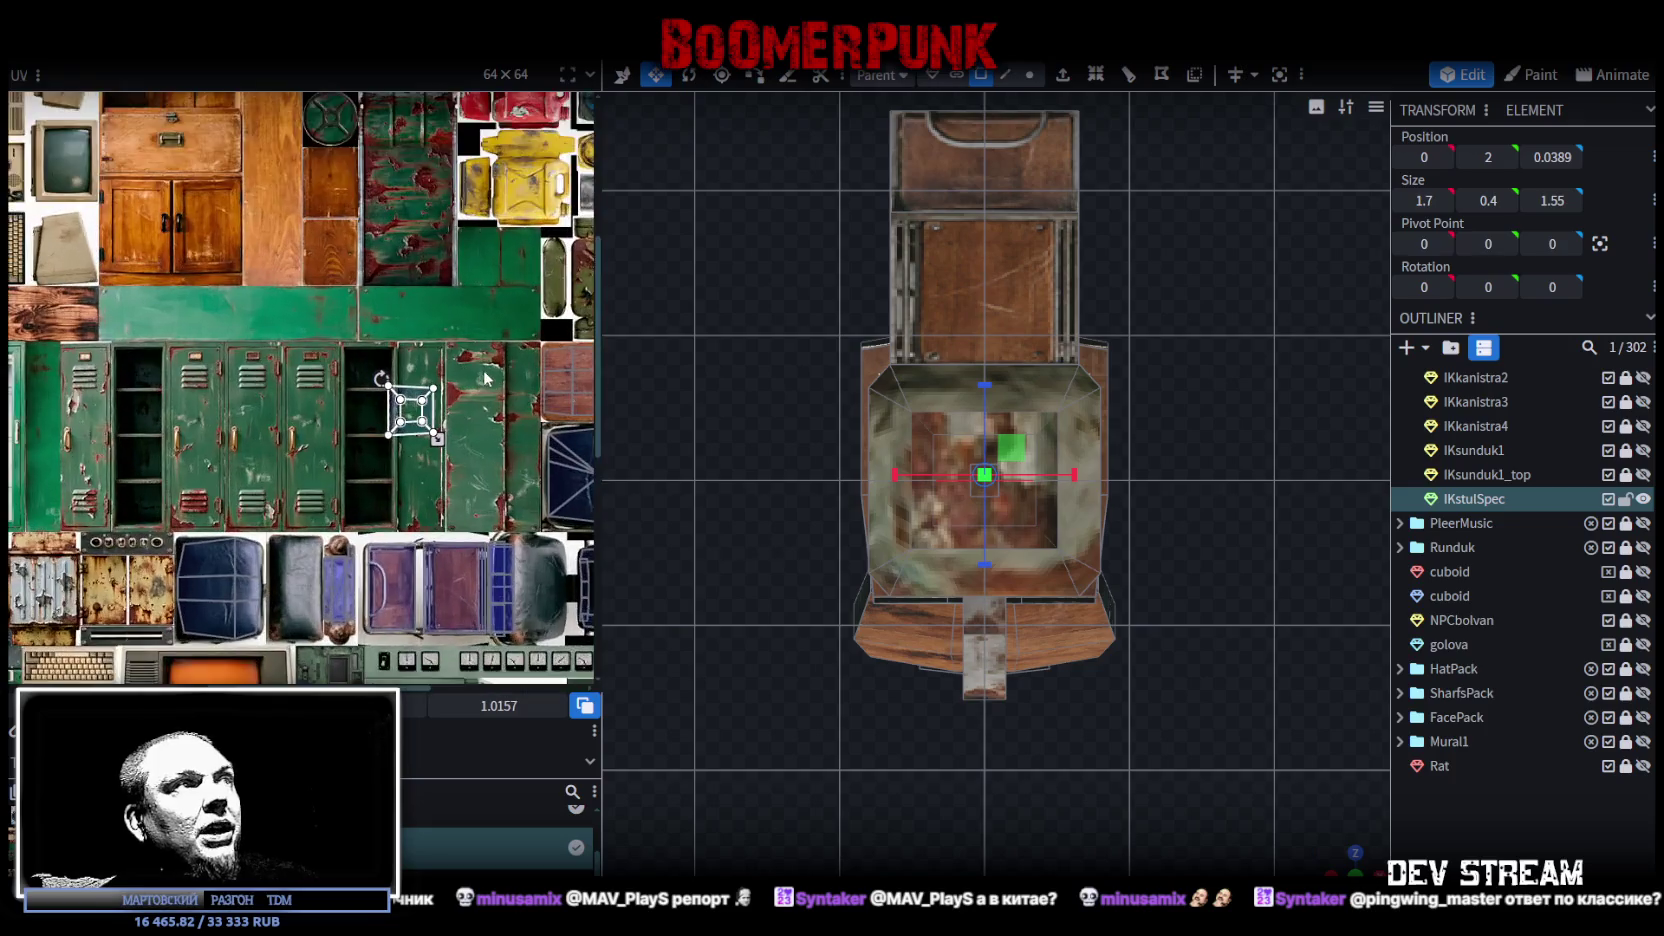
pyautogui.scroll(2, 473, 380)
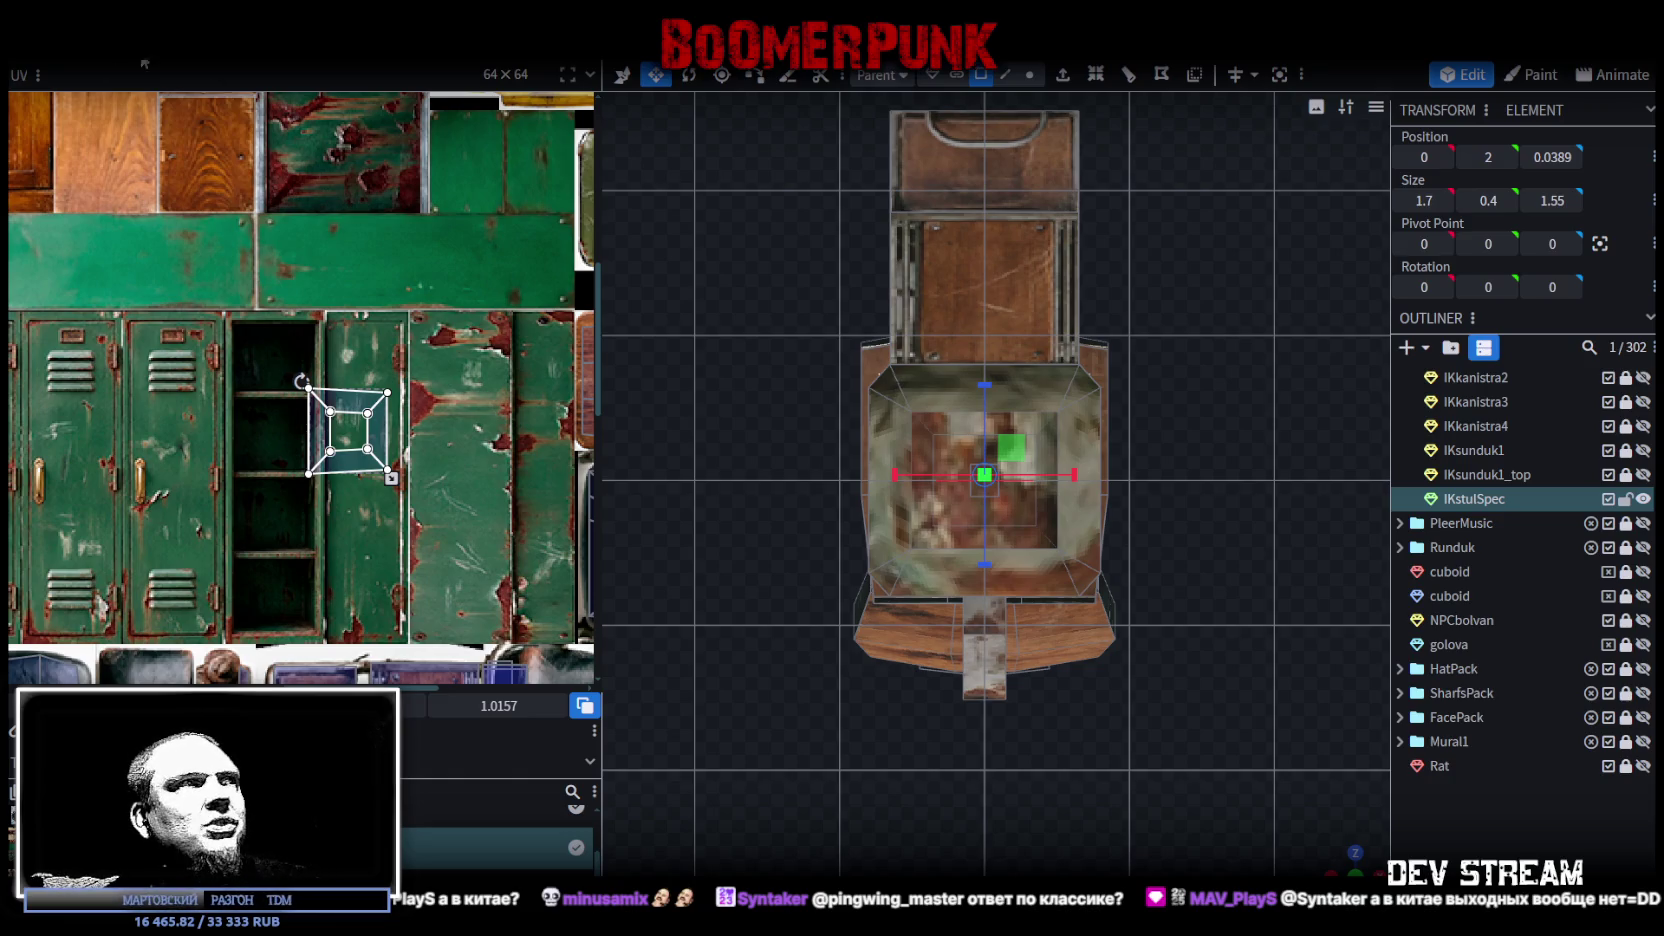
pyautogui.scroll(-1, 368, 410)
pyautogui.scroll(-1, 365, 425)
pyautogui.scroll(-1, 361, 445)
pyautogui.scroll(-1, 357, 462)
pyautogui.scroll(-1, 330, 472)
pyautogui.scroll(-1, 310, 462)
pyautogui.scroll(-1, 290, 452)
pyautogui.scroll(-1, 270, 442)
pyautogui.scroll(1, 264, 440)
pyautogui.scroll(1, 280, 460)
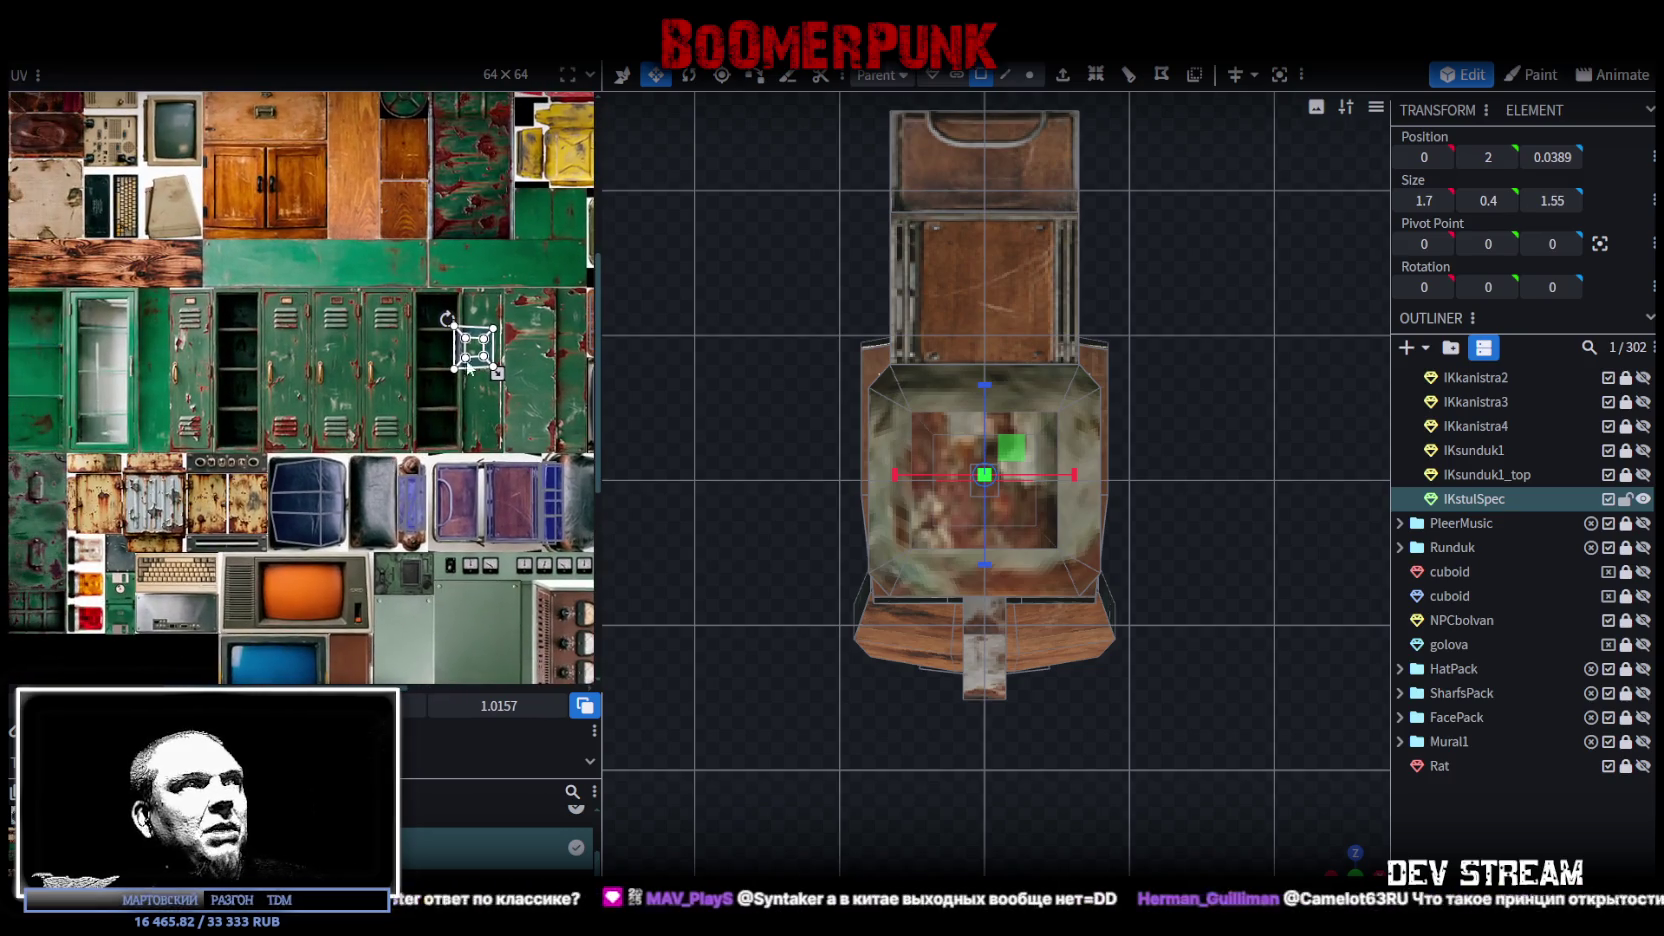
# Step: Move the funnel faces' UV layout off the blue seat onto the rusty panels
pyautogui.click(295, 483)
pyautogui.moveTo(295, 483); pyautogui.dragTo(140, 490)
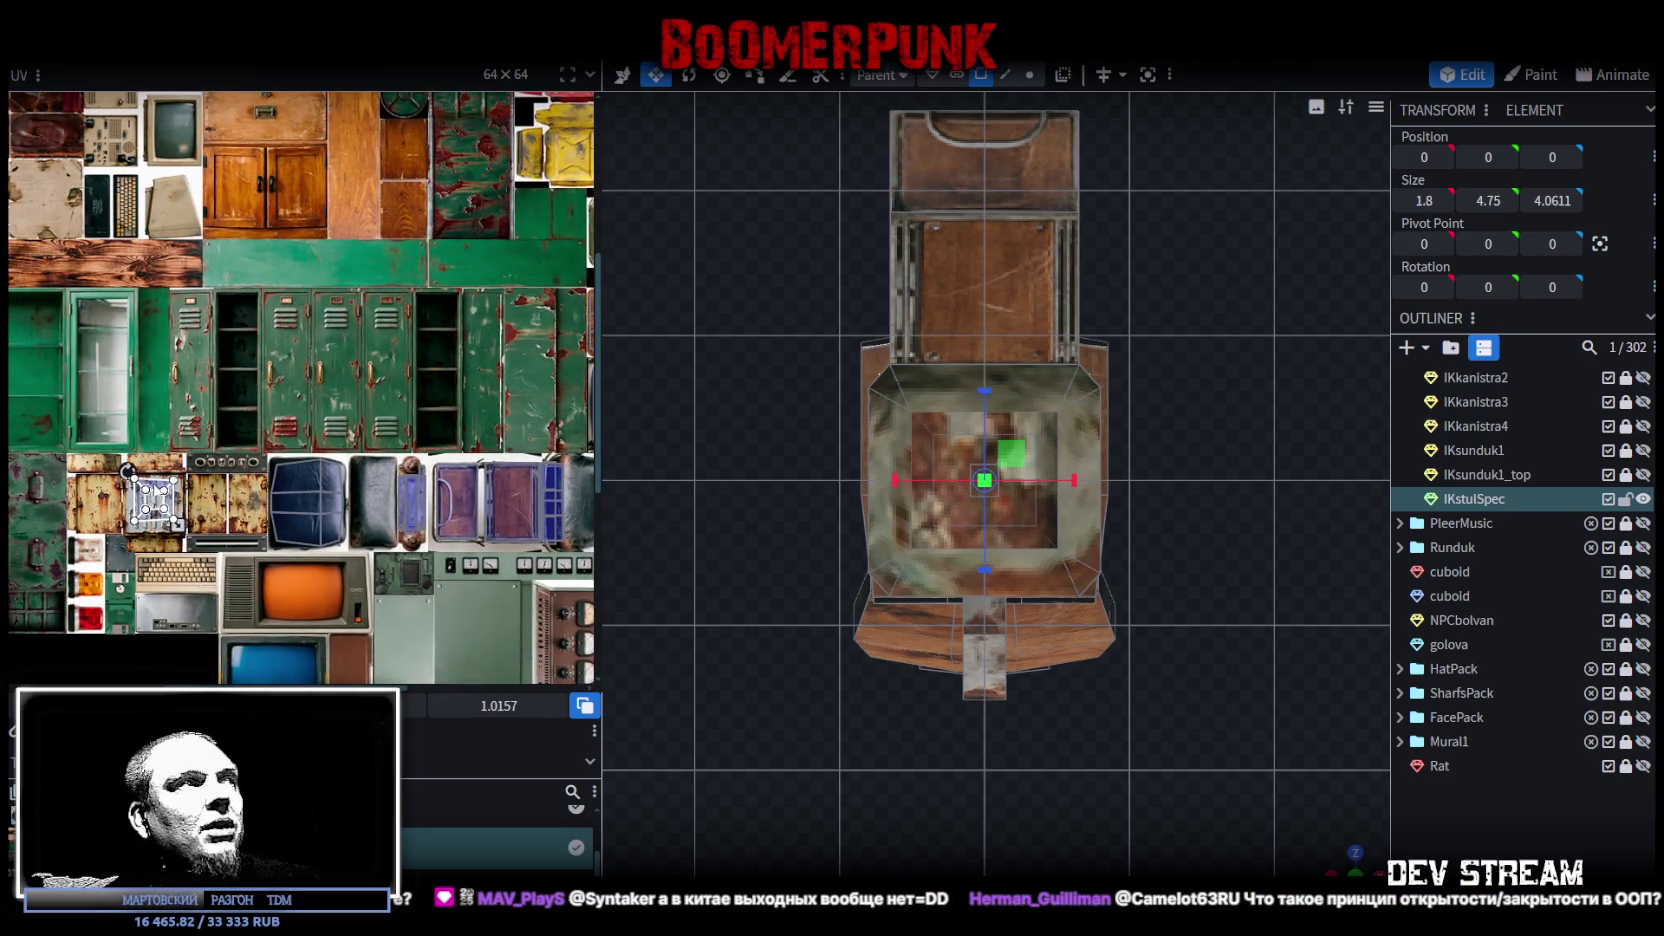
pyautogui.scroll(1, 142, 492)
pyautogui.scroll(-2, 142, 494)
pyautogui.scroll(1, 142, 494)
pyautogui.scroll(2, 200, 480)
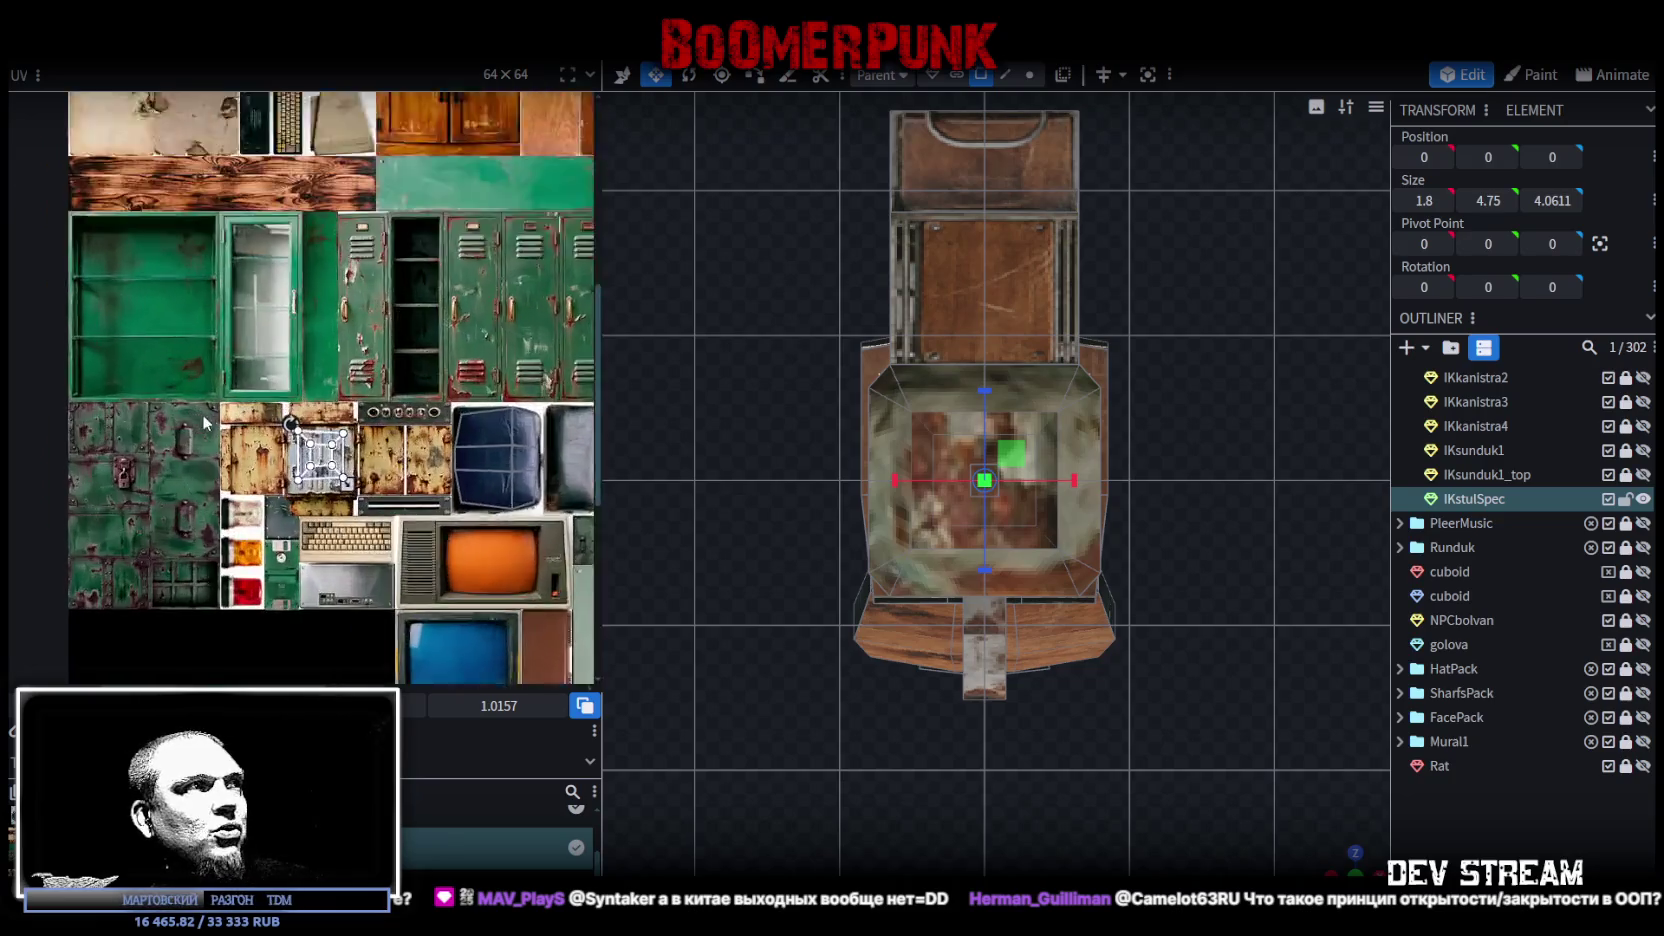
pyautogui.scroll(2, 300, 450)
pyautogui.moveTo(367, 440); pyautogui.dragTo(300, 448)
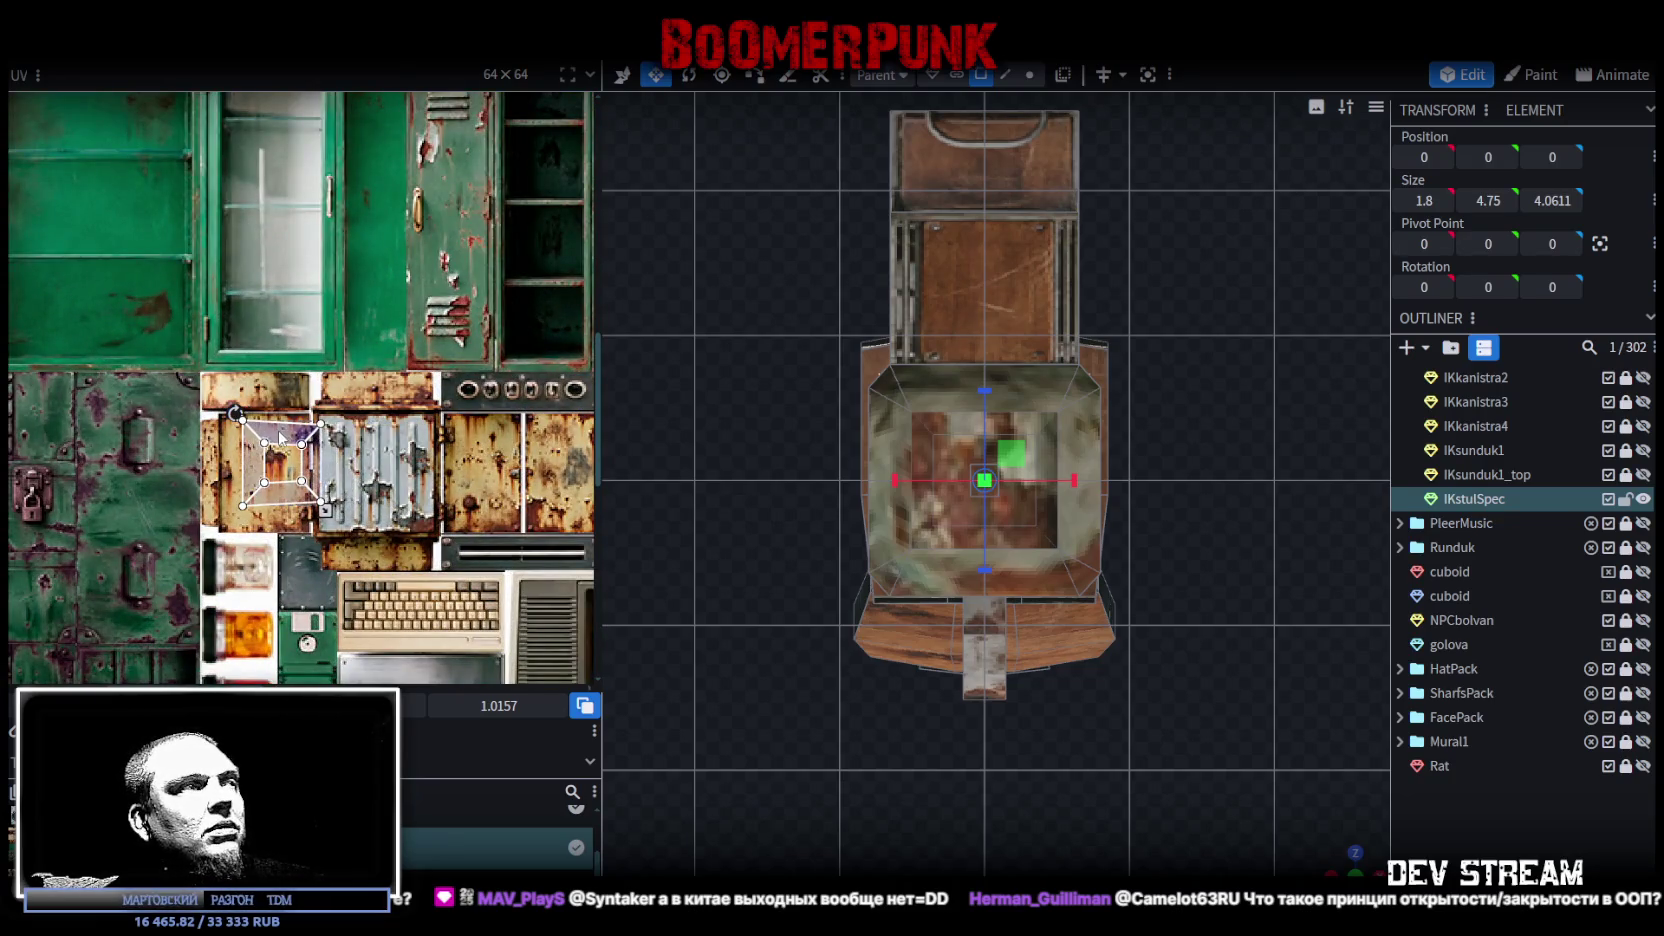
pyautogui.scroll(-1, 300, 450)
pyautogui.scroll(-1, 316, 482)
pyautogui.scroll(1, 316, 482)
pyautogui.scroll(-1, 305, 465)
pyautogui.scroll(-1, 290, 445)
pyautogui.scroll(2, 280, 460)
pyautogui.scroll(-1, 270, 491)
pyautogui.scroll(1, 278, 500)
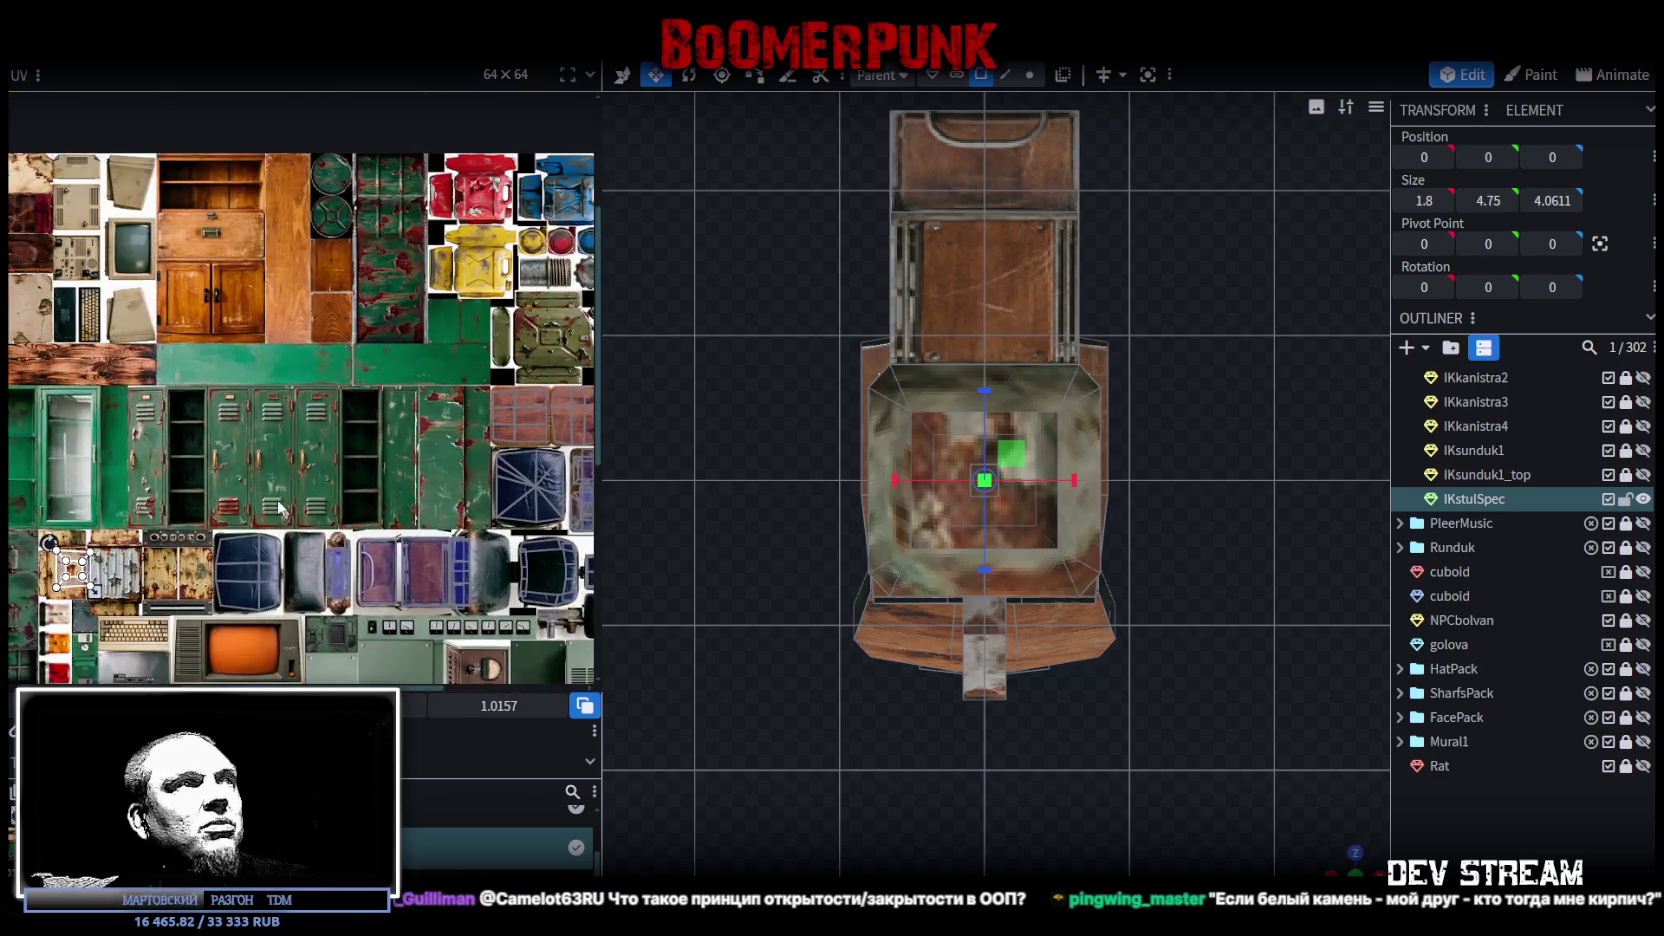
pyautogui.scroll(-1, 282, 515)
# Step: Place the funnel UV layout on the green locker texture, shifted slightly down
pyautogui.moveTo(85, 508); pyautogui.dragTo(450, 396)
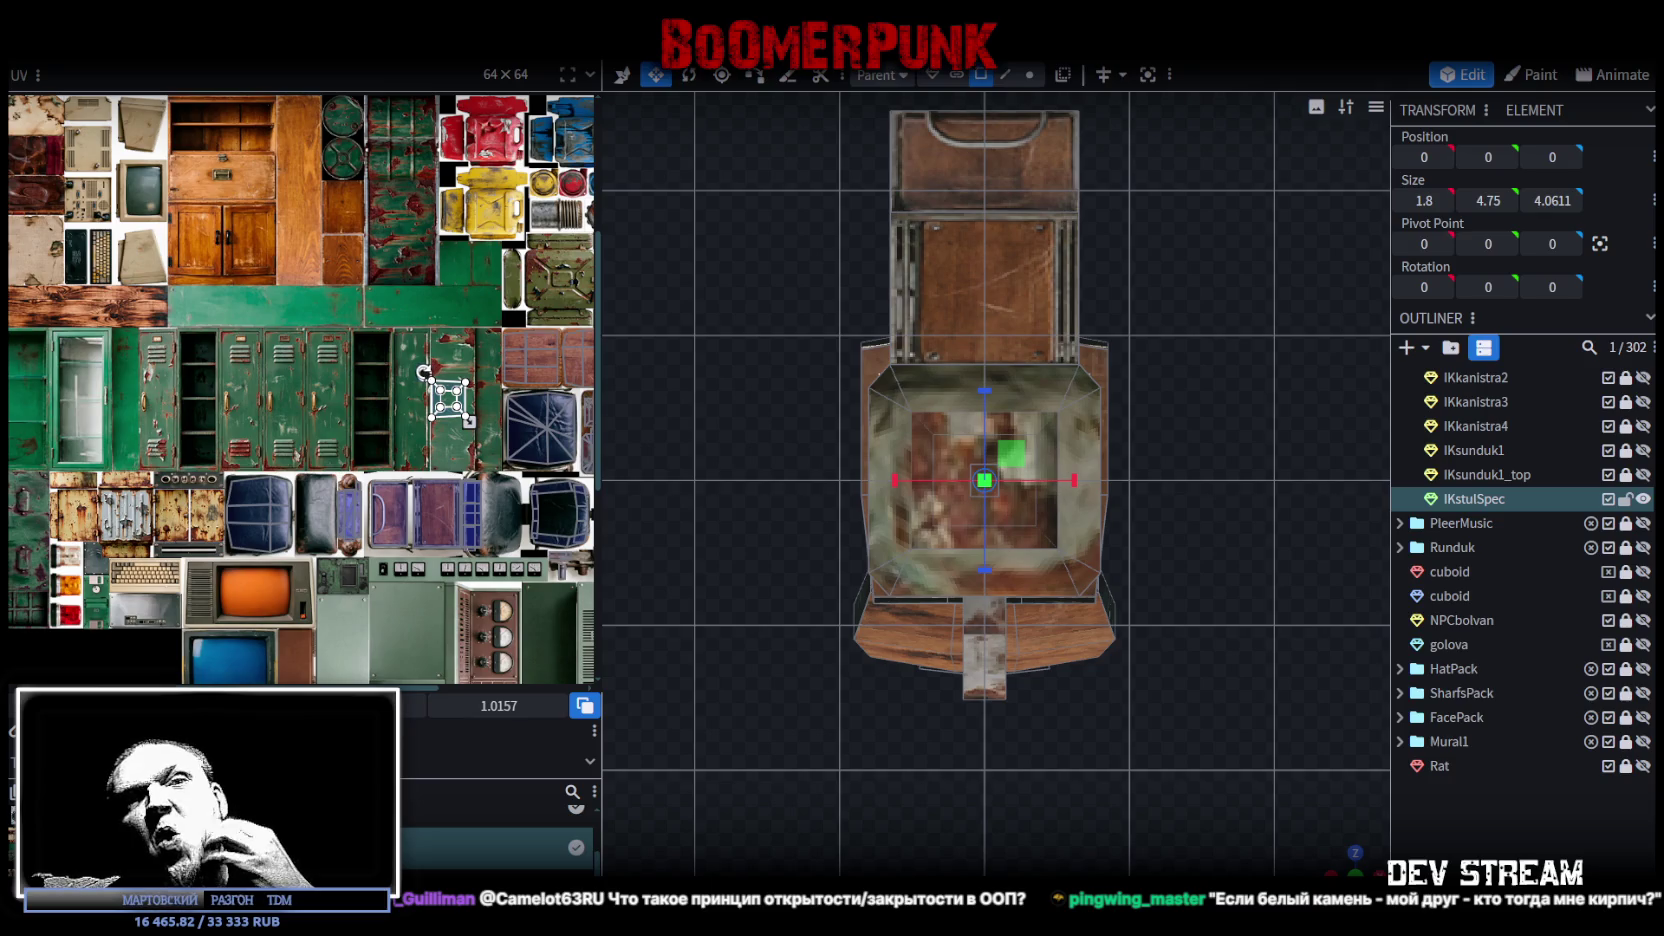
pyautogui.scroll(3, 450, 398)
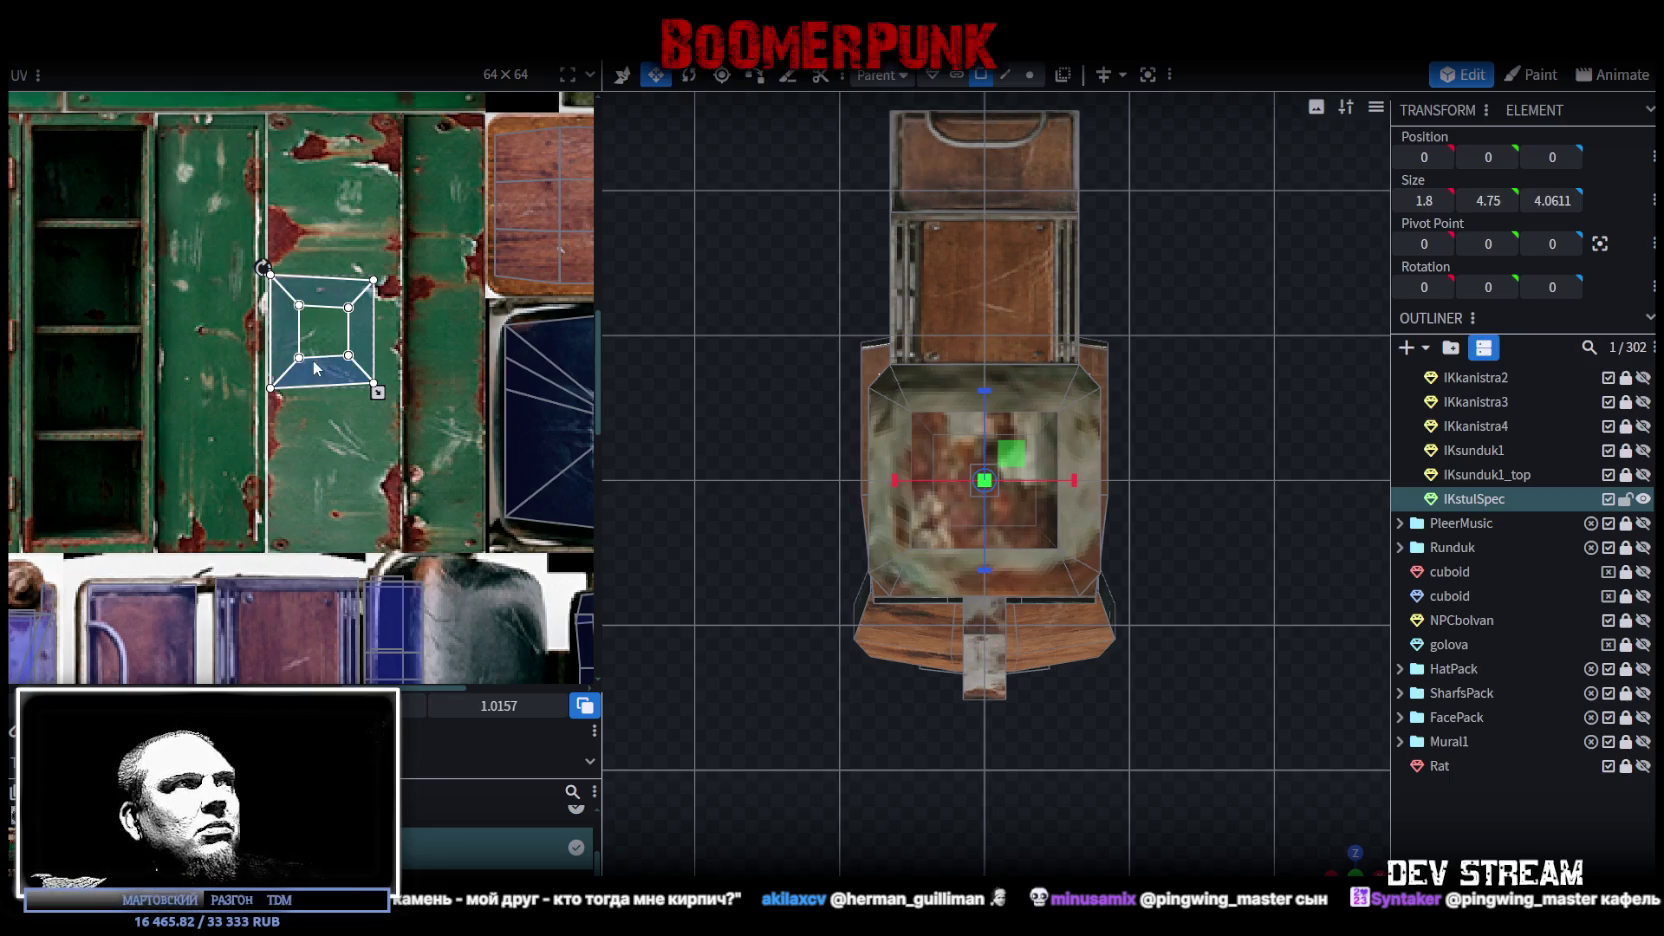
pyautogui.moveTo(315, 368); pyautogui.dragTo(315, 455)
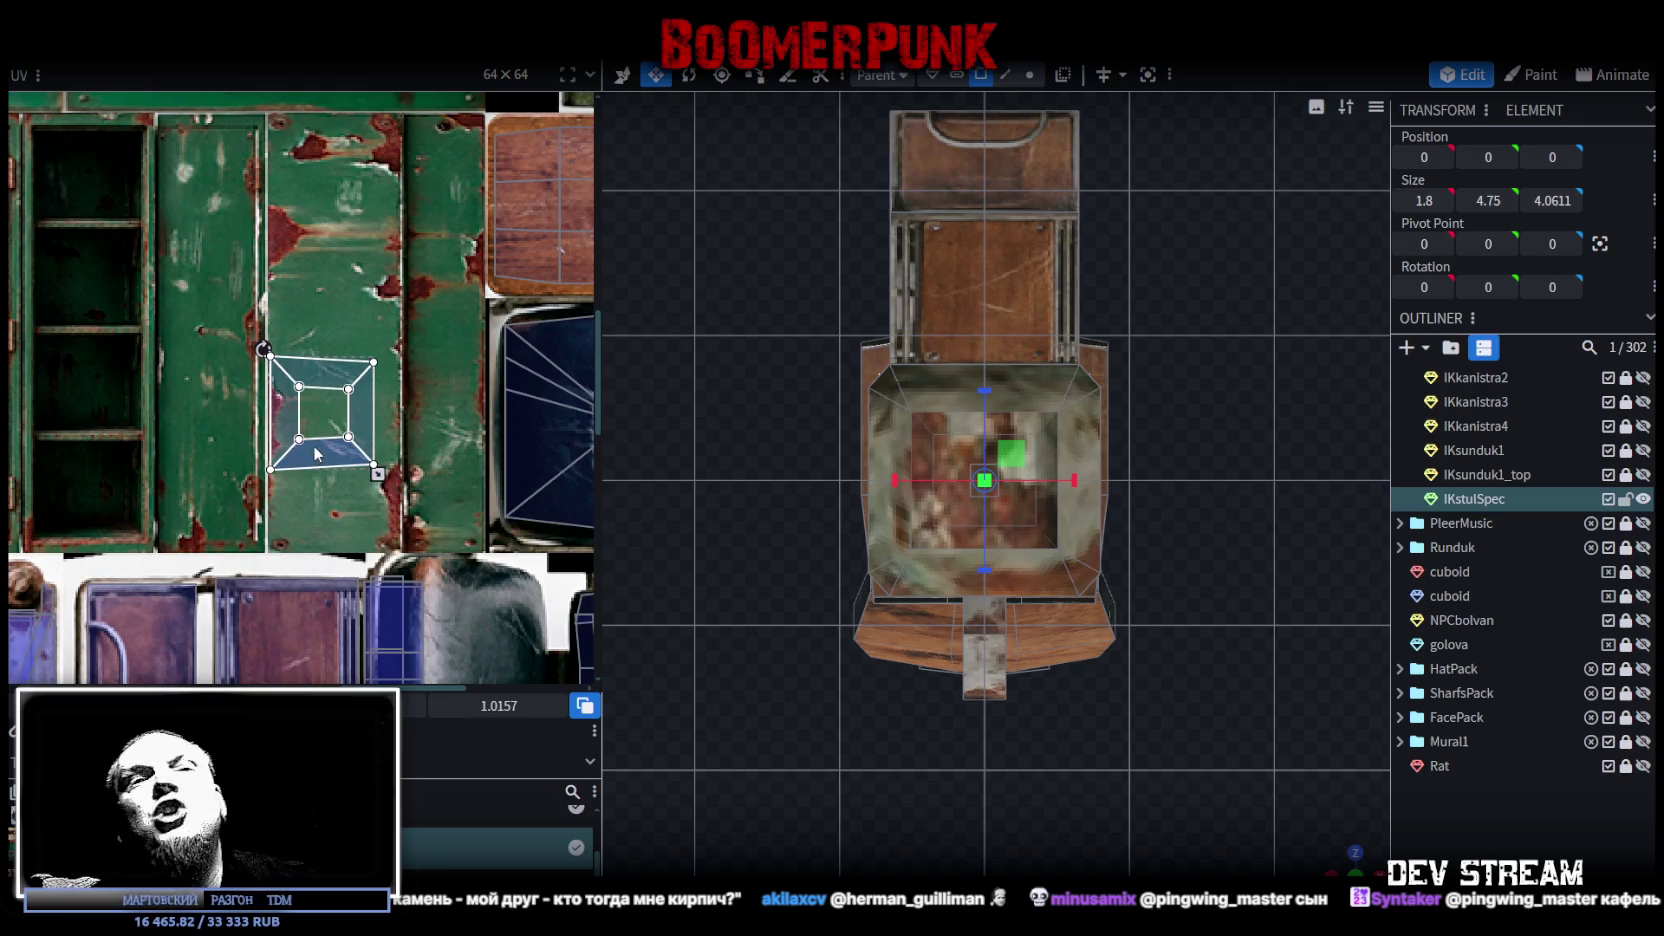
pyautogui.scroll(2, 321, 374)
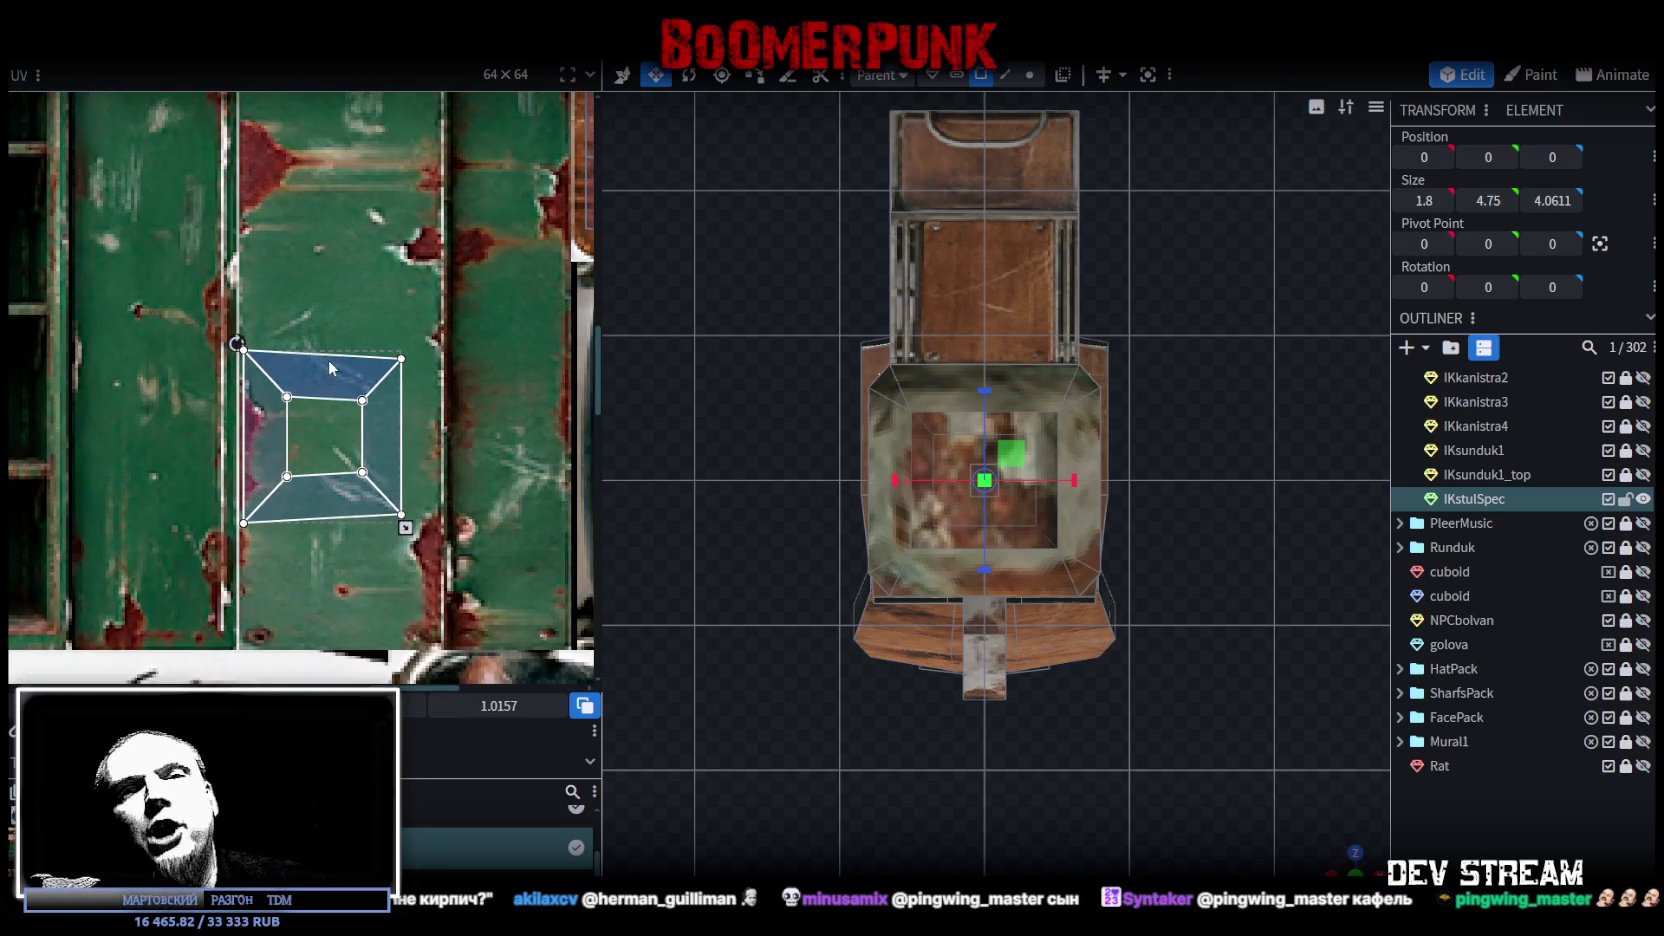
pyautogui.scroll(1, 348, 363)
# Step: Inspect the textured chair in perspective, then view the post's top face from above
pyautogui.moveTo(1050, 500)
pyautogui.mouseDown()
pyautogui.moveTo(1320, 806)
pyautogui.moveTo(1152, 602)
pyautogui.moveTo(1230, 600)
pyautogui.mouseUp()
pyautogui.scroll(-4, 400, 493)
pyautogui.scroll(1, 322, 402)
pyautogui.scroll(1, 322, 402)
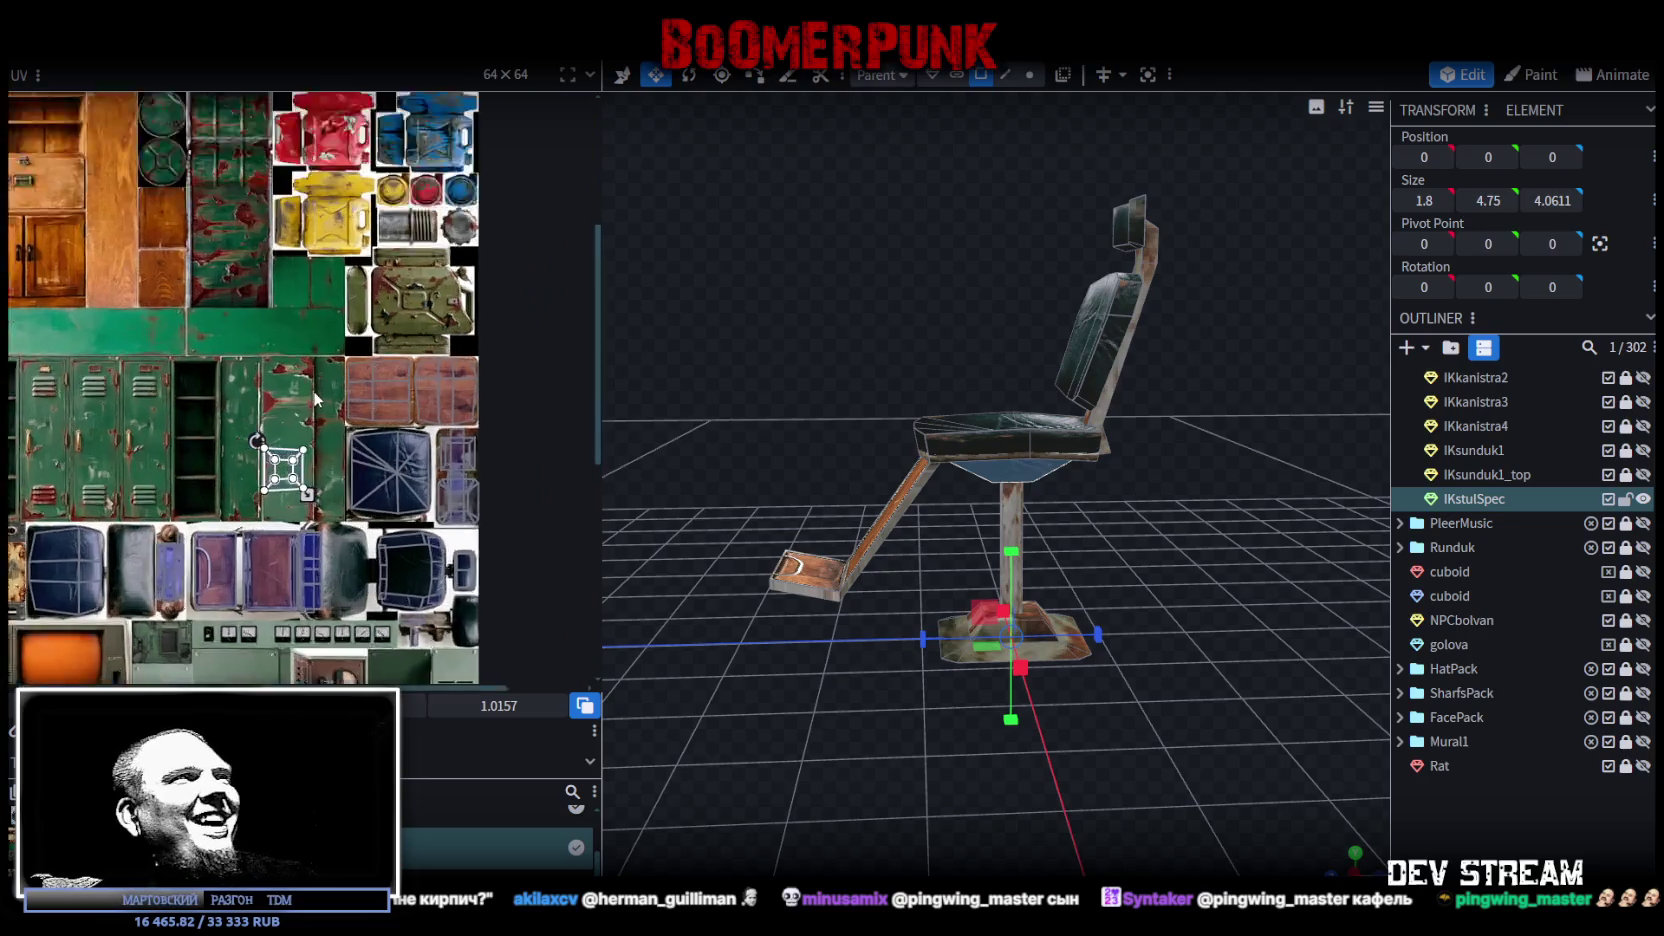
pyautogui.scroll(1, 322, 402)
pyautogui.moveTo(1193, 595); pyautogui.dragTo(1165, 538)
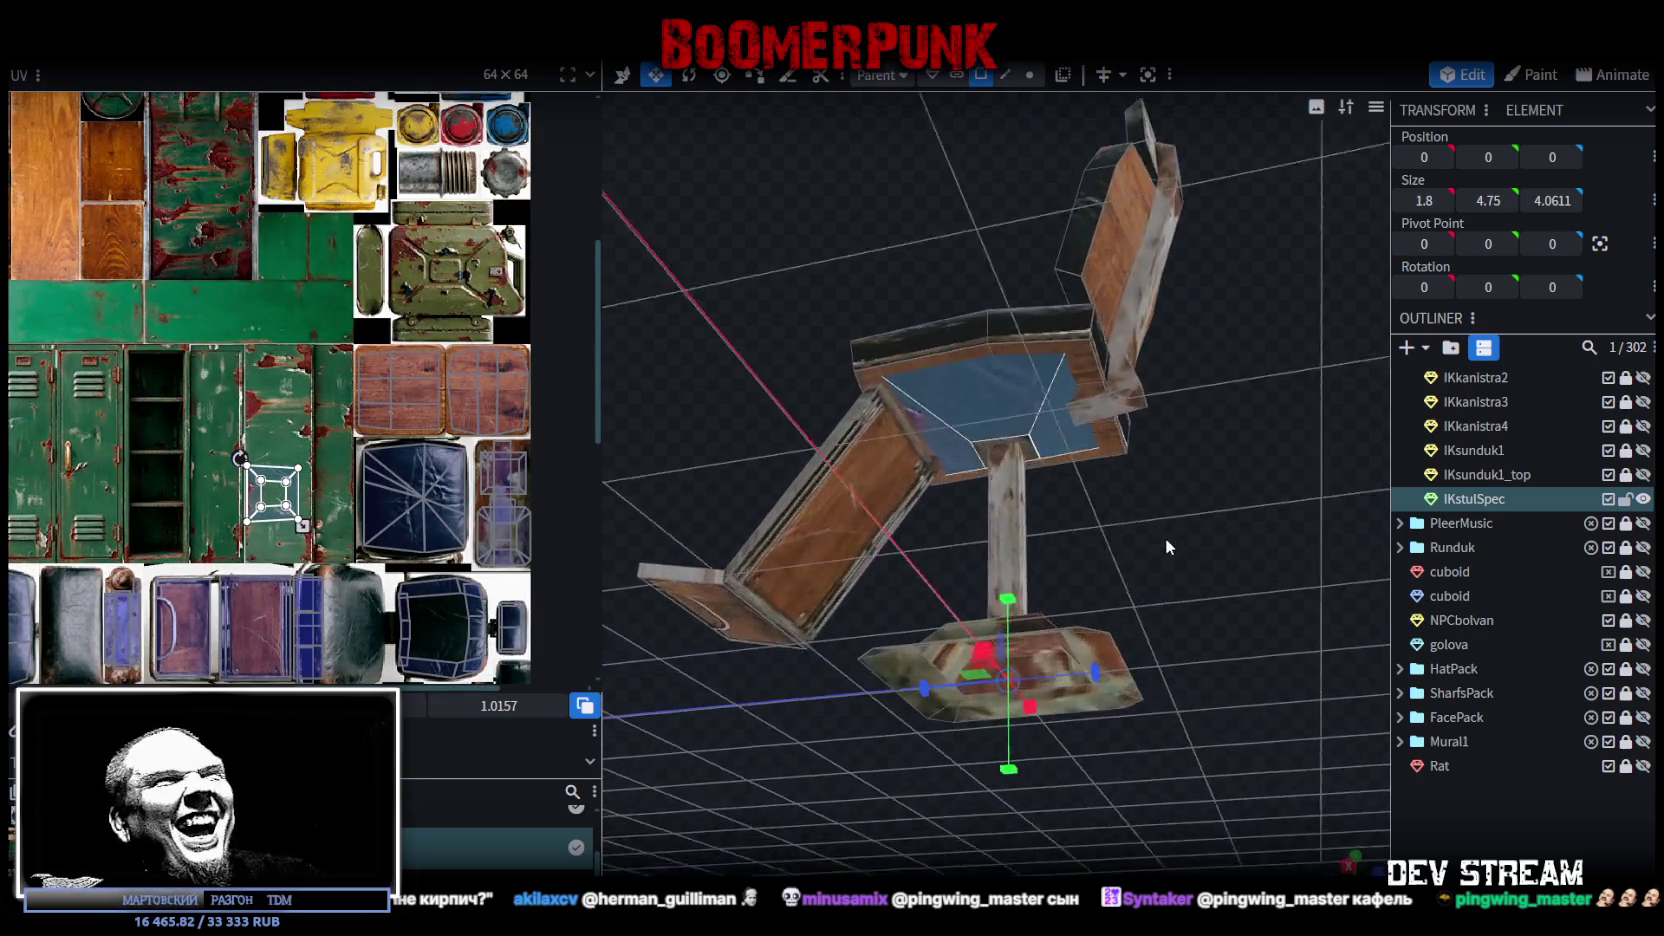
pyautogui.click(1030, 450)
pyautogui.press('KP_8')
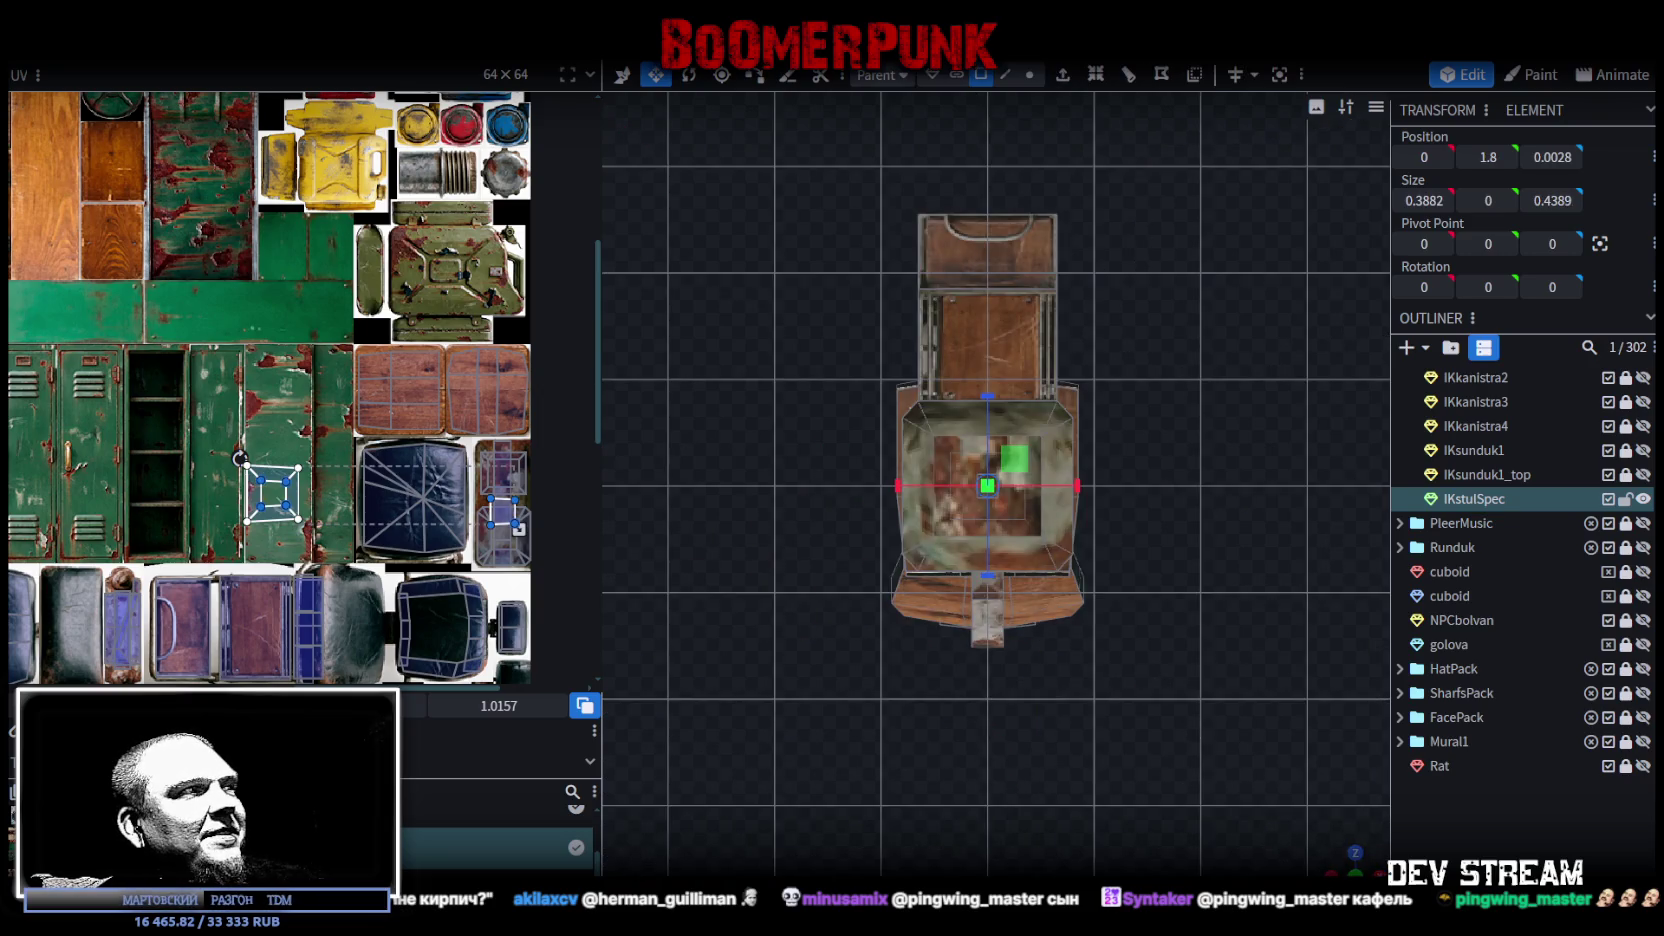
pyautogui.scroll(-2, 239, 458)
# Step: Move the funnel face UV onto the green canister panel and rotate it a quarter turn
pyautogui.scroll(-2, 150, 410)
pyautogui.scroll(1, 98, 378)
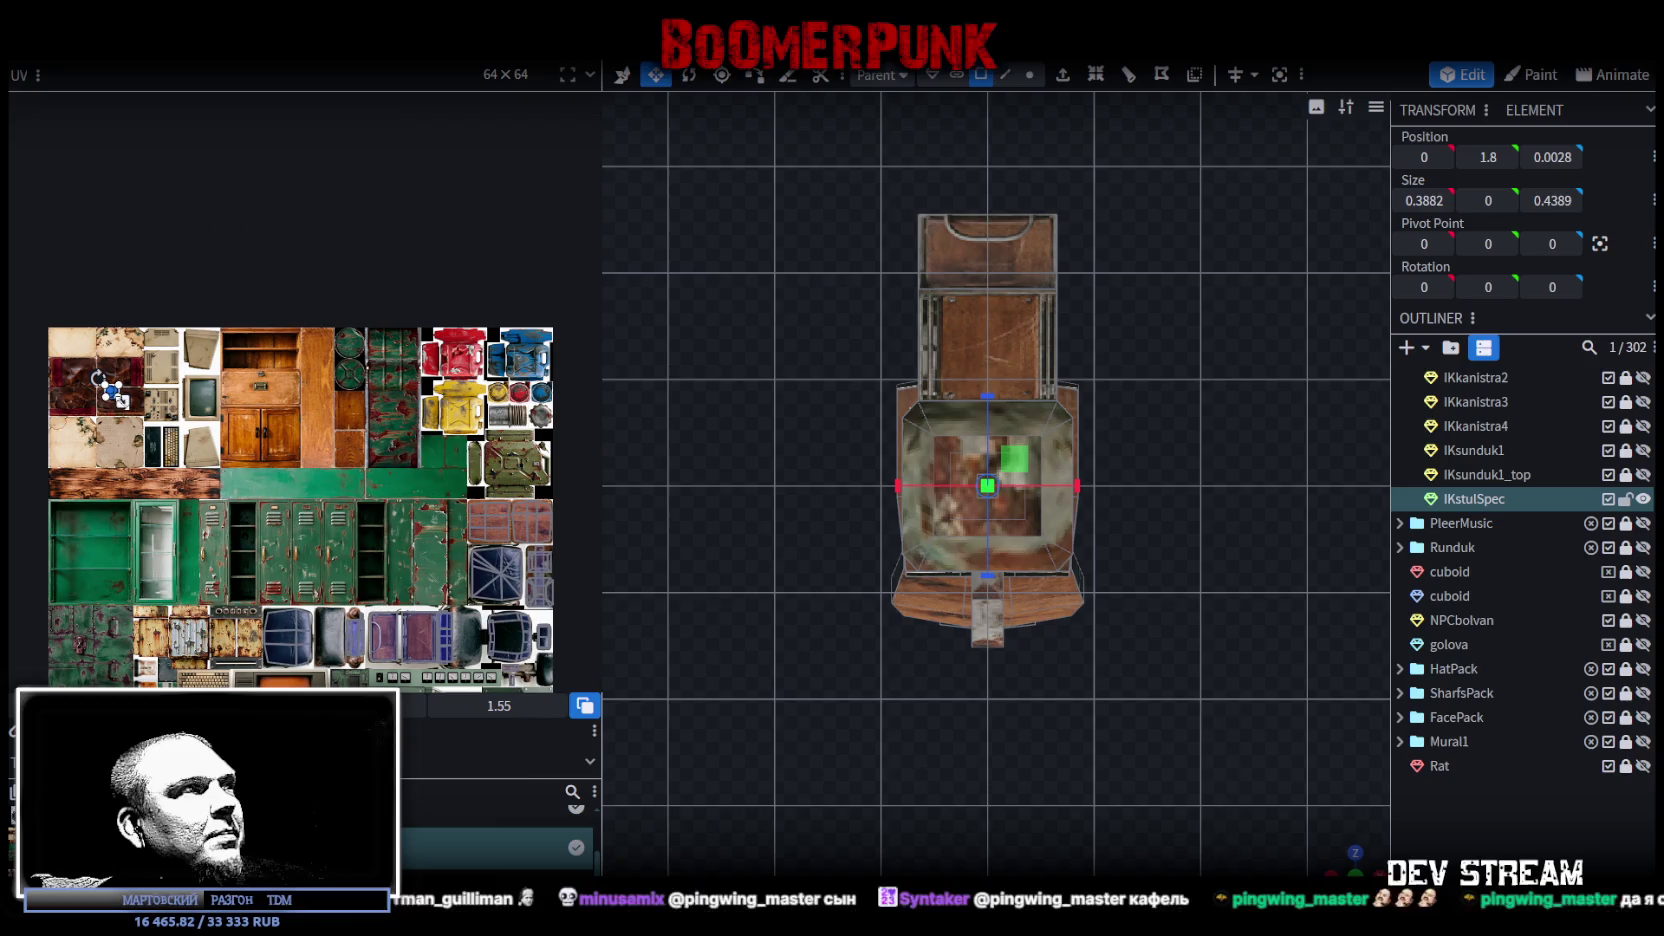
pyautogui.moveTo(122, 400); pyautogui.dragTo(551, 481)
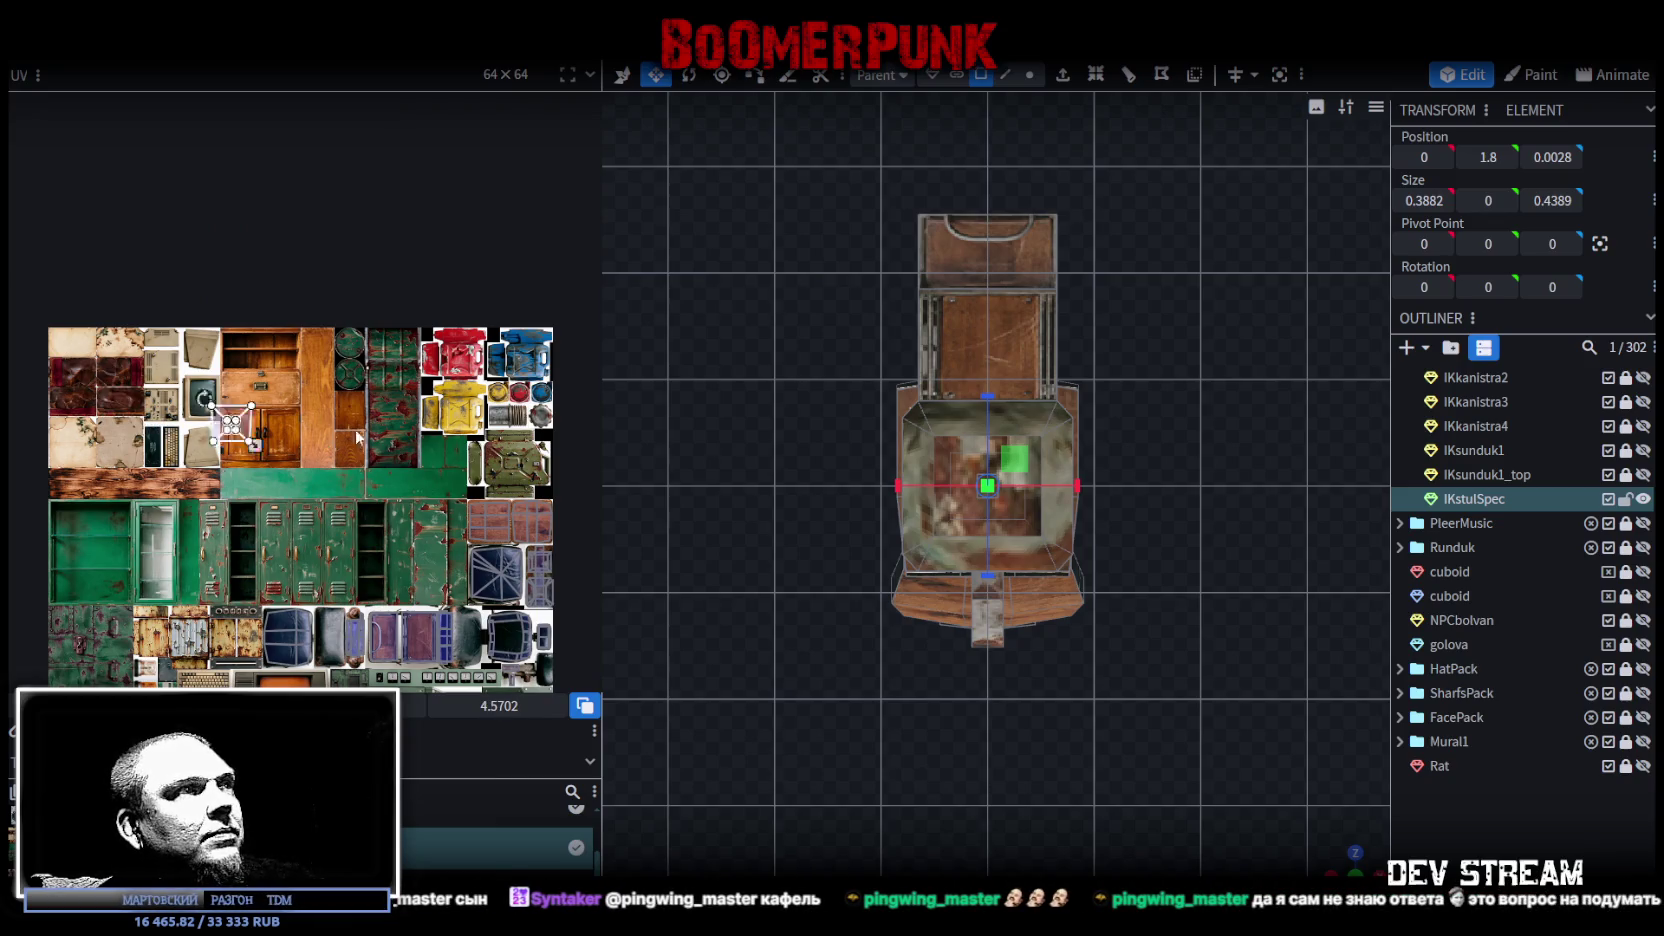
pyautogui.scroll(3, 540, 460)
pyautogui.scroll(3, 540, 460)
pyautogui.scroll(3, 540, 460)
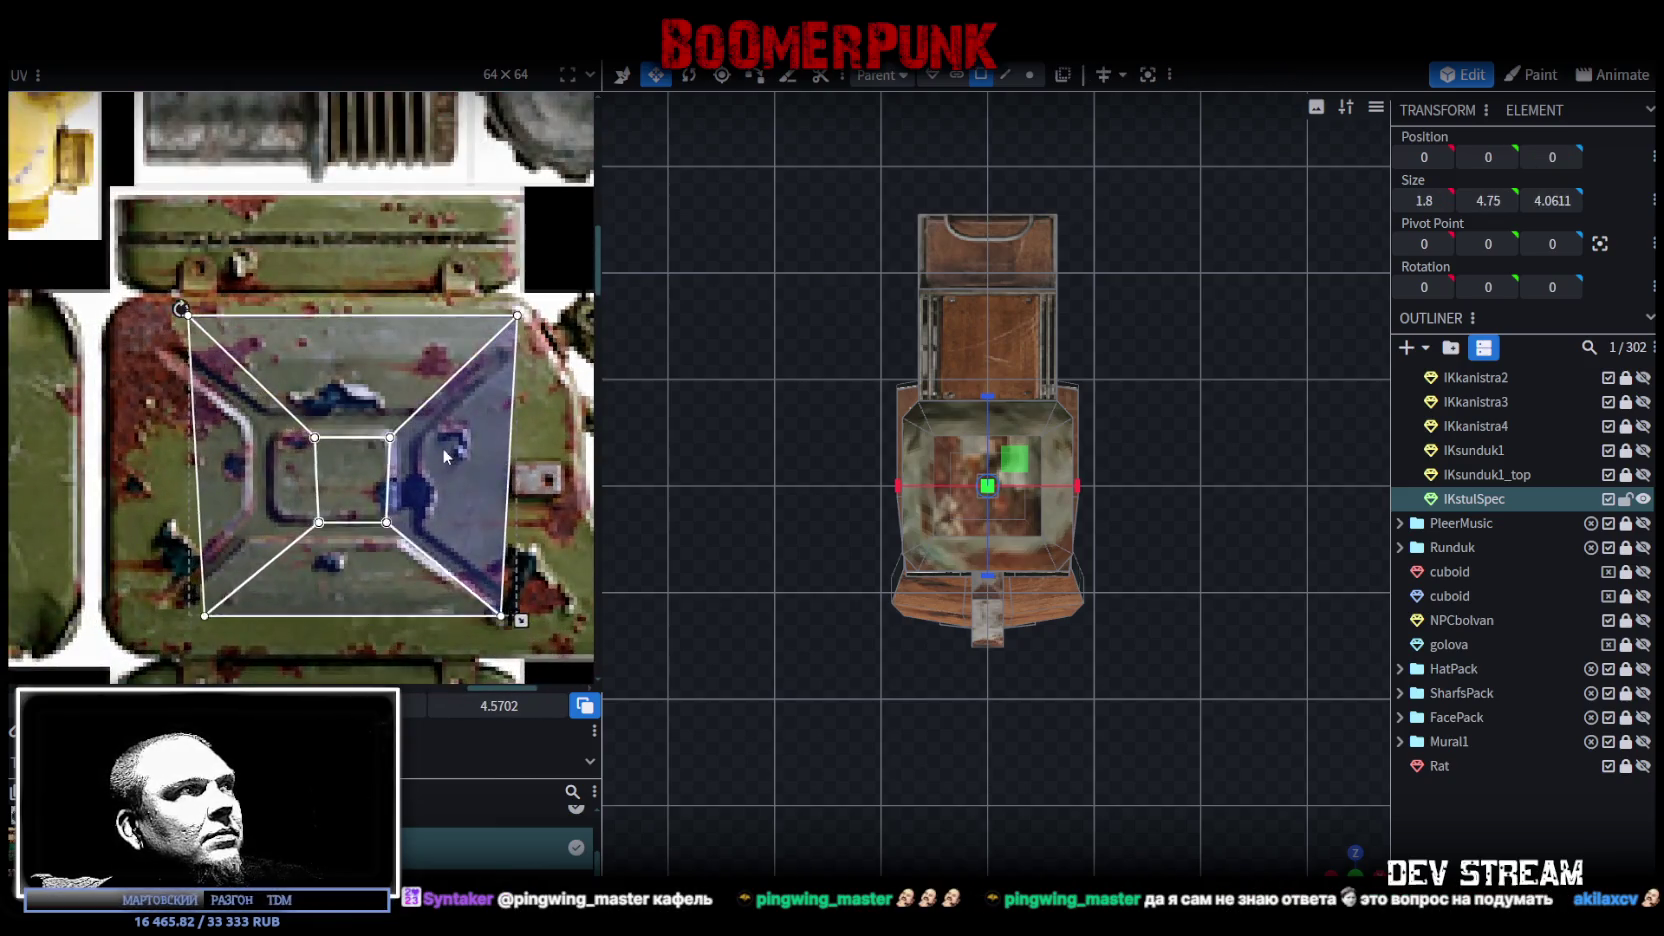
pyautogui.rightClick(426, 462)
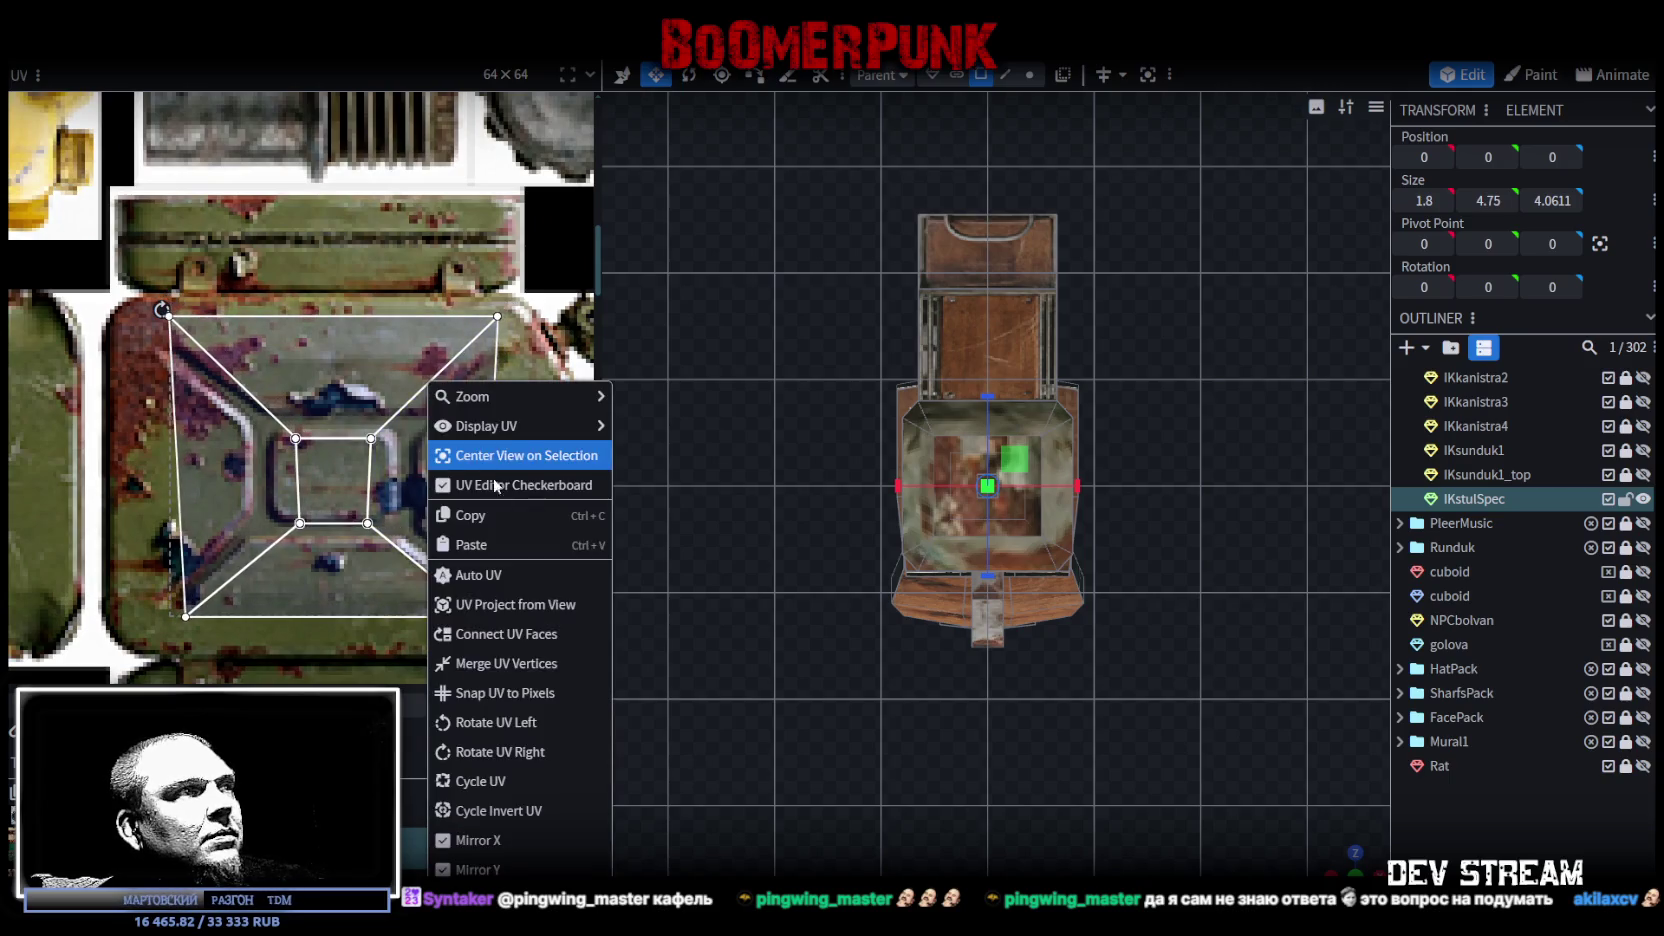
pyautogui.click(470, 686)
# Step: Resize the UV layout over the canister panel and widen the inner square leftward
pyautogui.moveTo(432, 490); pyautogui.dragTo(416, 502)
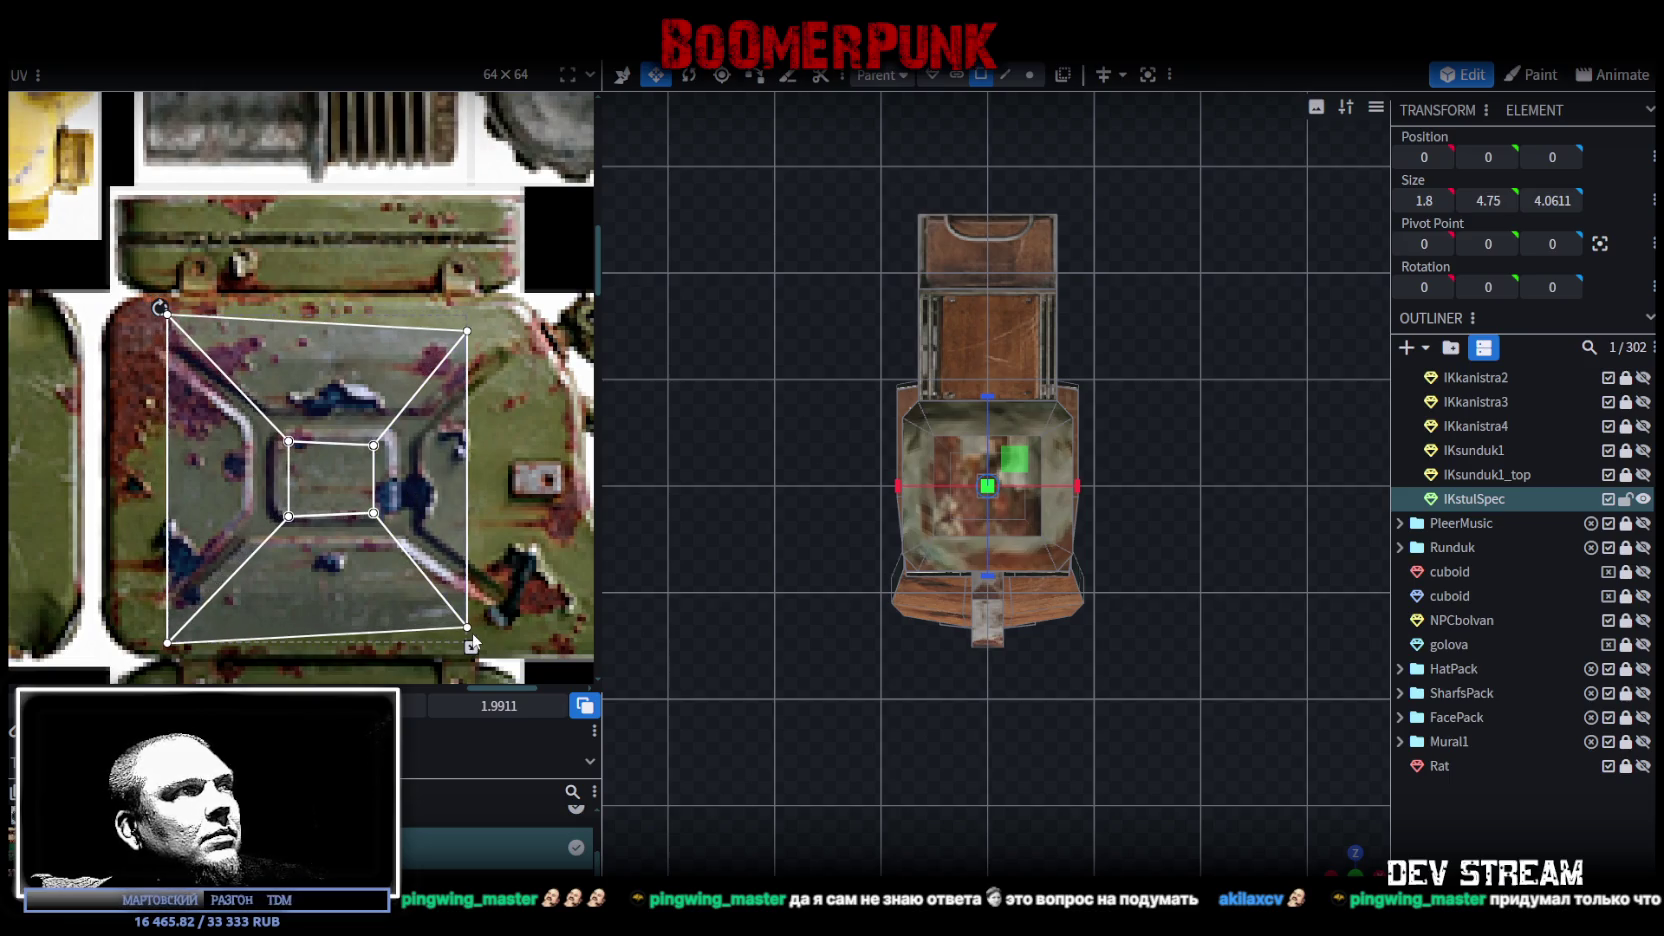
pyautogui.moveTo(470, 648); pyautogui.dragTo(389, 560)
pyautogui.moveTo(378, 488); pyautogui.dragTo(380, 540)
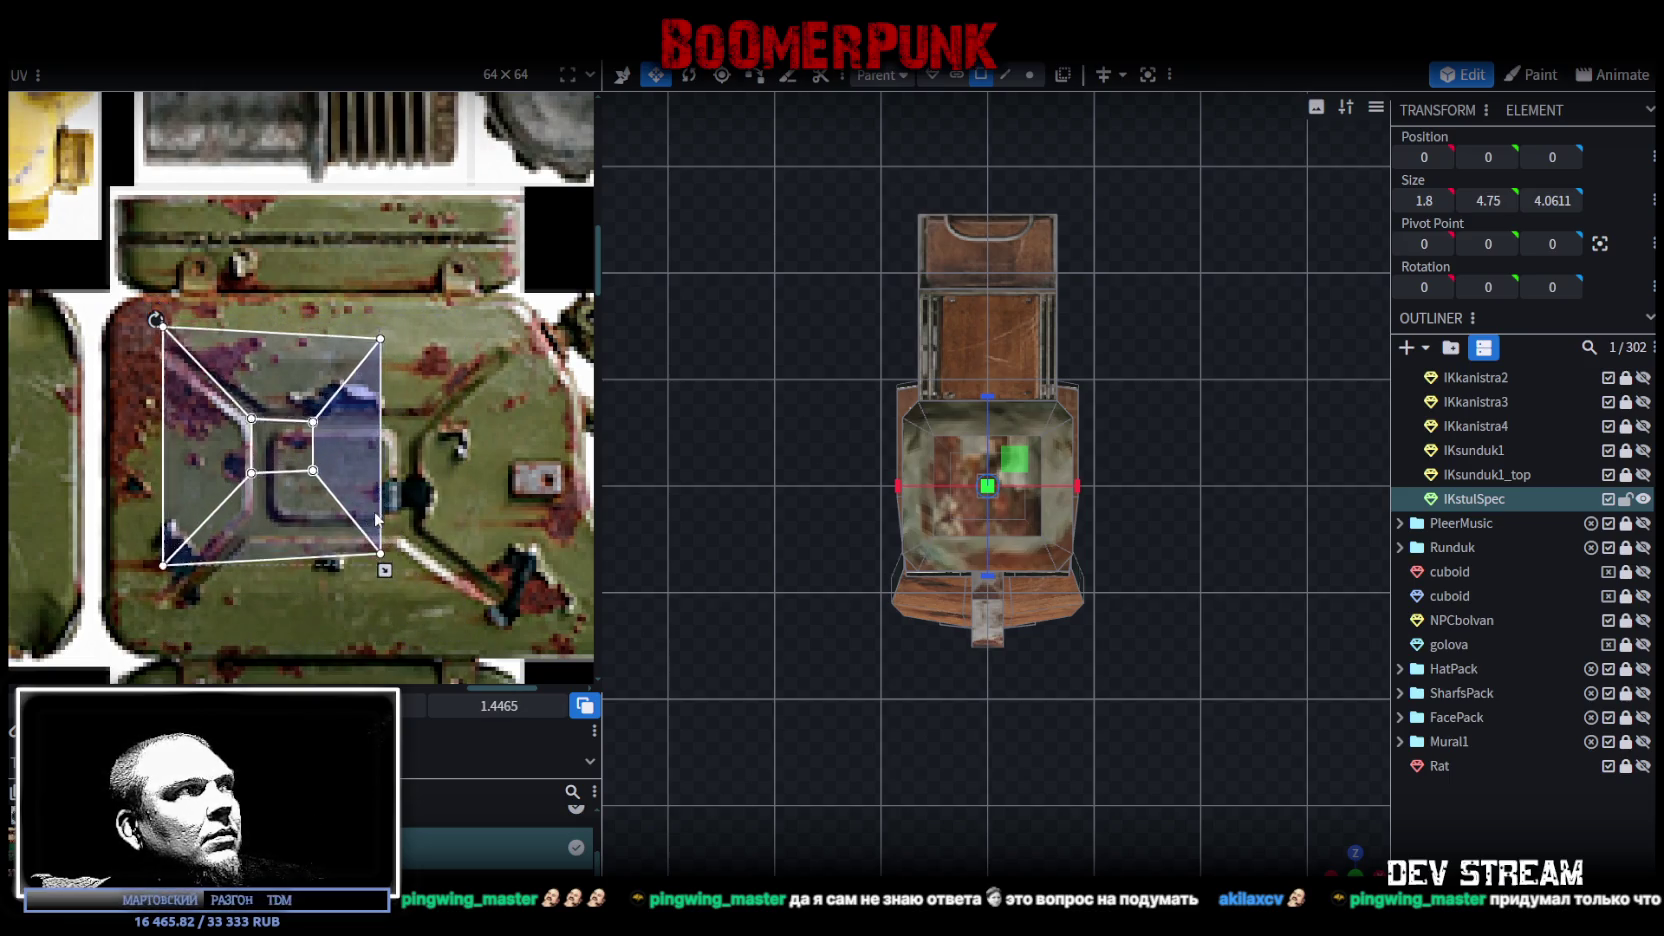
pyautogui.moveTo(390, 599)
pyautogui.mouseDown()
pyautogui.moveTo(501, 603)
pyautogui.moveTo(490, 612)
pyautogui.mouseUp()
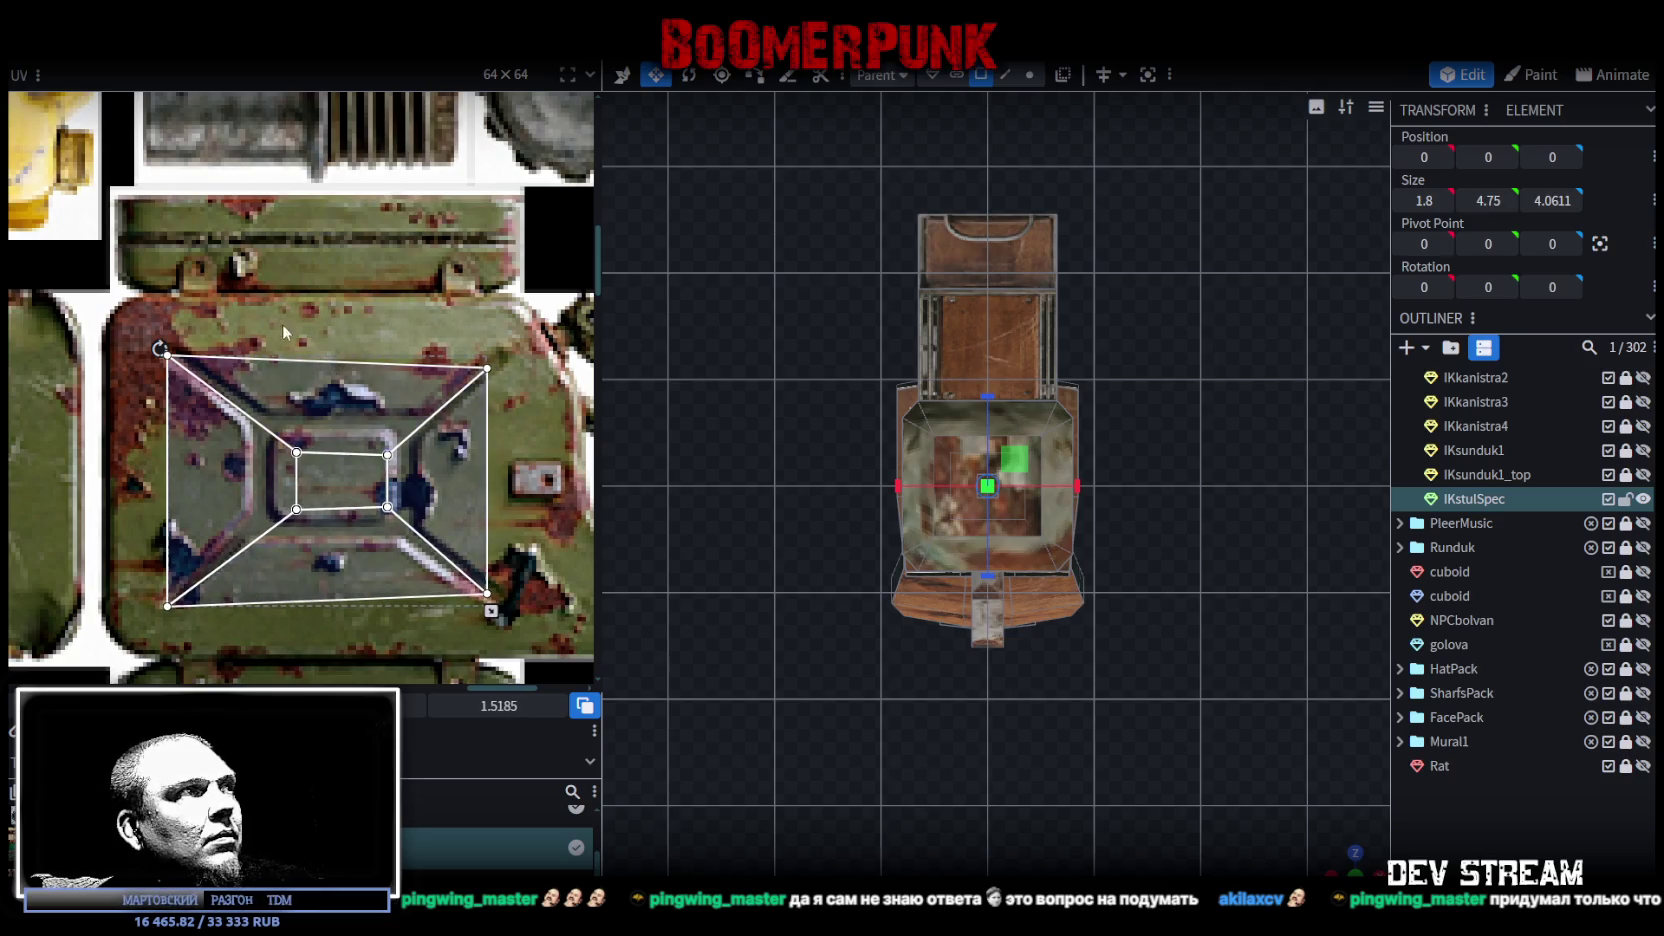
pyautogui.click(298, 482)
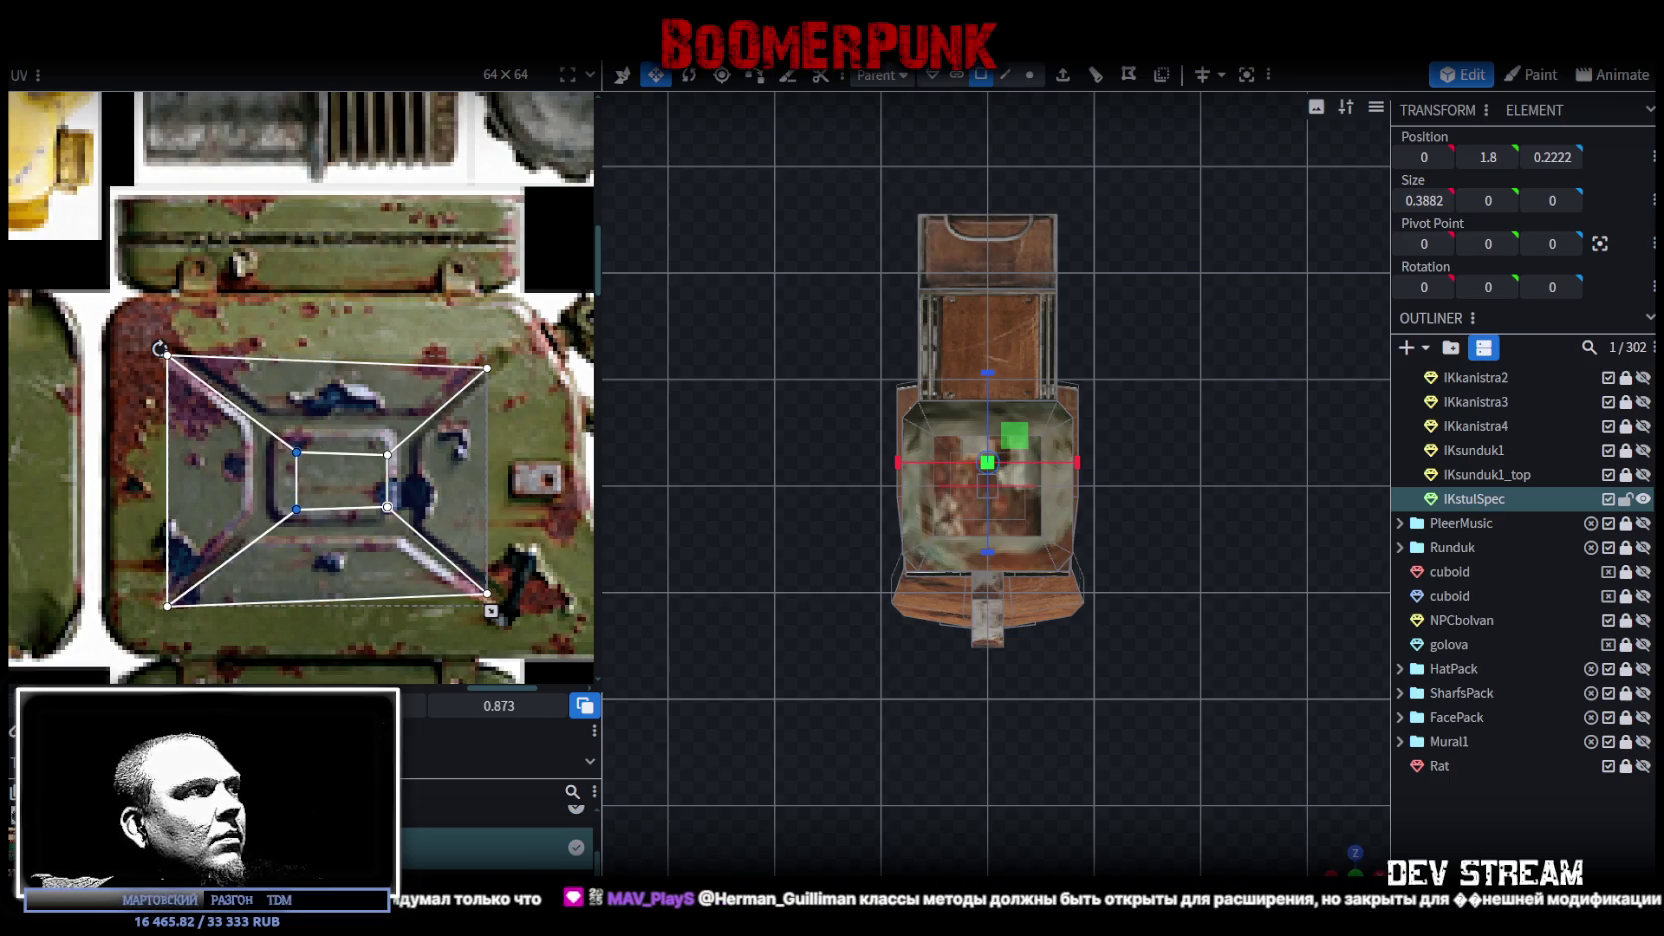
pyautogui.moveTo(296, 495); pyautogui.dragTo(260, 495)
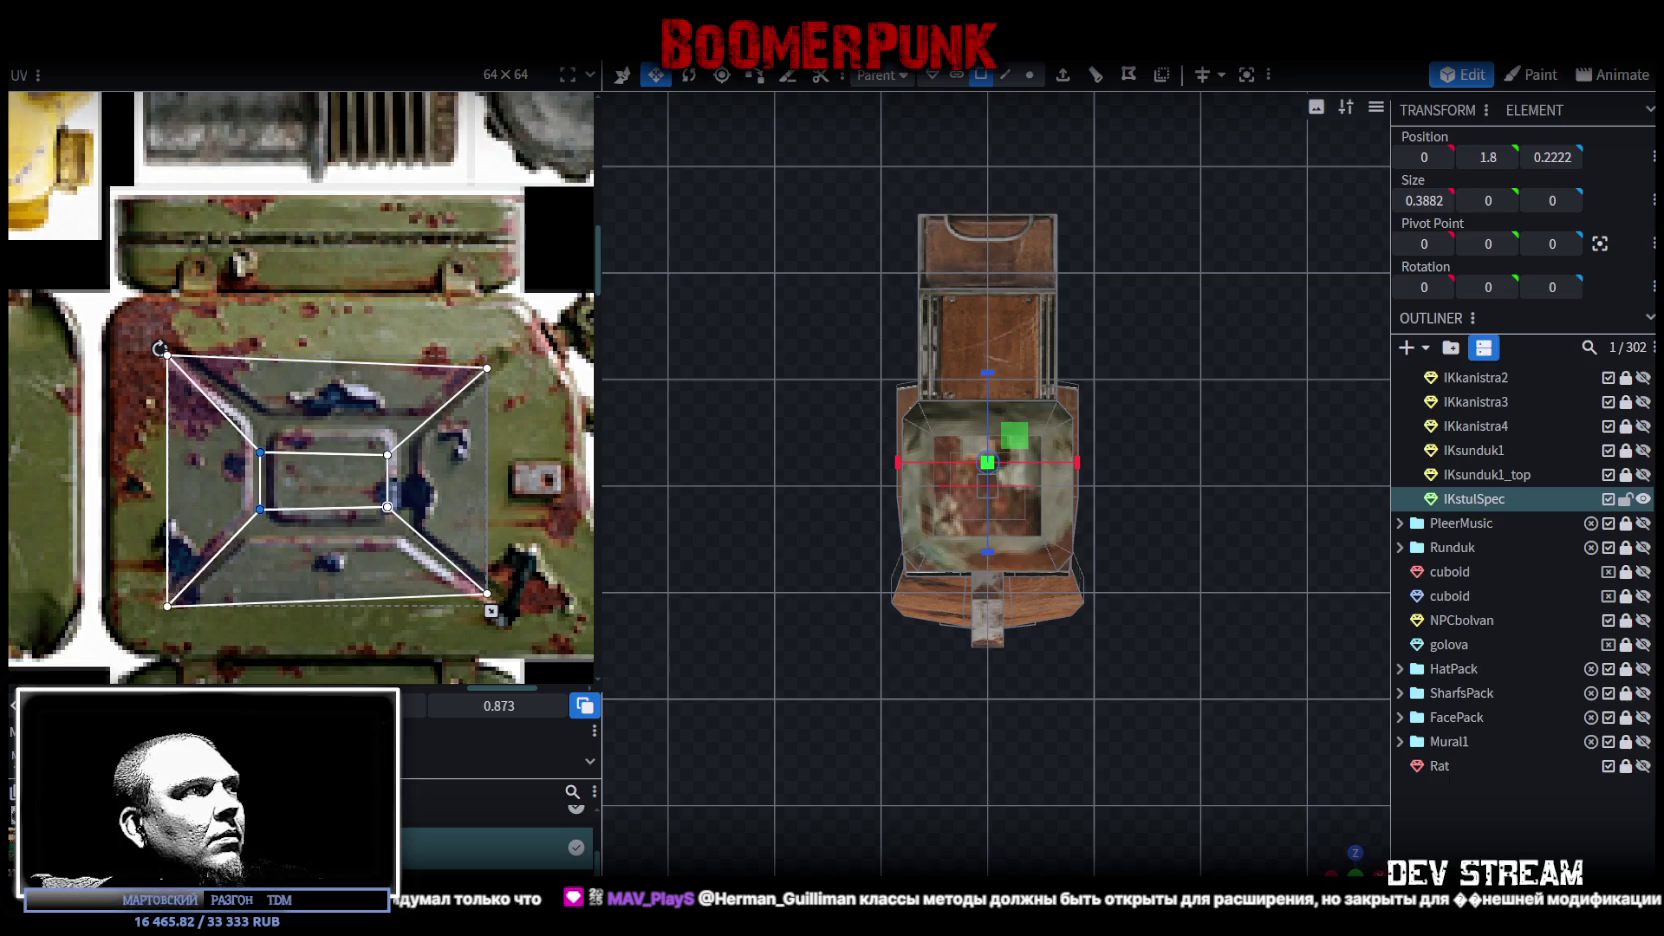
# Step: Widen the inner UV square right, raise its top edge and lower its bottom edge
pyautogui.moveTo(411, 307)
pyautogui.mouseDown()
pyautogui.moveTo(369, 533)
pyautogui.moveTo(408, 481)
pyautogui.mouseUp()
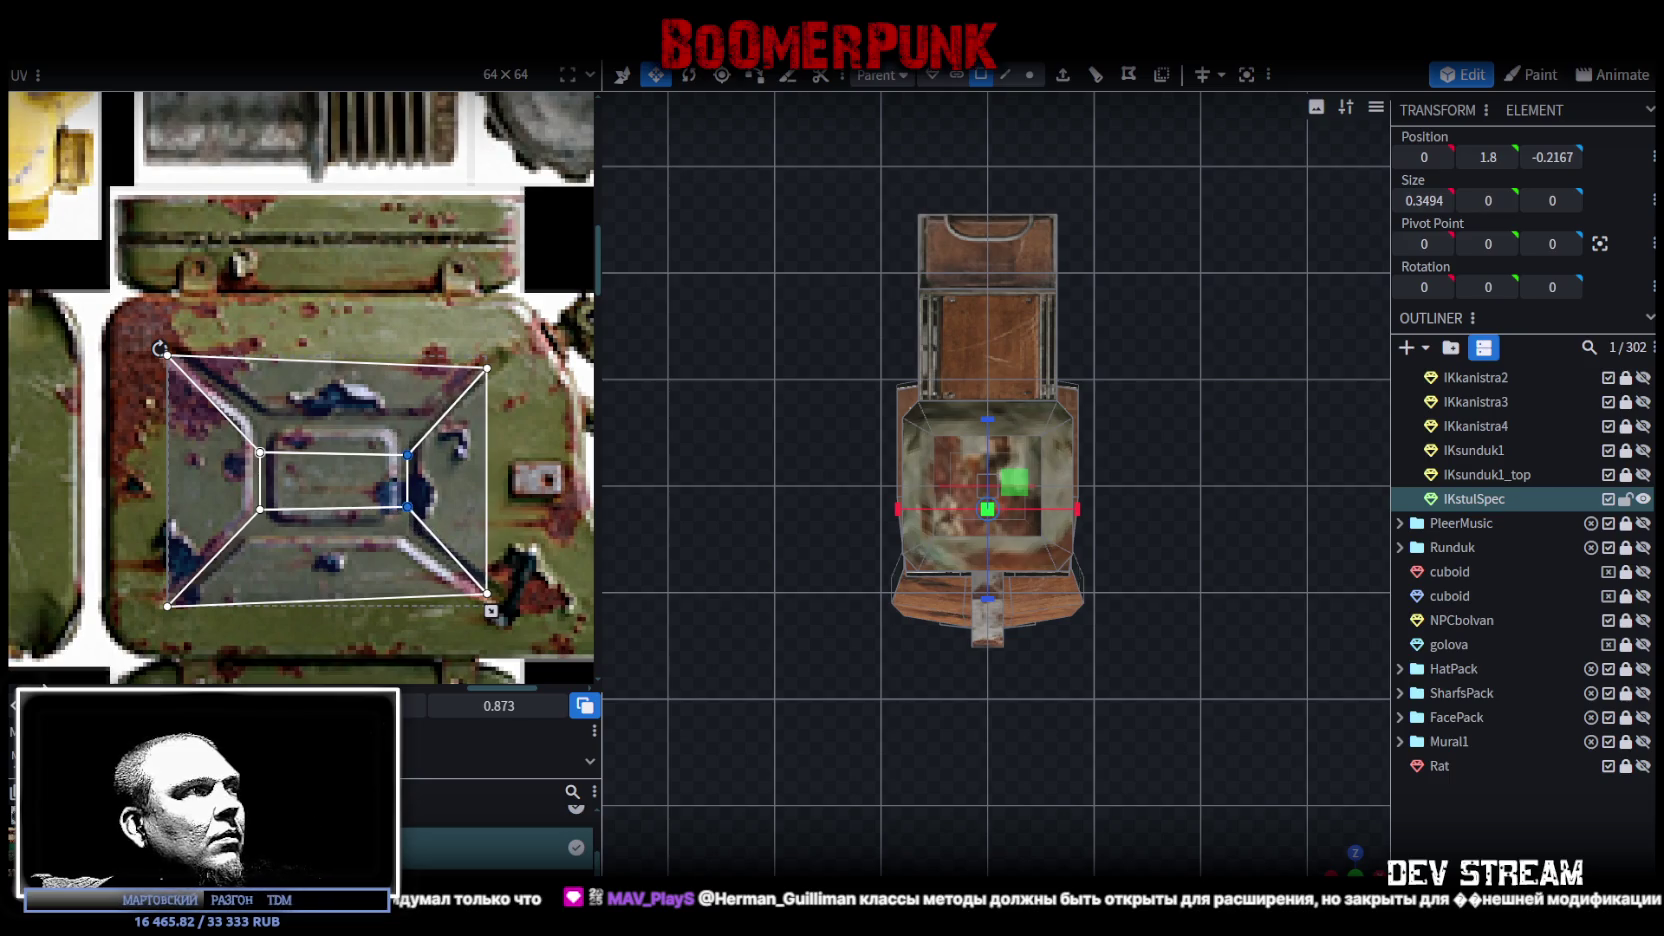
pyautogui.moveTo(520, 421); pyautogui.dragTo(138, 484)
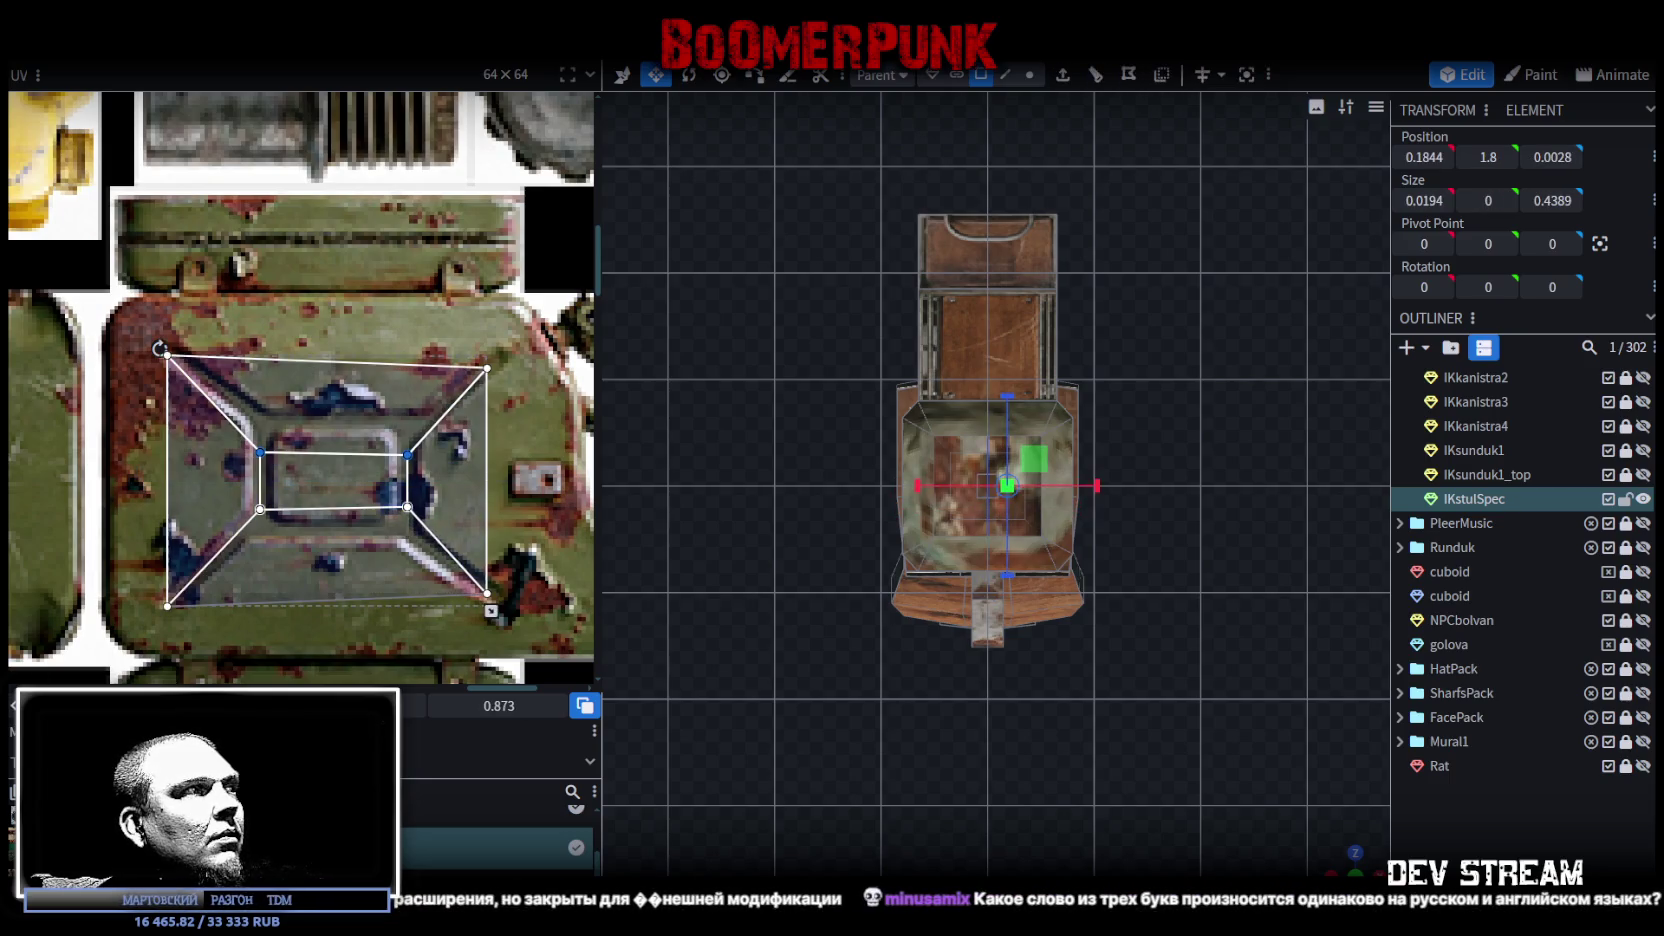
pyautogui.moveTo(333, 453); pyautogui.dragTo(333, 426)
pyautogui.moveTo(125, 481); pyautogui.dragTo(536, 541)
pyautogui.moveTo(333, 508); pyautogui.dragTo(333, 528)
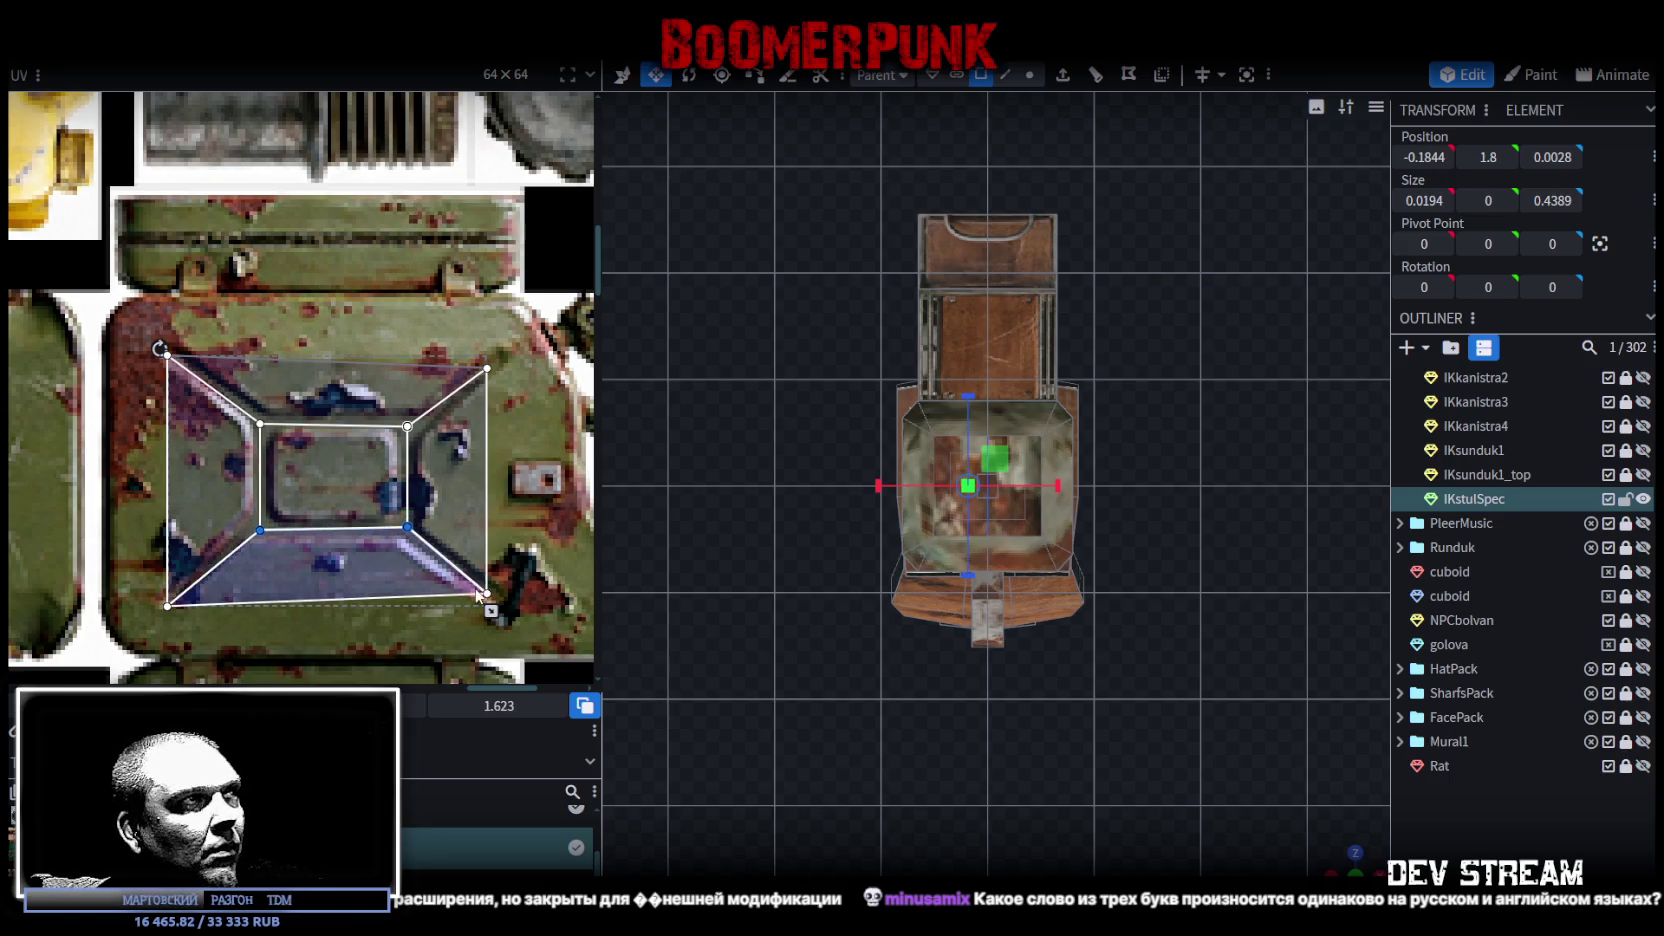
# Step: Fine-tune the whole UV layout's position and right edge on the embossed locker square
pyautogui.scroll(1, 268, 400)
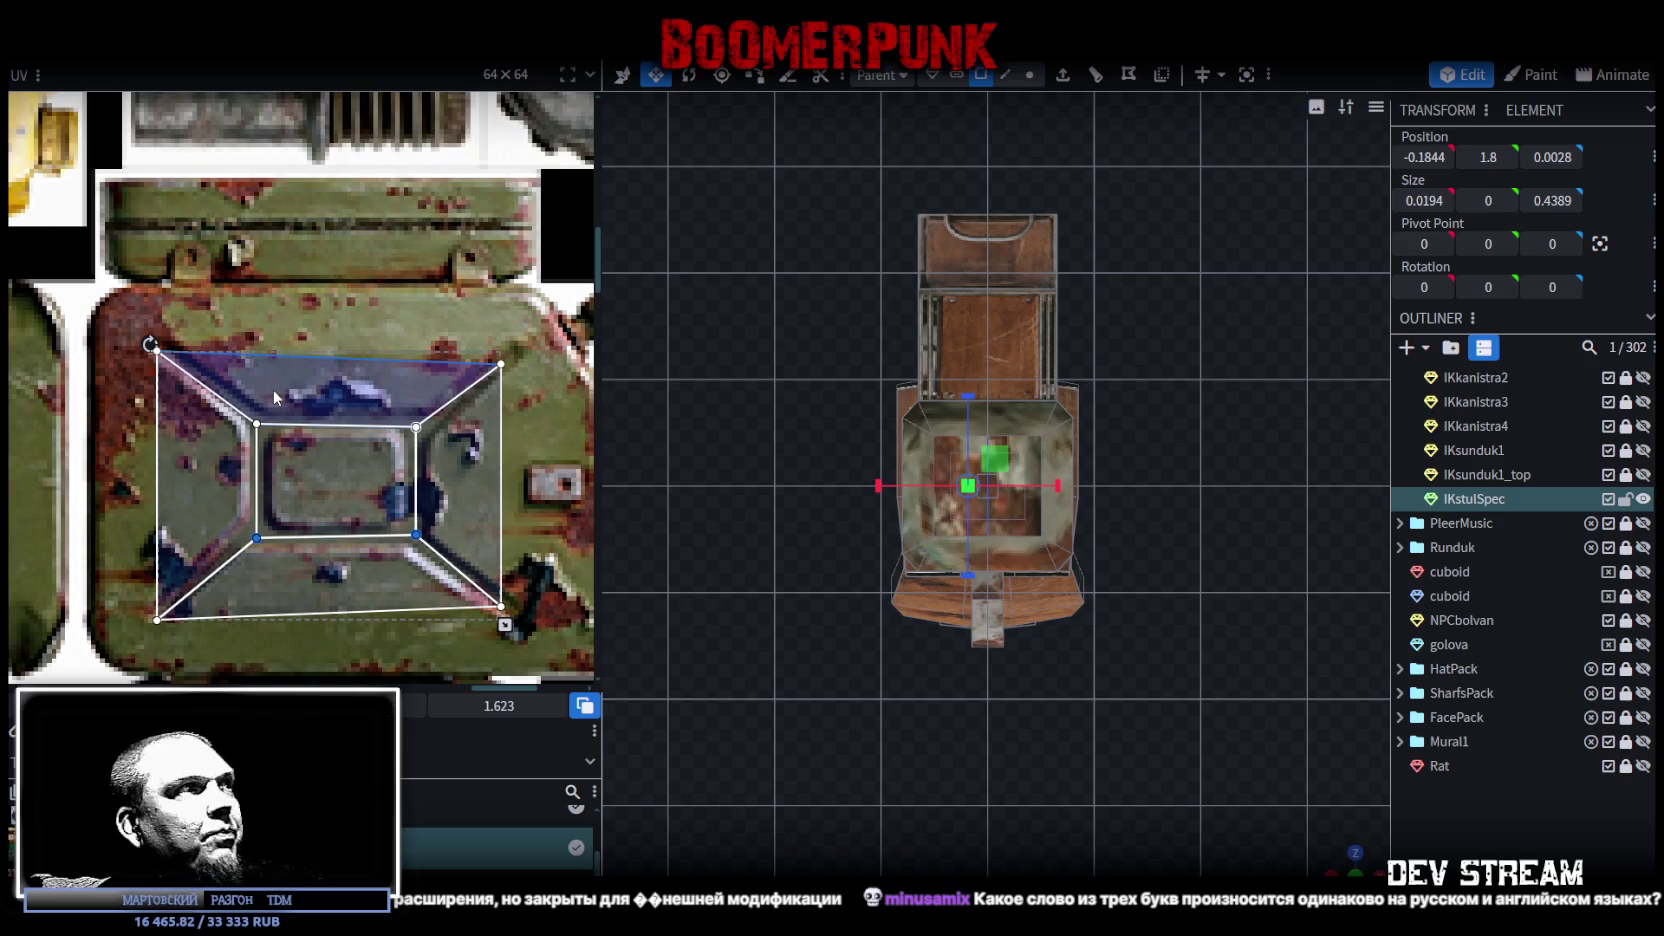
pyautogui.scroll(-1, 273, 389)
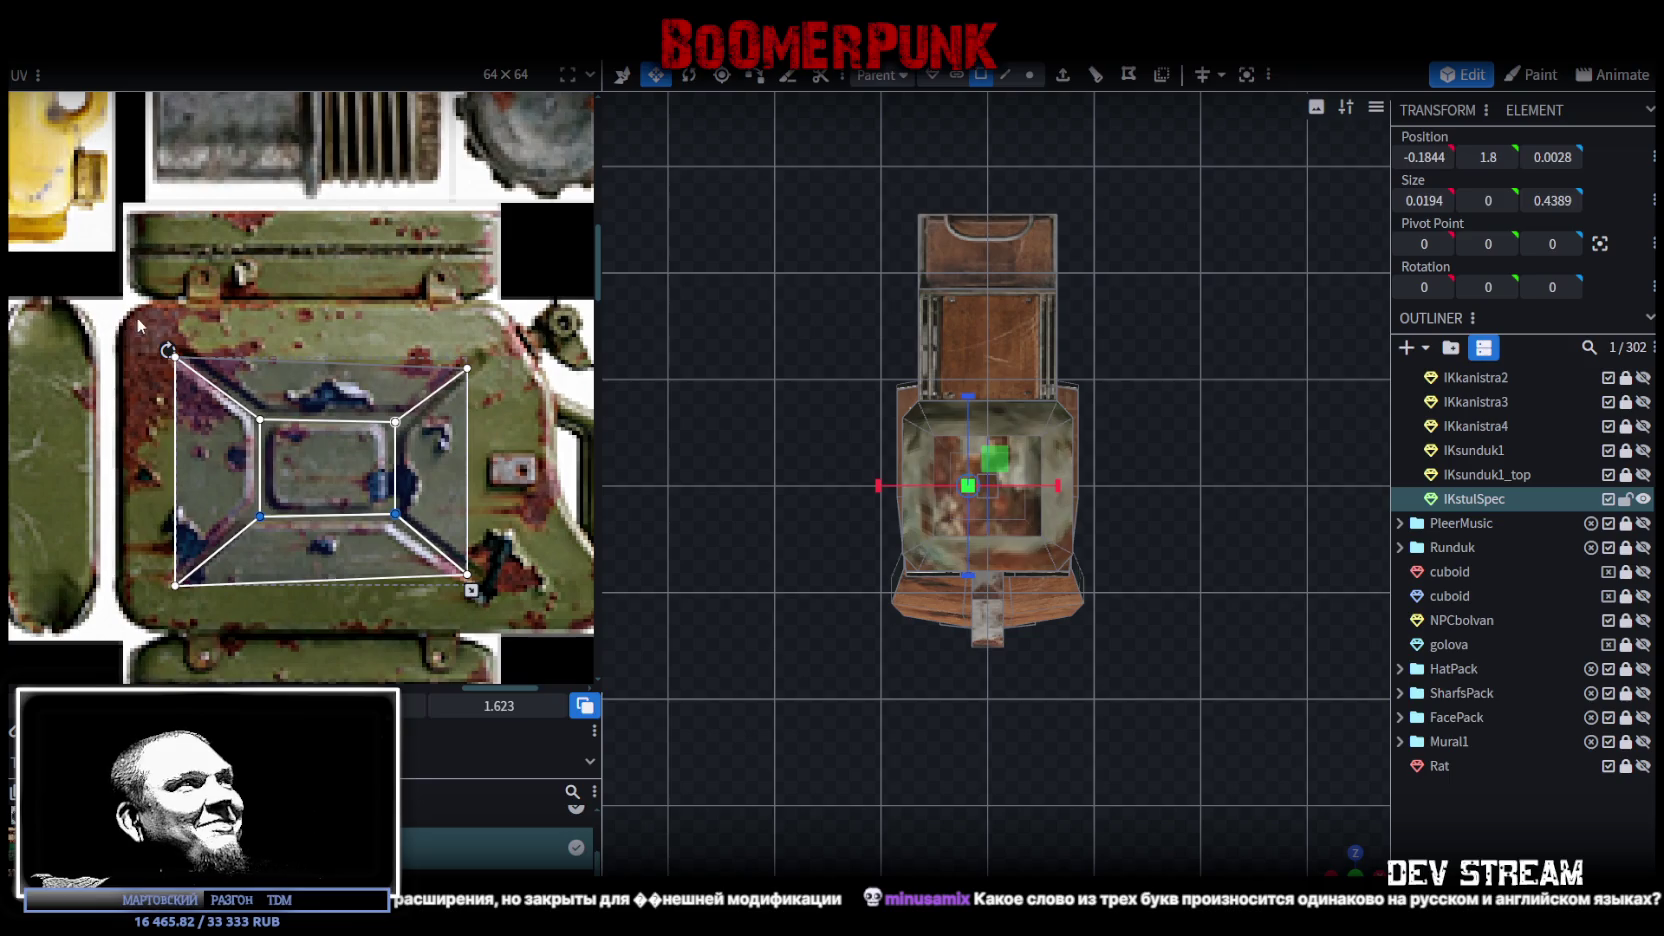
pyautogui.moveTo(138, 317); pyautogui.dragTo(491, 611)
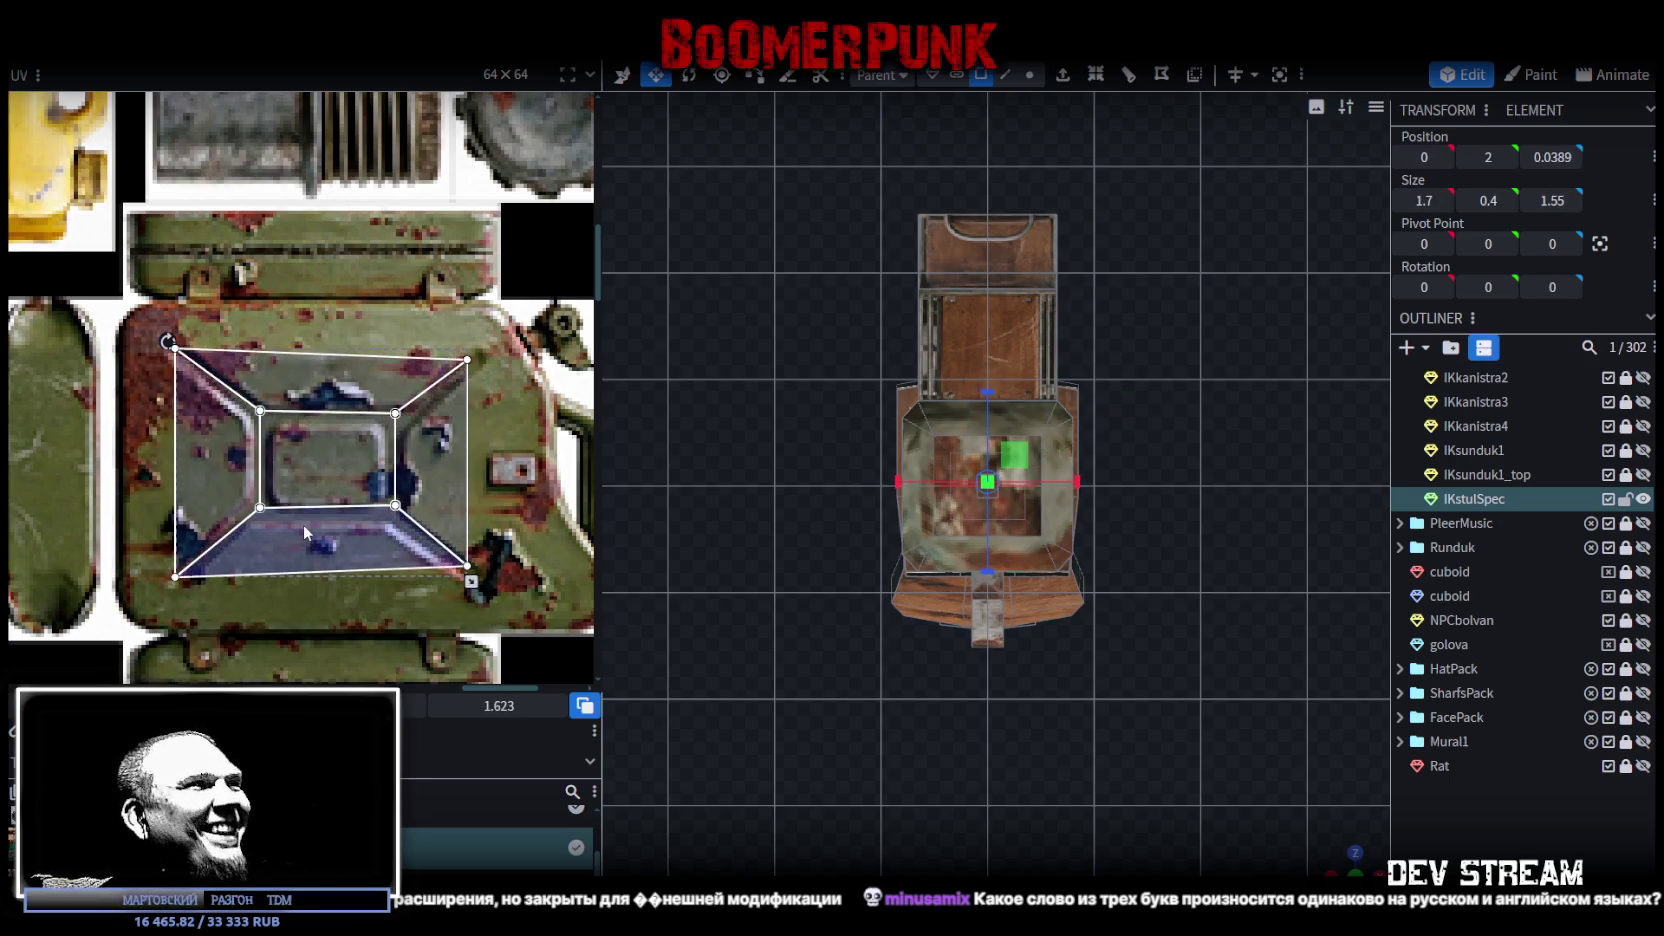
pyautogui.moveTo(306, 533); pyautogui.dragTo(303, 533)
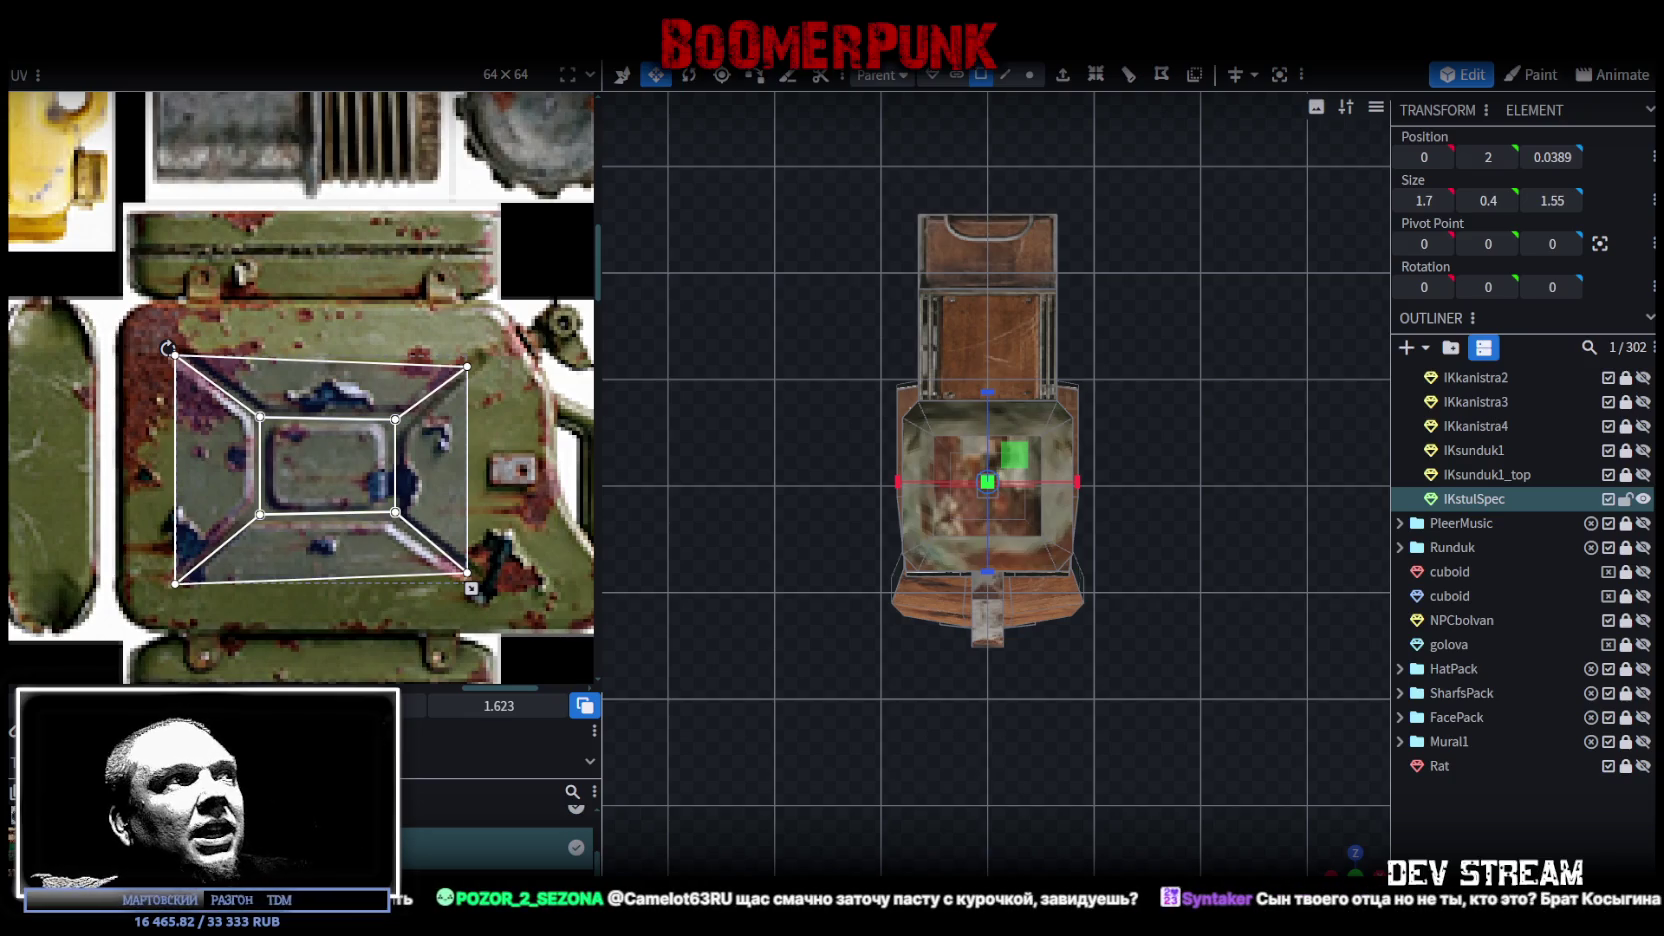
pyautogui.click(354, 450)
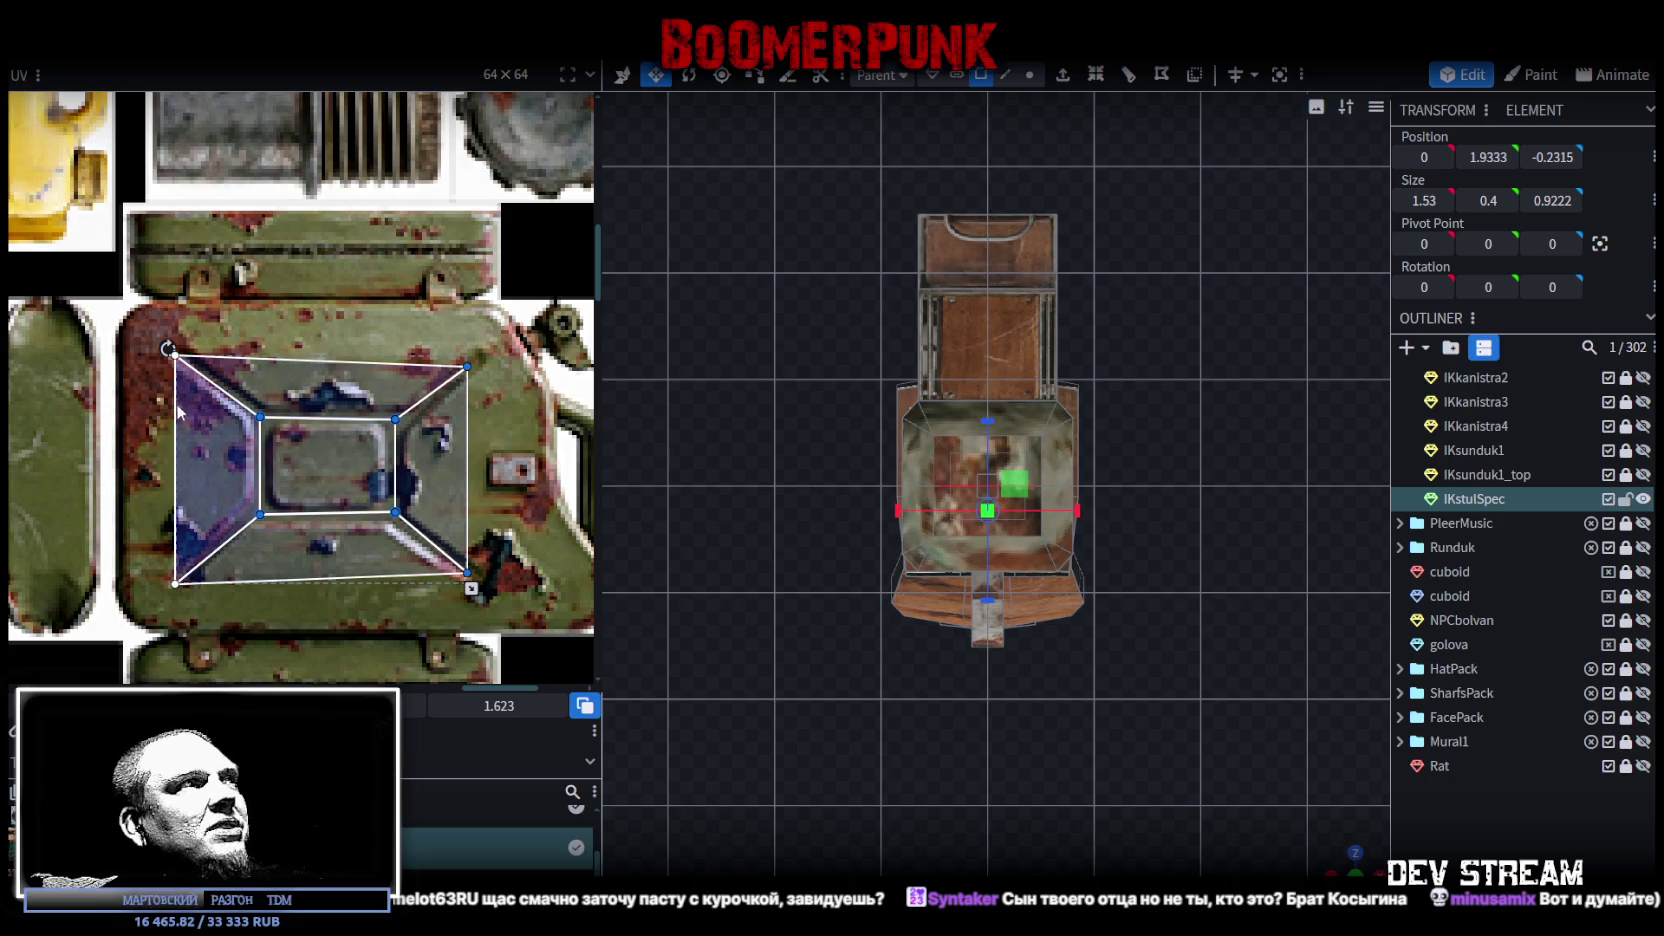
pyautogui.moveTo(198, 413); pyautogui.dragTo(201, 414)
pyautogui.moveTo(476, 589); pyautogui.dragTo(475, 592)
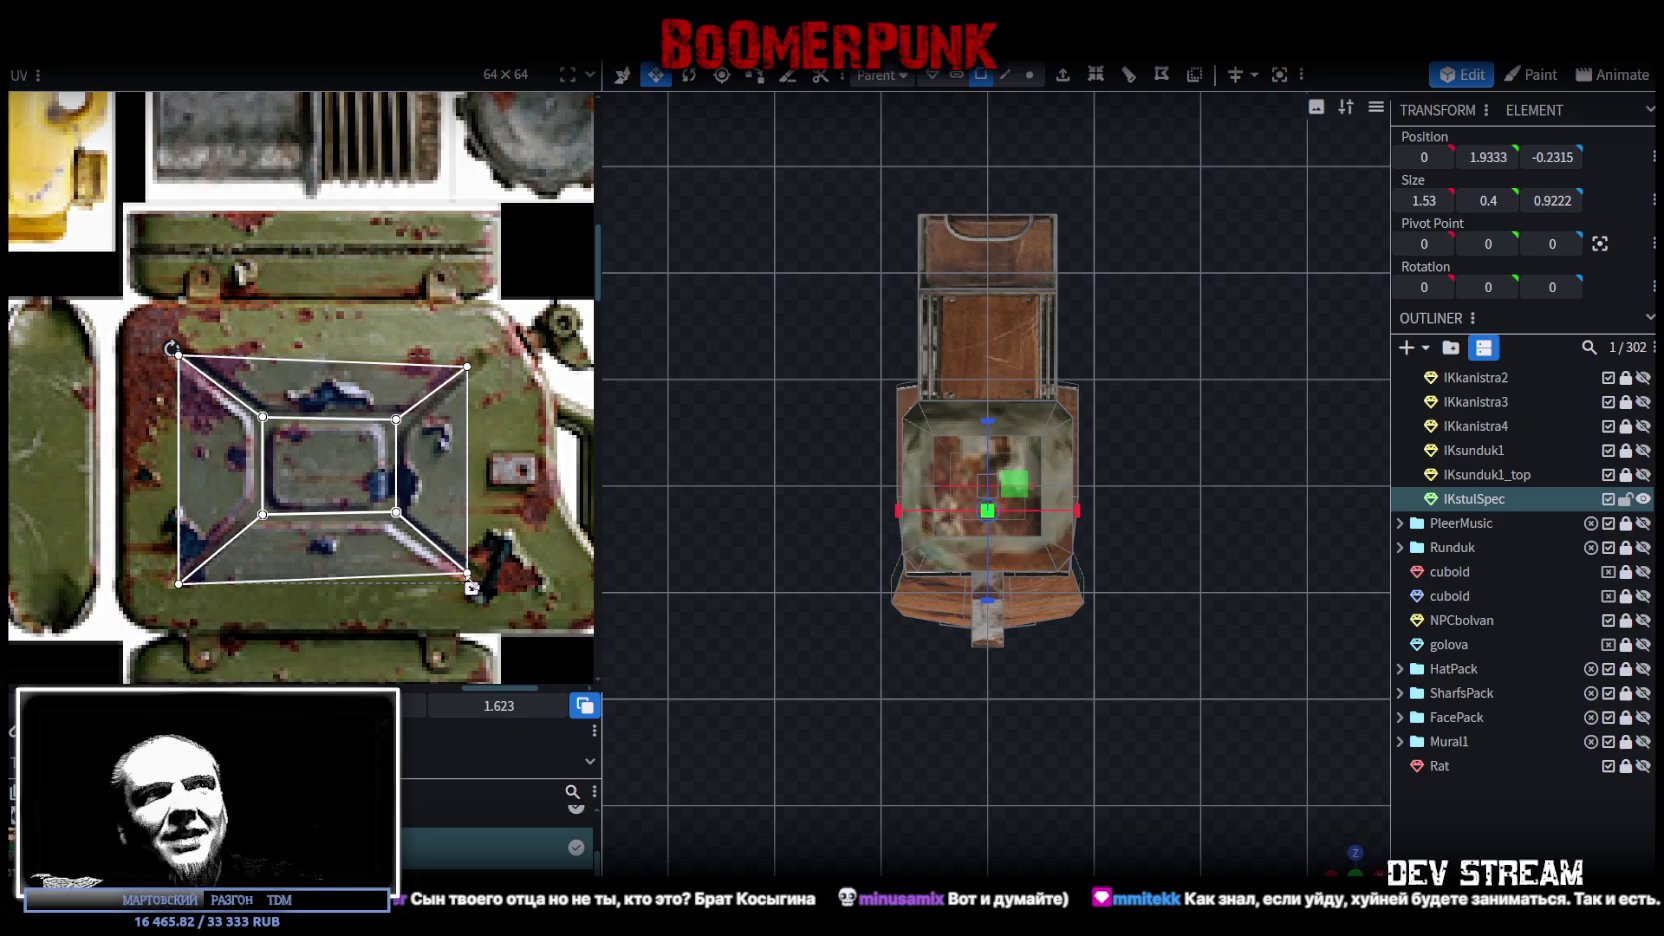
# Step: Orbit underneath the chair to check the green panel texture on the seat underside
pyautogui.moveTo(1355, 858)
pyautogui.mouseDown()
pyautogui.moveTo(1372, 866)
pyautogui.moveTo(1251, 514)
pyautogui.moveTo(1208, 462)
pyautogui.moveTo(1156, 601)
pyautogui.moveTo(1156, 689)
pyautogui.mouseUp()
pyautogui.scroll(2, 1196, 680)
pyautogui.scroll(2, 1011, 664)
pyautogui.moveTo(1011, 664)
pyautogui.mouseDown()
pyautogui.moveTo(1305, 627)
pyautogui.moveTo(1386, 543)
pyautogui.moveTo(1128, 563)
pyautogui.moveTo(1134, 606)
pyautogui.moveTo(1184, 650)
pyautogui.moveTo(976, 714)
pyautogui.moveTo(956, 455)
pyautogui.mouseUp()
pyautogui.click(945, 462)
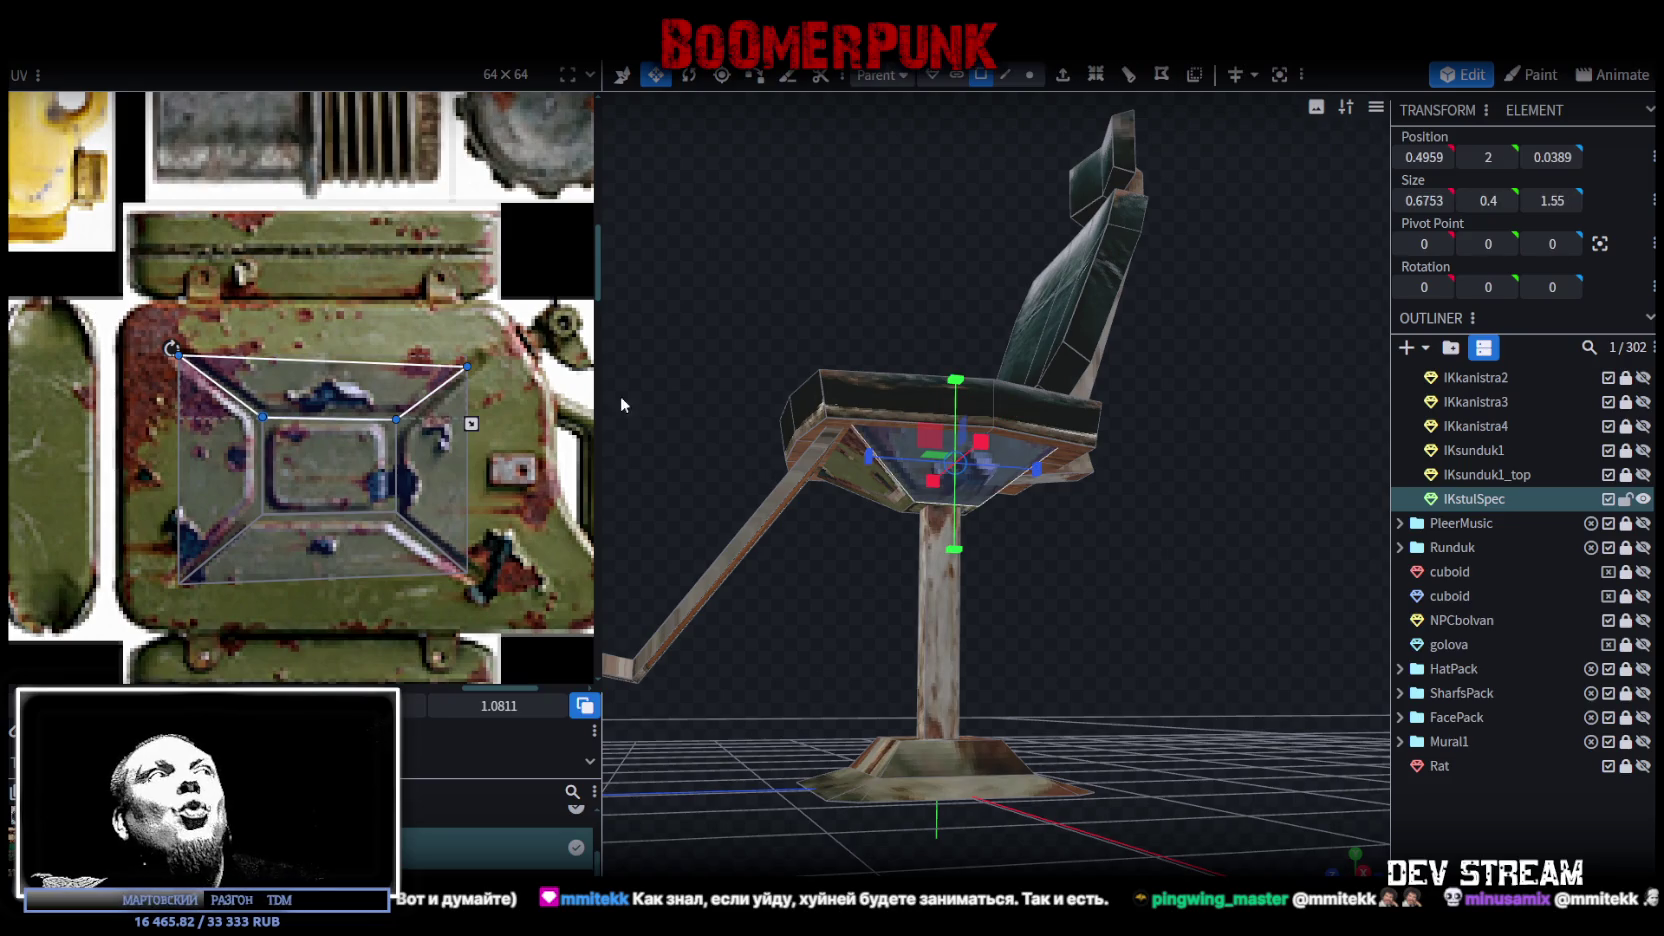
pyautogui.scroll(-3, 445, 344)
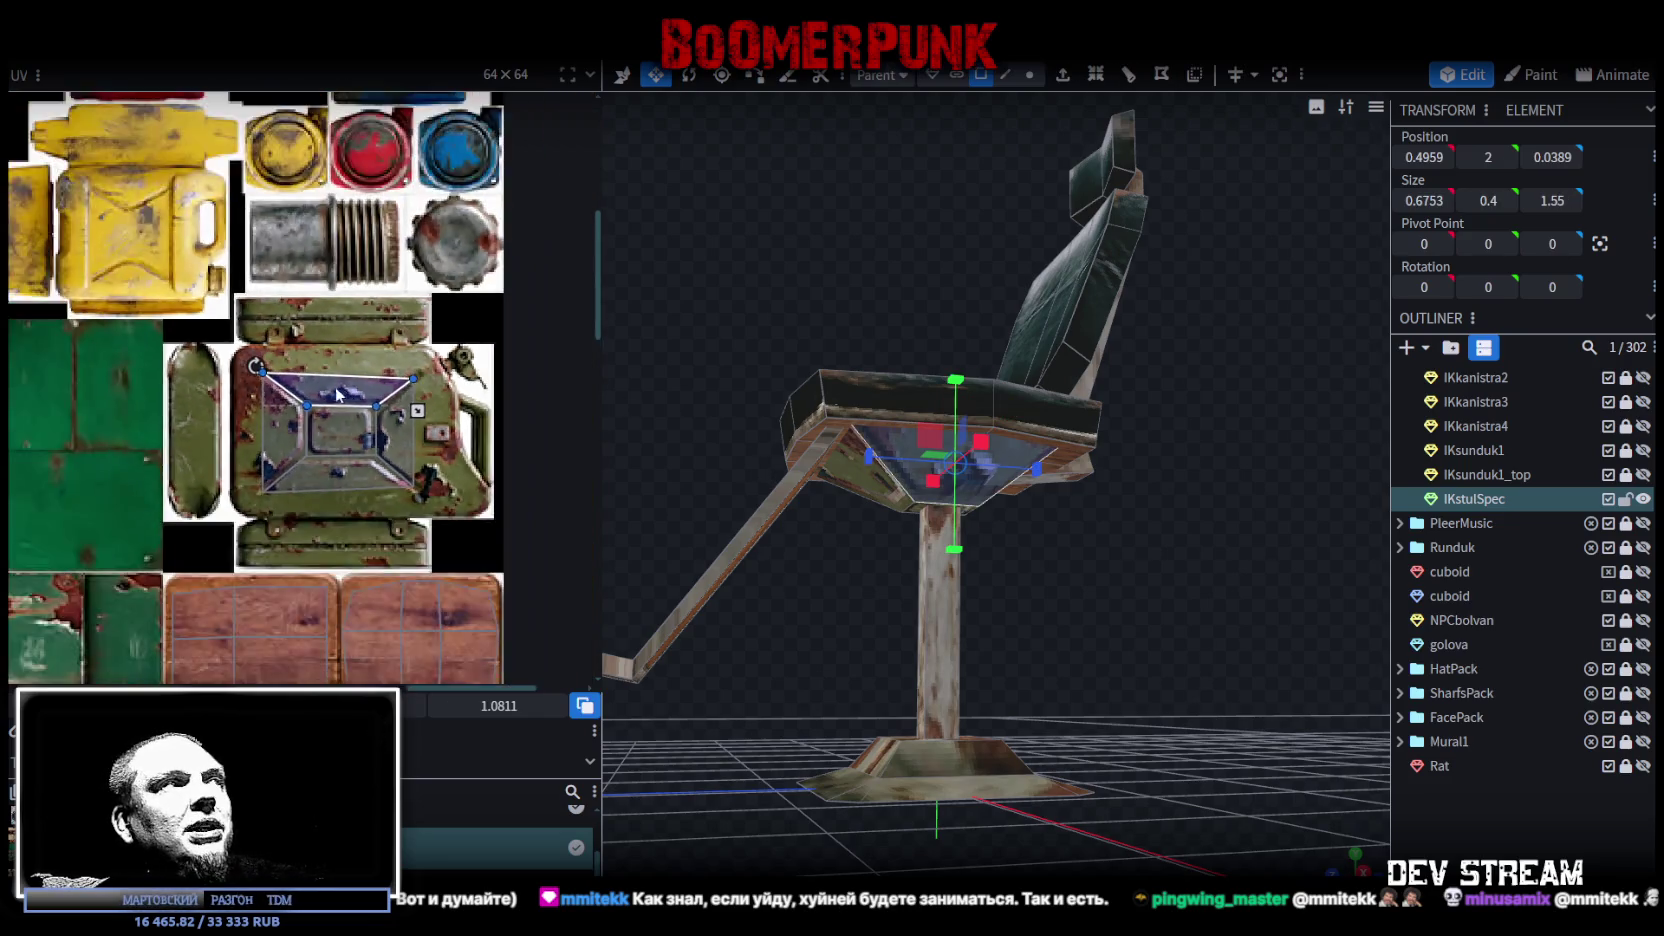
pyautogui.scroll(-1, 277, 489)
pyautogui.scroll(-2, 277, 489)
pyautogui.scroll(-2, 342, 412)
pyautogui.scroll(-1, 342, 412)
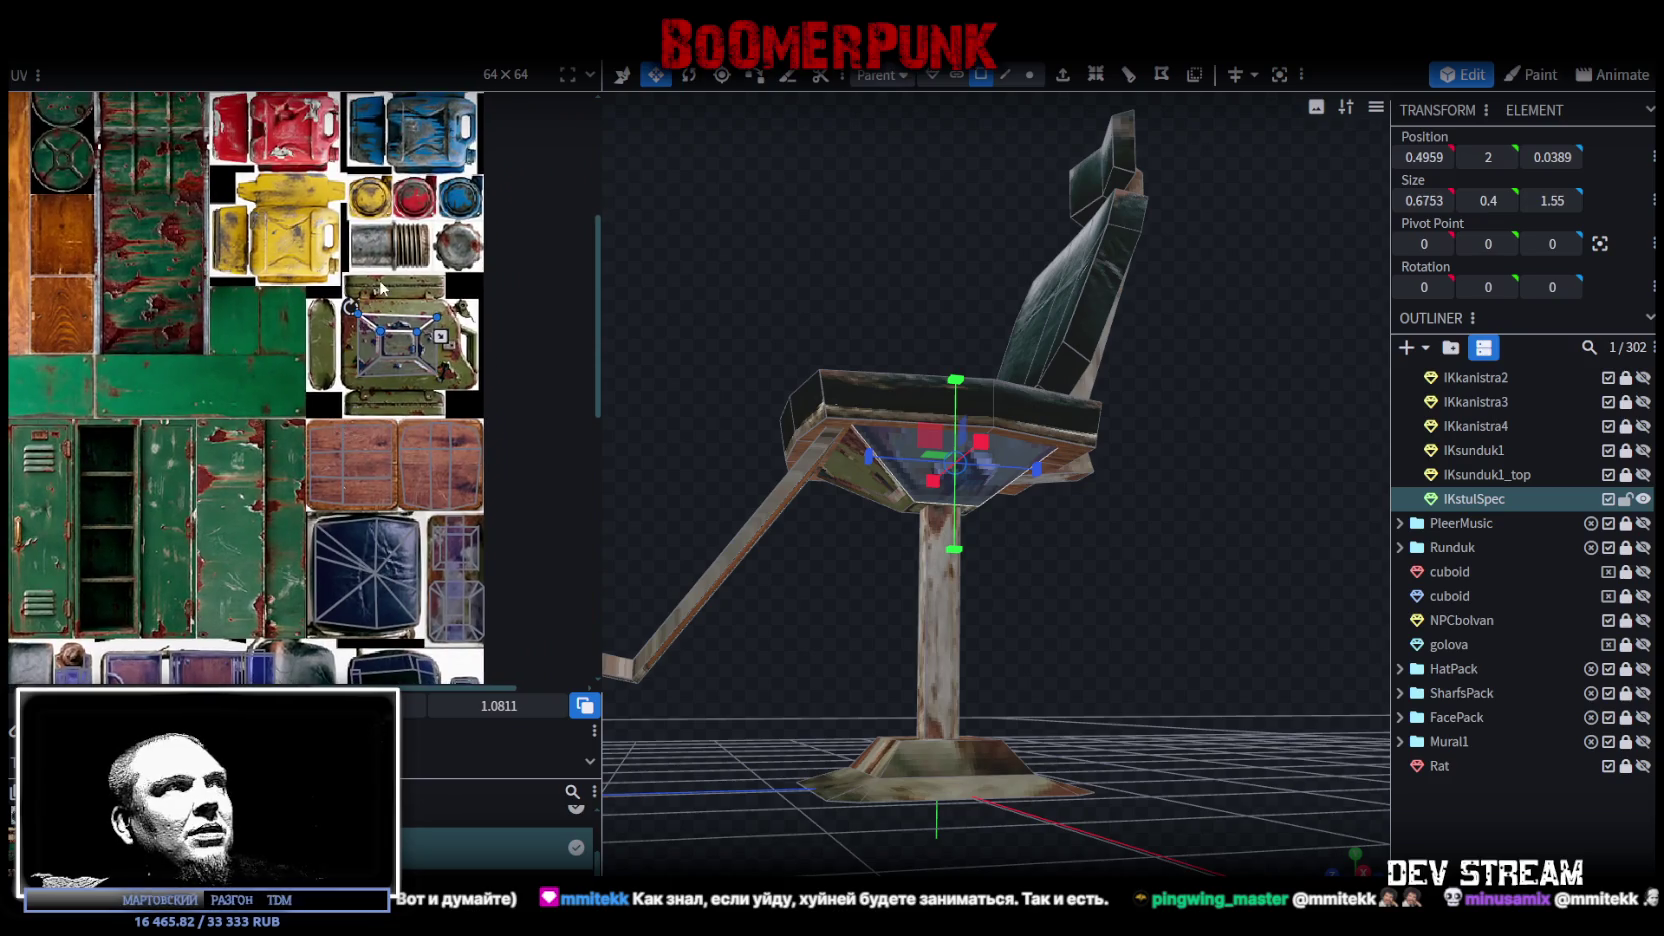
pyautogui.scroll(-1, 342, 412)
pyautogui.scroll(2, 260, 315)
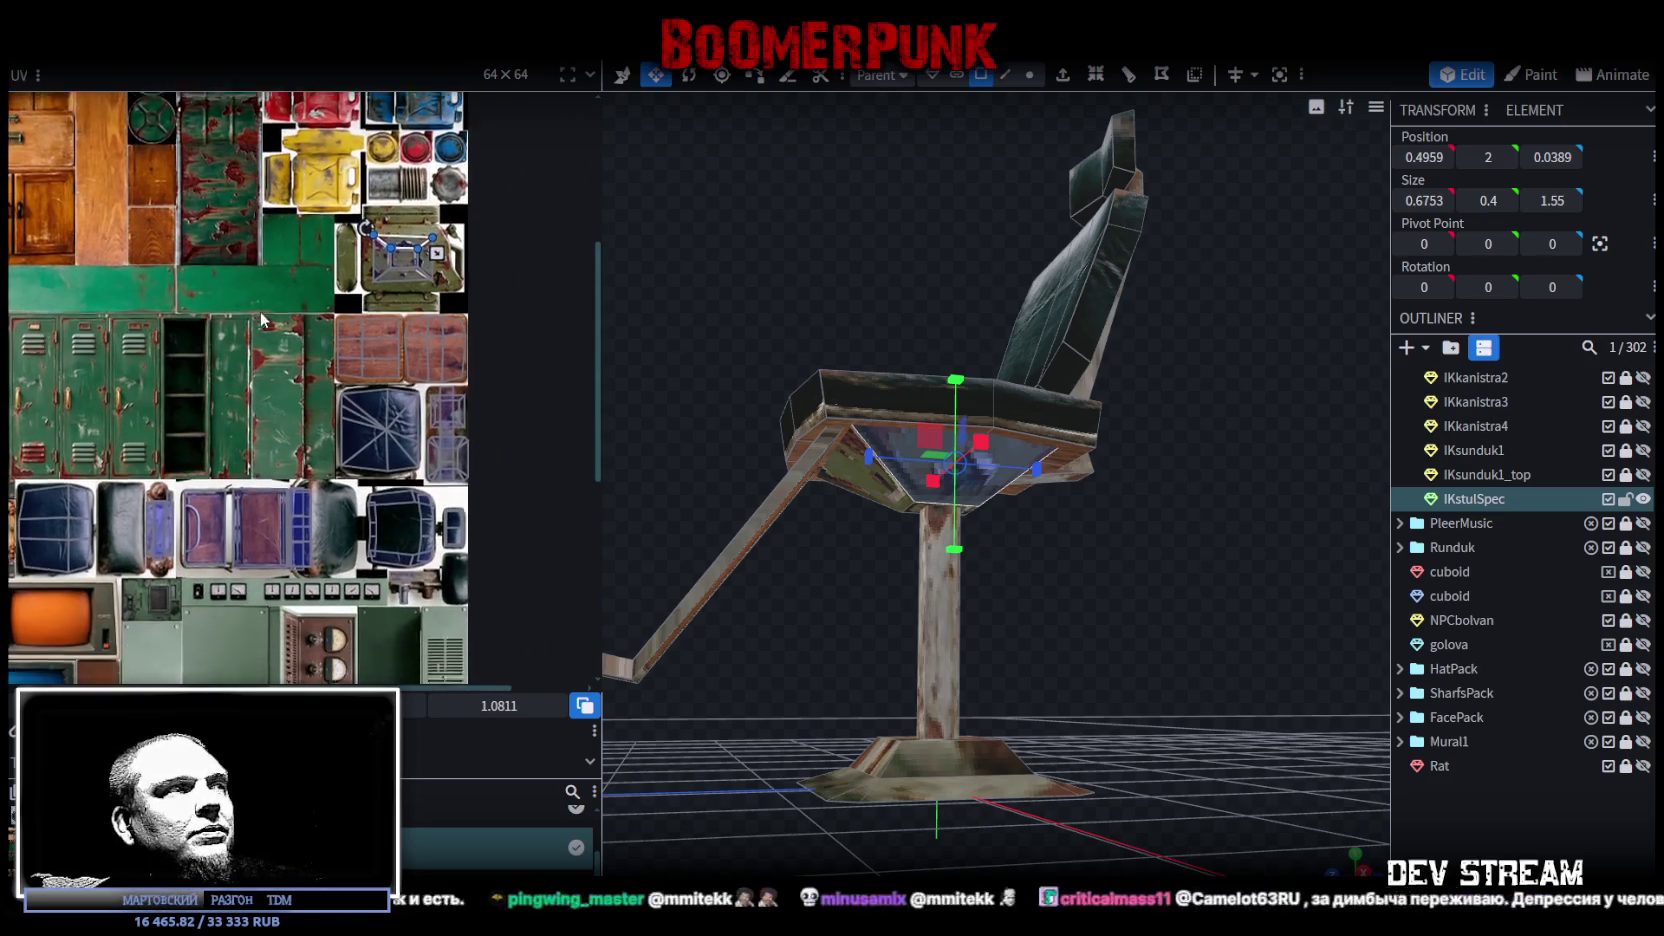
pyautogui.scroll(2, 300, 213)
pyautogui.scroll(1, 300, 213)
pyautogui.hscroll(-2, 330, 280)
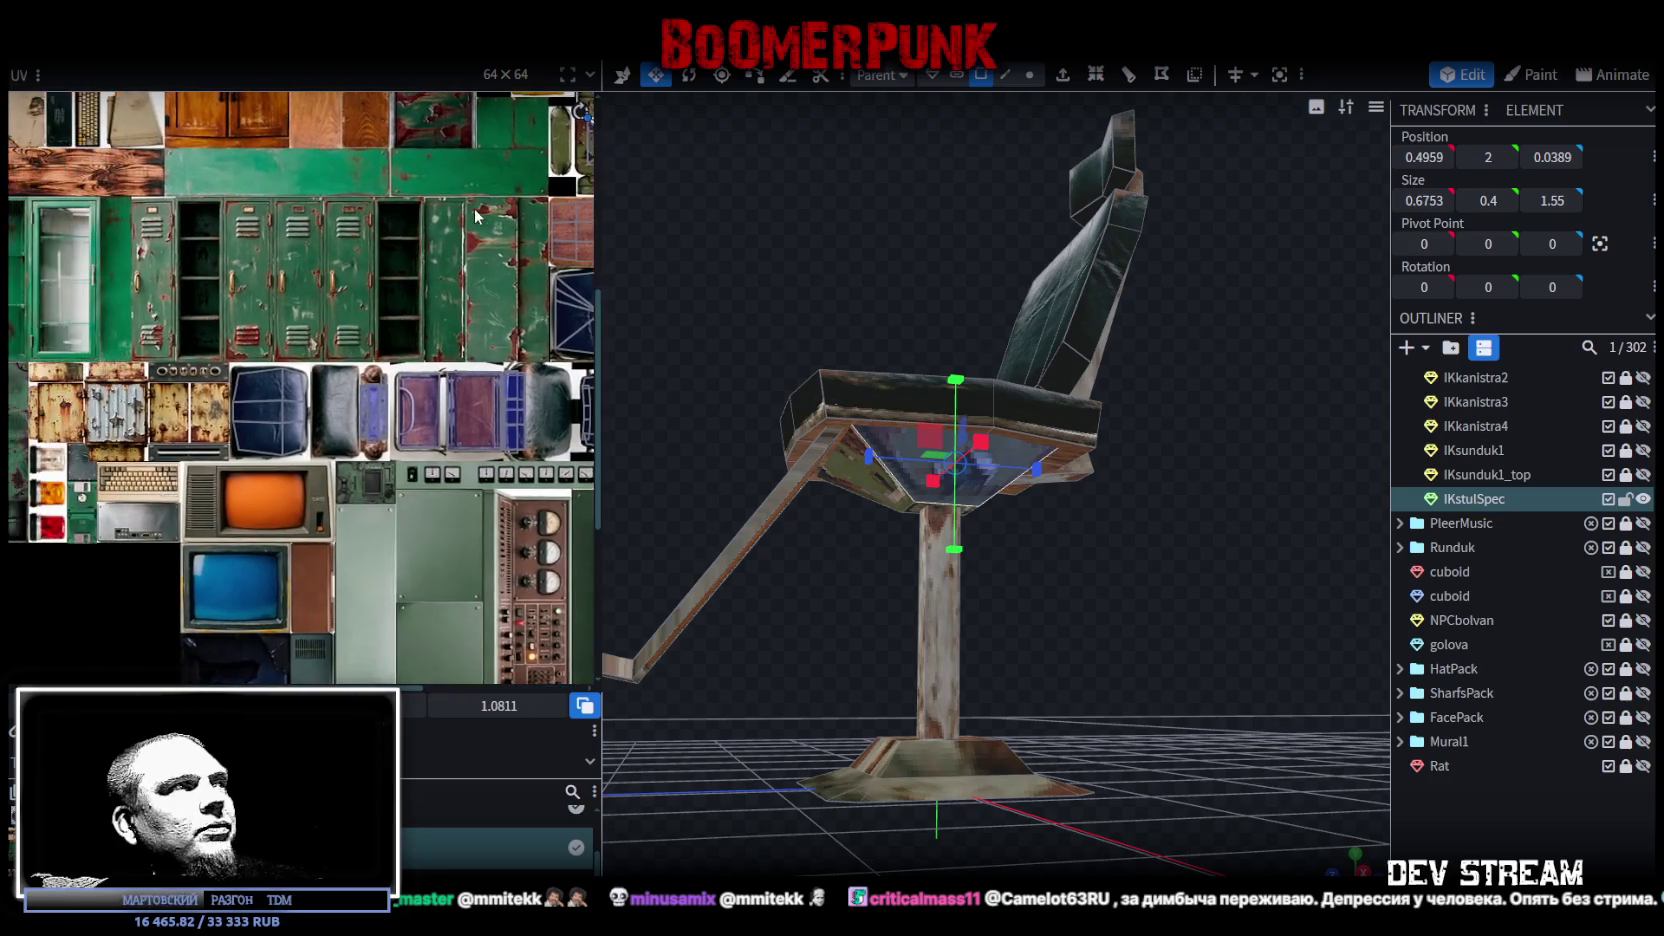
pyautogui.hscroll(-1, 349, 326)
pyautogui.hscroll(-2, 349, 326)
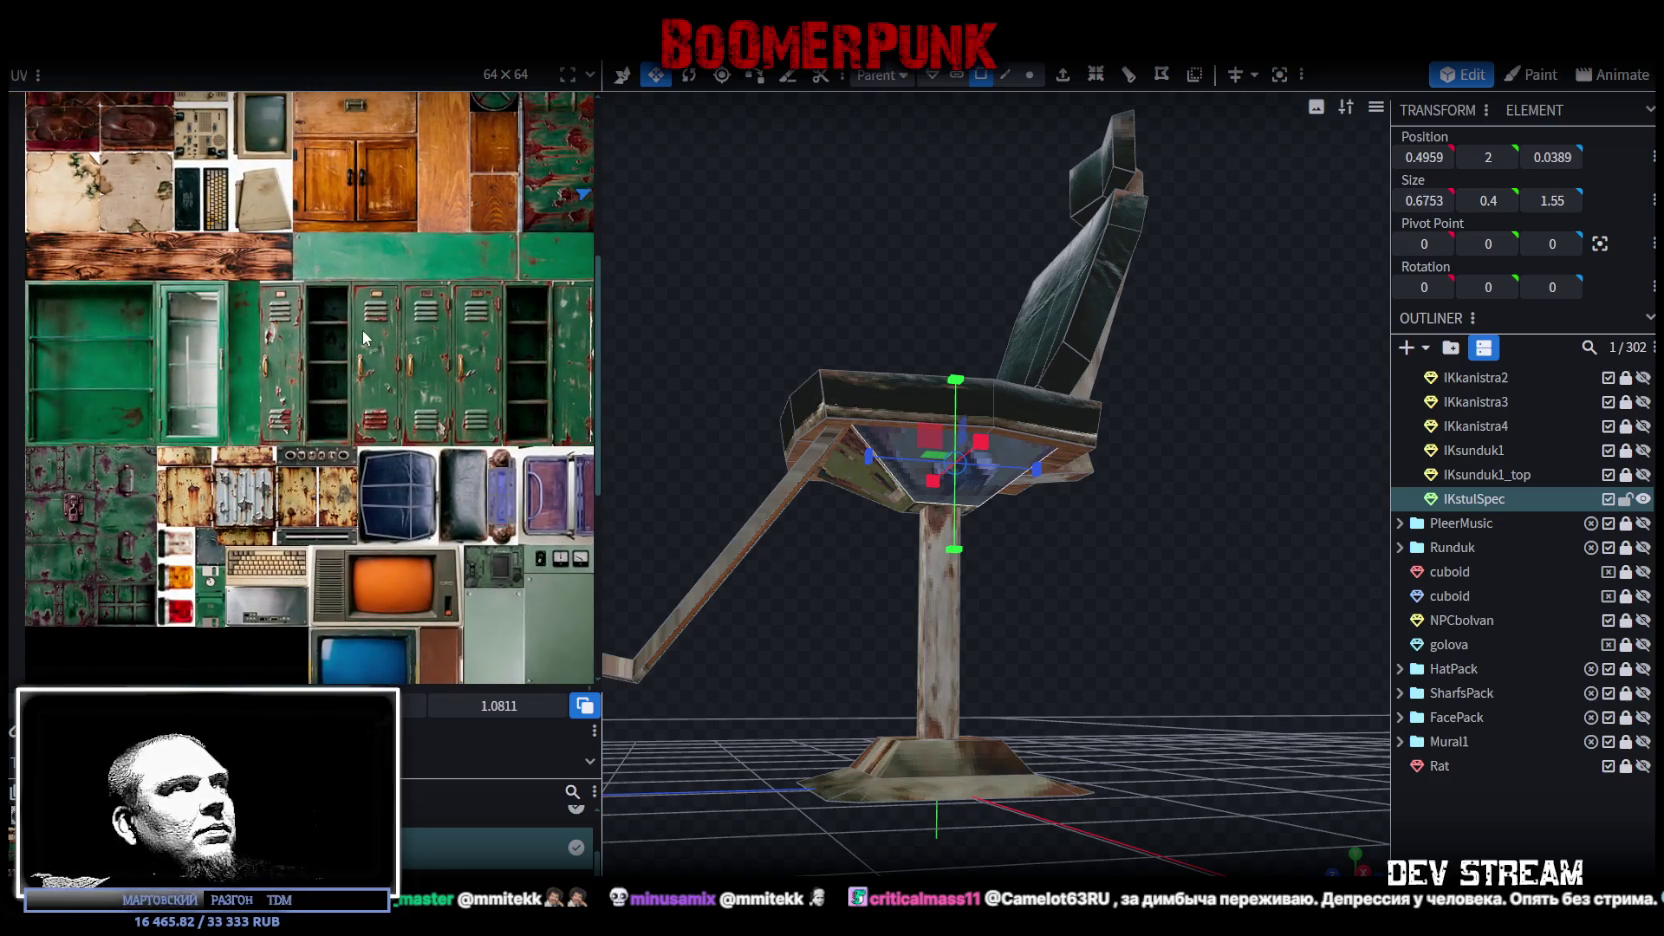
pyautogui.hscroll(2, 365, 338)
pyautogui.hscroll(2, 330, 300)
pyautogui.hscroll(1, 298, 261)
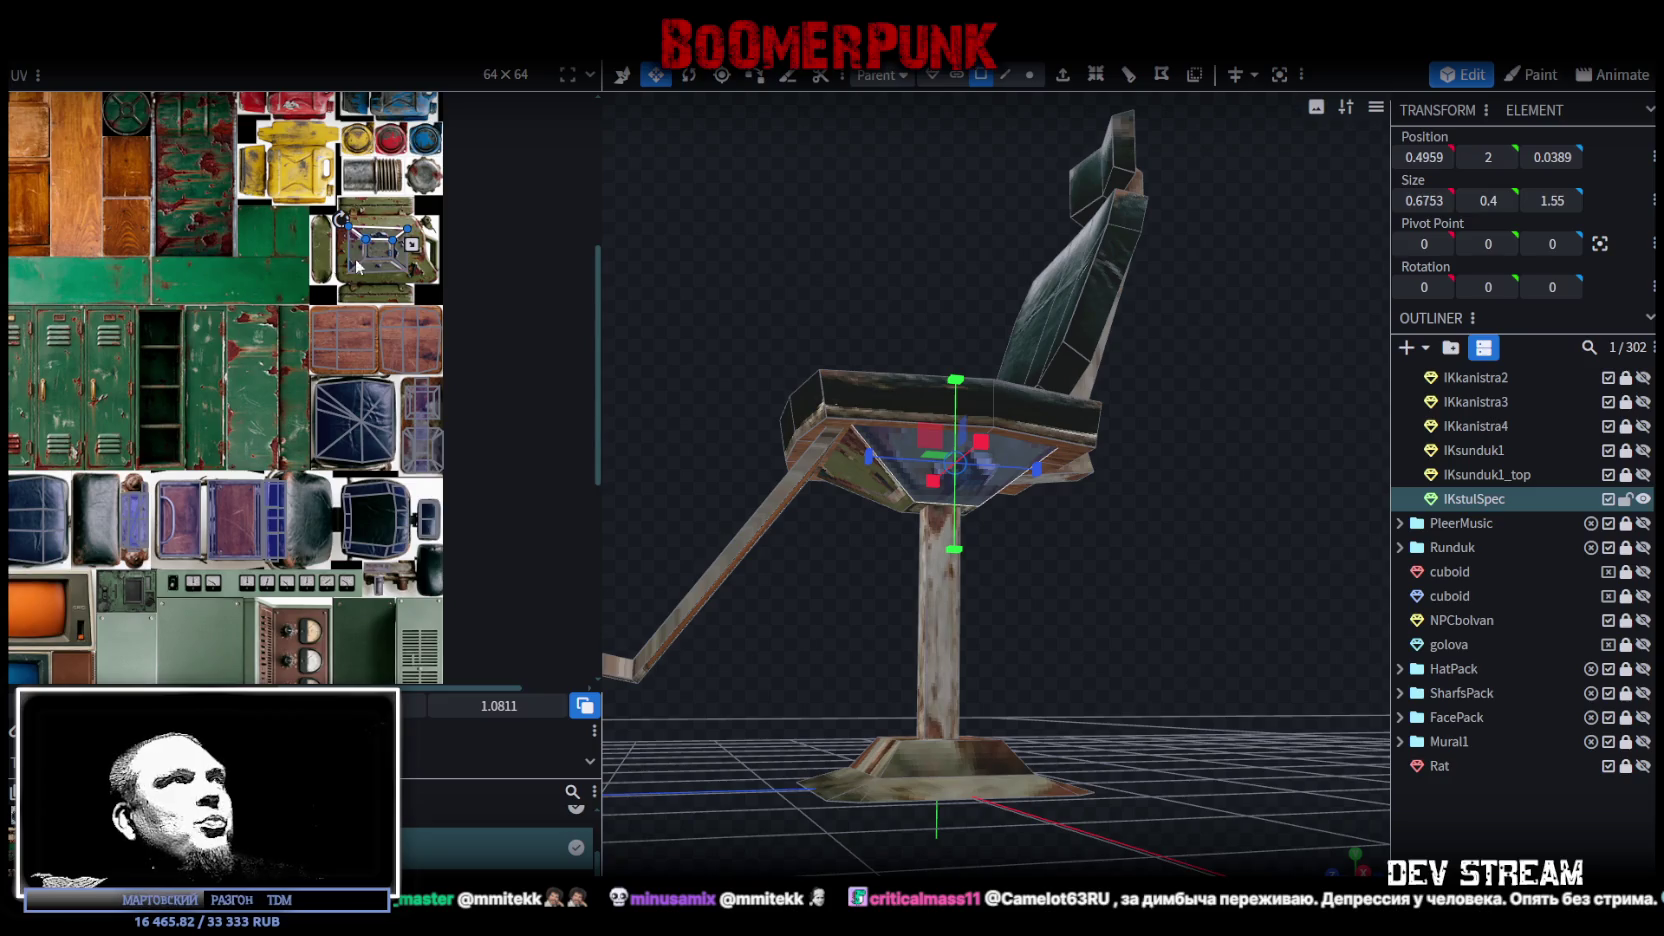
pyautogui.scroll(2, 357, 266)
pyautogui.scroll(1, 400, 300)
pyautogui.scroll(-1, 428, 342)
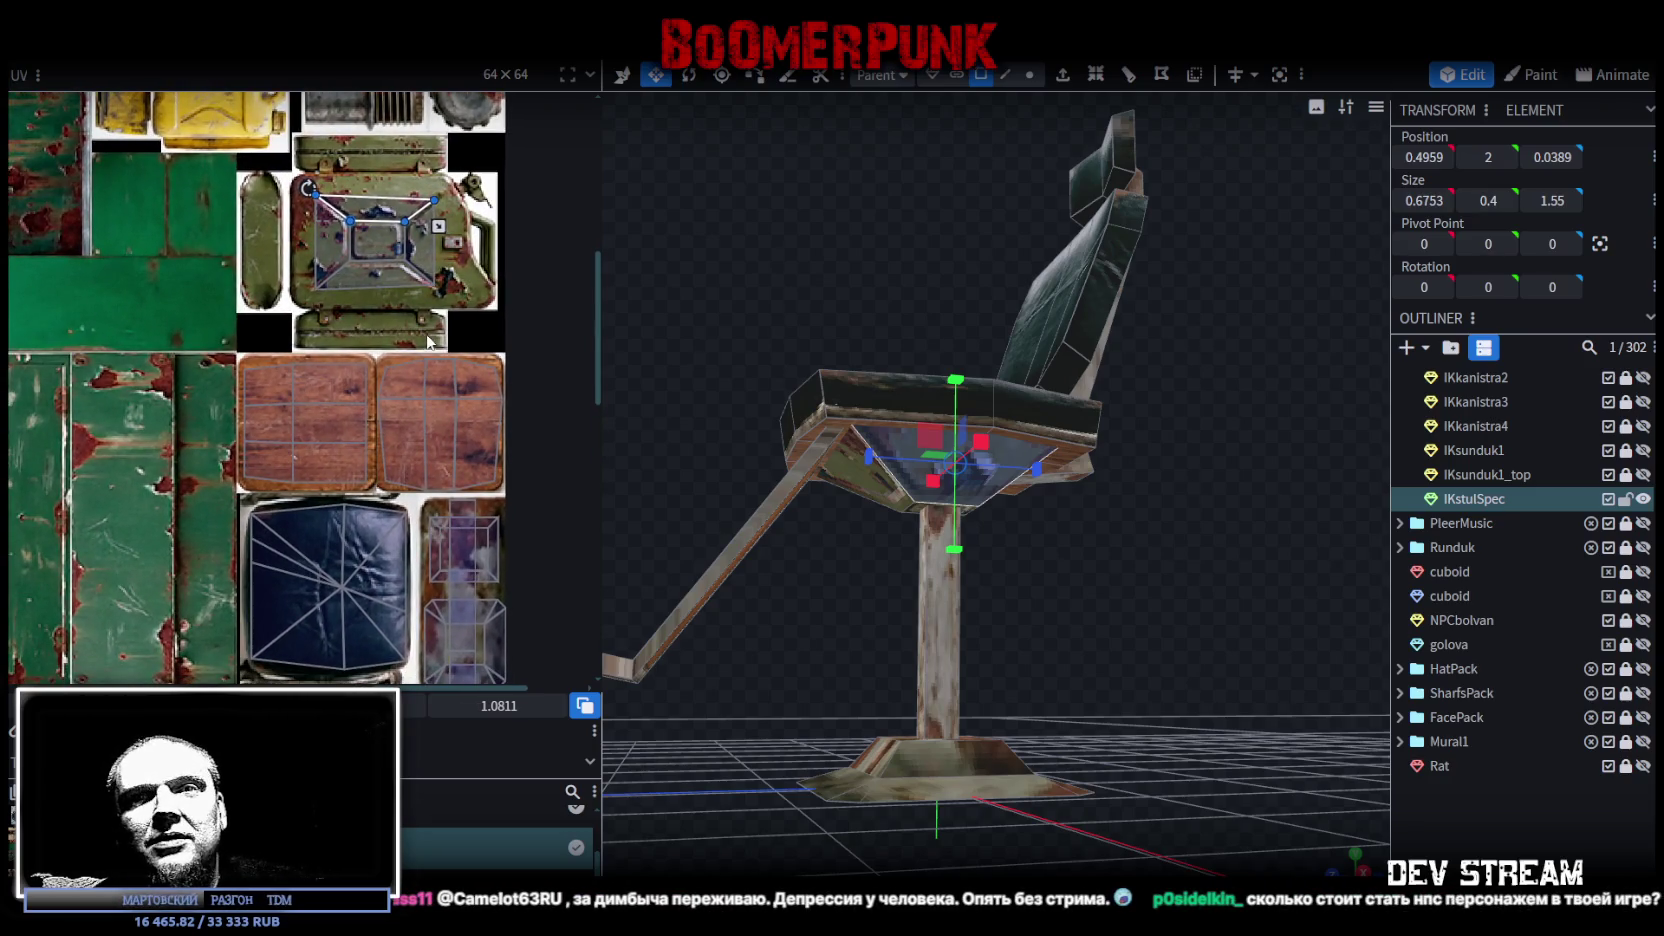
pyautogui.moveTo(1000, 300); pyautogui.dragTo(1020, 295)
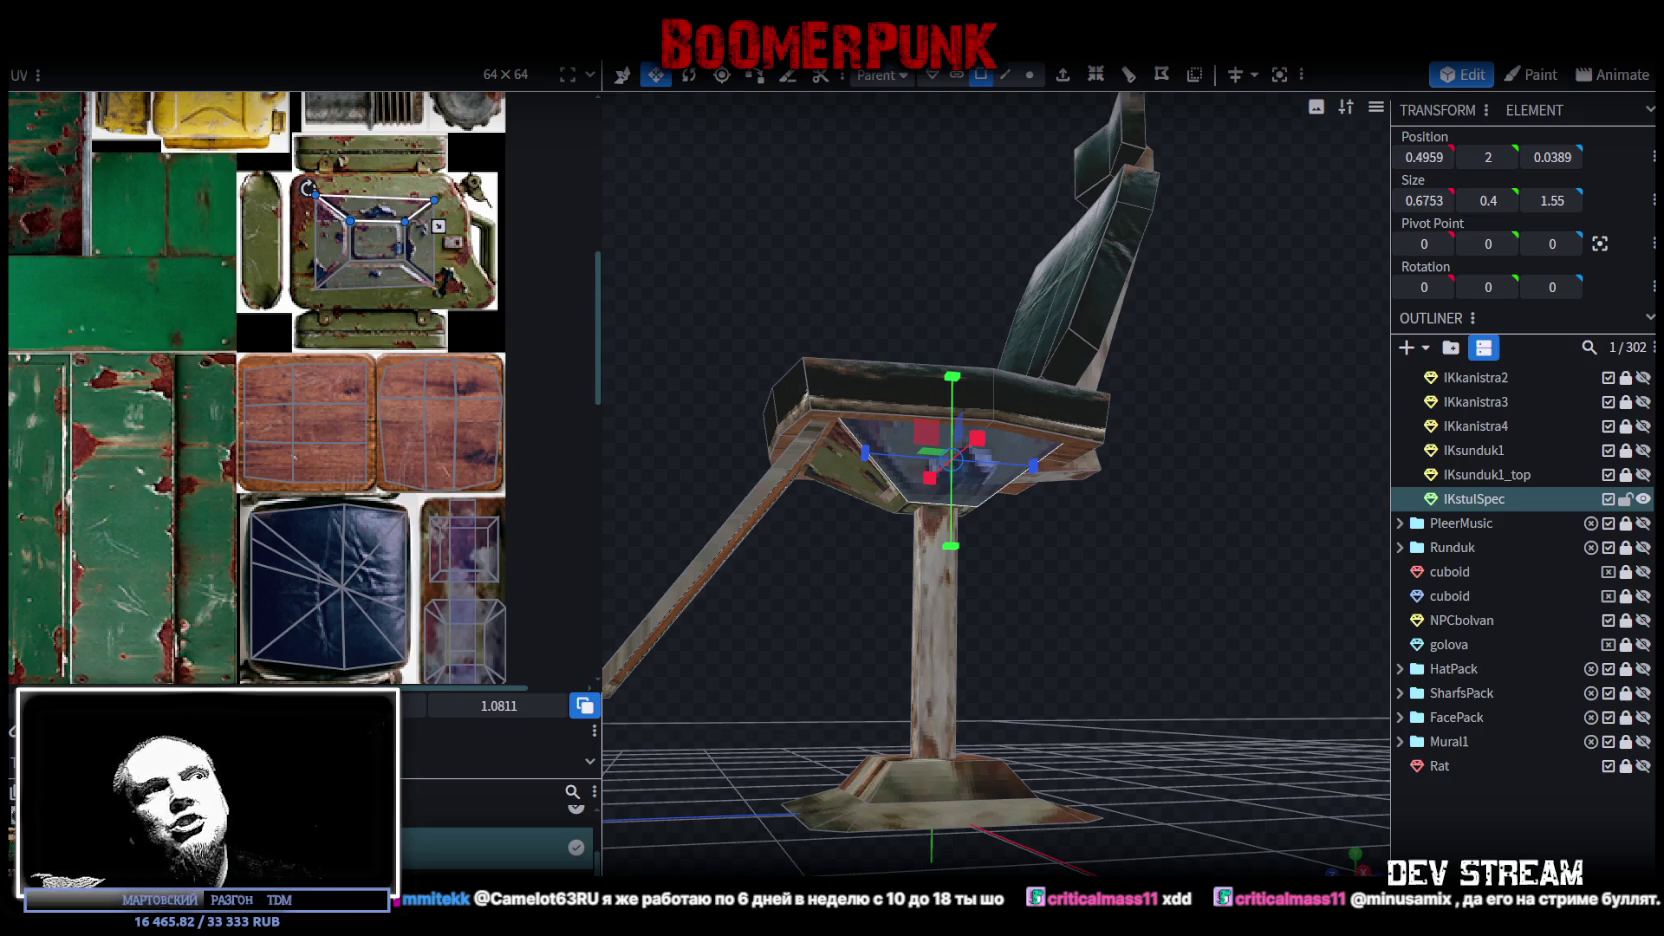
pyautogui.moveTo(772, 621); pyautogui.dragTo(832, 759)
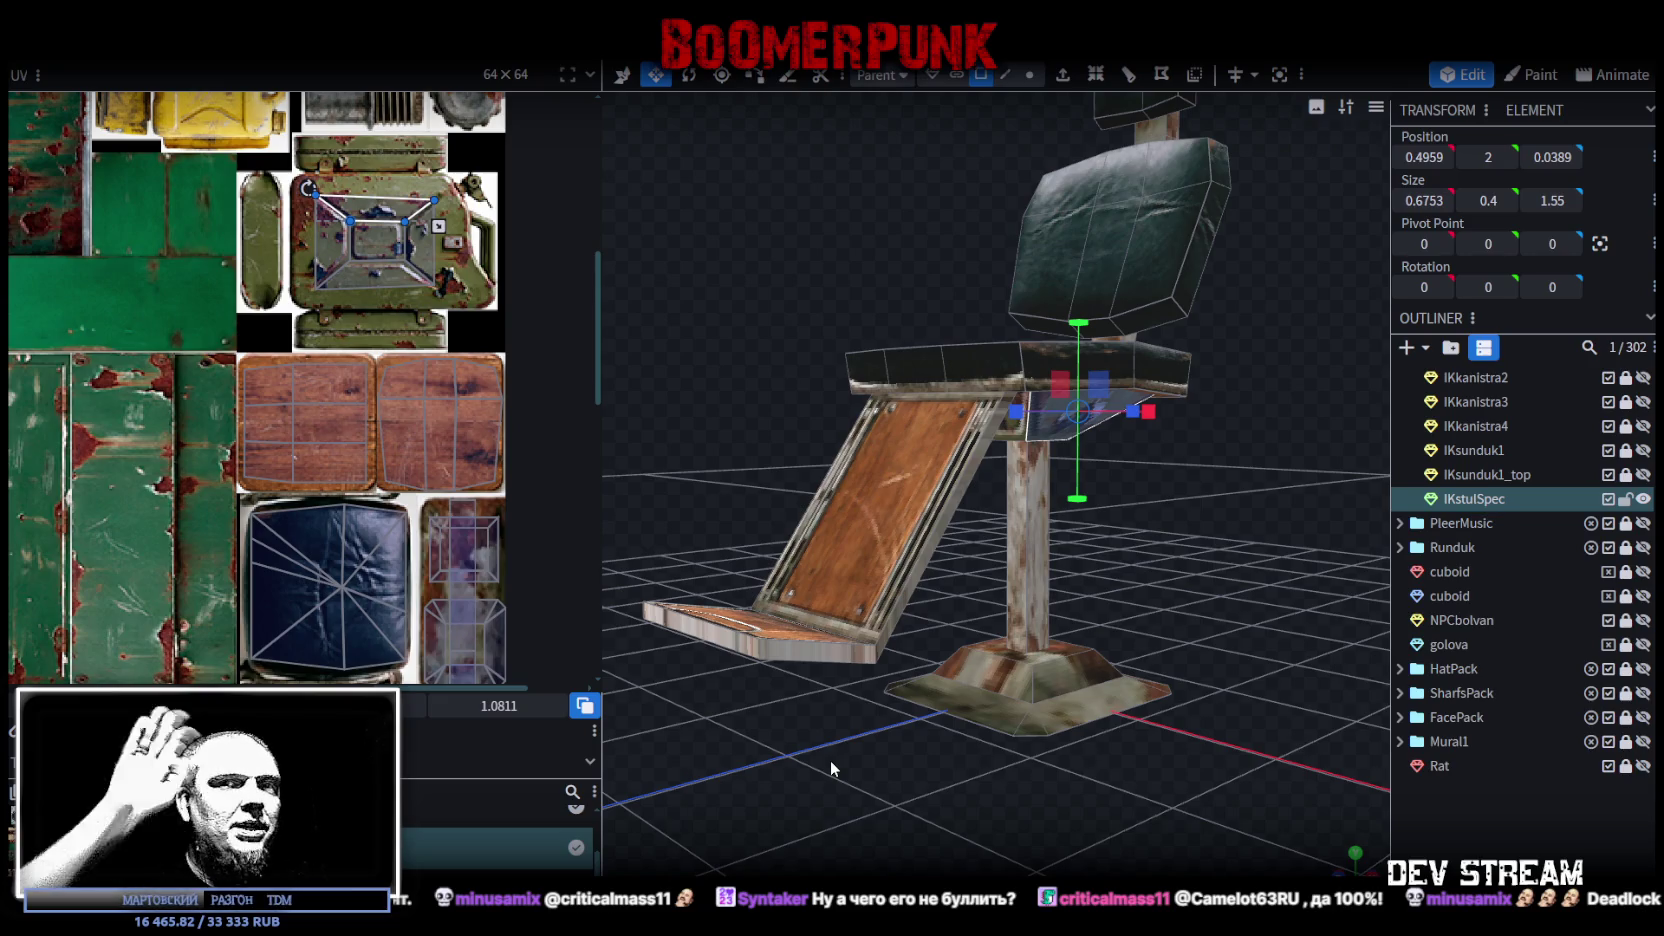
pyautogui.moveTo(760, 764); pyautogui.dragTo(858, 760)
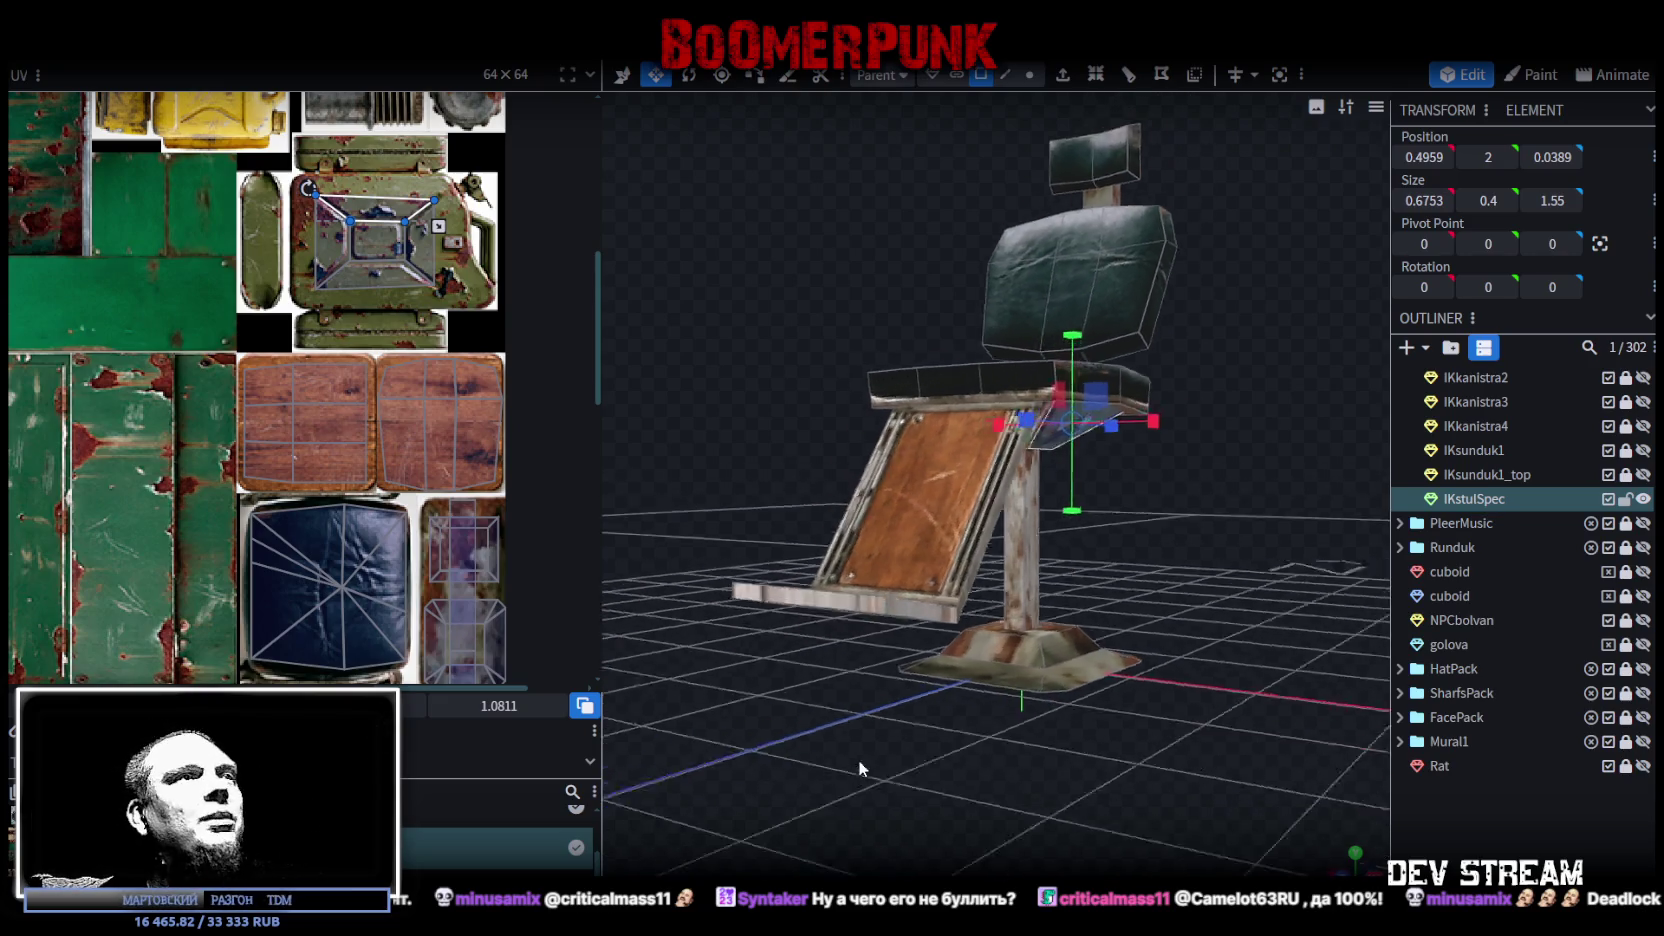
# Step: Lengthen the footrest by moving its end edge outward along Z
pyautogui.scroll(2, 831, 783)
pyautogui.click(855, 752)
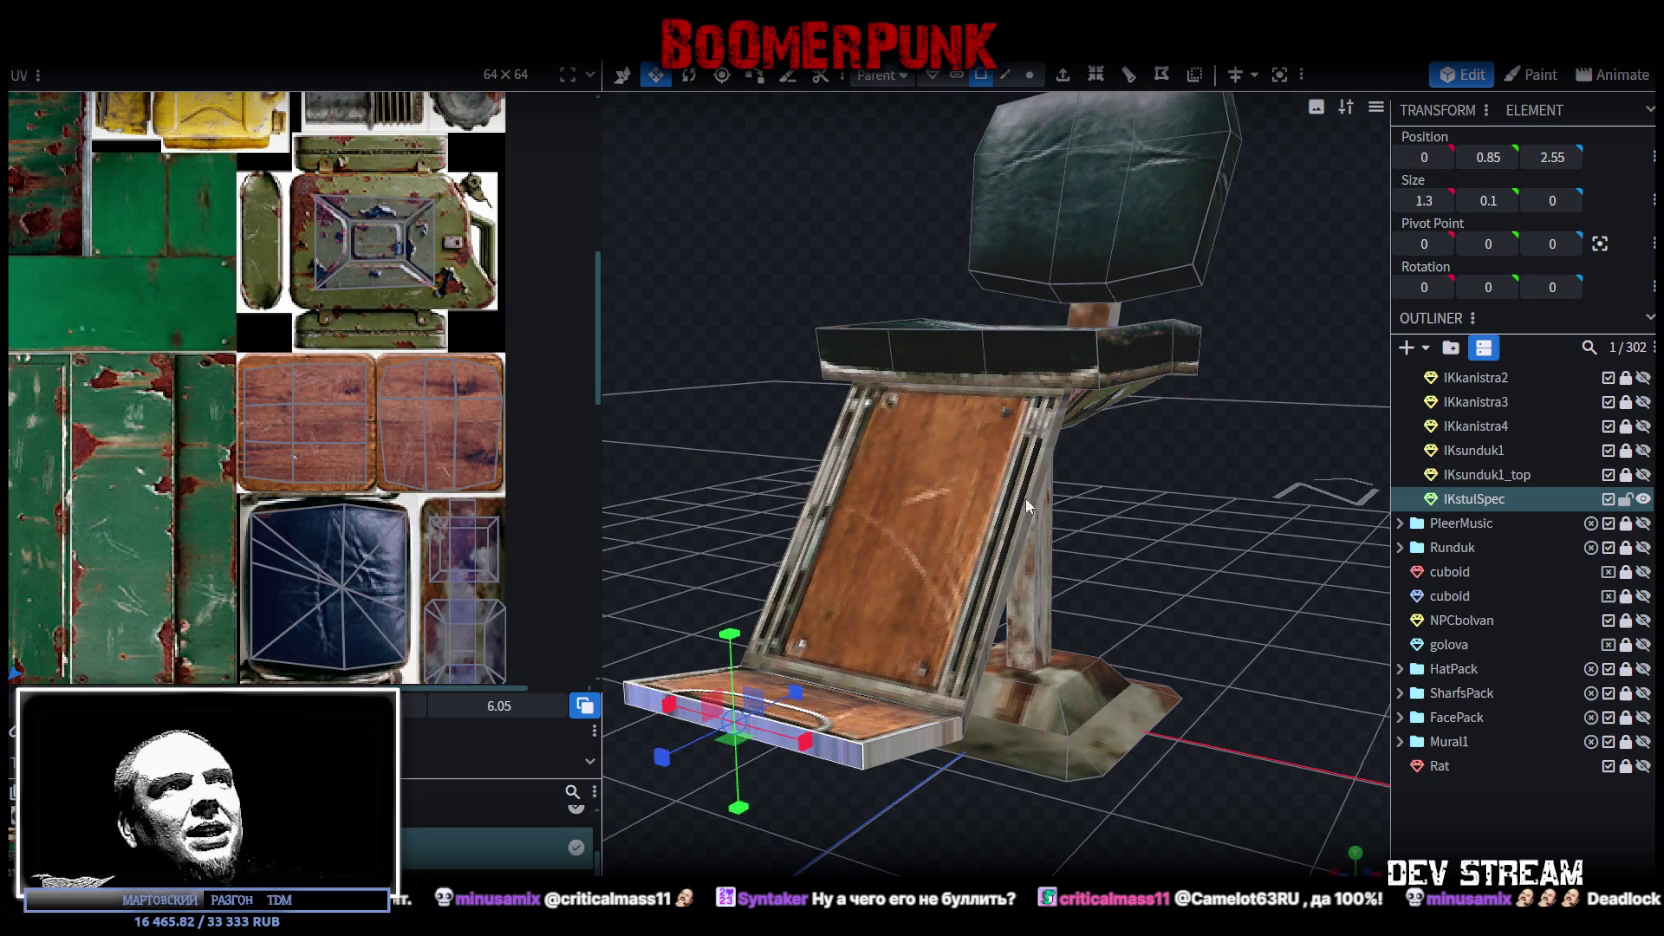
pyautogui.moveTo(1164, 540)
pyautogui.mouseDown()
pyautogui.moveTo(1024, 521)
pyautogui.moveTo(1027, 536)
pyautogui.moveTo(855, 593)
pyautogui.moveTo(949, 646)
pyautogui.moveTo(879, 647)
pyautogui.moveTo(922, 633)
pyautogui.mouseUp()
pyautogui.scroll(2, 922, 633)
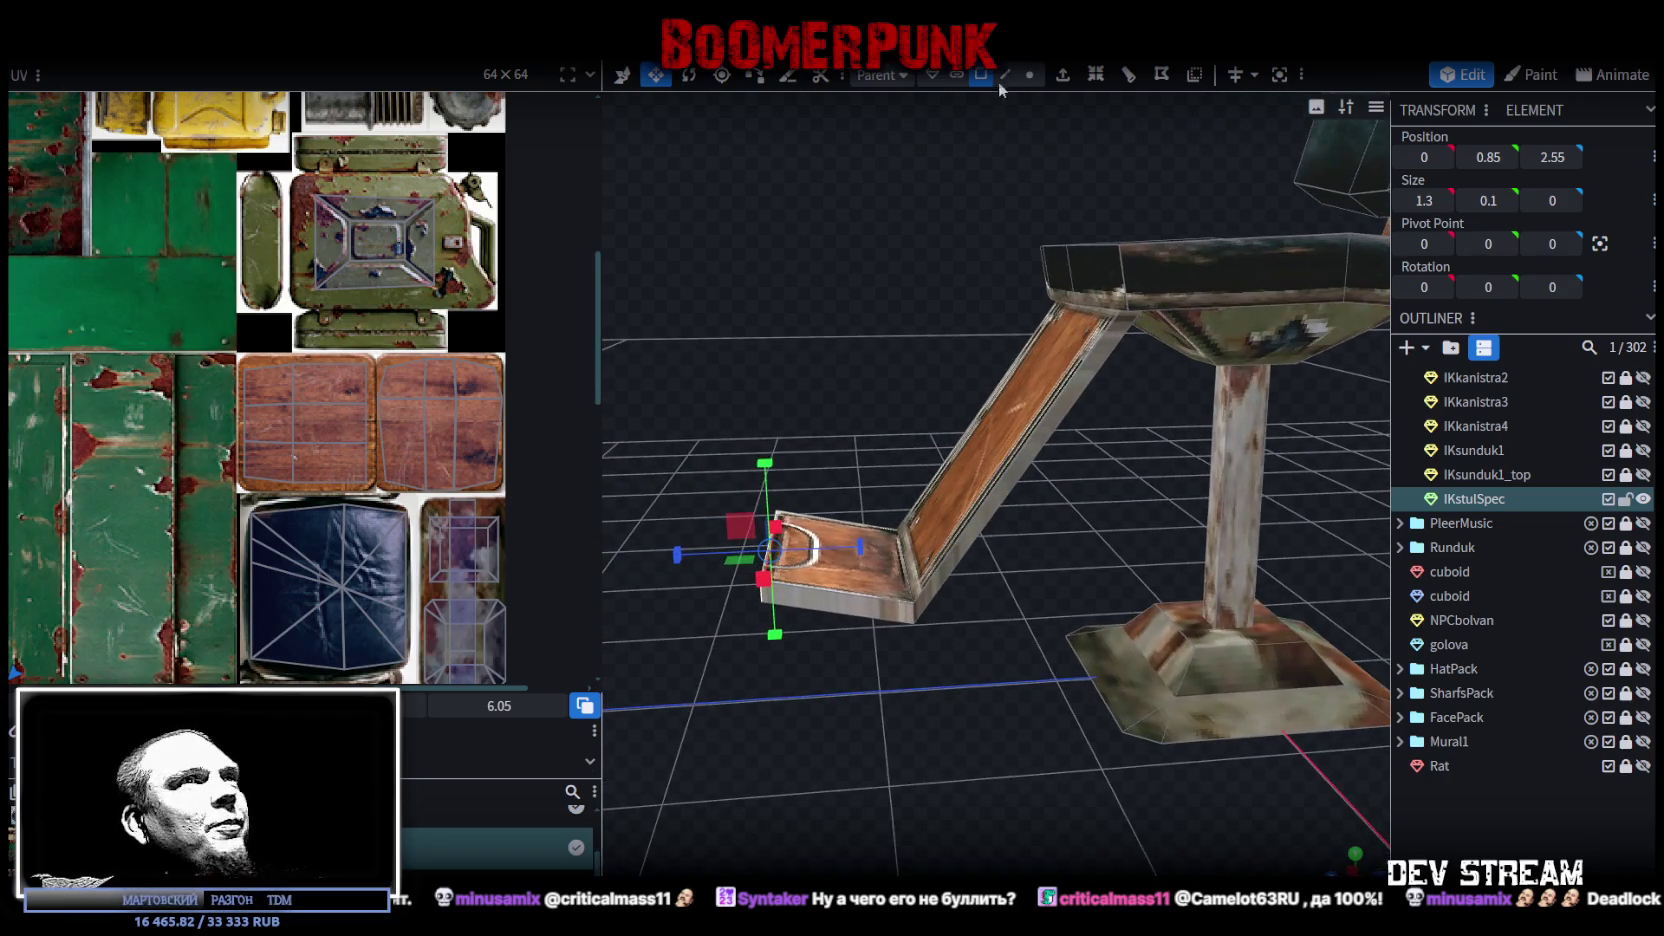
pyautogui.click(1005, 75)
pyautogui.click(872, 600)
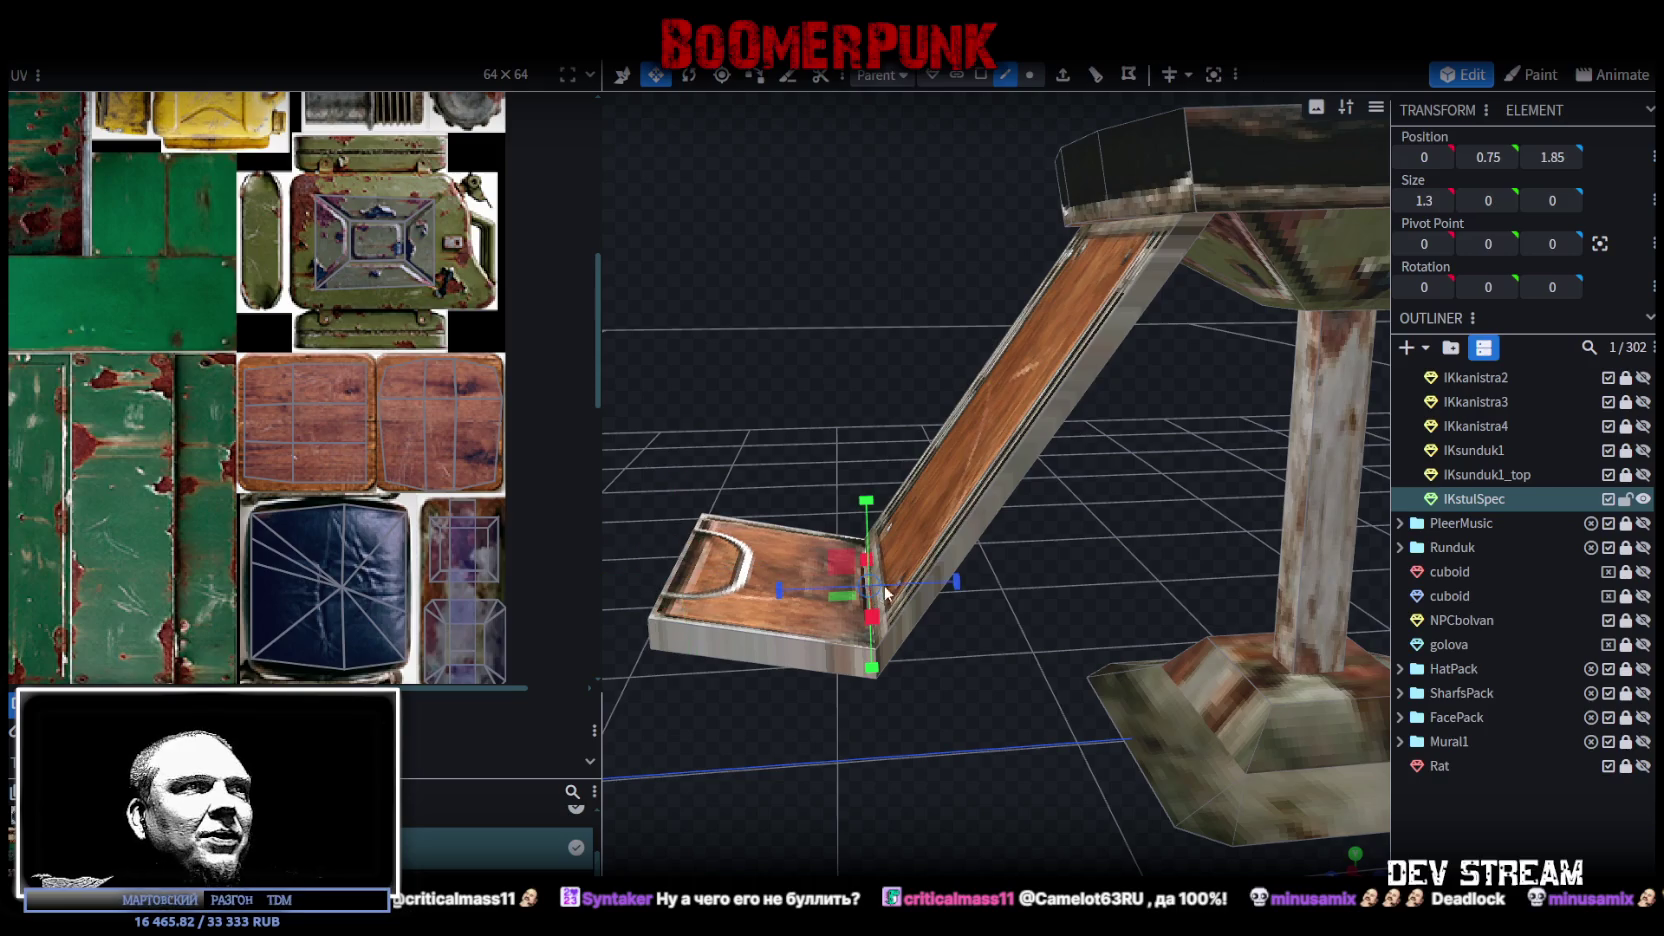
pyautogui.press('v')
pyautogui.moveTo(787, 593)
pyautogui.mouseDown()
pyautogui.moveTo(819, 436)
pyautogui.moveTo(794, 430)
pyautogui.mouseUp()
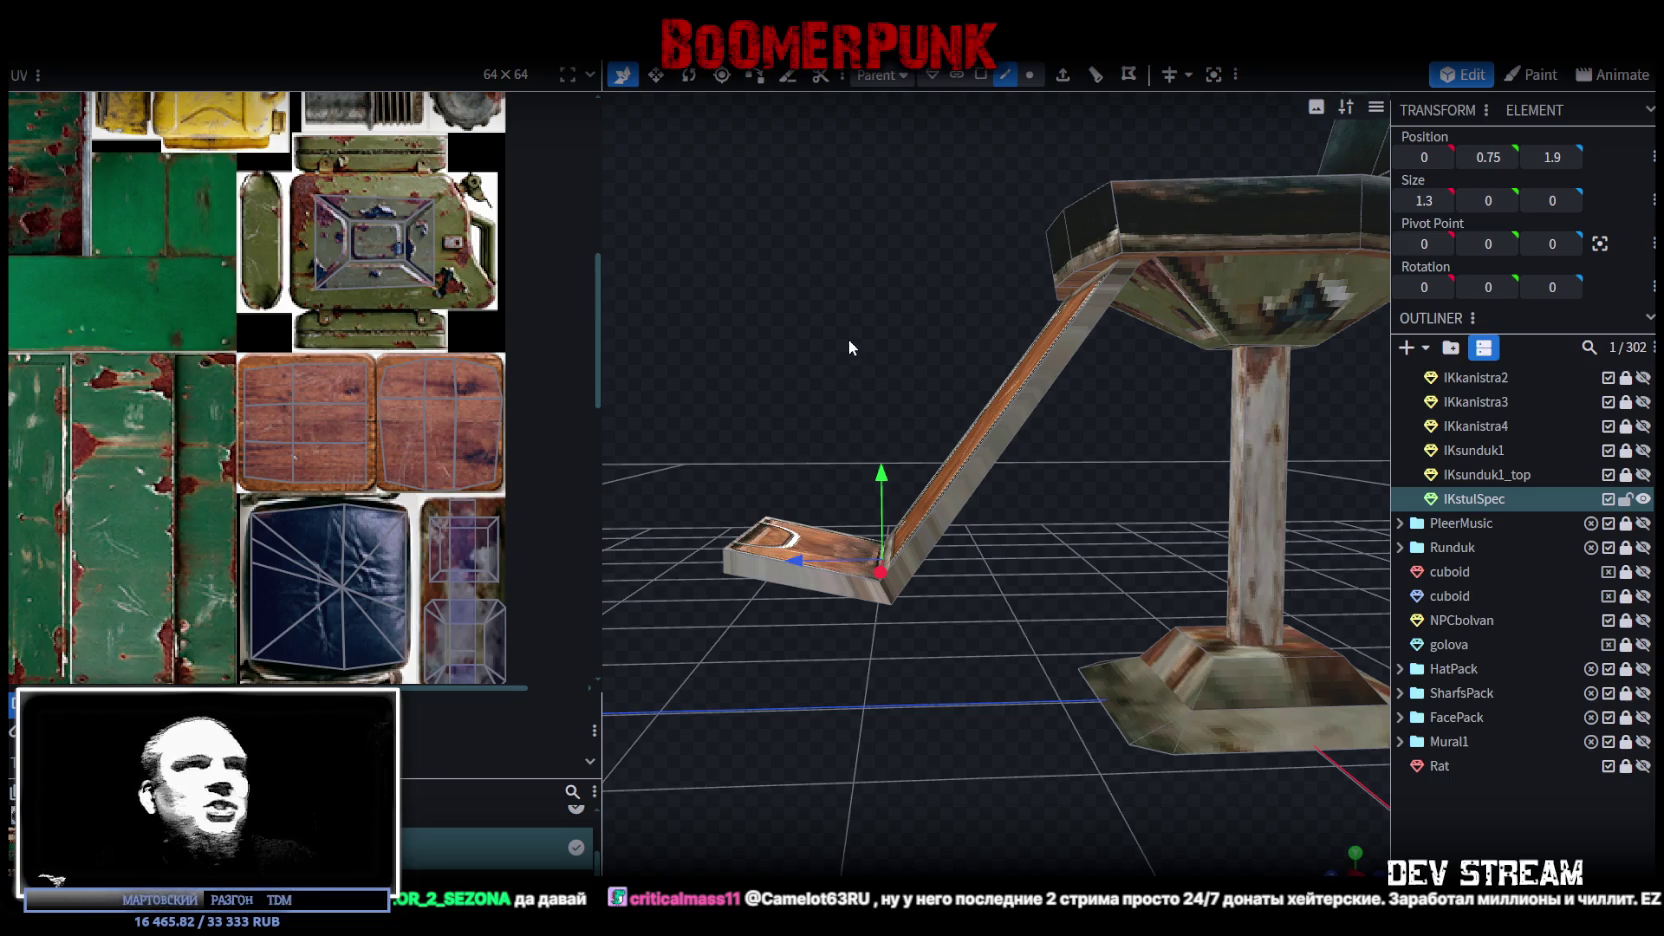
# Step: Check the longer footrest, save as PropsPack1.bbmodel, and switch to the Unity project
pyautogui.moveTo(992, 380)
pyautogui.mouseDown()
pyautogui.moveTo(1034, 374)
pyautogui.moveTo(1020, 372)
pyautogui.mouseUp()
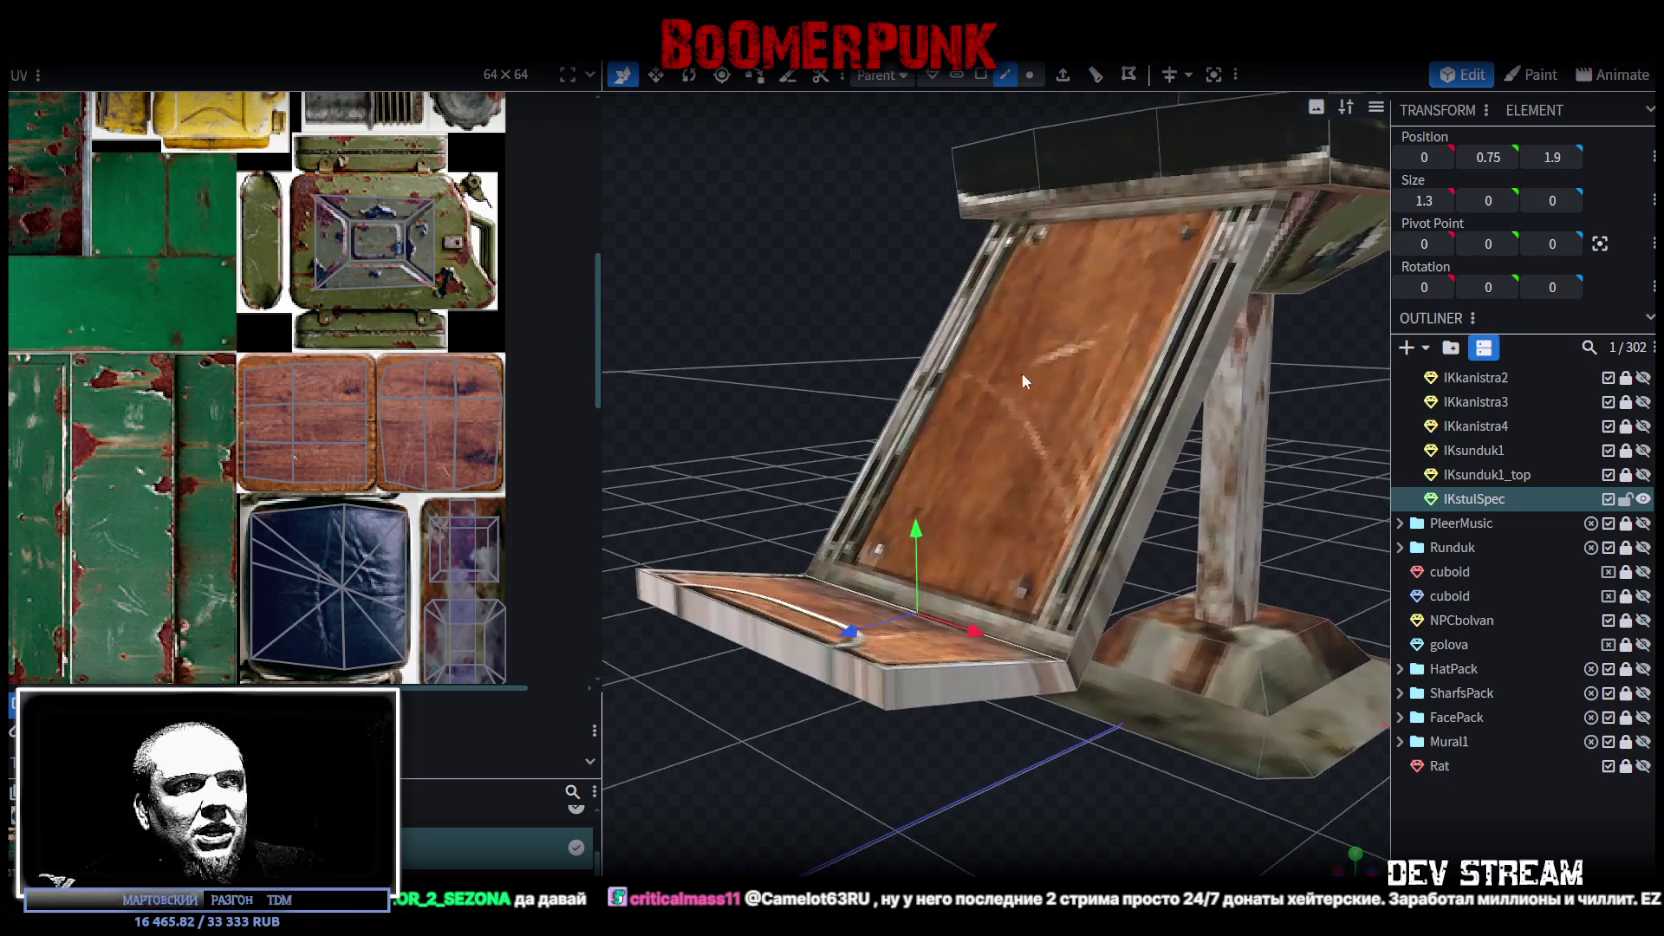
pyautogui.click(885, 690)
pyautogui.moveTo(798, 370)
pyautogui.mouseDown()
pyautogui.moveTo(840, 373)
pyautogui.moveTo(801, 372)
pyautogui.mouseUp()
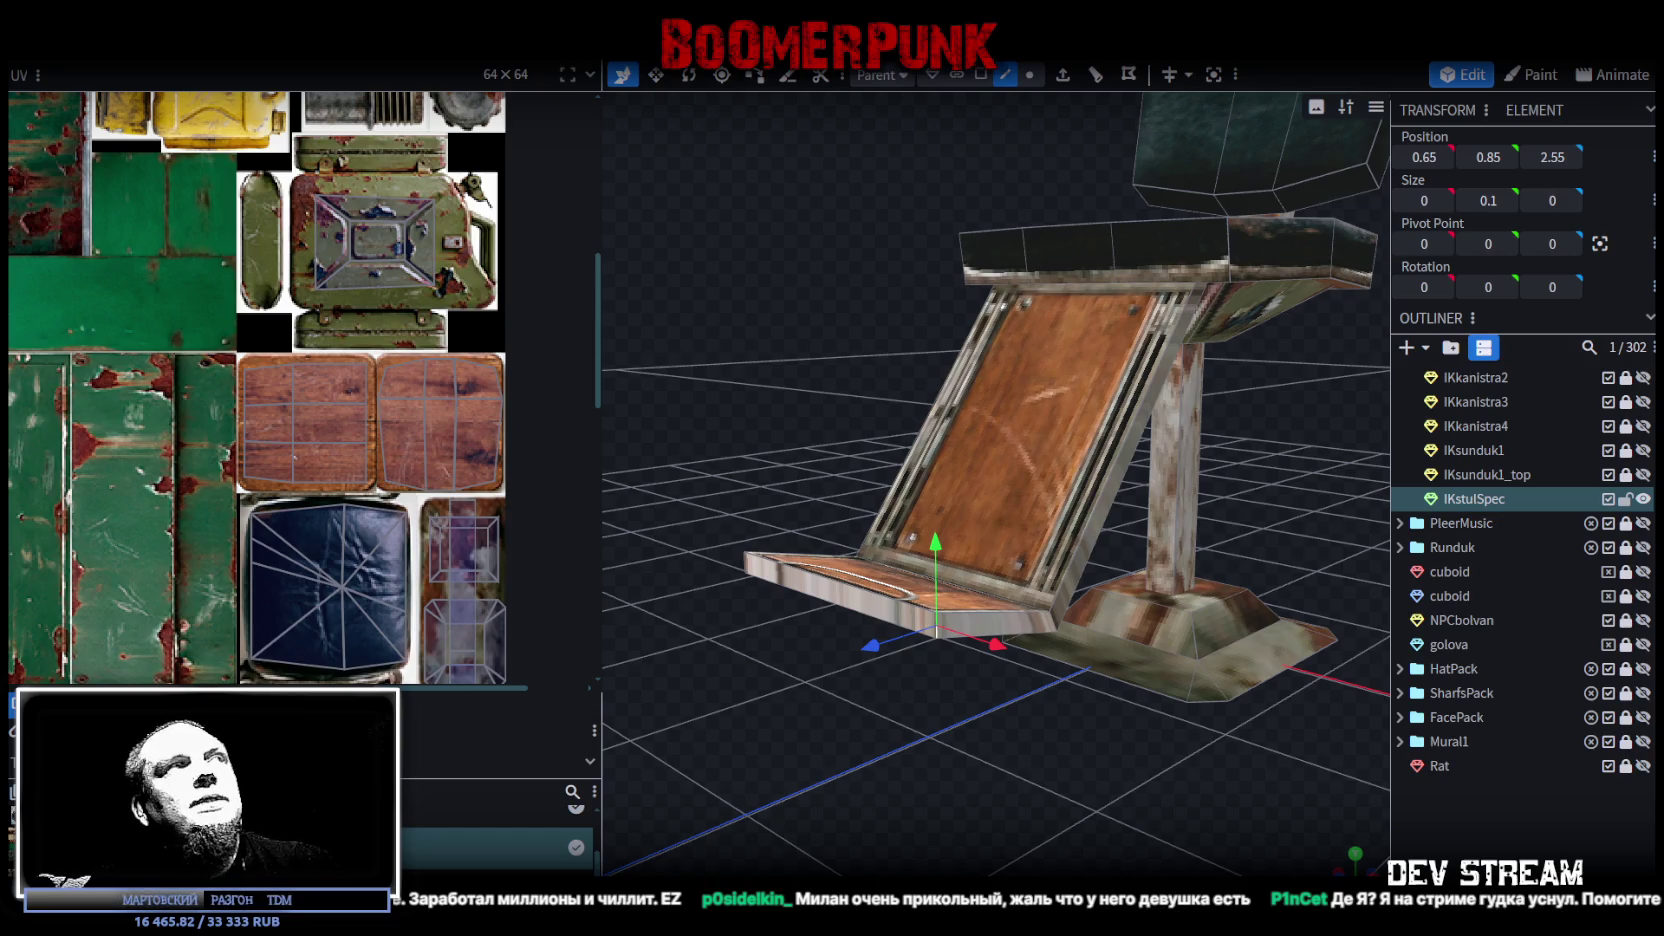
pyautogui.hotkey('ctrl', 's')
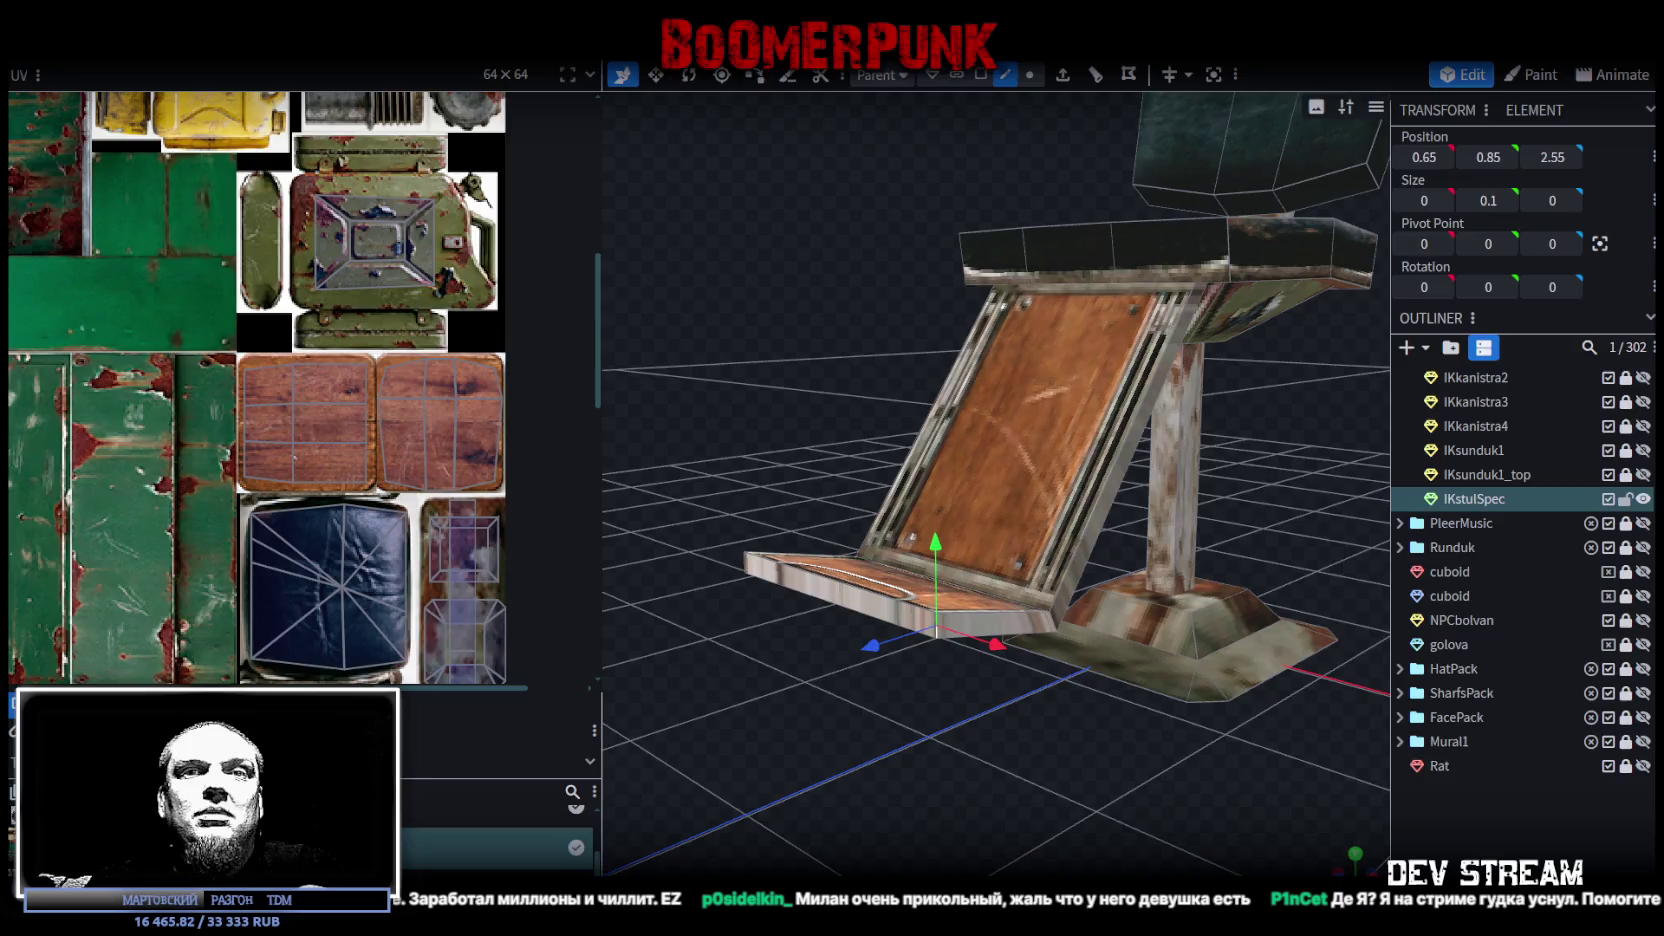
pyautogui.hotkey('alt', 'Tab')
pyautogui.moveTo(900, 341); pyautogui.dragTo(835, 119, button='right')
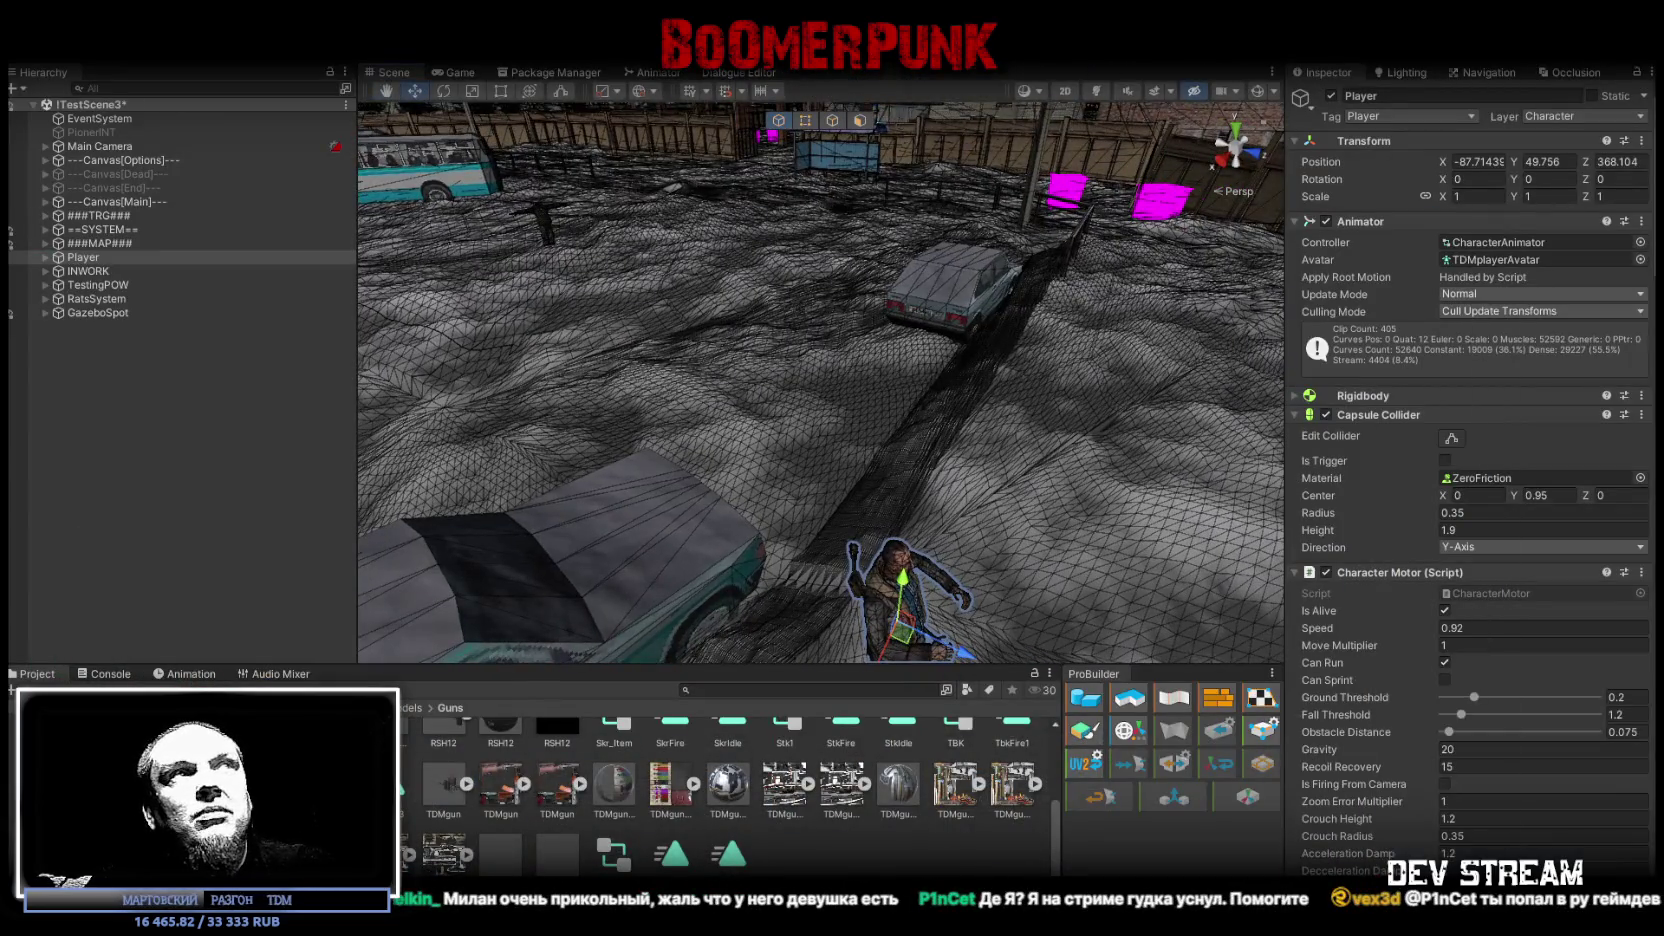
# Step: Start Play mode maximized and move the chest and tablet items into quick slots
pyautogui.click(818, 52)
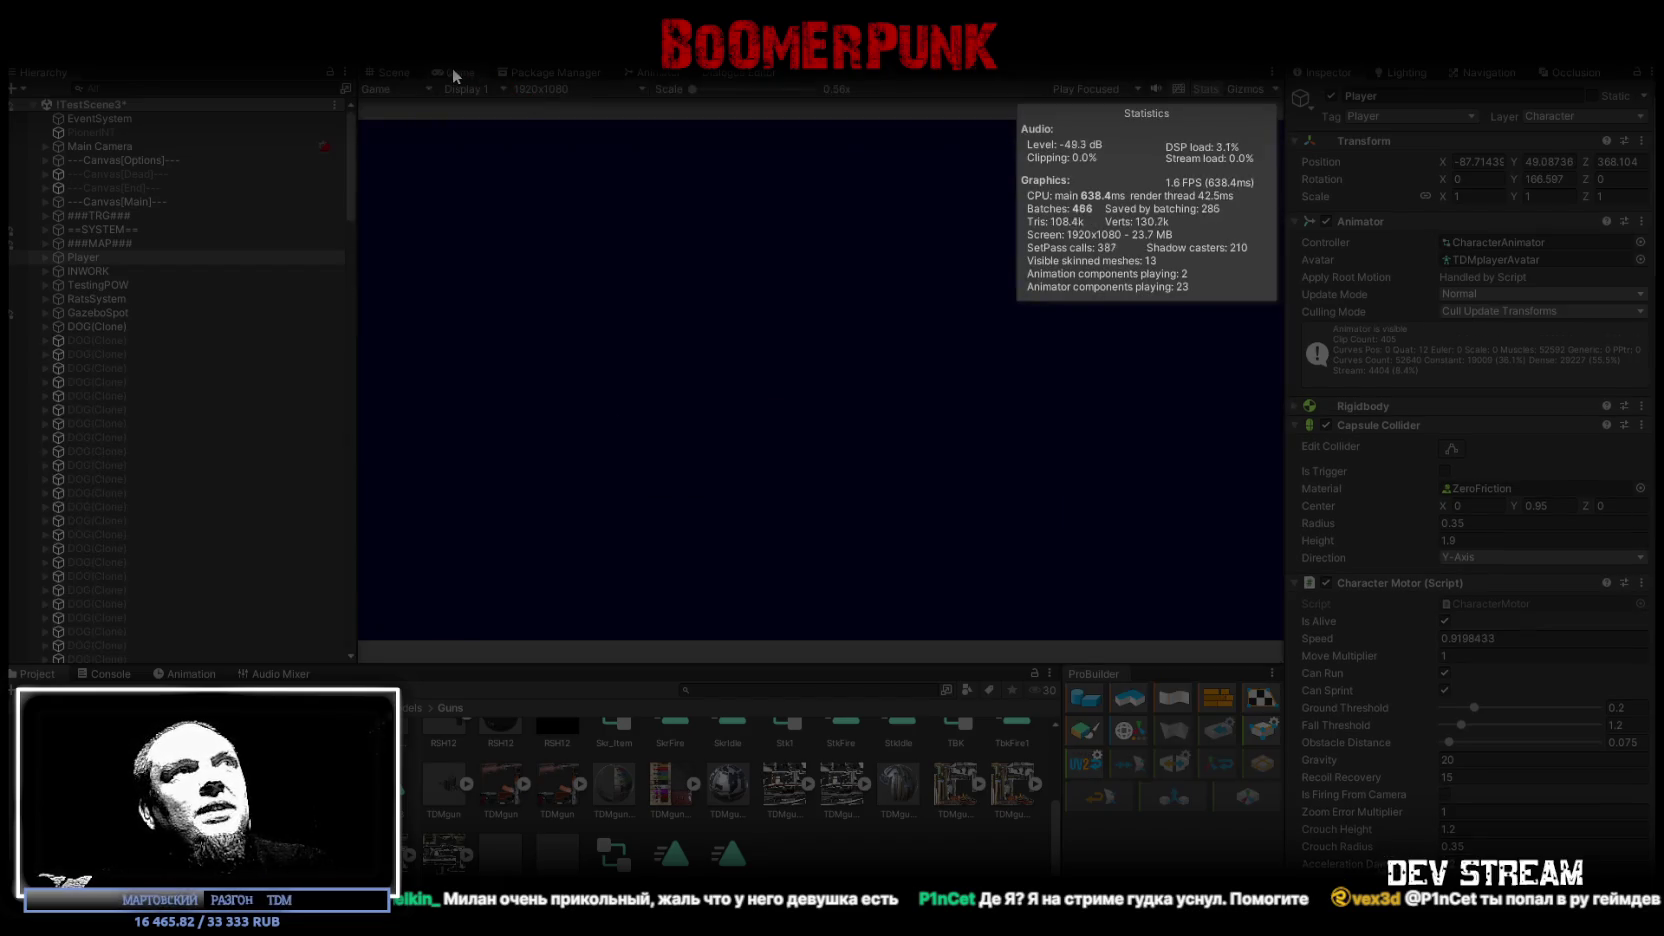
pyautogui.doubleClick(459, 75)
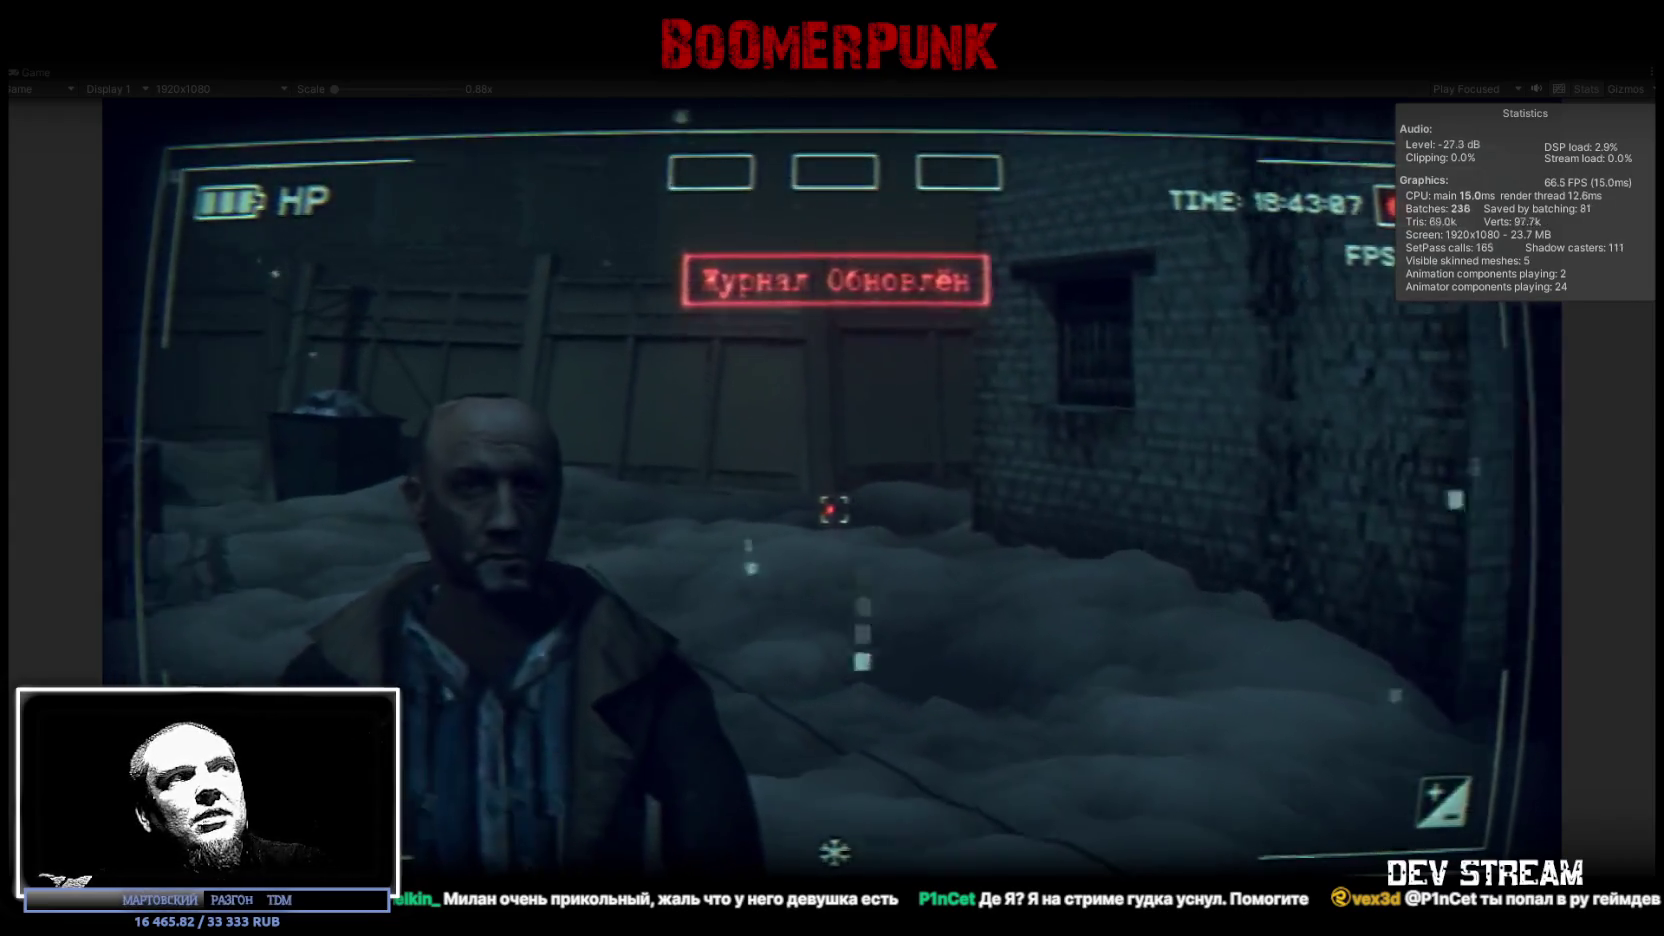
pyautogui.press('Tab')
pyautogui.click(960, 310)
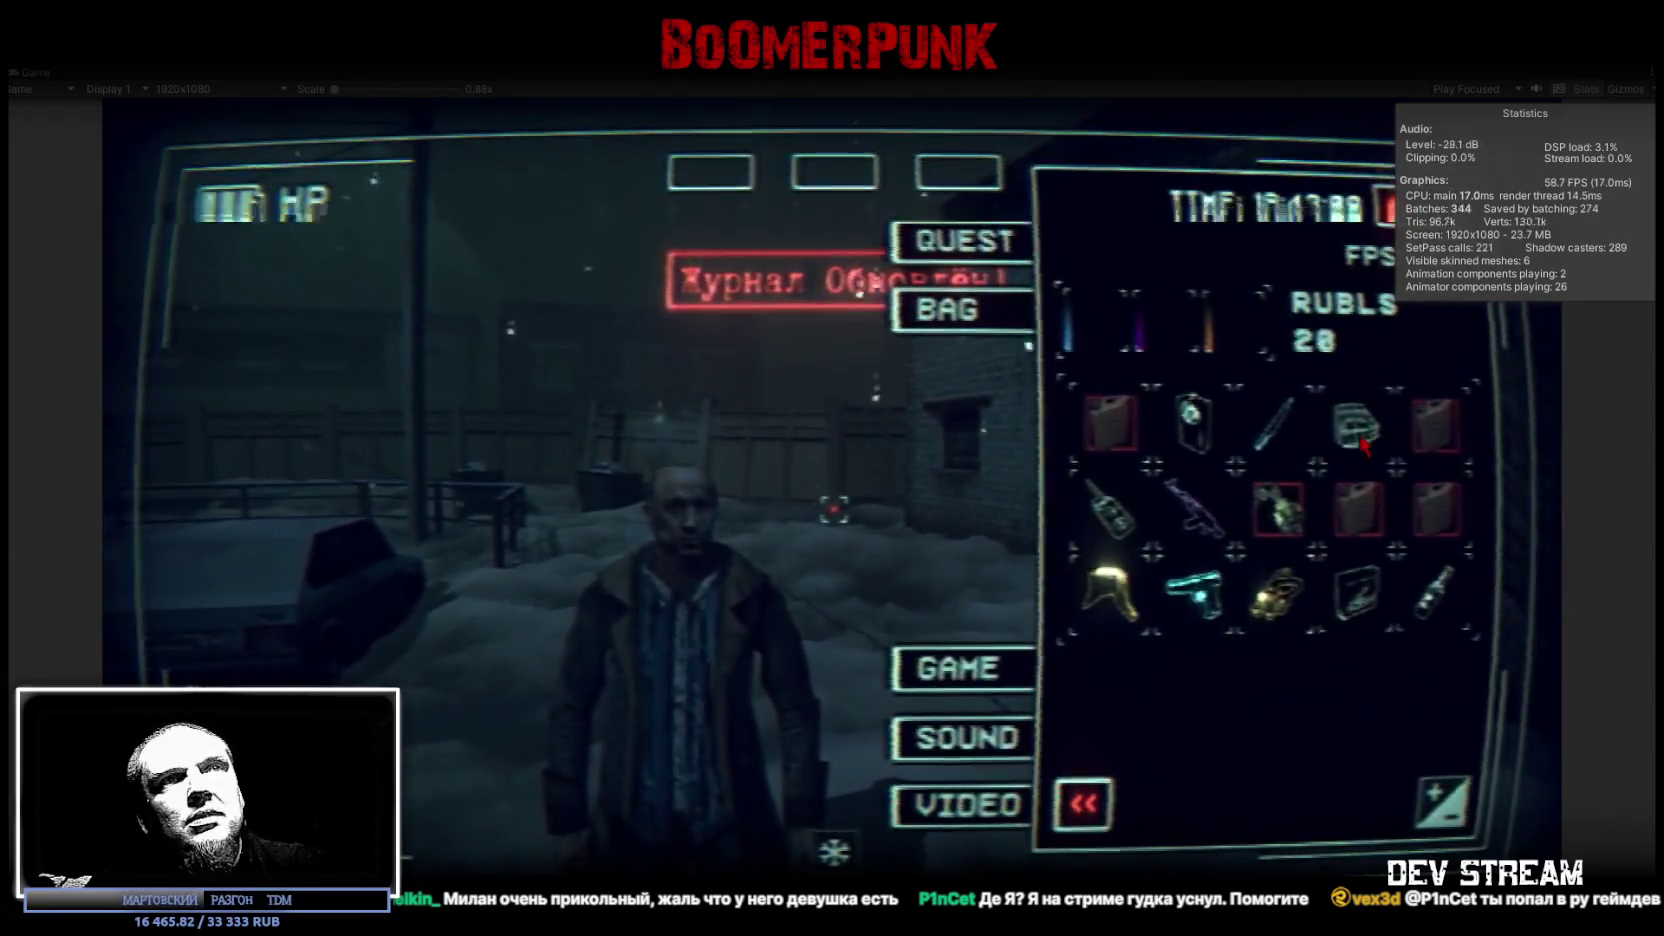
pyautogui.moveTo(1355, 428); pyautogui.dragTo(958, 172)
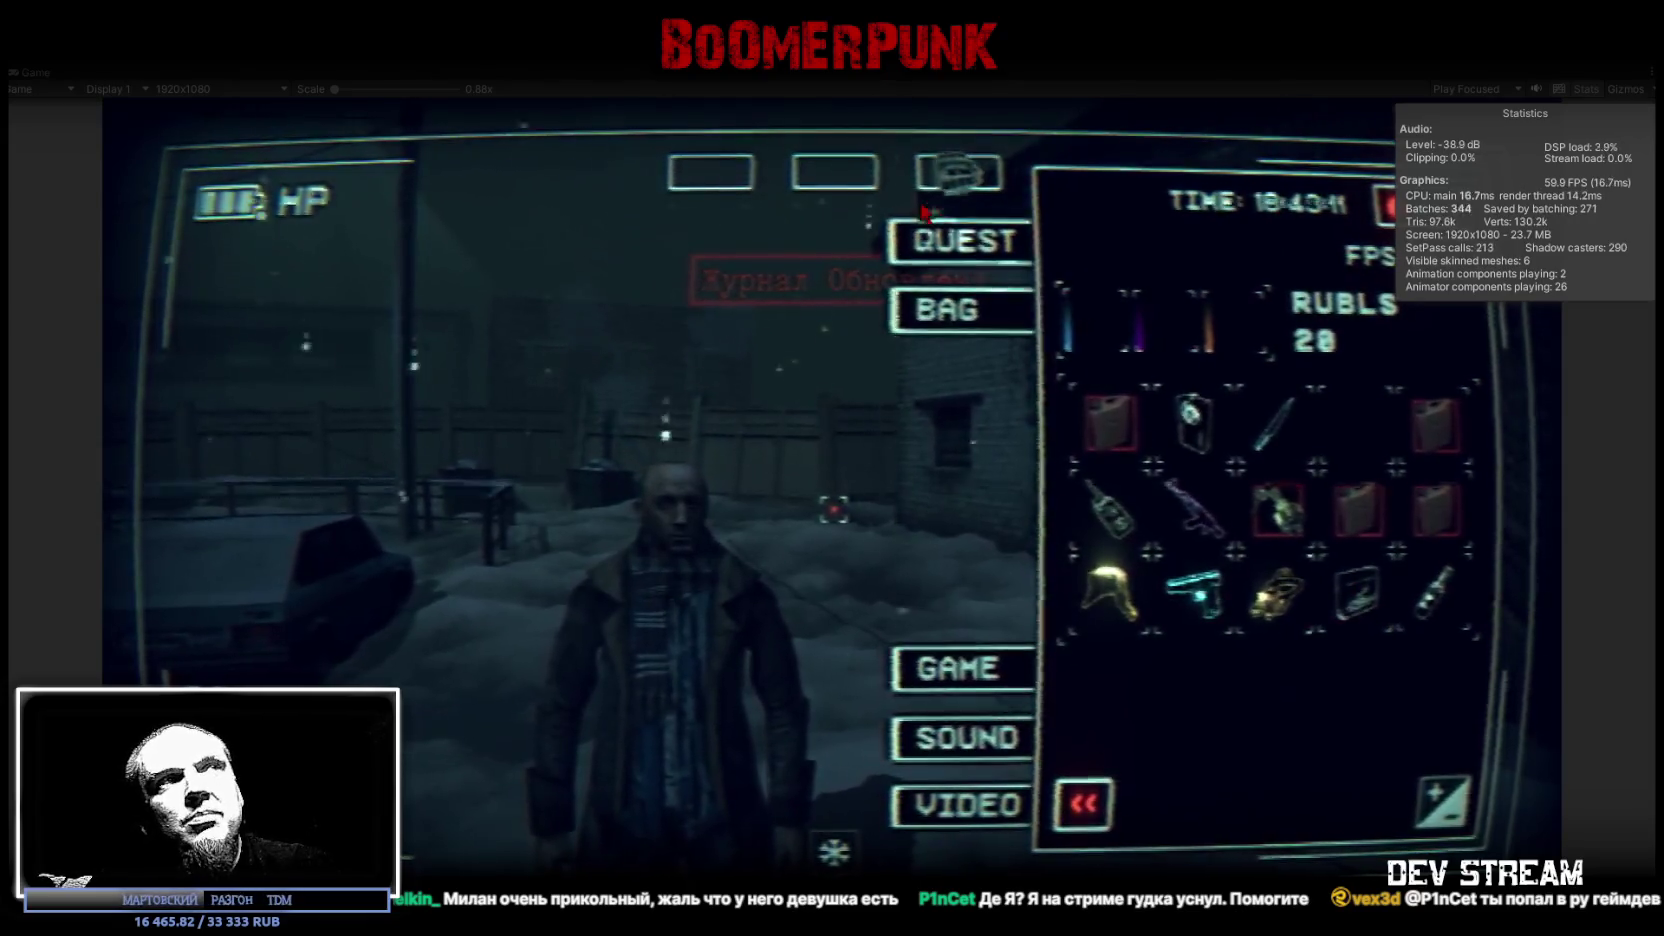
pyautogui.moveTo(1357, 590); pyautogui.dragTo(835, 172)
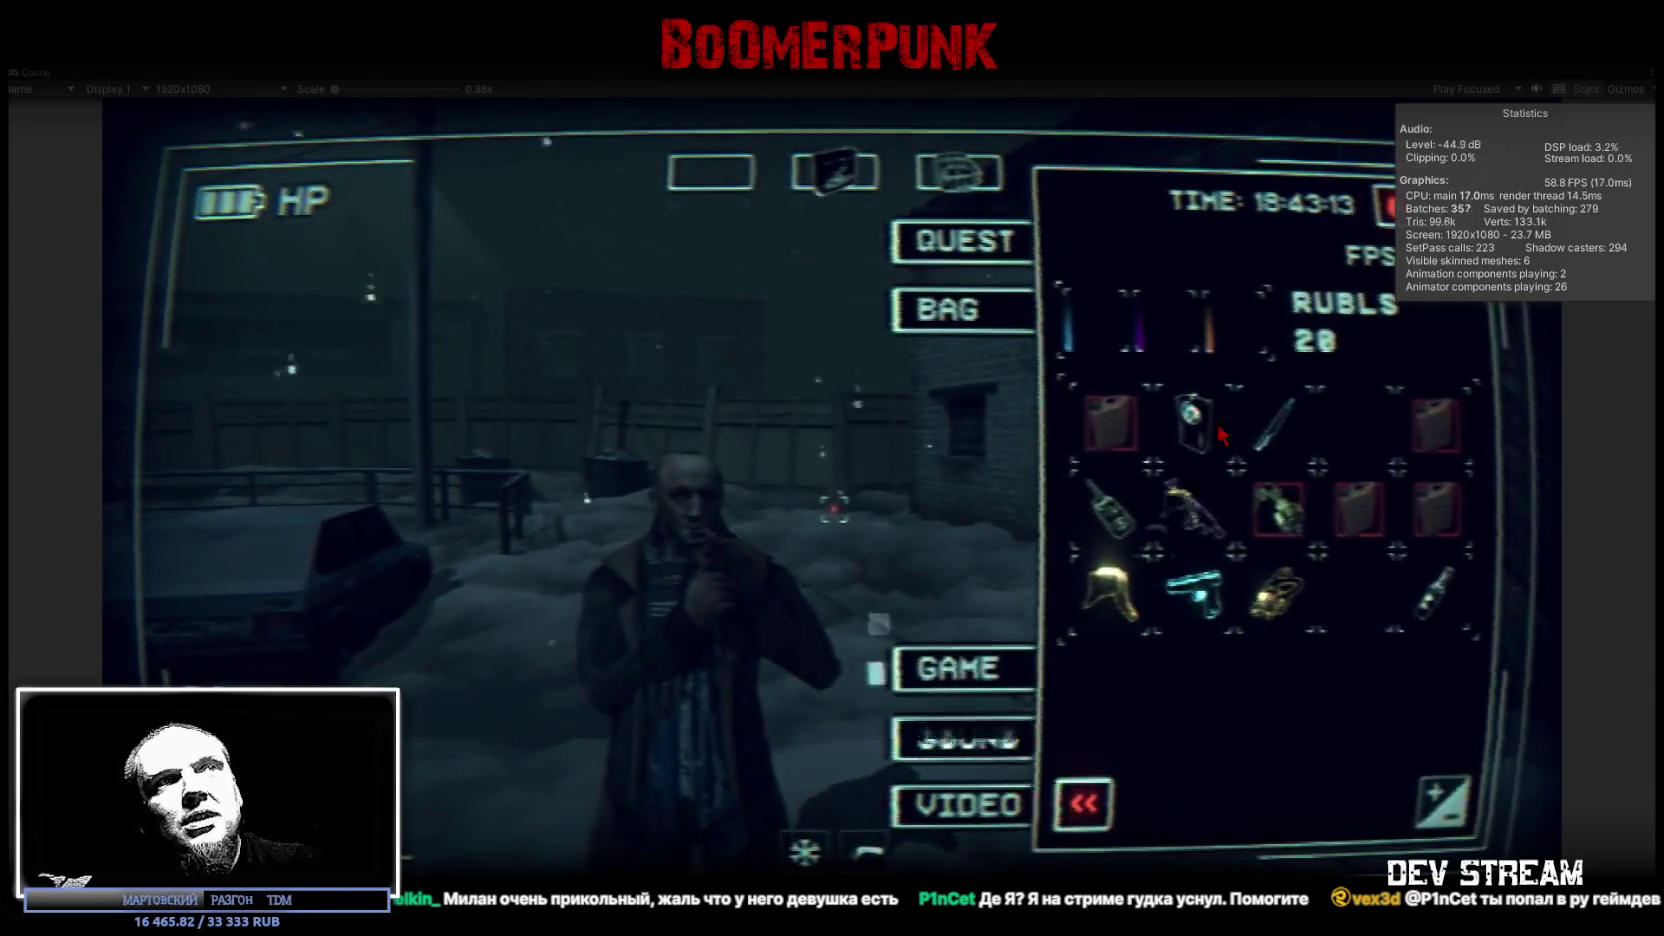
pyautogui.press('Tab')
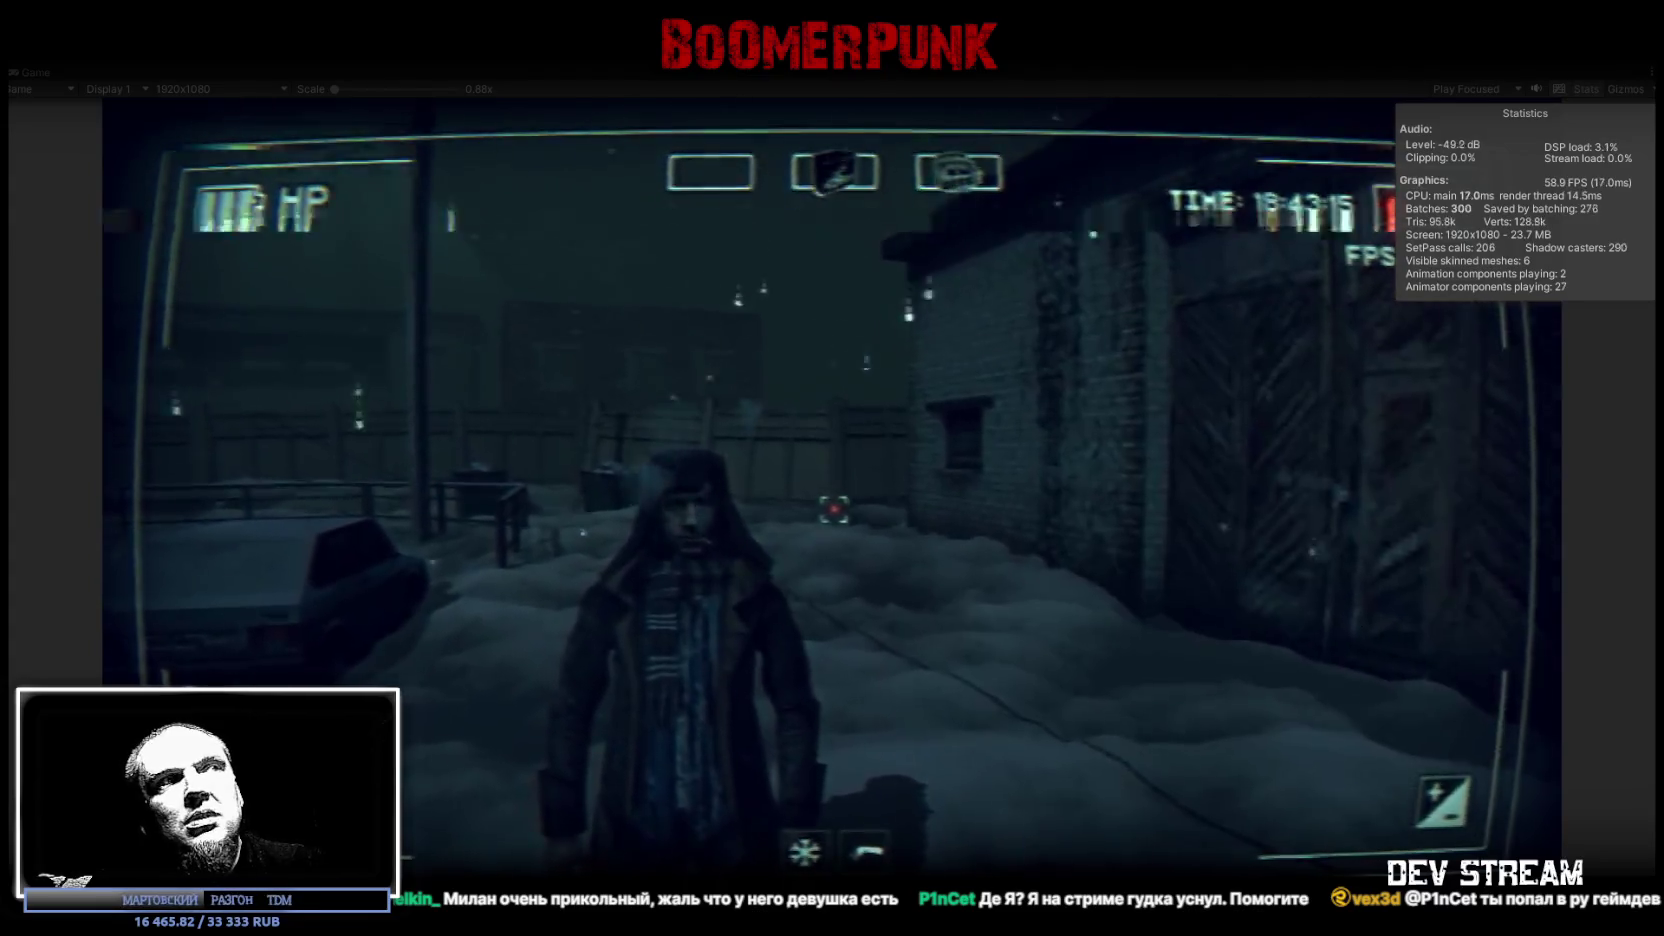
# Step: Walk the character to the vehicle, vault over it, and head toward the car
pyautogui.press('w')
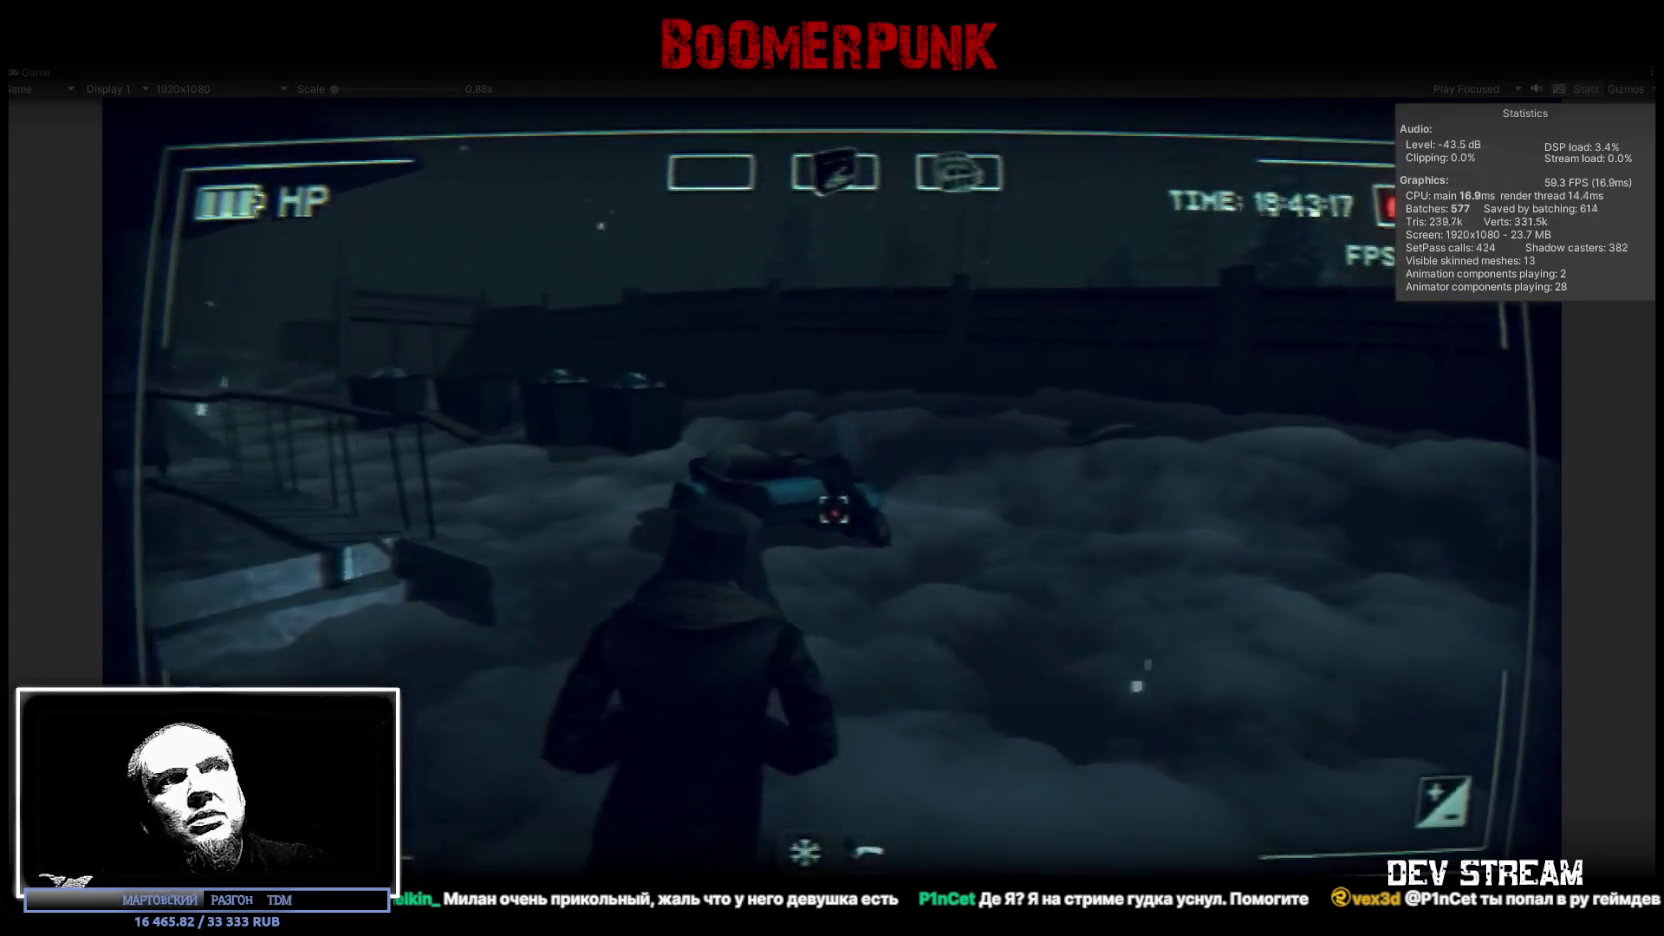
pyautogui.press('space')
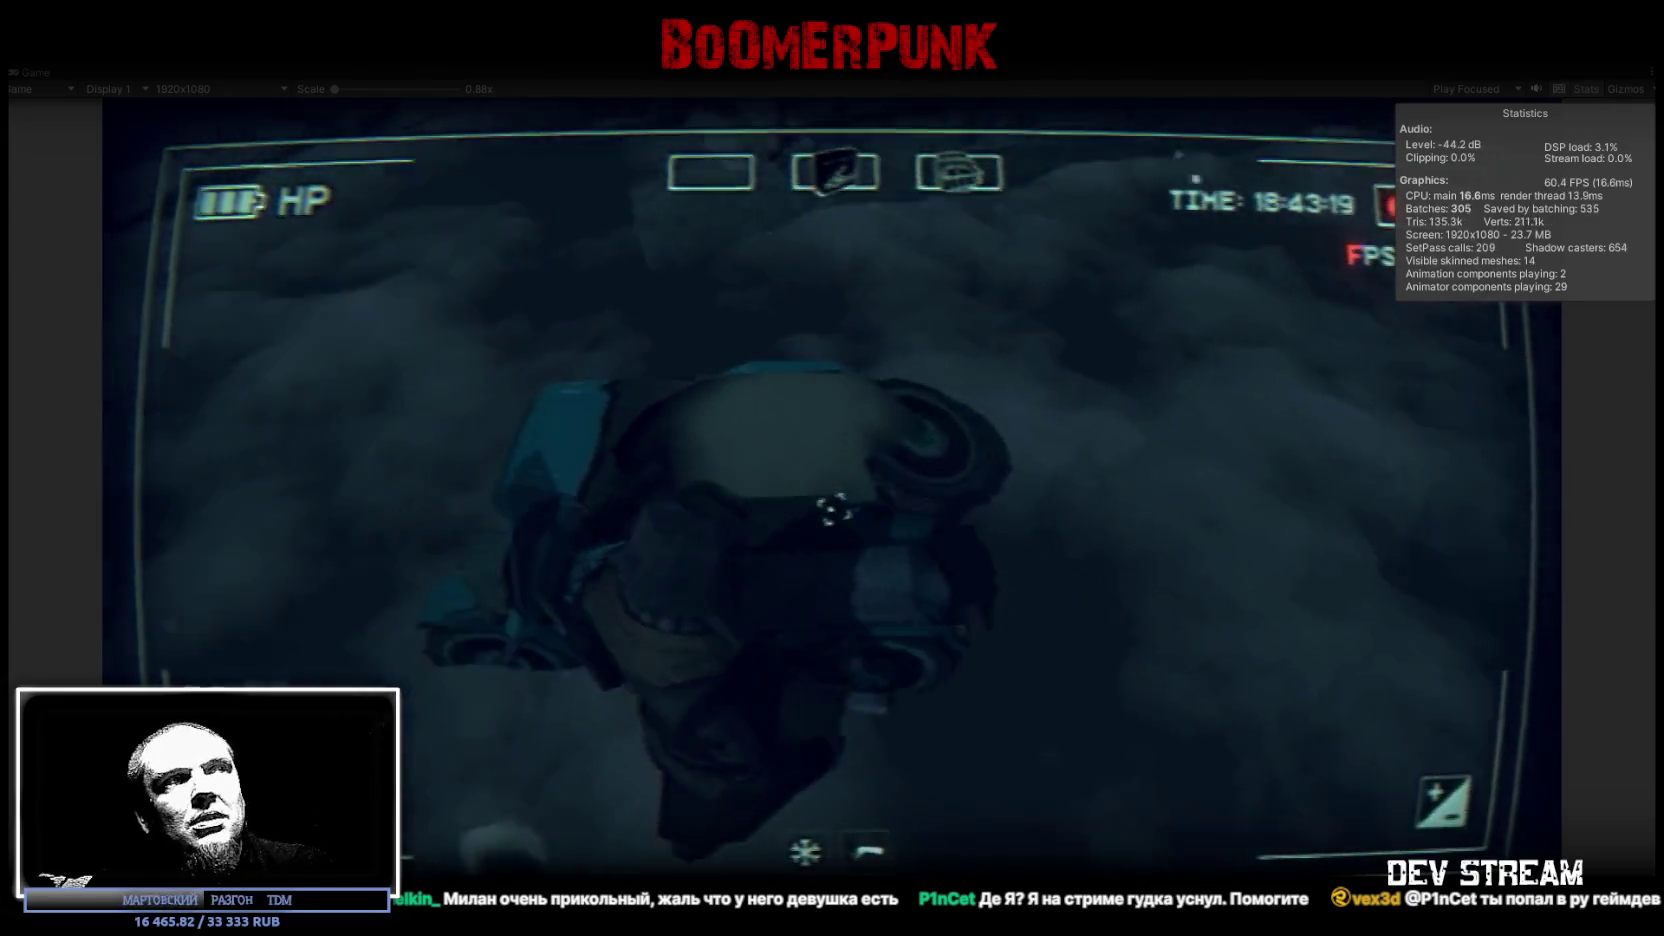
pyautogui.press('Tab')
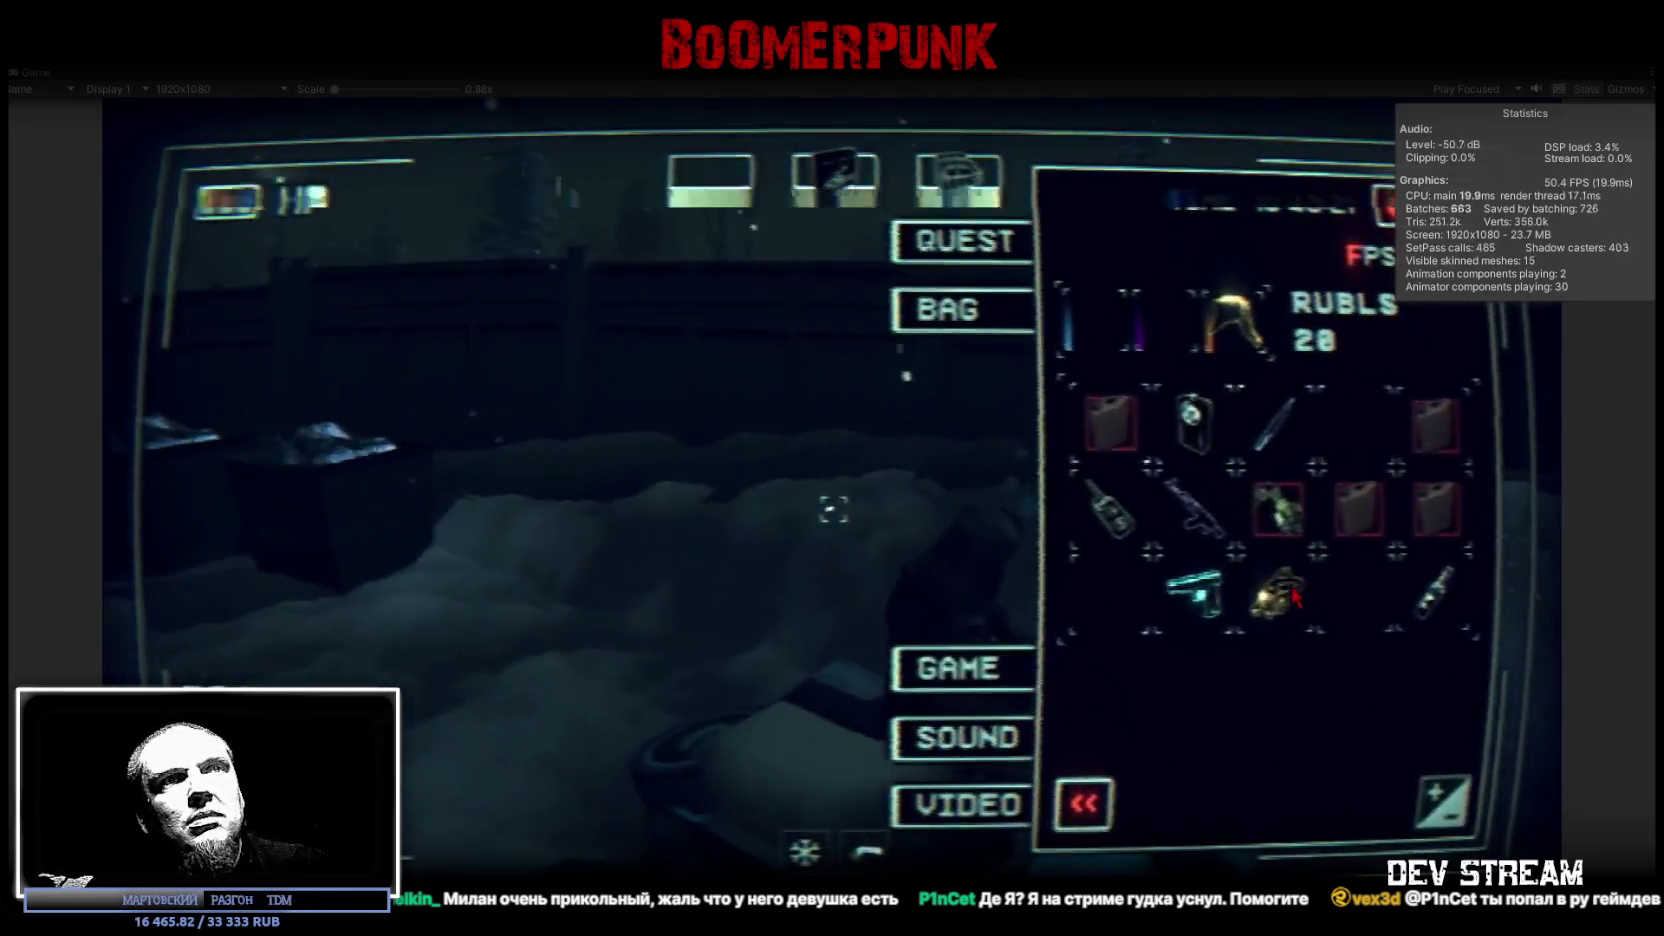
pyautogui.click(1200, 790)
pyautogui.press('Tab')
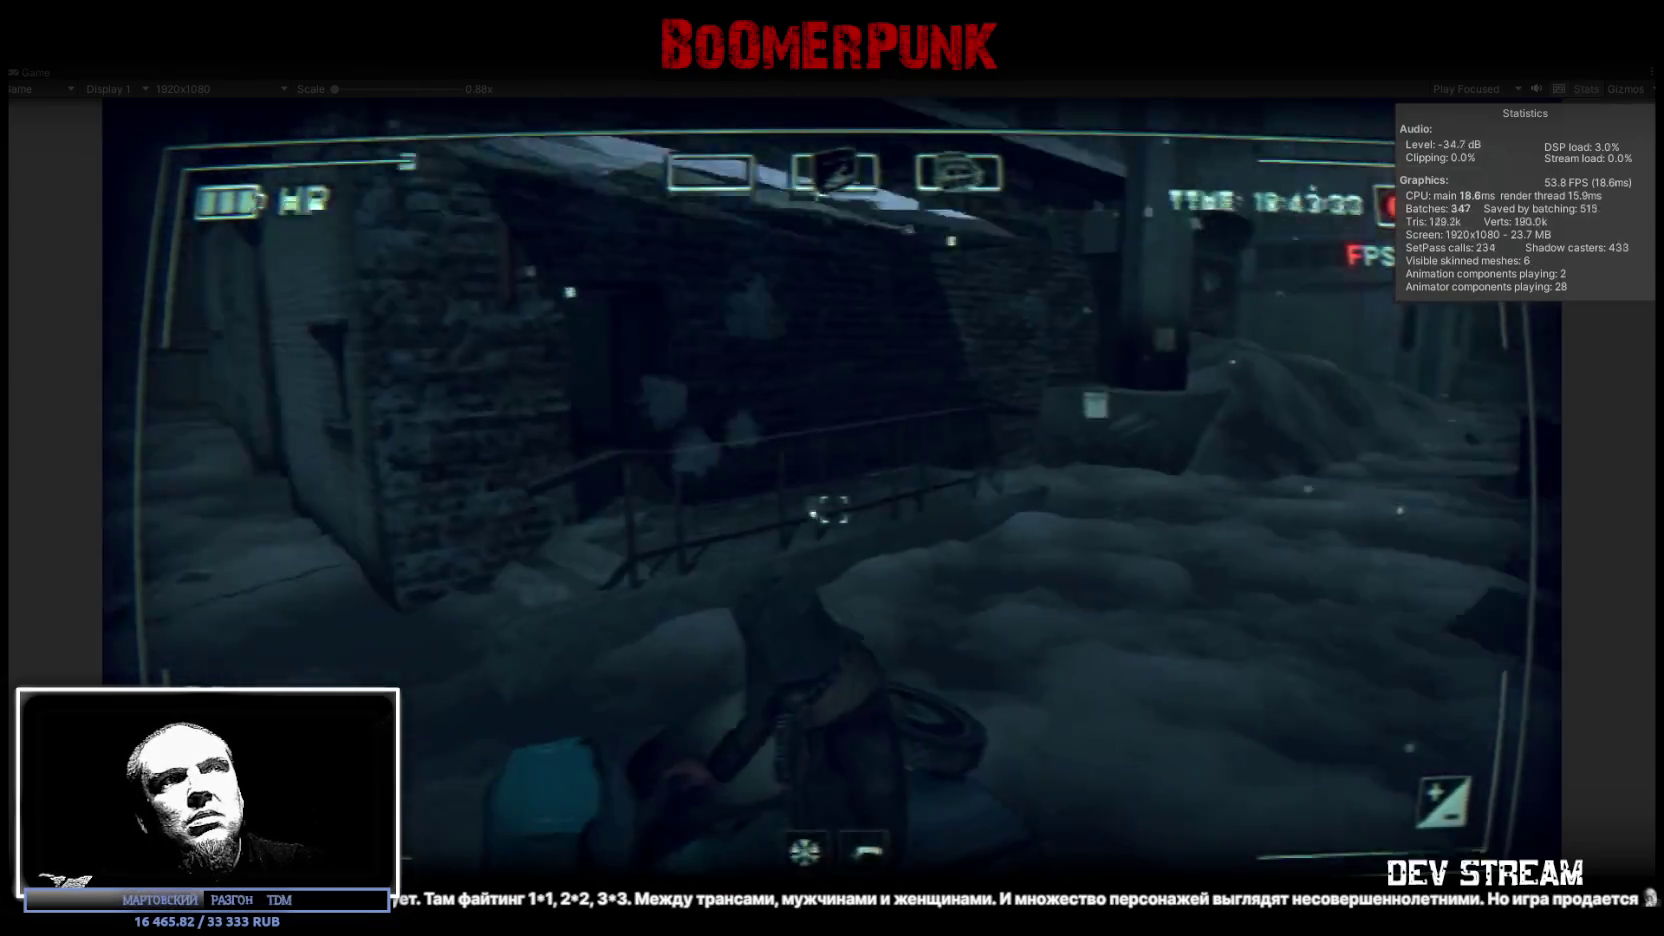
pyautogui.press('w')
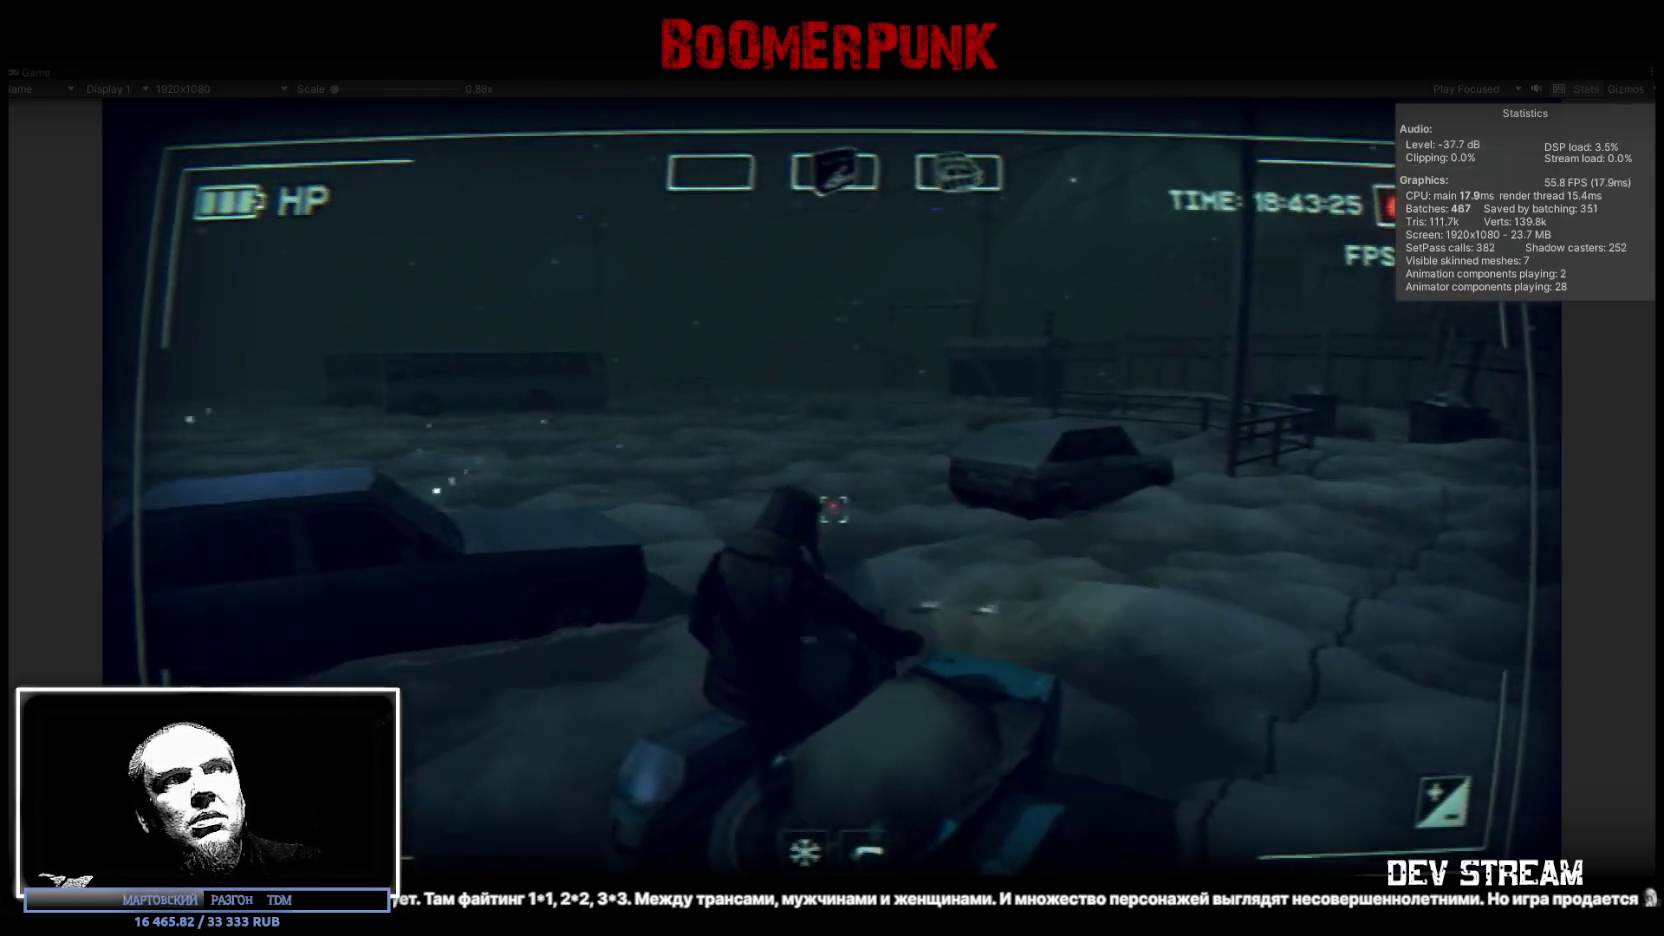
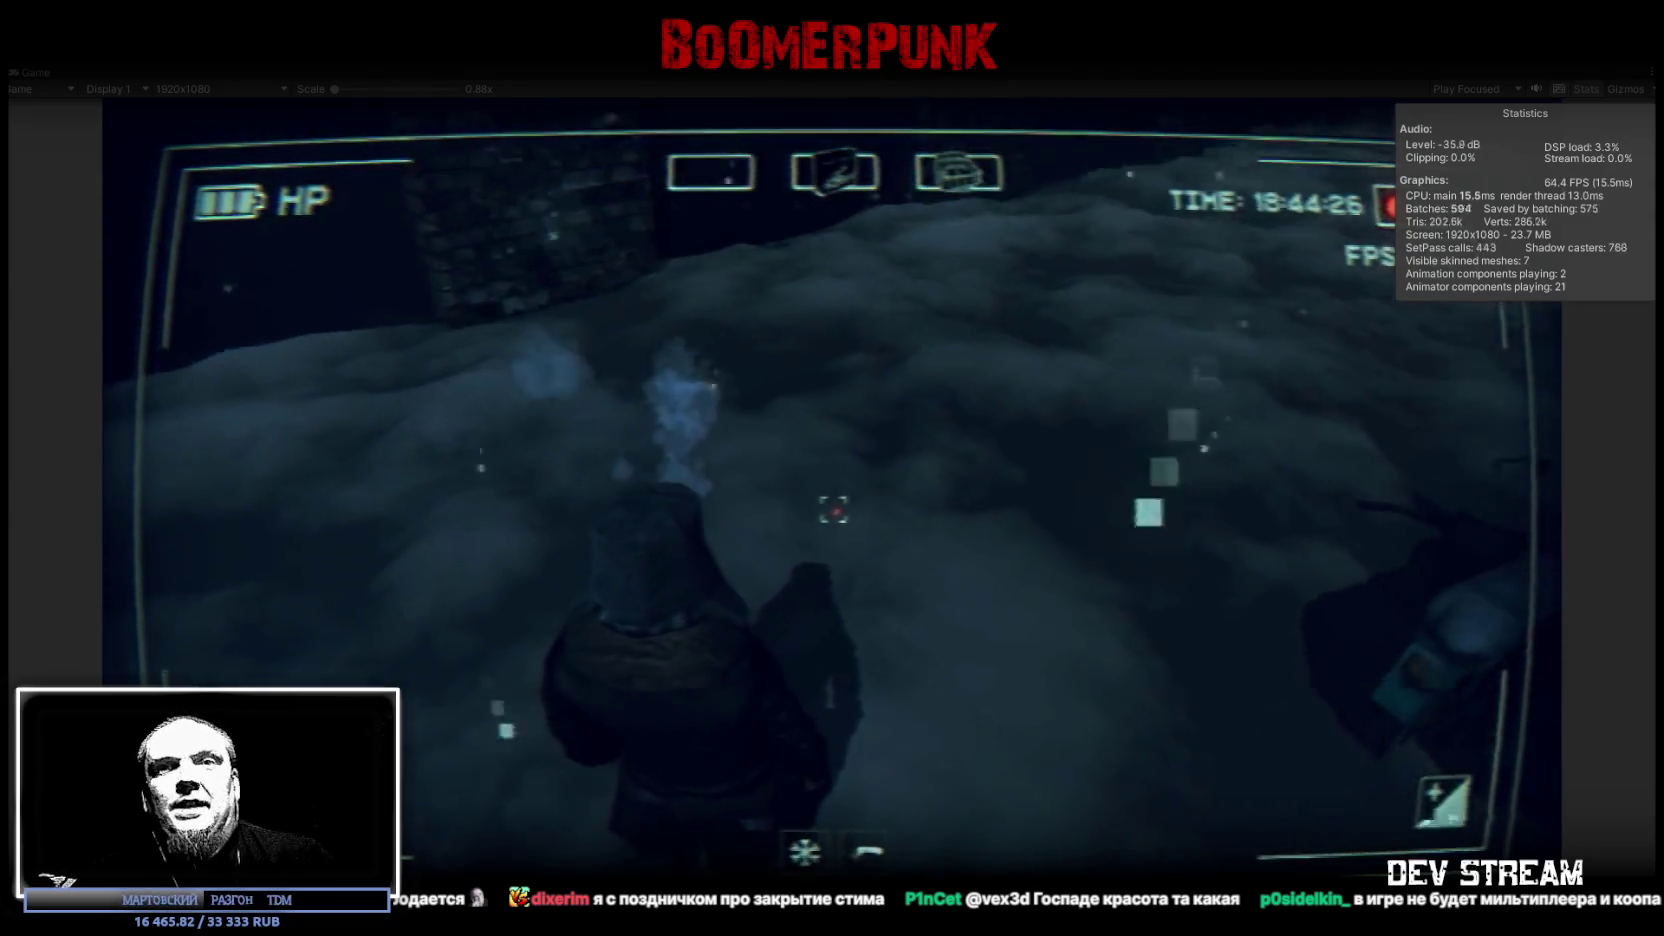
# Step: Open the in-game inventory in Unity, then return to the IKstulSpec chair in Blockbench
pyautogui.press('Tab')
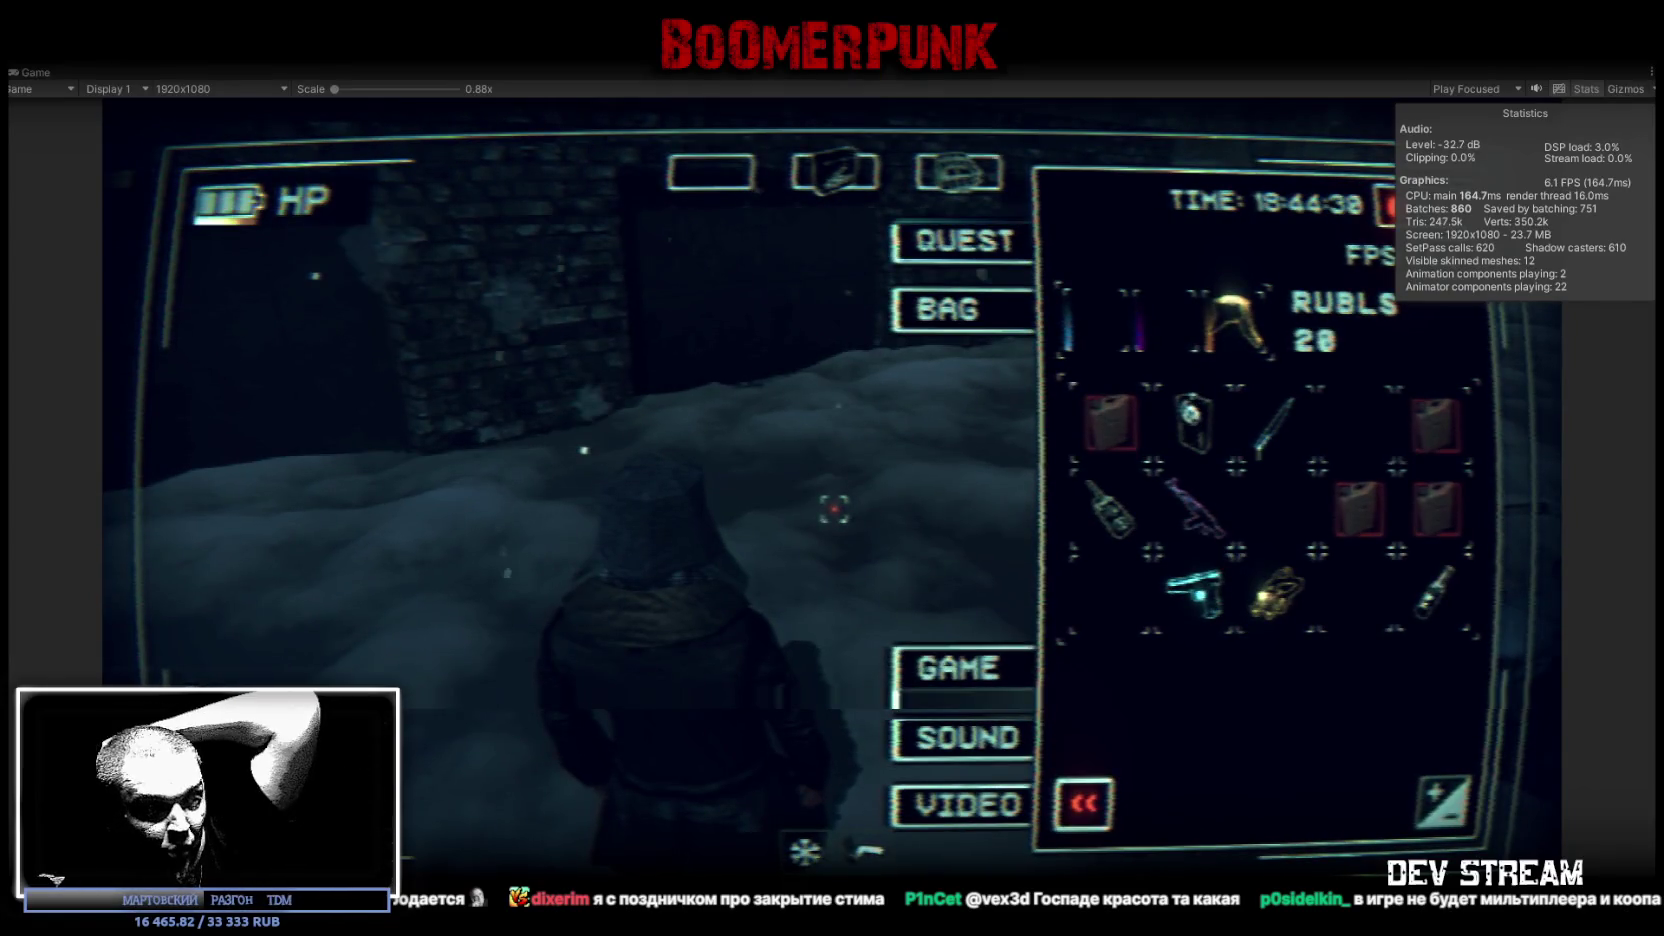
pyautogui.hotkey('alt', 'Tab')
pyautogui.scroll(-3, 1058, 578)
pyautogui.scroll(-3, 1046, 712)
pyautogui.moveTo(1046, 712)
pyautogui.mouseDown()
pyautogui.moveTo(1046, 487)
pyautogui.moveTo(968, 500)
pyautogui.moveTo(1112, 485)
pyautogui.moveTo(1049, 416)
pyautogui.moveTo(1053, 497)
pyautogui.mouseUp()
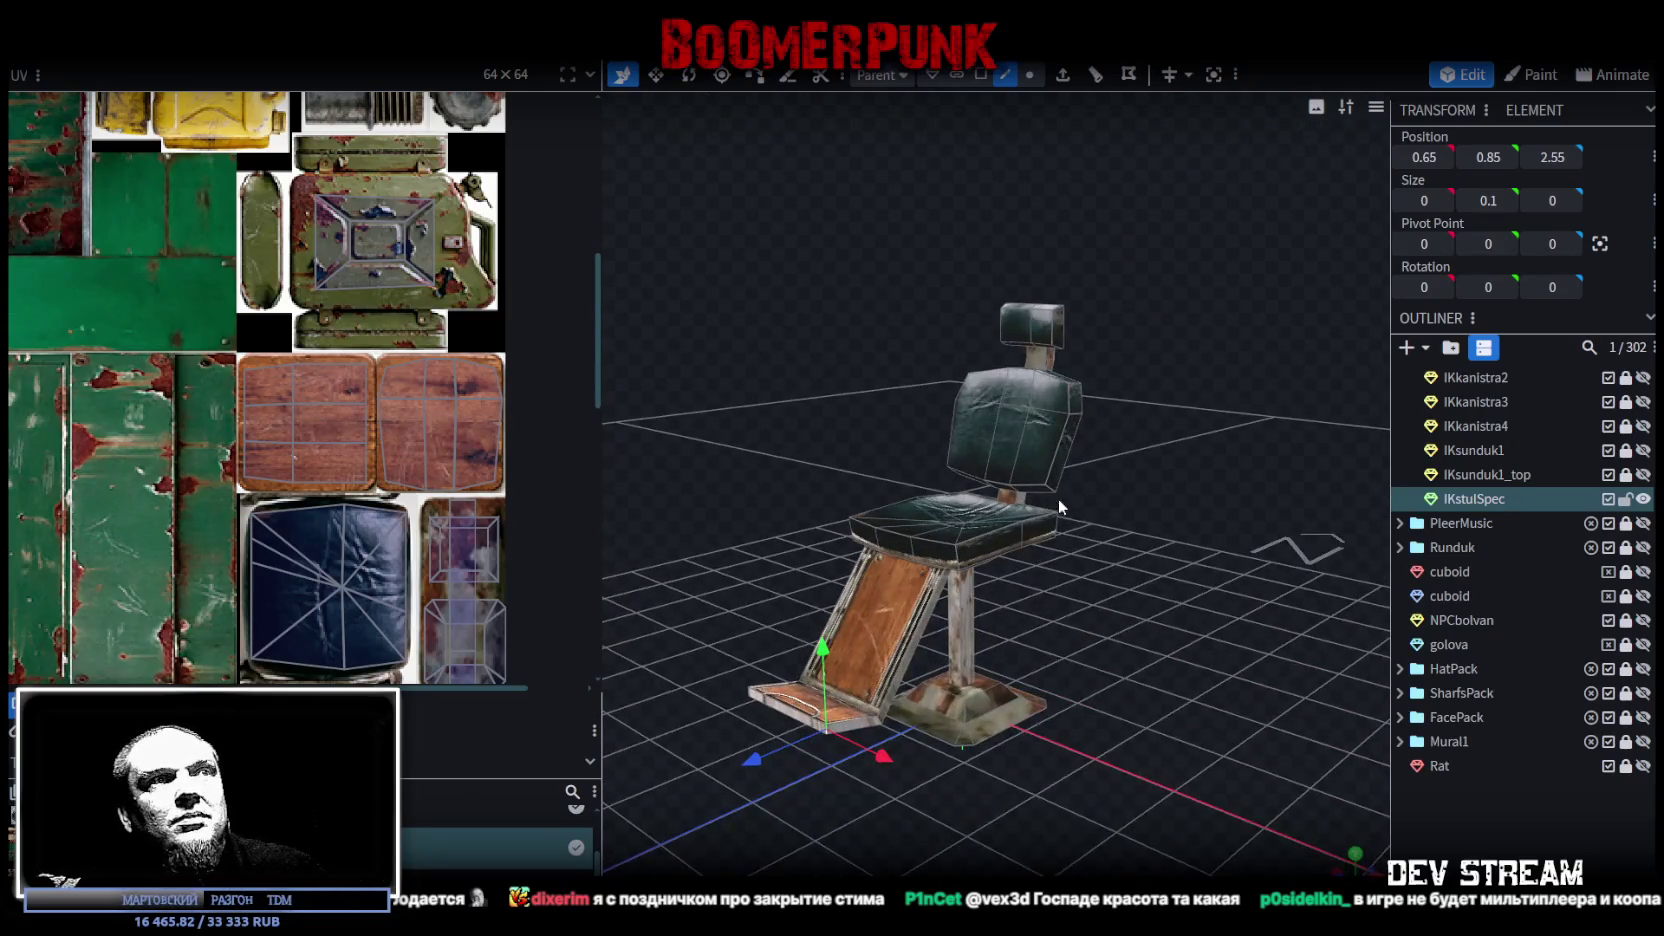
# Step: Save PropsPack1 and select the IKstulSpec chair from a low side view
pyautogui.hotkey('ctrl', 's')
pyautogui.moveTo(1063, 561); pyautogui.dragTo(1132, 592)
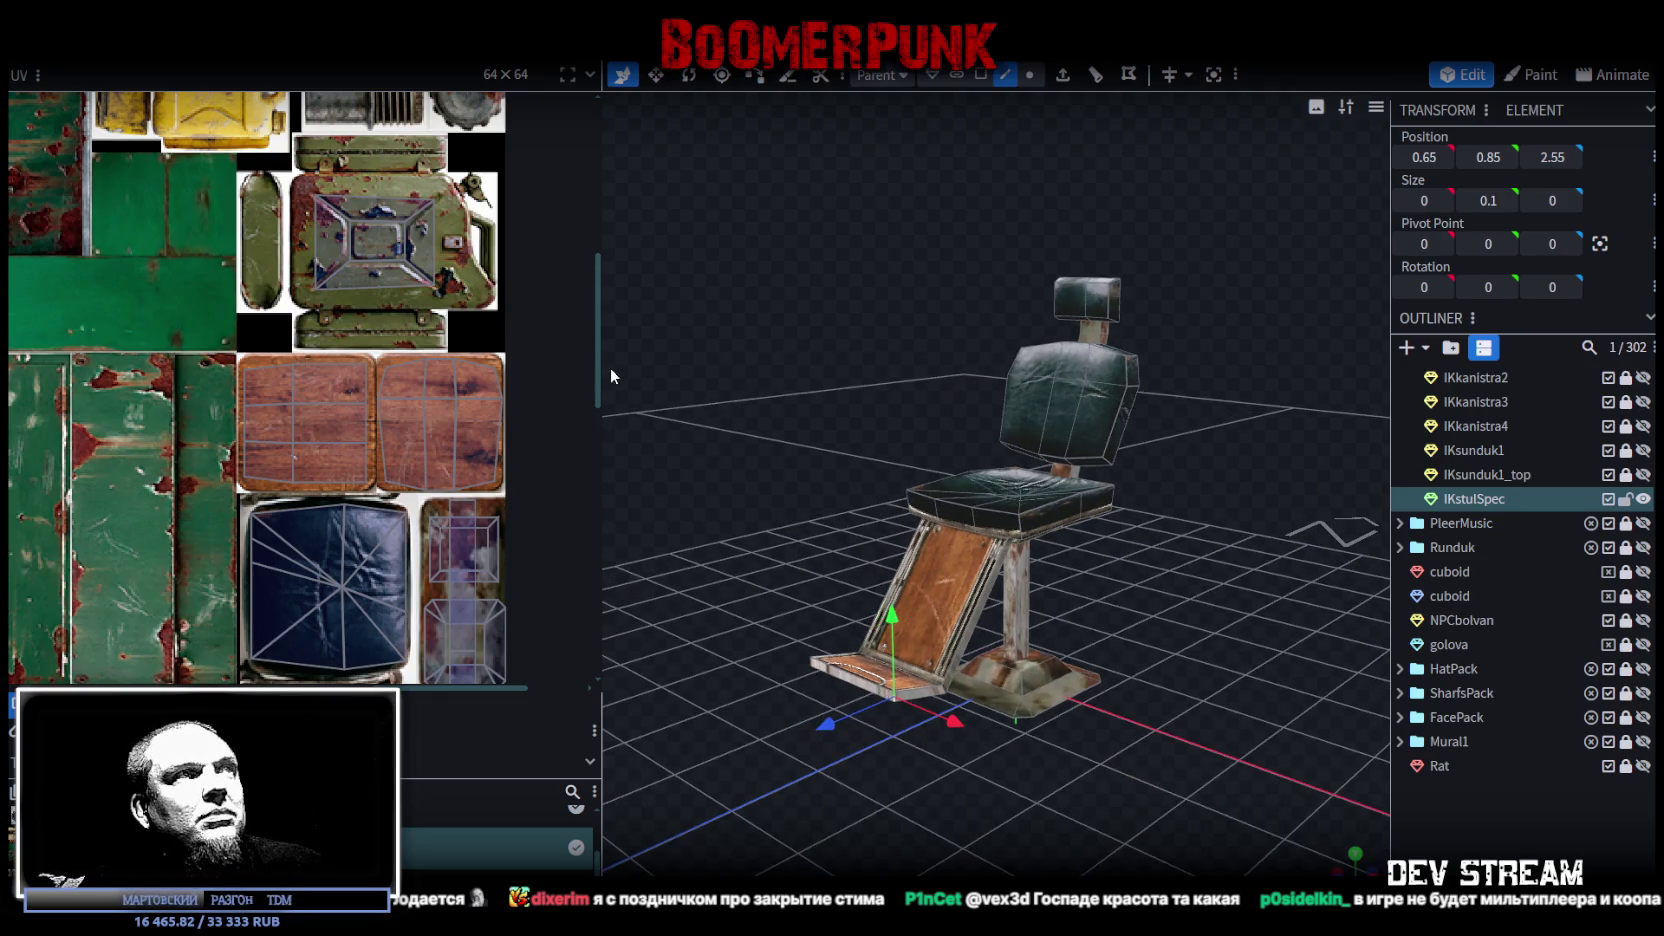
pyautogui.moveTo(606, 376); pyautogui.dragTo(420, 380)
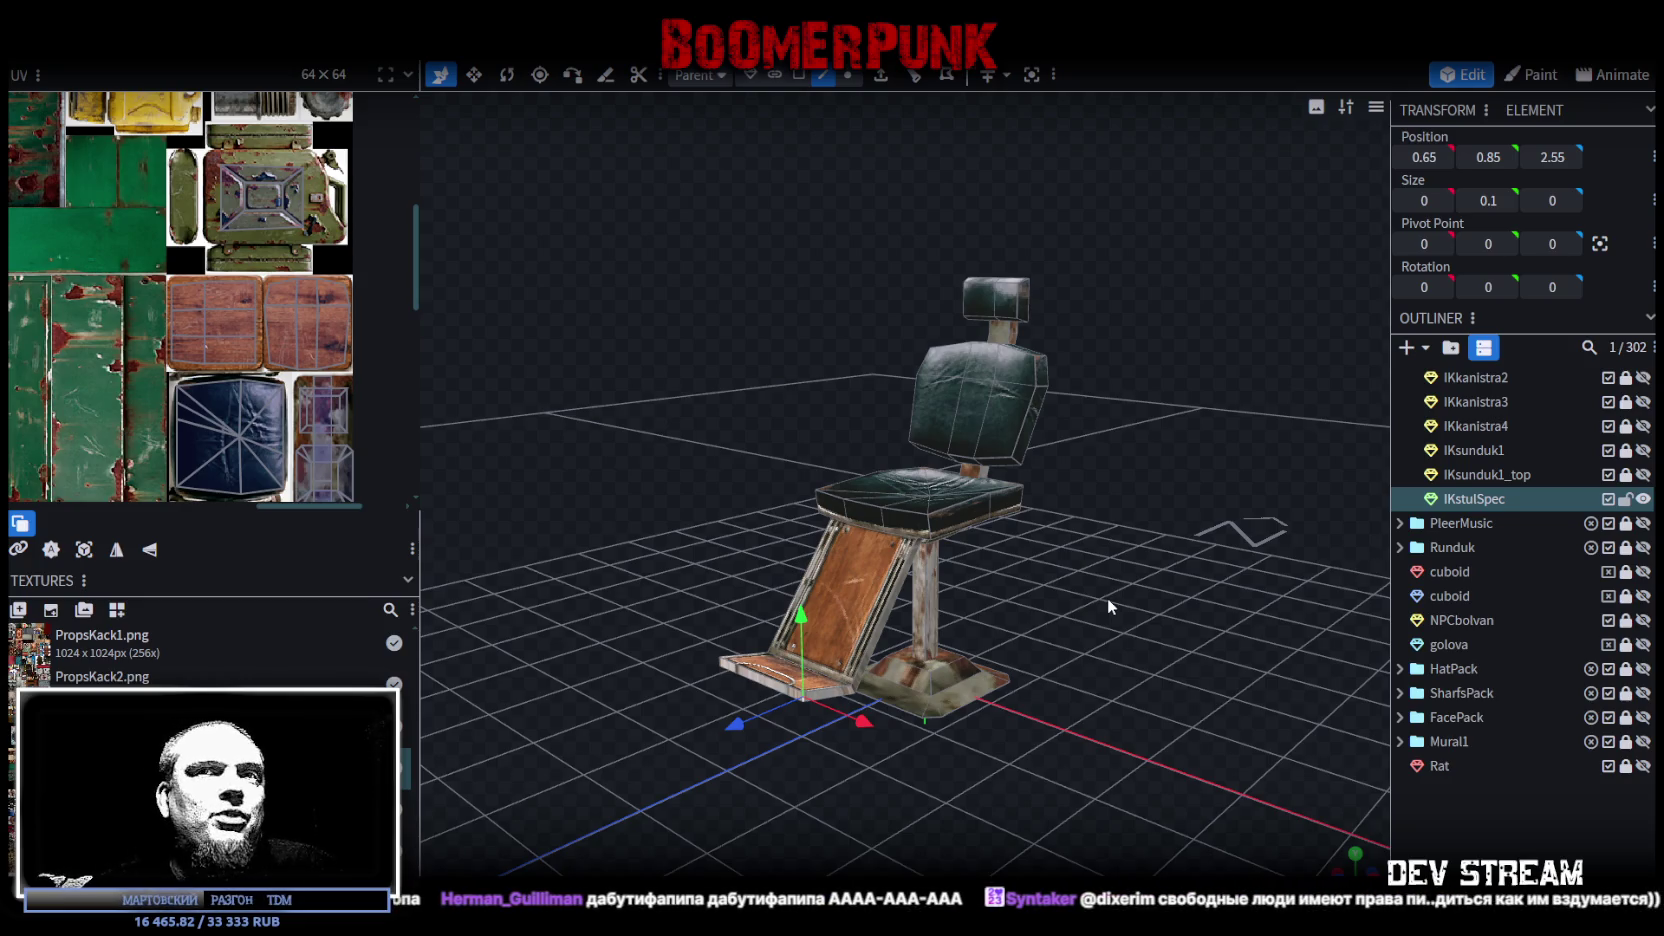
pyautogui.moveTo(996, 514); pyautogui.dragTo(781, 456)
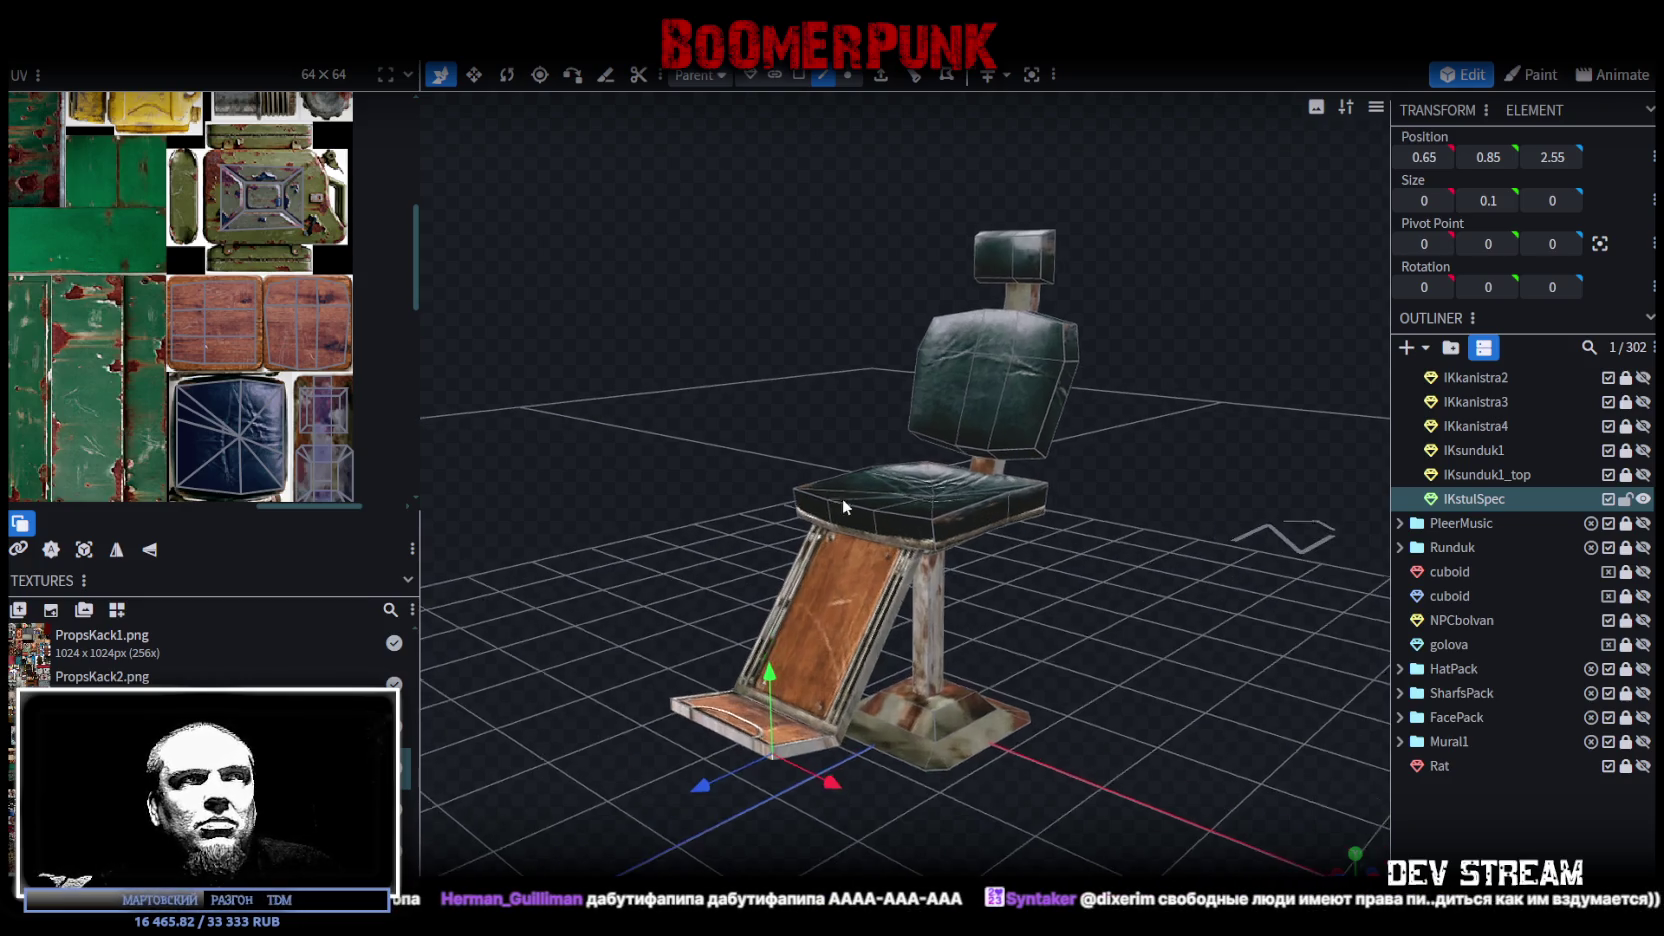
pyautogui.scroll(5, 758, 416)
pyautogui.click(965, 751)
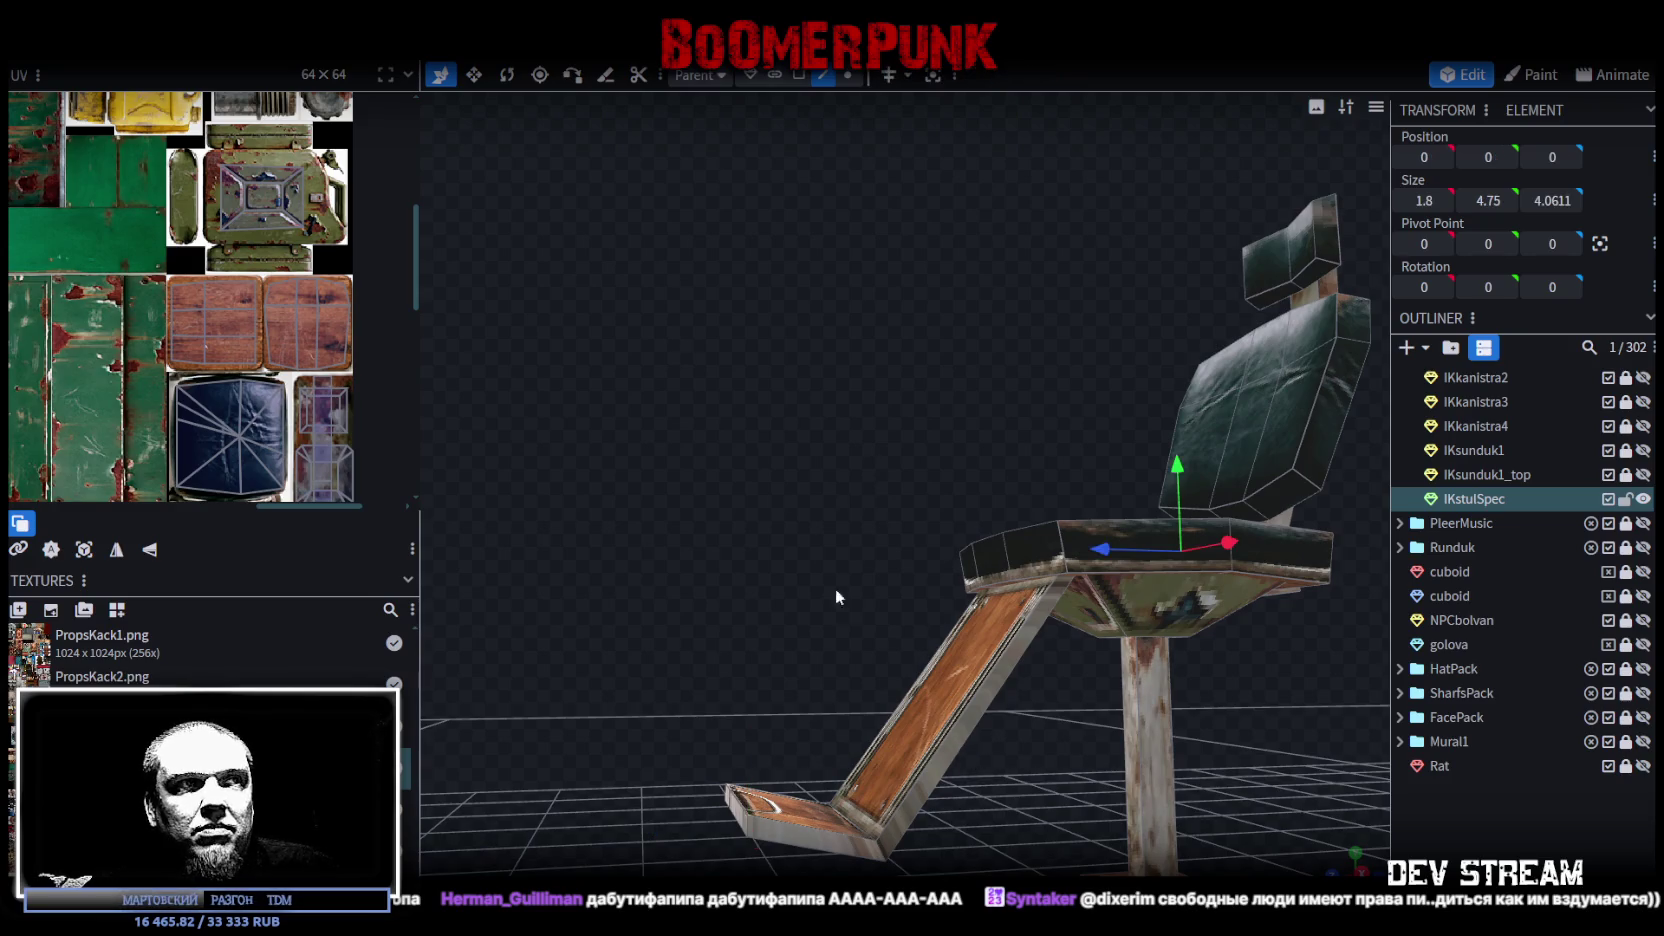
# Step: Lower the footrest's front edge slightly, to Y 0.85 and Z 2.55, then return to face selection
pyautogui.moveTo(841, 598); pyautogui.dragTo(816, 433)
pyautogui.moveTo(833, 123)
pyautogui.mouseDown()
pyautogui.moveTo(807, 469)
pyautogui.moveTo(754, 517)
pyautogui.moveTo(758, 588)
pyautogui.moveTo(790, 641)
pyautogui.mouseUp()
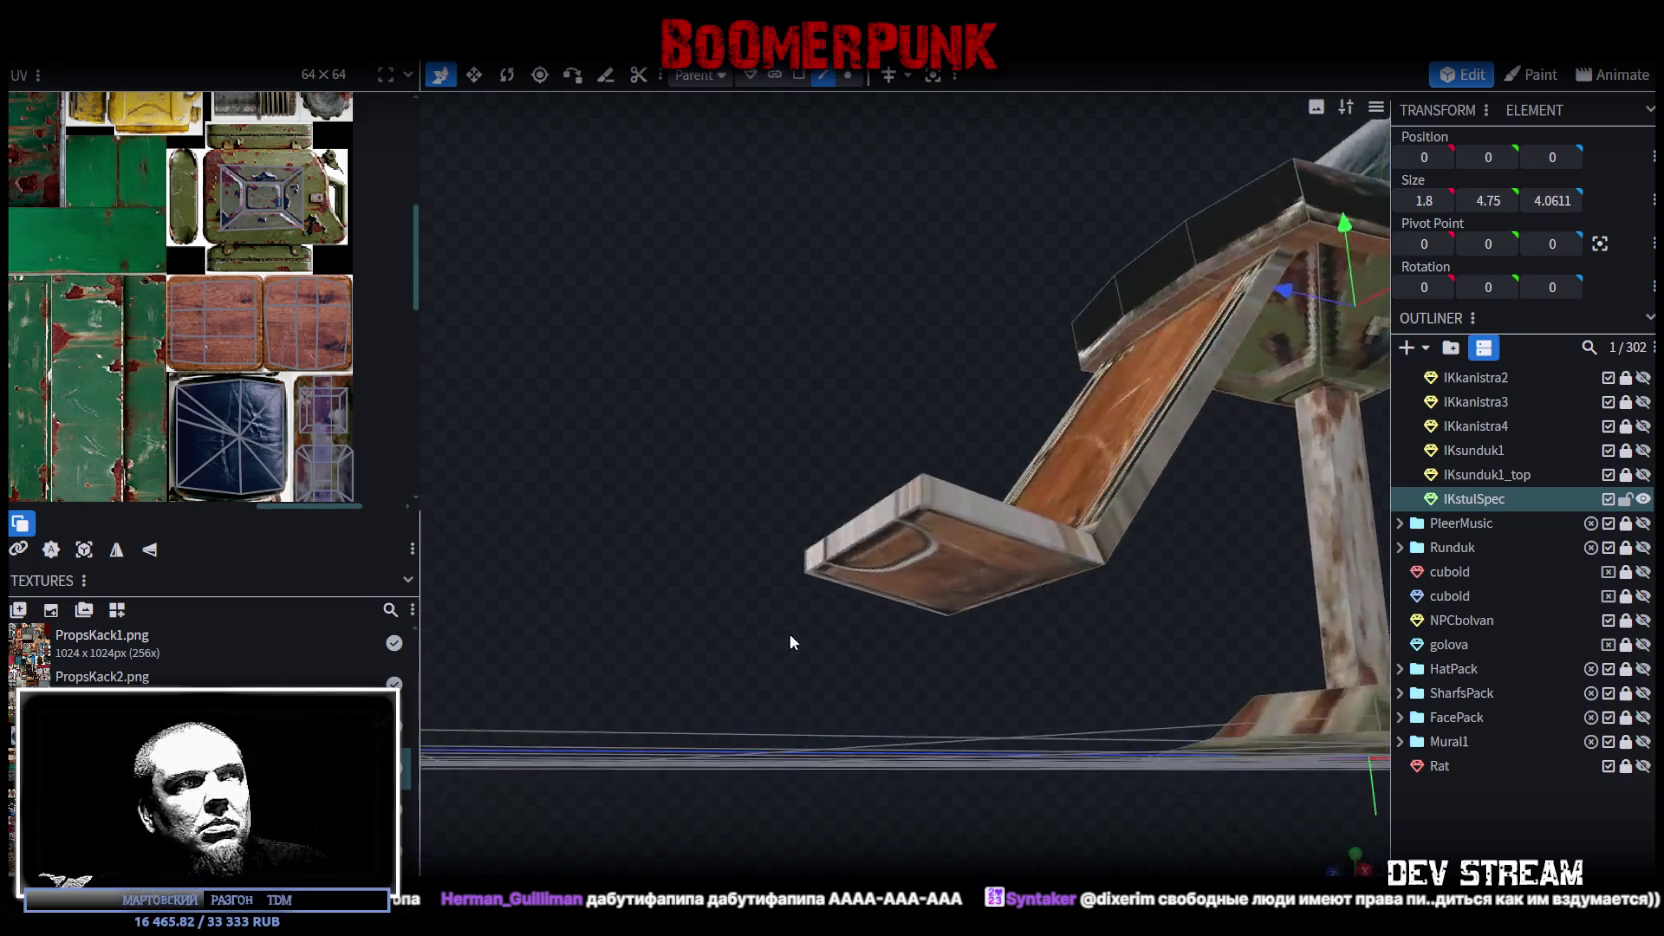
pyautogui.click(860, 529)
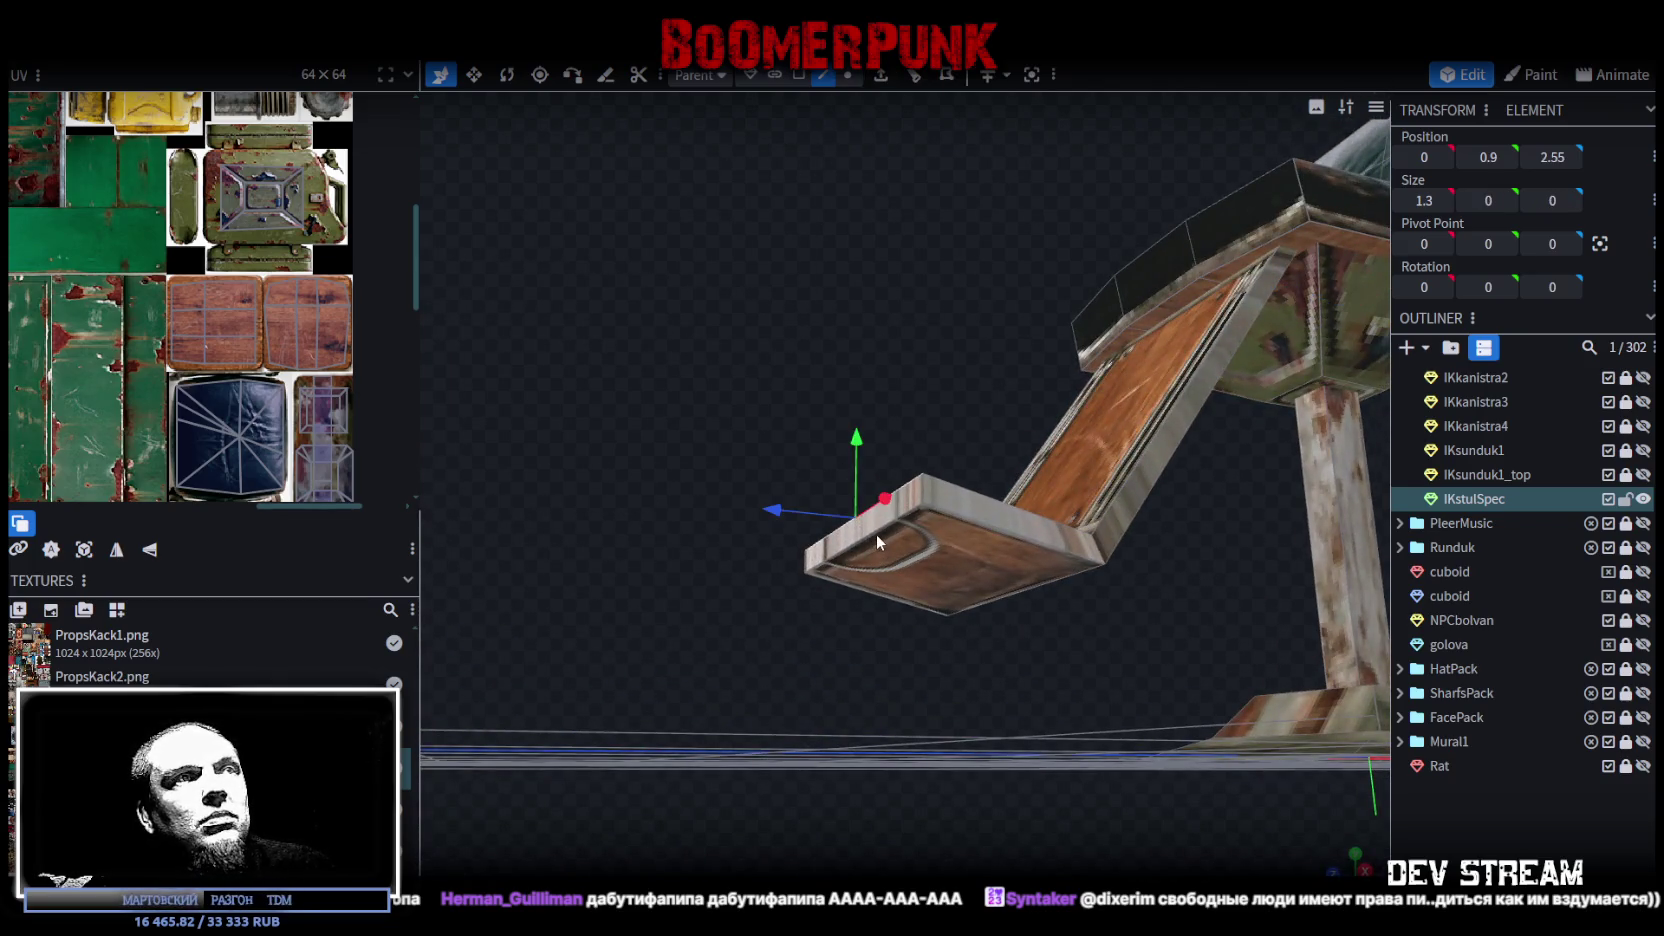
pyautogui.moveTo(790, 538)
pyautogui.mouseDown()
pyautogui.moveTo(920, 474)
pyautogui.moveTo(855, 519)
pyautogui.mouseUp()
pyautogui.moveTo(842, 418)
pyautogui.mouseDown()
pyautogui.moveTo(872, 487)
pyautogui.moveTo(920, 92)
pyautogui.mouseUp()
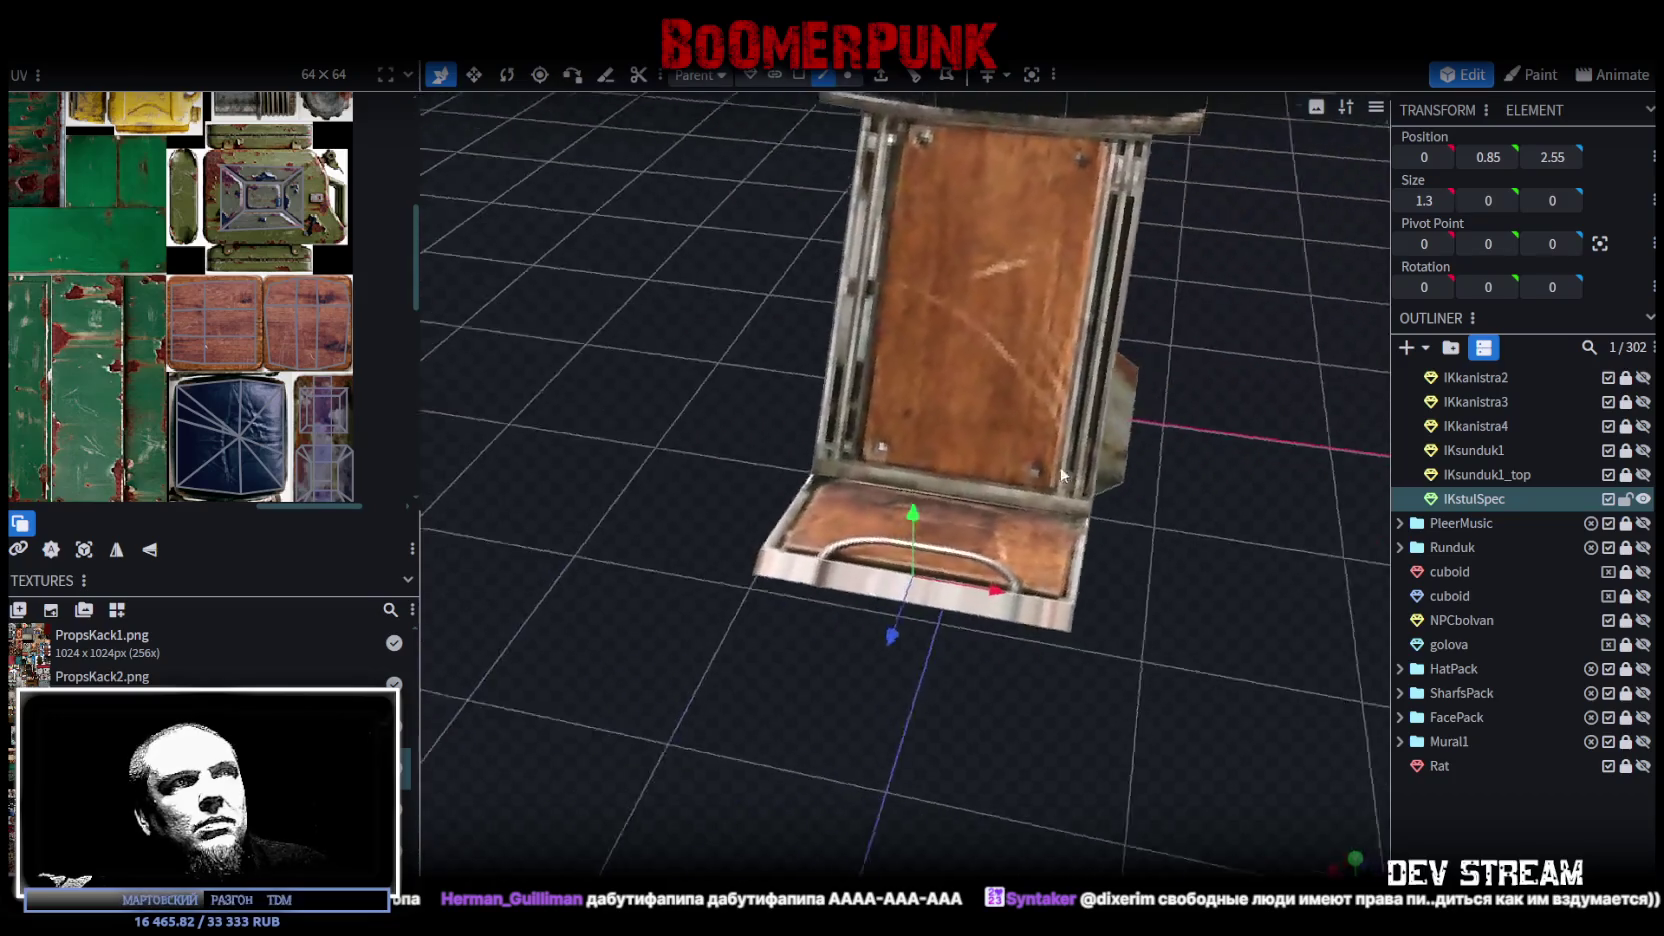
pyautogui.click(797, 76)
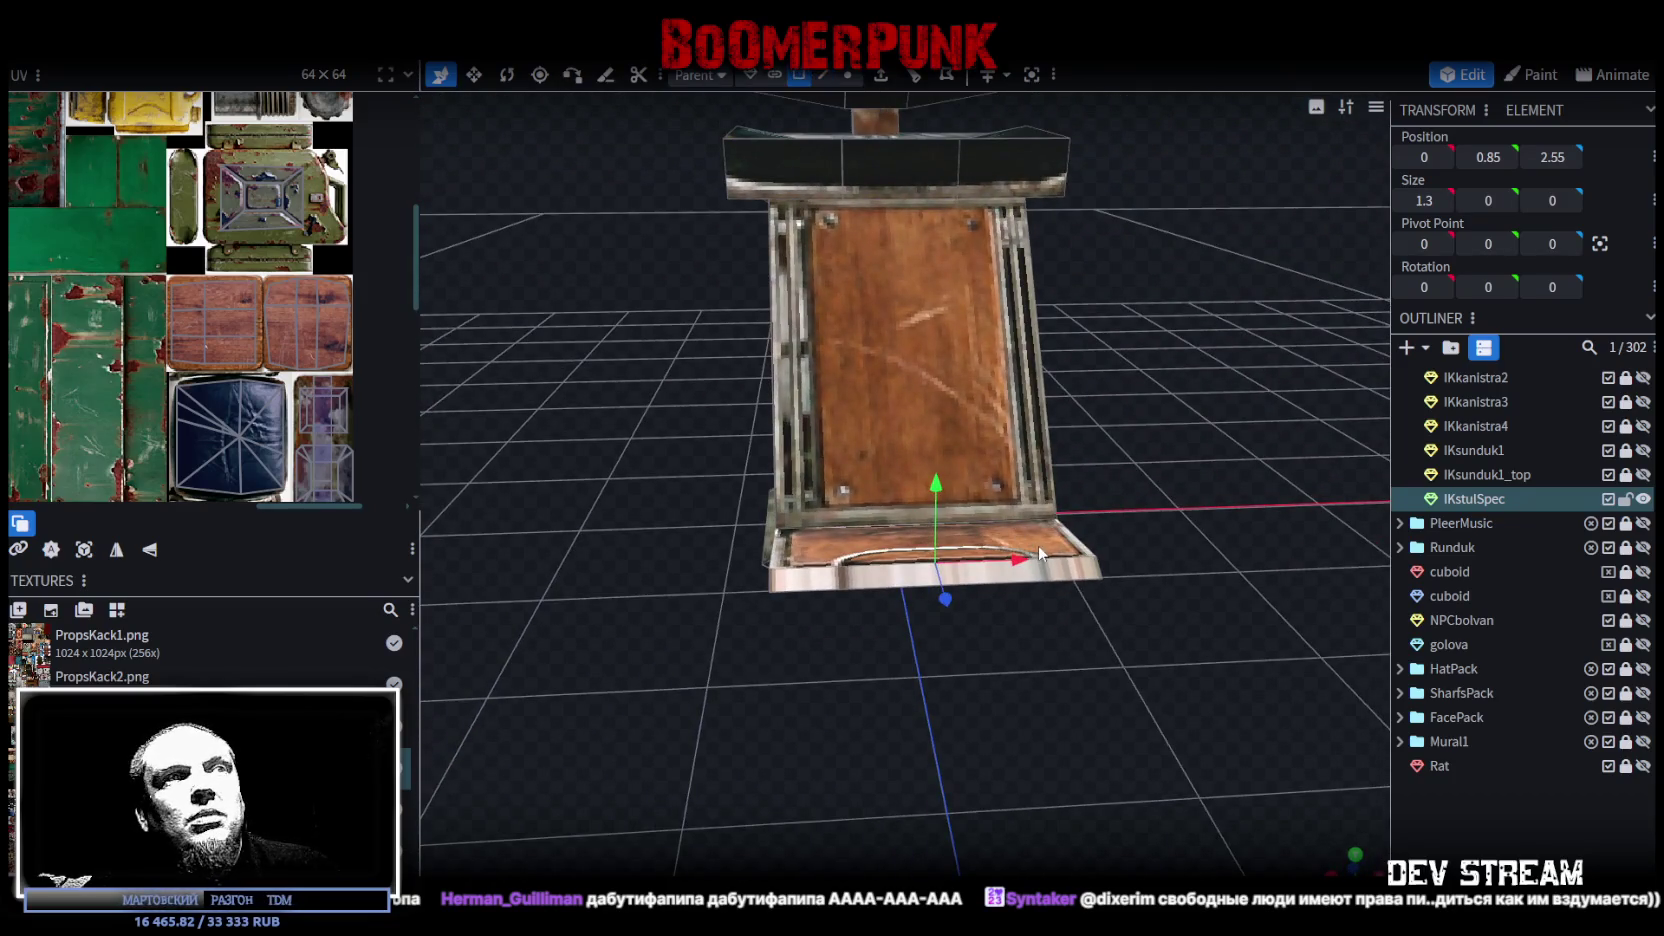
# Step: Select the footrest's front face in top view and move its UV onto the green lockers
pyautogui.click(1040, 575)
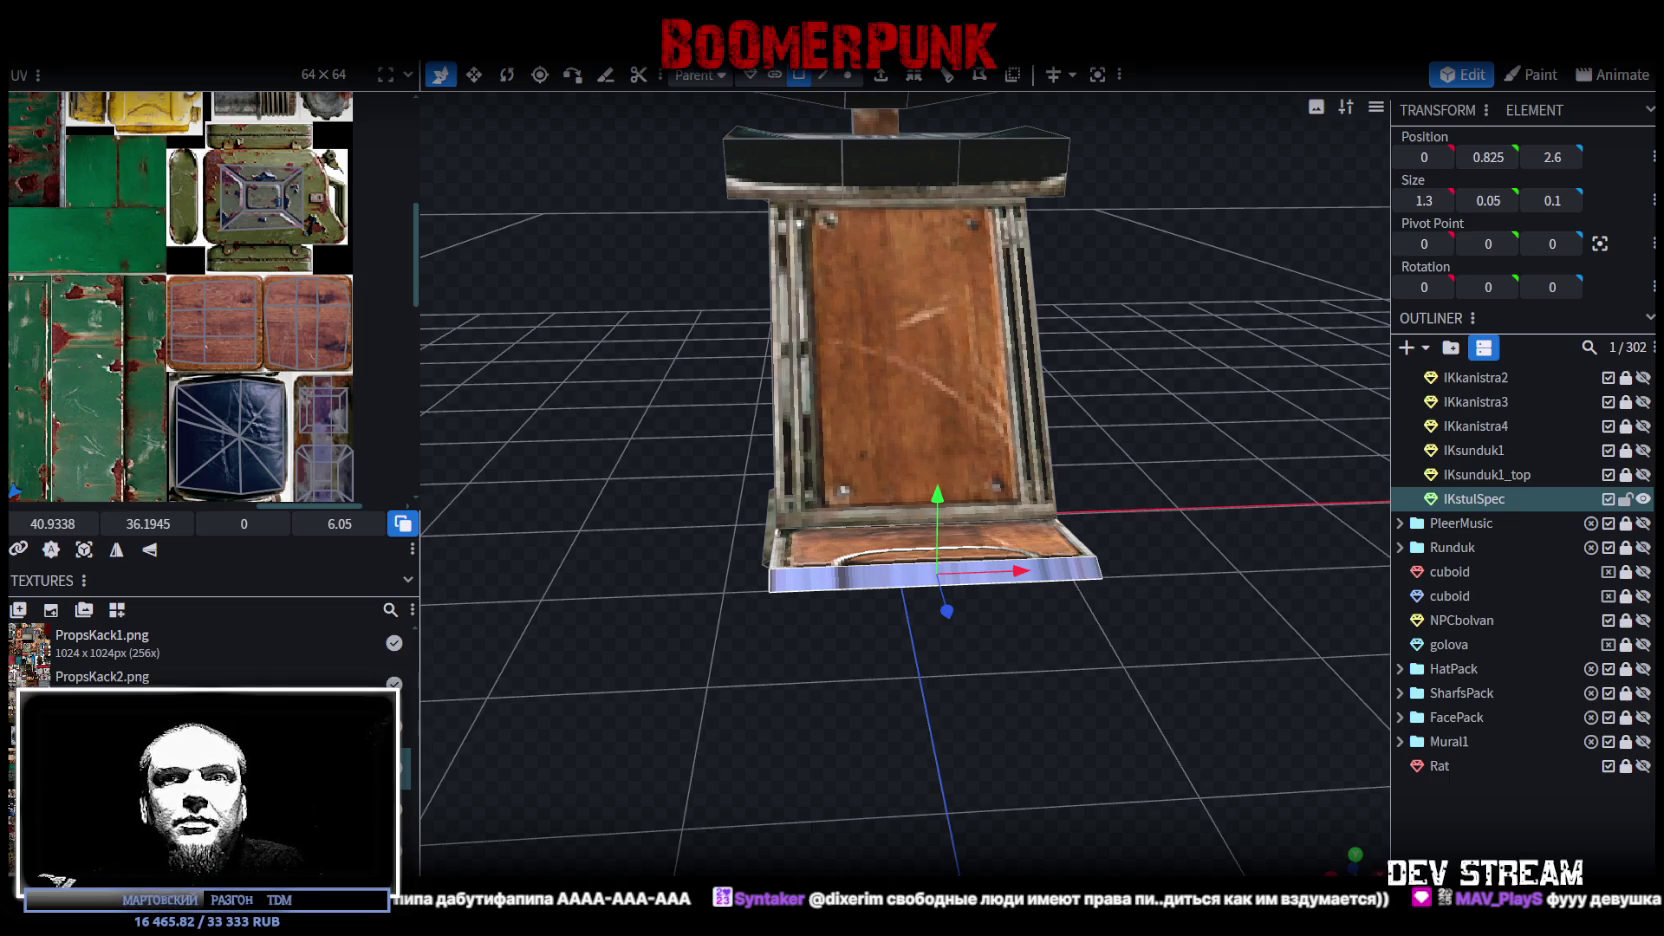
pyautogui.click(1356, 857)
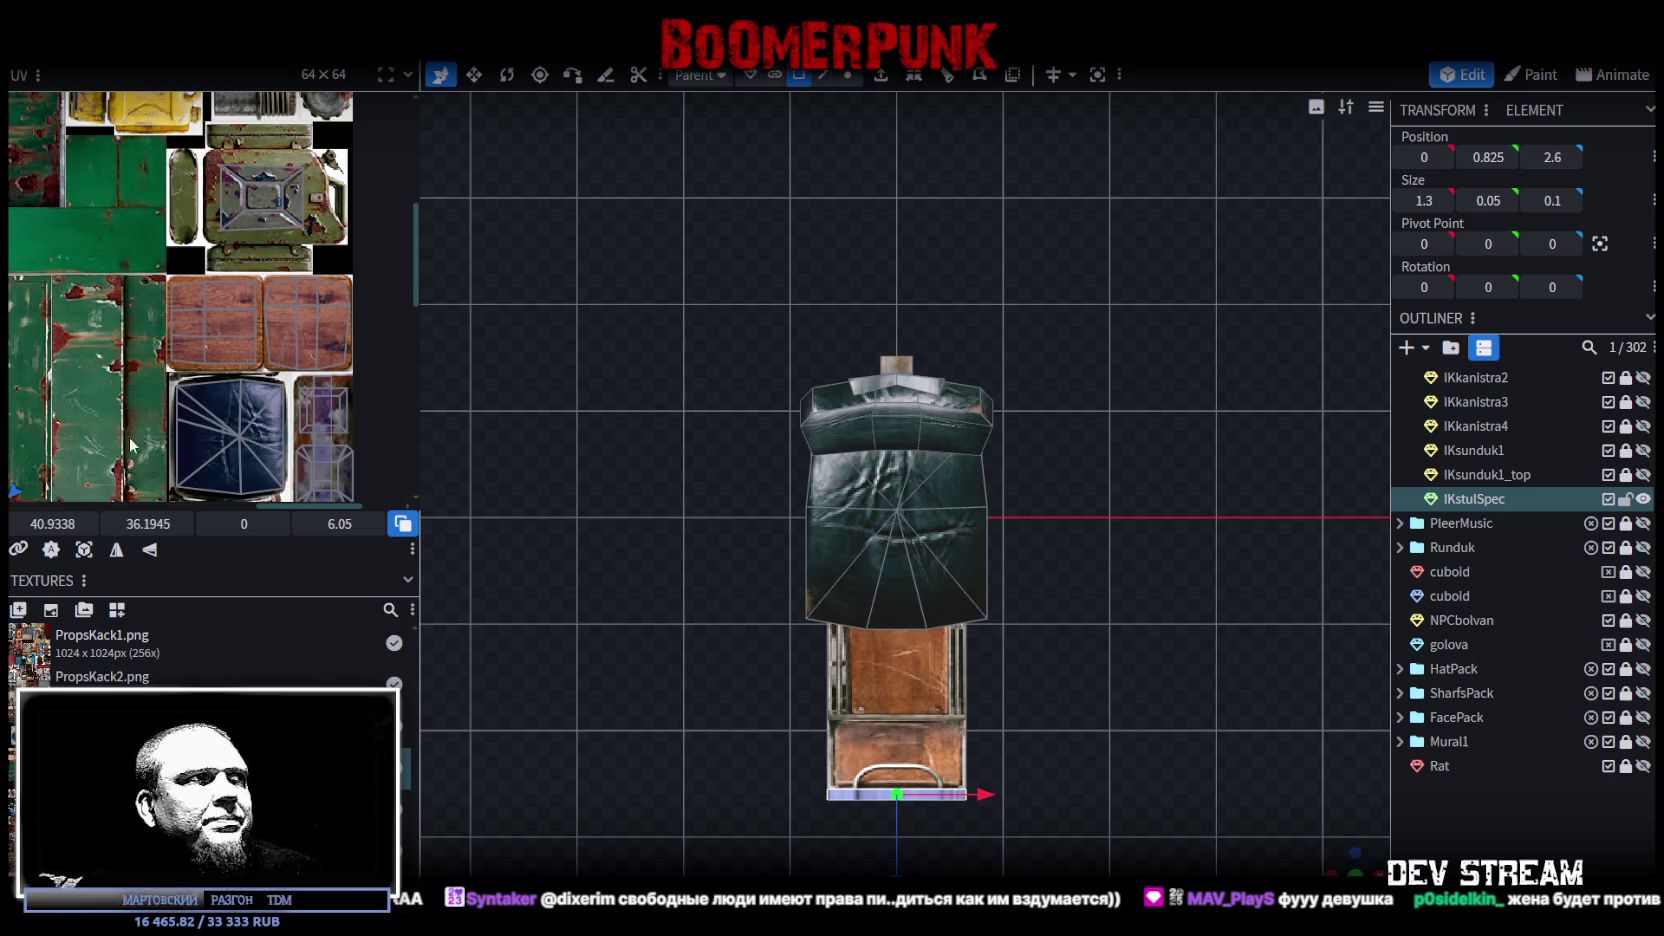
pyautogui.scroll(-2, 351, 373)
pyautogui.scroll(-2, 351, 373)
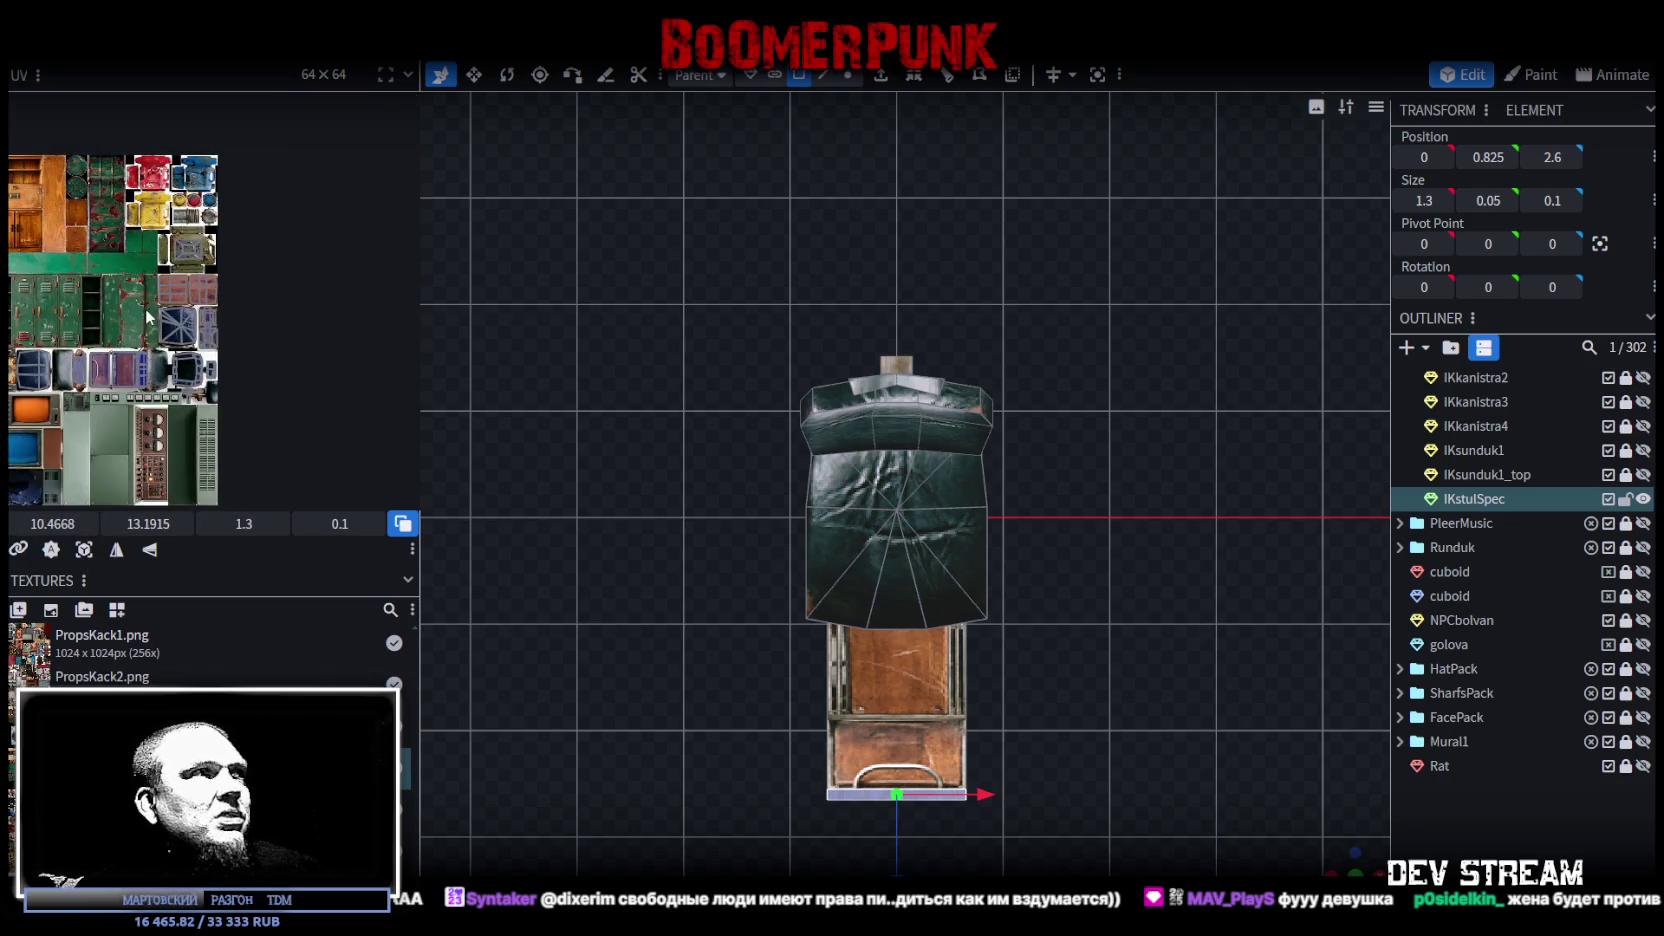
pyautogui.scroll(-2, 351, 373)
pyautogui.moveTo(351, 373); pyautogui.dragTo(358, 370, button='middle')
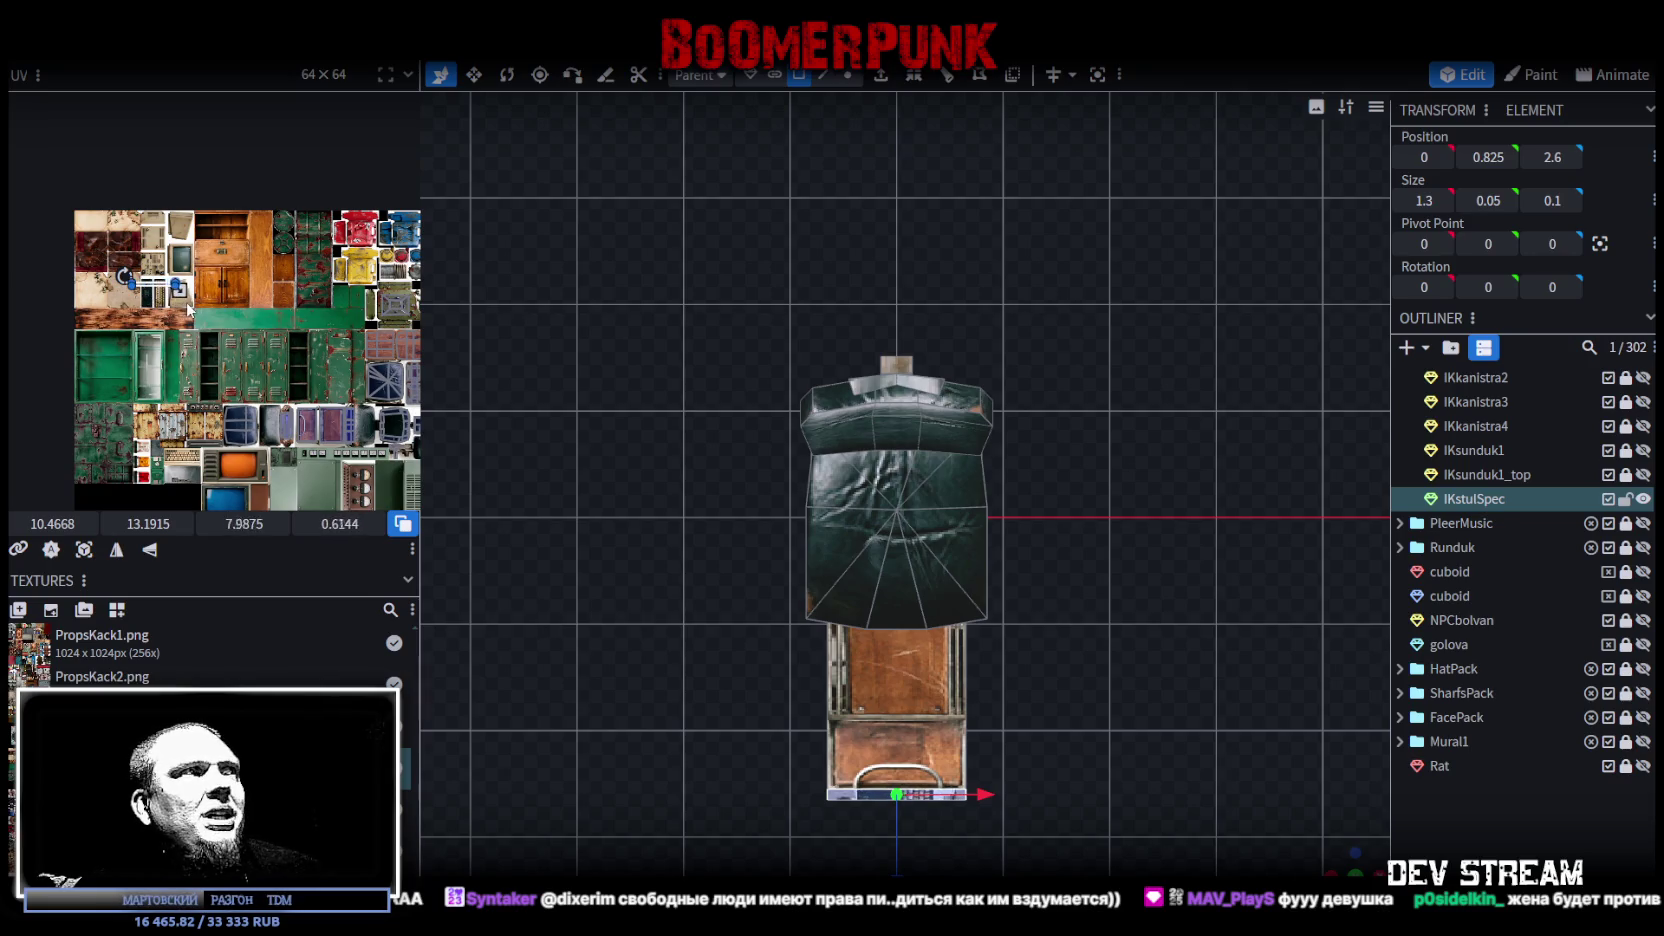
pyautogui.moveTo(165, 296); pyautogui.dragTo(321, 332)
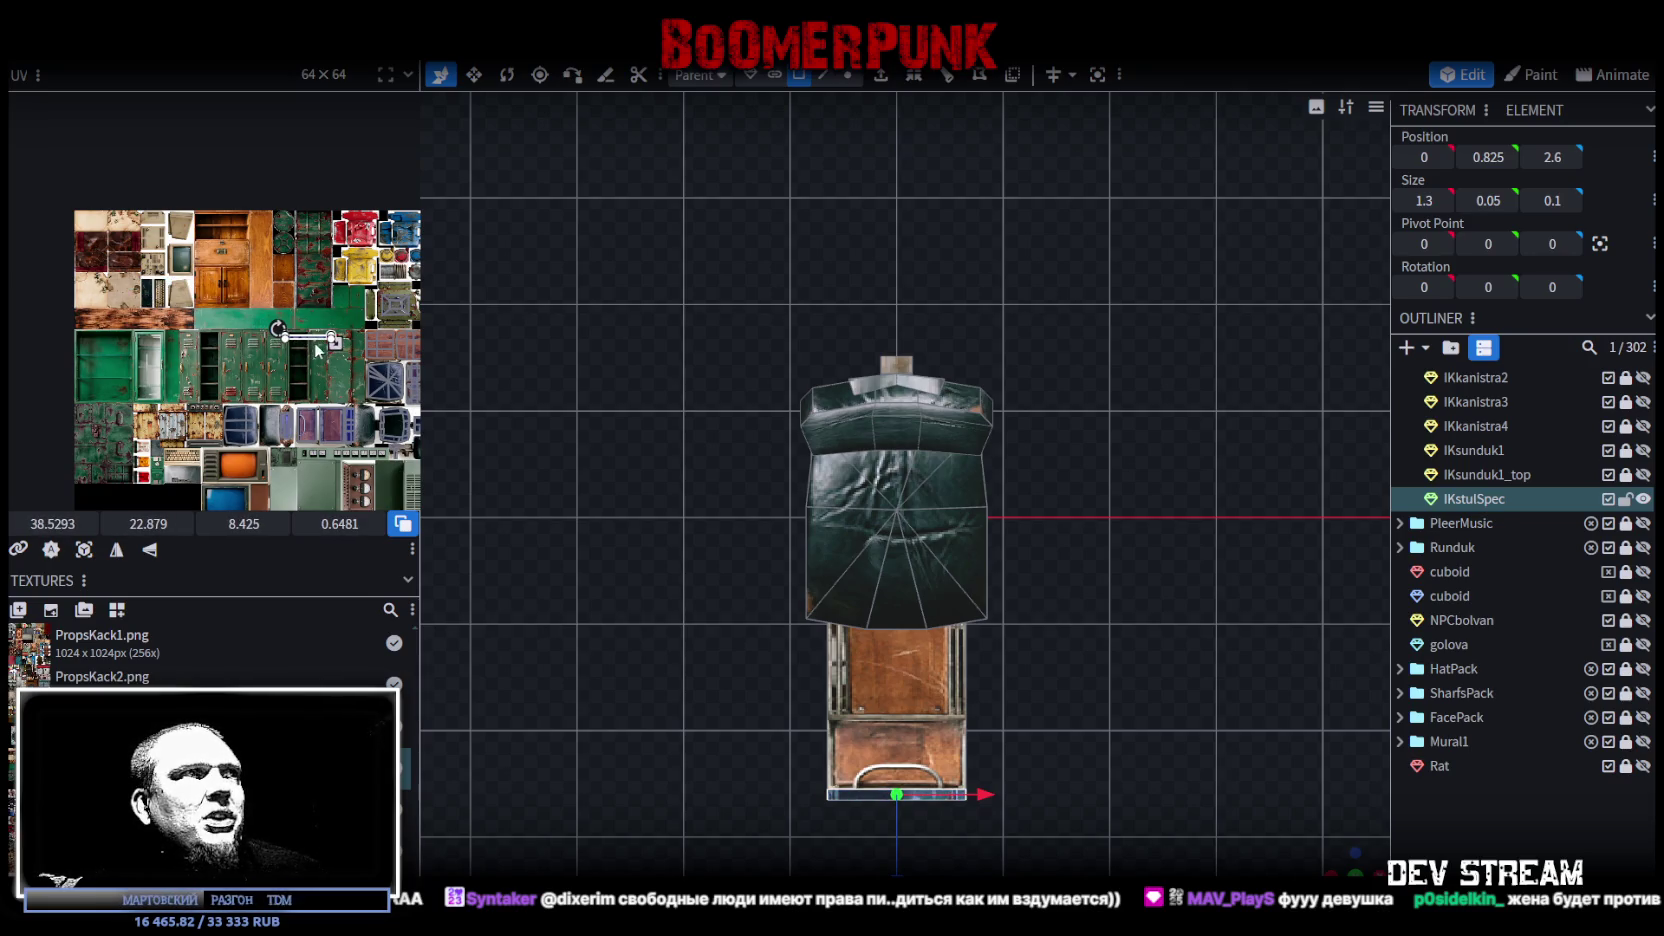
pyautogui.scroll(1, 314, 362)
pyautogui.scroll(1, 314, 362)
pyautogui.scroll(-2, 314, 362)
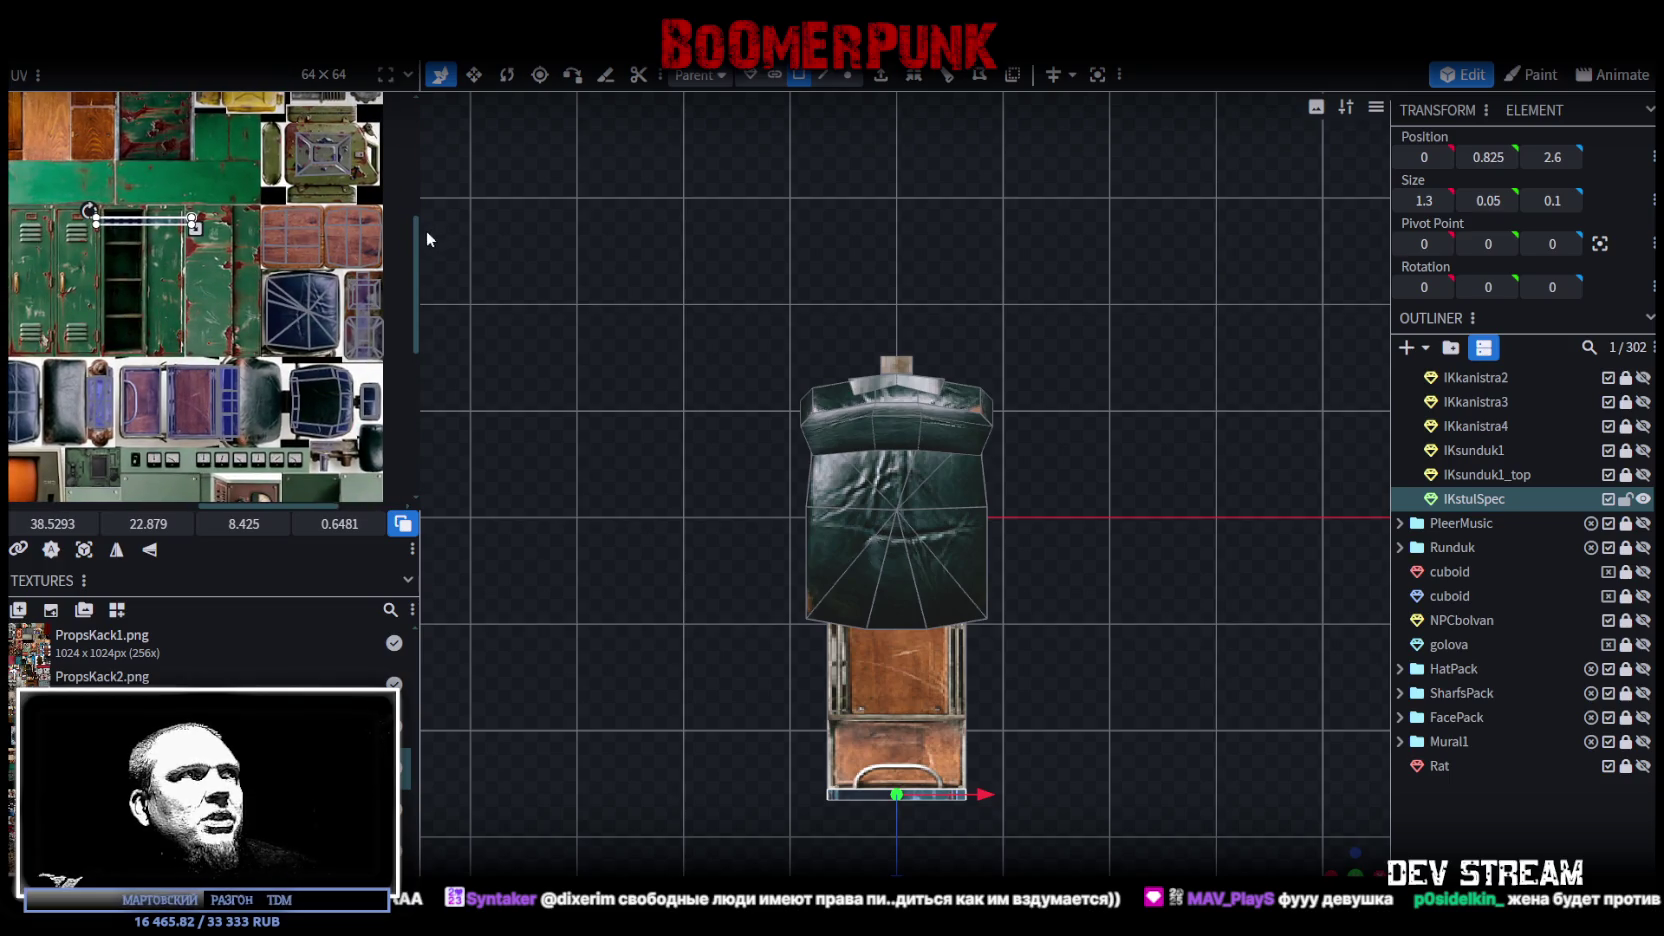
pyautogui.moveTo(422, 234); pyautogui.dragTo(638, 236)
pyautogui.scroll(1, 418, 277)
pyautogui.scroll(2, 418, 277)
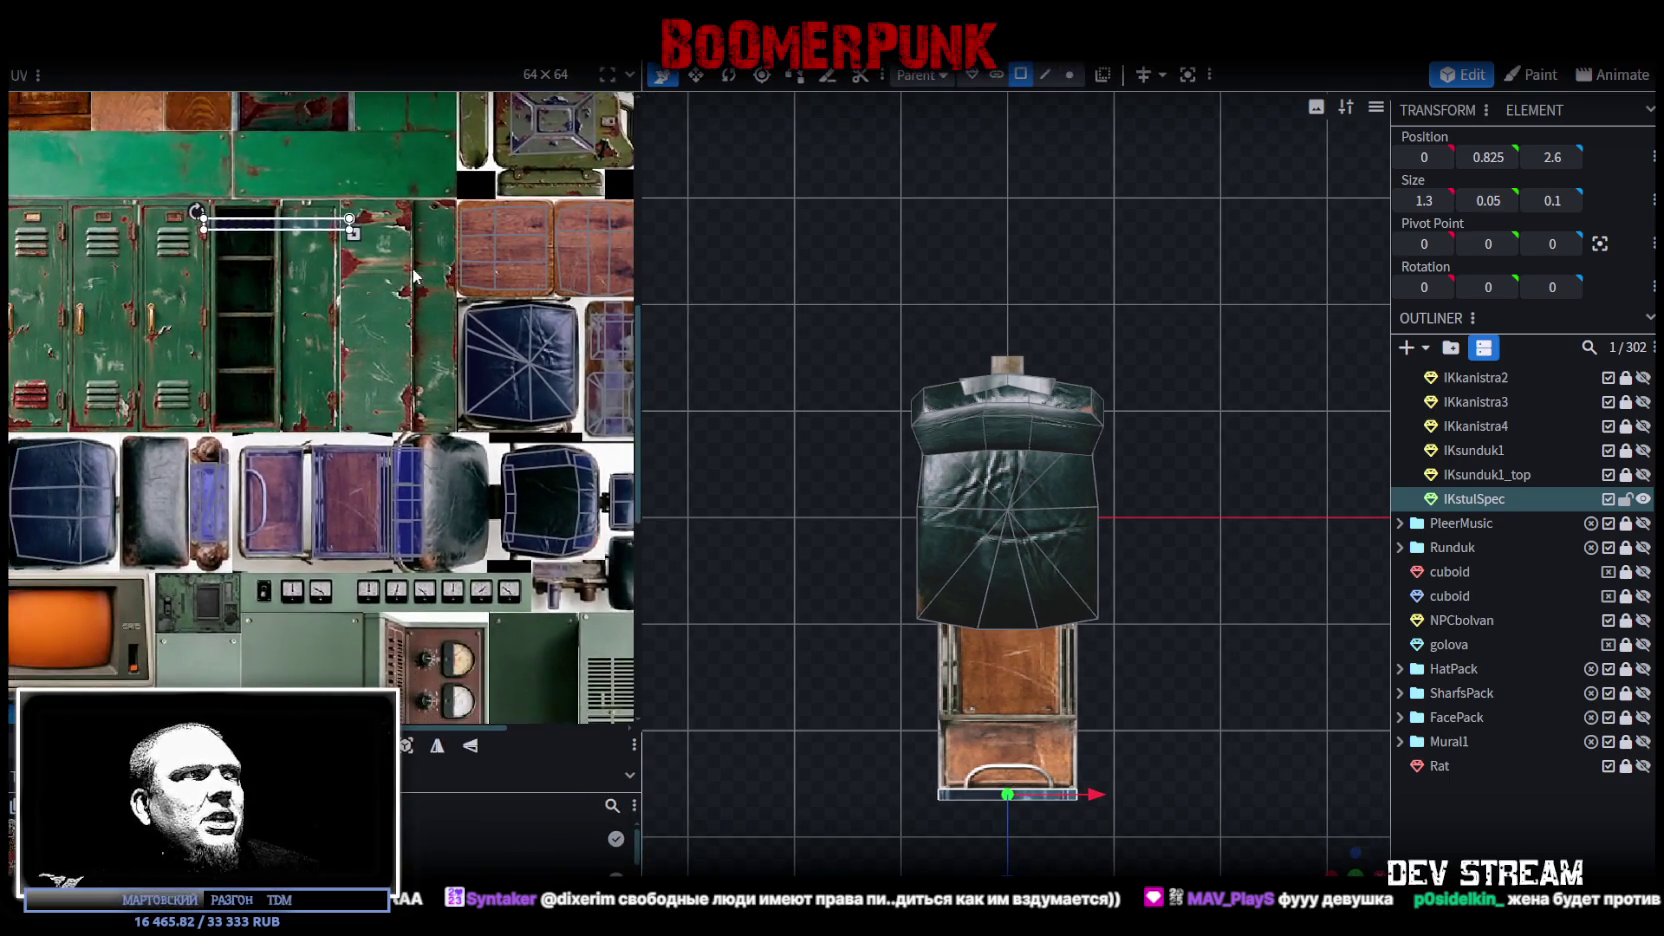
# Step: Move the face's UV onto the purple case, rotate it vertical and trim it to fit
pyautogui.moveTo(281, 236); pyautogui.dragTo(278, 421)
pyautogui.rightClick(278, 421)
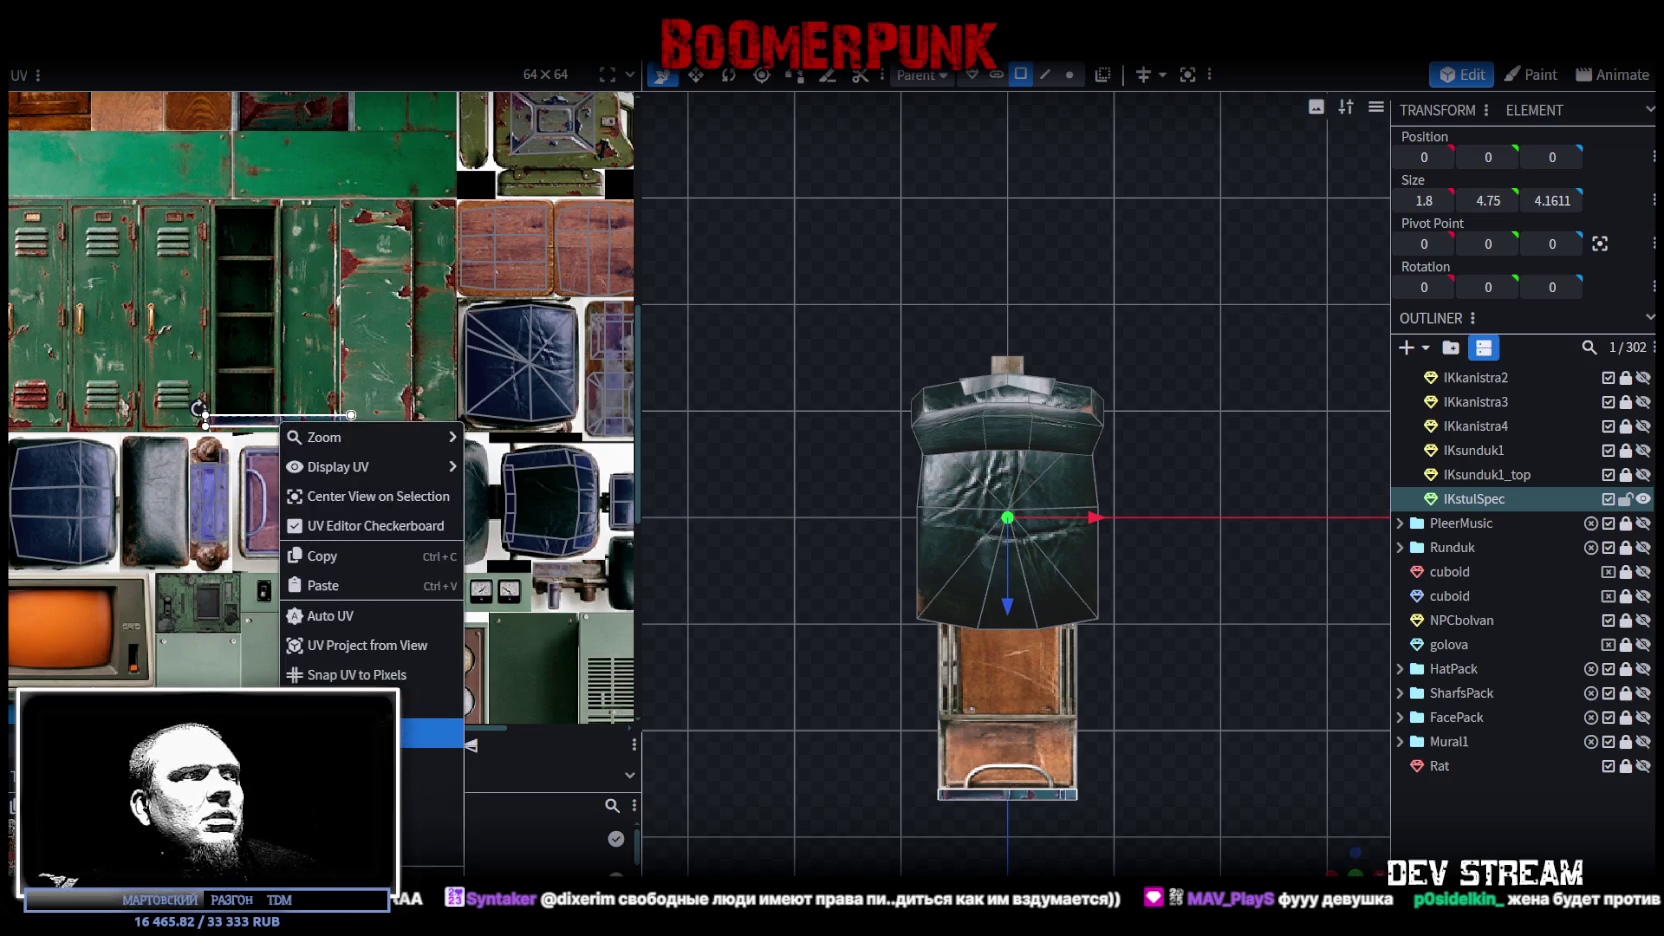
pyautogui.click(306, 613)
pyautogui.moveTo(286, 379)
pyautogui.mouseDown()
pyautogui.moveTo(244, 463)
pyautogui.moveTo(281, 433)
pyautogui.mouseUp()
pyautogui.scroll(2, 240, 468)
pyautogui.scroll(2, 240, 468)
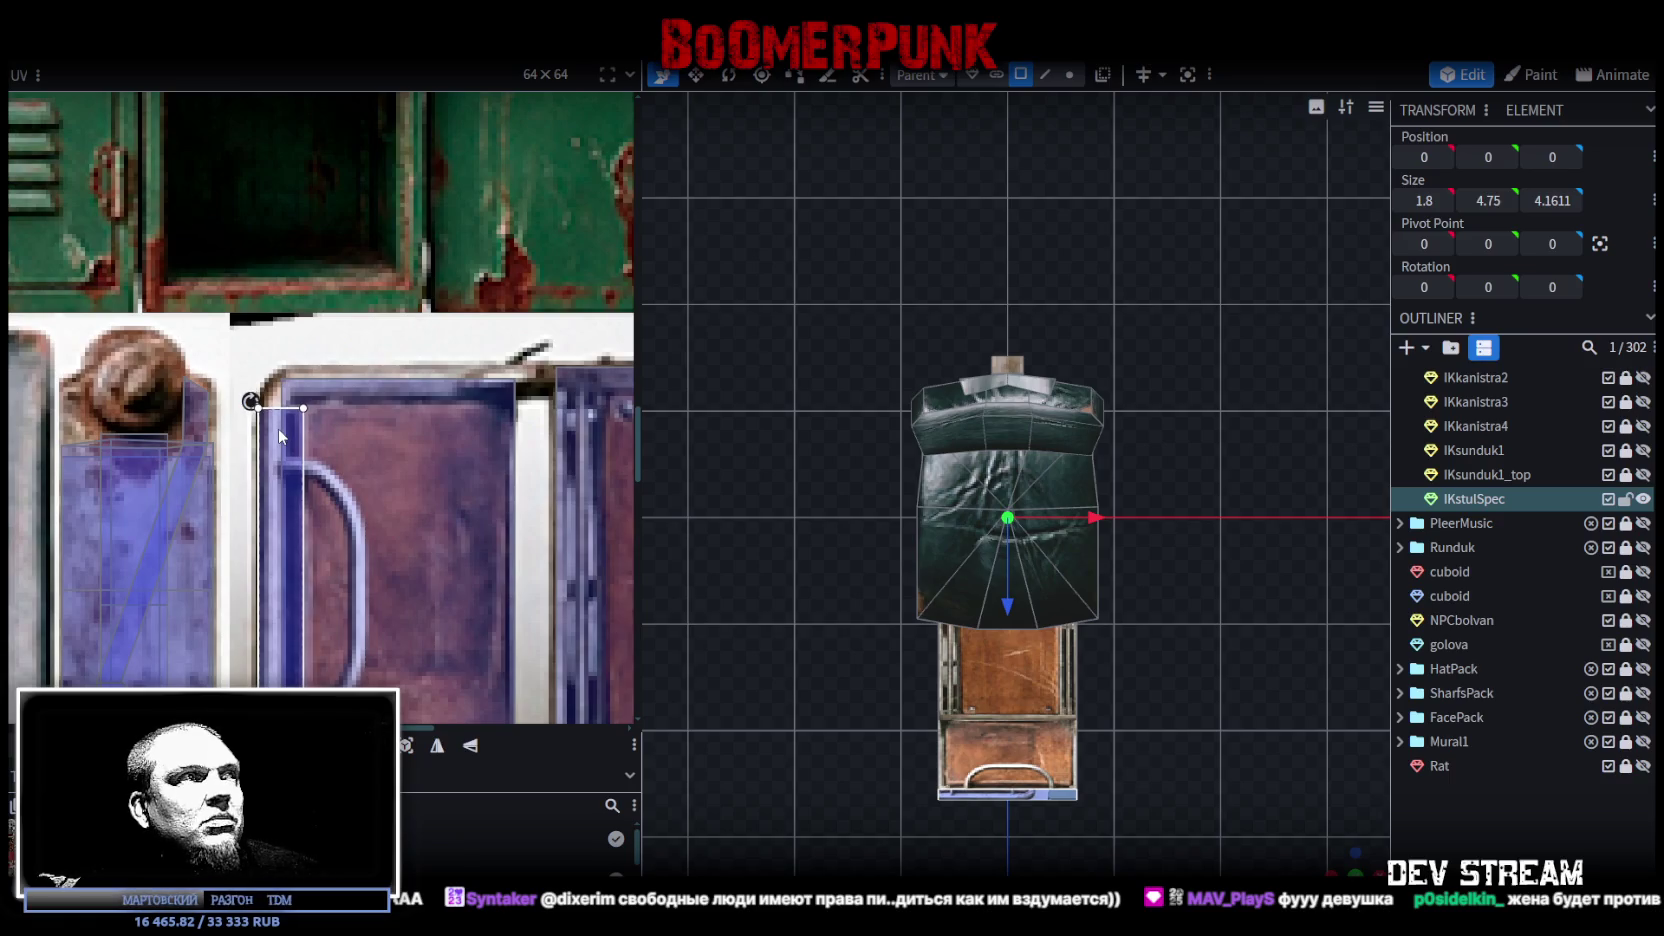
pyautogui.moveTo(282, 465); pyautogui.dragTo(324, 165, button='middle')
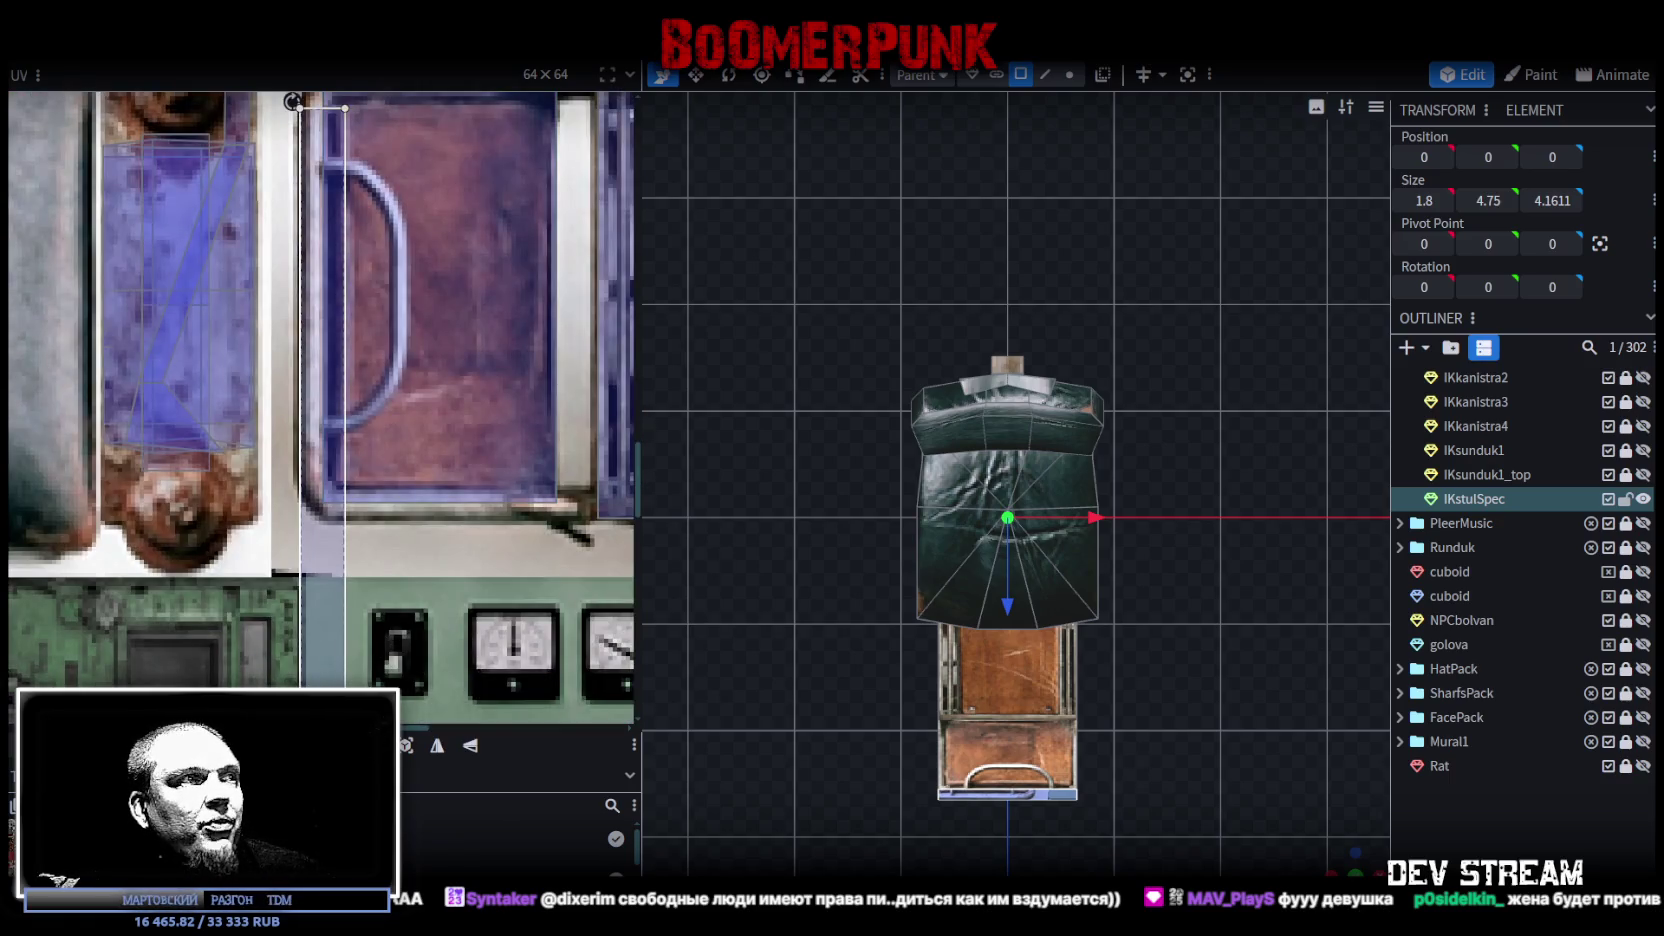
pyautogui.moveTo(345, 668); pyautogui.dragTo(331, 485)
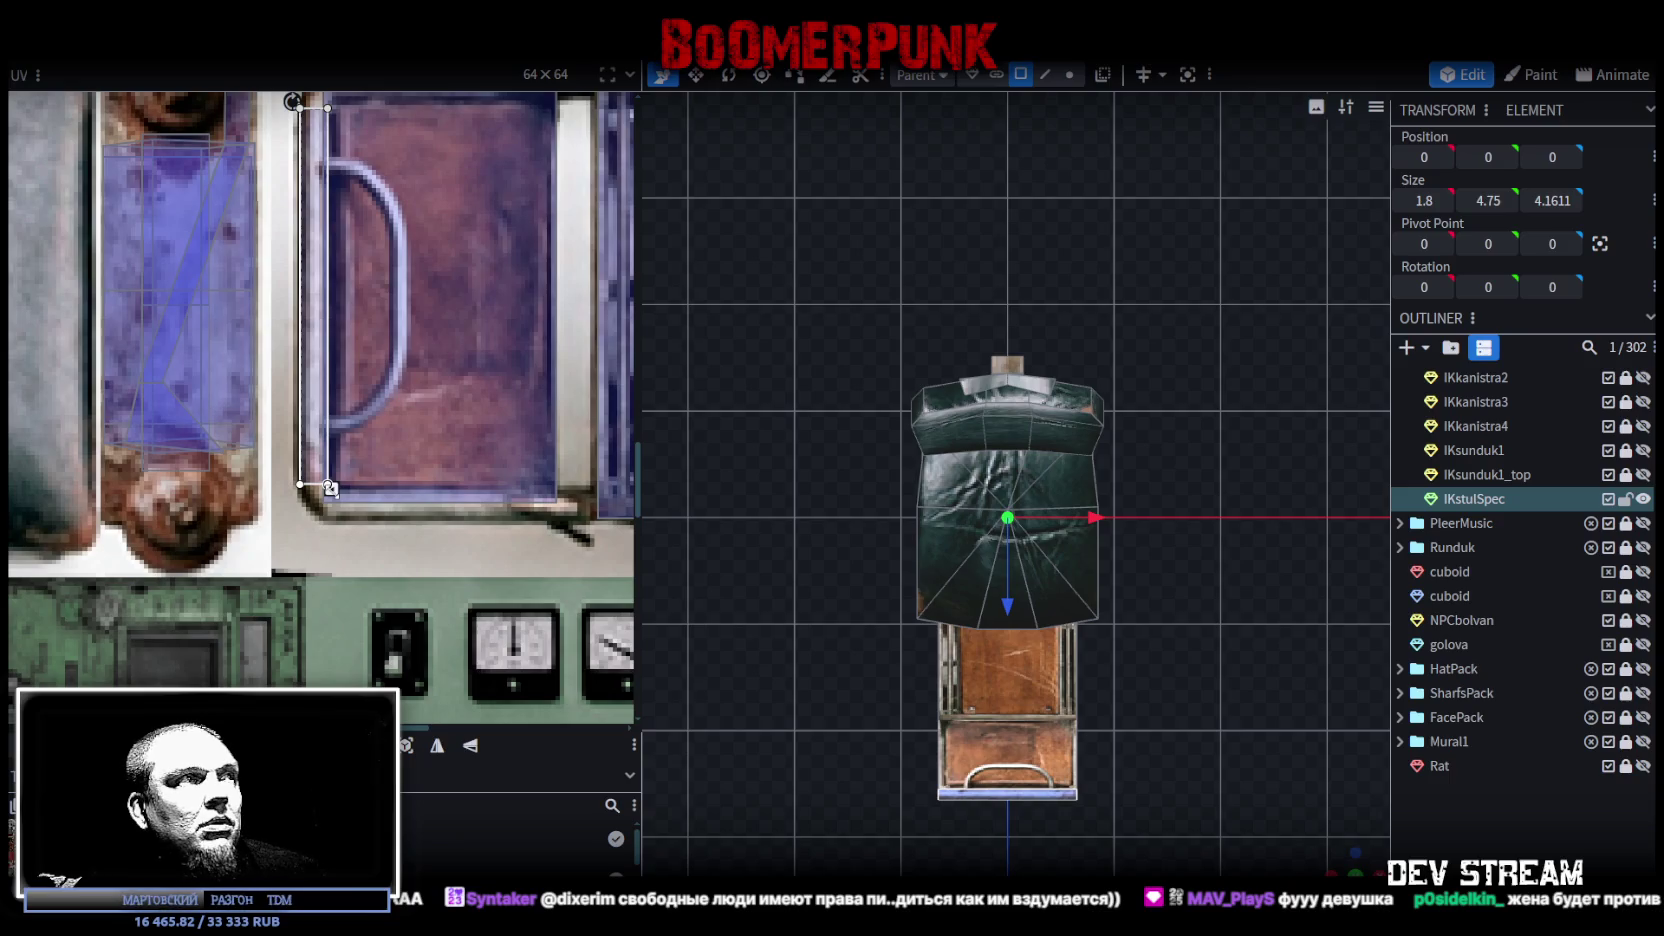
pyautogui.moveTo(331, 488); pyautogui.dragTo(326, 488)
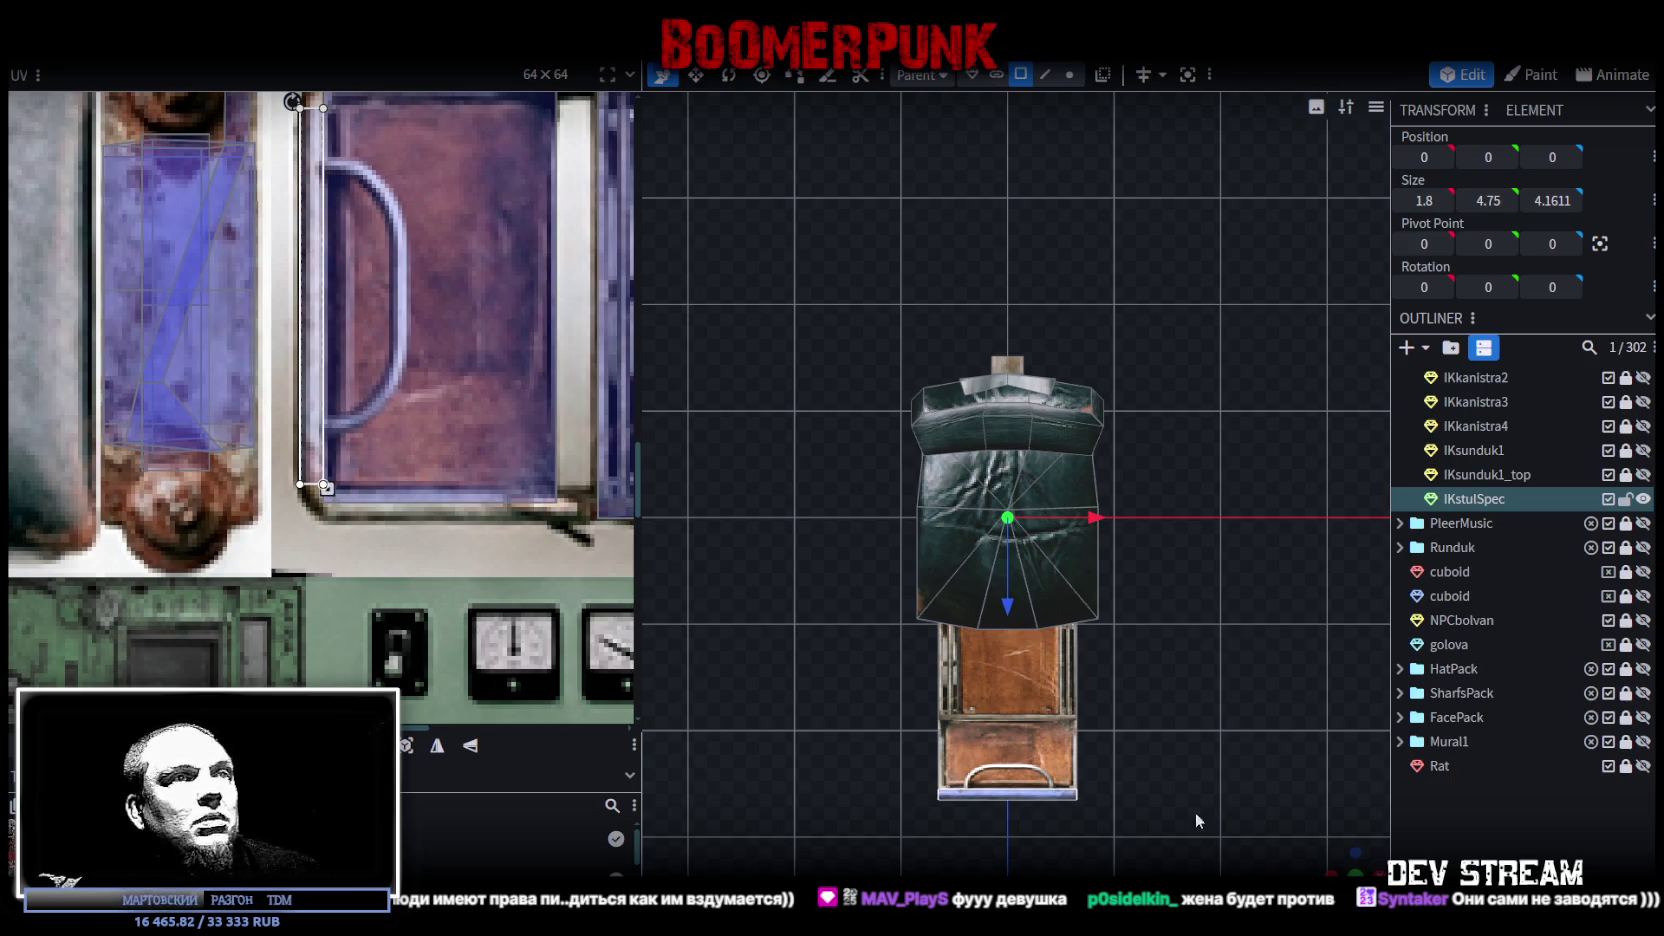
pyautogui.click(1322, 856)
pyautogui.moveTo(1342, 855)
pyautogui.mouseDown()
pyautogui.moveTo(1242, 812)
pyautogui.moveTo(1144, 707)
pyautogui.moveTo(1008, 634)
pyautogui.mouseUp()
pyautogui.moveTo(1017, 628)
pyautogui.mouseDown()
pyautogui.moveTo(997, 536)
pyautogui.moveTo(918, 707)
pyautogui.moveTo(1054, 753)
pyautogui.moveTo(1118, 702)
pyautogui.mouseUp()
# Step: Fit the footrest's side face UV over the purple case, then select a slanted base face
pyautogui.click(998, 525)
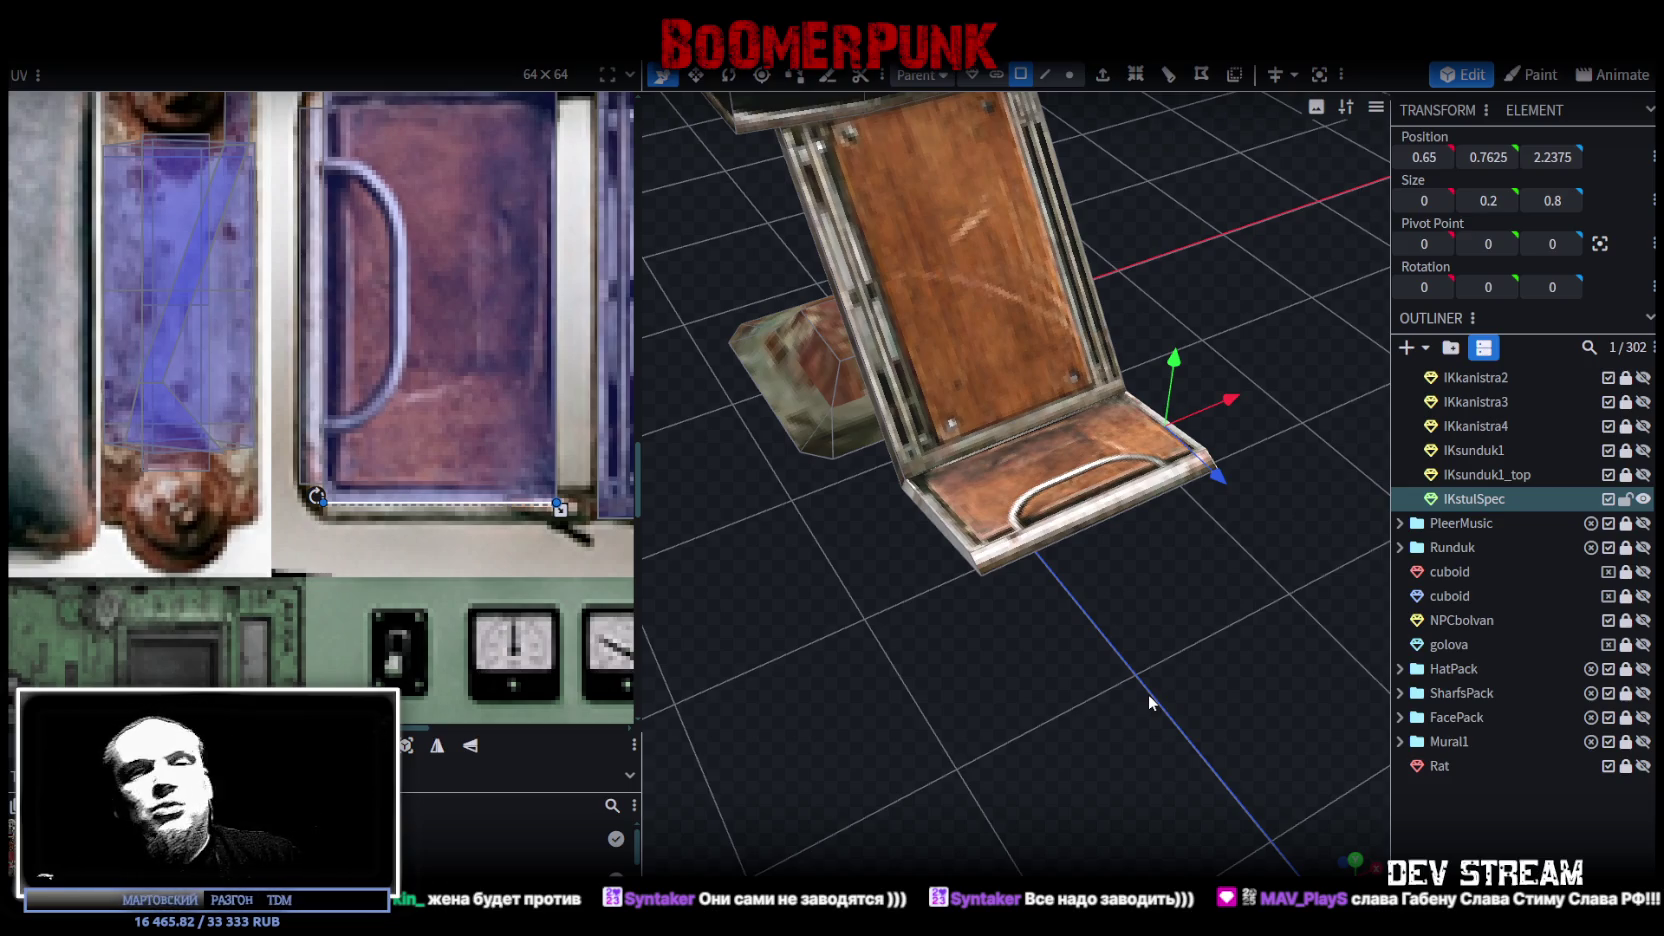
pyautogui.moveTo(997, 504); pyautogui.dragTo(748, 460)
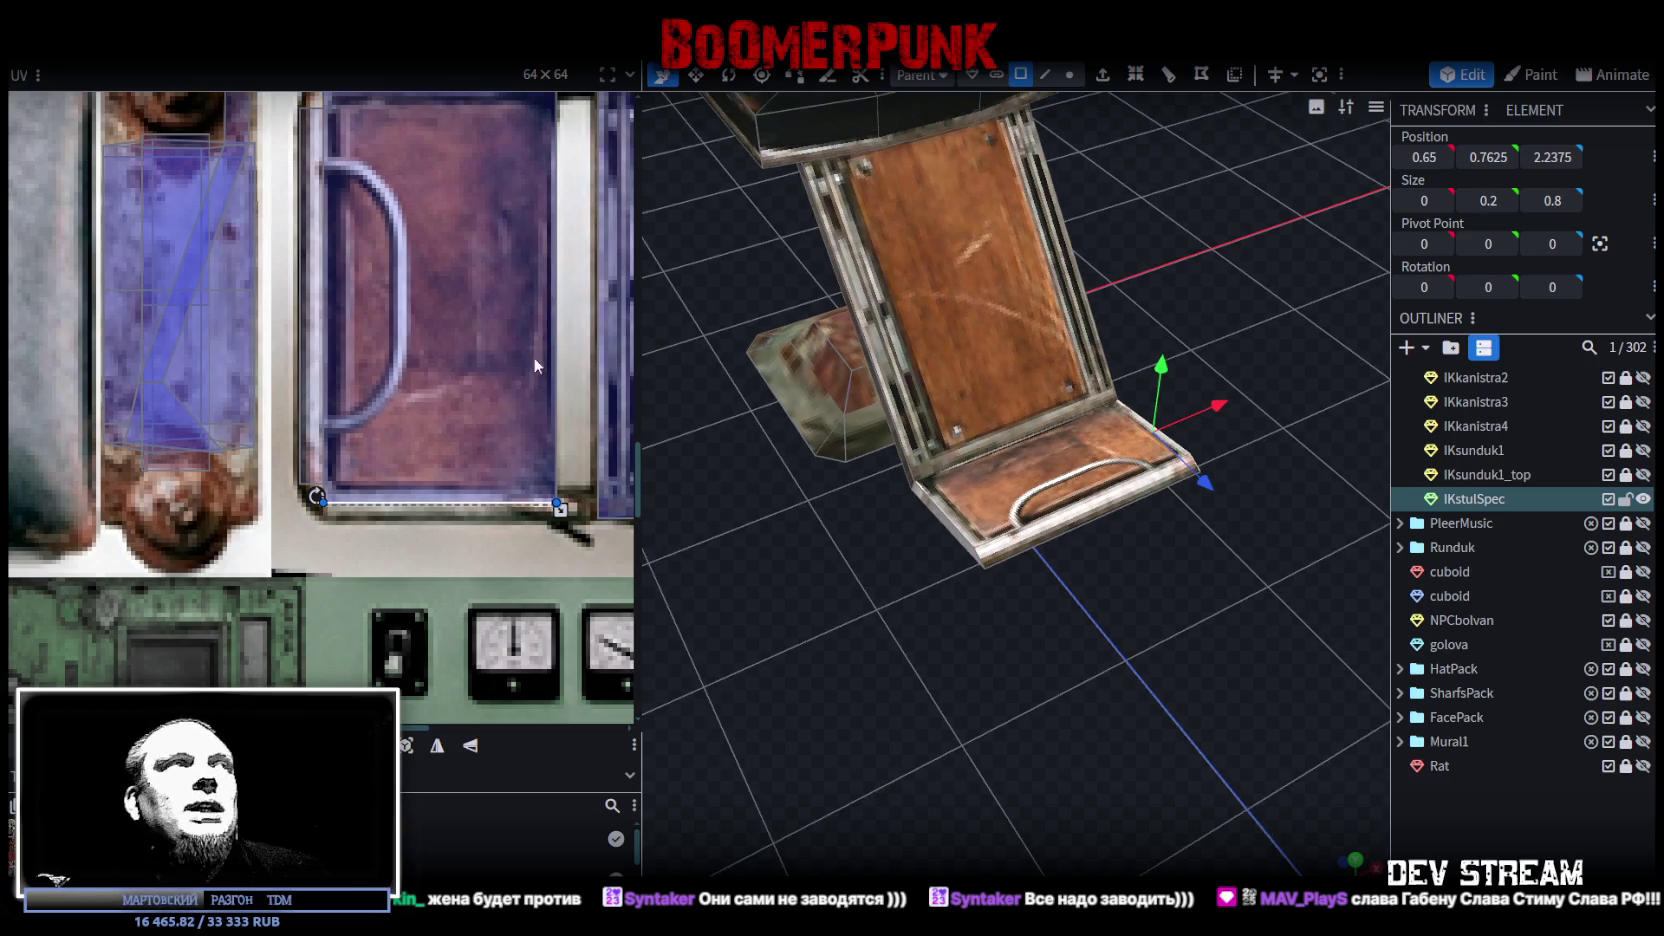
pyautogui.scroll(3, 495, 430)
pyautogui.scroll(1, 440, 300)
pyautogui.click(463, 640)
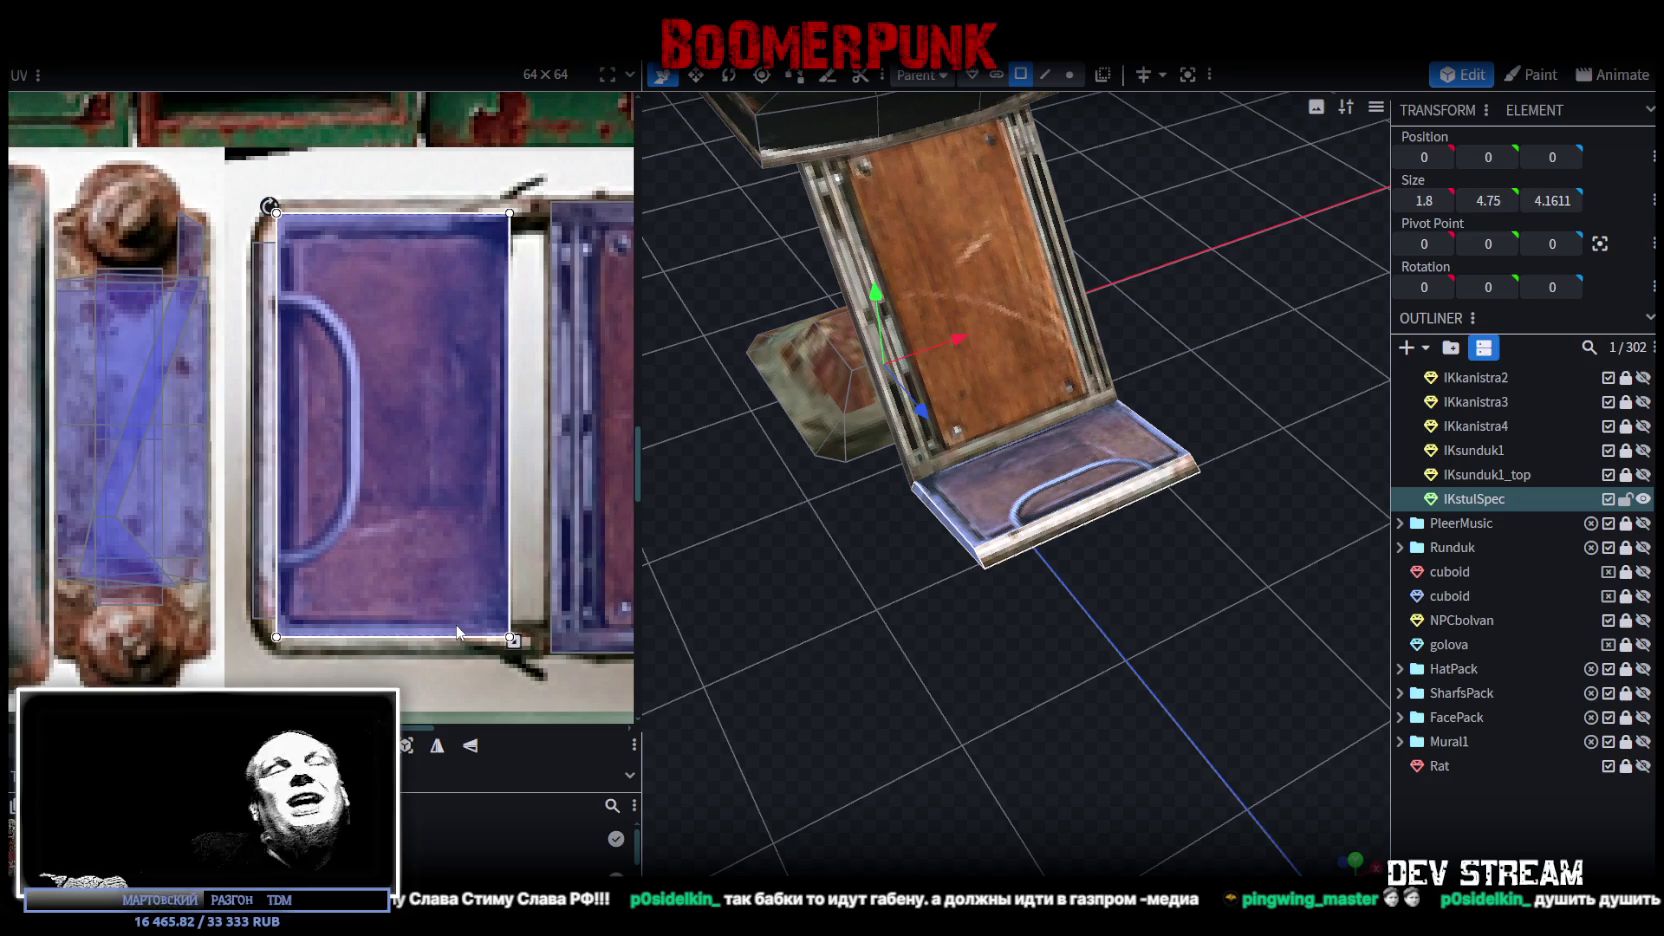
pyautogui.moveTo(1248, 692)
pyautogui.mouseDown()
pyautogui.moveTo(940, 656)
pyautogui.moveTo(1126, 670)
pyautogui.moveTo(1015, 636)
pyautogui.moveTo(906, 663)
pyautogui.moveTo(1065, 599)
pyautogui.mouseUp()
pyautogui.click(1052, 567)
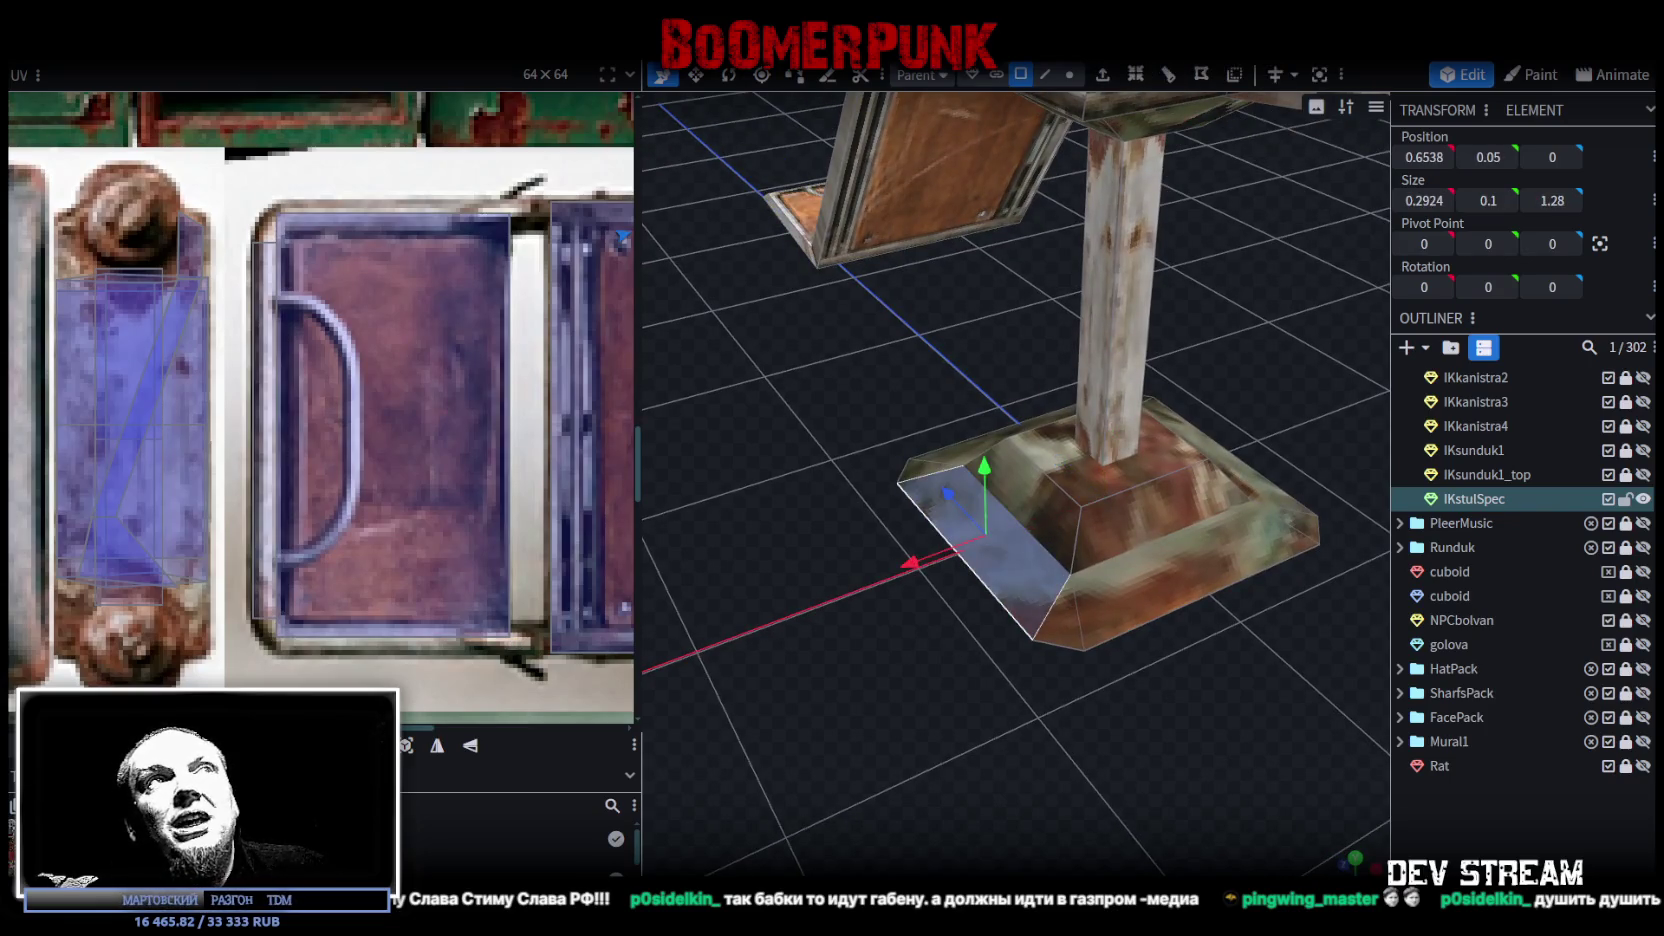
pyautogui.click(1045, 74)
pyautogui.click(1051, 557)
pyautogui.moveTo(1218, 665)
pyautogui.mouseDown()
pyautogui.moveTo(1007, 683)
pyautogui.moveTo(1050, 586)
pyautogui.mouseUp()
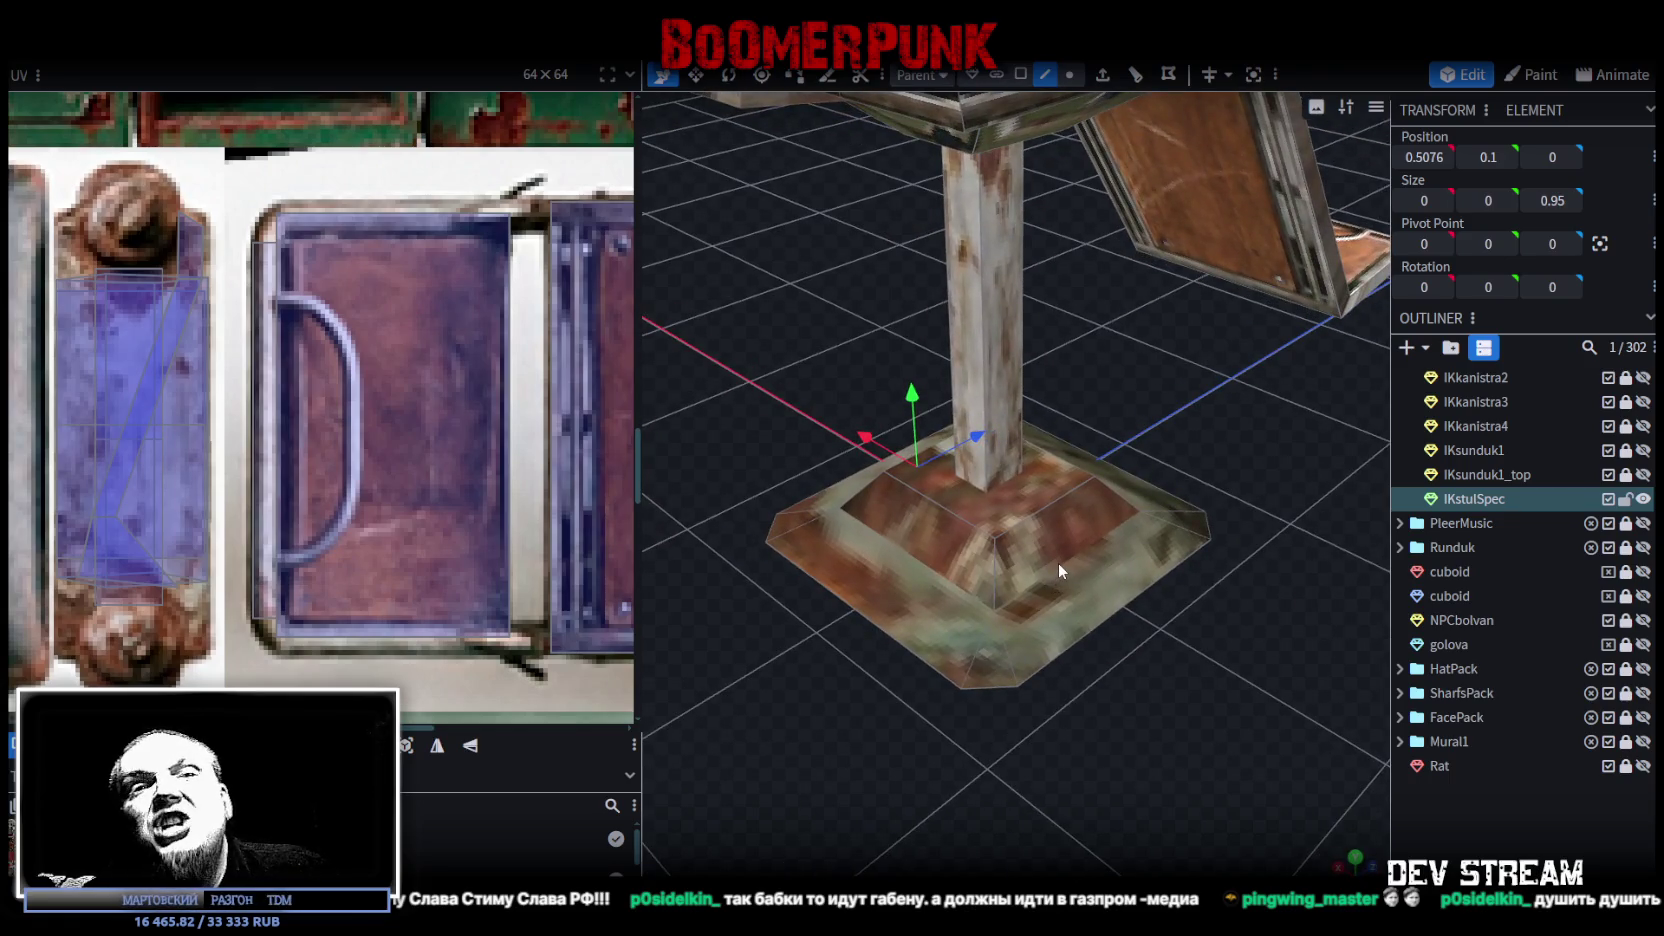
pyautogui.click(1060, 558)
pyautogui.moveTo(1062, 562)
pyautogui.mouseDown()
pyautogui.moveTo(1105, 676)
pyautogui.moveTo(1001, 615)
pyautogui.moveTo(1057, 633)
pyautogui.moveTo(1069, 670)
pyautogui.moveTo(1024, 498)
pyautogui.mouseUp()
pyautogui.click(1000, 548)
pyautogui.click(1020, 472)
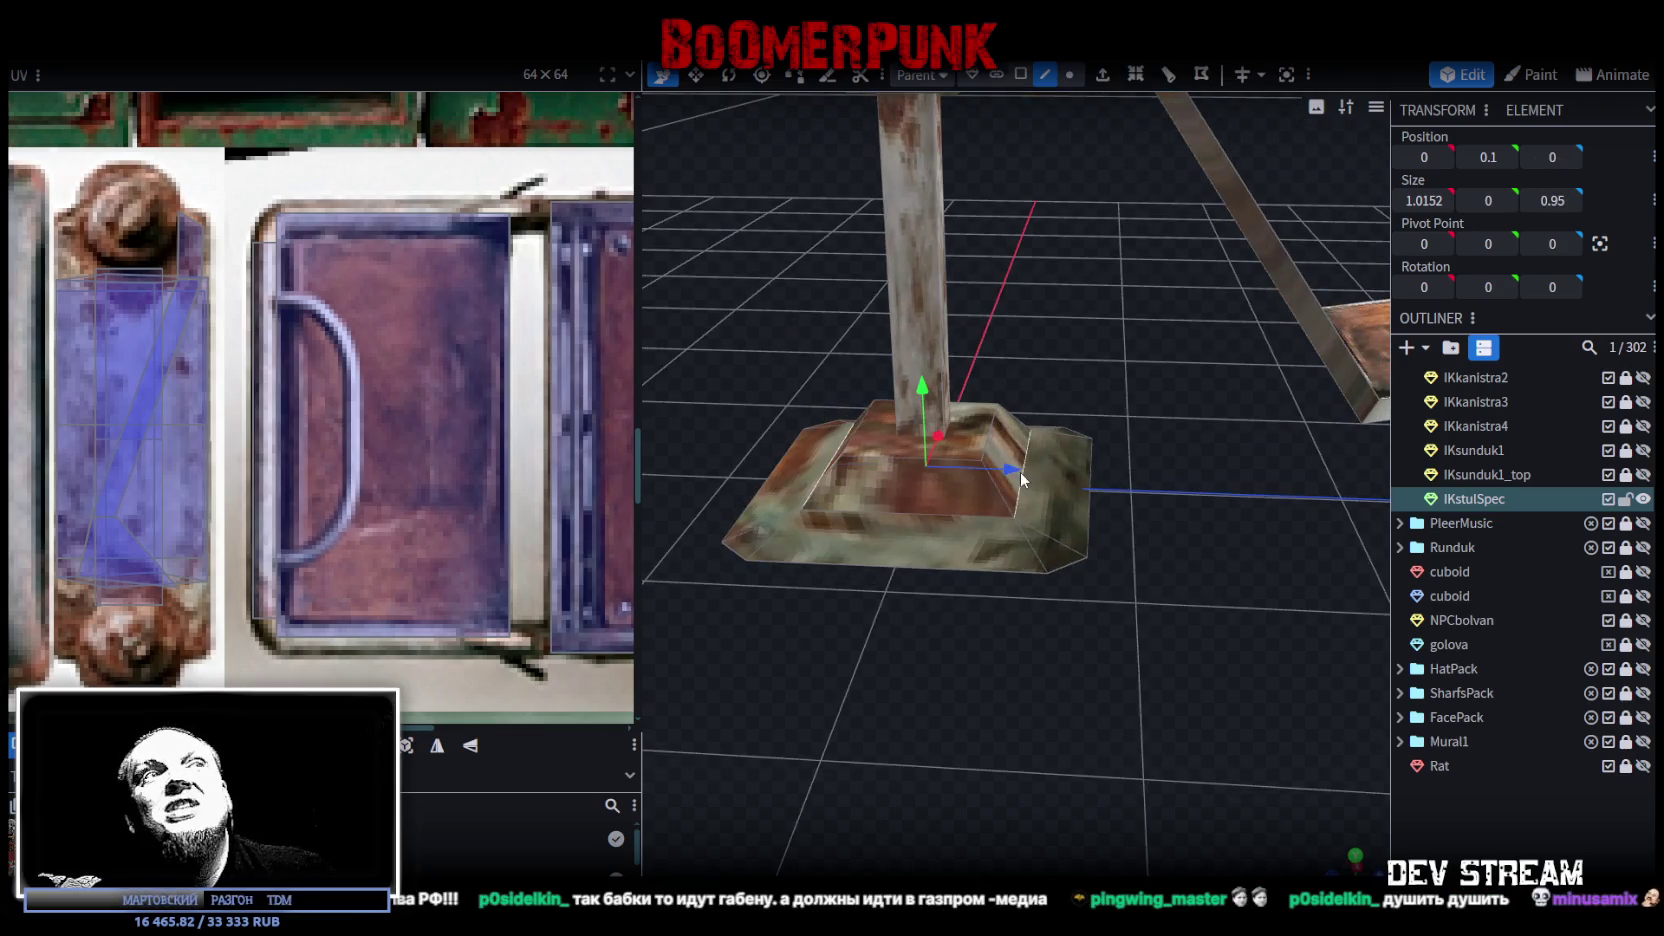
pyautogui.moveTo(982, 653); pyautogui.dragTo(1060, 645)
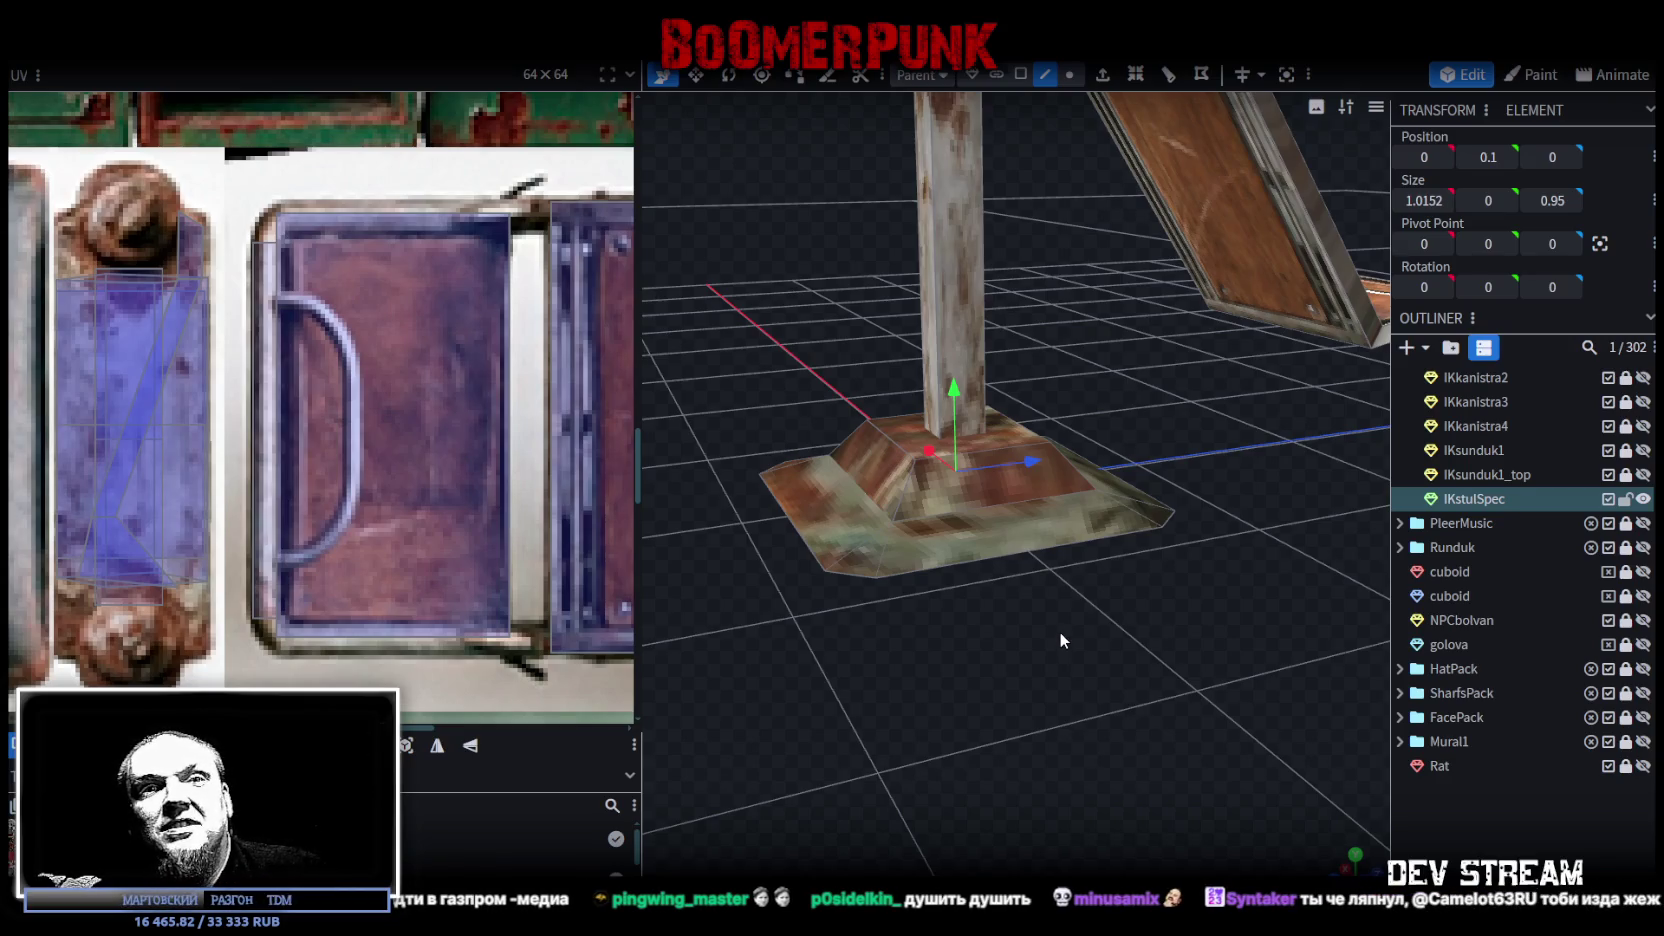
pyautogui.moveTo(1023, 677)
pyautogui.mouseDown()
pyautogui.moveTo(1006, 714)
pyautogui.moveTo(1003, 680)
pyautogui.moveTo(984, 690)
pyautogui.moveTo(1104, 705)
pyautogui.moveTo(889, 727)
pyautogui.moveTo(978, 774)
pyautogui.moveTo(878, 725)
pyautogui.mouseUp()
pyautogui.moveTo(876, 637)
pyautogui.mouseDown()
pyautogui.moveTo(842, 786)
pyautogui.moveTo(966, 637)
pyautogui.moveTo(888, 611)
pyautogui.moveTo(1037, 626)
pyautogui.moveTo(1030, 650)
pyautogui.moveTo(985, 581)
pyautogui.moveTo(899, 544)
pyautogui.mouseUp()
pyautogui.click(1057, 391)
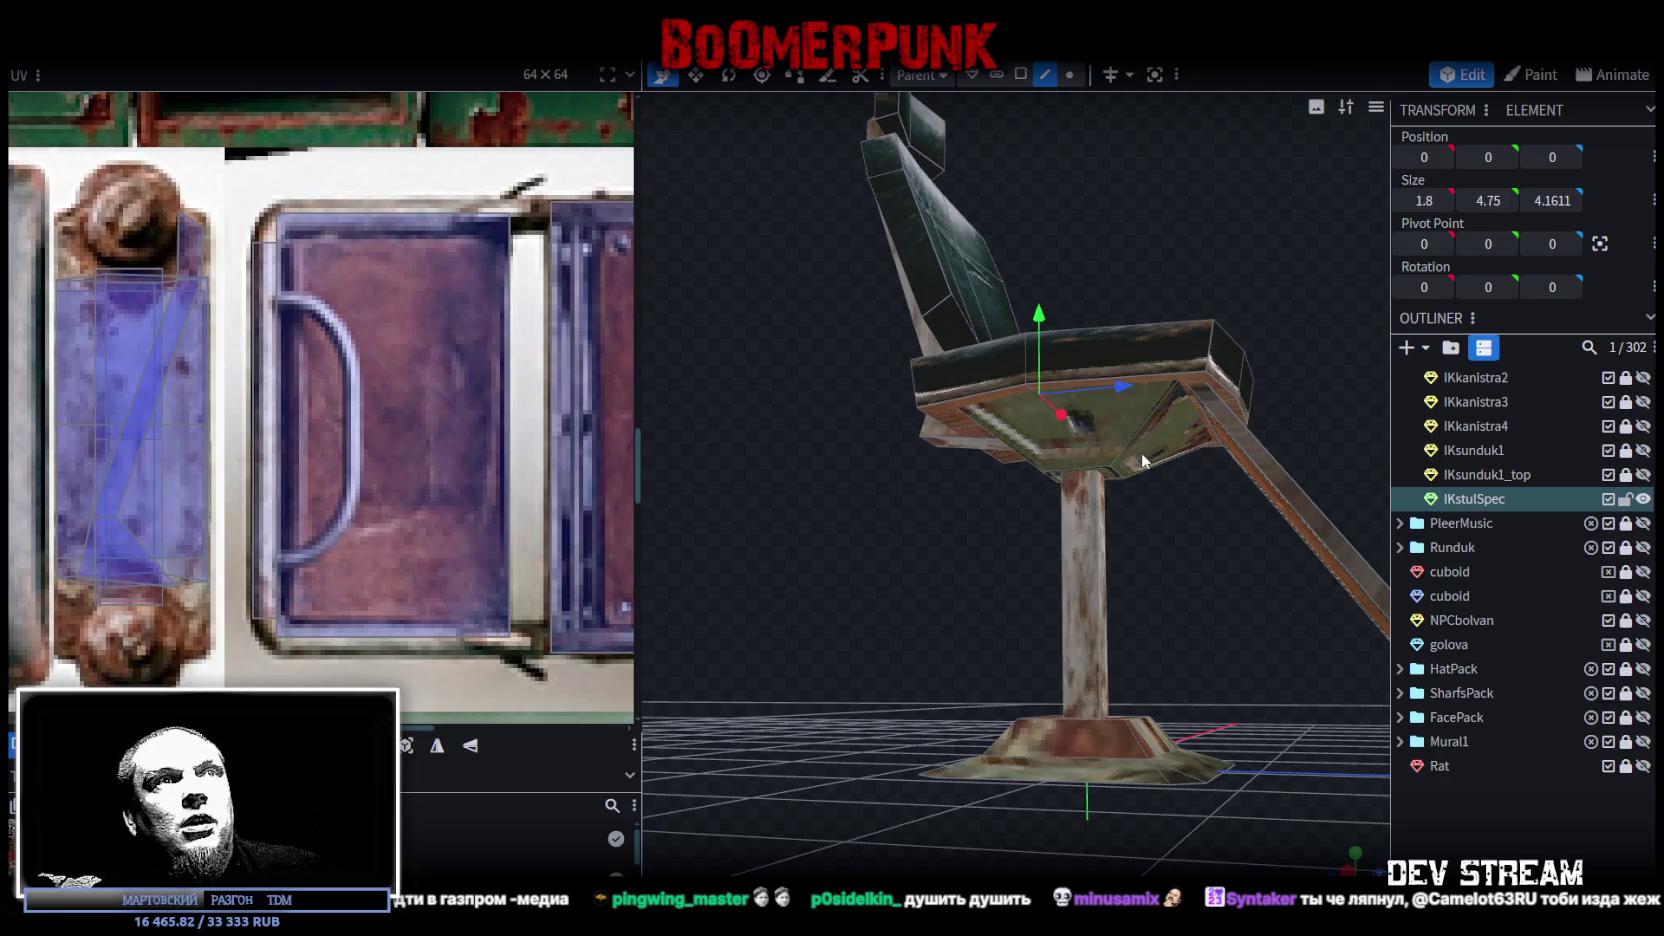
pyautogui.click(1139, 445)
pyautogui.click(1128, 491)
pyautogui.moveTo(1128, 491)
pyautogui.mouseDown()
pyautogui.moveTo(992, 476)
pyautogui.moveTo(806, 495)
pyautogui.moveTo(780, 540)
pyautogui.mouseUp()
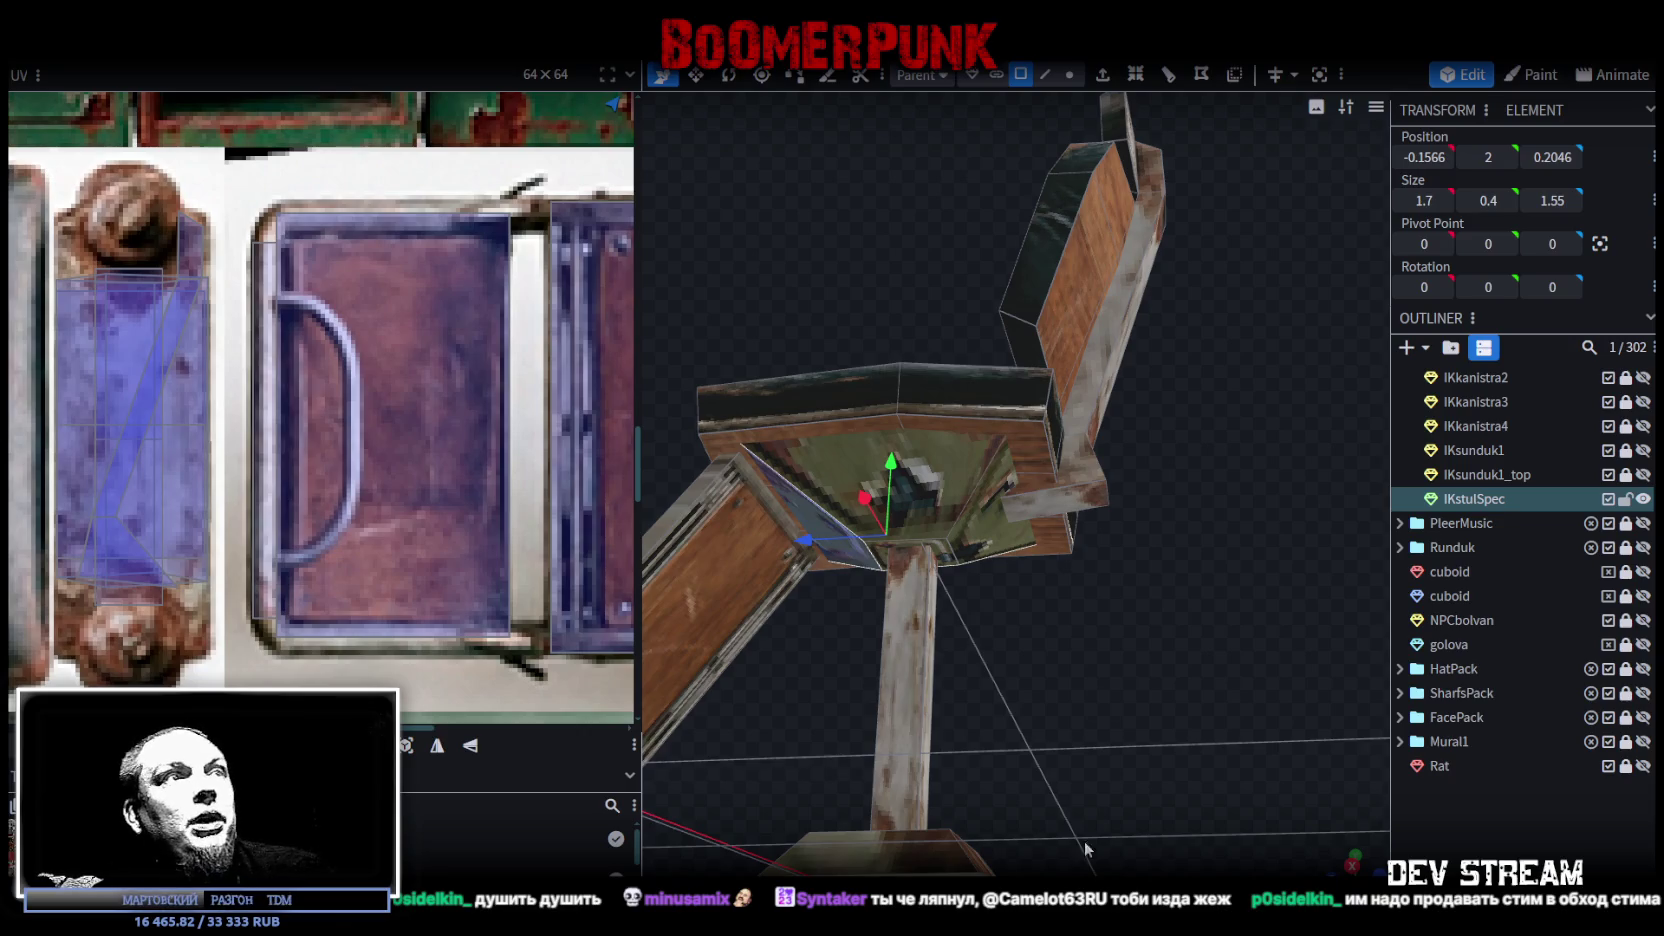
# Step: Move the seat underside face's UV from the locker onto the wood panel region
pyautogui.moveTo(950, 488); pyautogui.dragTo(975, 532)
pyautogui.scroll(-3, 265, 421)
pyautogui.scroll(-2, 265, 421)
pyautogui.scroll(-2, 265, 421)
pyautogui.scroll(1, 337, 484)
pyautogui.scroll(2, 337, 484)
pyautogui.scroll(1, 406, 442)
pyautogui.scroll(2, 406, 442)
pyautogui.moveTo(467, 287); pyautogui.dragTo(427, 404)
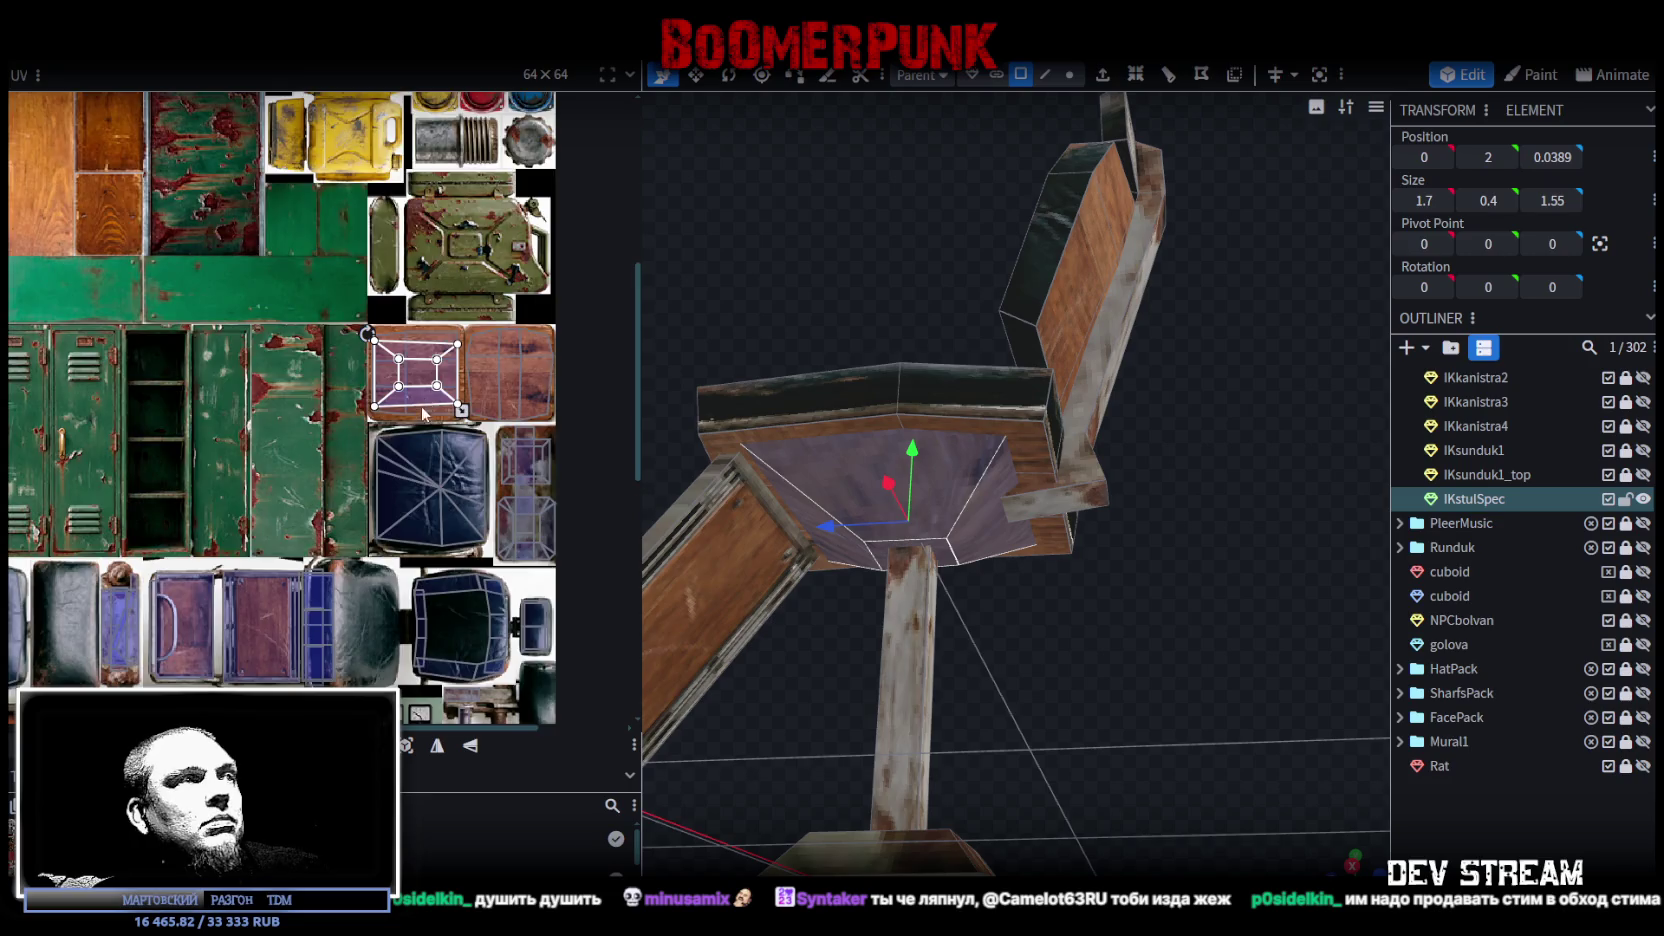
pyautogui.scroll(-2, 425, 408)
pyautogui.scroll(1, 457, 437)
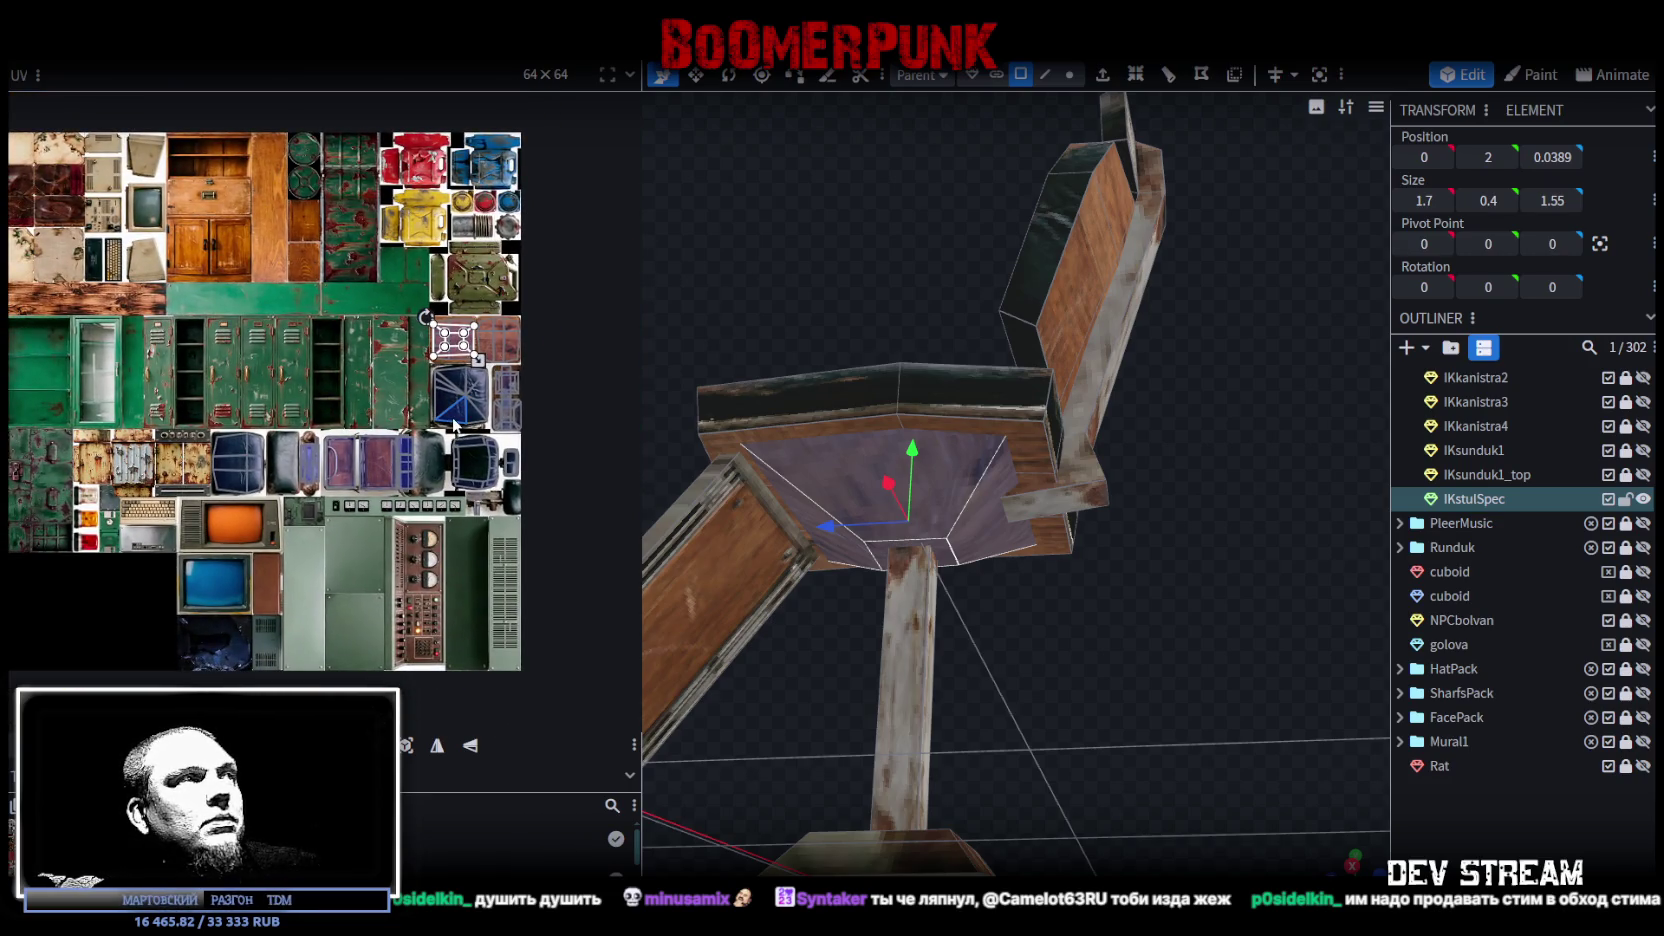
pyautogui.scroll(1, 455, 427)
pyautogui.moveTo(417, 467); pyautogui.dragTo(392, 453, button='middle')
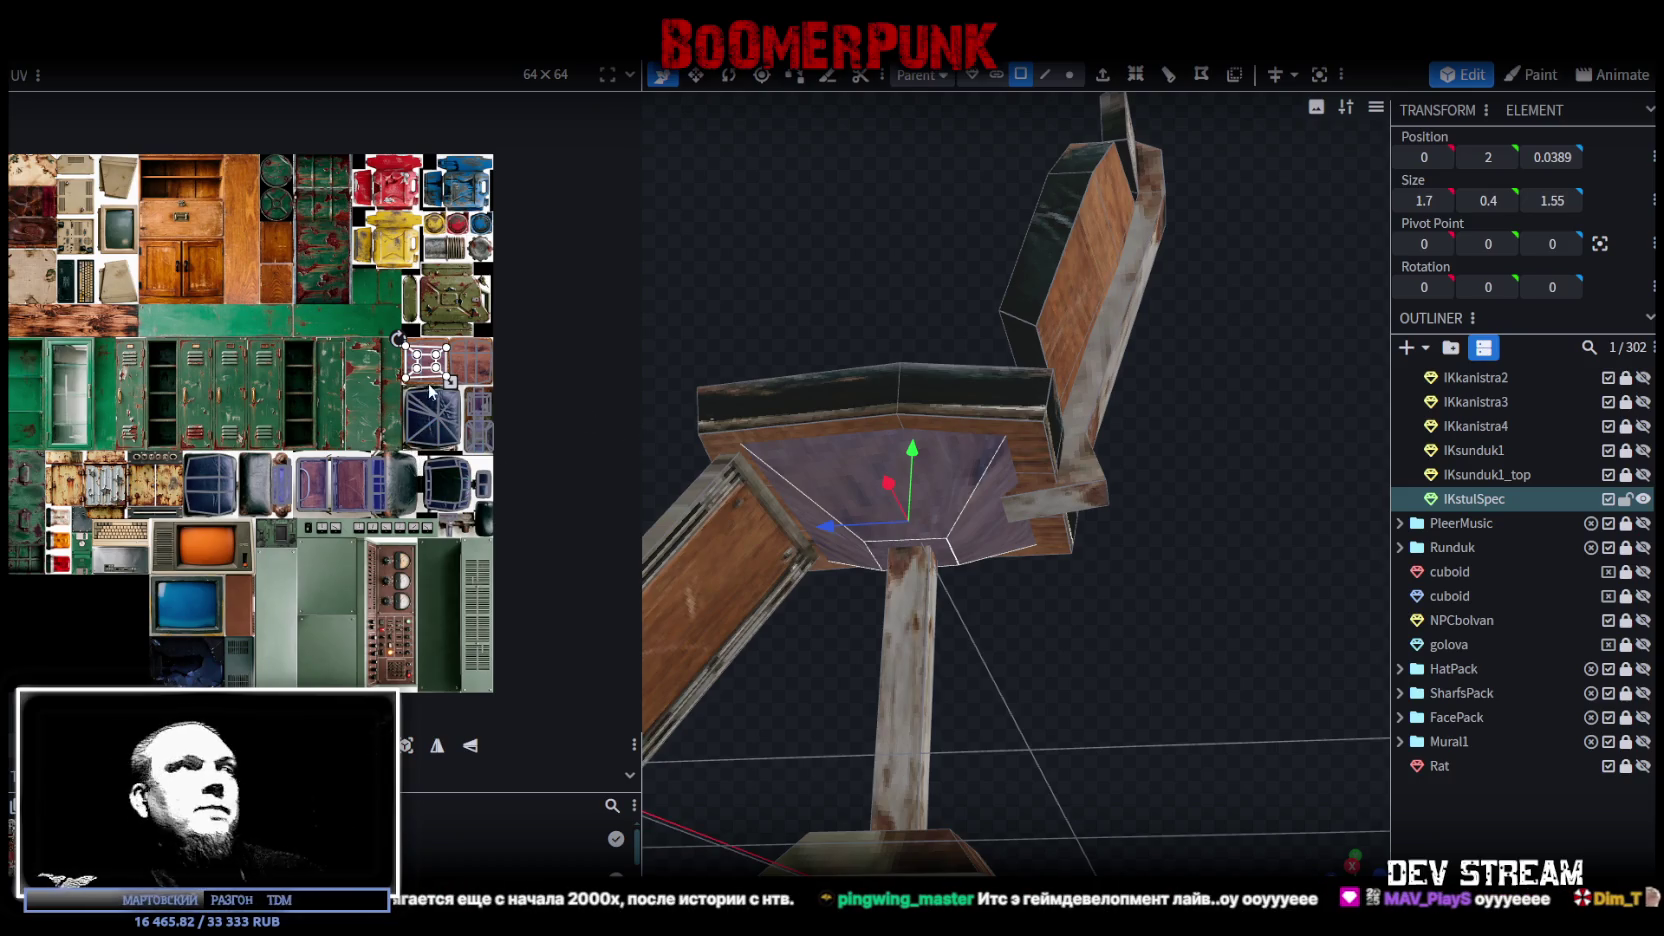
# Step: Try the seat face's UV on other atlas regions, including the green locker texture
pyautogui.scroll(3, 428, 392)
pyautogui.moveTo(423, 334); pyautogui.dragTo(385, 318)
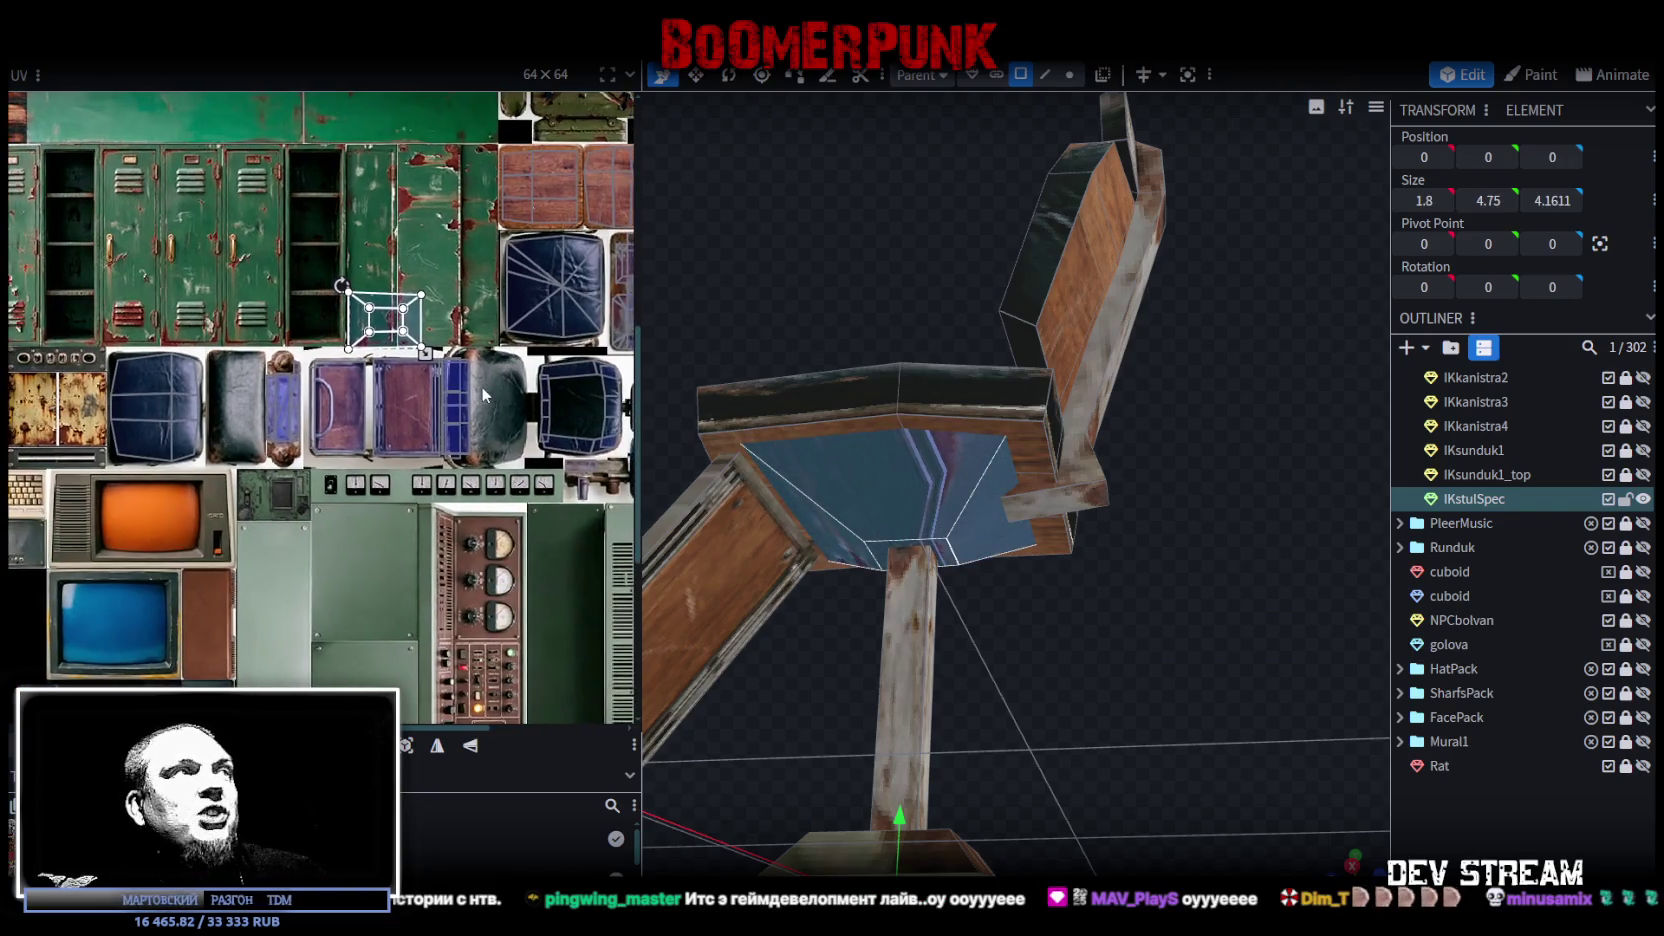
pyautogui.scroll(1, 364, 326)
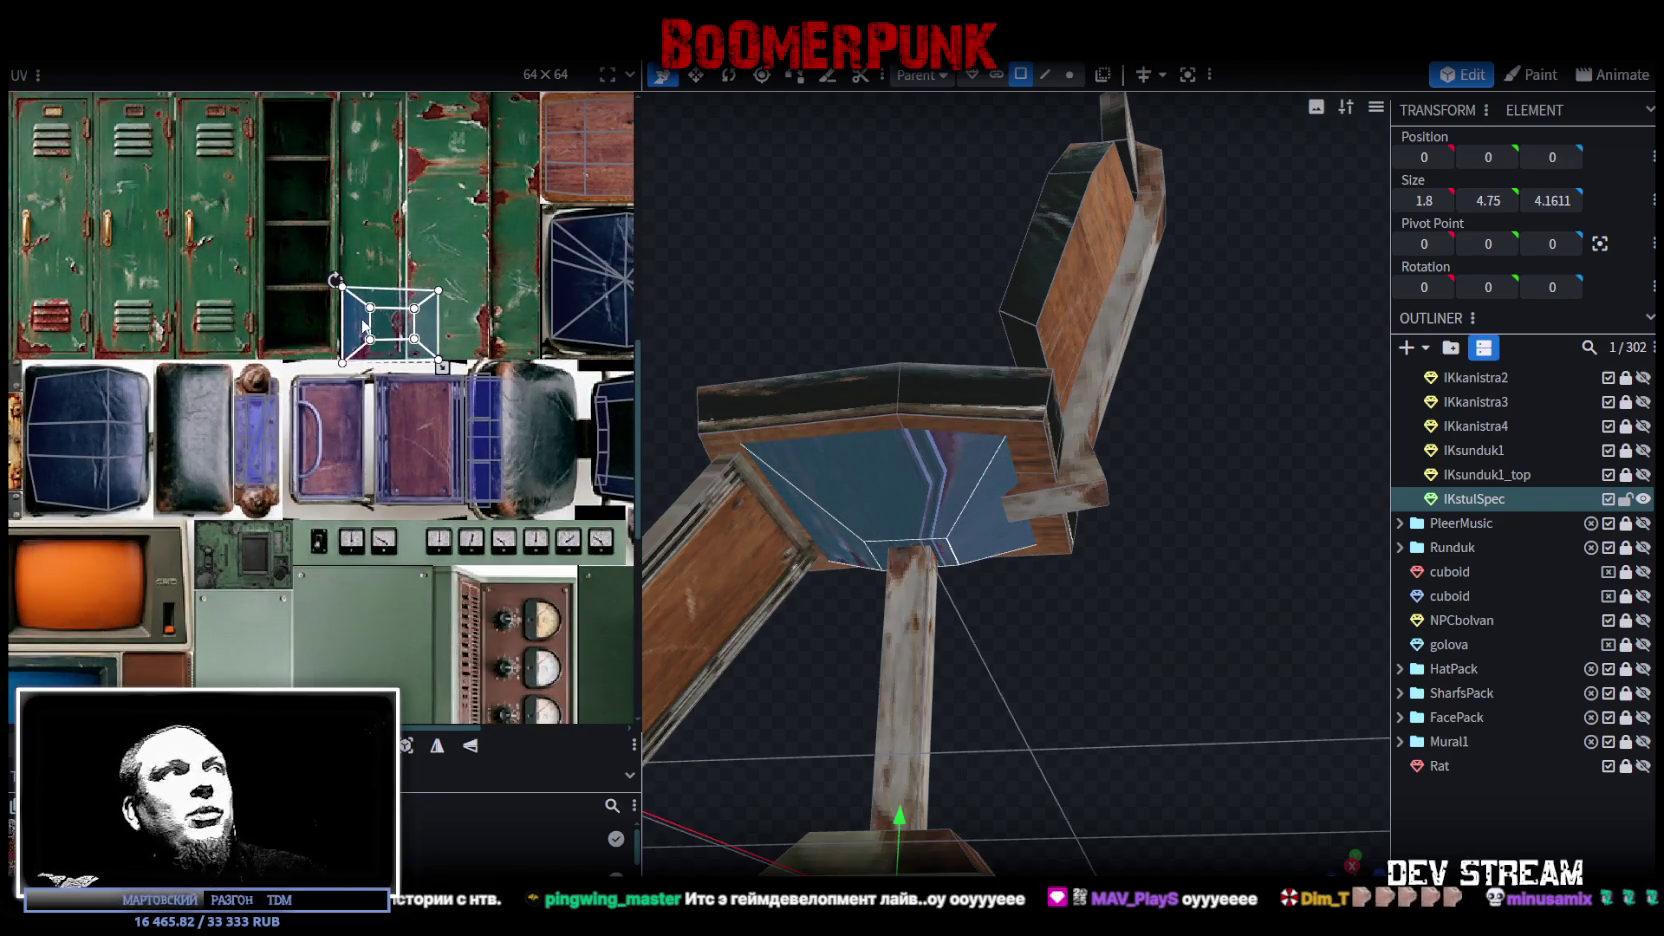
pyautogui.moveTo(364, 326); pyautogui.dragTo(339, 304)
pyautogui.scroll(1, 434, 263)
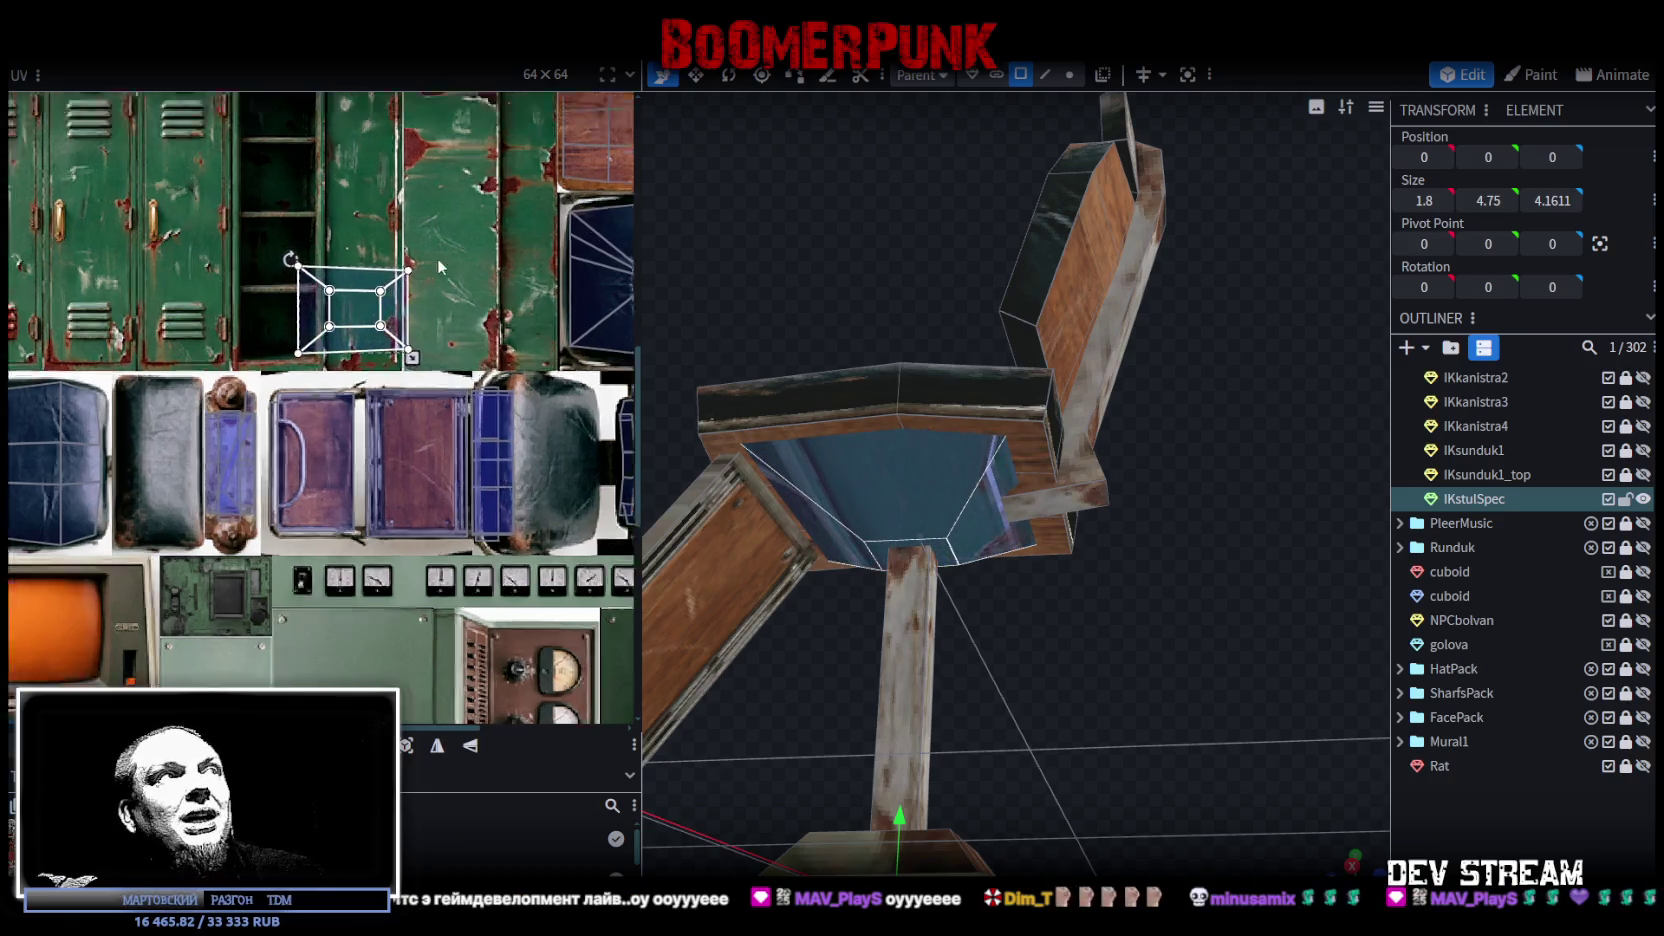
pyautogui.scroll(1, 420, 272)
pyautogui.scroll(1, 405, 281)
pyautogui.scroll(-1, 390, 290)
pyautogui.scroll(-1, 375, 300)
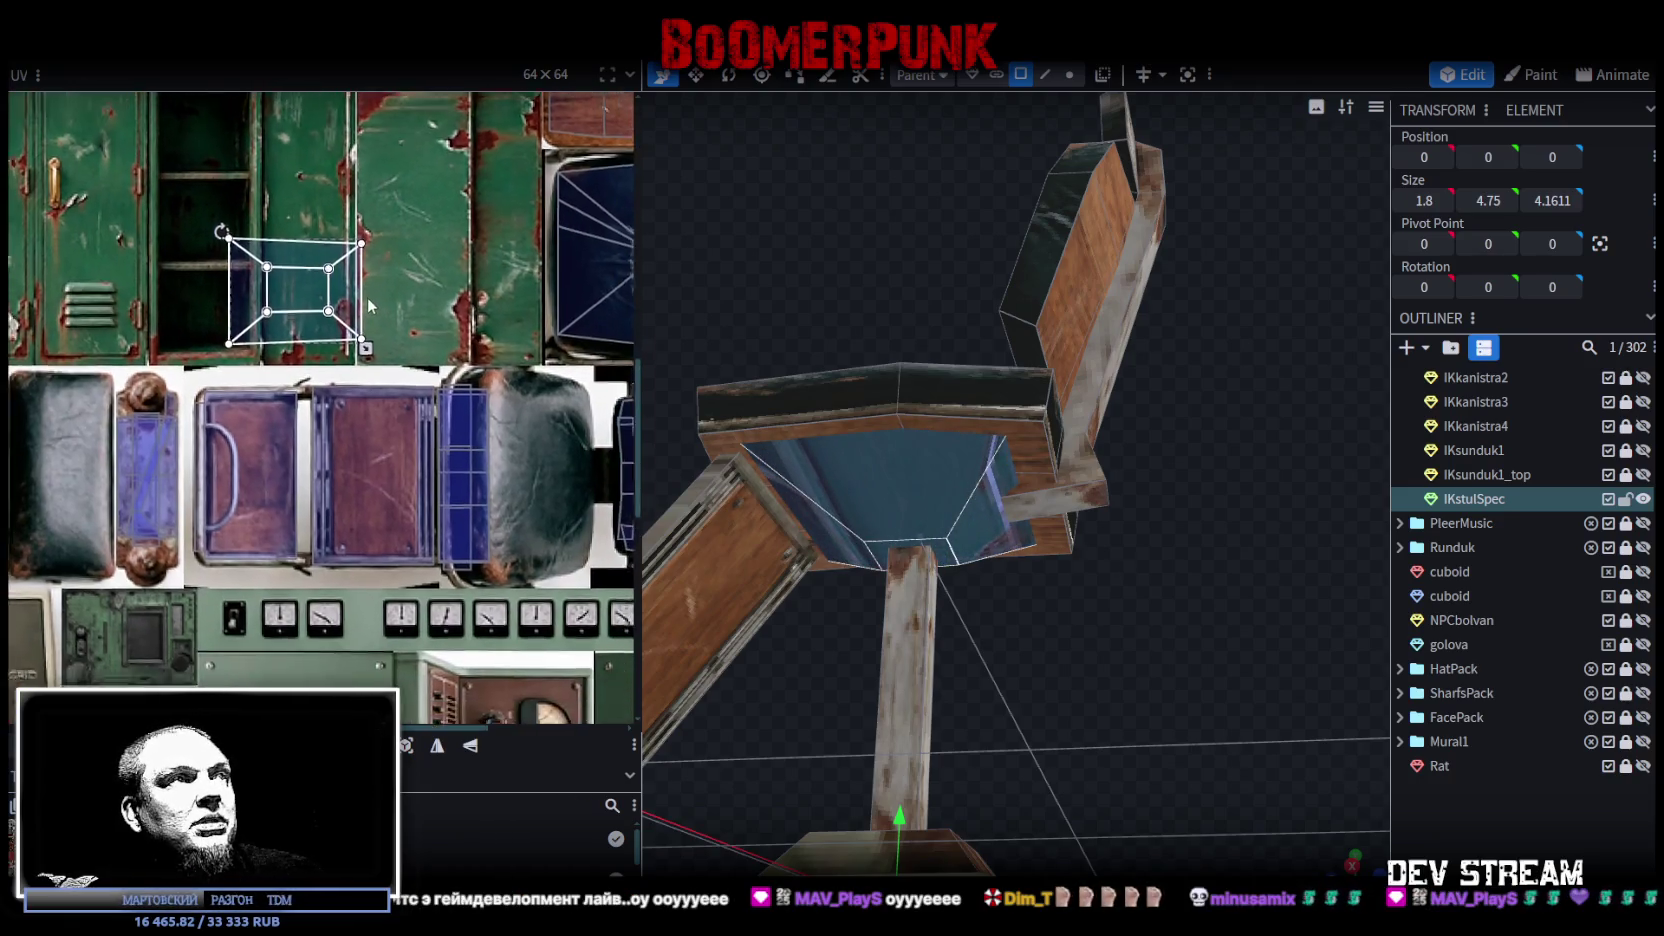
pyautogui.scroll(-1, 350, 300)
pyautogui.scroll(-1, 292, 270)
pyautogui.scroll(-1, 310, 285)
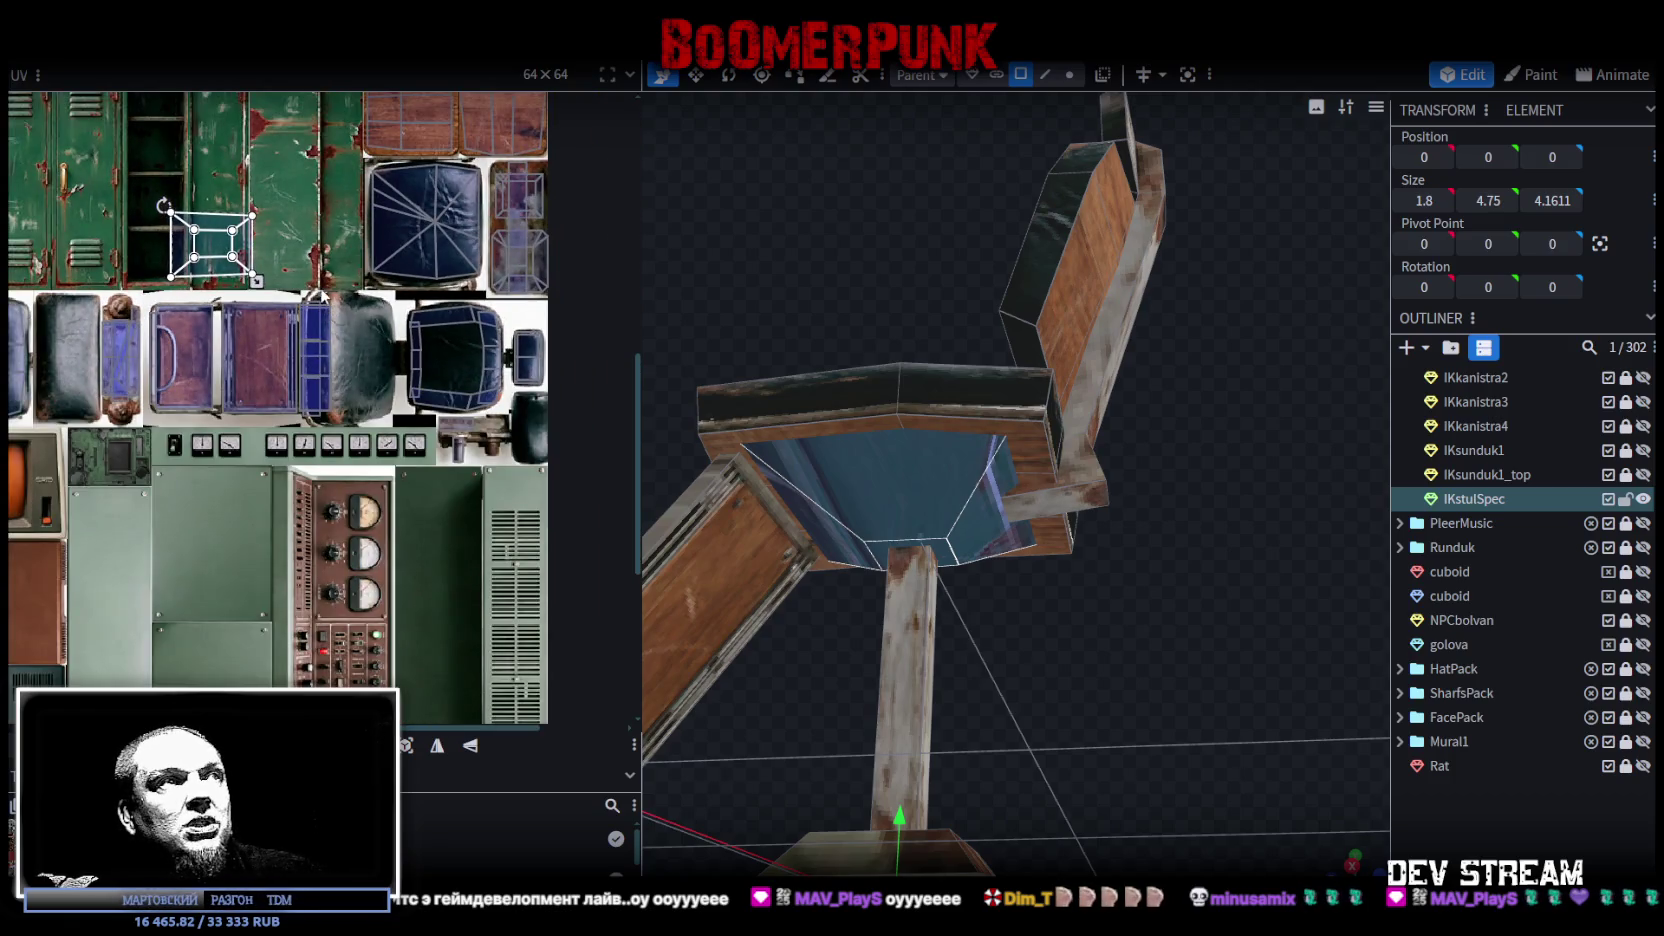
pyautogui.scroll(1, 245, 282)
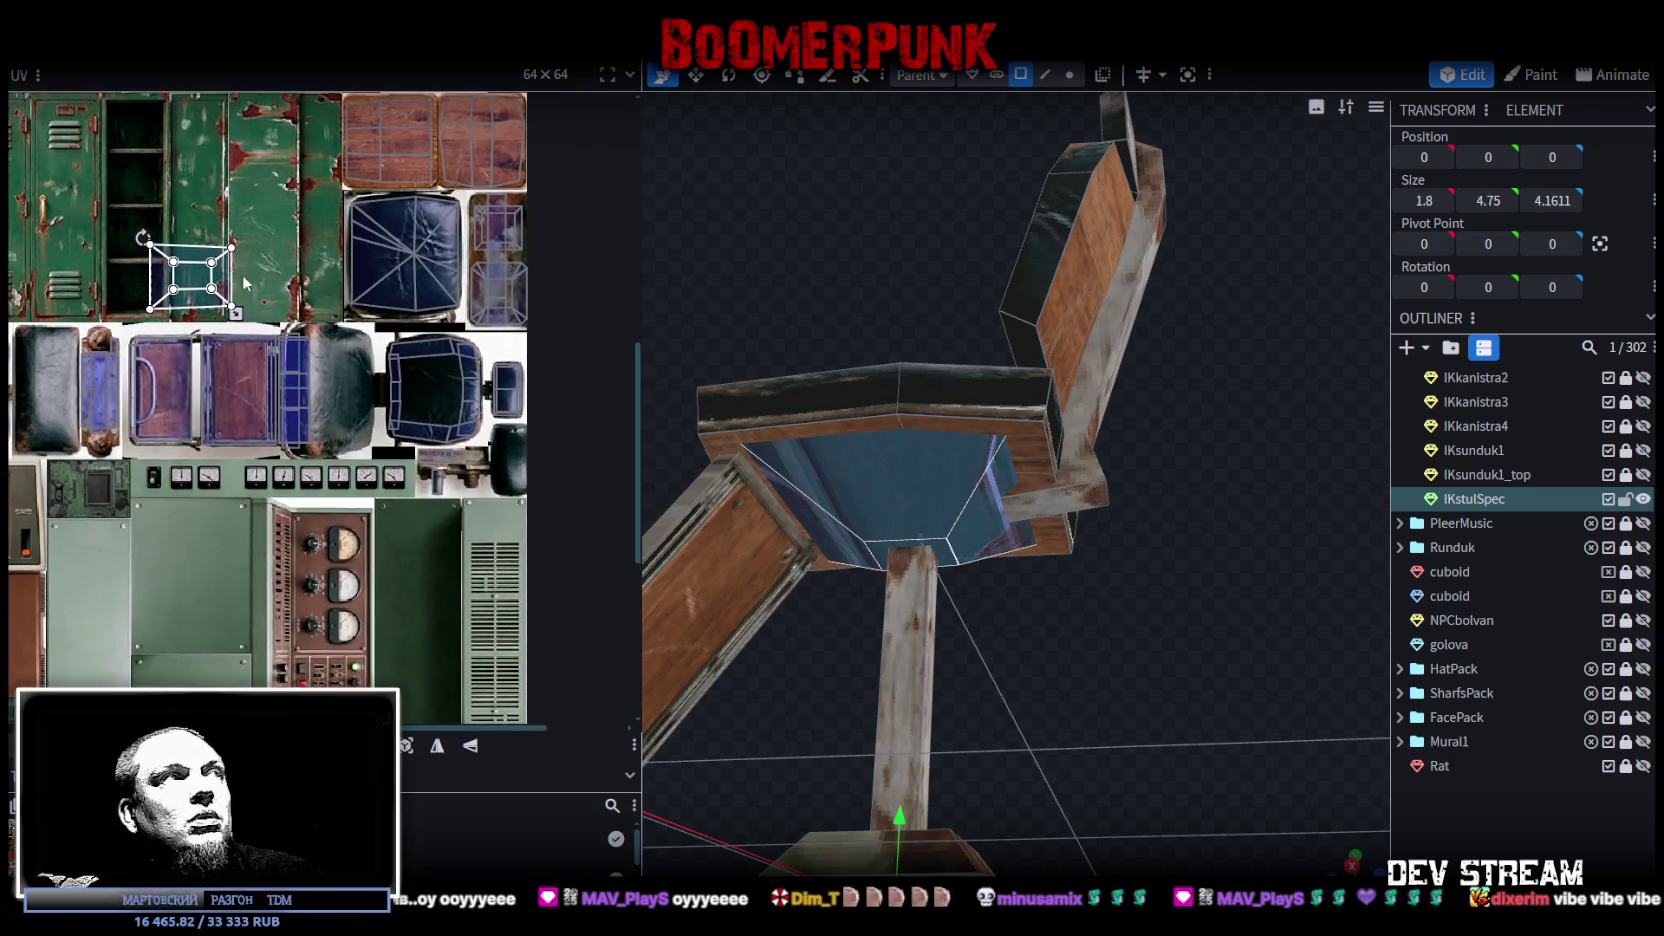
# Step: Move the seat UV onto the blue leather, rotate it, and resize it over the purple patch
pyautogui.moveTo(215, 268)
pyautogui.mouseDown()
pyautogui.moveTo(477, 248)
pyautogui.moveTo(470, 268)
pyautogui.mouseUp()
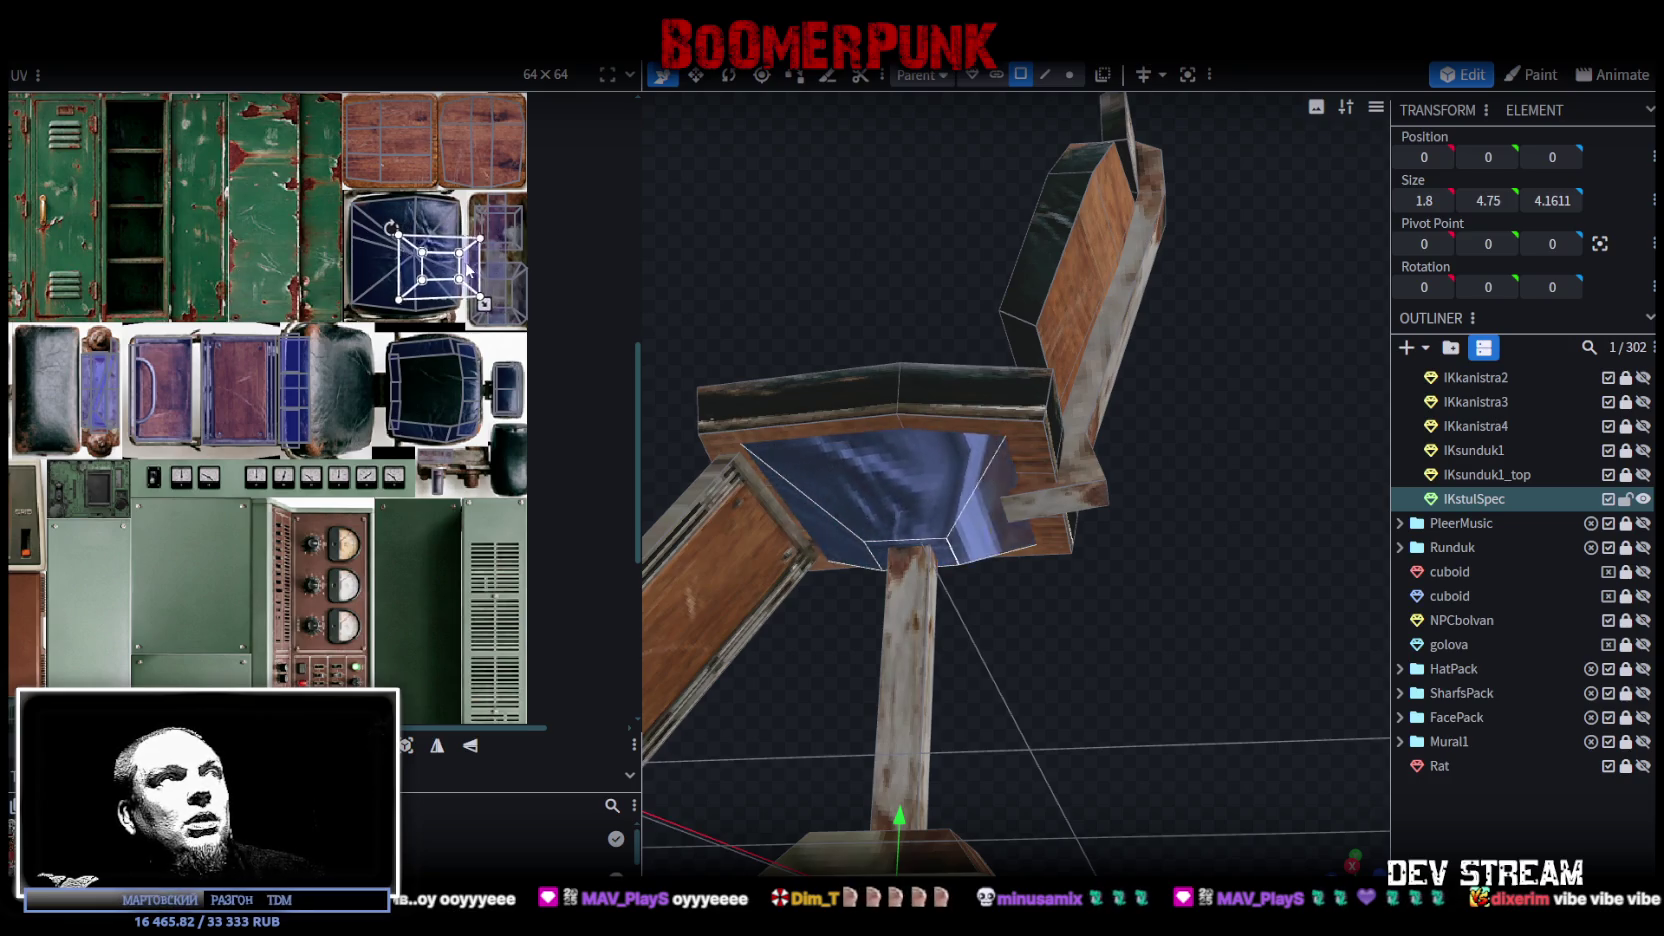
pyautogui.rightClick(466, 266)
pyautogui.click(540, 661)
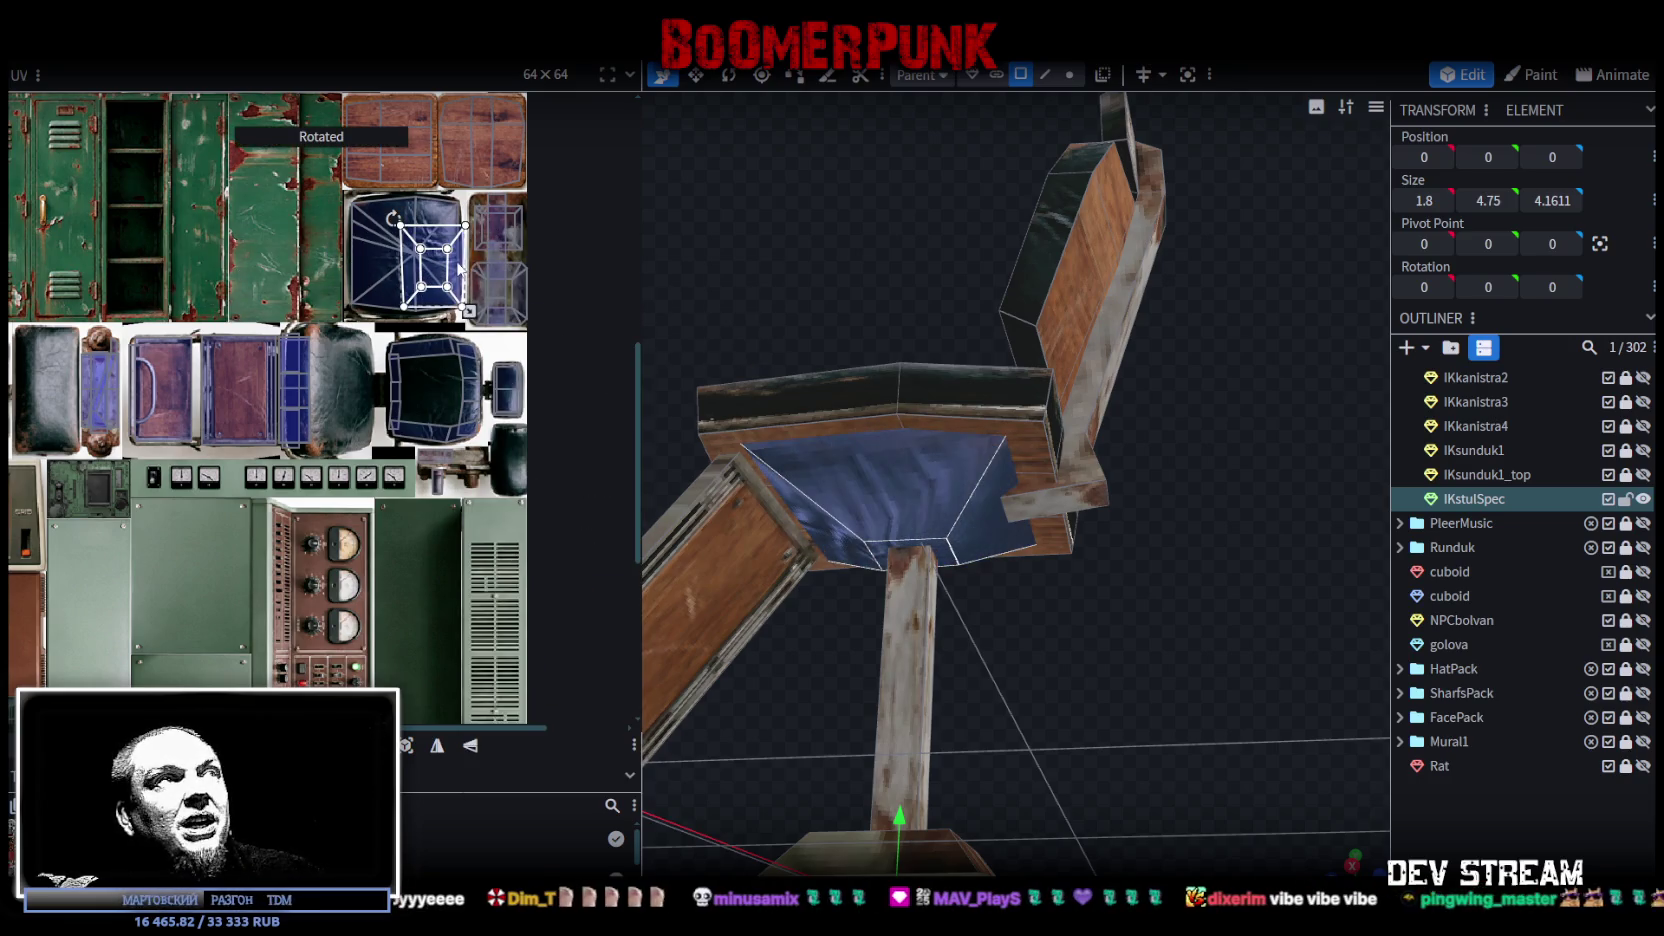
pyautogui.moveTo(460, 268); pyautogui.dragTo(542, 246)
pyautogui.scroll(3, 542, 246)
pyautogui.scroll(3, 540, 300)
pyautogui.moveTo(523, 403); pyautogui.dragTo(419, 341)
pyautogui.scroll(2, 502, 382)
pyautogui.moveTo(514, 385); pyautogui.dragTo(532, 403)
pyautogui.scroll(2, 390, 363)
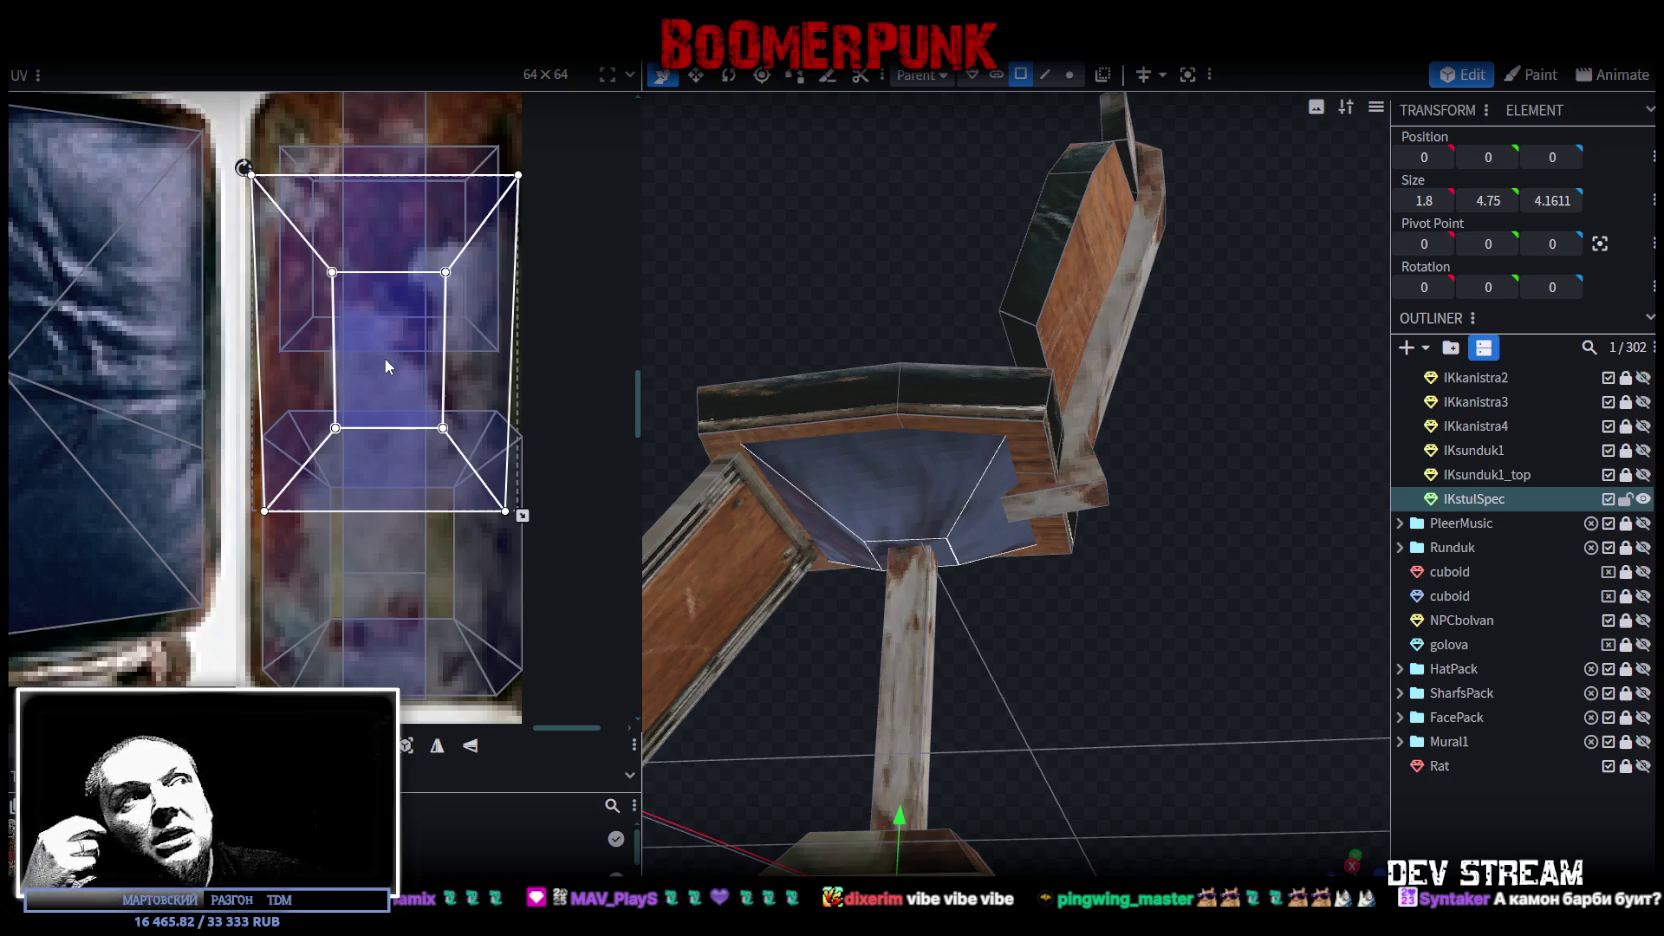
pyautogui.click(927, 493)
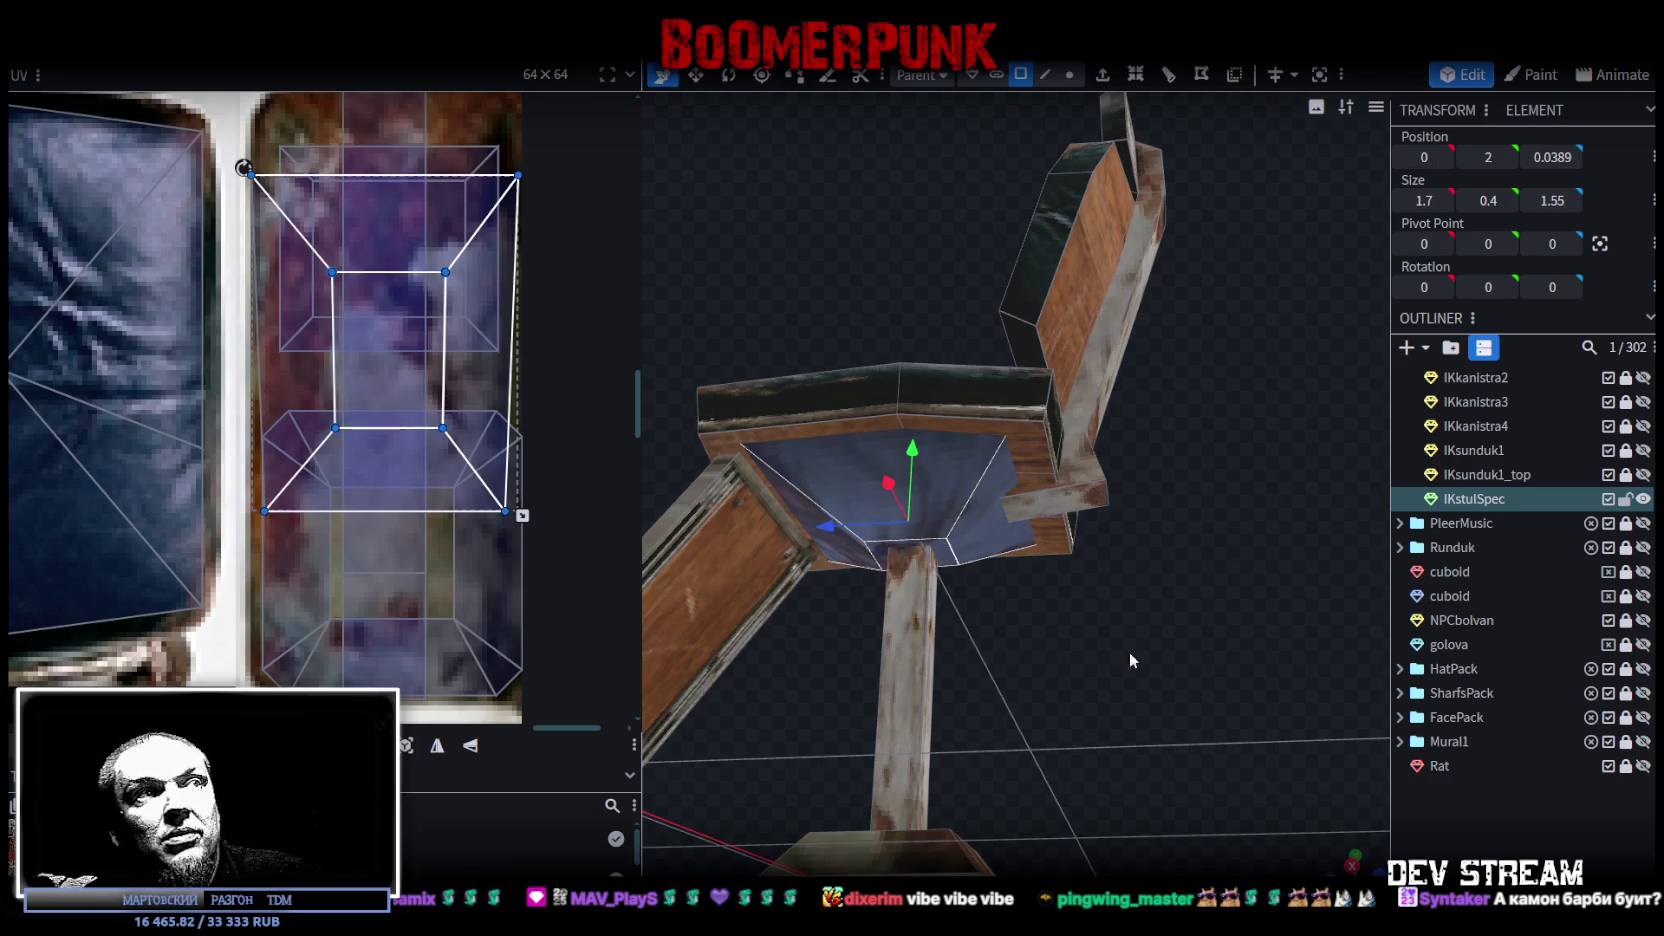
pyautogui.moveTo(1092, 640); pyautogui.dragTo(1330, 418)
pyautogui.moveTo(1008, 621); pyautogui.dragTo(939, 671)
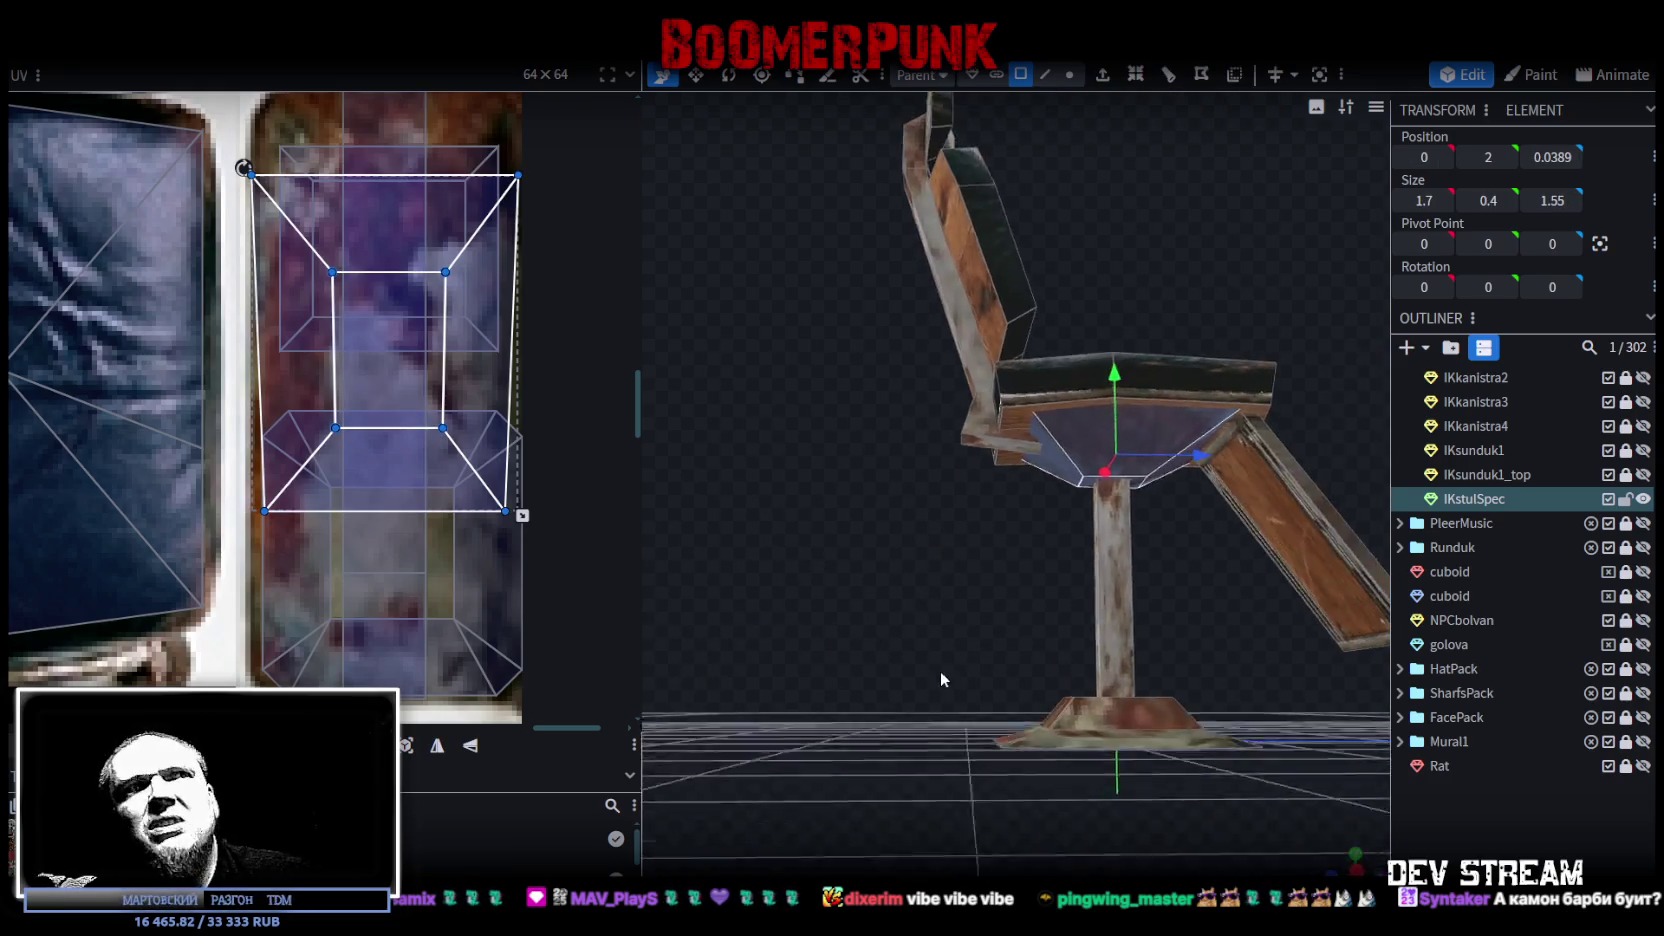
# Step: In top view, move another seat face's UV next to the upholstery textures in the atlas
pyautogui.click(1355, 855)
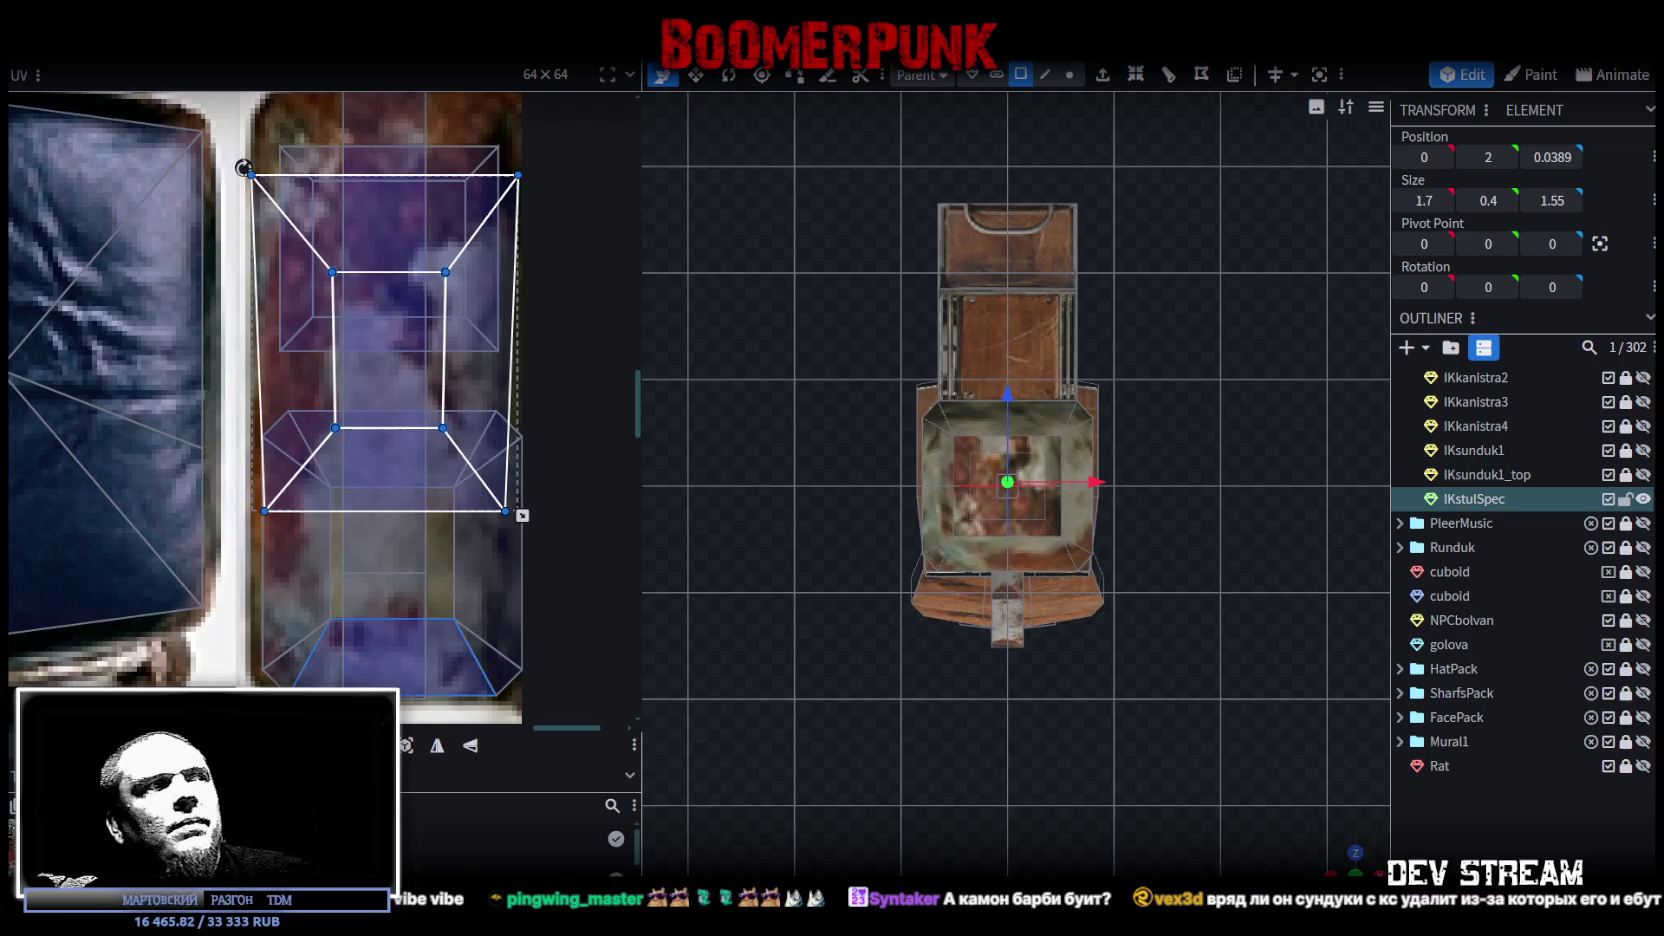
pyautogui.scroll(-2, 318, 387)
pyautogui.scroll(-2, 318, 387)
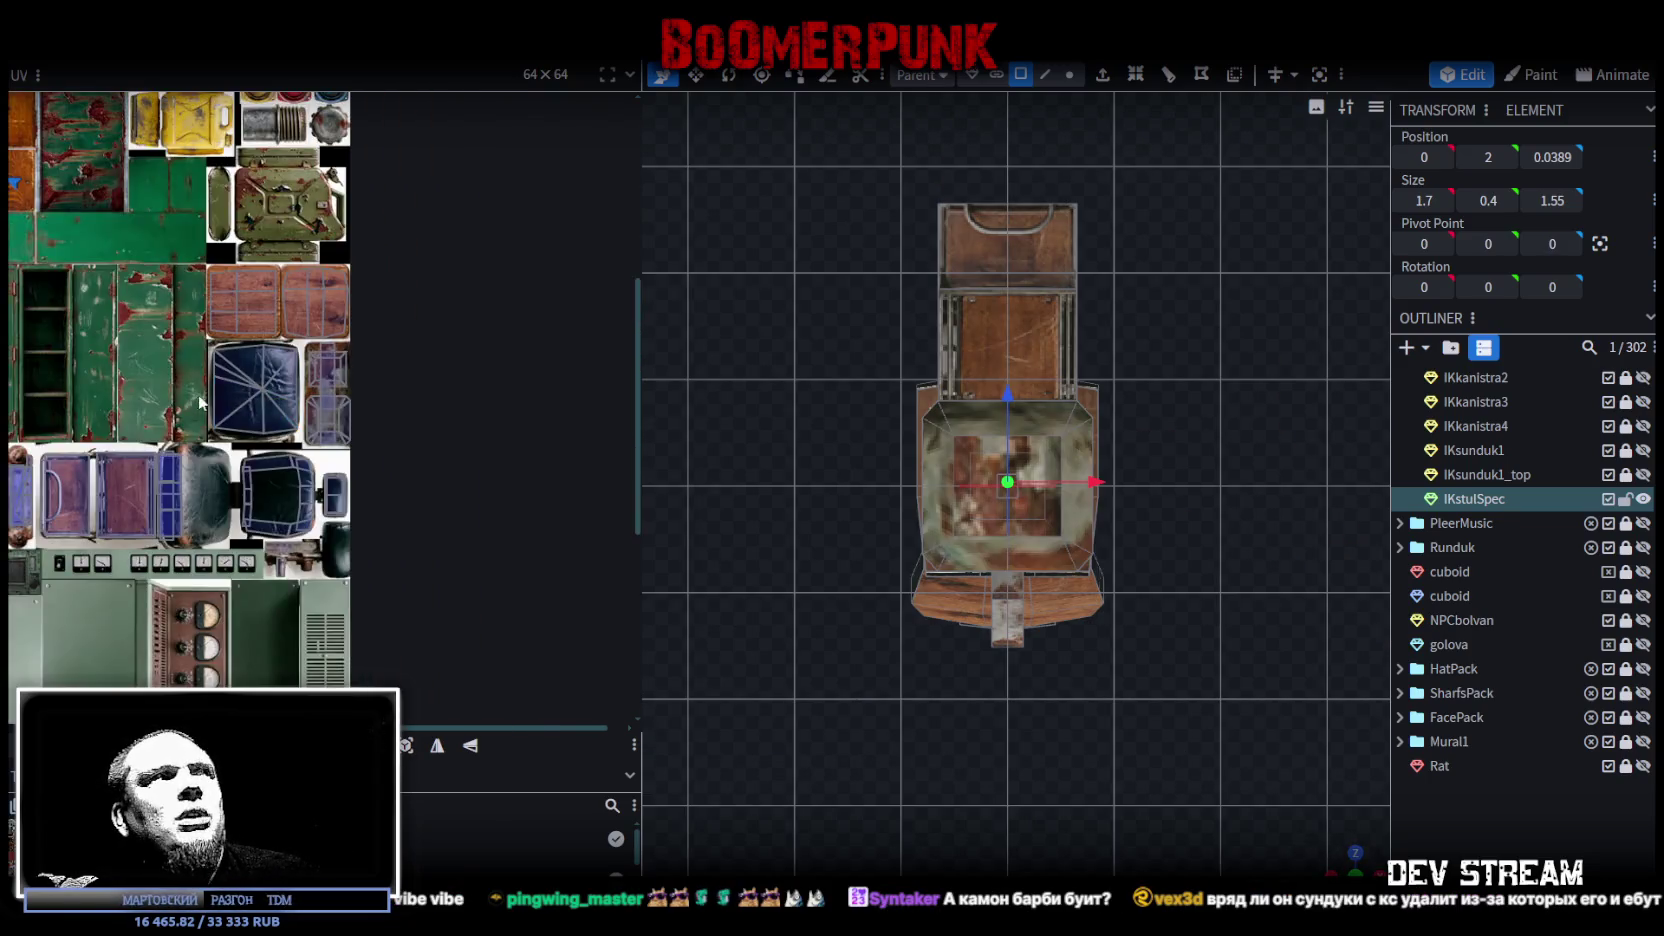
pyautogui.scroll(-2, 446, 550)
pyautogui.hscroll(-2, 351, 412)
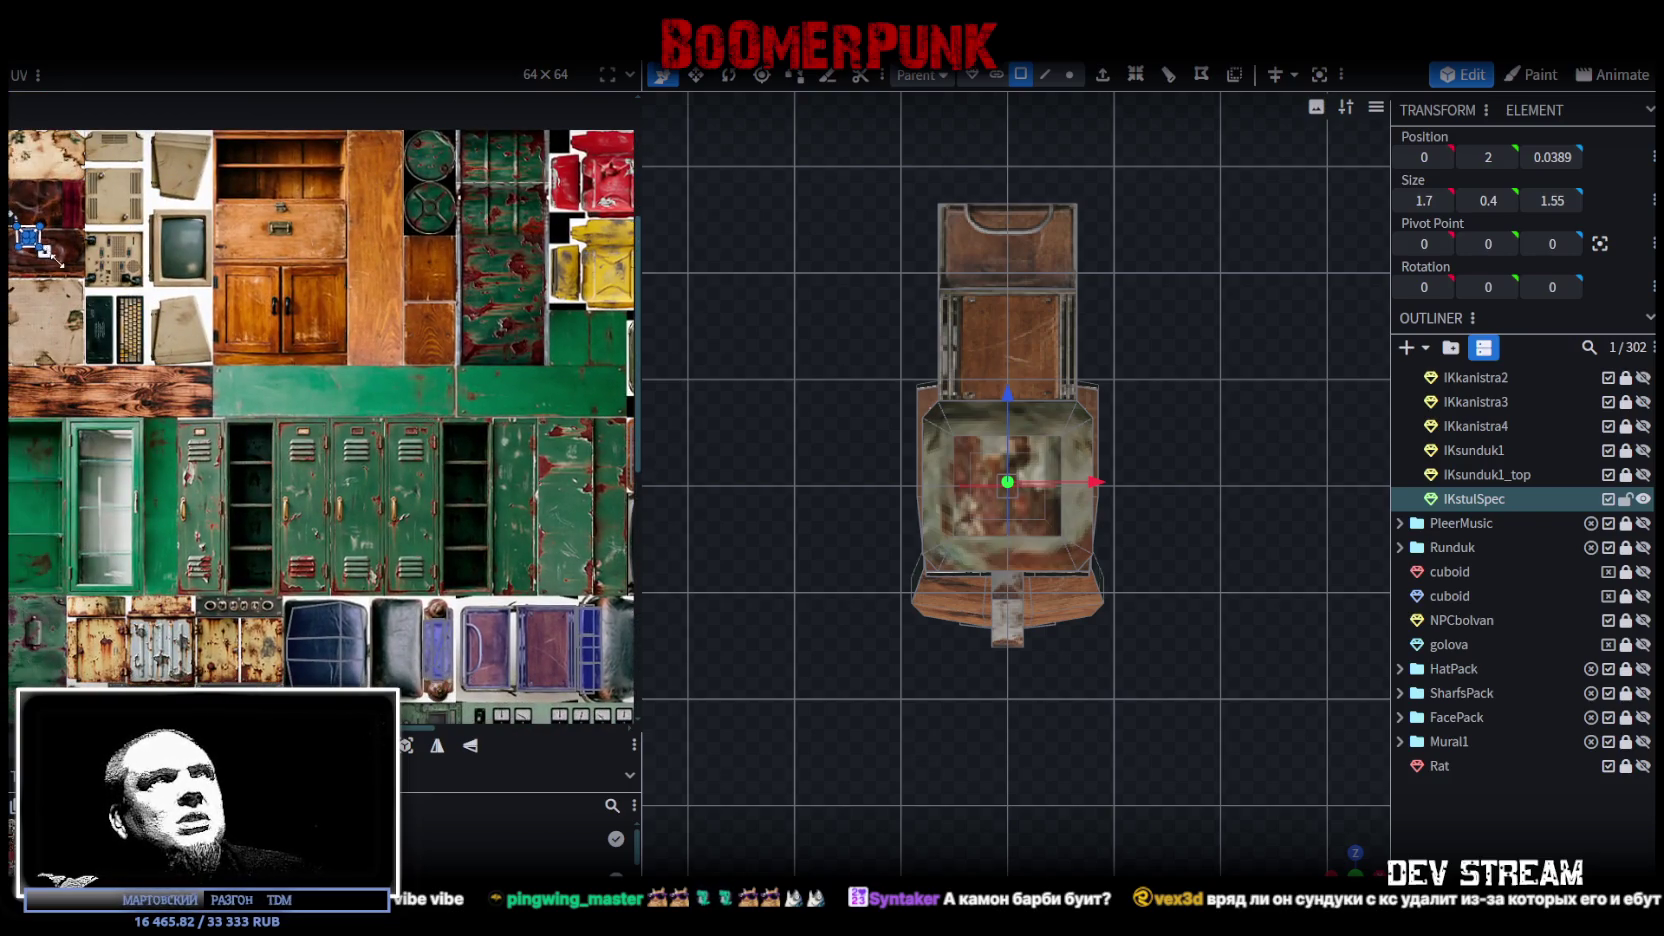
pyautogui.scroll(-1, 112, 320)
pyautogui.scroll(-1, 181, 322)
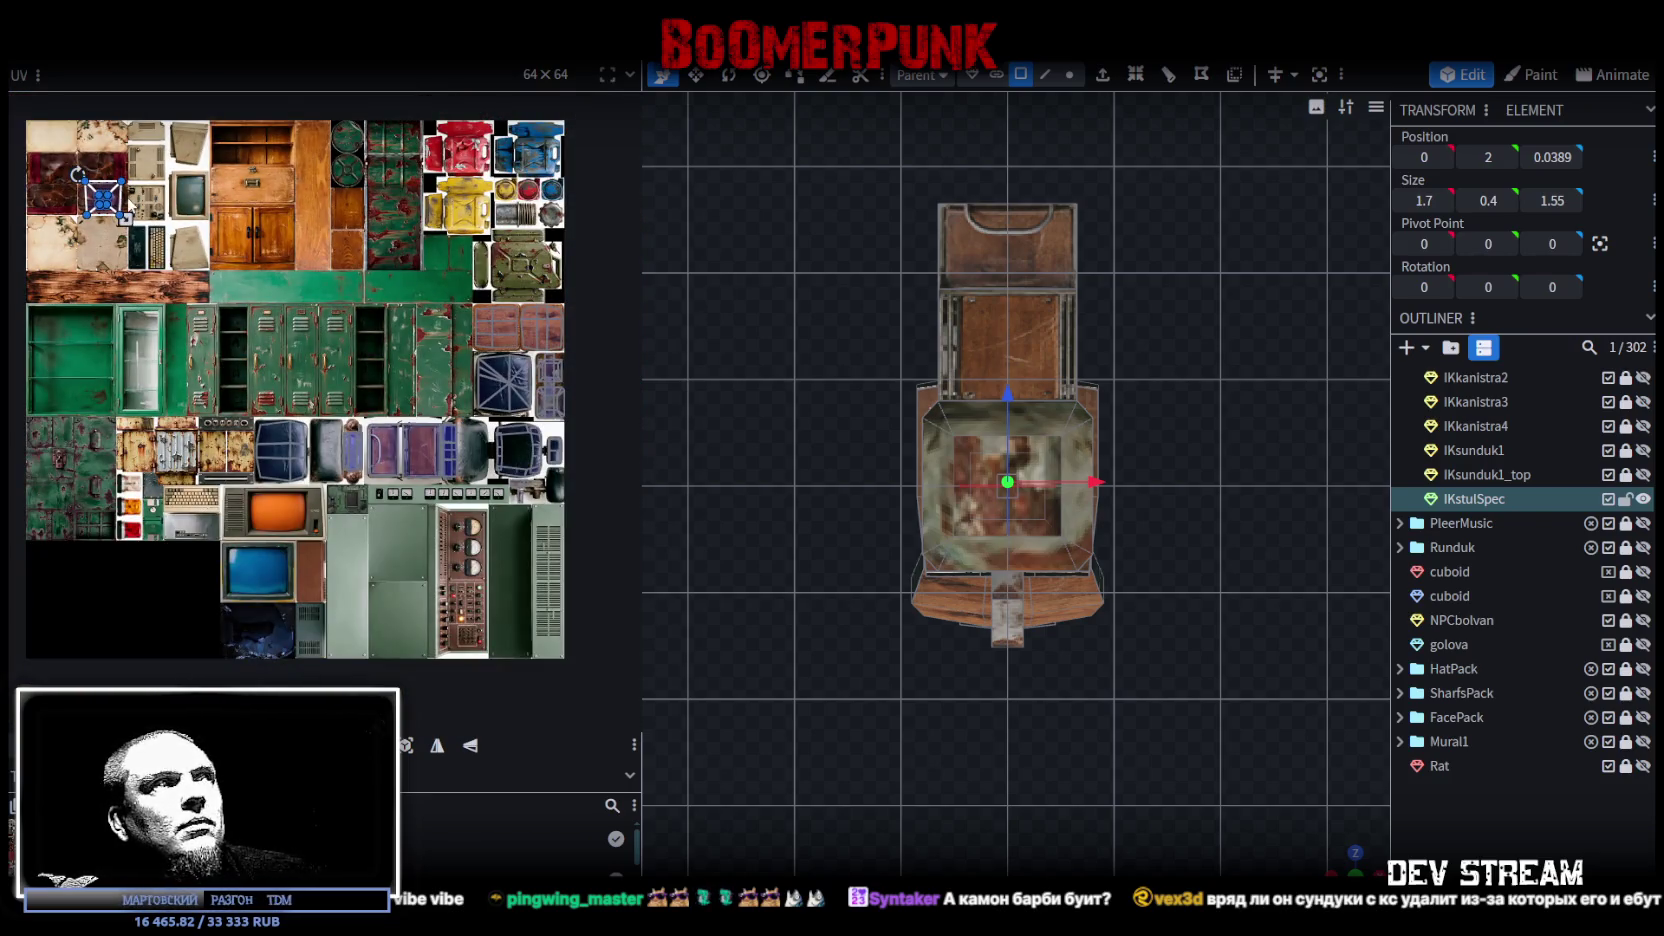
pyautogui.moveTo(121, 201); pyautogui.dragTo(590, 355)
pyautogui.scroll(2, 588, 350)
pyautogui.scroll(2, 500, 390)
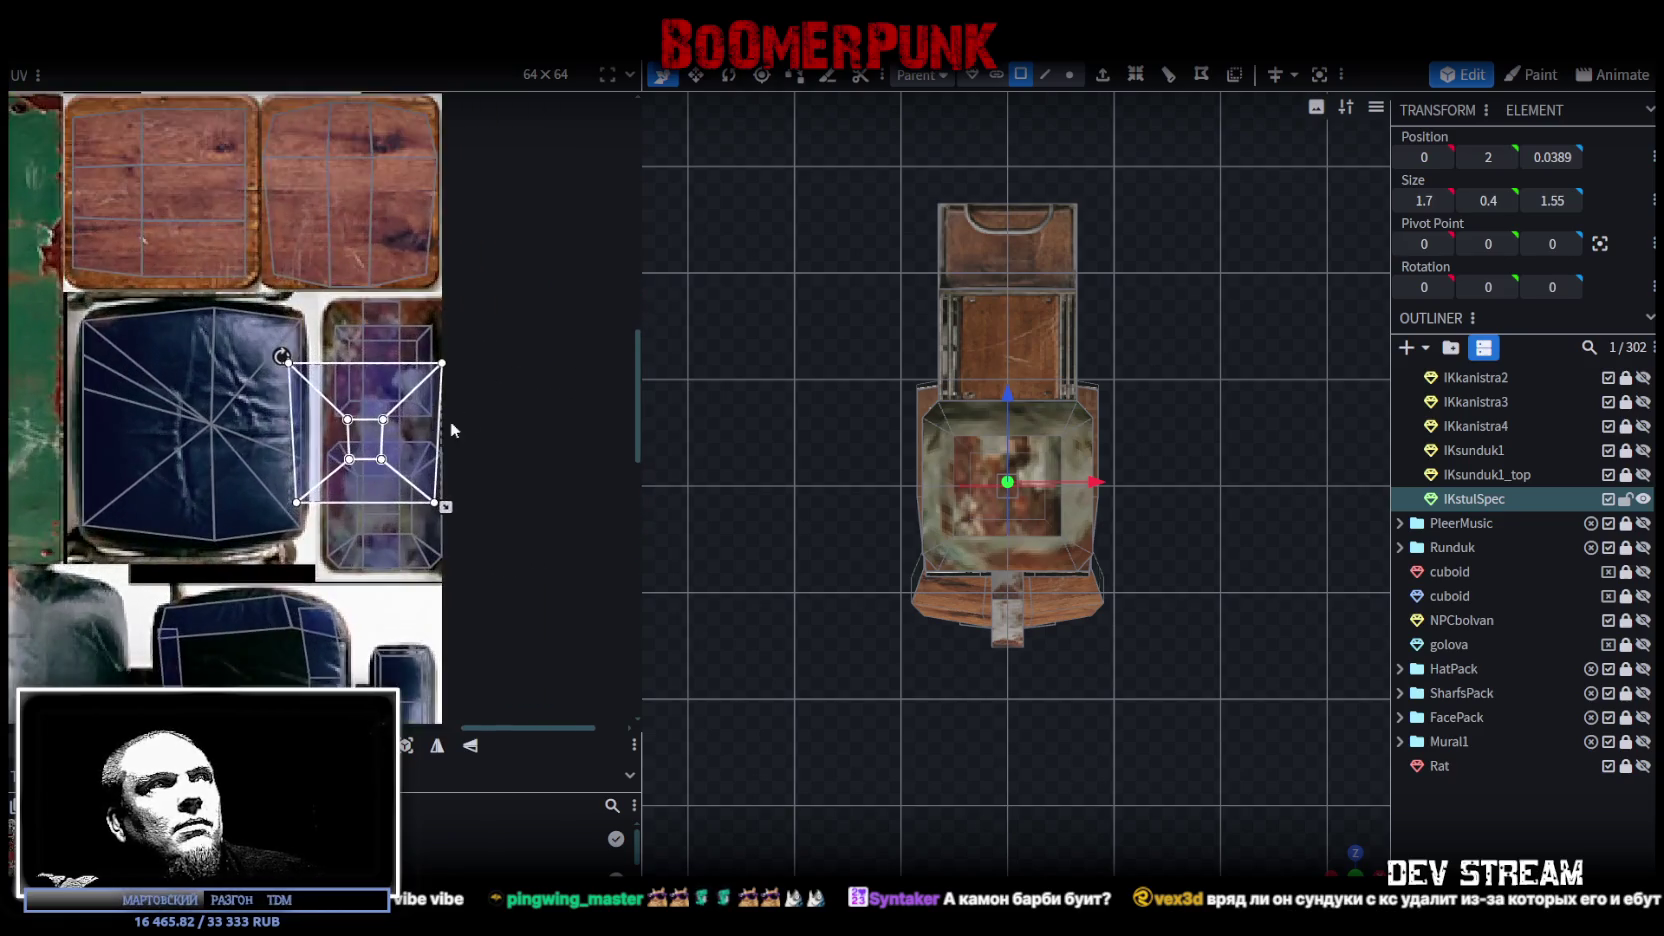
pyautogui.scroll(2, 440, 490)
# Step: Resize and reposition that UV until it stretches across the purple upholstery patch
pyautogui.moveTo(439, 557); pyautogui.dragTo(375, 485)
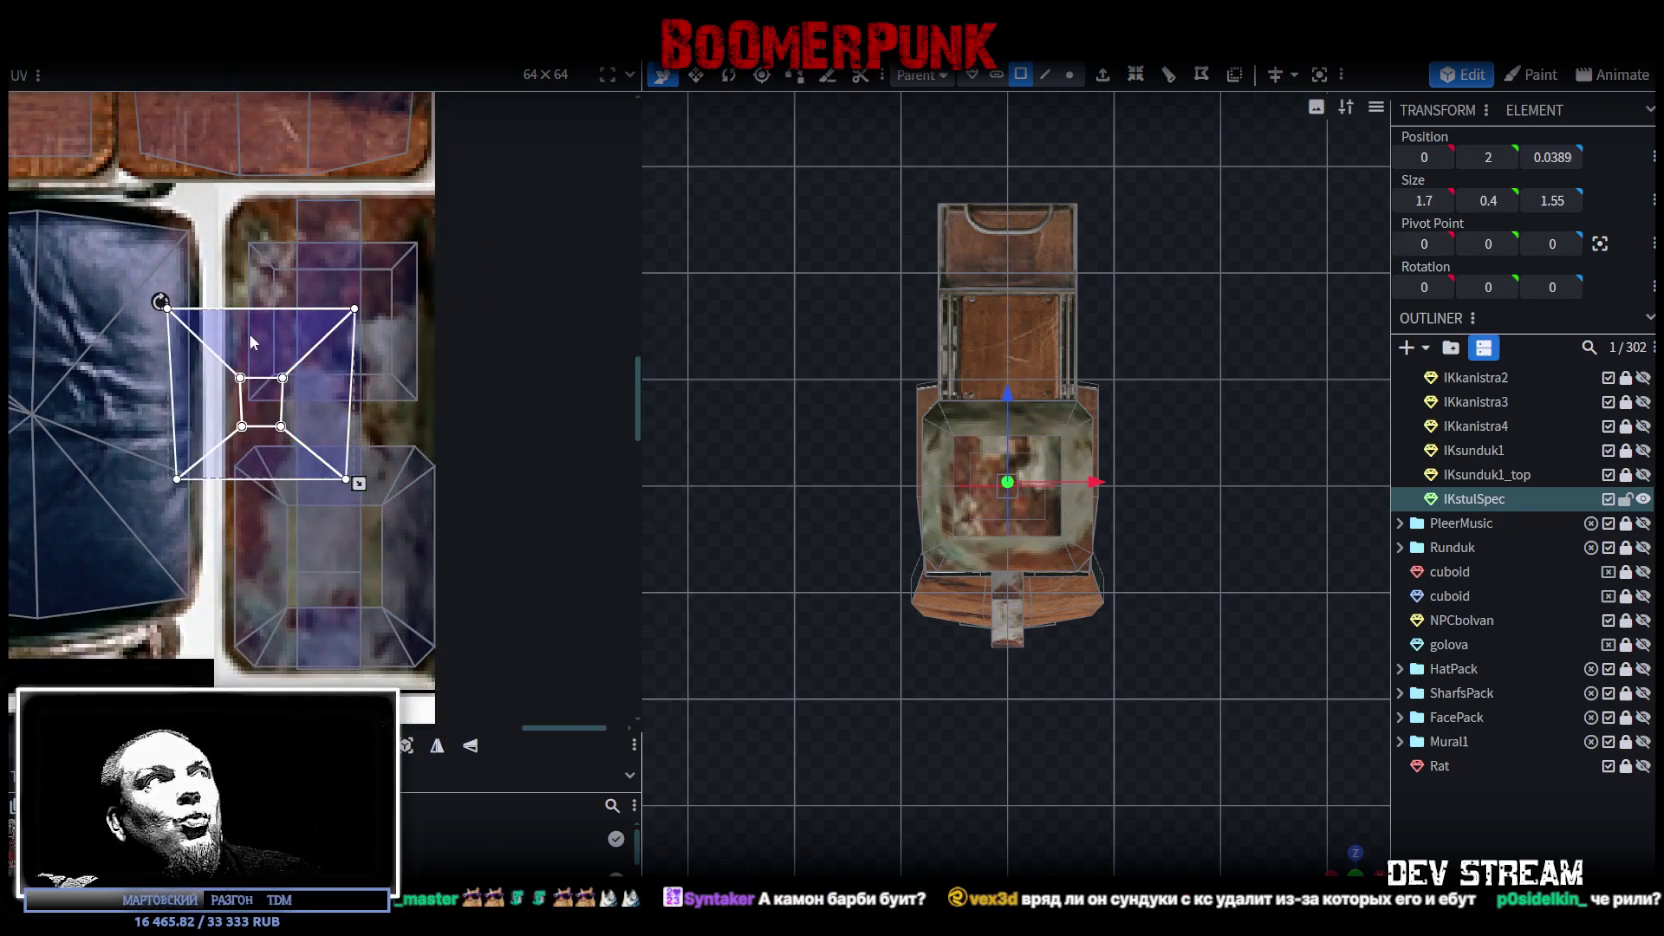
pyautogui.moveTo(250, 333); pyautogui.dragTo(317, 285)
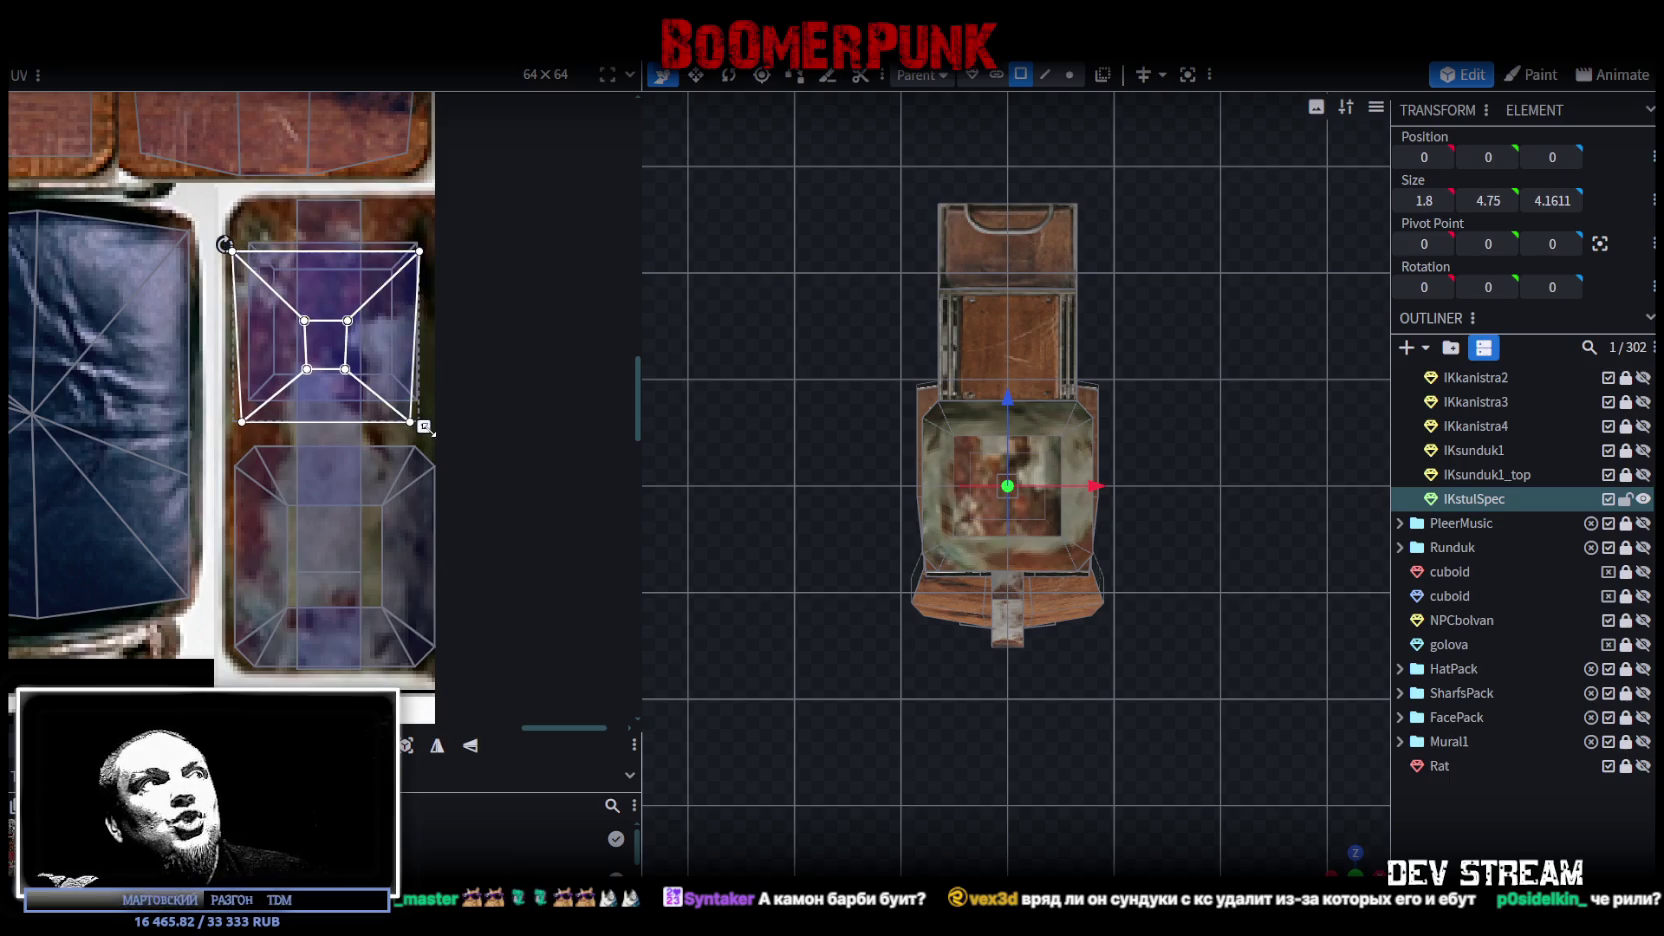
pyautogui.moveTo(424, 427); pyautogui.dragTo(440, 442)
pyautogui.moveTo(389, 358); pyautogui.dragTo(238, 406)
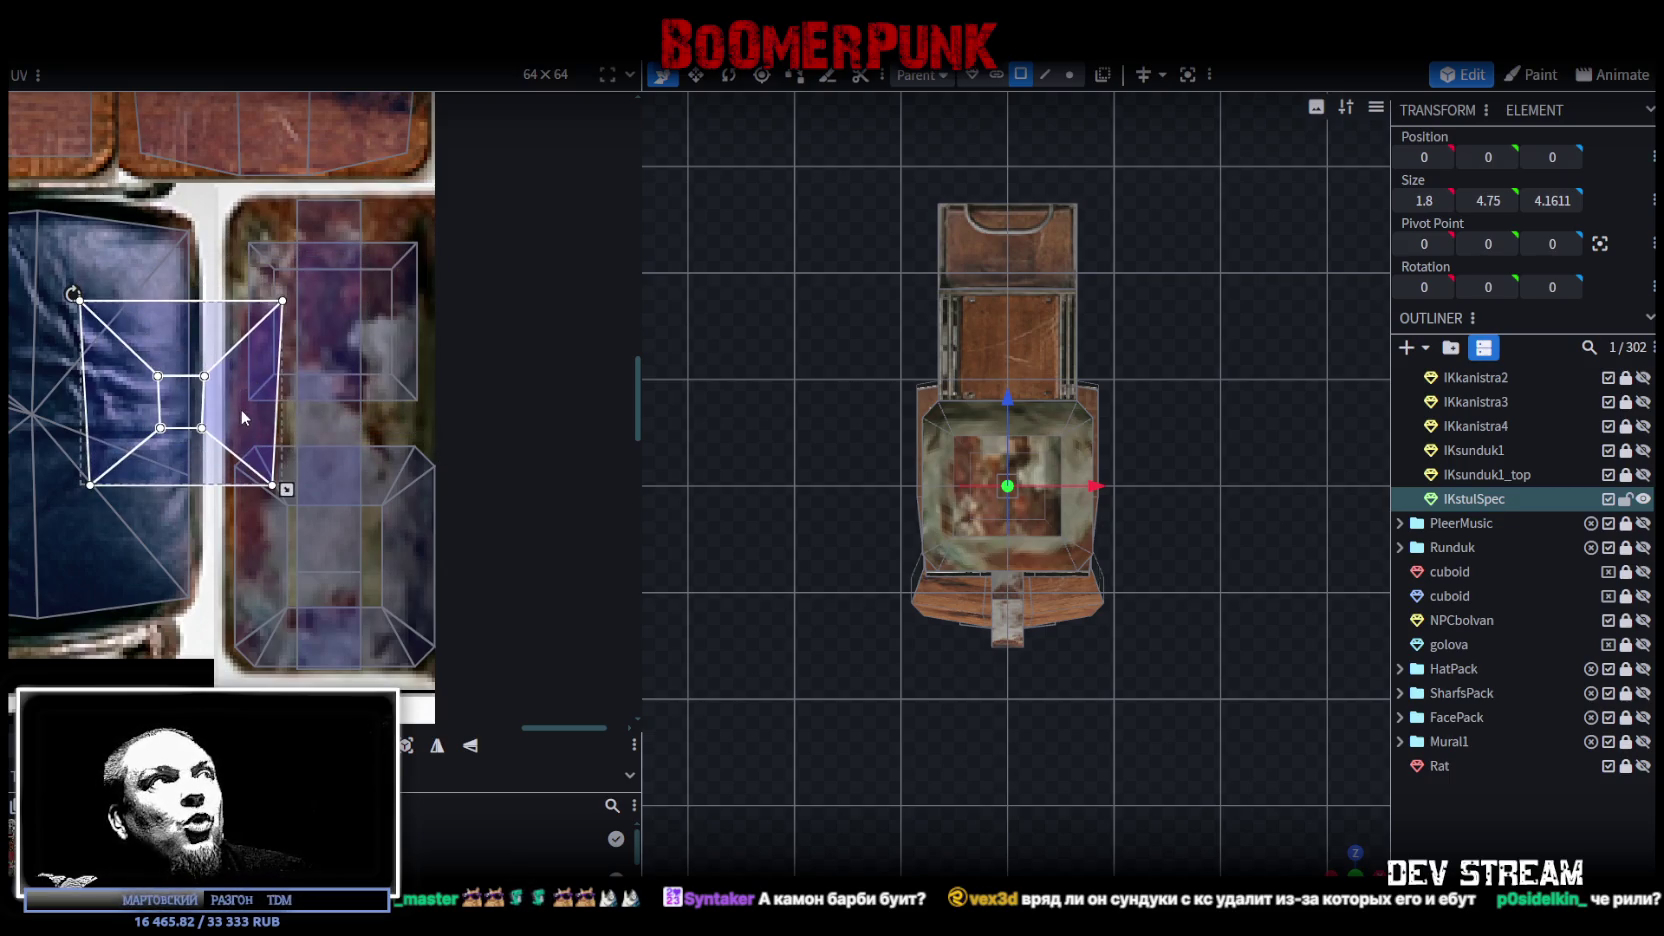
pyautogui.rightClick(241, 382)
pyautogui.press('Escape')
pyautogui.moveTo(241, 412); pyautogui.dragTo(386, 502)
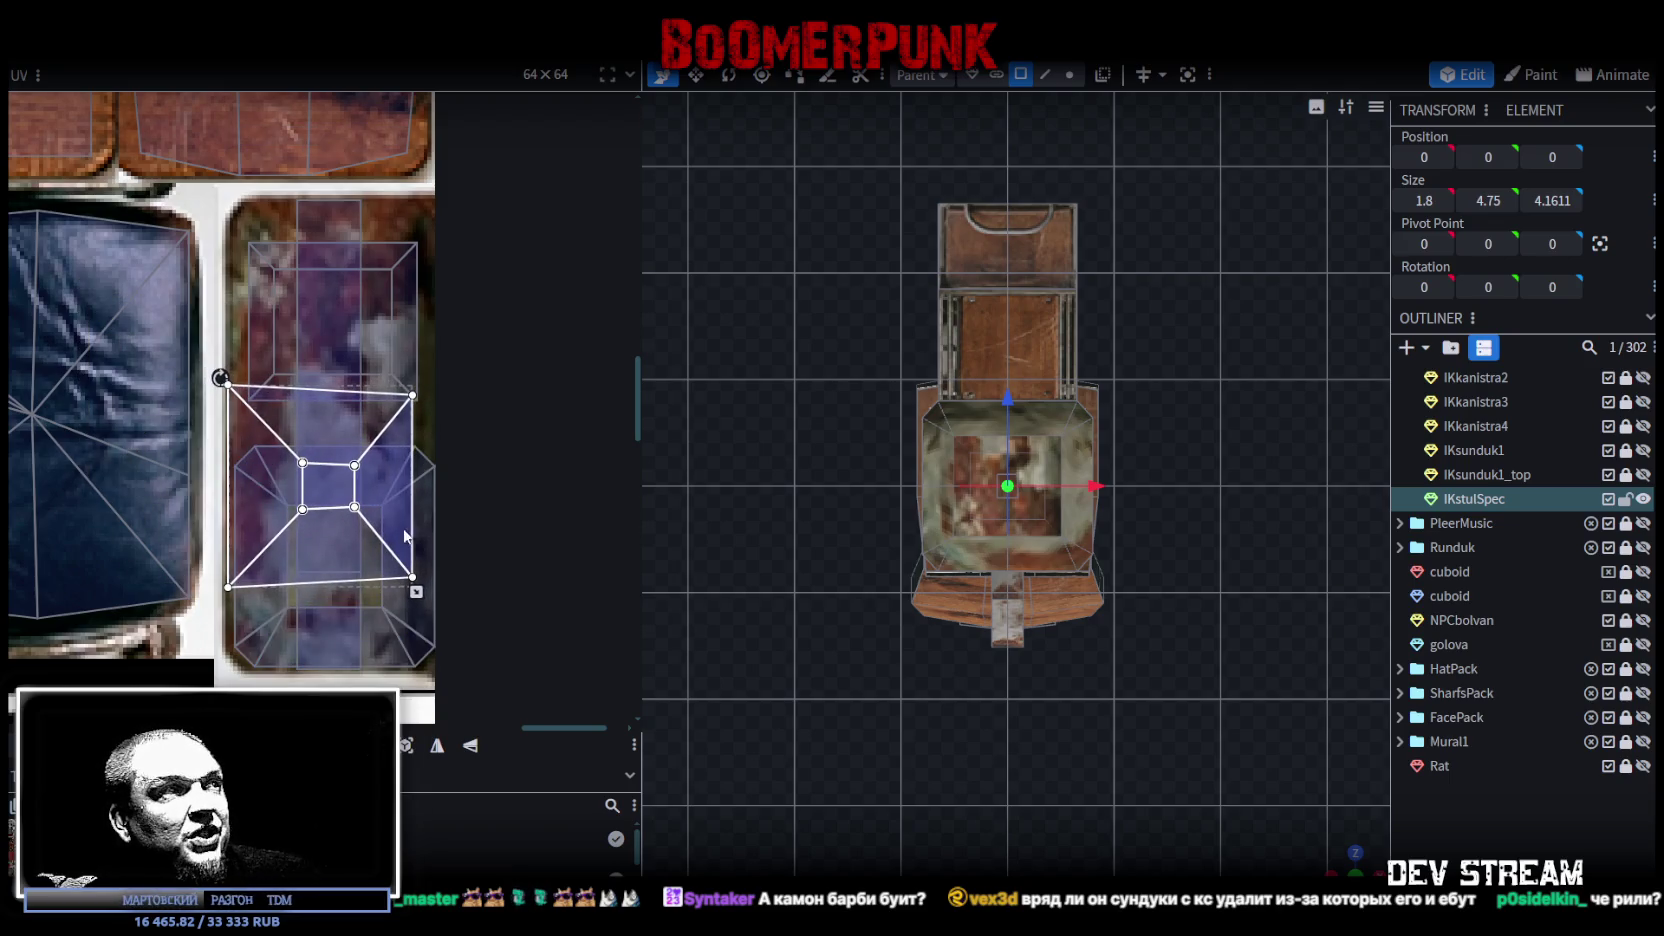
pyautogui.scroll(2, 416, 593)
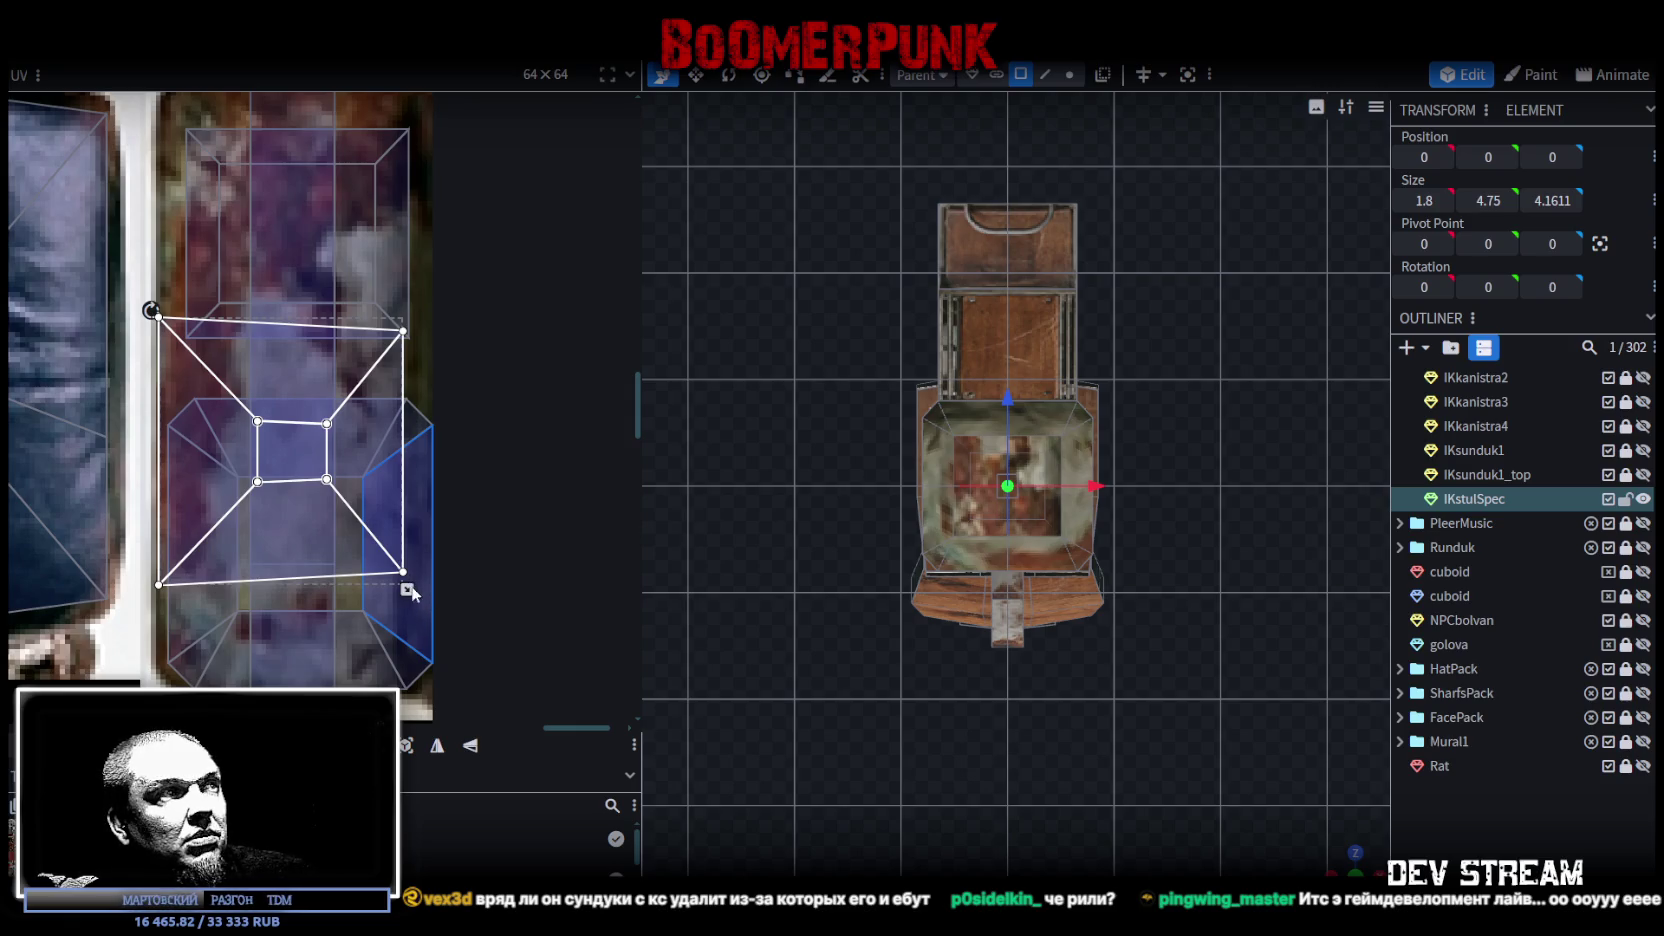
pyautogui.scroll(1, 410, 592)
pyautogui.moveTo(421, 588); pyautogui.dragTo(430, 619)
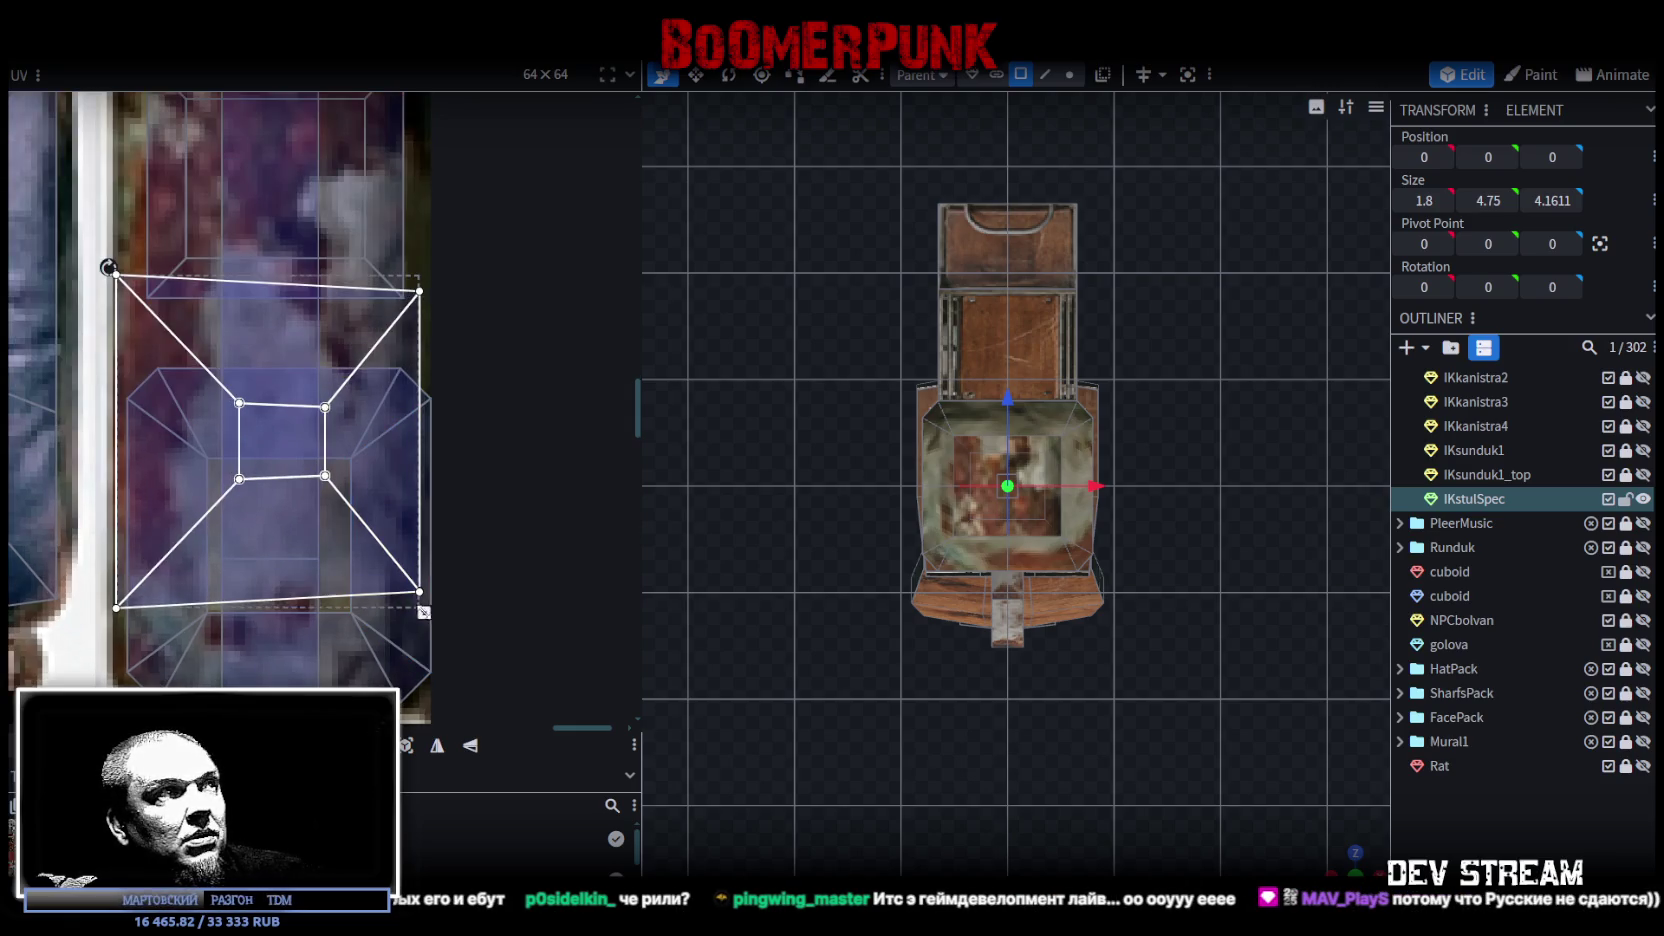
pyautogui.moveTo(192, 422); pyautogui.dragTo(179, 471)
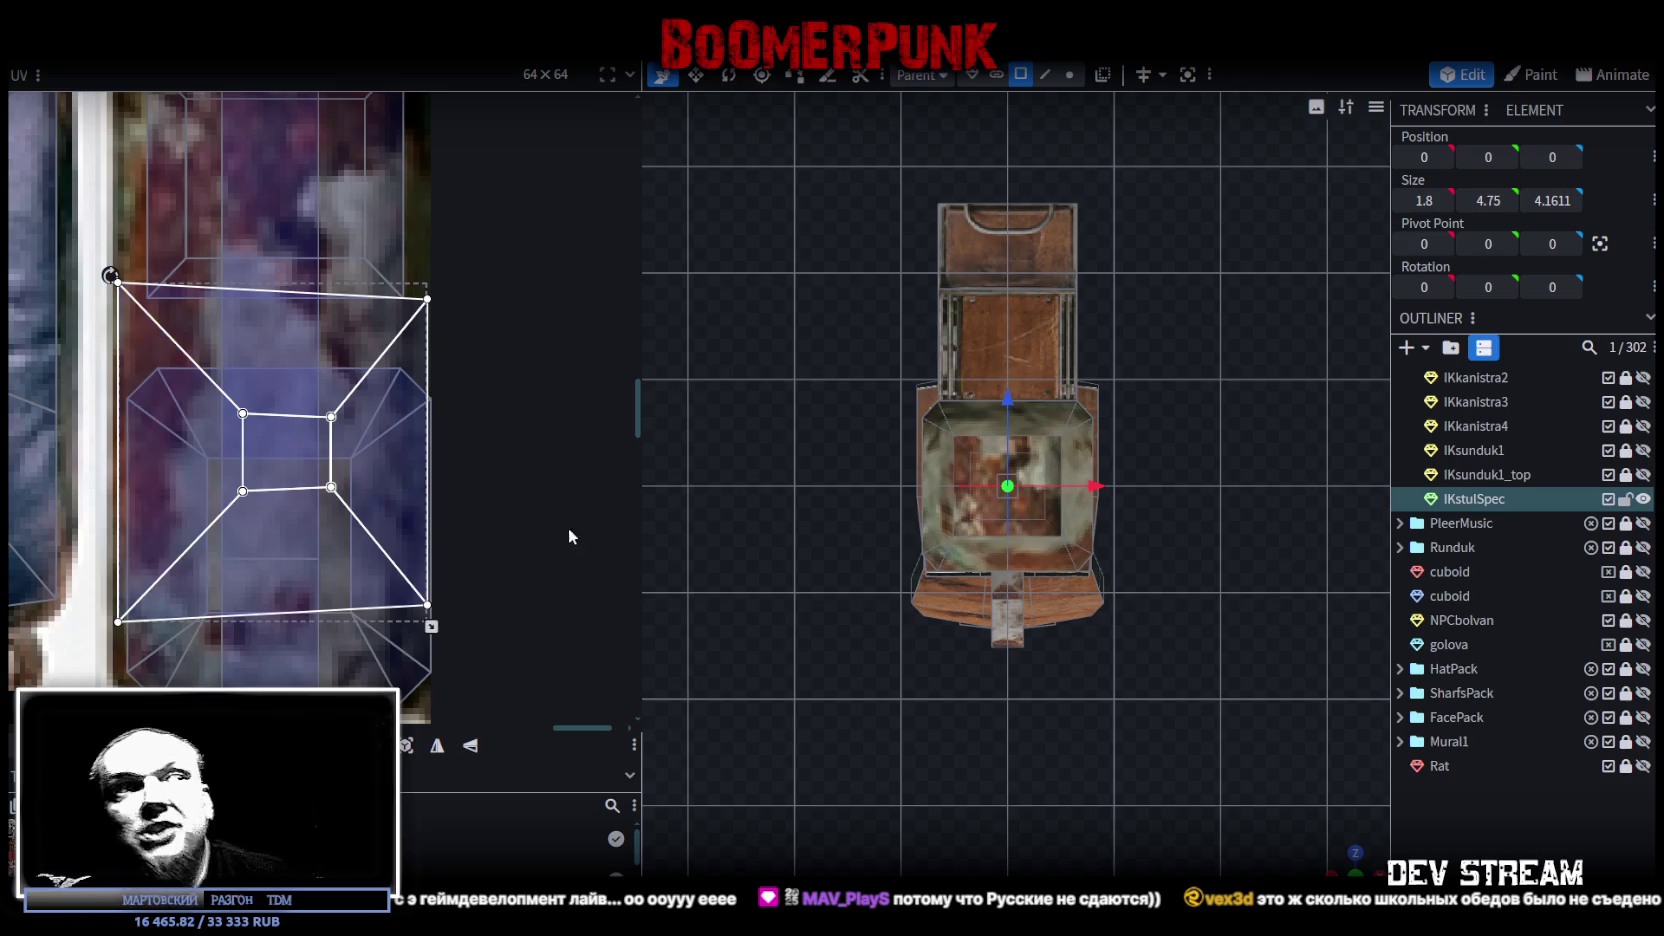
# Step: Deselect everything and orbit in perspective to inspect the seat's underside
pyautogui.moveTo(1339, 861); pyautogui.dragTo(1199, 394)
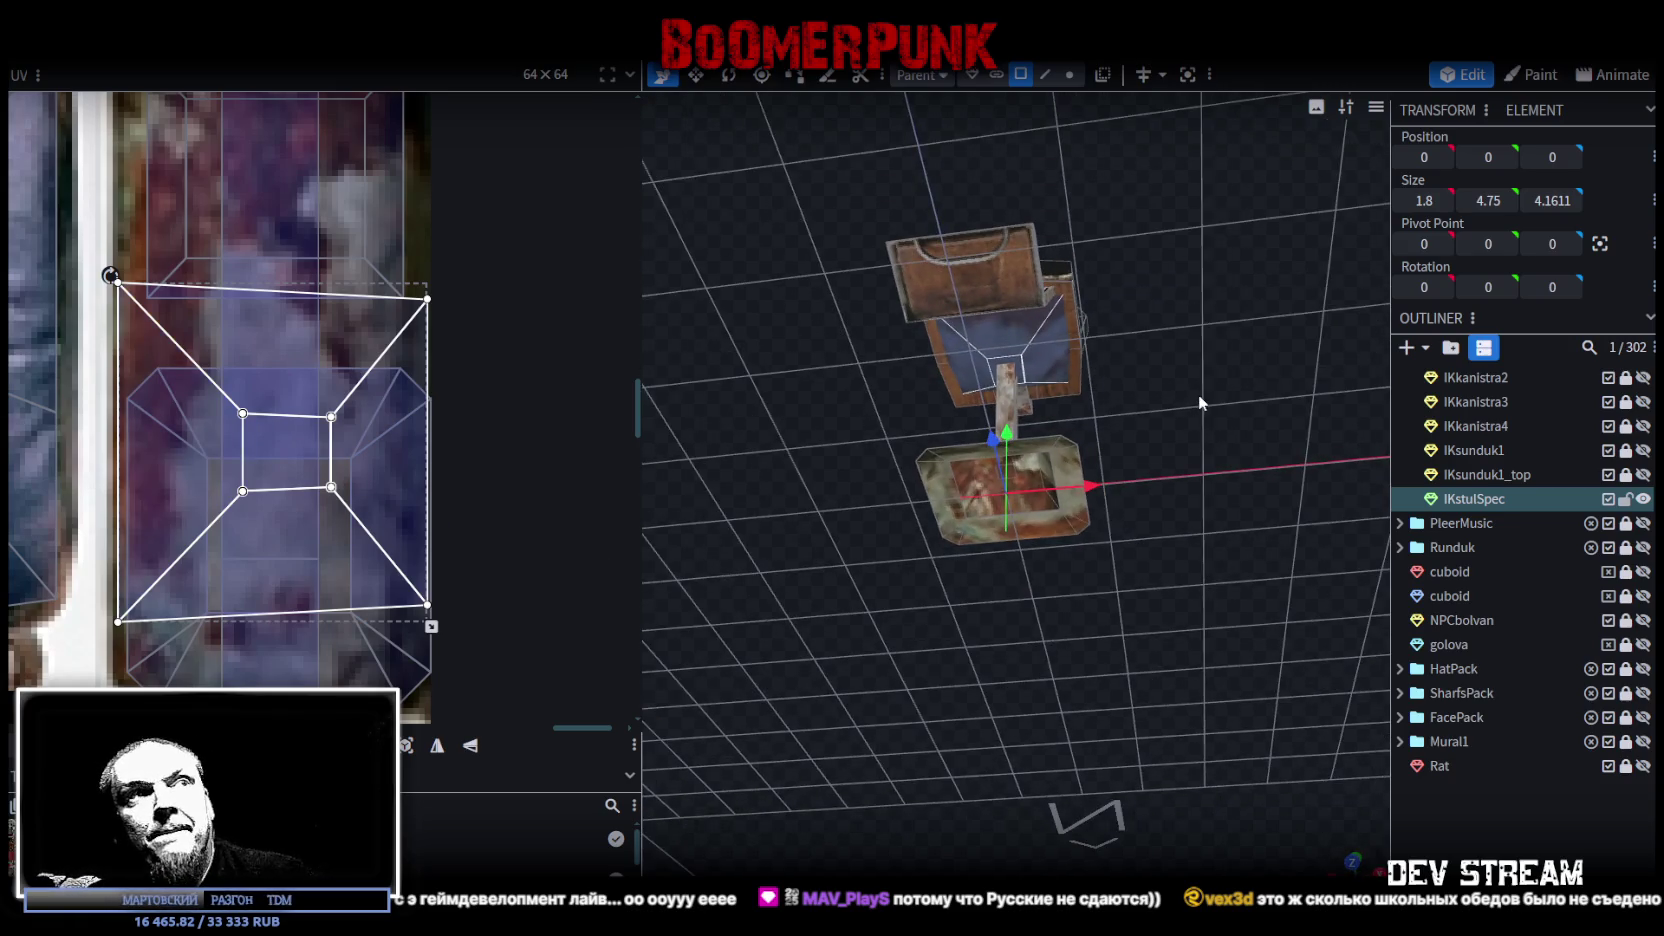
pyautogui.click(1490, 835)
pyautogui.moveTo(1374, 637)
pyautogui.mouseDown()
pyautogui.moveTo(1228, 594)
pyautogui.moveTo(982, 697)
pyautogui.moveTo(1108, 614)
pyautogui.moveTo(1162, 518)
pyautogui.moveTo(1205, 520)
pyautogui.mouseUp()
pyautogui.scroll(5, 982, 697)
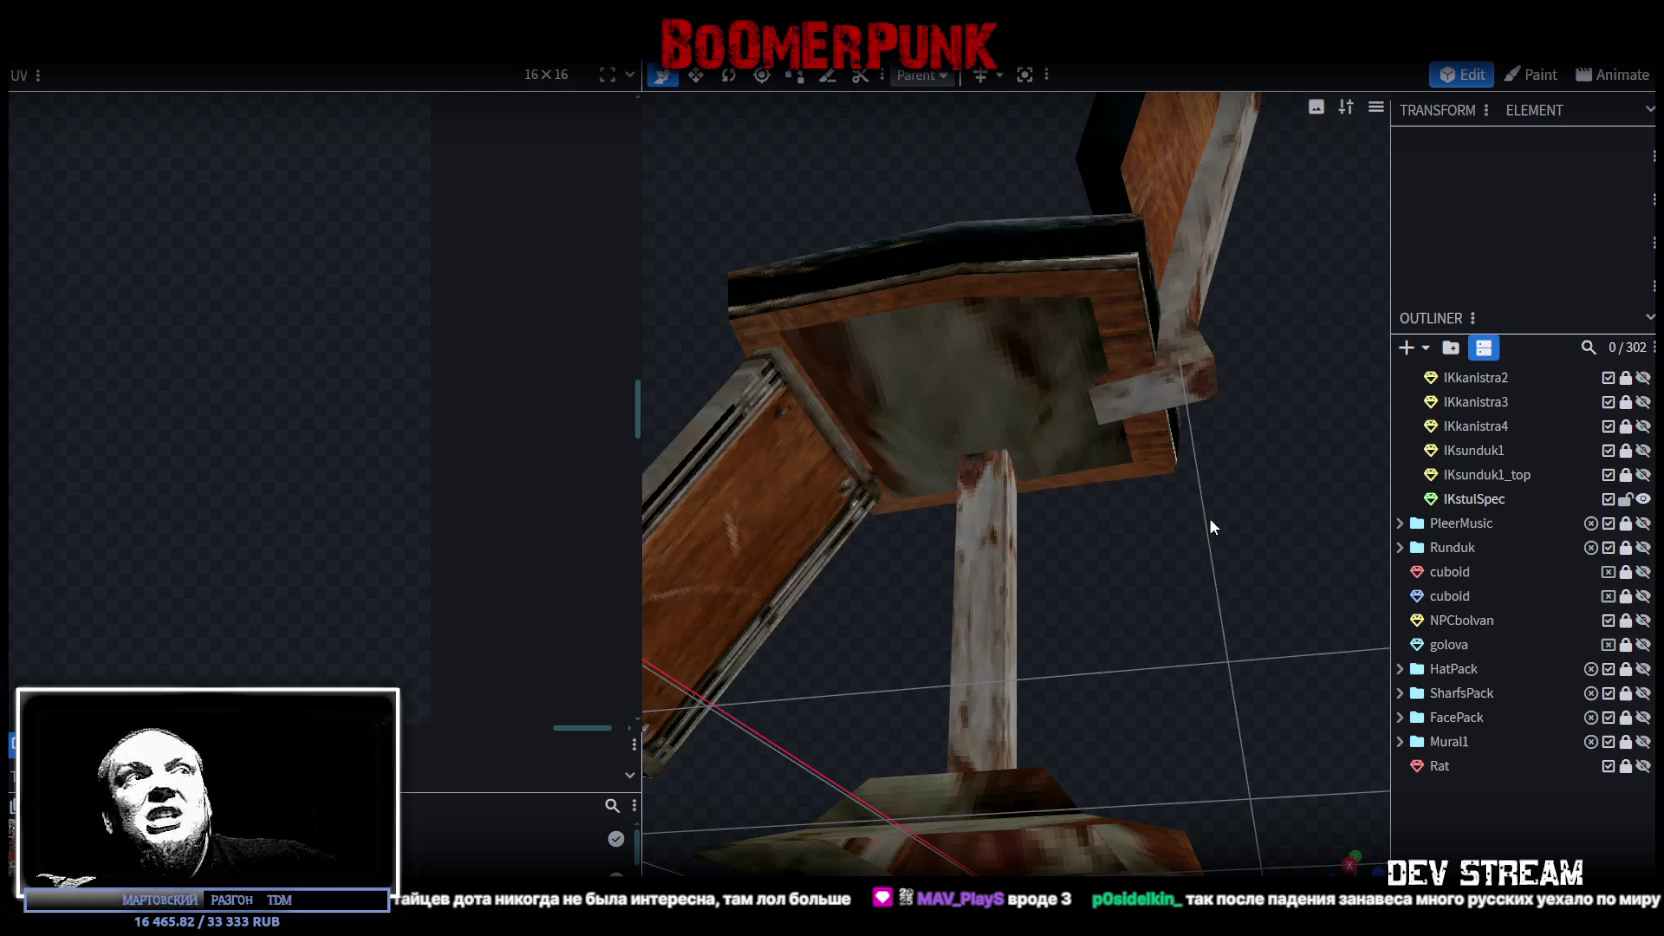
pyautogui.click(1009, 400)
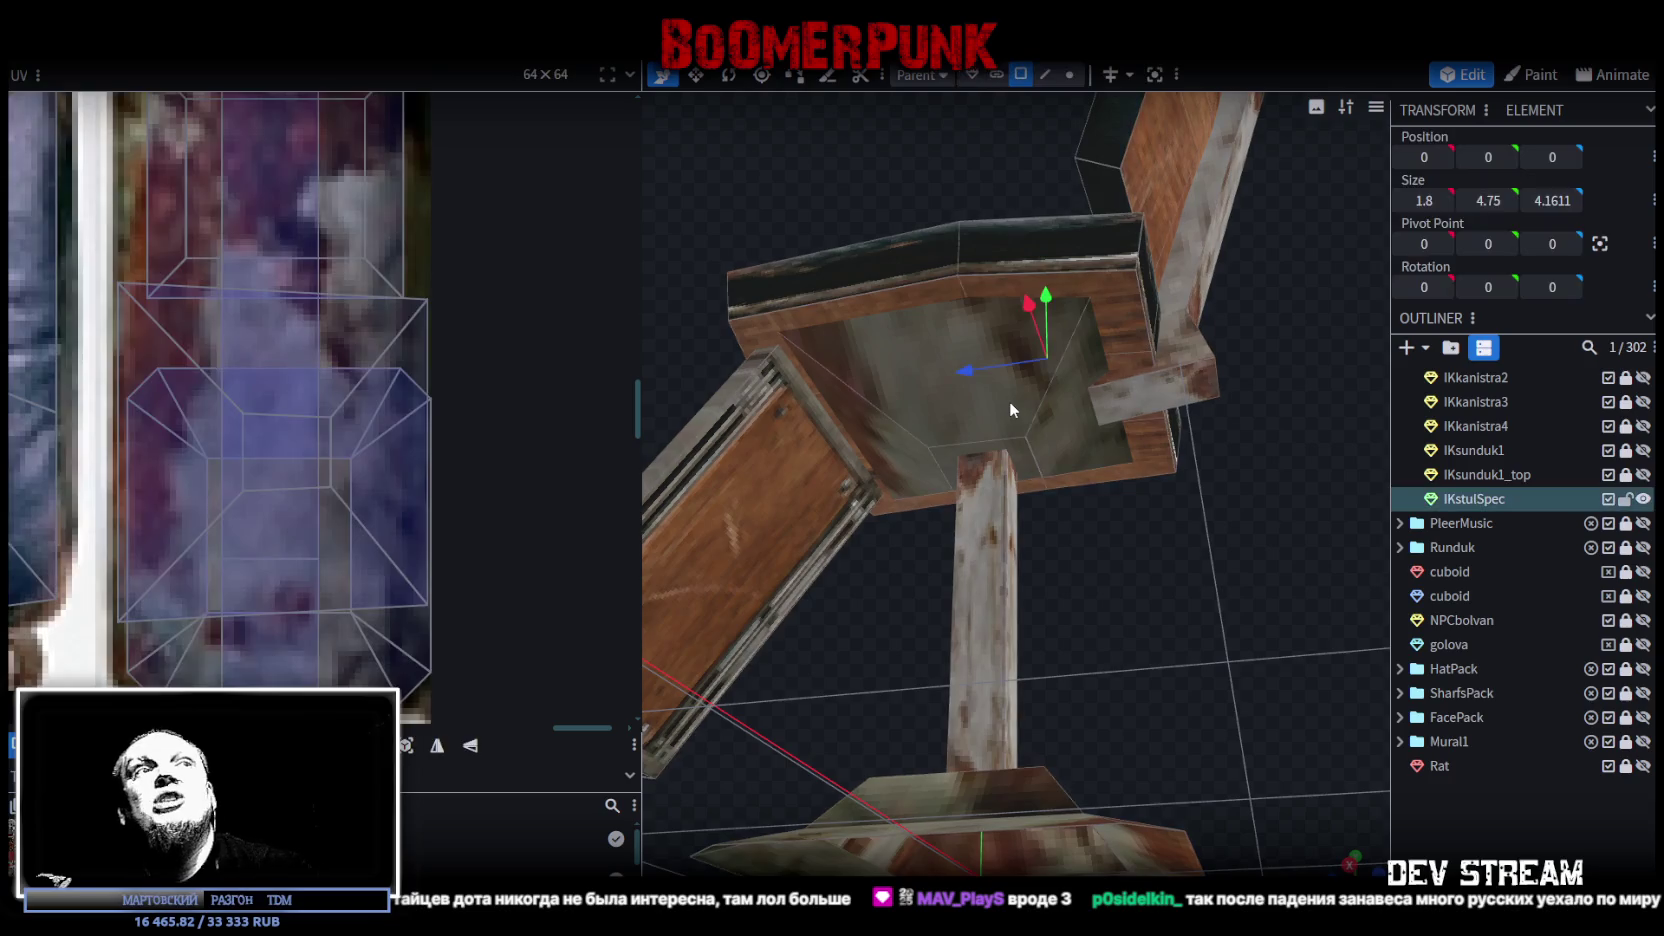
# Step: Select the funnel faces under the chair seat and zoom the UV editor to the atlas
pyautogui.click(1024, 458)
pyautogui.click(1057, 437)
pyautogui.moveTo(1057, 437)
pyautogui.mouseDown()
pyautogui.moveTo(878, 573)
pyautogui.moveTo(1014, 491)
pyautogui.mouseUp()
pyautogui.scroll(-3, 304, 460)
pyautogui.scroll(-2, 305, 415)
pyautogui.scroll(2, 304, 412)
pyautogui.scroll(1, 334, 474)
pyautogui.scroll(1, 346, 500)
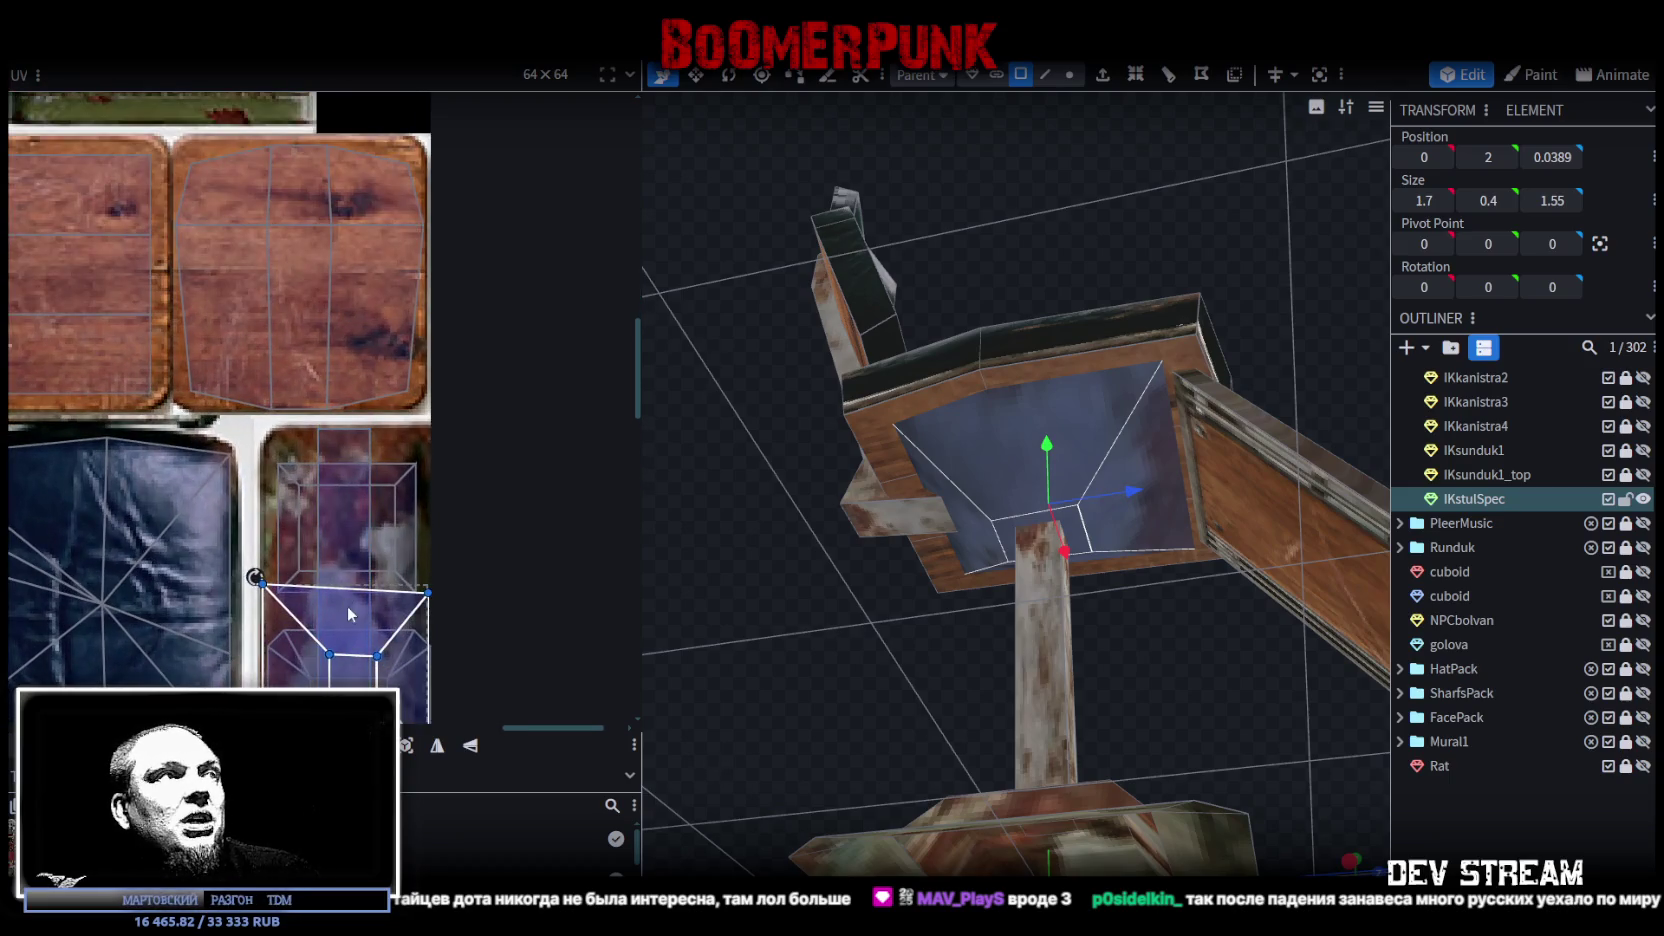
pyautogui.scroll(-2, 370, 500)
pyautogui.scroll(-1, 400, 480)
pyautogui.scroll(-1, 447, 452)
pyautogui.scroll(-1, 450, 453)
pyautogui.scroll(-1, 540, 440)
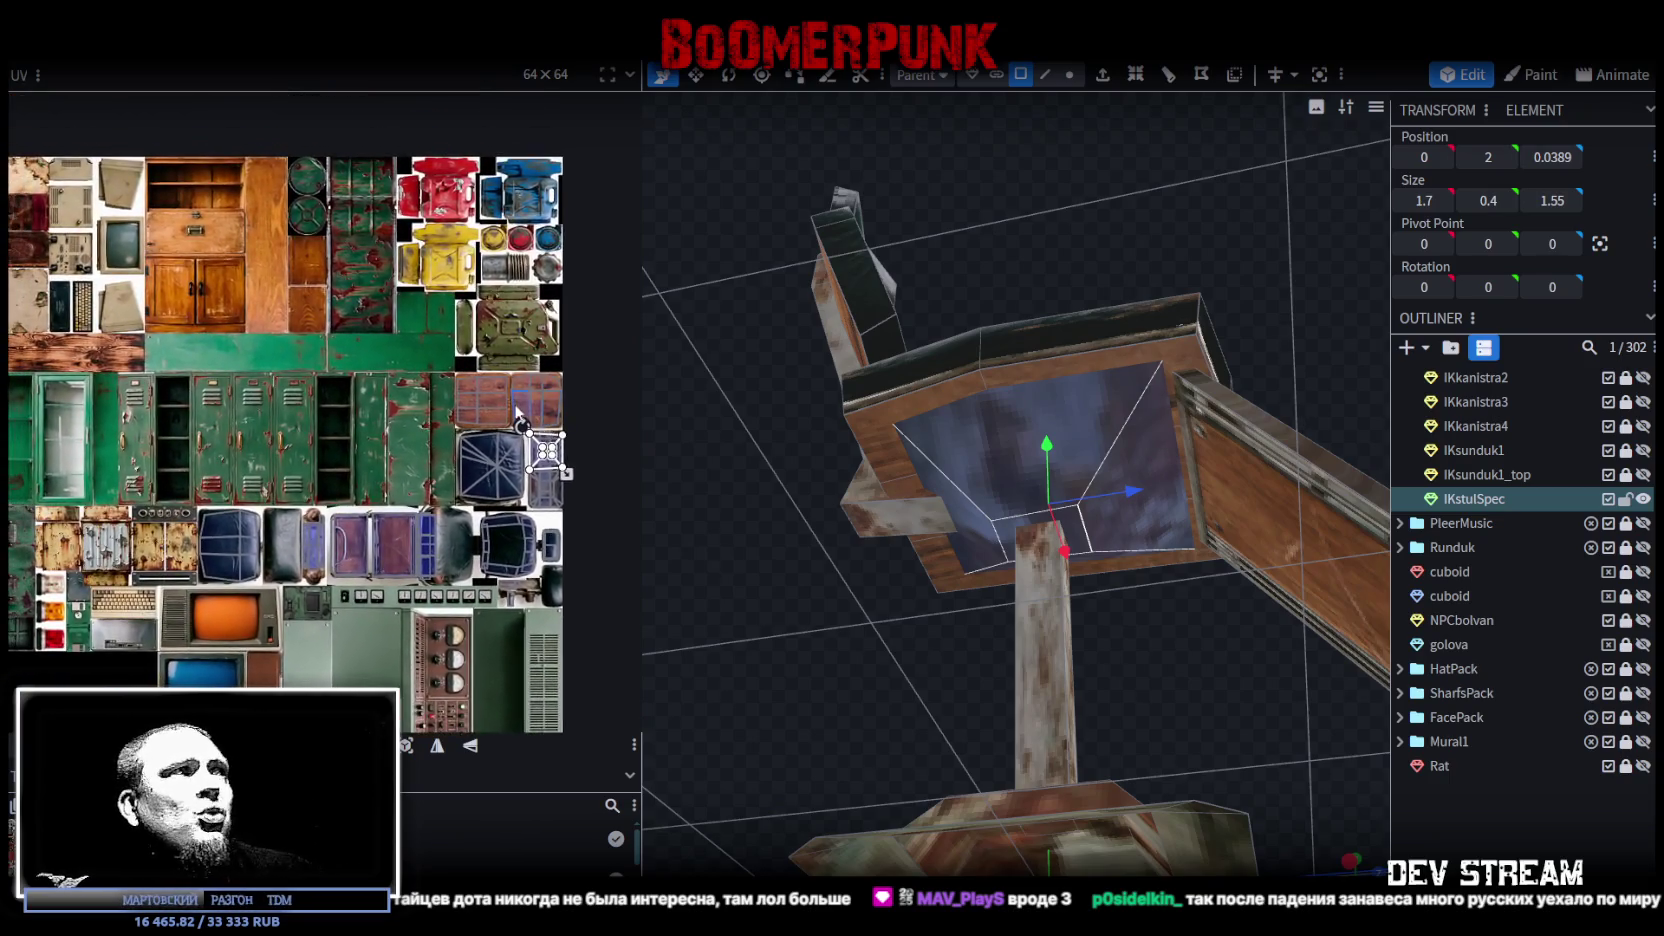
pyautogui.scroll(1, 510, 420)
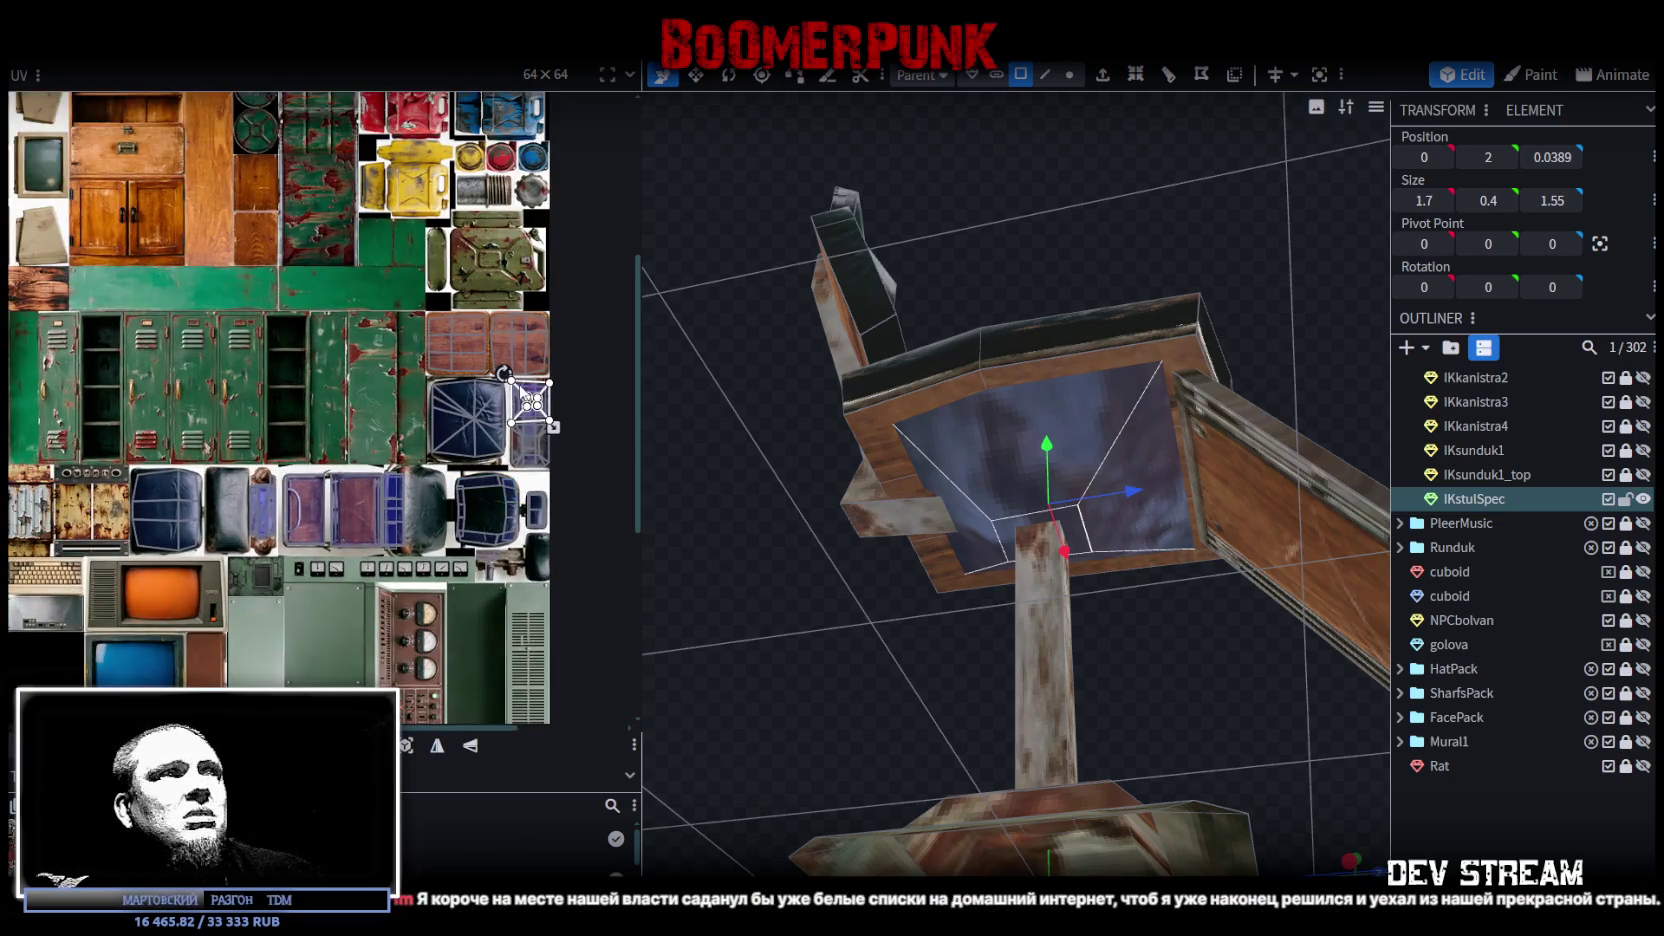
# Step: Place and shrink the seat-underside UV within the purple panel of the atlas
pyautogui.moveTo(490, 407); pyautogui.dragTo(357, 503)
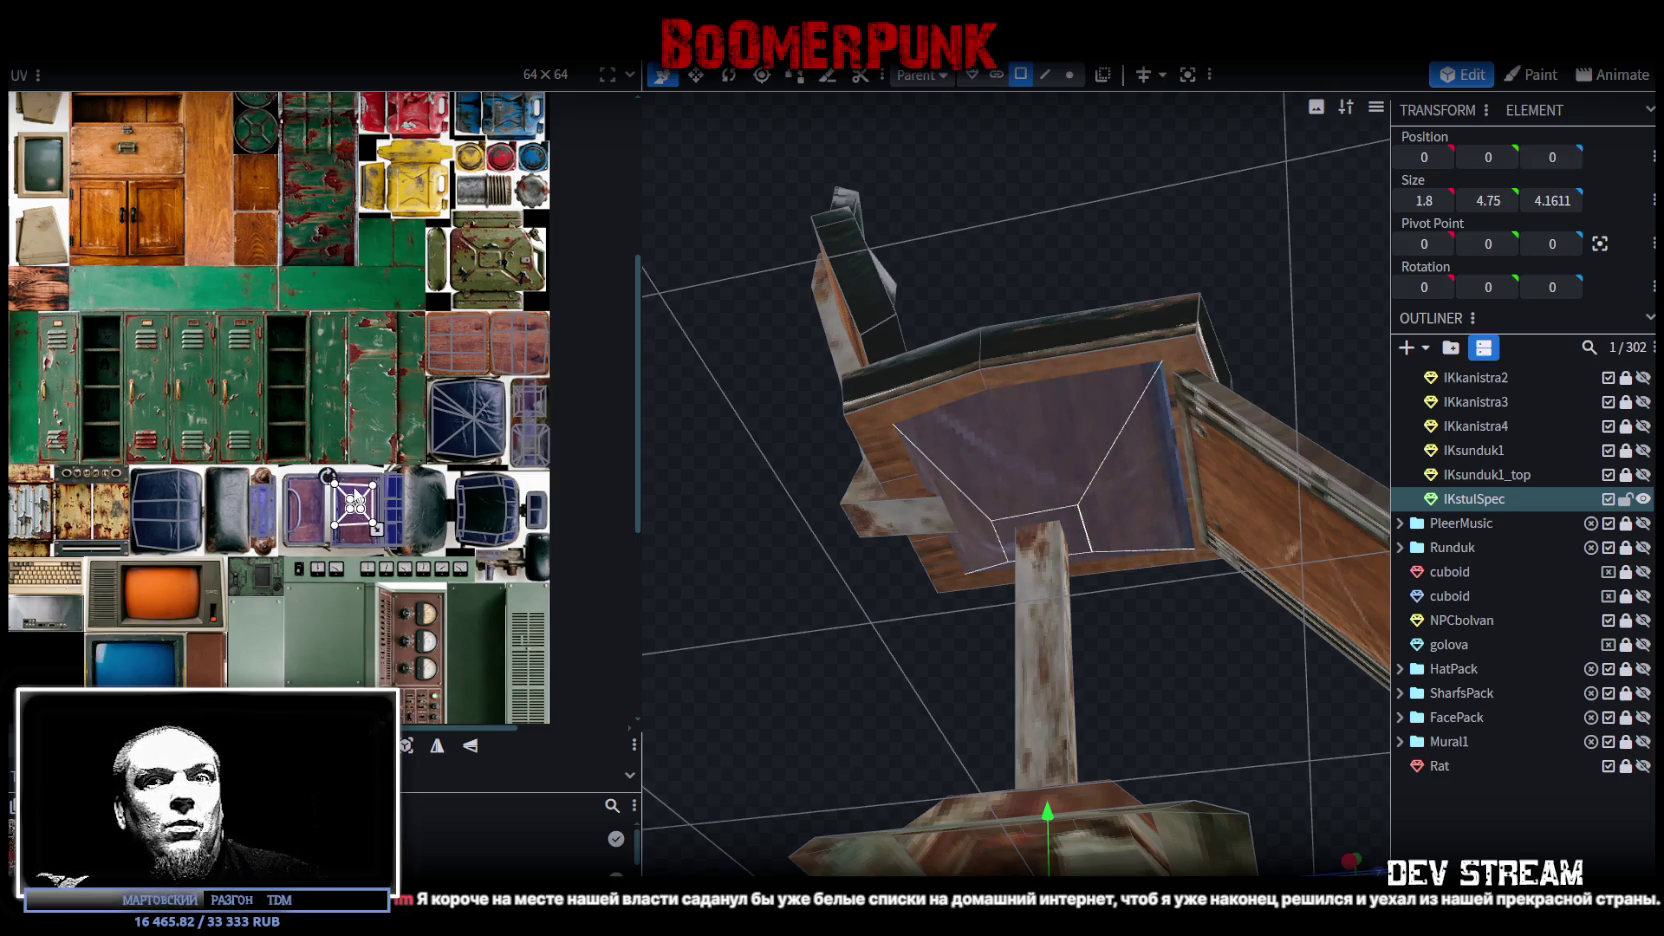
pyautogui.moveTo(356, 503); pyautogui.dragTo(361, 509)
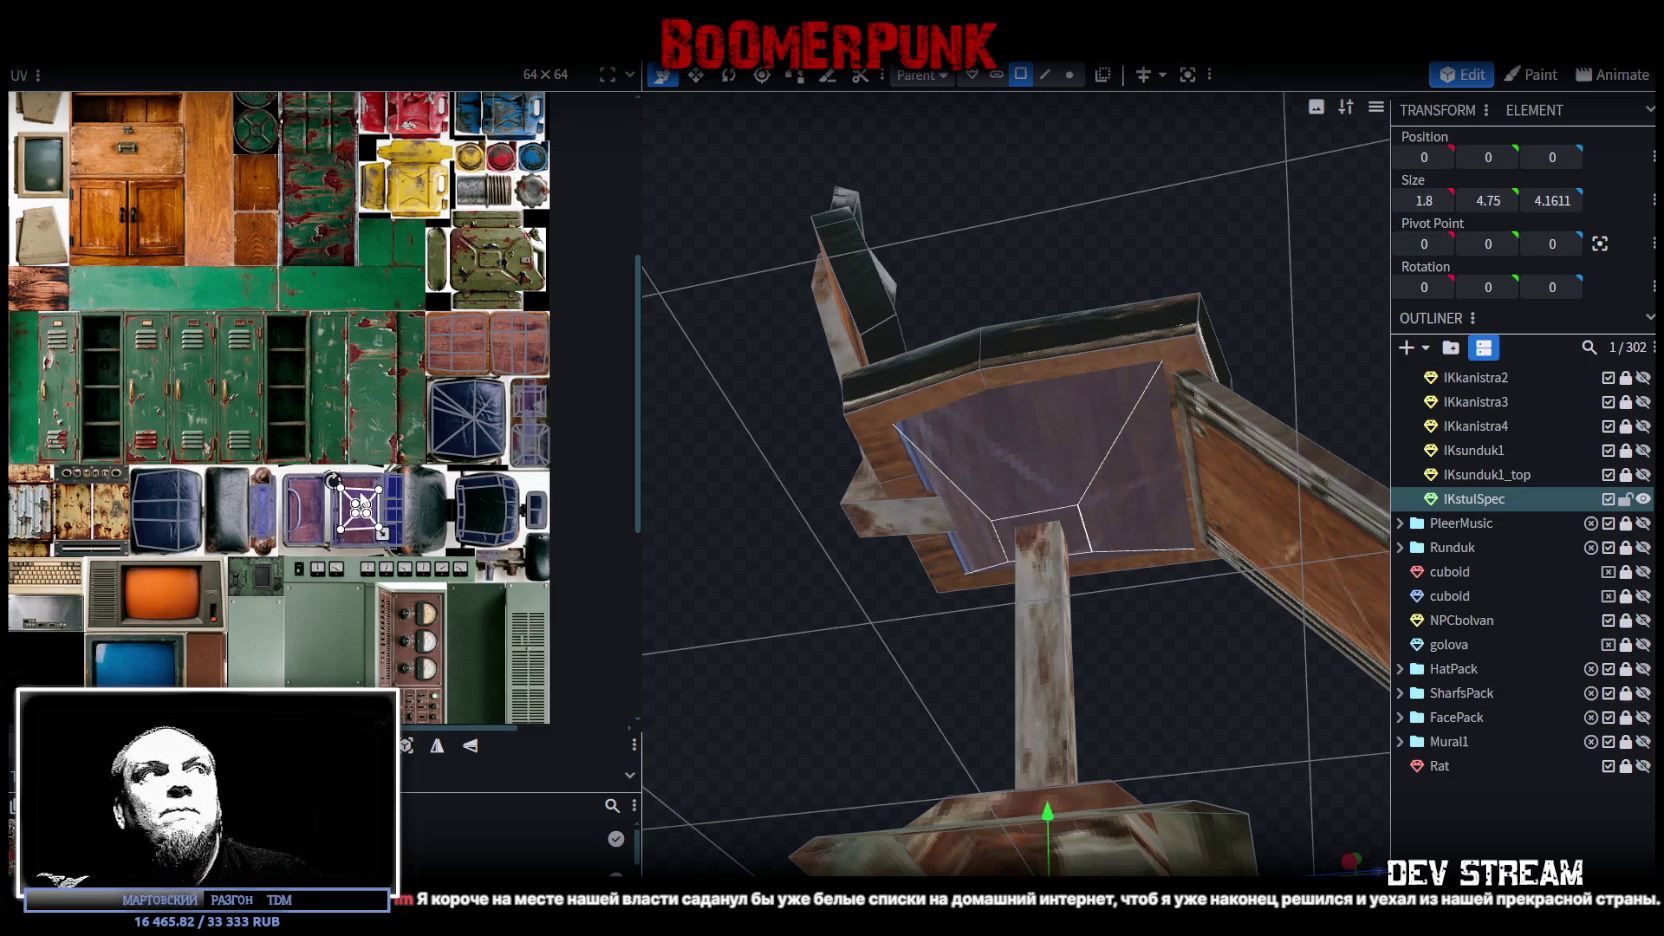
pyautogui.scroll(1, 361, 507)
pyautogui.scroll(1, 364, 492)
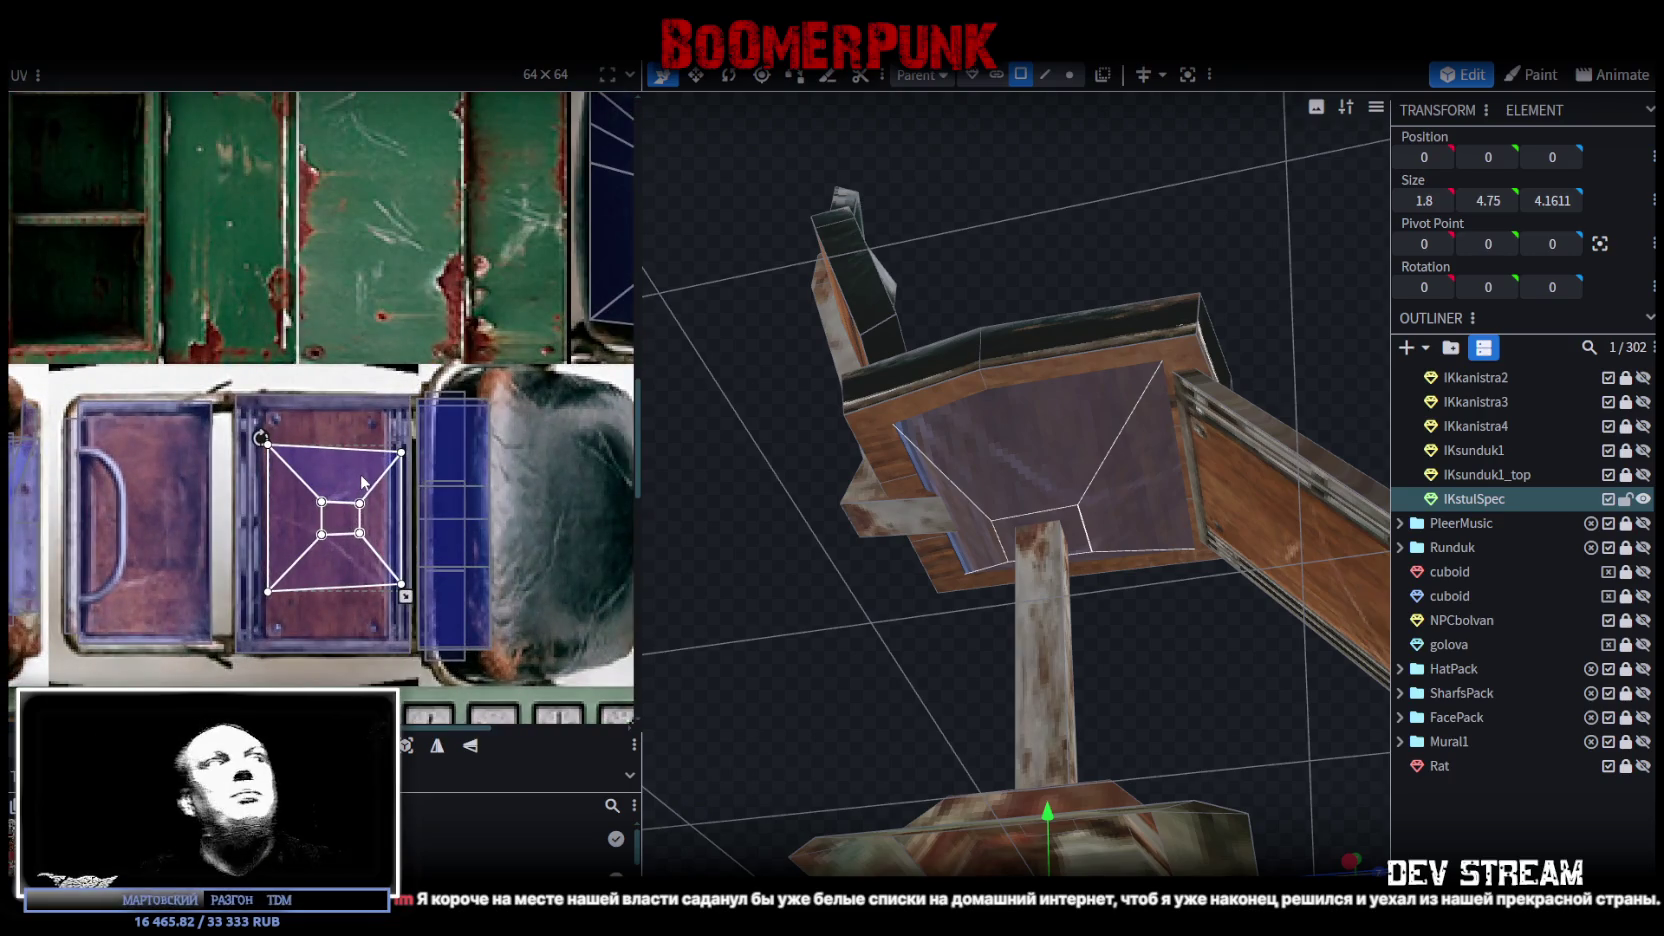
pyautogui.scroll(1, 361, 483)
pyautogui.scroll(1, 363, 483)
pyautogui.moveTo(318, 455); pyautogui.dragTo(306, 467)
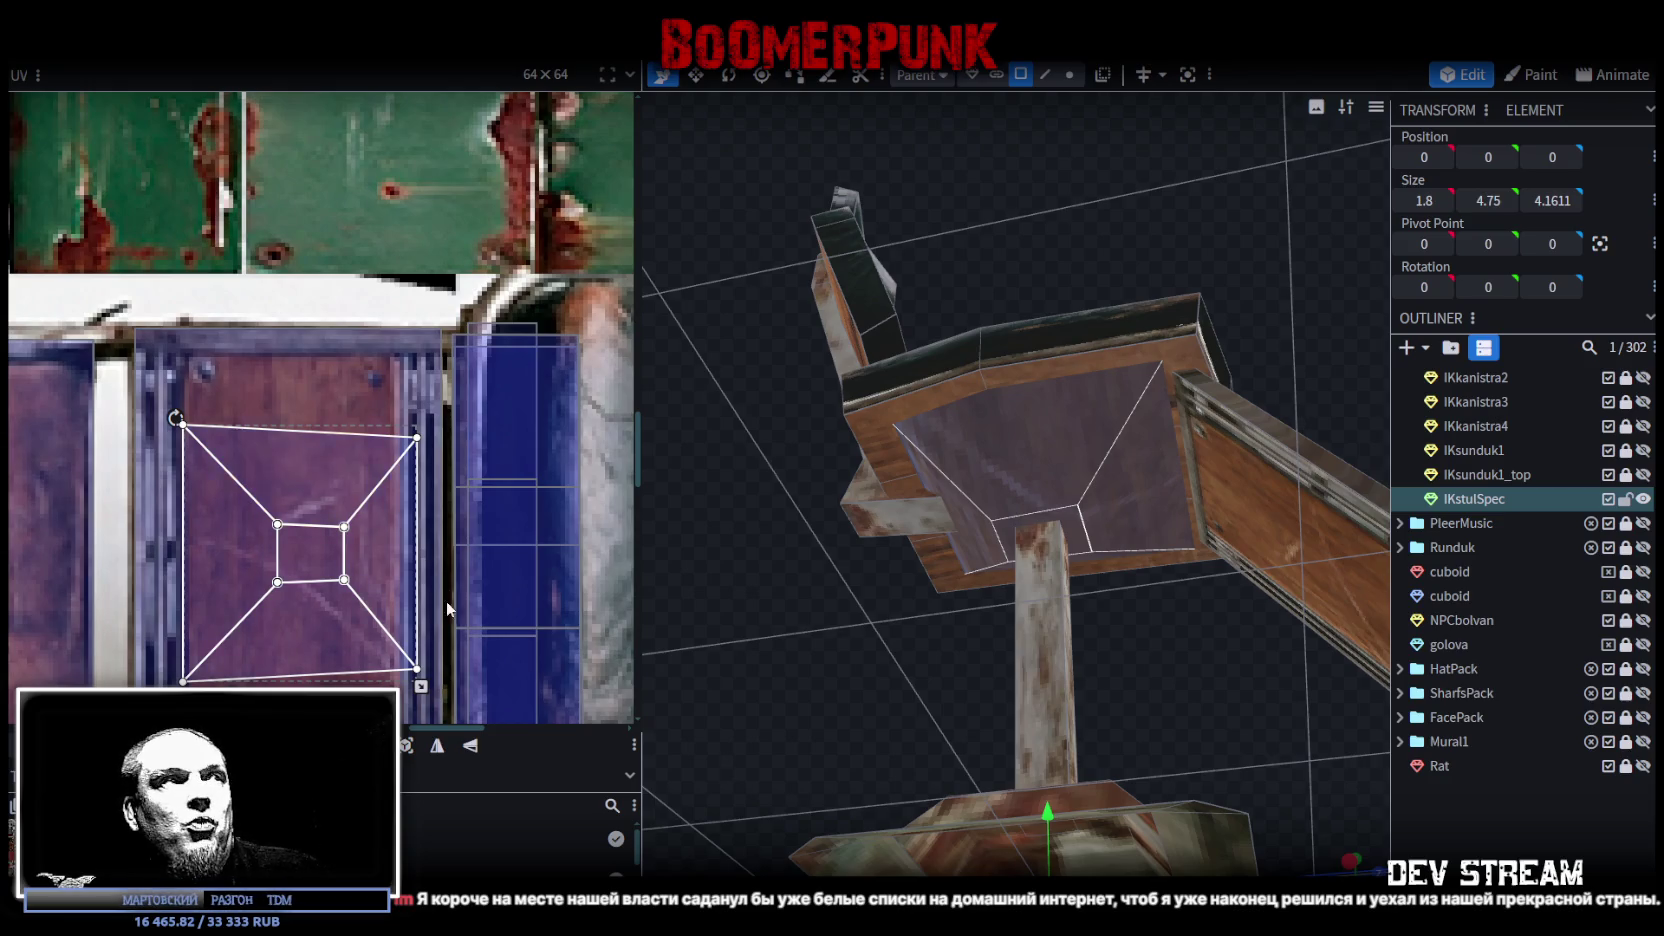
pyautogui.moveTo(421, 686); pyautogui.dragTo(409, 695)
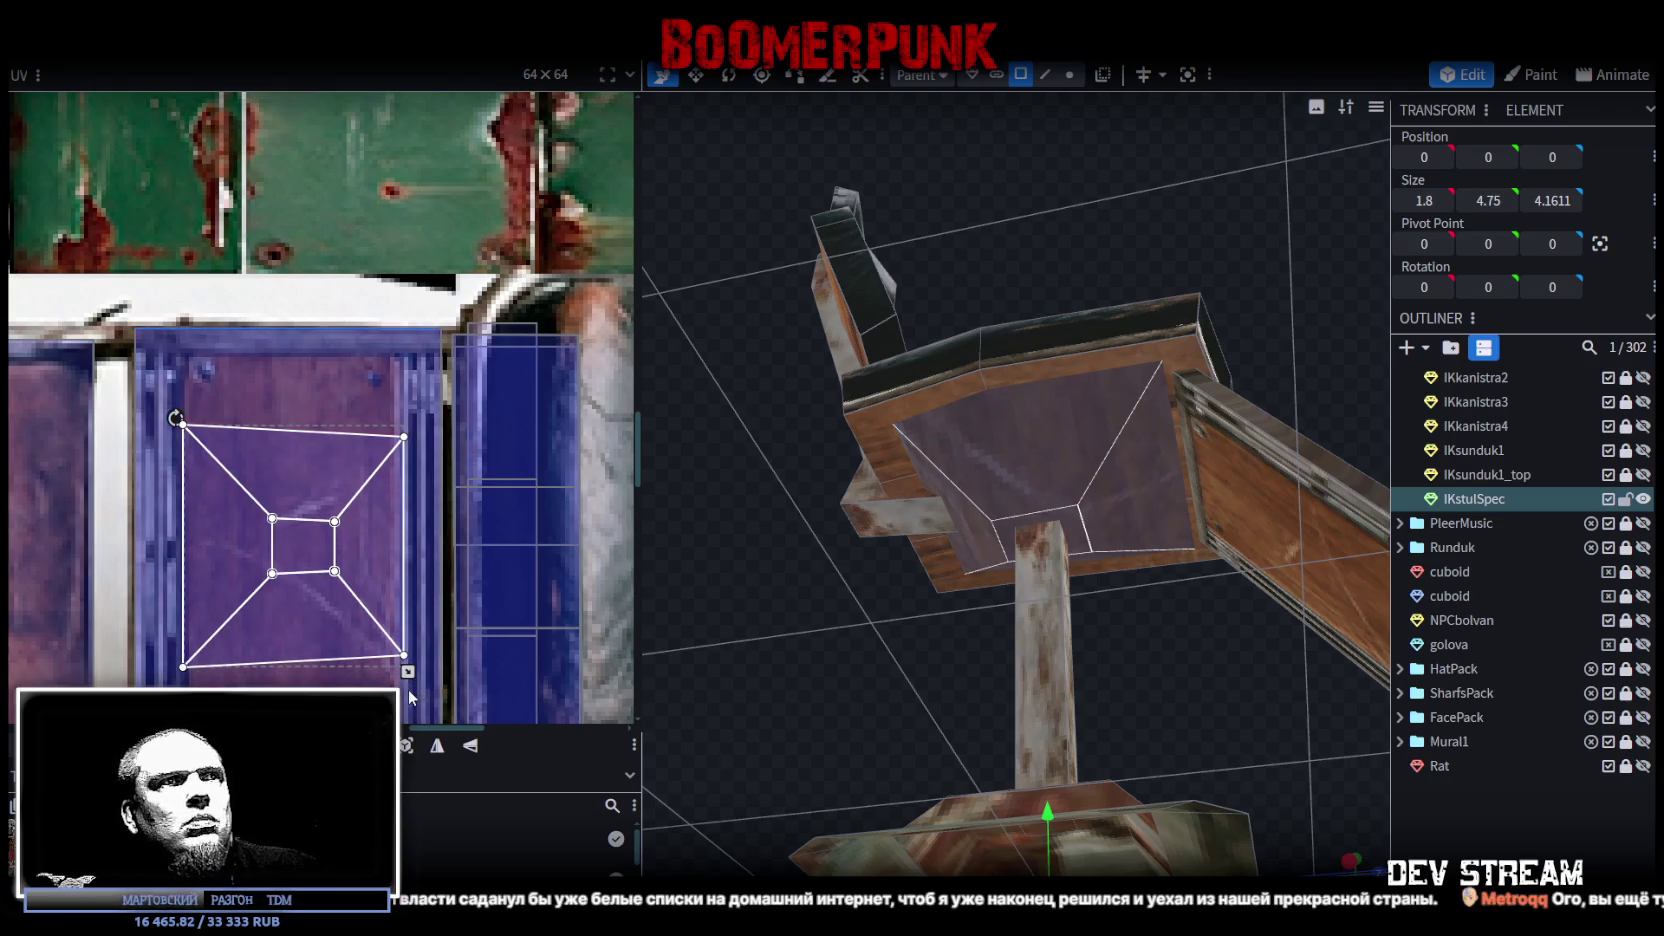
# Step: Pan across the atlas and move the underside mapping onto the left purple panel
pyautogui.scroll(-2, 311, 472)
pyautogui.moveTo(322, 536); pyautogui.dragTo(468, 527, button='middle')
pyautogui.scroll(-2, 468, 527)
pyautogui.scroll(1, 300, 450)
pyautogui.scroll(-1, 289, 462)
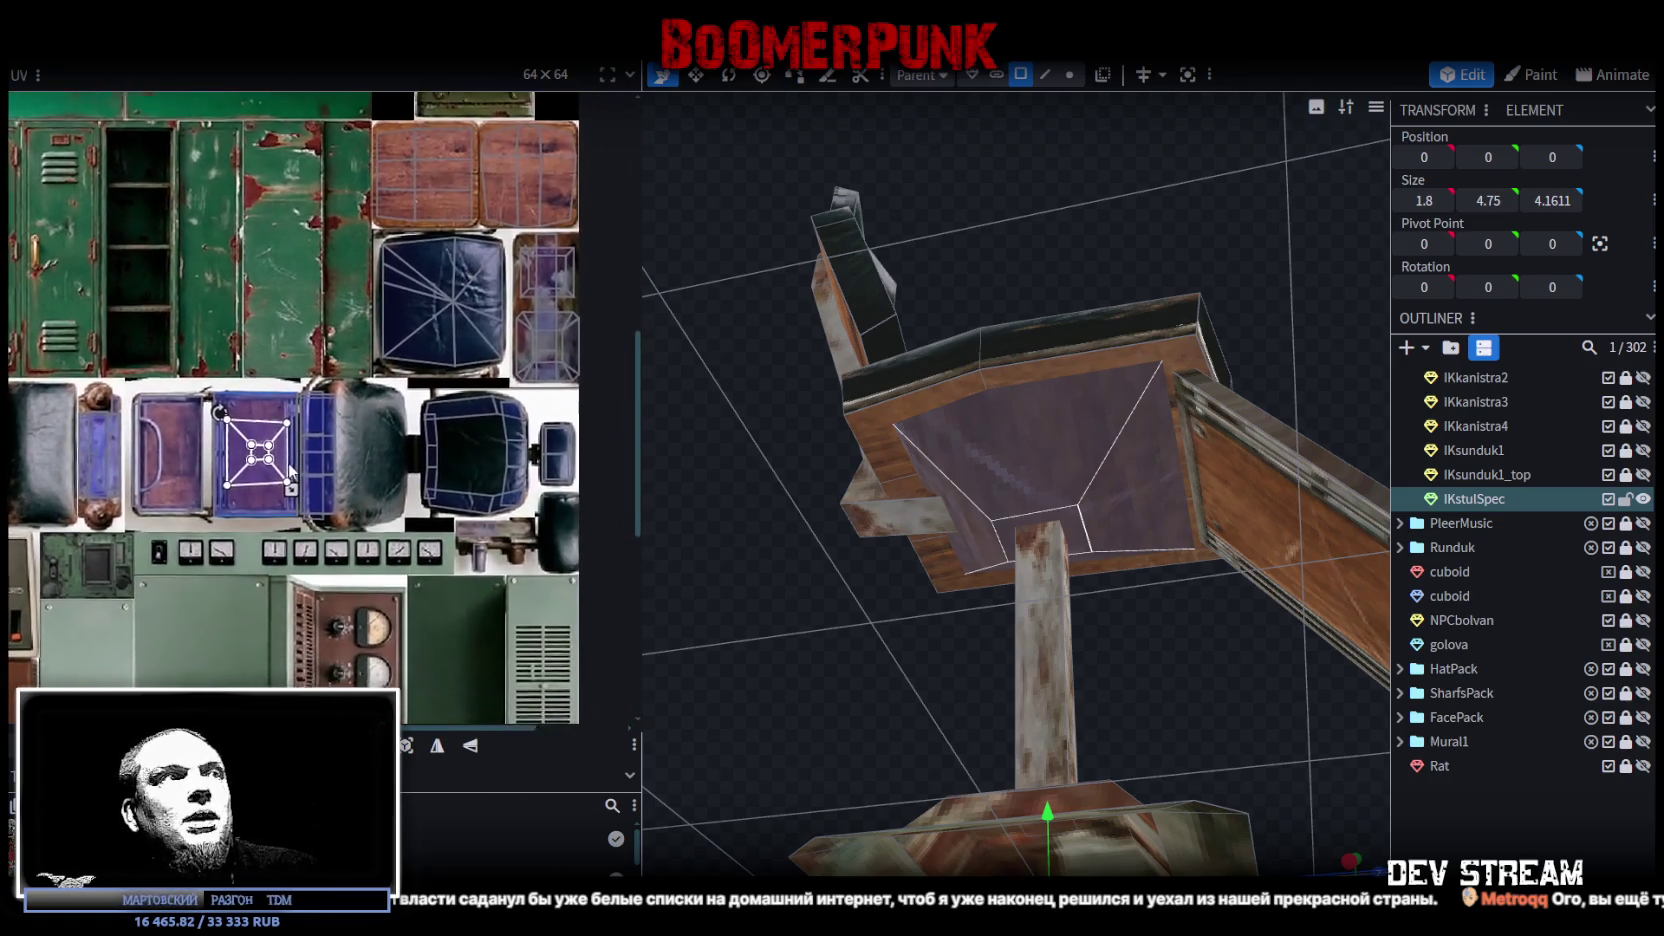
pyautogui.scroll(2, 297, 424)
pyautogui.scroll(-2, 320, 470)
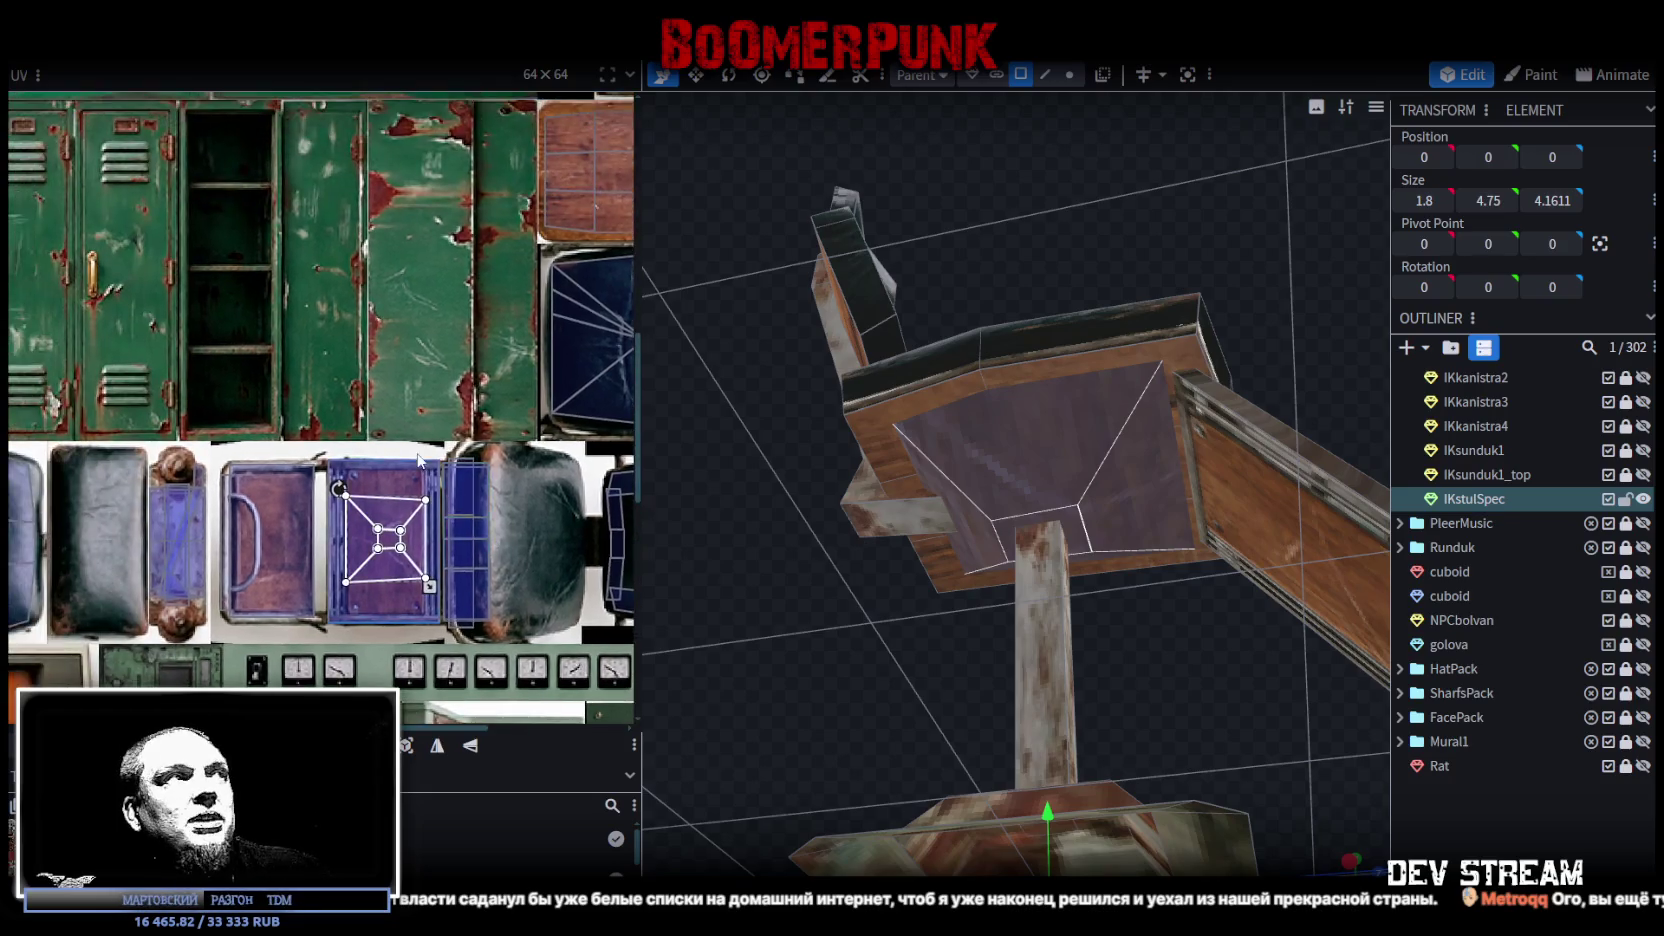
pyautogui.scroll(2, 320, 485)
pyautogui.moveTo(426, 505); pyautogui.dragTo(289, 494)
# Step: Move the seat-underside UV onto the grey riveted metal panel and fit it across the tile
pyautogui.scroll(1, 300, 497)
pyautogui.scroll(1, 298, 490)
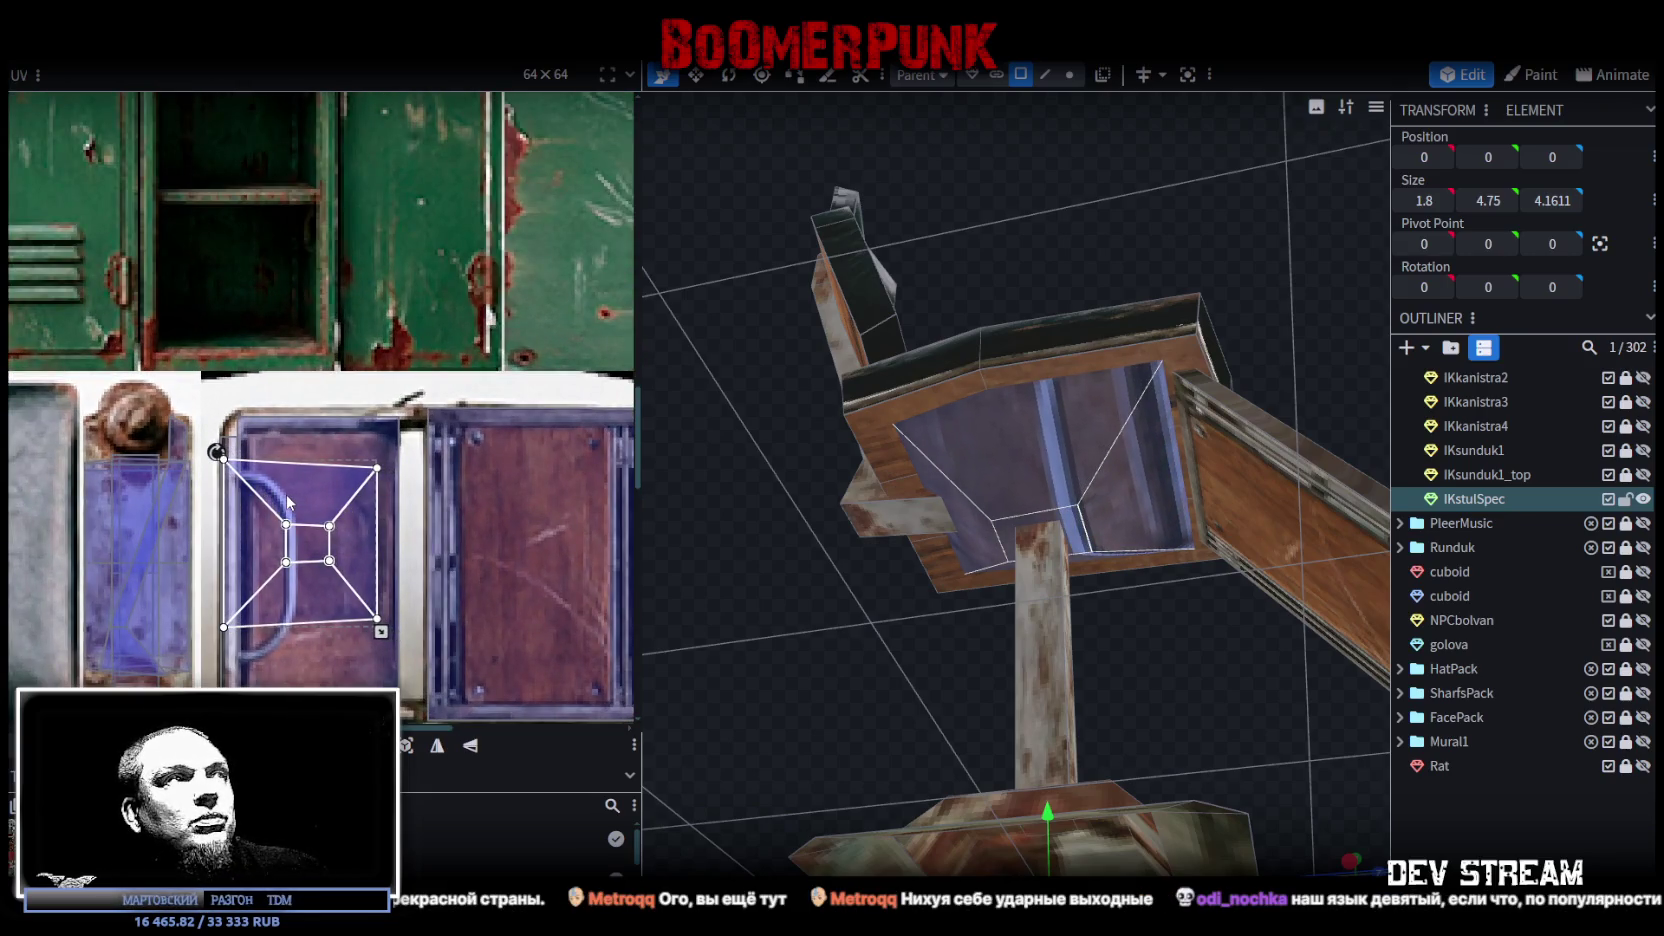
pyautogui.scroll(-2, 389, 425)
pyautogui.scroll(-3, 384, 458)
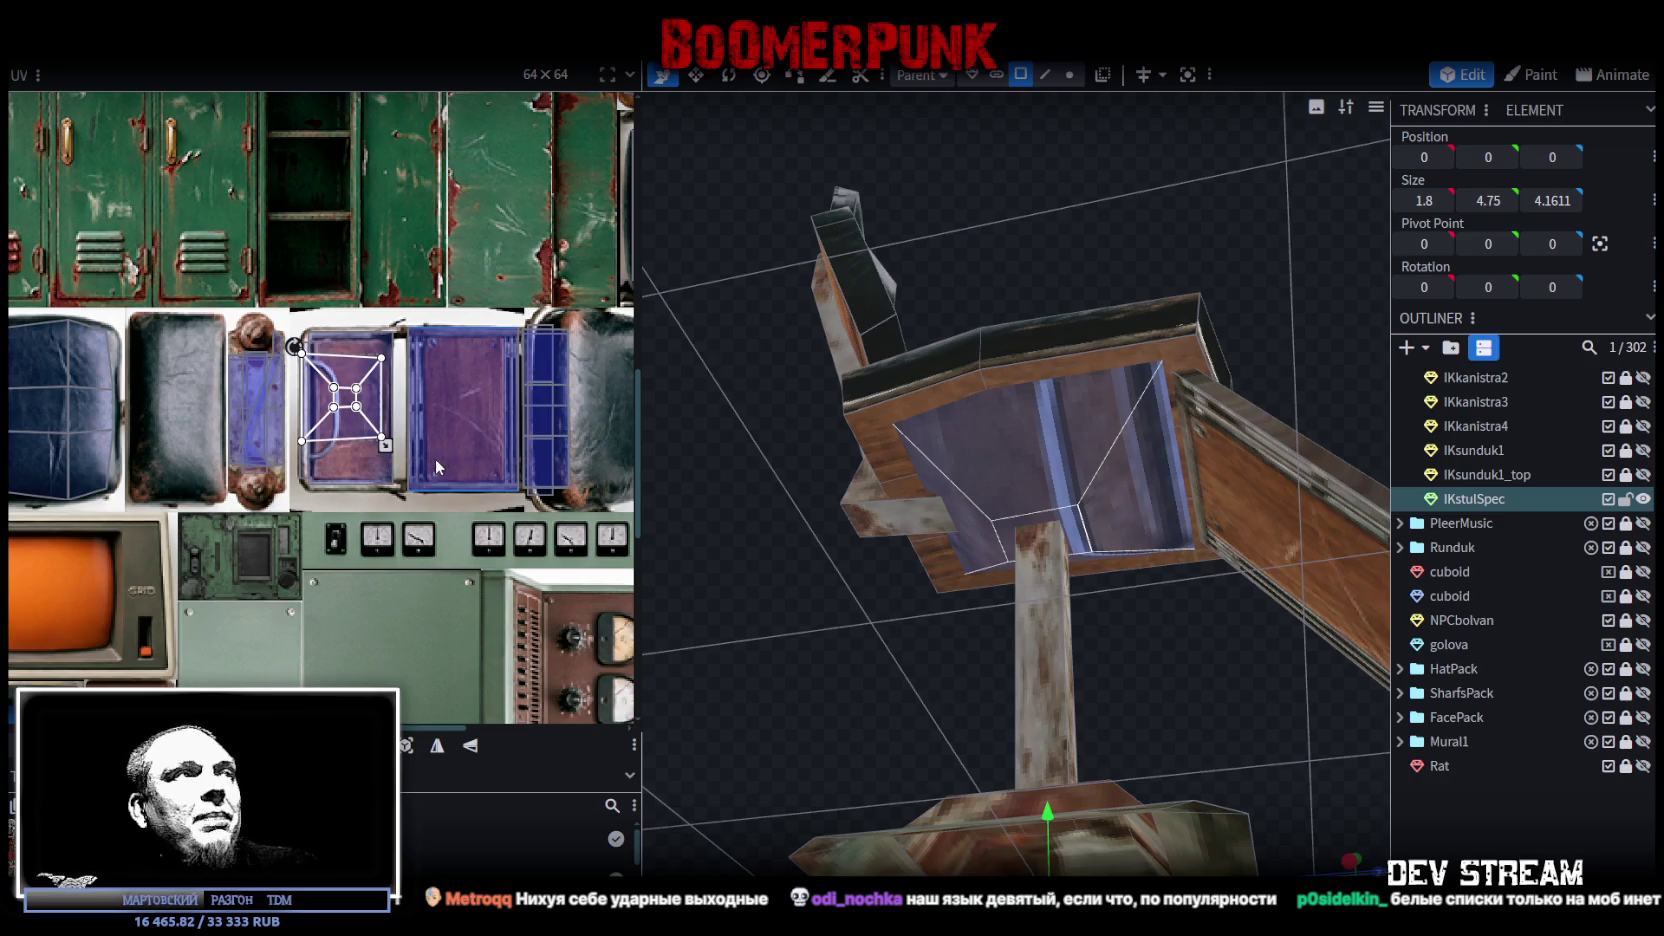
pyautogui.scroll(-2, 436, 458)
pyautogui.scroll(-1, 410, 445)
pyautogui.scroll(-1, 393, 436)
pyautogui.scroll(1, 393, 436)
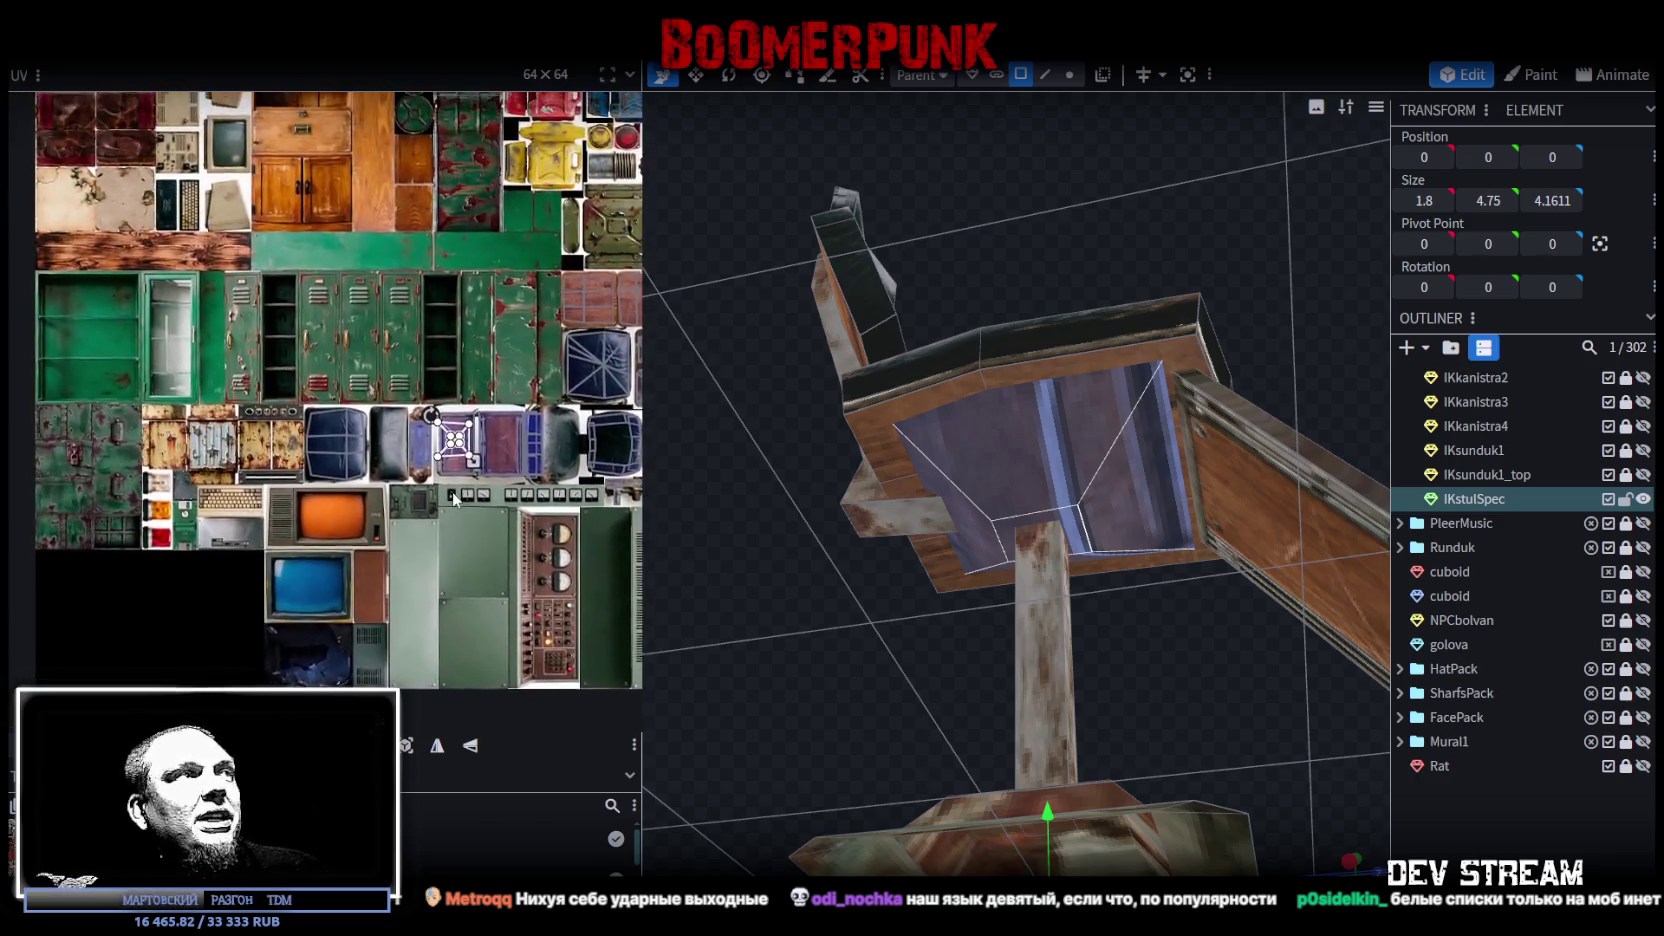
pyautogui.scroll(1, 445, 540)
pyautogui.scroll(1, 445, 540)
pyautogui.scroll(1, 445, 540)
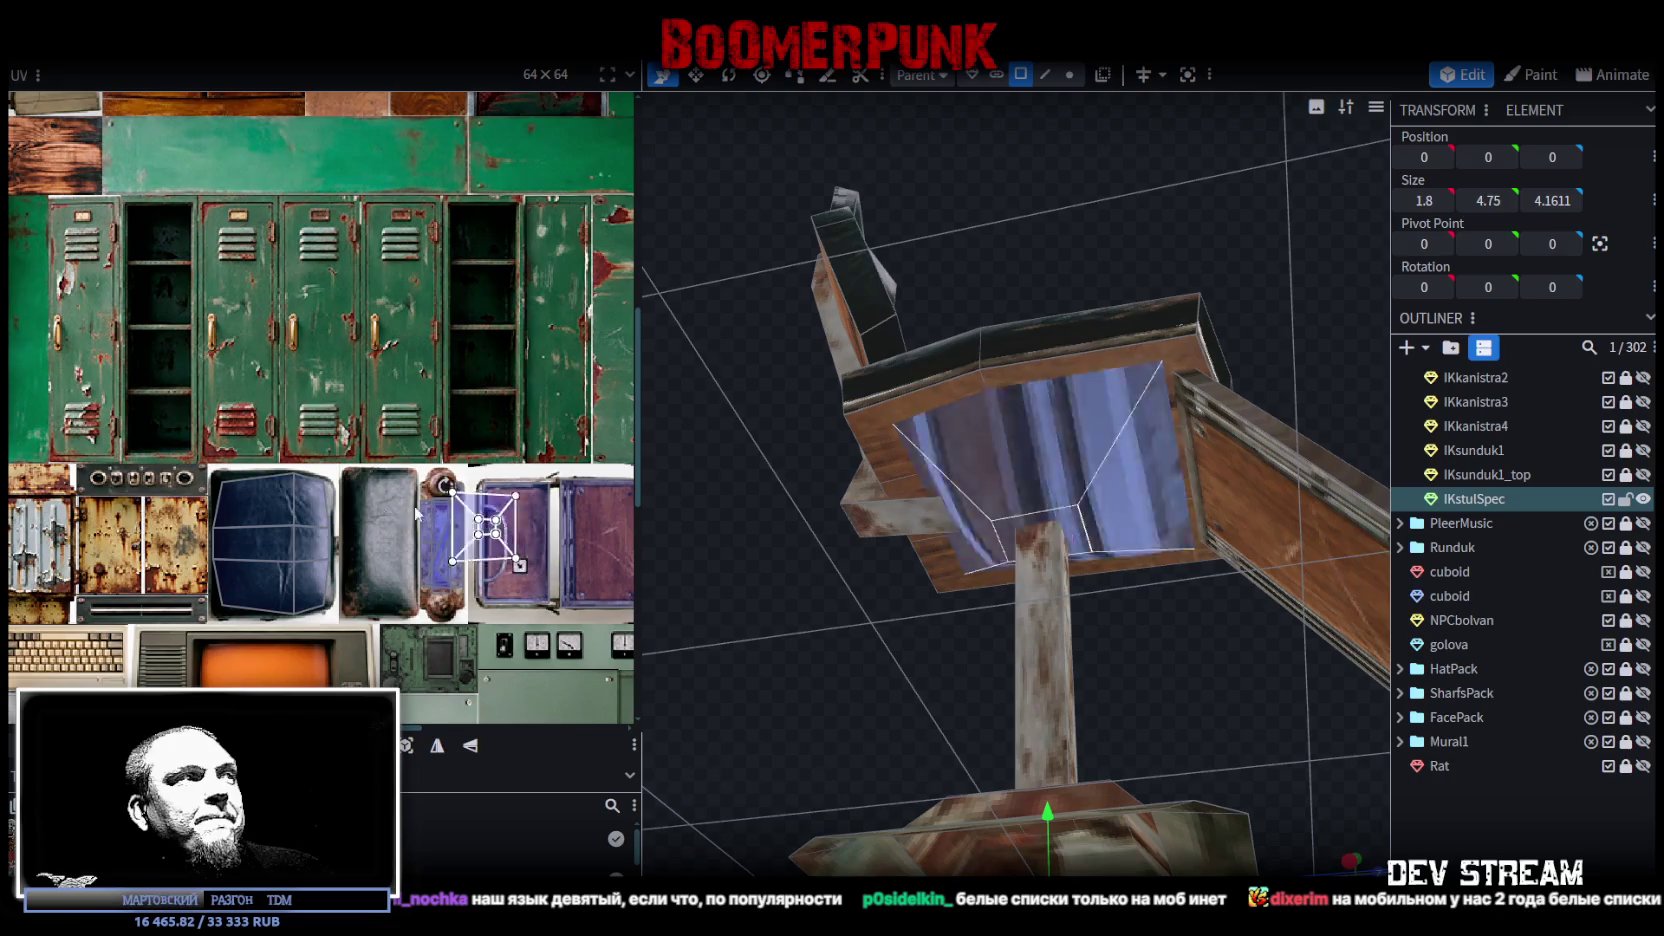
pyautogui.moveTo(512, 530); pyautogui.dragTo(40, 540)
pyautogui.scroll(1, 237, 505)
pyautogui.scroll(2, 237, 505)
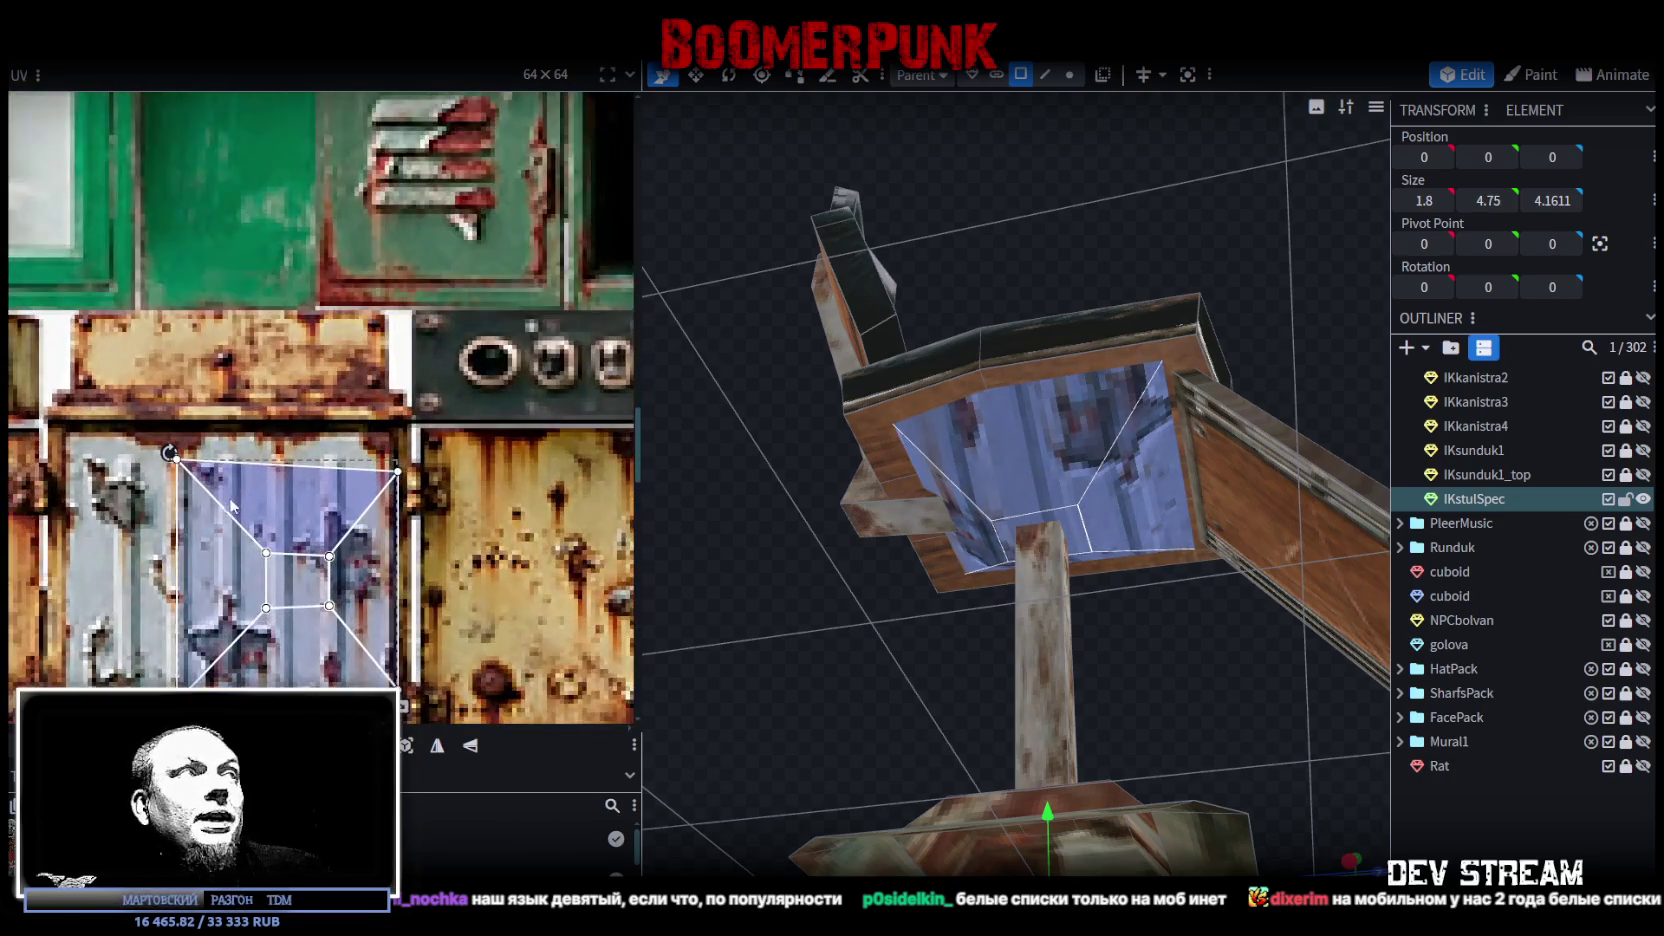
pyautogui.moveTo(237, 505); pyautogui.dragTo(117, 463)
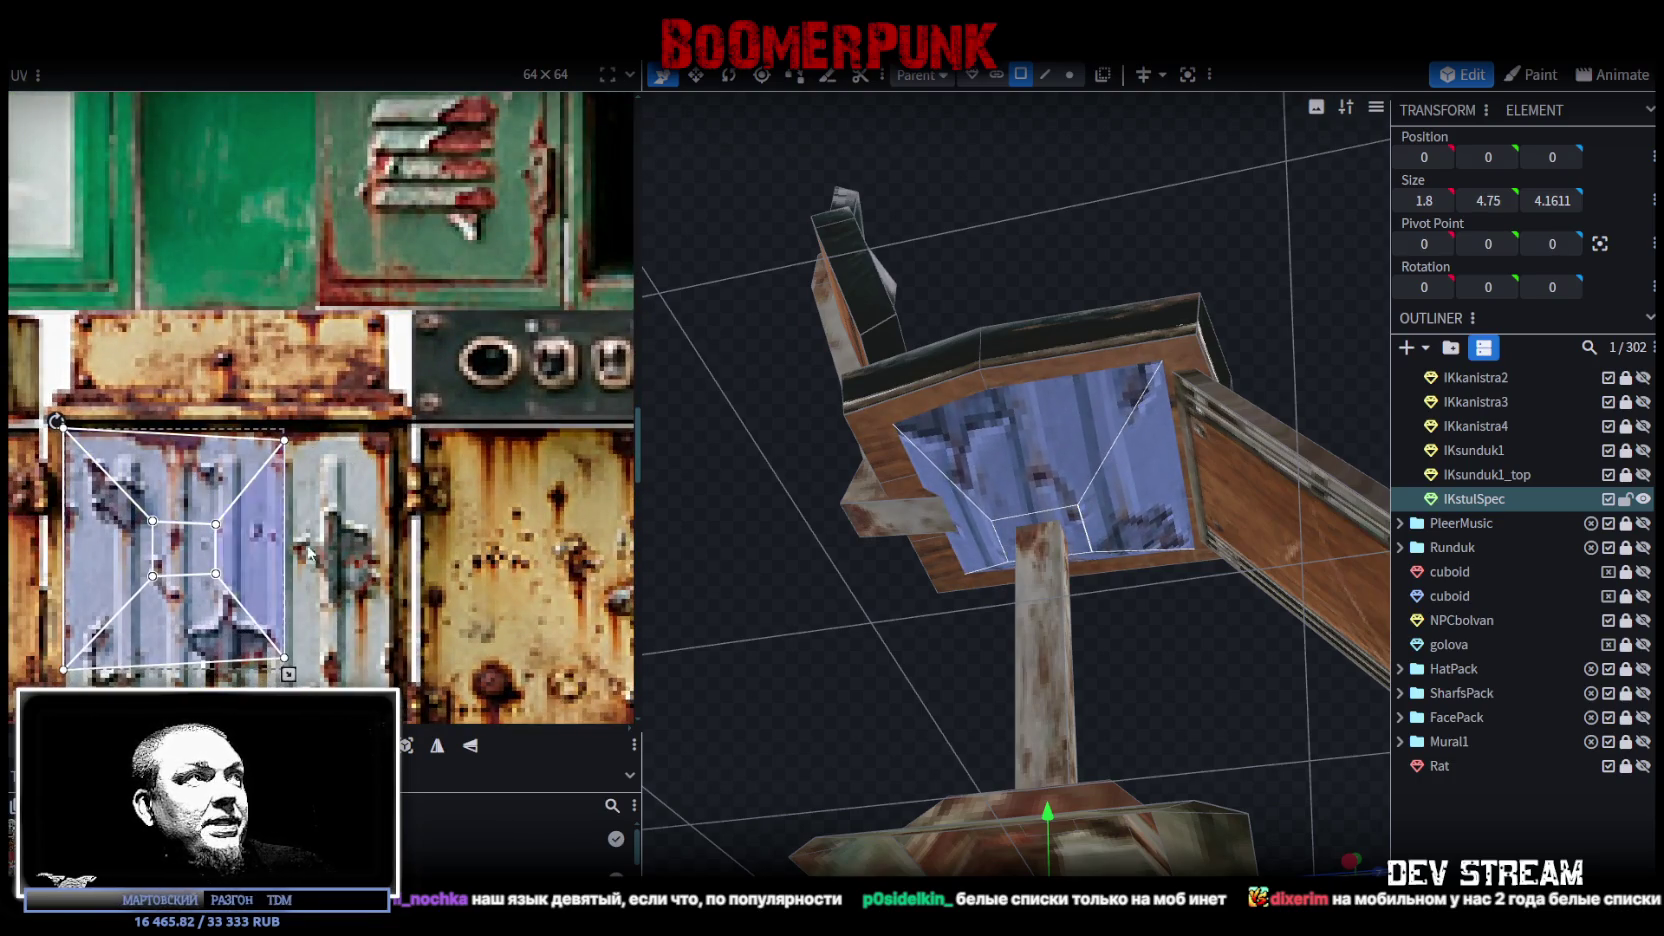
pyautogui.scroll(-3, 200, 500)
pyautogui.moveTo(288, 514); pyautogui.dragTo(399, 610)
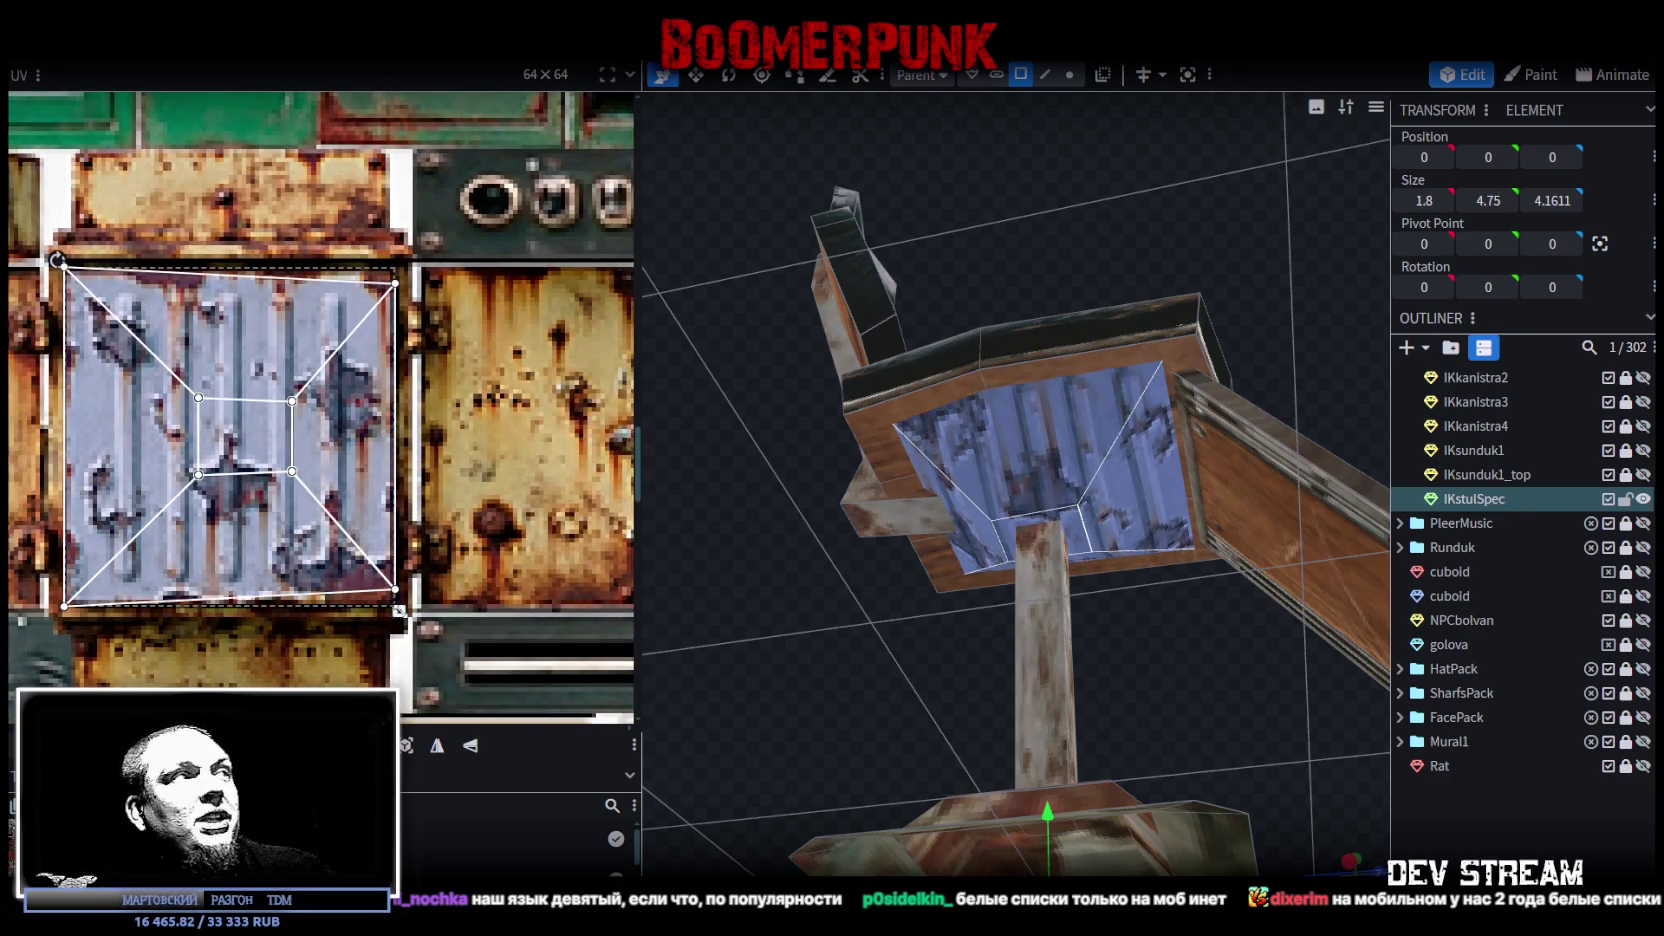
# Step: Orbit out to view the whole IKstulSpec chair and select the model
pyautogui.scroll(2, 366, 363)
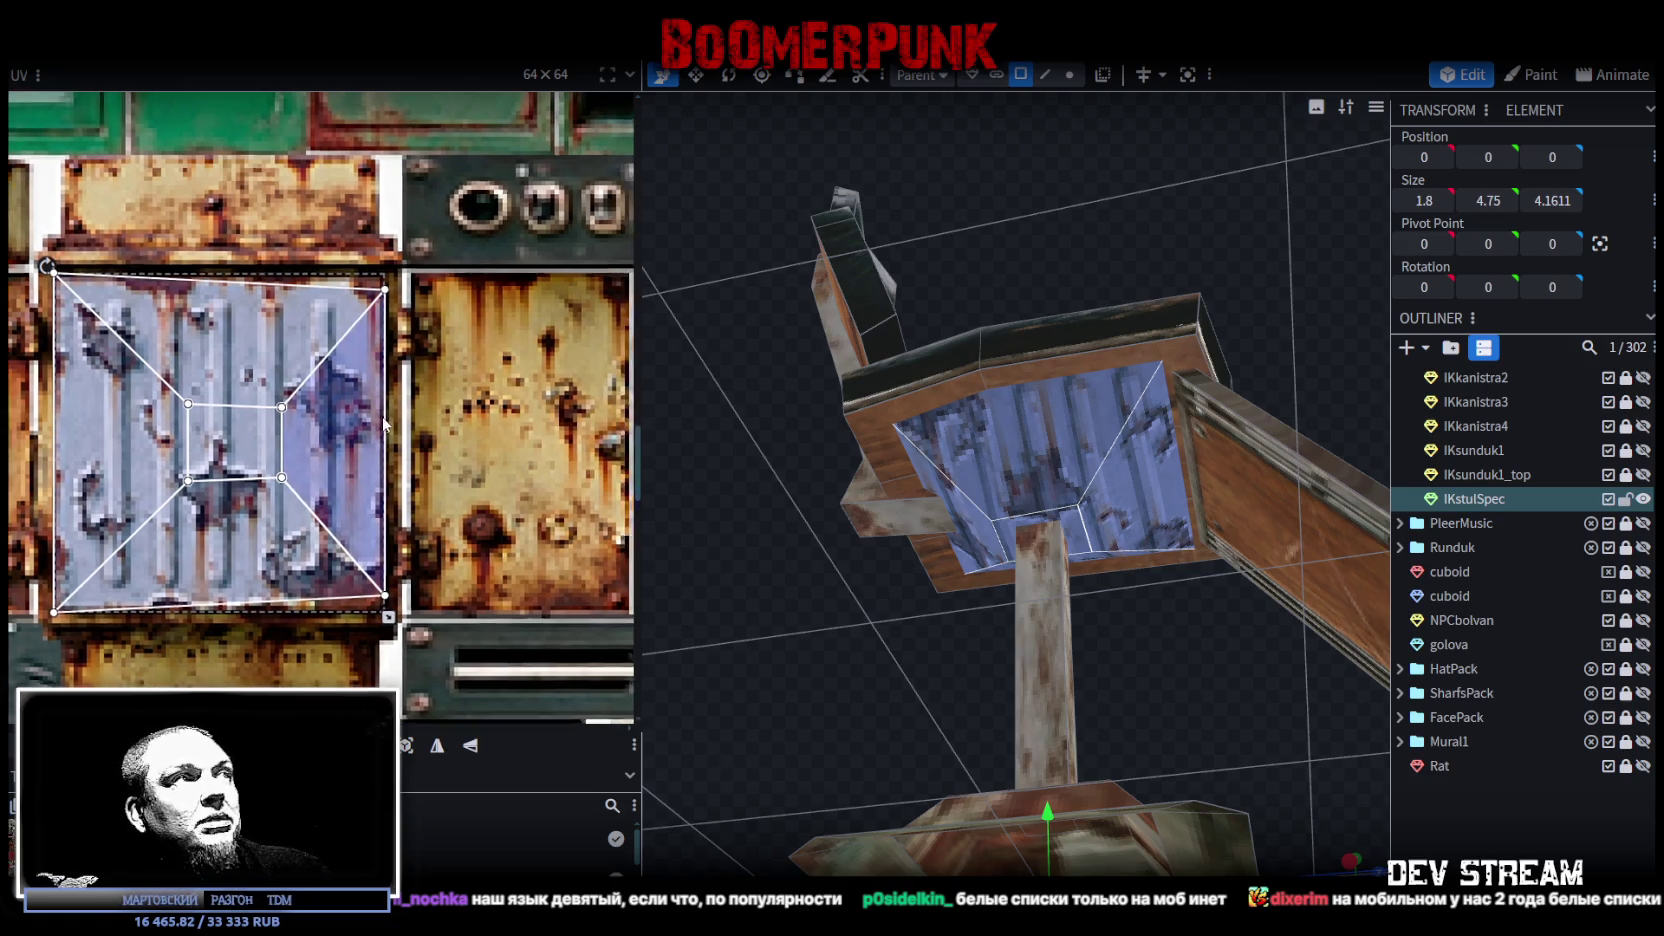
pyautogui.scroll(-1, 368, 358)
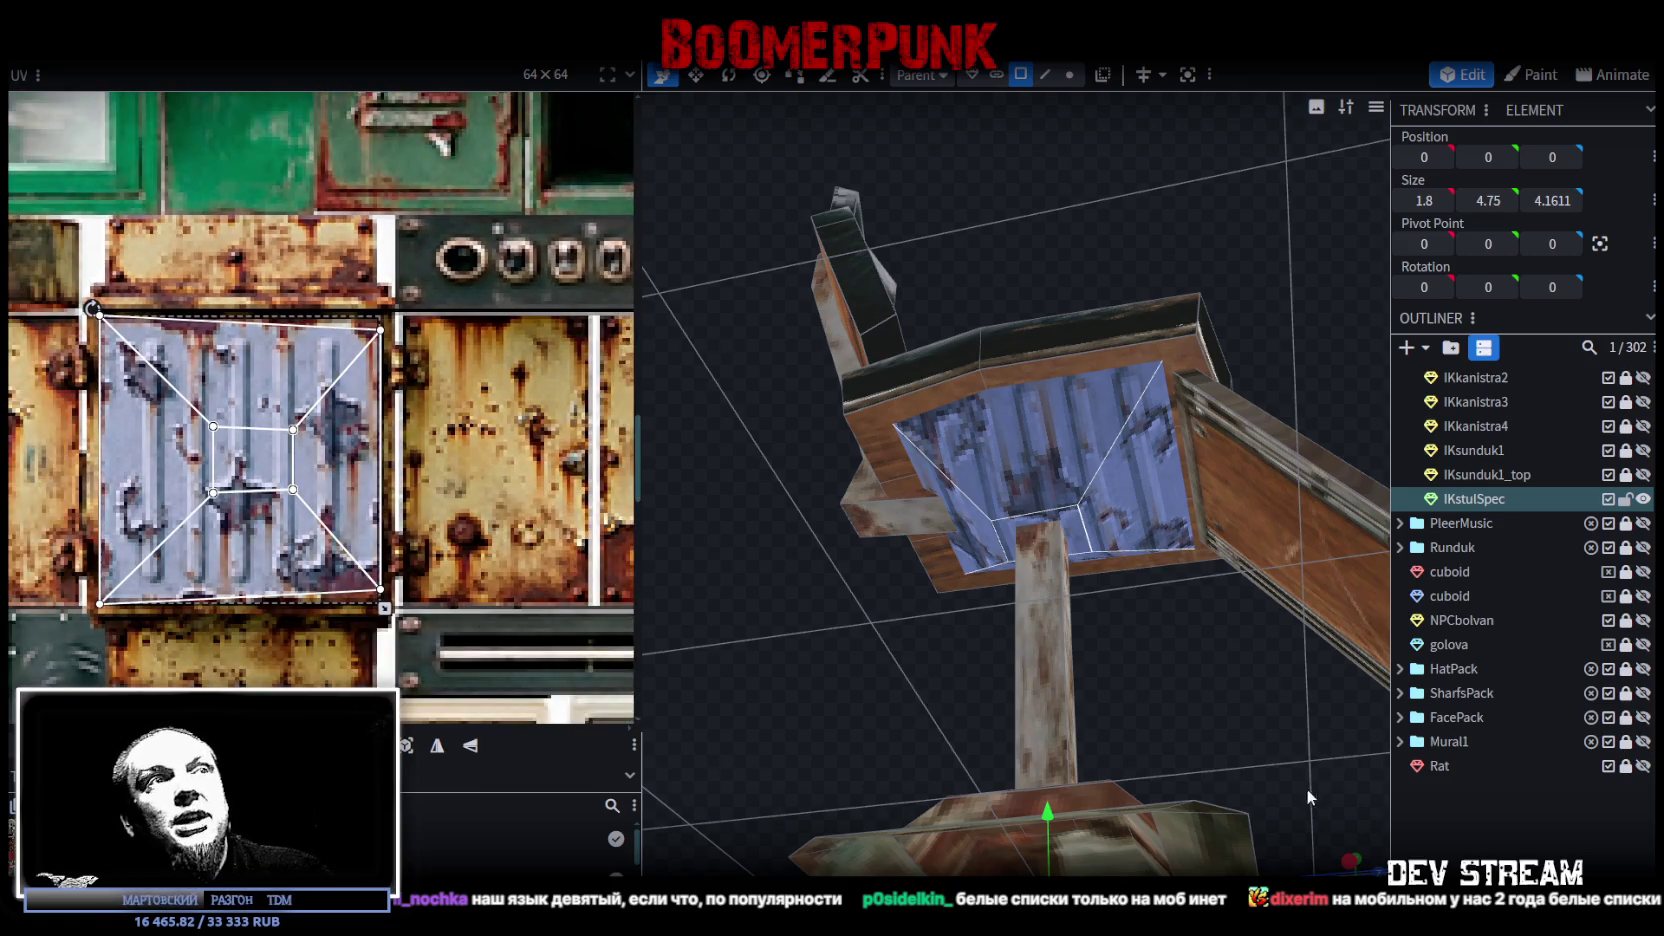
pyautogui.moveTo(1528, 852)
pyautogui.mouseDown()
pyautogui.moveTo(1118, 564)
pyautogui.moveTo(1087, 623)
pyautogui.moveTo(1004, 653)
pyautogui.moveTo(1041, 474)
pyautogui.mouseUp()
pyautogui.click(1041, 481)
# Step: Switch to edge selection and pick edges beneath the seat and backrest
pyautogui.moveTo(838, 595); pyautogui.dragTo(1046, 594)
pyautogui.scroll(3, 1050, 589)
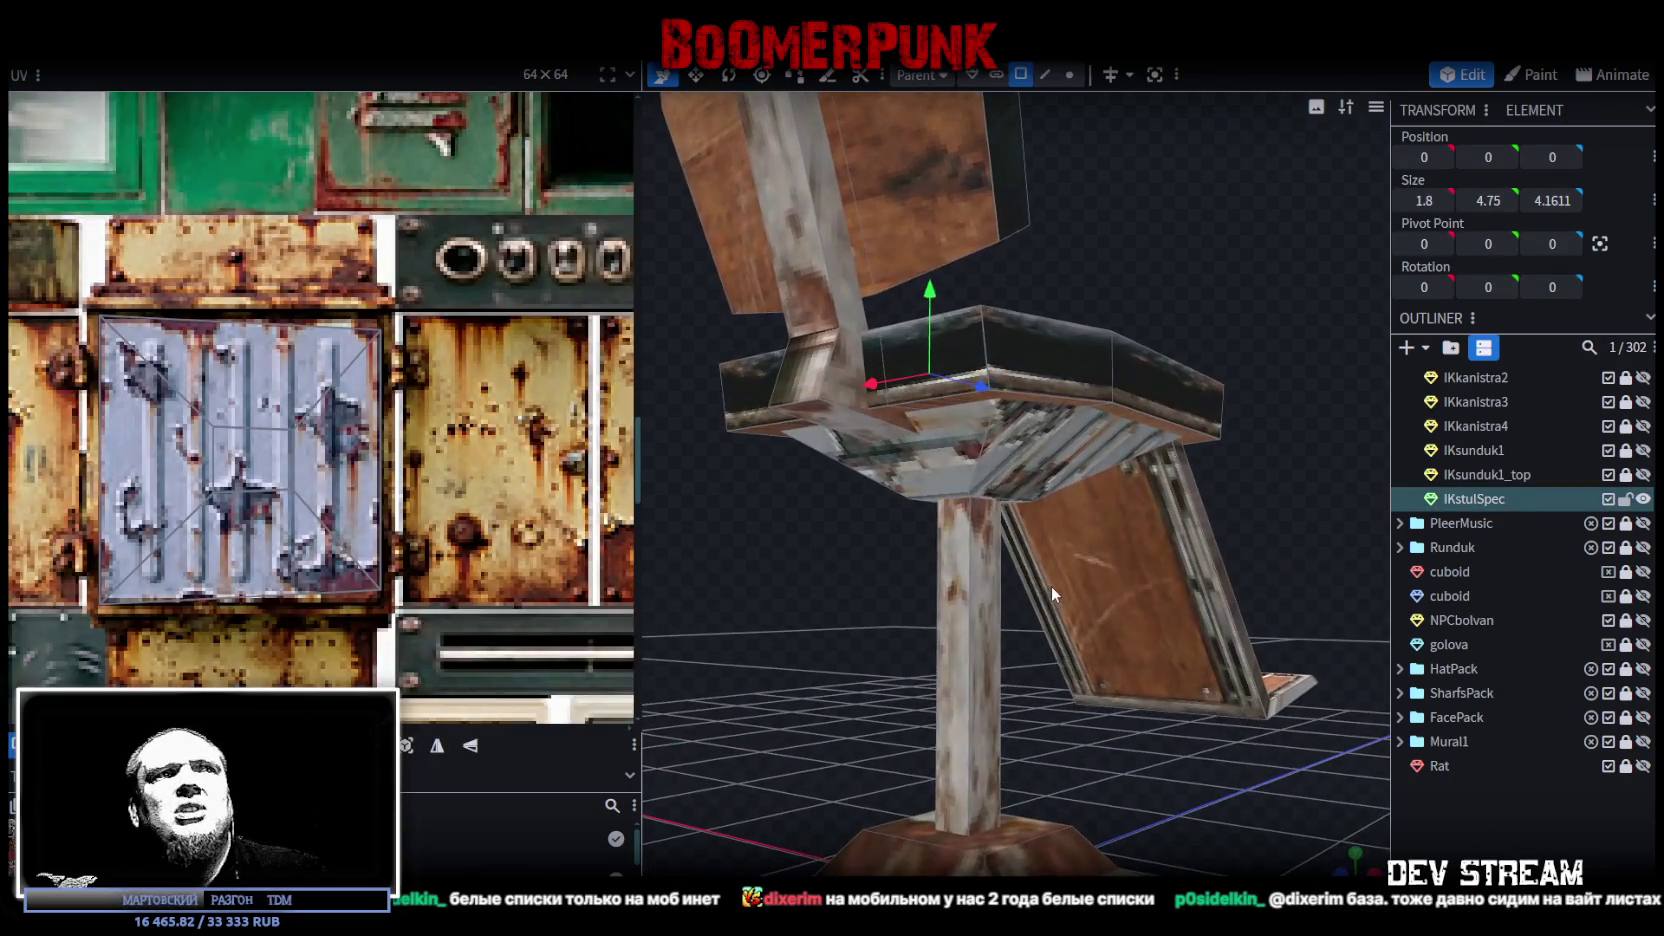
pyautogui.click(1045, 74)
pyautogui.click(985, 460)
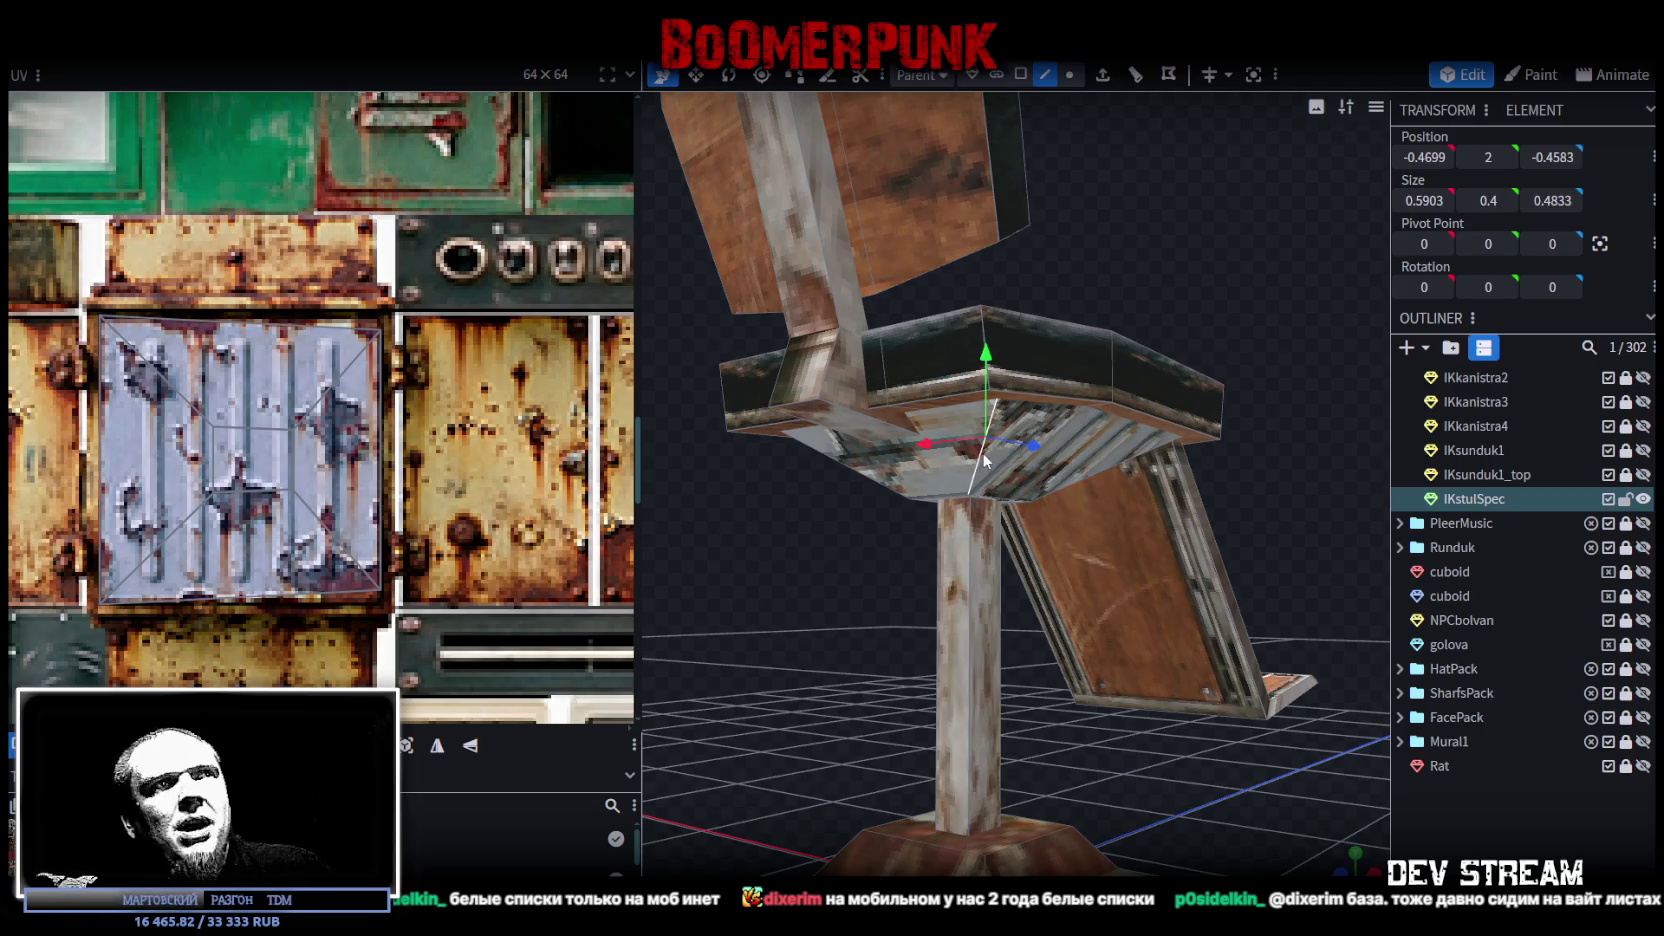
pyautogui.click(1091, 699)
pyautogui.click(978, 443)
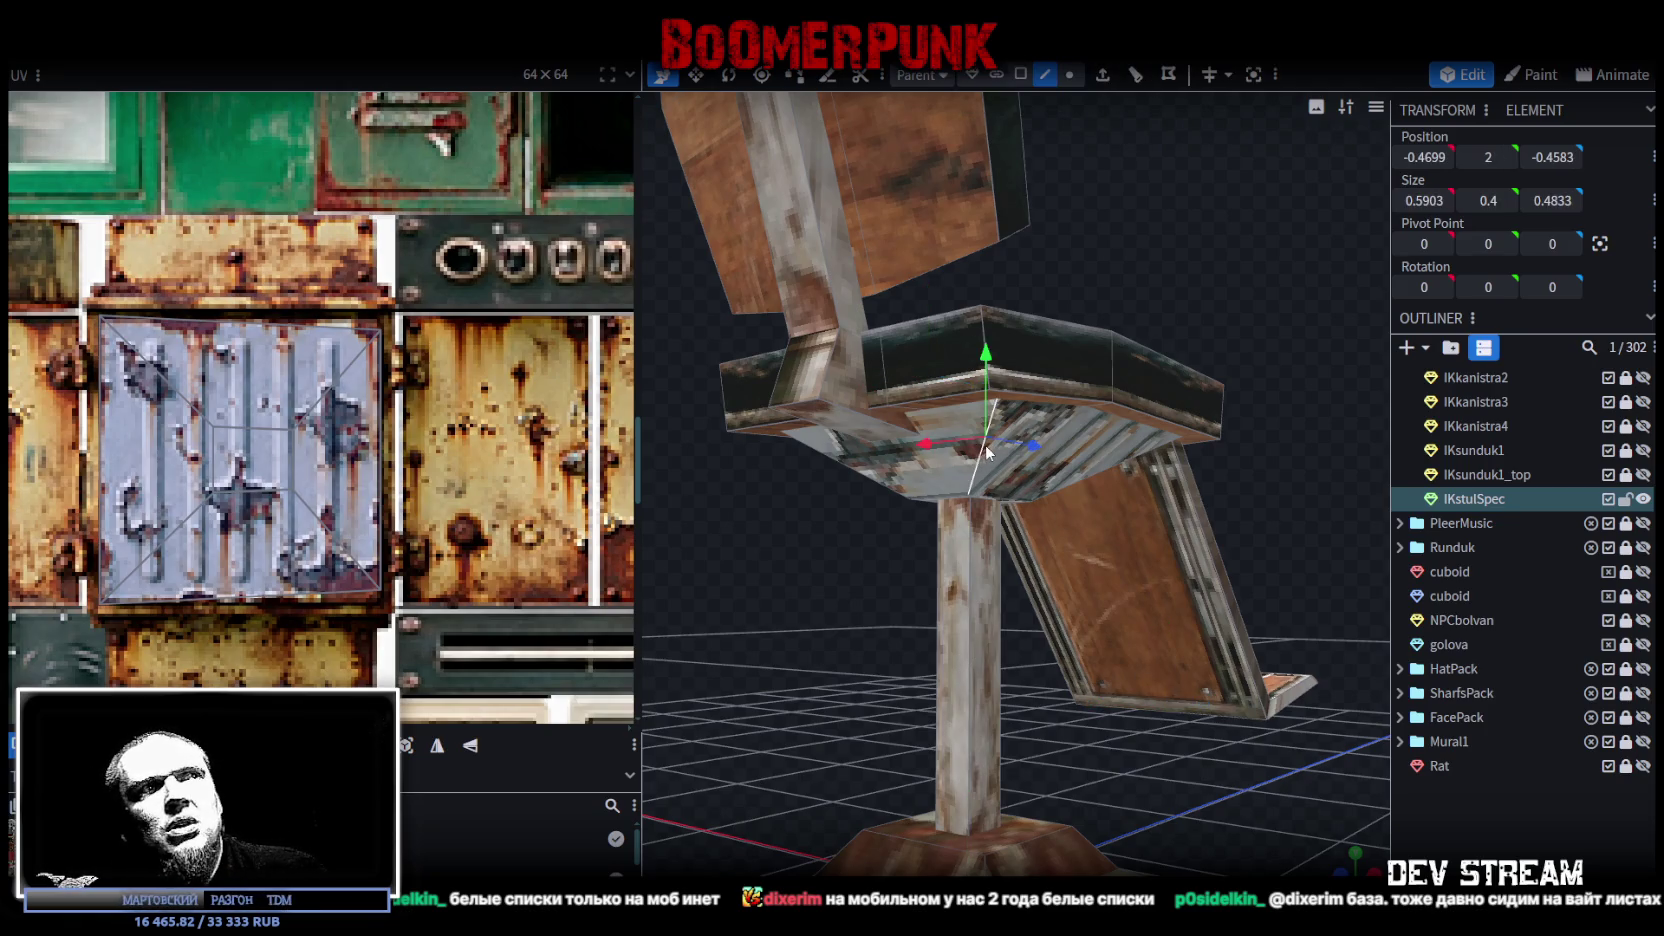
# Step: Orbit under the chair and select the small inner face beneath the seat
pyautogui.moveTo(724, 670); pyautogui.dragTo(880, 660)
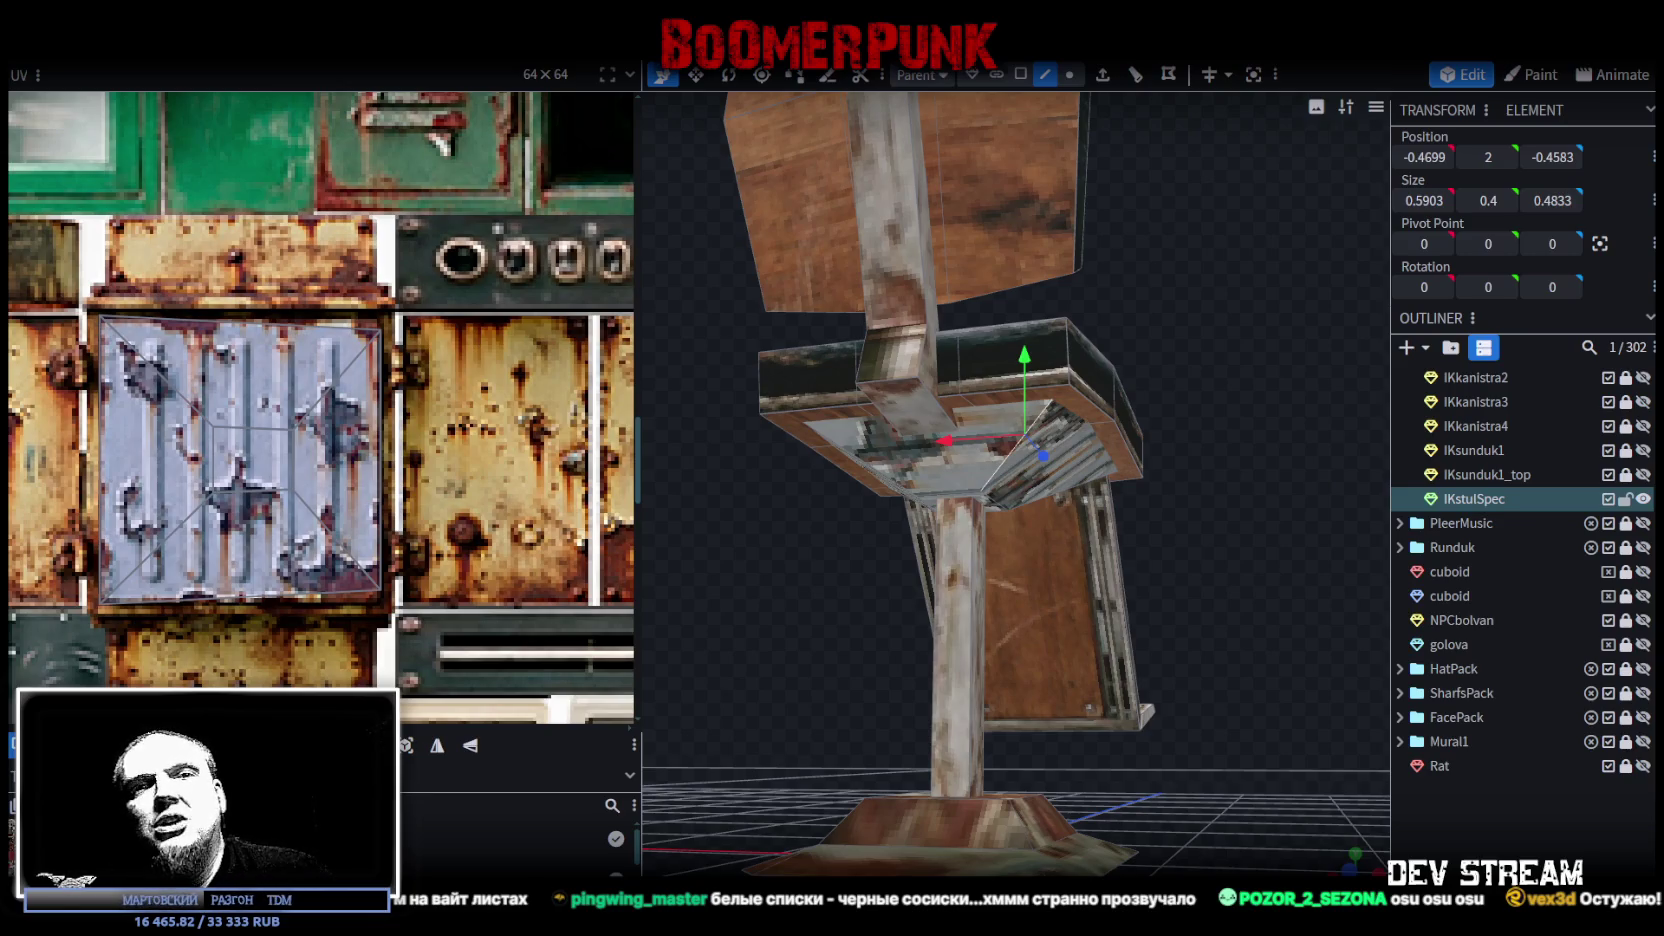
pyautogui.moveTo(1239, 477)
pyautogui.mouseDown()
pyautogui.moveTo(1173, 459)
pyautogui.moveTo(1248, 439)
pyautogui.moveTo(876, 424)
pyautogui.mouseUp()
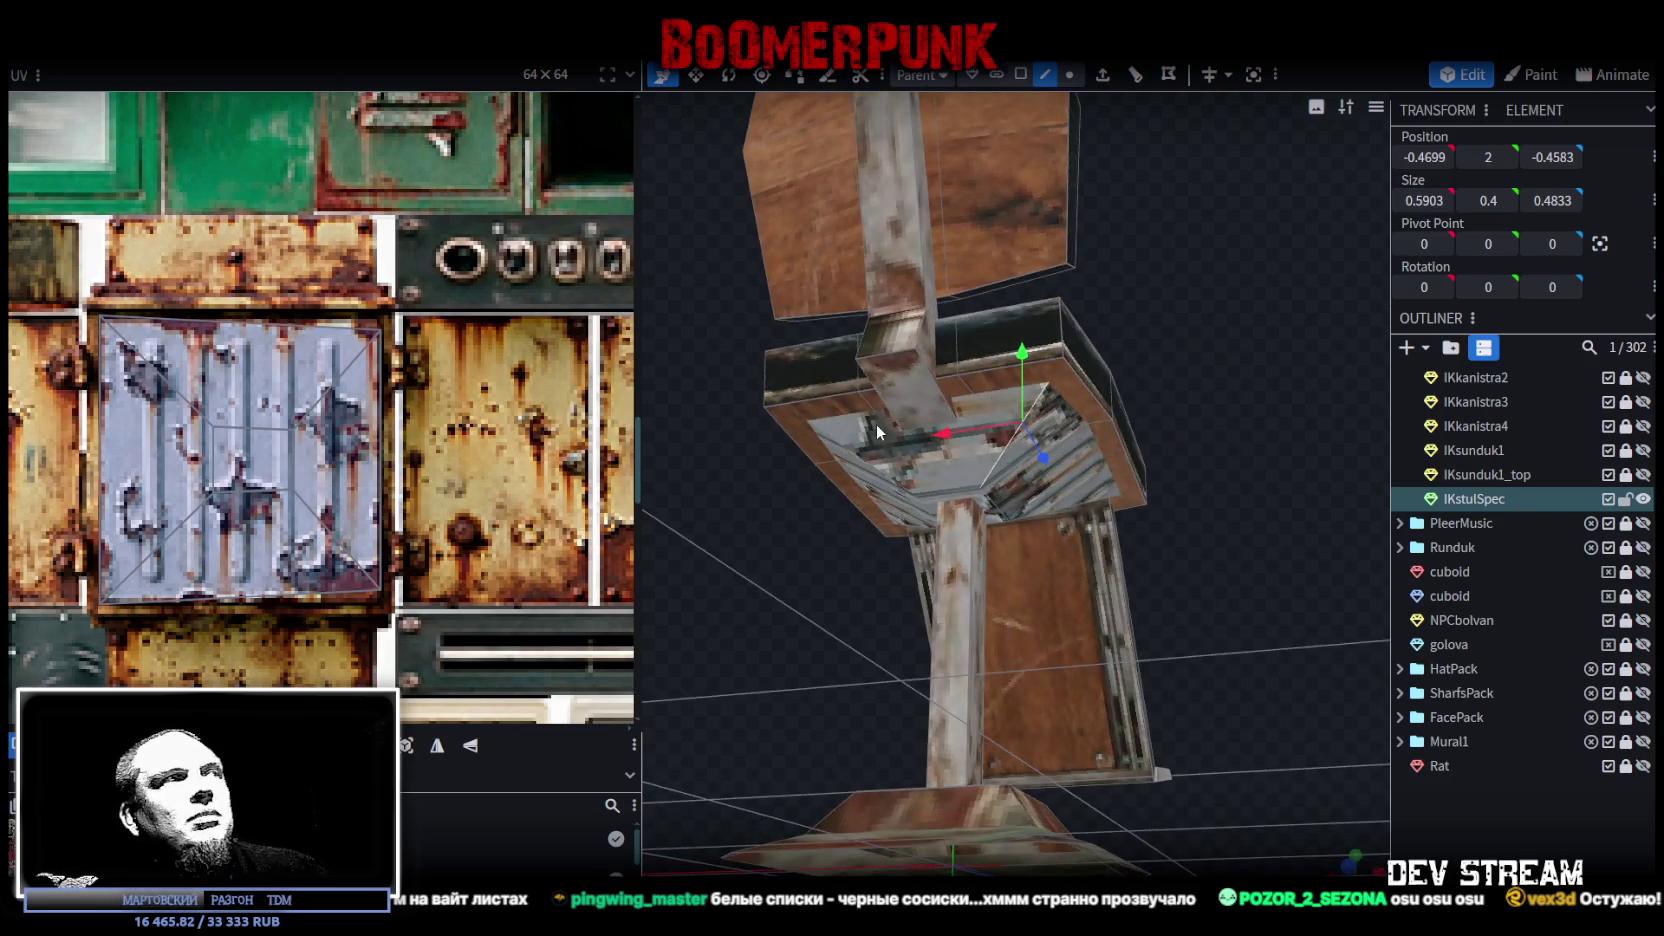
pyautogui.scroll(-2, 146, 358)
pyautogui.scroll(-2, 146, 358)
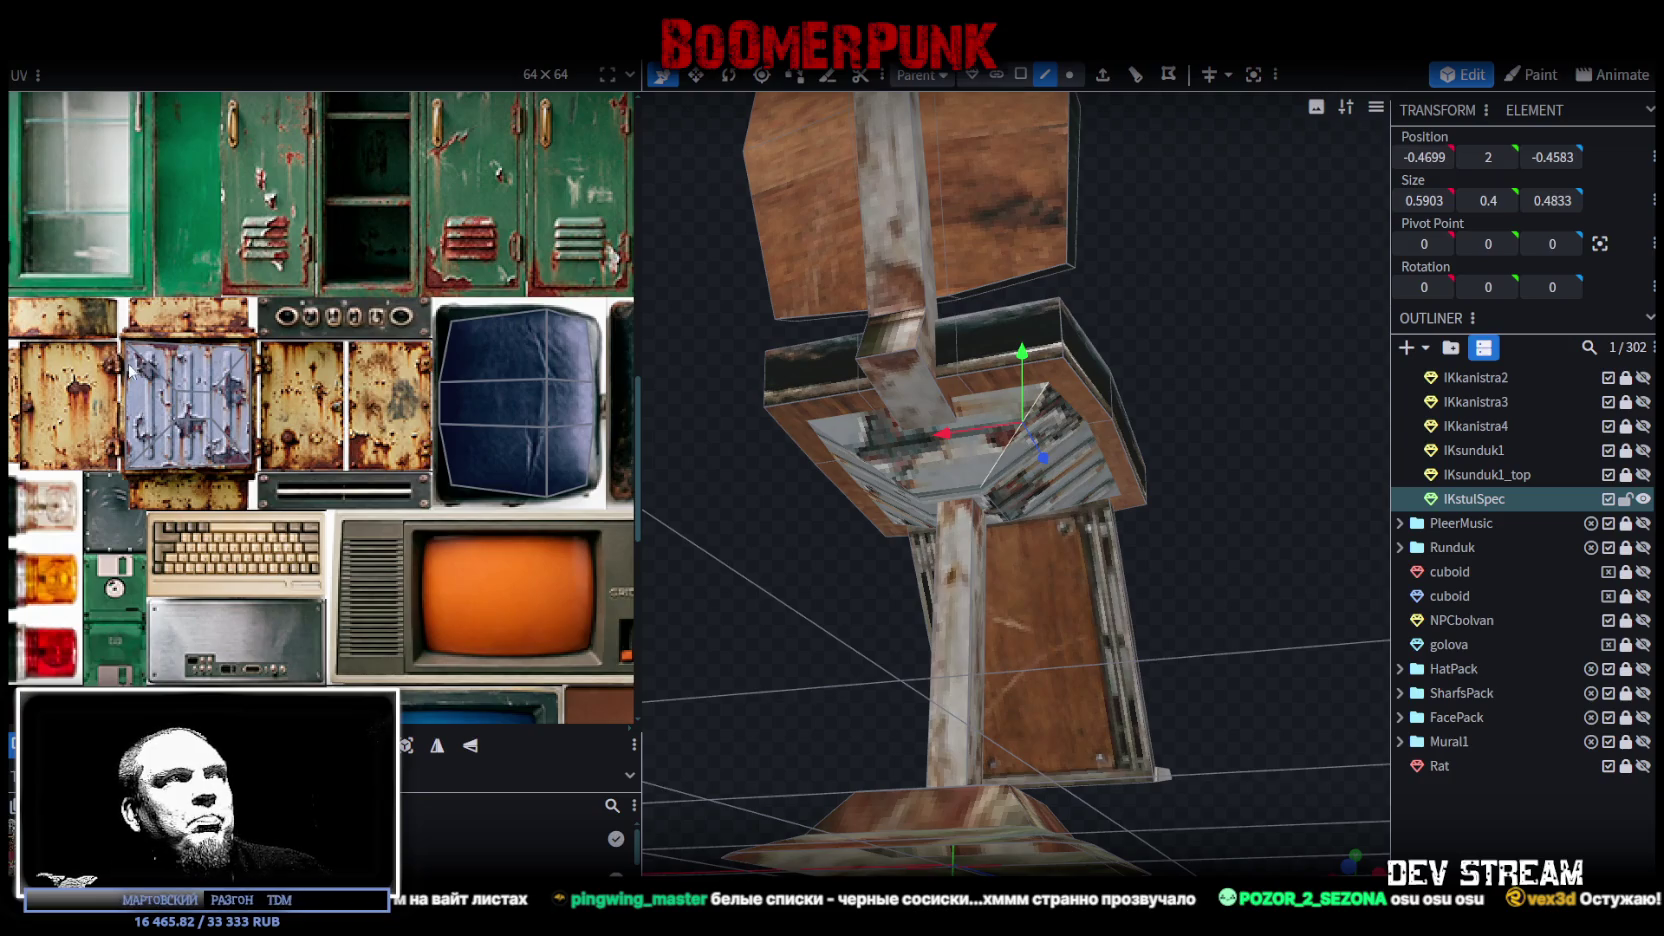
pyautogui.click(129, 371)
pyautogui.scroll(-2, 262, 406)
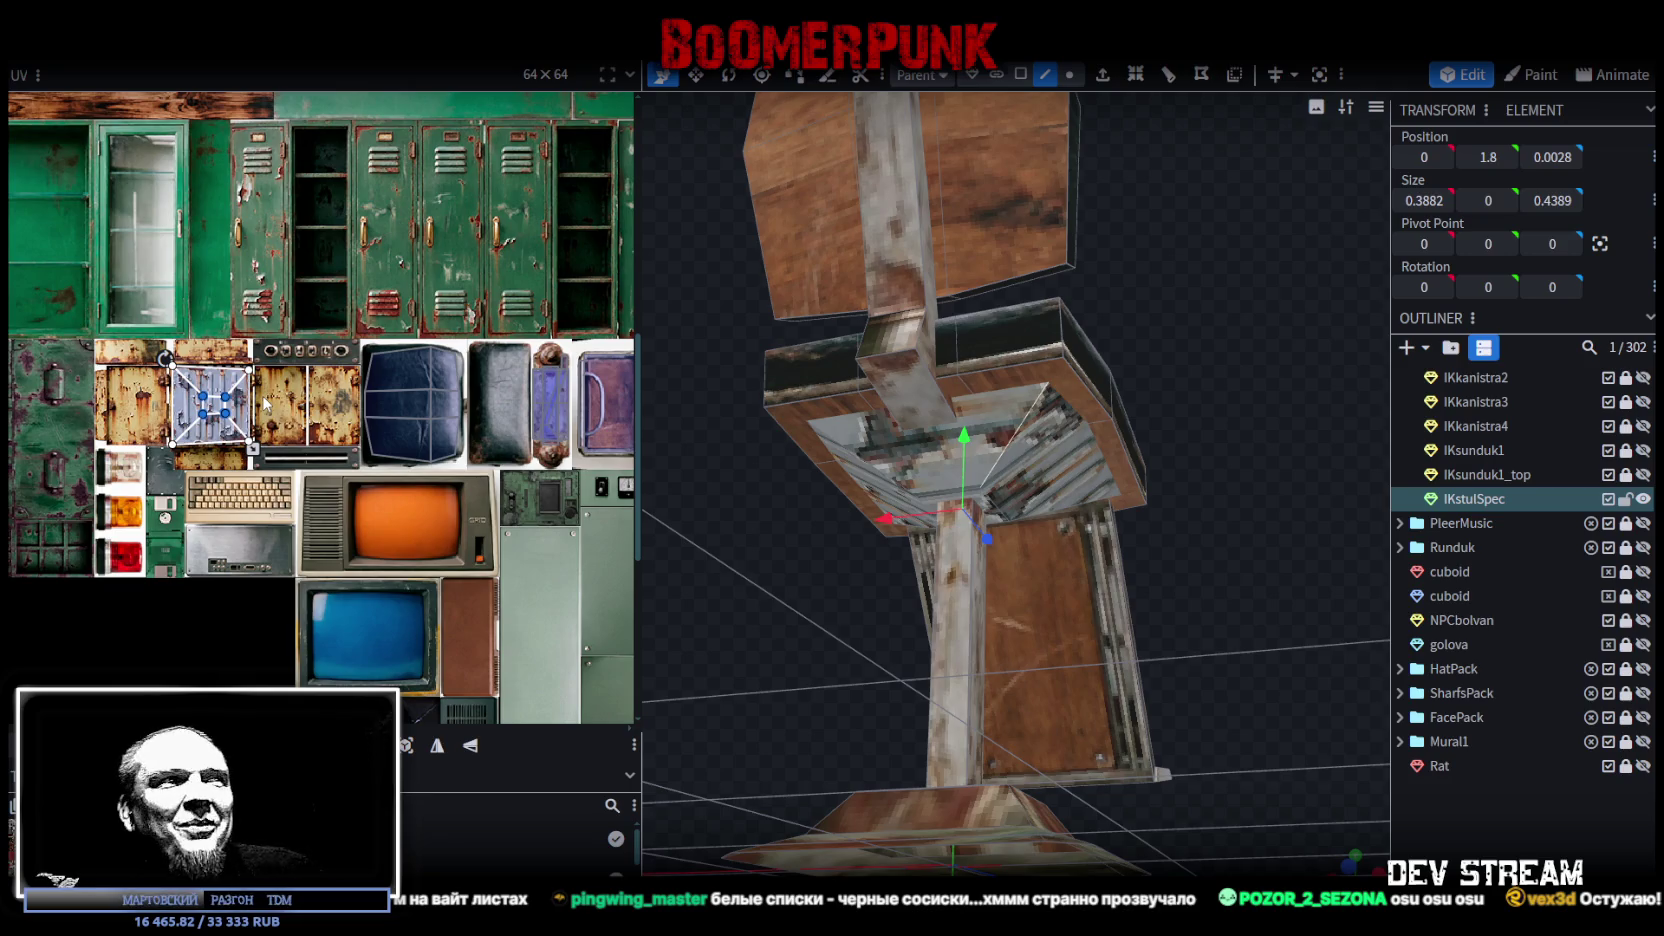
pyautogui.scroll(-3, 360, 400)
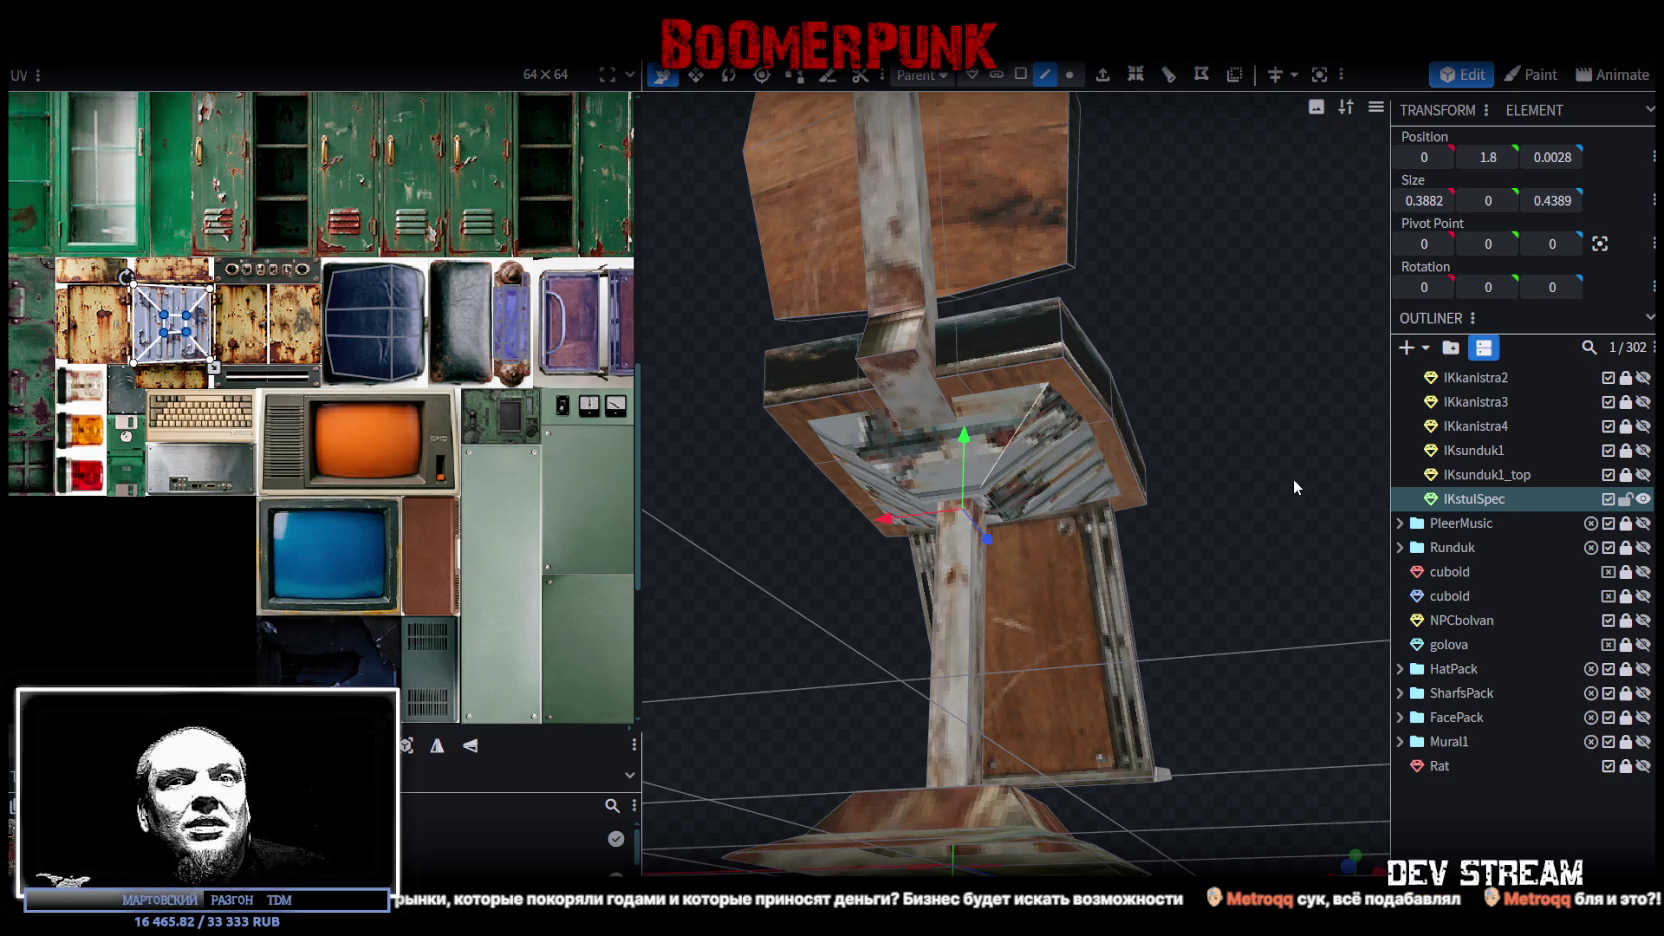
pyautogui.moveTo(1300, 469)
pyautogui.mouseDown()
pyautogui.moveTo(1008, 607)
pyautogui.moveTo(916, 614)
pyautogui.moveTo(853, 592)
pyautogui.moveTo(855, 572)
pyautogui.moveTo(1004, 499)
pyautogui.mouseUp()
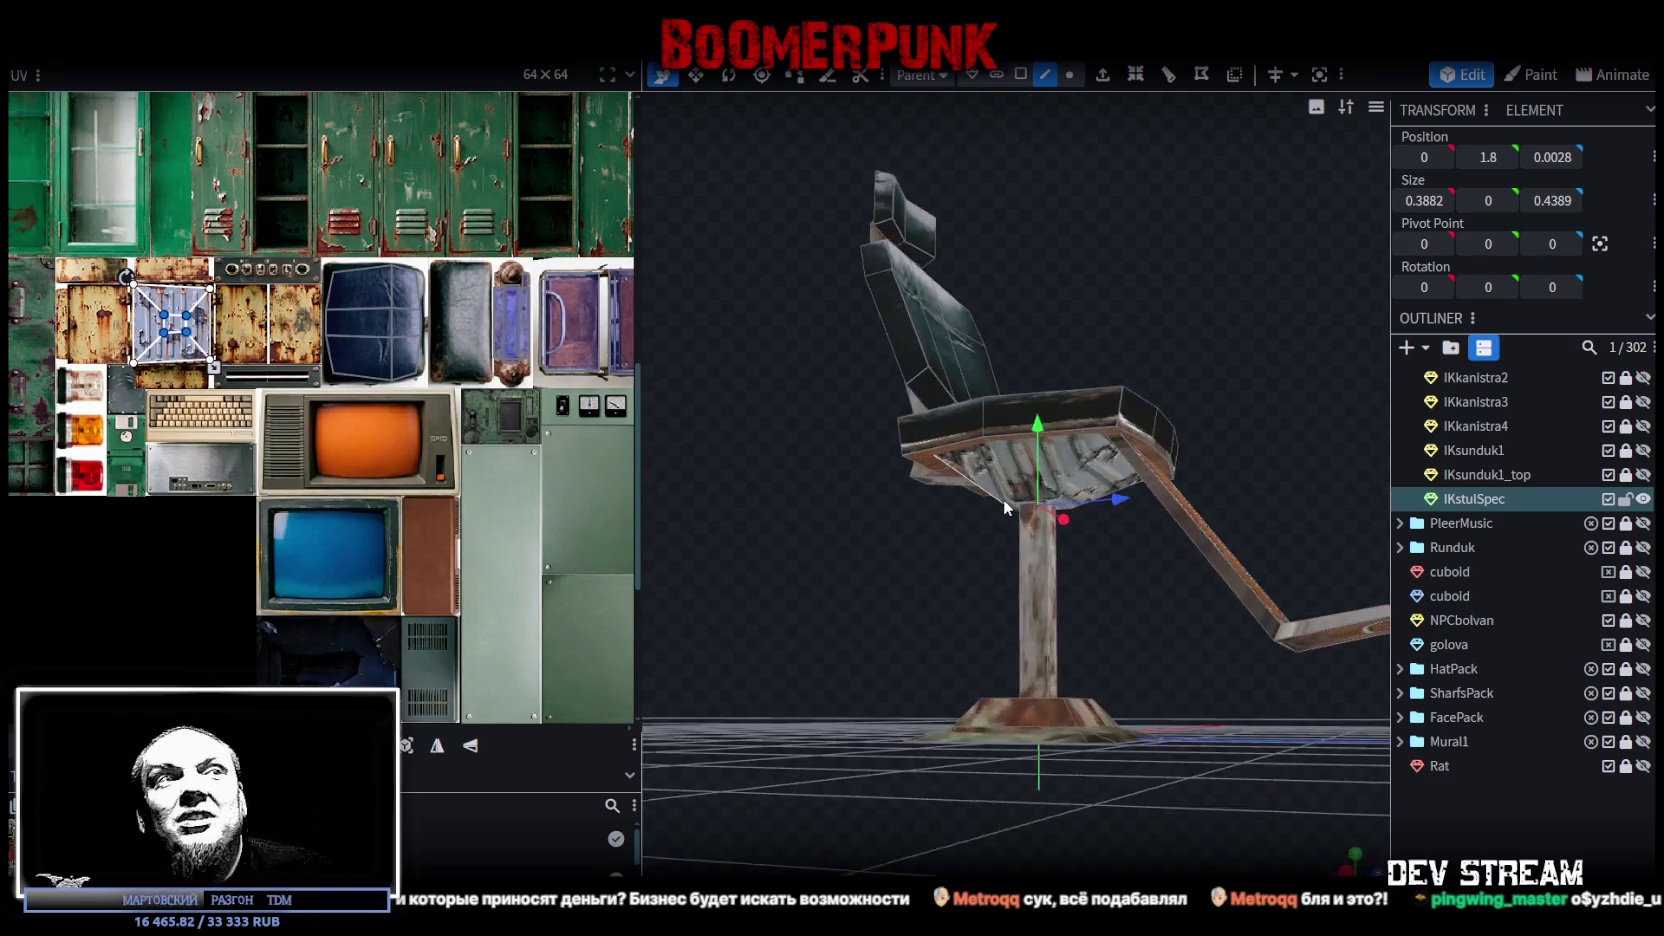
pyautogui.moveTo(1173, 716); pyautogui.dragTo(1108, 634)
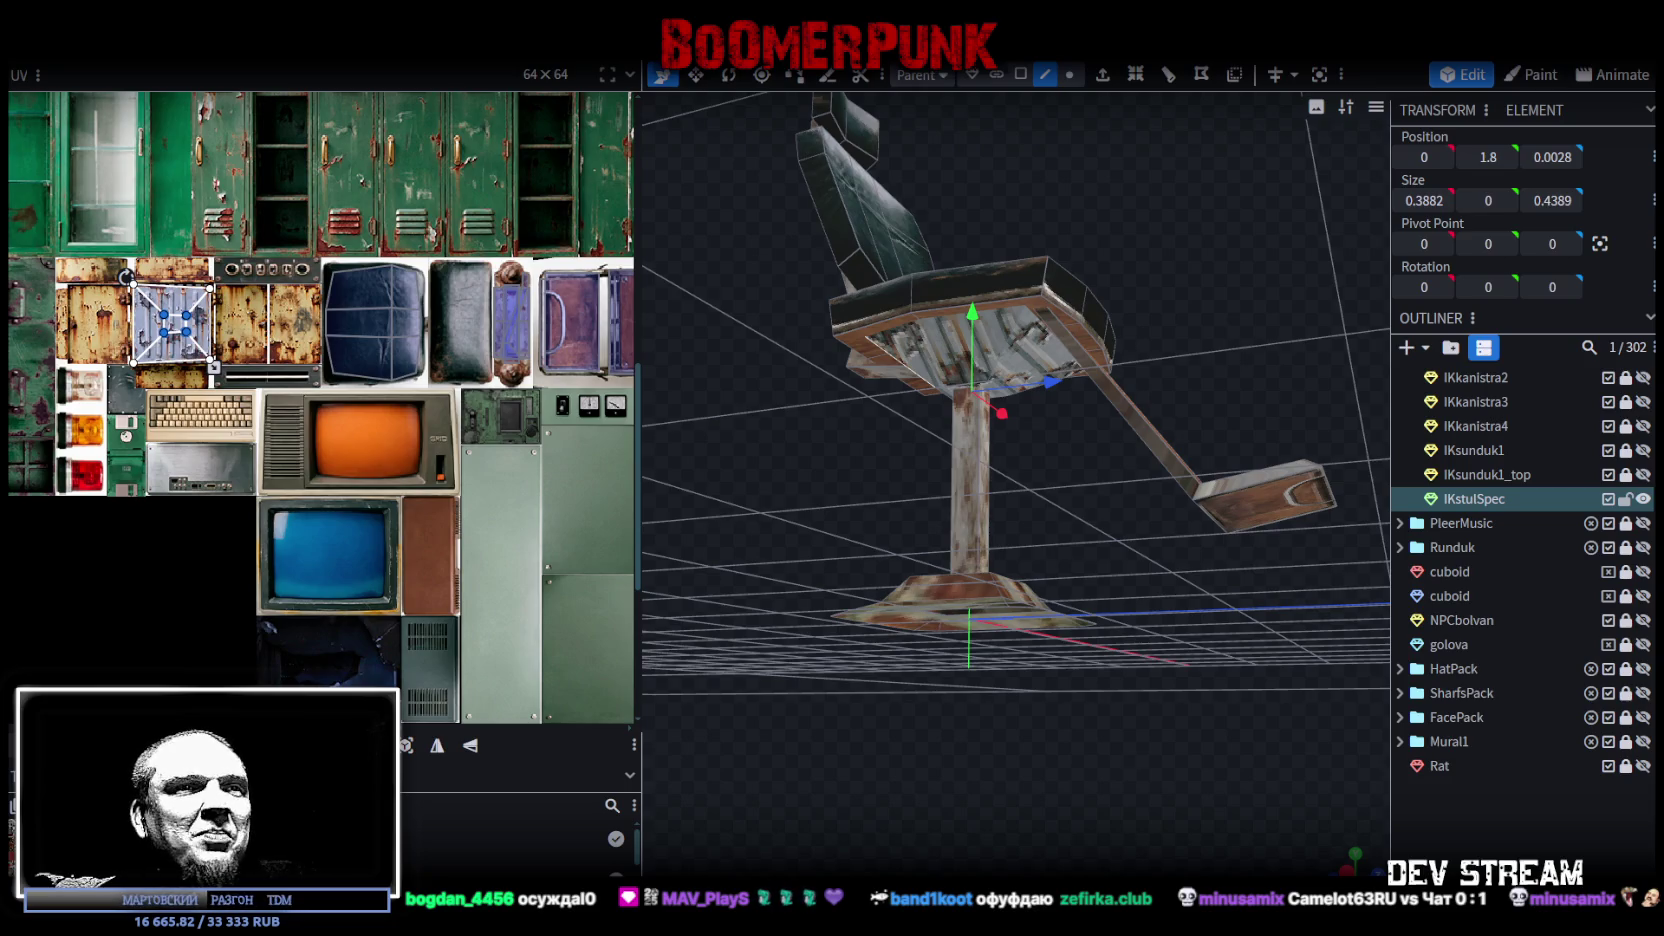
pyautogui.moveTo(1118, 471); pyautogui.dragTo(1006, 380)
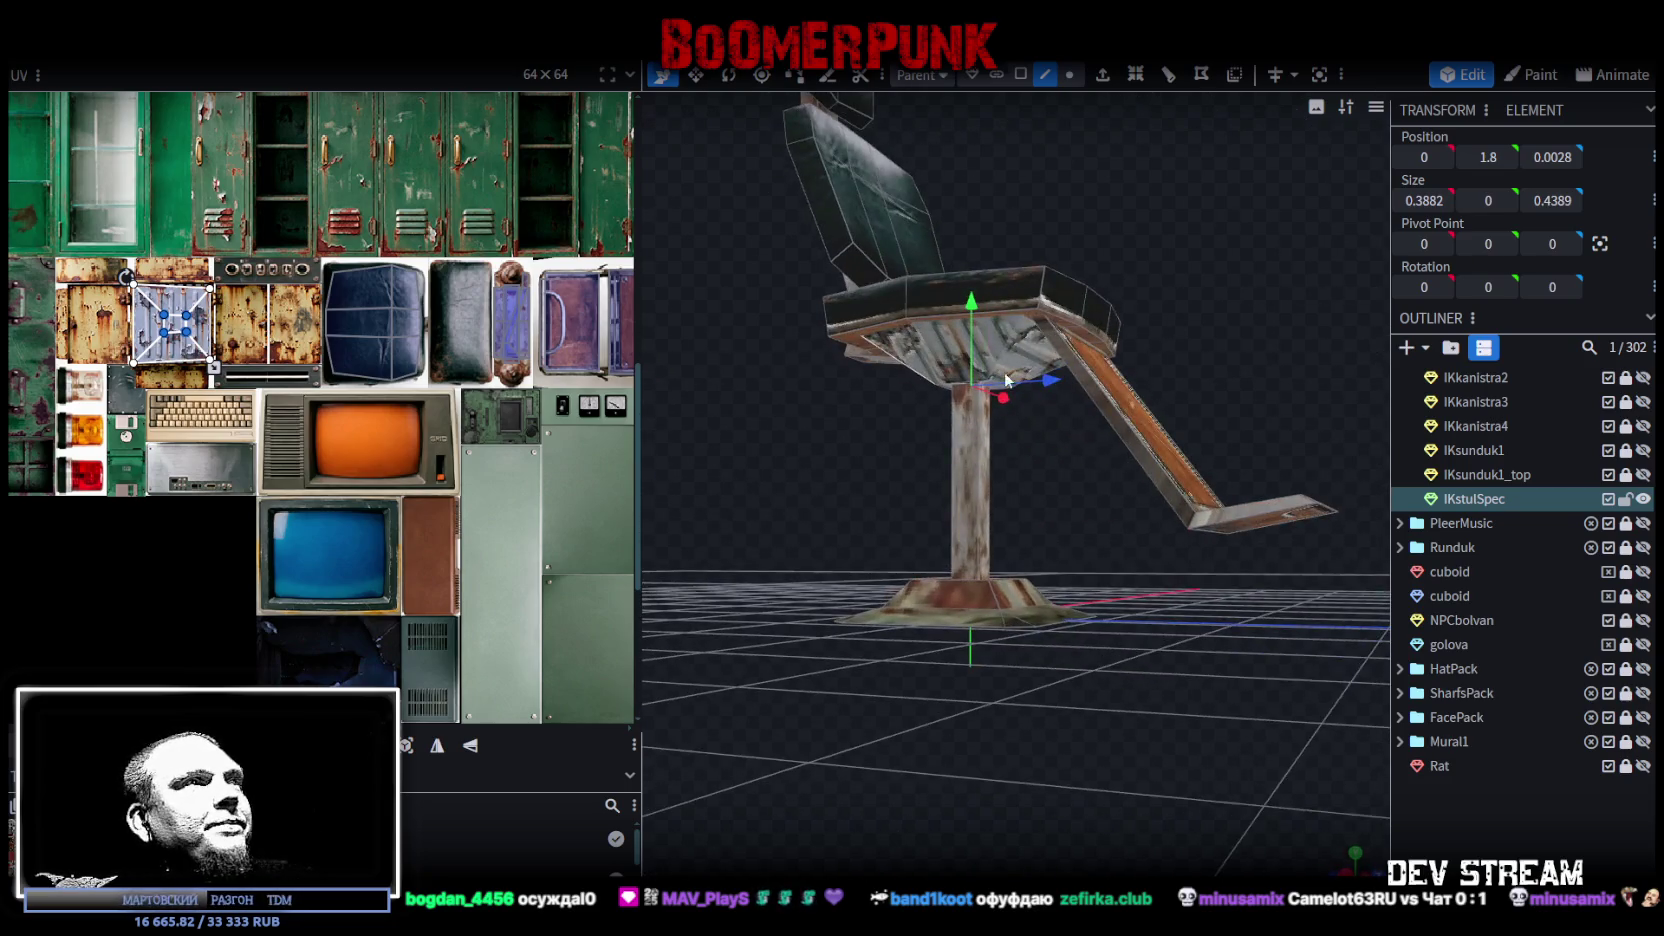
# Step: Switch back to face selection and select the whole seat-bottom face from below
pyautogui.moveTo(1037, 504)
pyautogui.mouseDown()
pyautogui.moveTo(1092, 439)
pyautogui.moveTo(1043, 286)
pyautogui.mouseUp()
pyautogui.click(1022, 264)
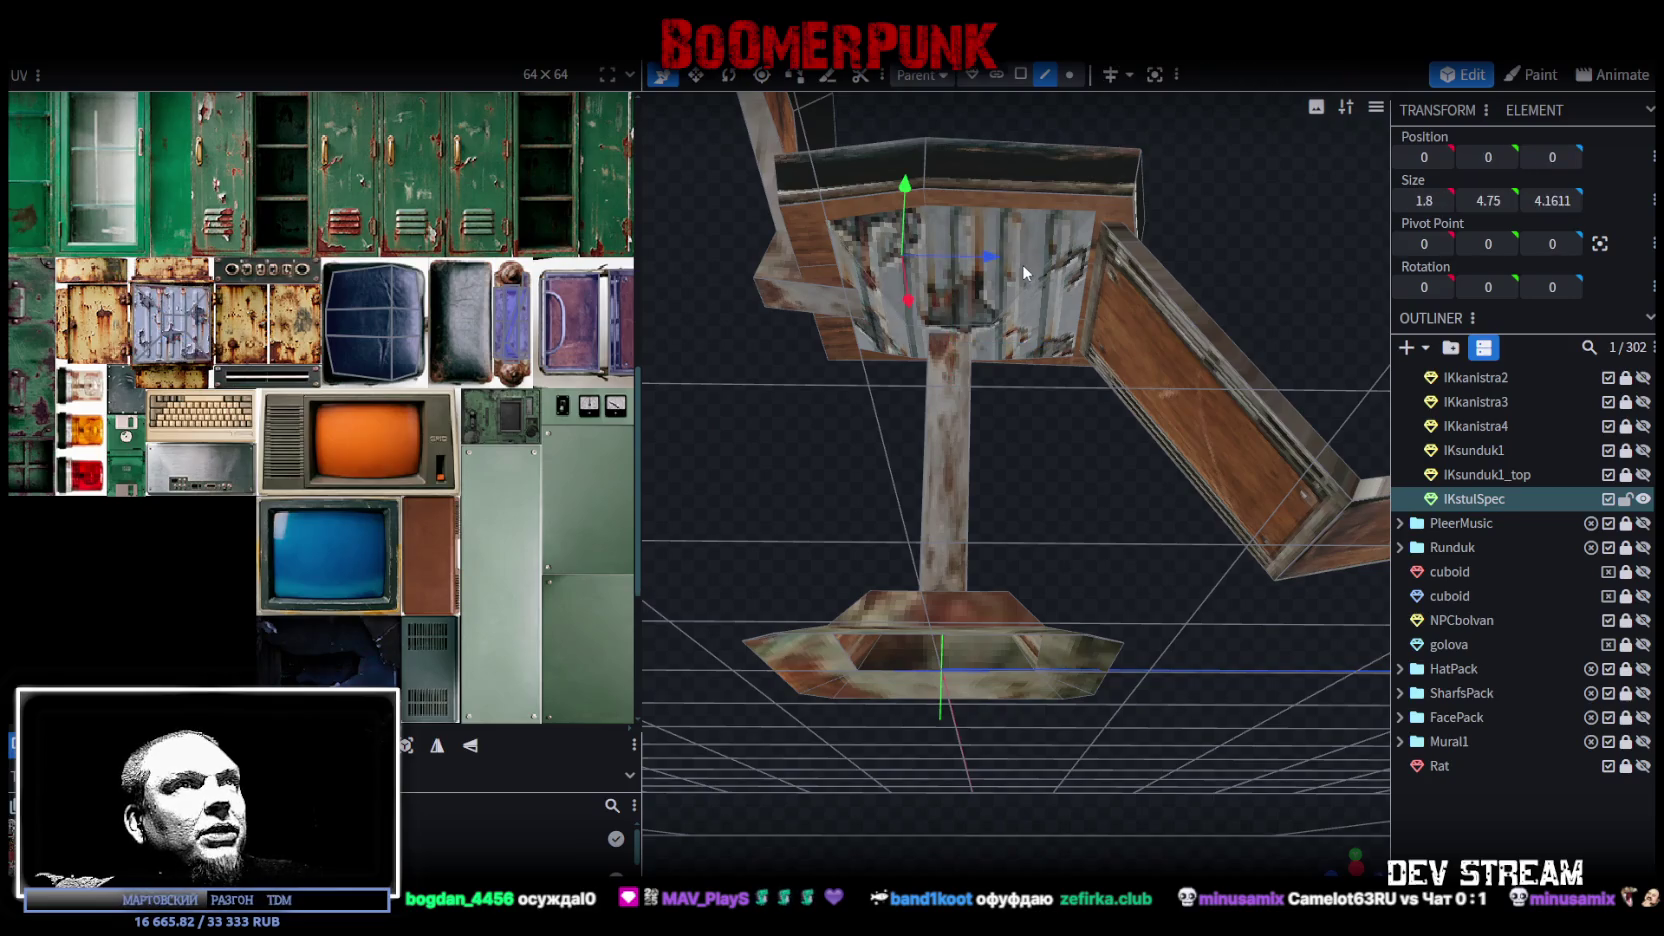
pyautogui.click(1020, 74)
pyautogui.click(1015, 240)
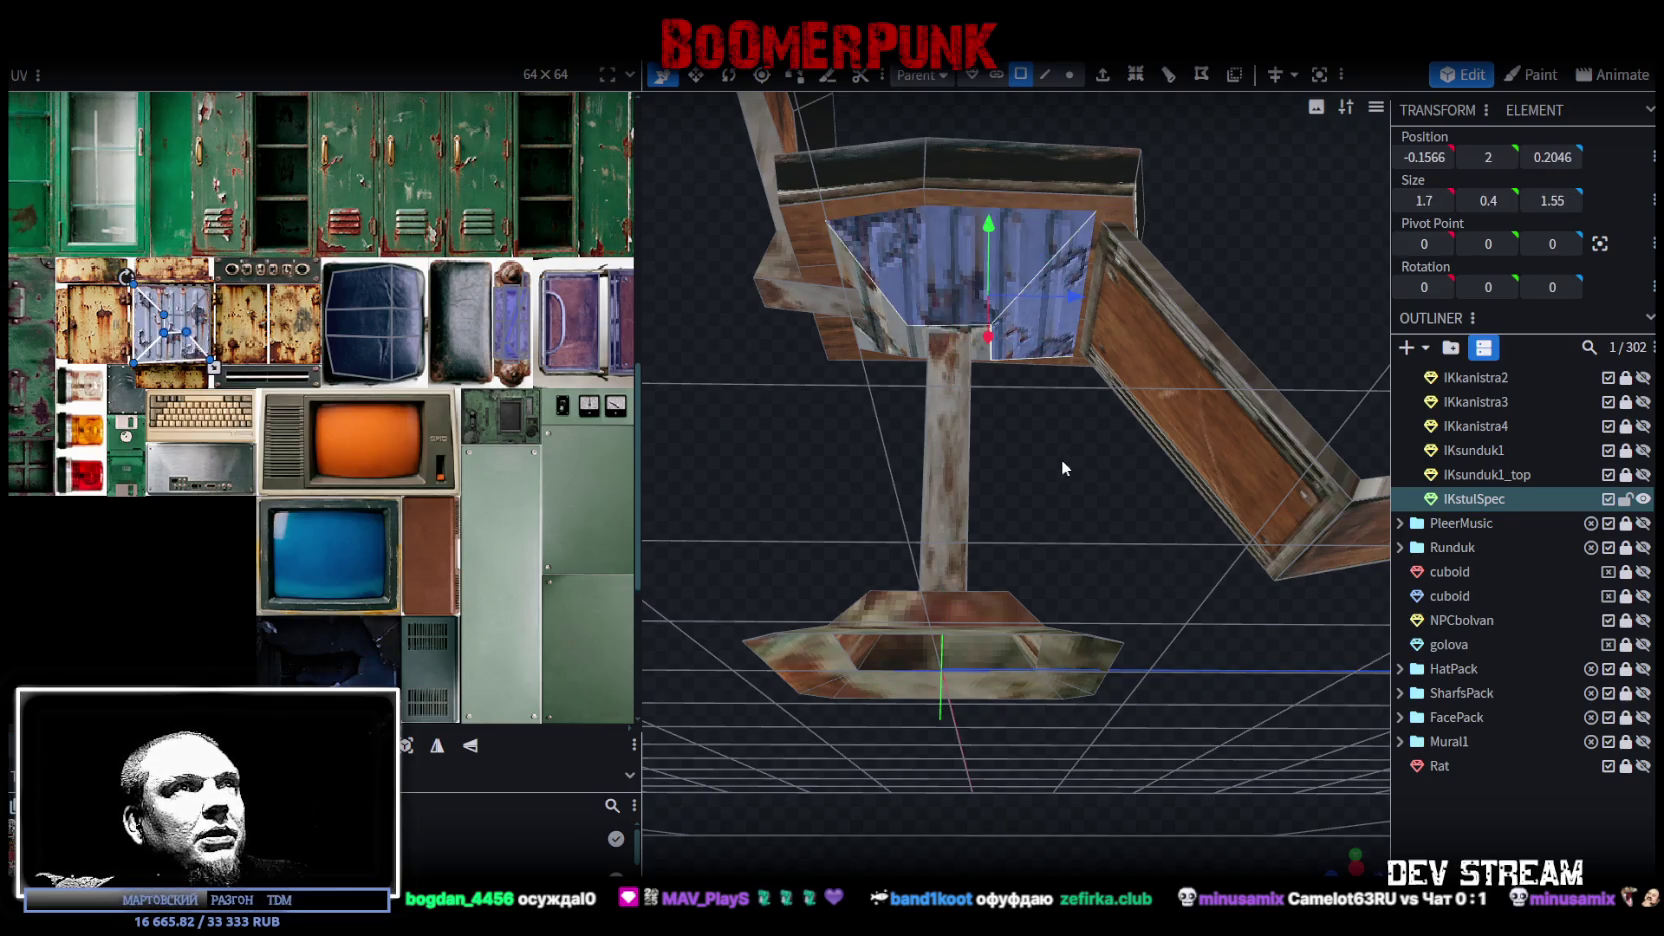
pyautogui.moveTo(1061, 459); pyautogui.dragTo(989, 265)
pyautogui.click(989, 265)
pyautogui.moveTo(880, 325); pyautogui.dragTo(1056, 369)
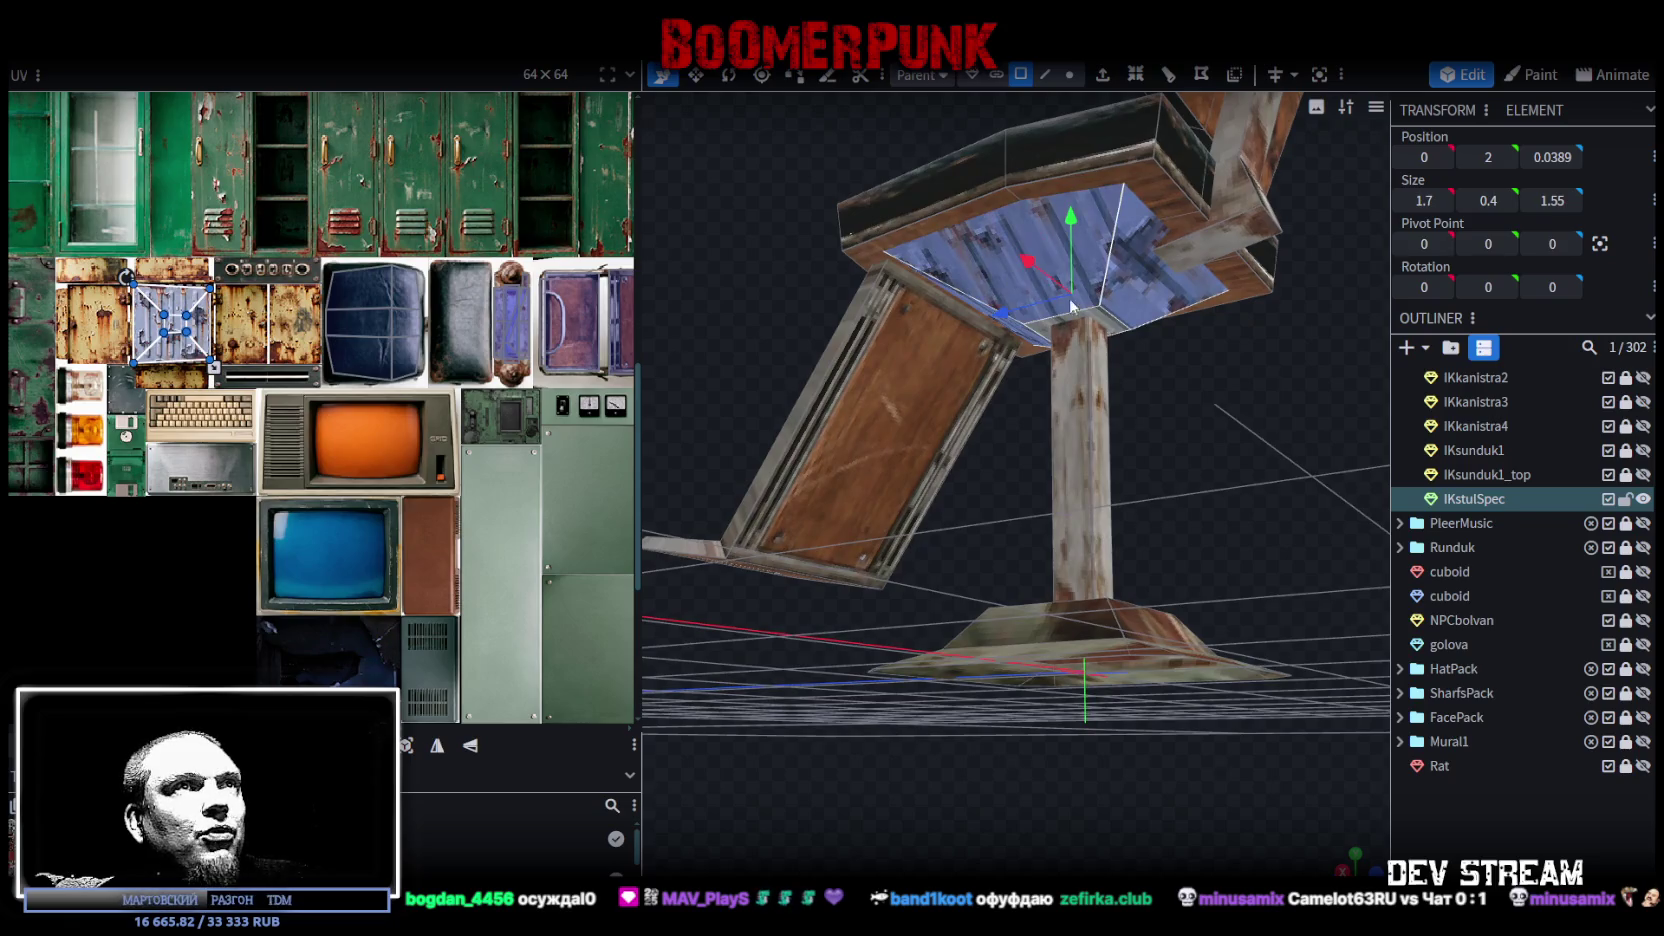
pyautogui.scroll(-5, 300, 450)
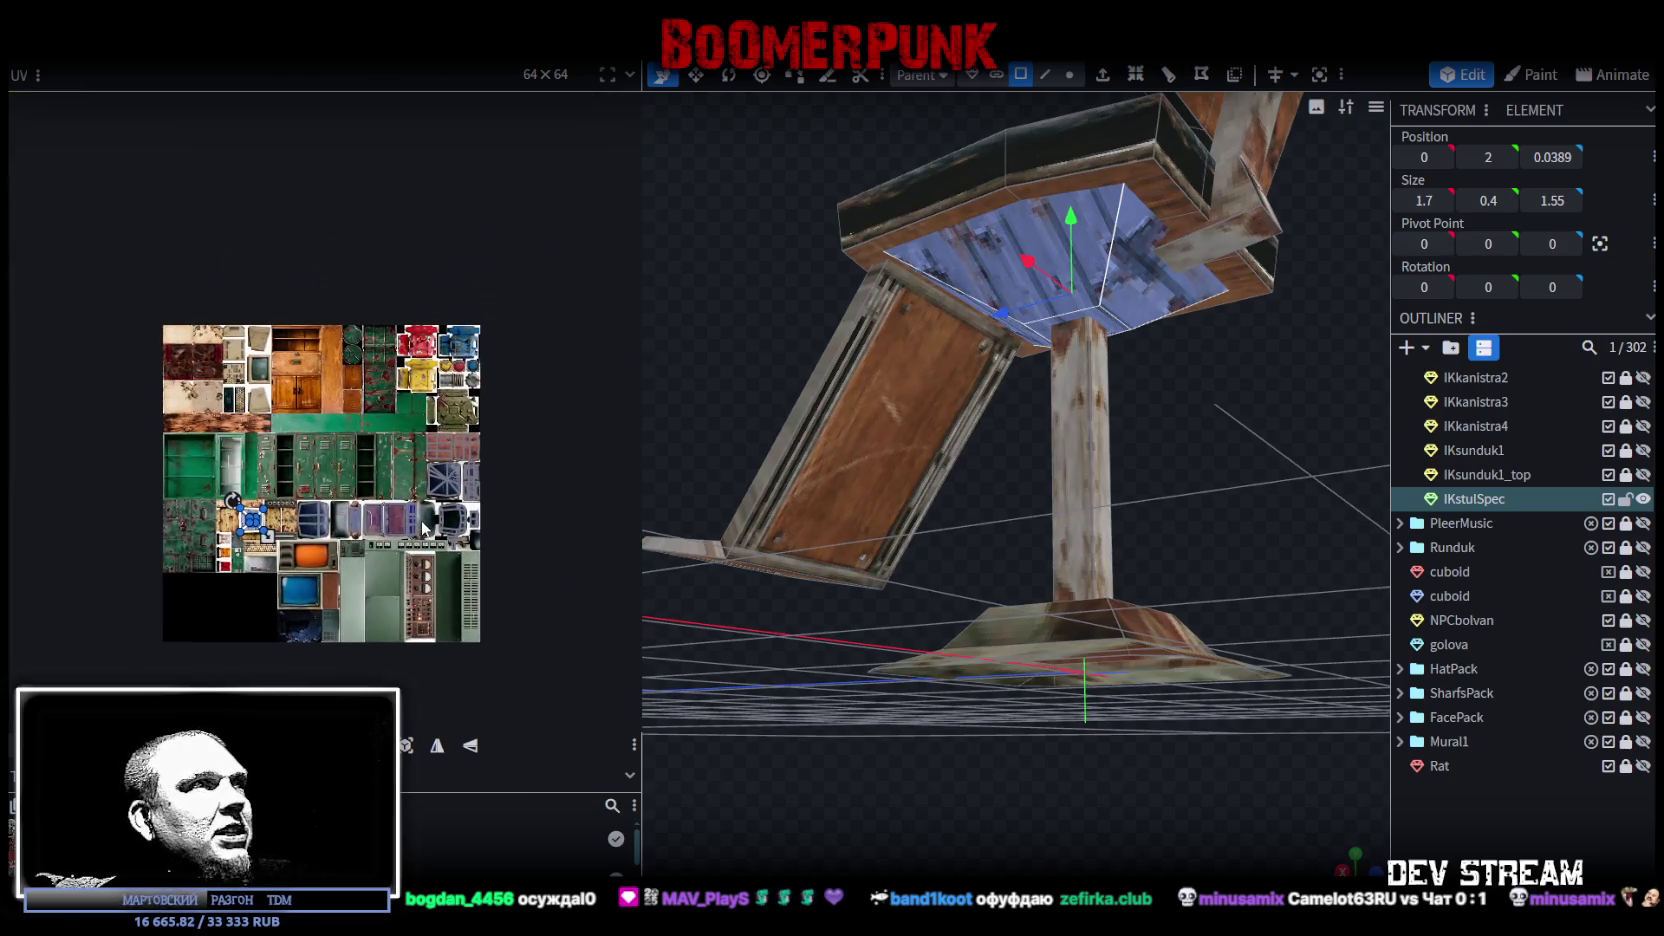
pyautogui.scroll(3, 222, 507)
# Step: Move the seat-bottom UV across the atlas, trying the purple and blue panels
pyautogui.moveTo(88, 460); pyautogui.dragTo(360, 445)
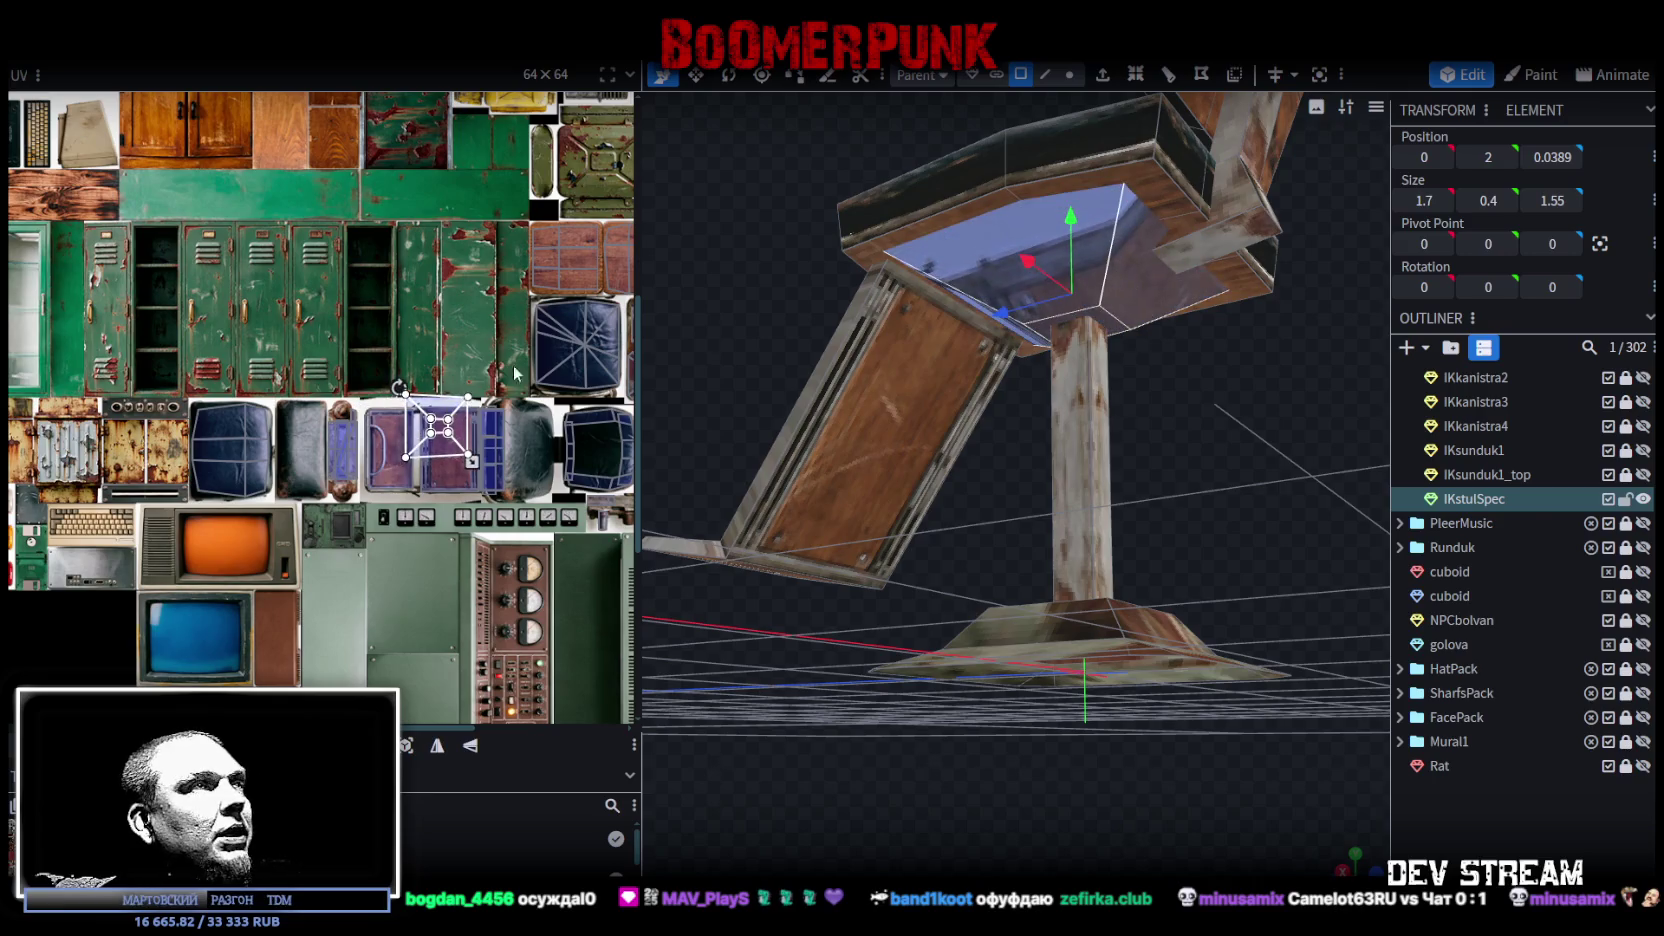
pyautogui.scroll(2, 343, 485)
pyautogui.moveTo(343, 485); pyautogui.dragTo(359, 436, button='middle')
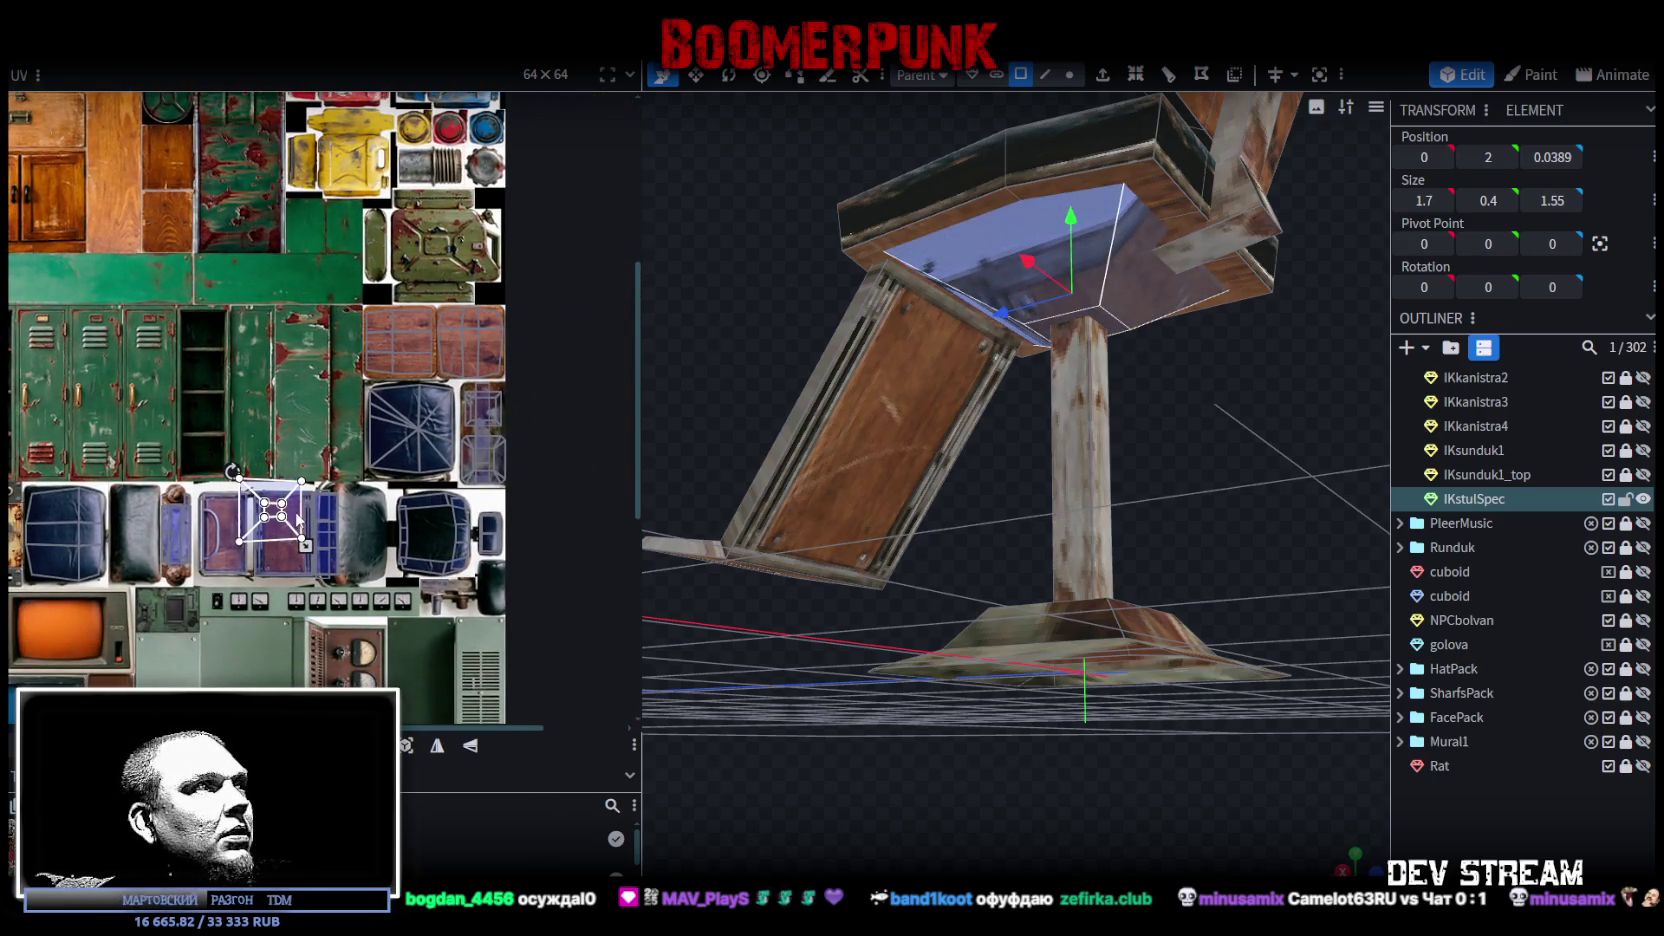
pyautogui.moveTo(298, 520); pyautogui.dragTo(470, 432)
pyautogui.scroll(1, 460, 425)
pyautogui.scroll(1, 449, 413)
pyautogui.scroll(-1, 448, 411)
pyautogui.scroll(-1, 445, 410)
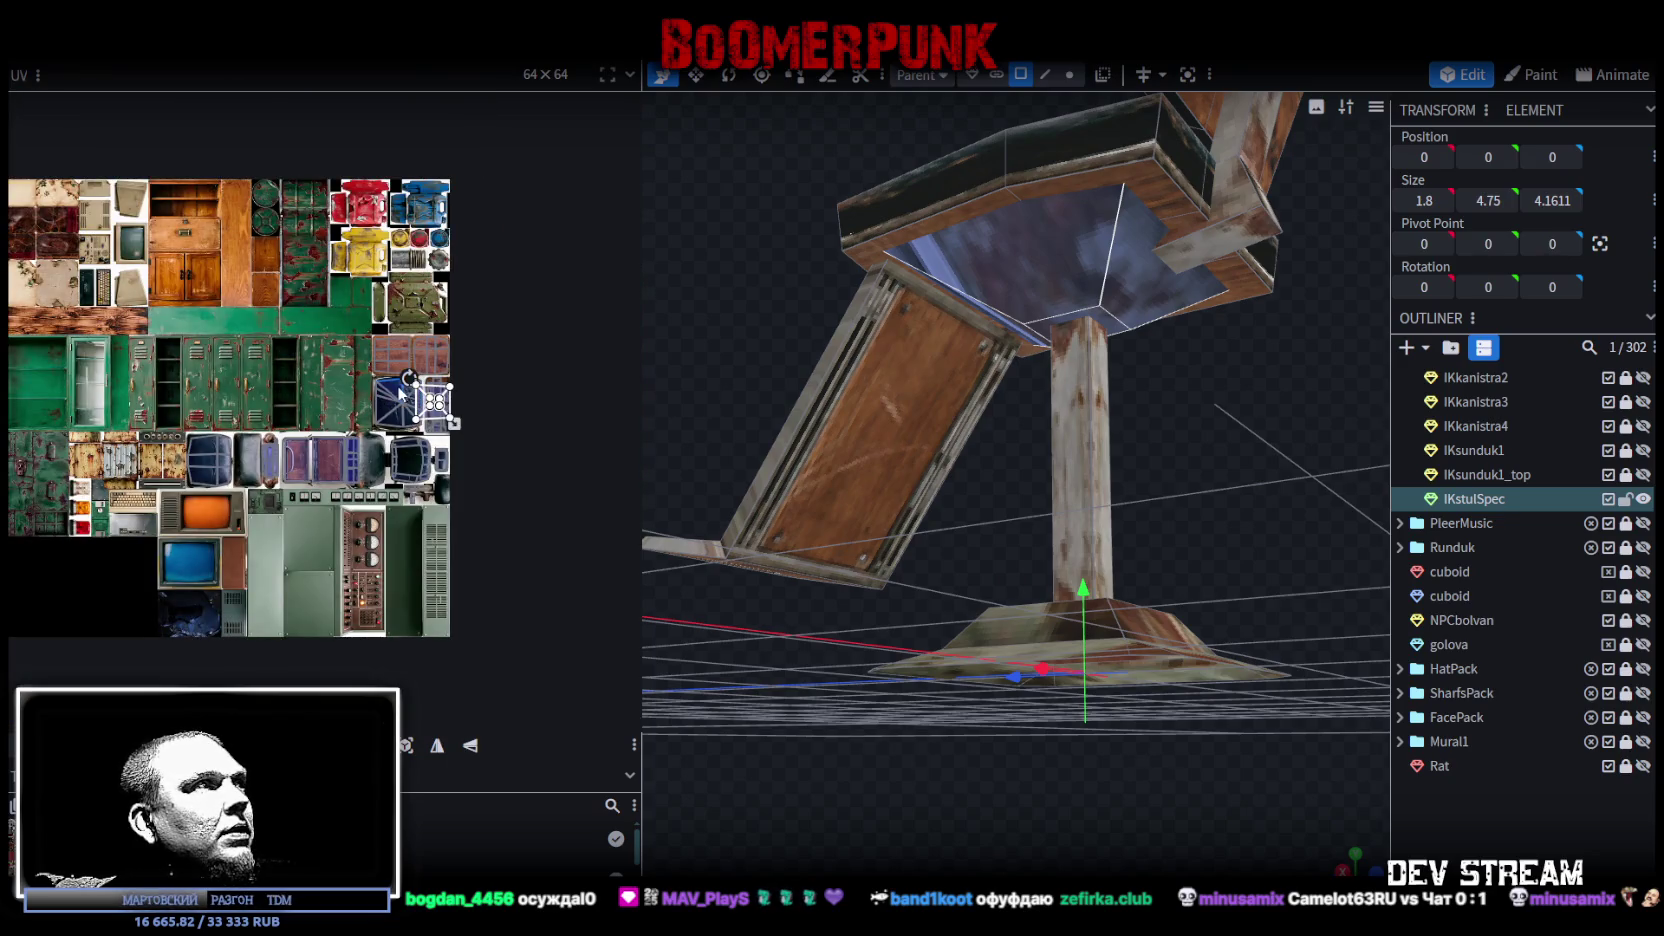
pyautogui.moveTo(432, 402); pyautogui.dragTo(100, 298)
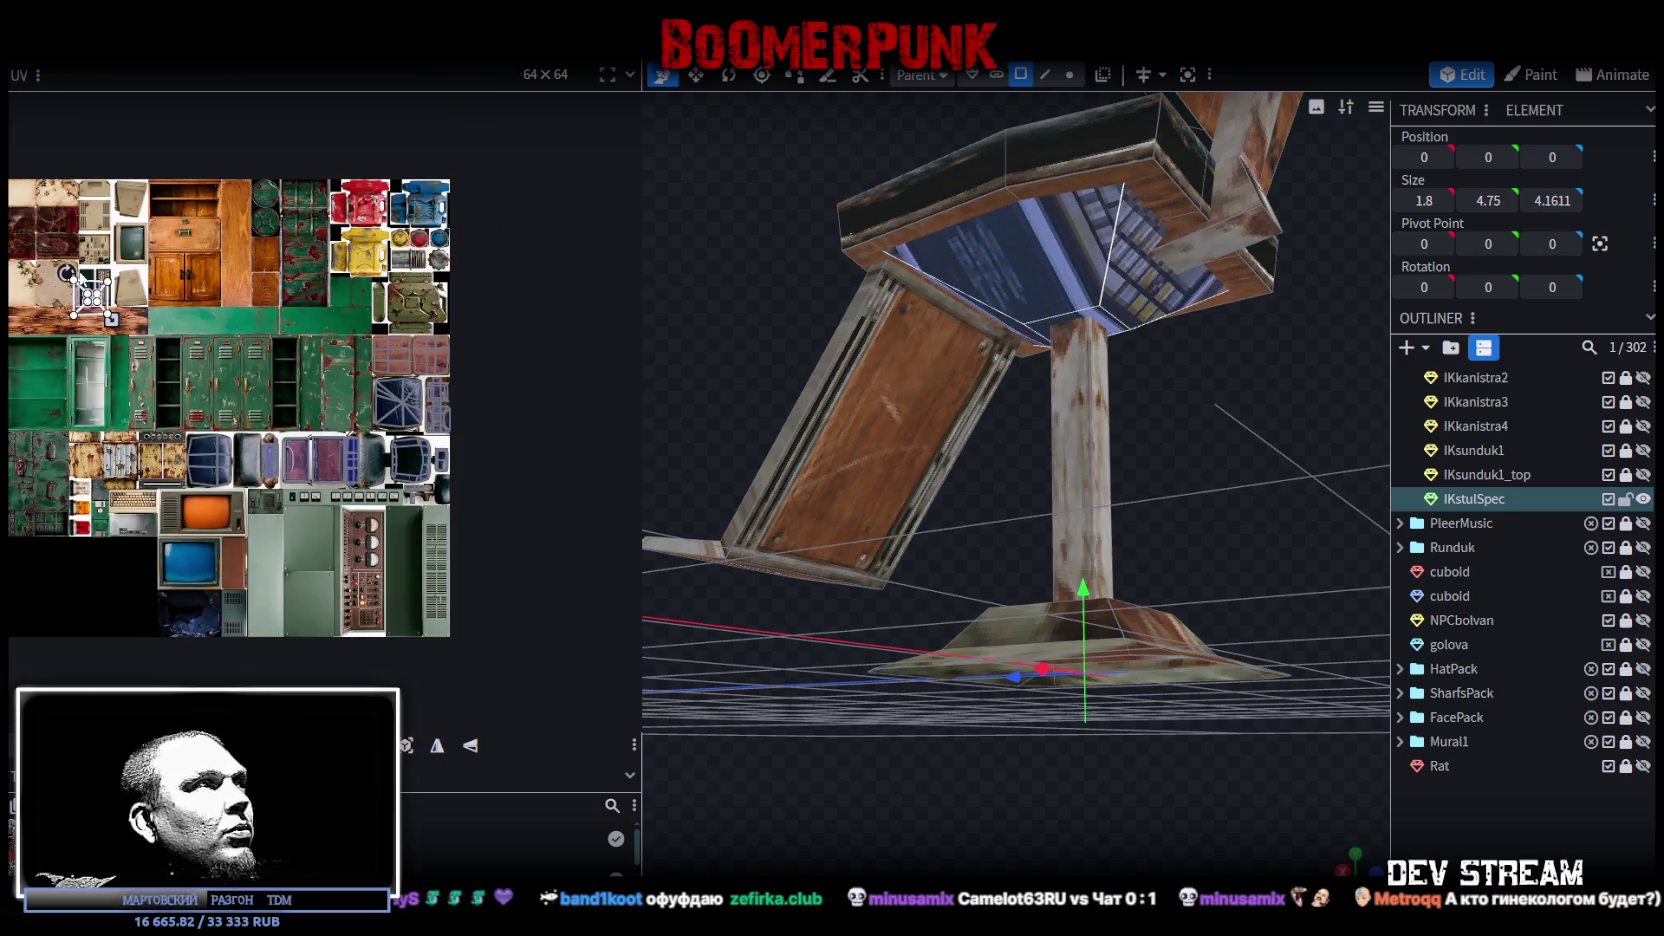
pyautogui.scroll(2, 100, 298)
pyautogui.scroll(2, 455, 167)
# Step: Shrink the UV onto the dark blue panel's lower part and rotate it
pyautogui.moveTo(393, 298); pyautogui.dragTo(436, 214)
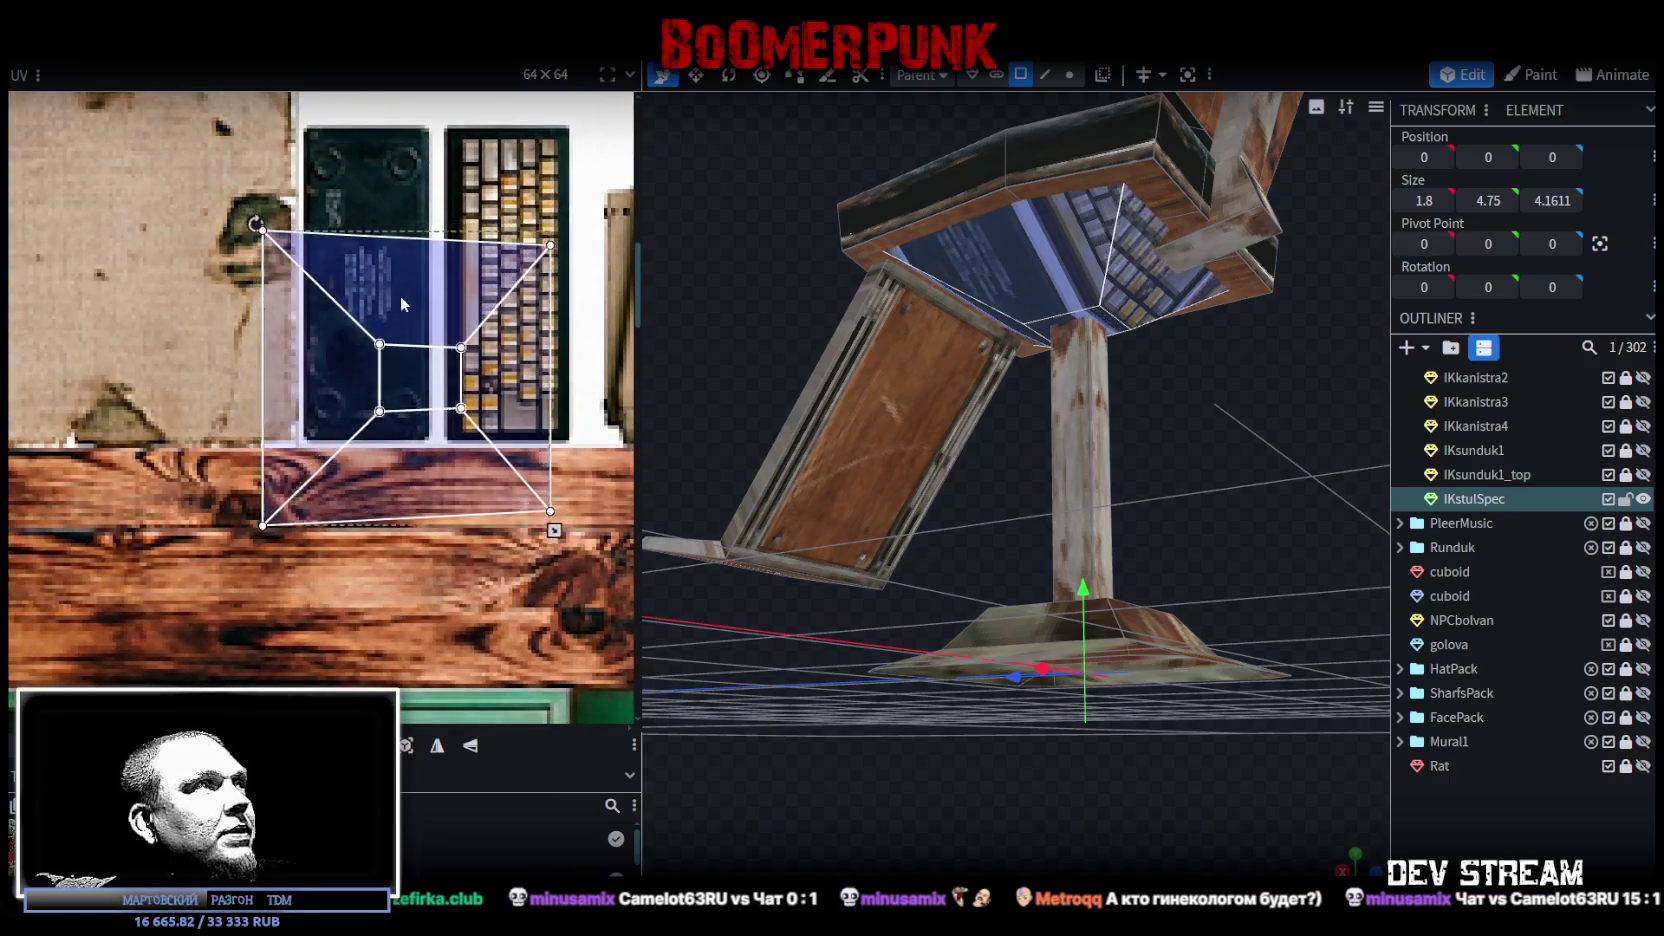
pyautogui.moveTo(596, 442)
pyautogui.mouseDown()
pyautogui.moveTo(455, 290)
pyautogui.moveTo(431, 312)
pyautogui.mouseUp()
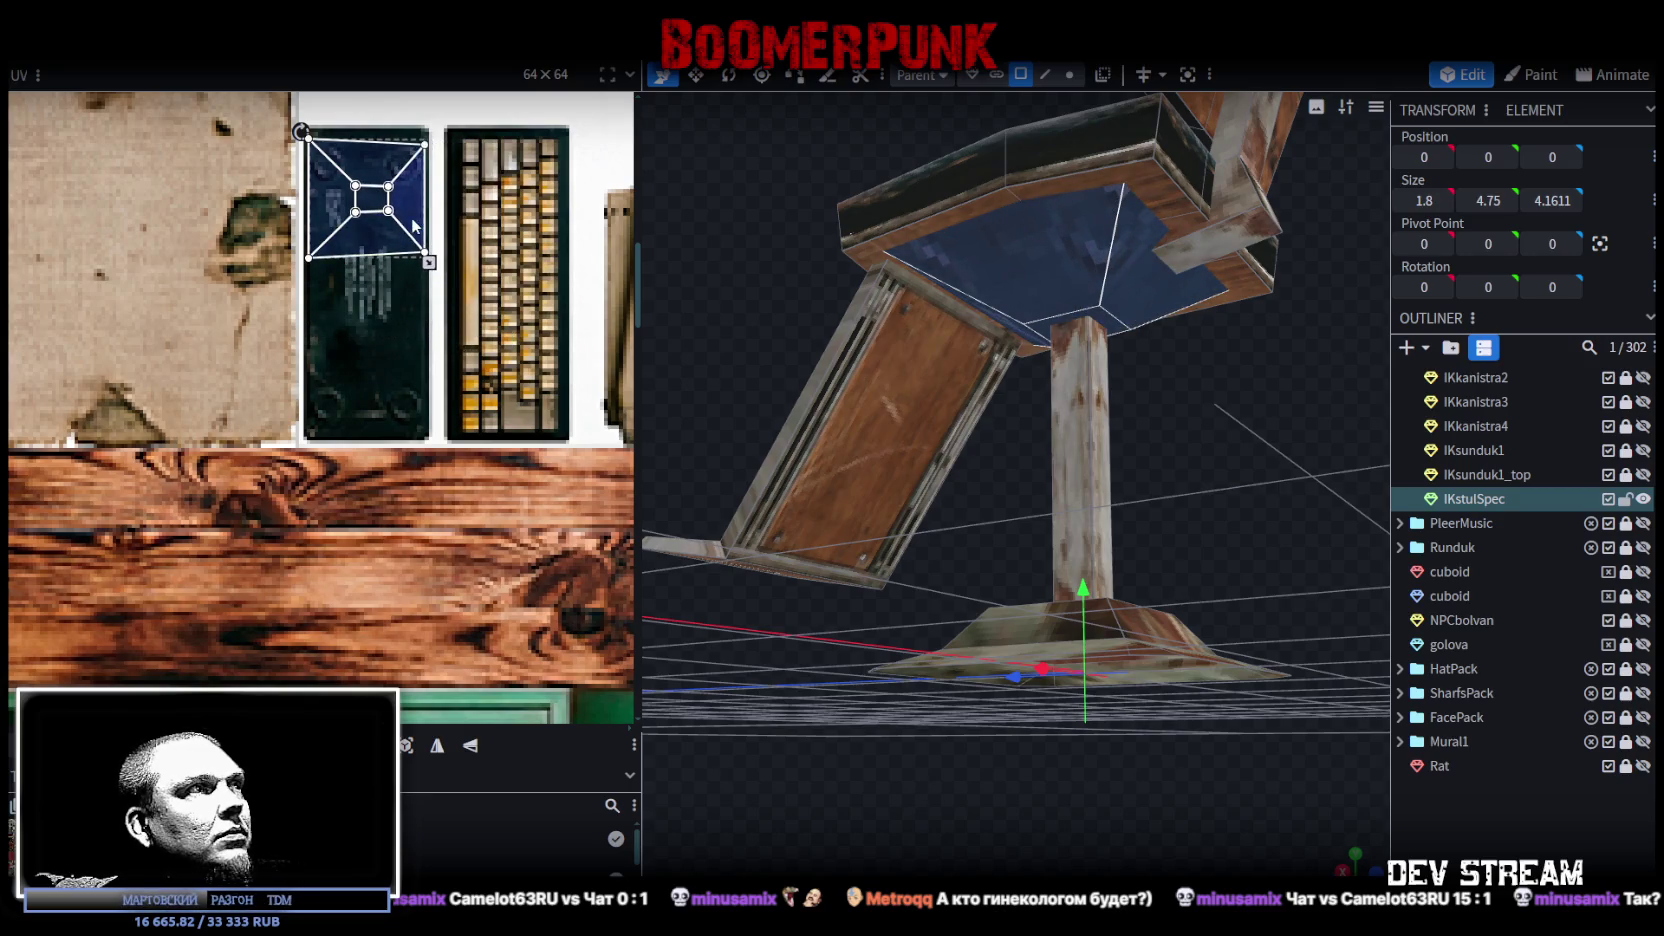
pyautogui.moveTo(413, 225); pyautogui.dragTo(413, 405)
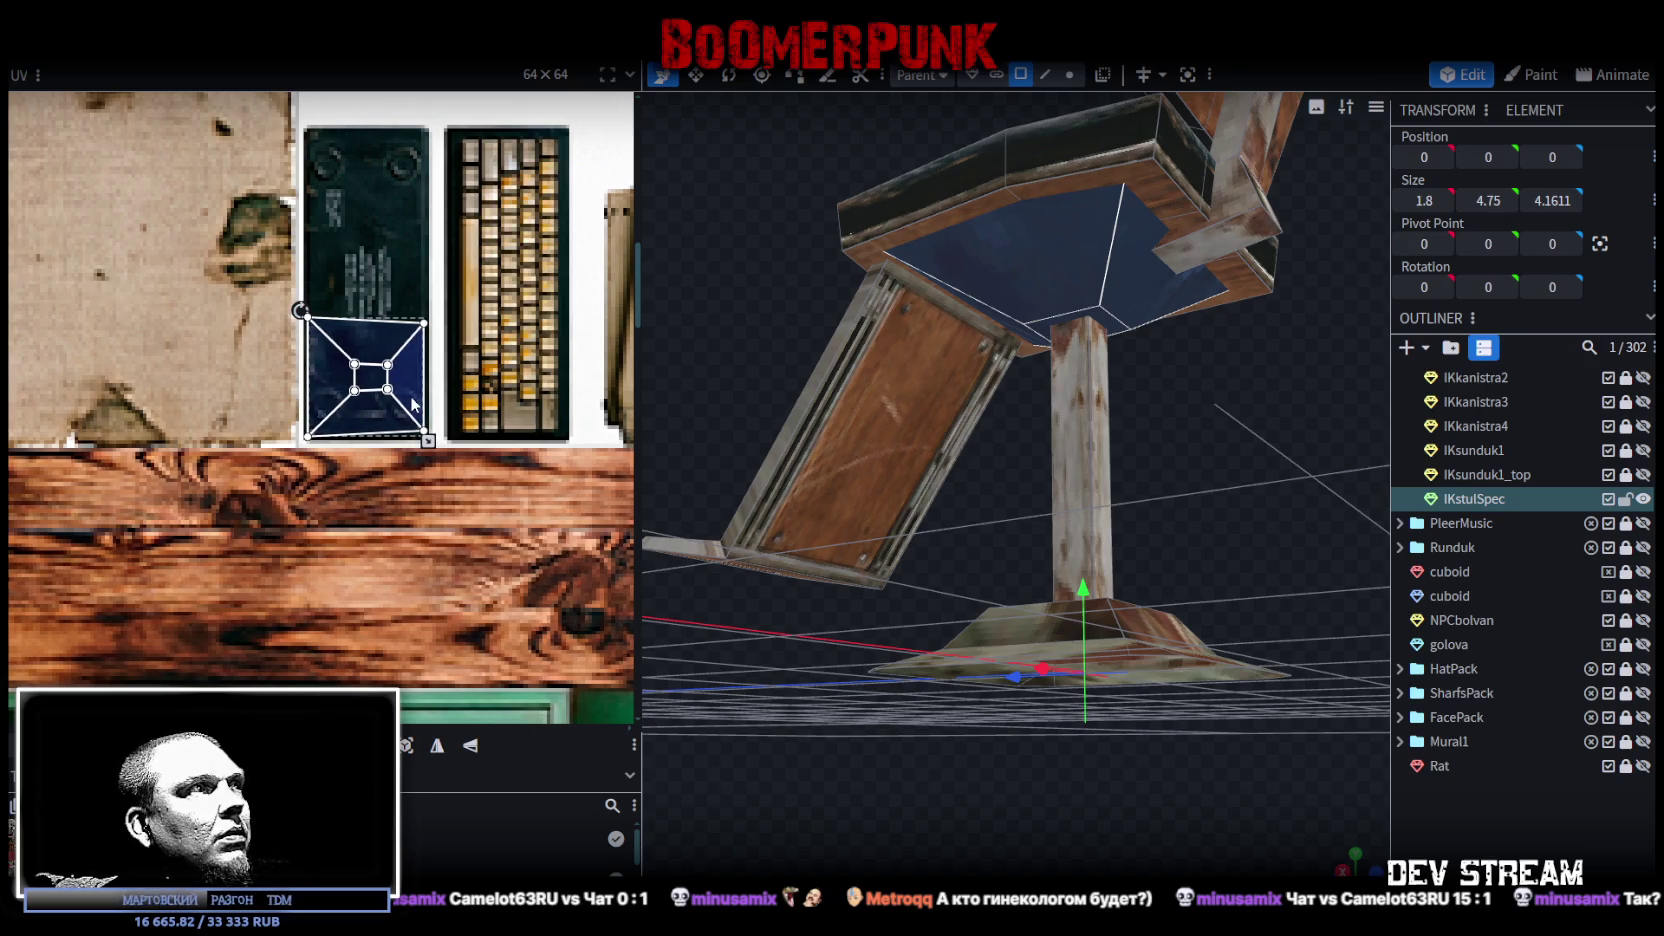
pyautogui.rightClick(383, 383)
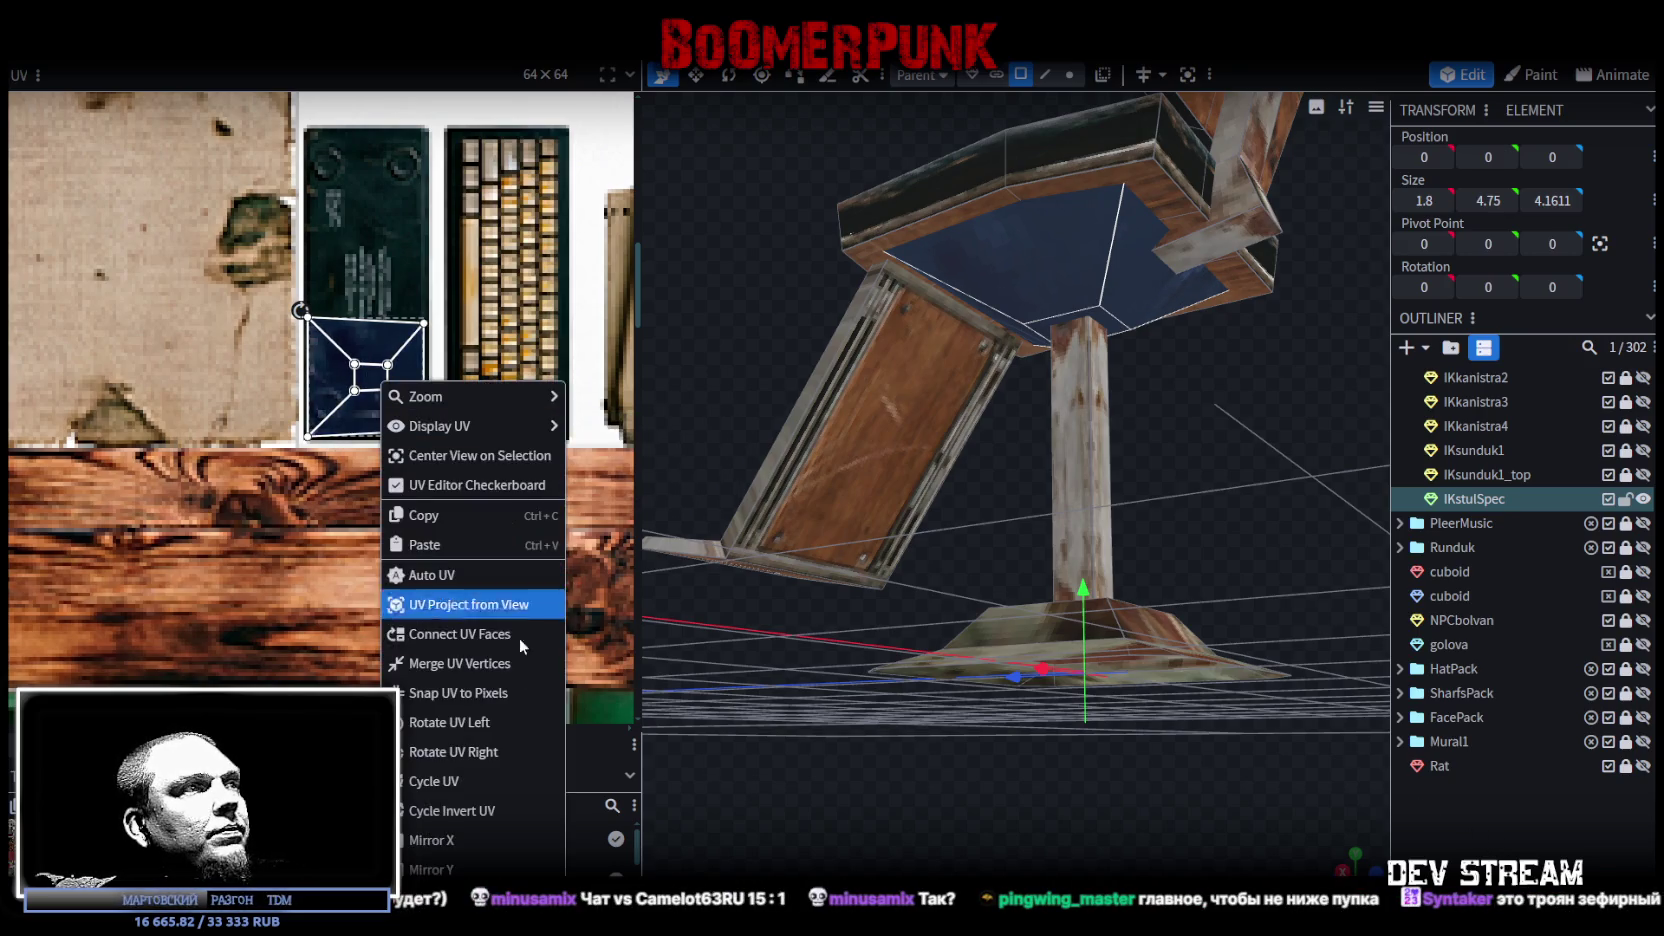
pyautogui.click(476, 722)
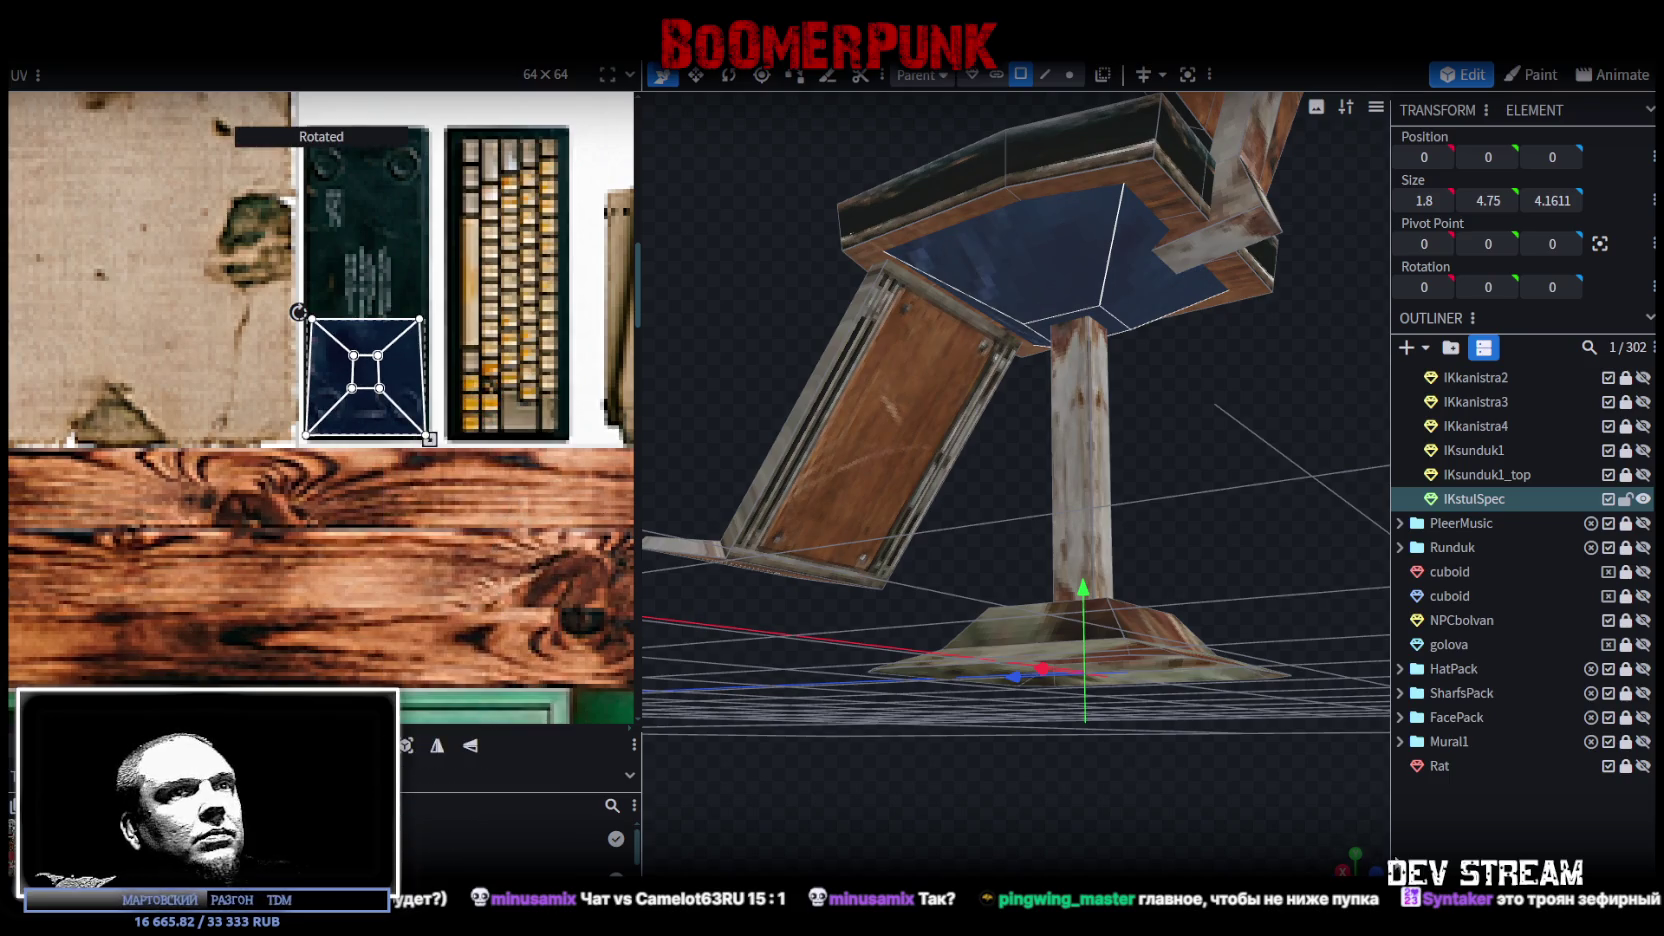
pyautogui.click(1210, 725)
pyautogui.moveTo(1210, 725)
pyautogui.mouseDown()
pyautogui.moveTo(1058, 819)
pyautogui.moveTo(1332, 779)
pyautogui.moveTo(1243, 504)
pyautogui.moveTo(1024, 588)
pyautogui.moveTo(855, 602)
pyautogui.moveTo(770, 577)
pyautogui.moveTo(893, 549)
pyautogui.moveTo(949, 393)
pyautogui.mouseUp()
pyautogui.click(961, 348)
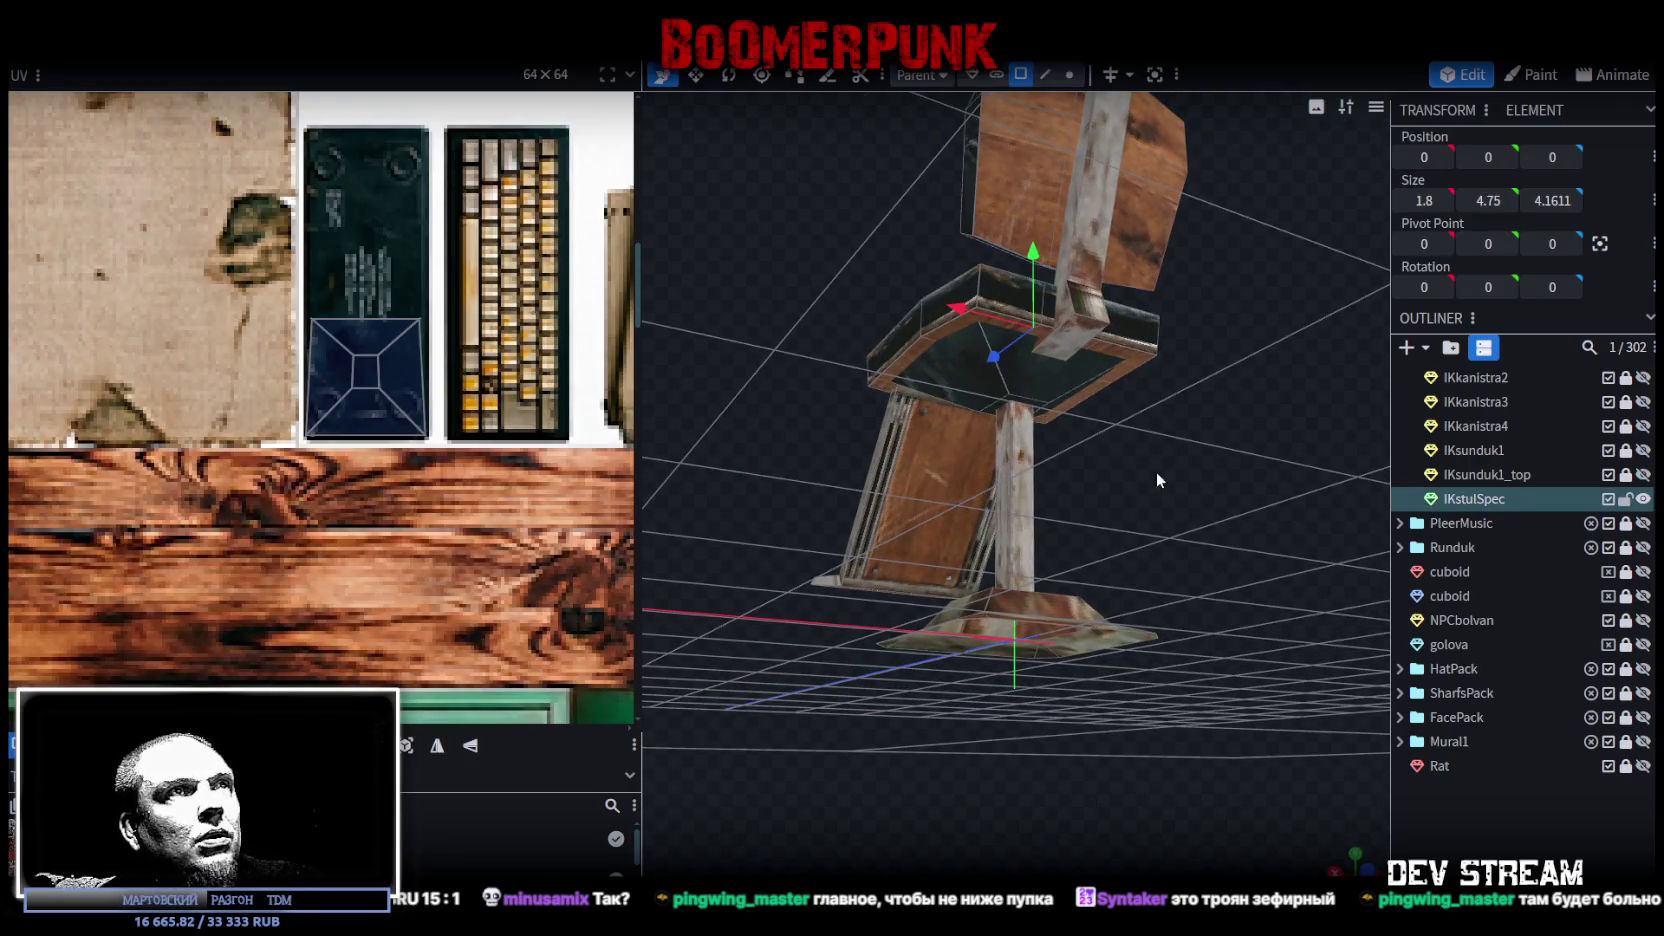
# Step: Switch to edge selection, pick a seat-top edge and orbit beneath the seat
pyautogui.moveTo(1156, 480); pyautogui.dragTo(1120, 380)
pyautogui.click(1045, 74)
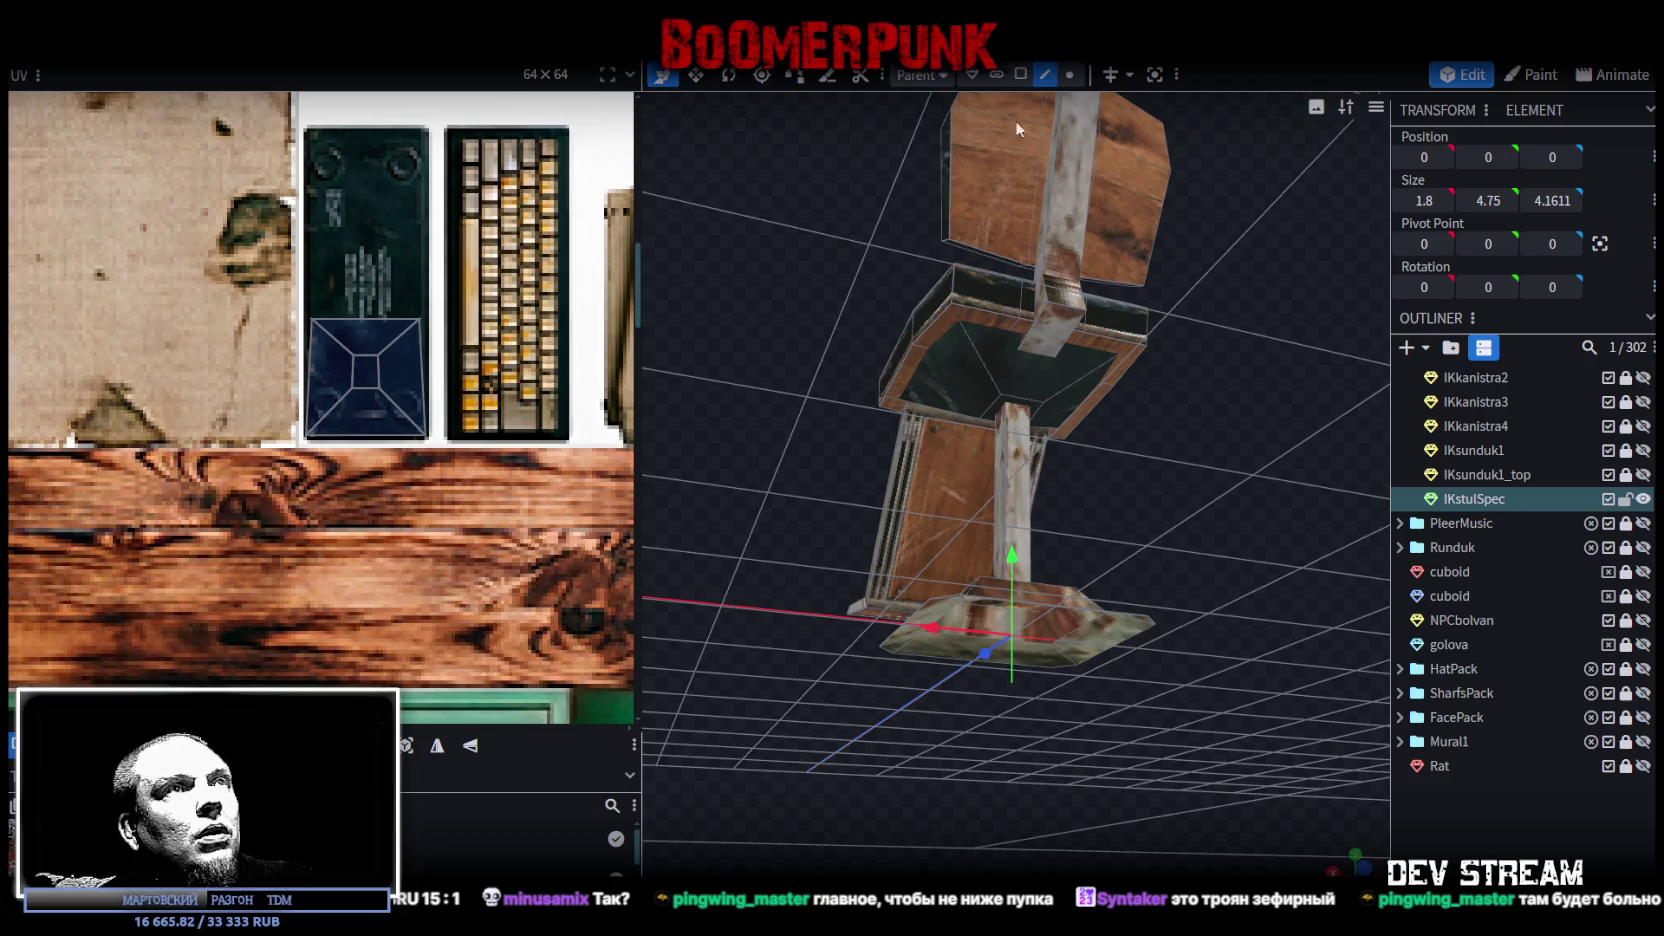
pyautogui.click(940, 336)
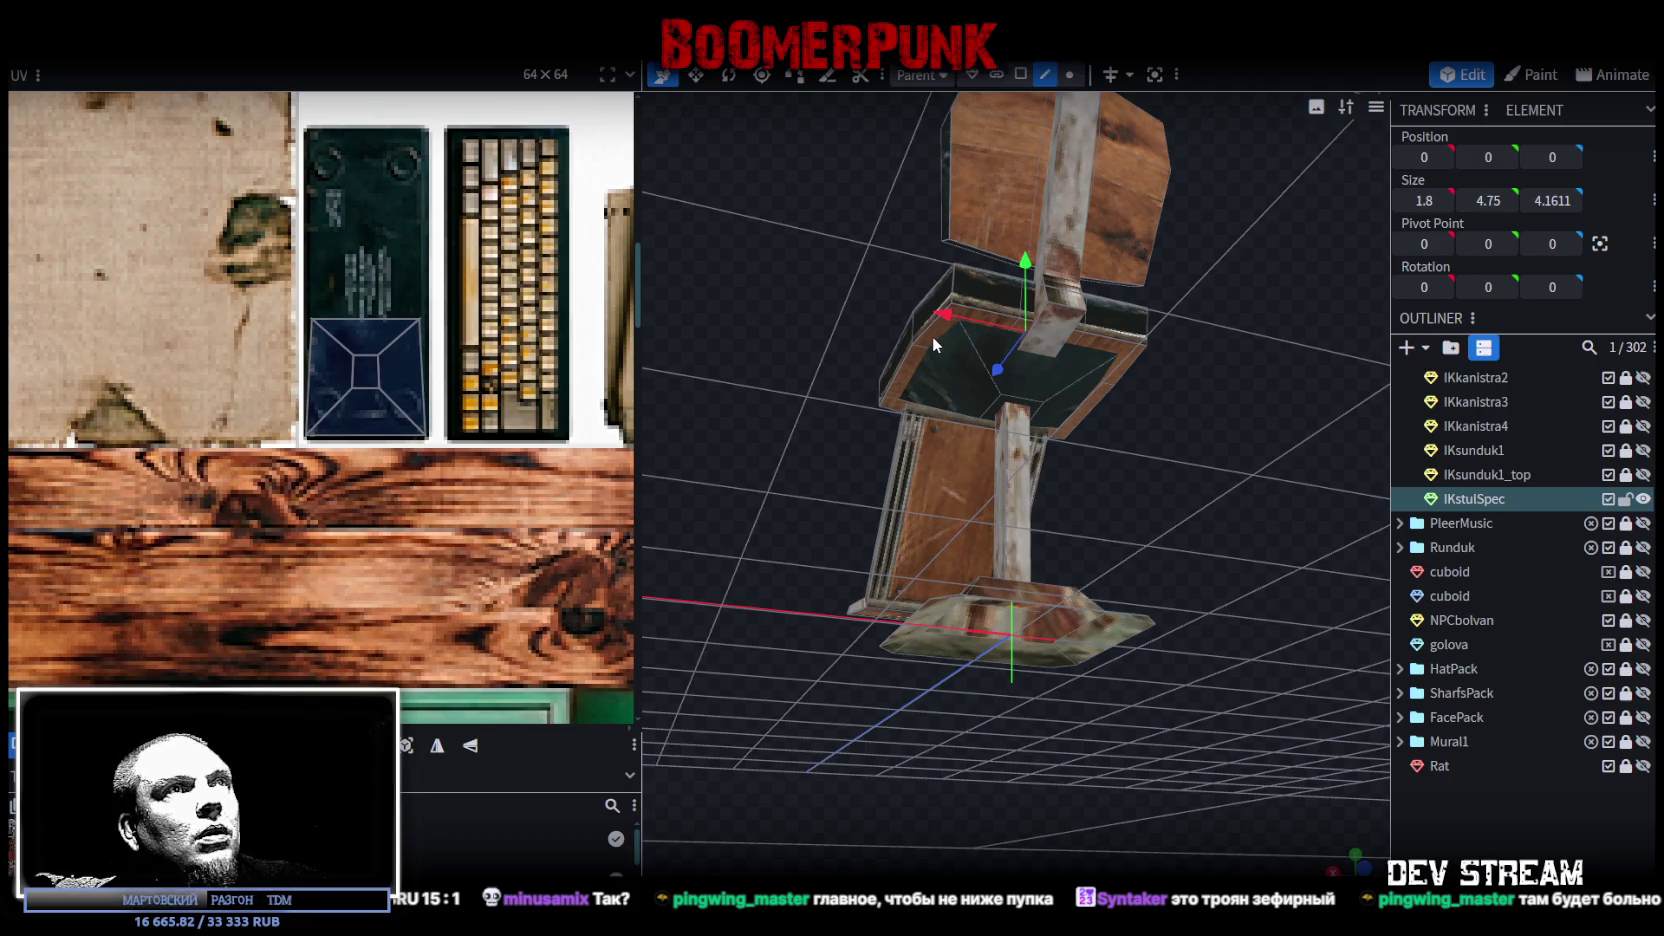
pyautogui.moveTo(968, 334)
pyautogui.mouseDown()
pyautogui.moveTo(841, 254)
pyautogui.moveTo(859, 338)
pyautogui.moveTo(974, 326)
pyautogui.mouseUp()
pyautogui.scroll(3, 1046, 498)
pyautogui.moveTo(1046, 498)
pyautogui.mouseDown()
pyautogui.moveTo(1154, 478)
pyautogui.moveTo(1162, 491)
pyautogui.moveTo(1167, 478)
pyautogui.moveTo(1086, 437)
pyautogui.moveTo(1260, 604)
pyautogui.moveTo(1262, 588)
pyautogui.mouseUp()
pyautogui.moveTo(1339, 238)
pyautogui.mouseDown()
pyautogui.moveTo(1279, 274)
pyautogui.moveTo(1327, 291)
pyautogui.mouseUp()
pyautogui.moveTo(1182, 258)
pyautogui.mouseDown()
pyautogui.moveTo(1239, 212)
pyautogui.moveTo(982, 172)
pyautogui.moveTo(1078, 415)
pyautogui.moveTo(1138, 358)
pyautogui.moveTo(1066, 312)
pyautogui.mouseUp()
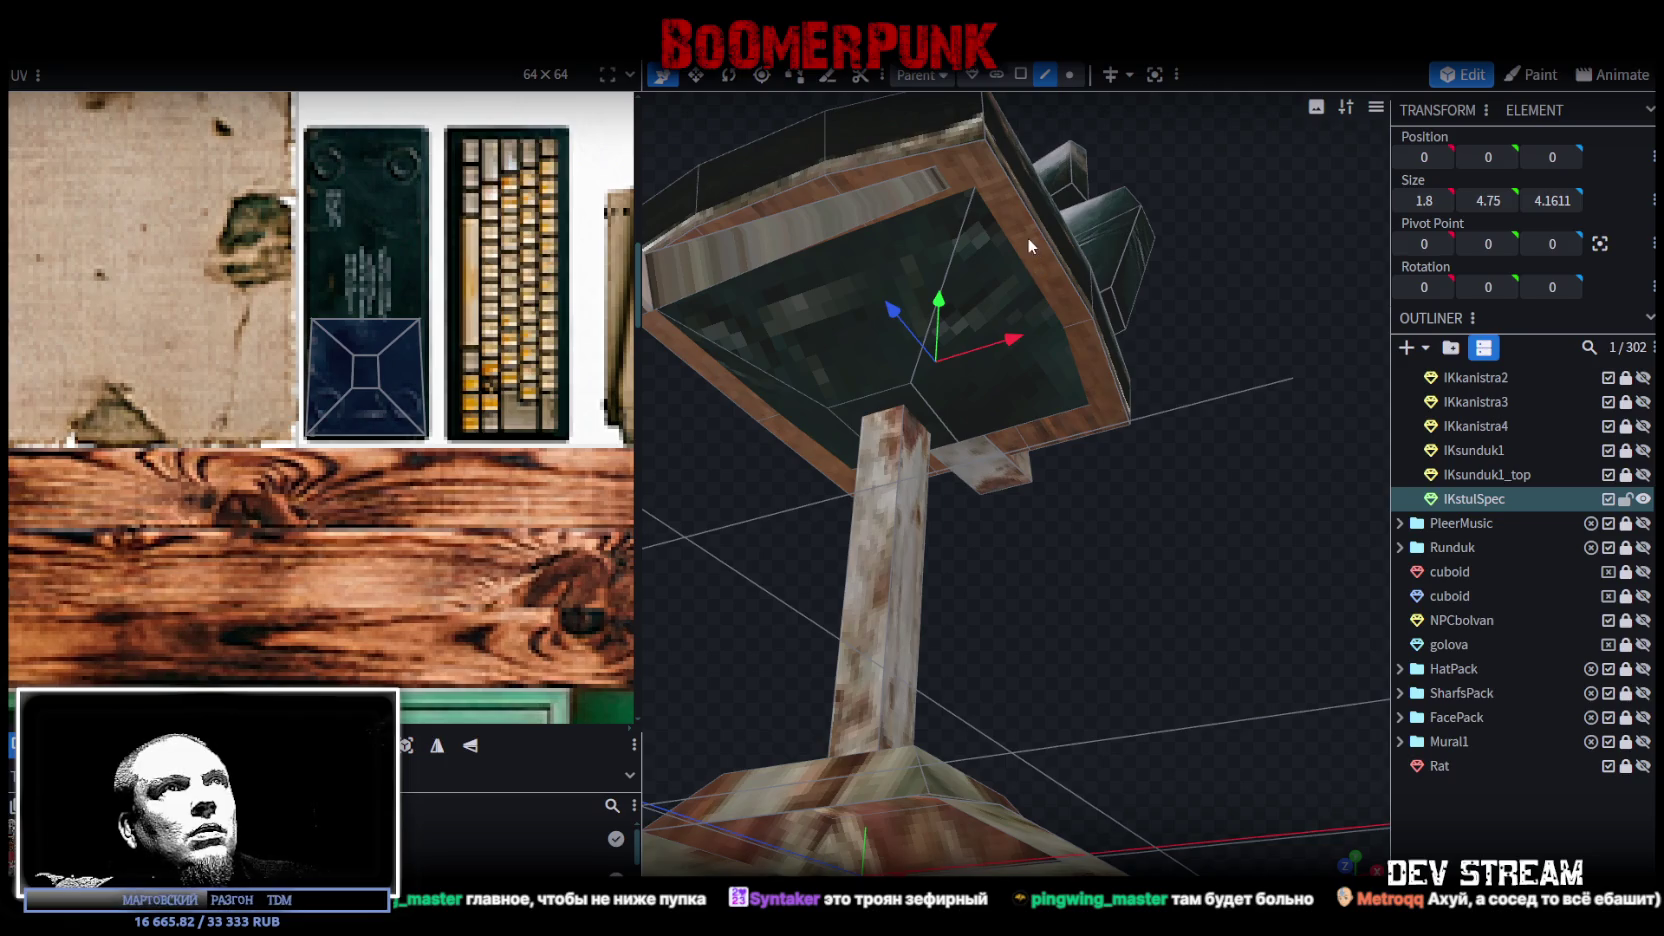
# Step: In wireframe view with vertex selection, select seat vertices and nudge them along X
pyautogui.press('z')
pyautogui.press('z')
pyautogui.press('z')
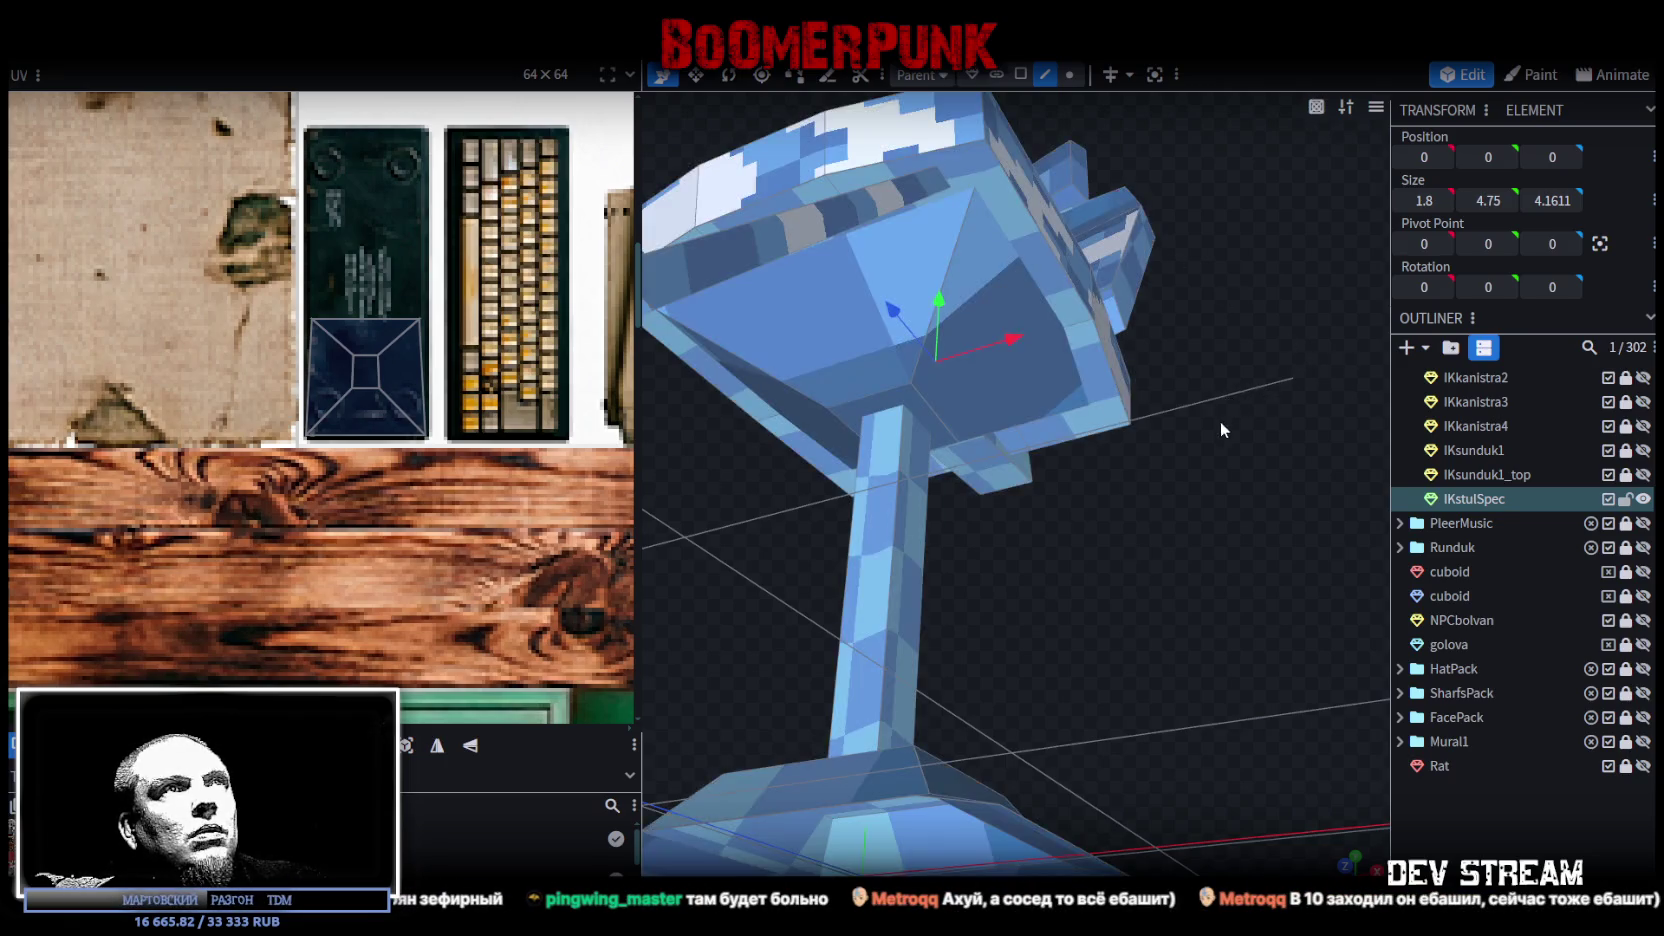
pyautogui.press('z')
pyautogui.press('z')
pyautogui.press('z')
pyautogui.moveTo(1202, 462)
pyautogui.mouseDown()
pyautogui.moveTo(1193, 506)
pyautogui.moveTo(1251, 549)
pyautogui.moveTo(1128, 439)
pyautogui.mouseUp()
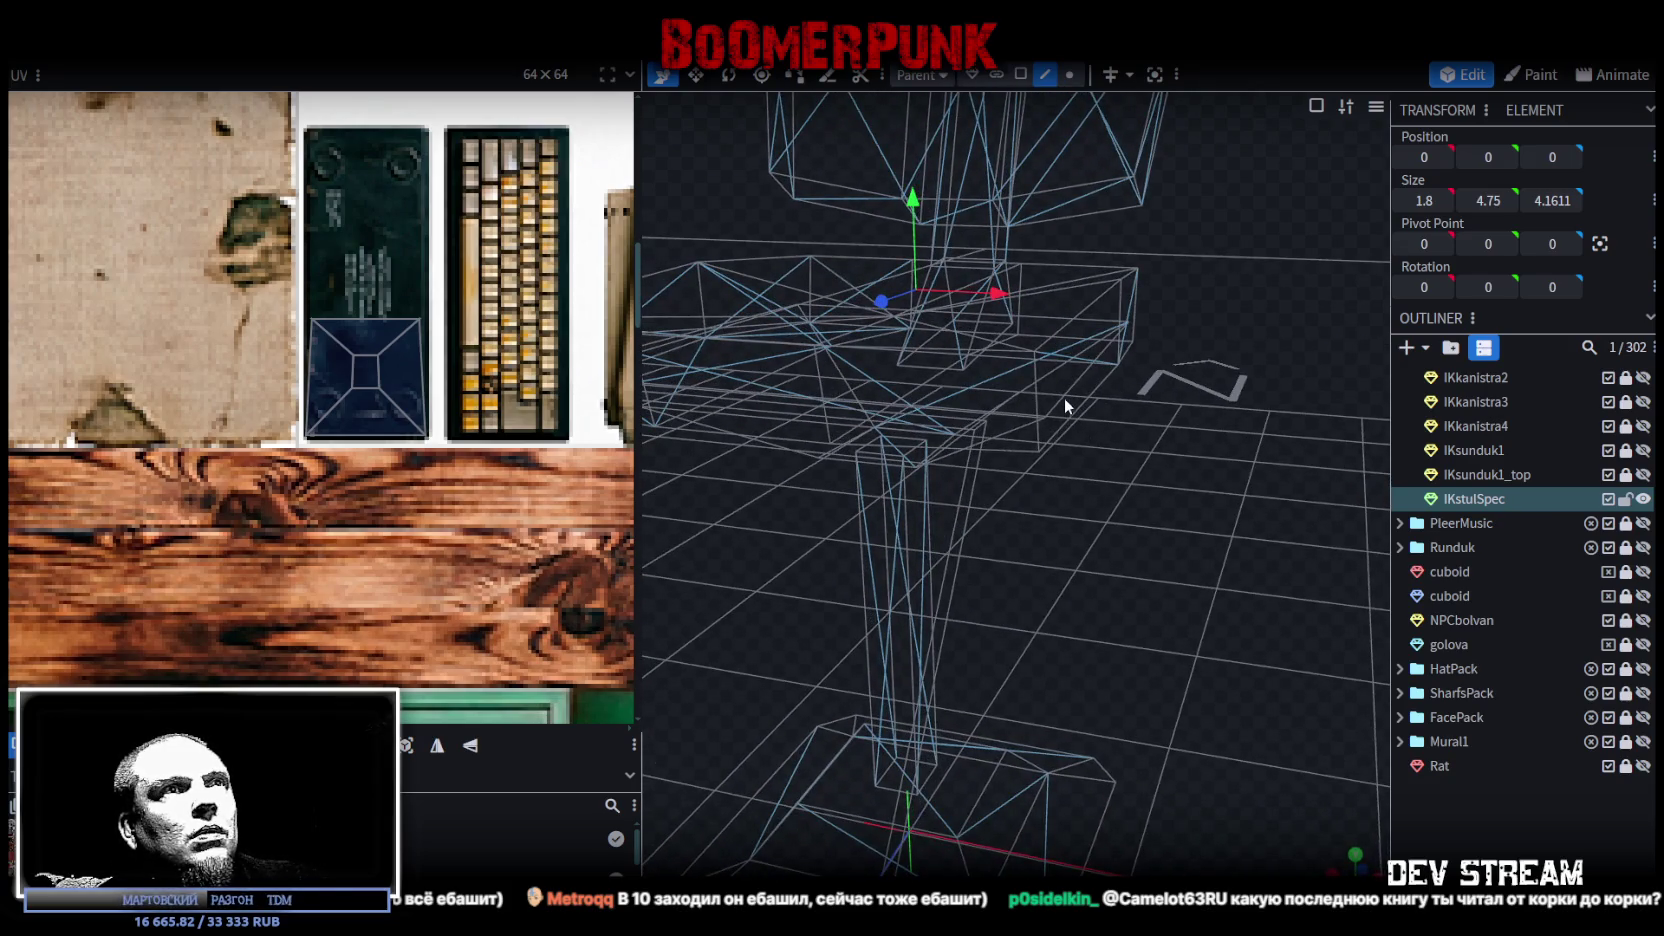
pyautogui.click(1069, 74)
pyautogui.moveTo(1118, 153)
pyautogui.mouseDown()
pyautogui.moveTo(1235, 257)
pyautogui.moveTo(1245, 244)
pyautogui.mouseUp()
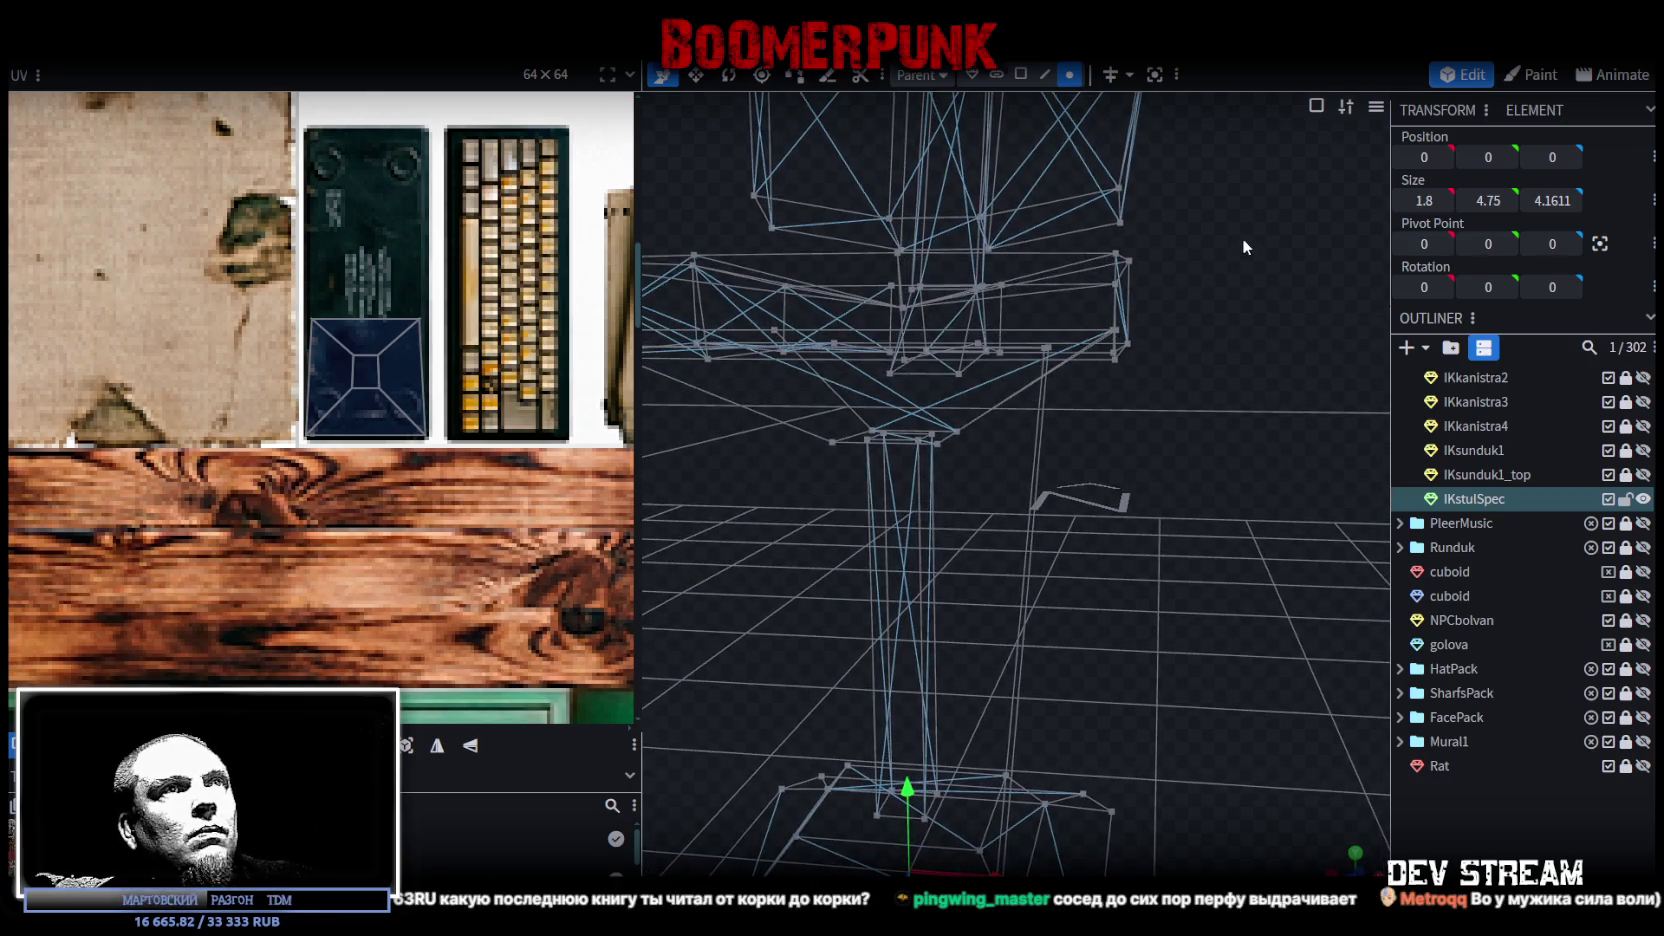
pyautogui.click(1093, 325)
pyautogui.moveTo(1120, 330)
pyautogui.mouseDown()
pyautogui.moveTo(1213, 420)
pyautogui.moveTo(1257, 403)
pyautogui.moveTo(1208, 406)
pyautogui.moveTo(1190, 341)
pyautogui.moveTo(1206, 474)
pyautogui.moveTo(1234, 451)
pyautogui.moveTo(1218, 445)
pyautogui.mouseUp()
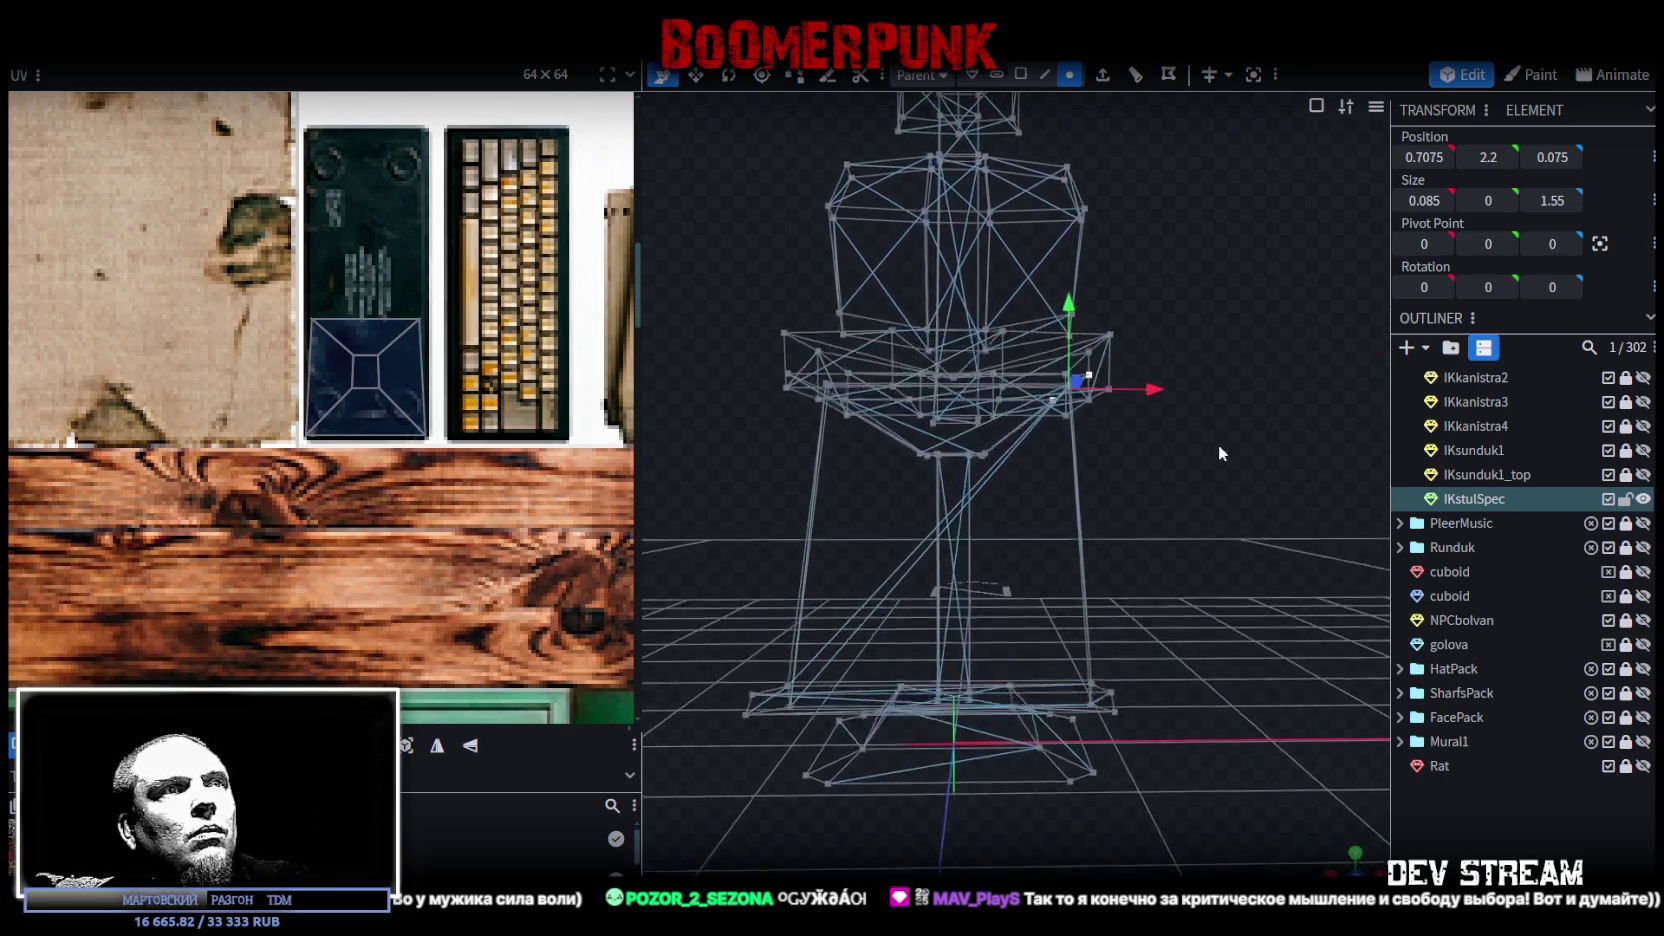
pyautogui.moveTo(1165, 388)
pyautogui.mouseDown()
pyautogui.moveTo(1190, 477)
pyautogui.moveTo(1071, 482)
pyautogui.mouseUp()
# Step: Box-select the vertices on the seat's side and return to solid shading
pyautogui.moveTo(790, 465)
pyautogui.mouseDown()
pyautogui.moveTo(841, 438)
pyautogui.moveTo(768, 415)
pyautogui.moveTo(803, 348)
pyautogui.mouseUp()
pyautogui.moveTo(865, 341); pyautogui.dragTo(1061, 448)
pyautogui.press('z')
pyautogui.press('z')
pyautogui.moveTo(1277, 164)
pyautogui.mouseDown()
pyautogui.moveTo(1222, 170)
pyautogui.moveTo(1251, 192)
pyautogui.moveTo(1268, 295)
pyautogui.moveTo(1300, 311)
pyautogui.mouseUp()
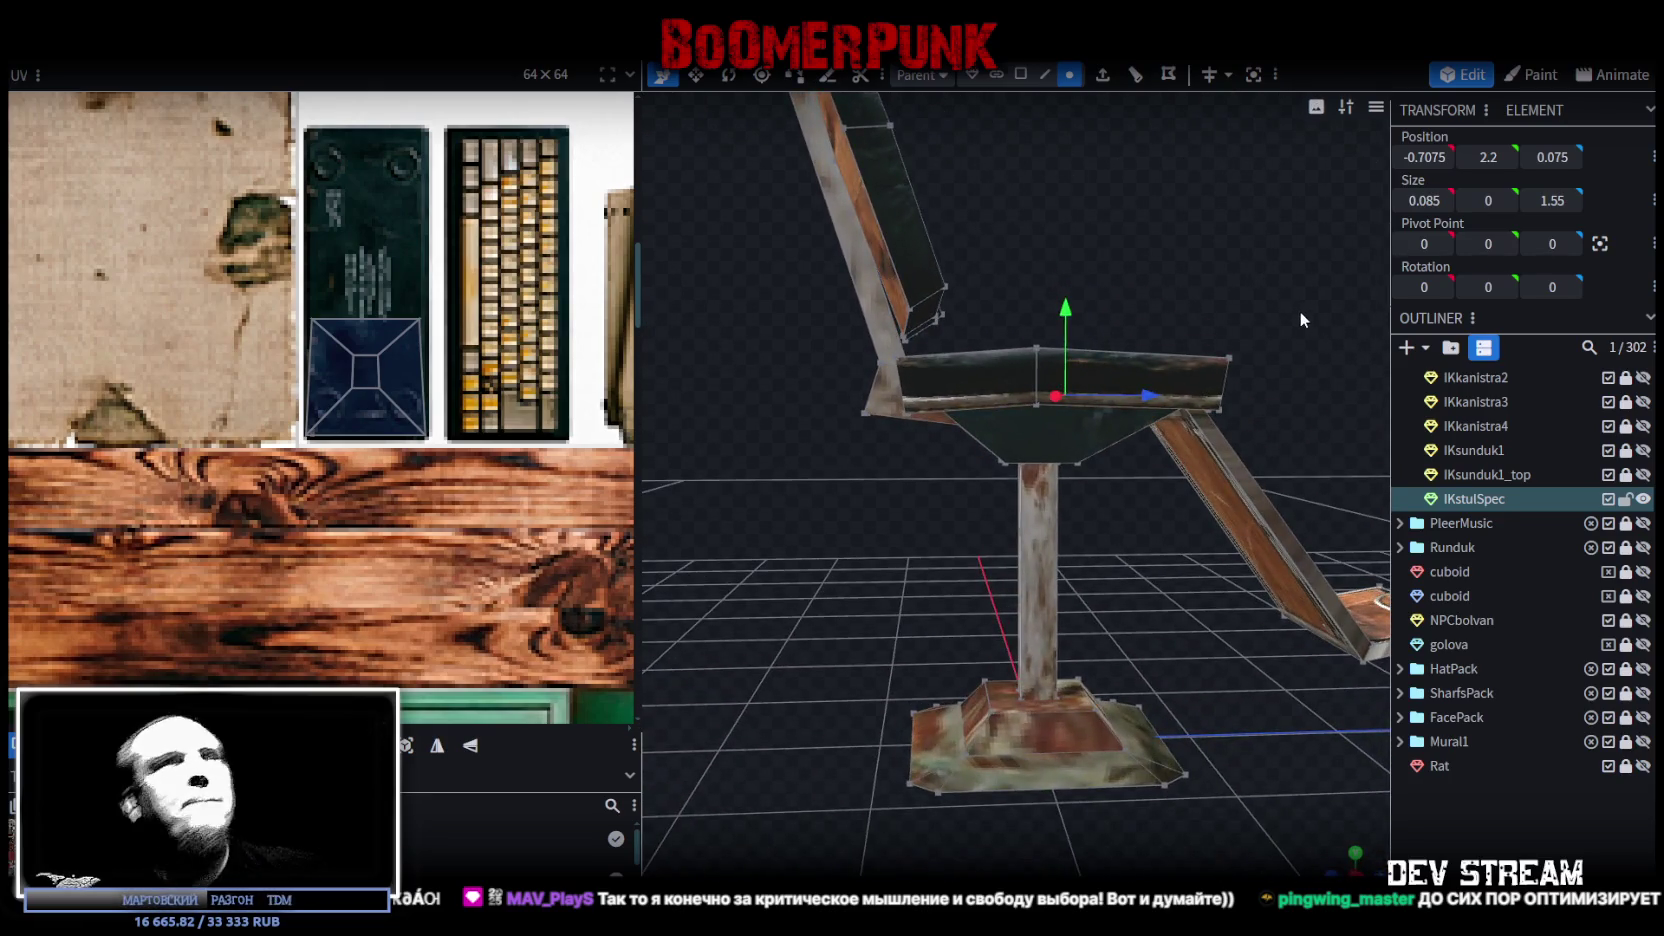
# Step: Lower the pair of front seat vertices along Y
pyautogui.moveTo(1233, 238)
pyautogui.mouseDown()
pyautogui.moveTo(1193, 272)
pyautogui.moveTo(1196, 257)
pyautogui.moveTo(1233, 300)
pyautogui.moveTo(802, 270)
pyautogui.mouseUp()
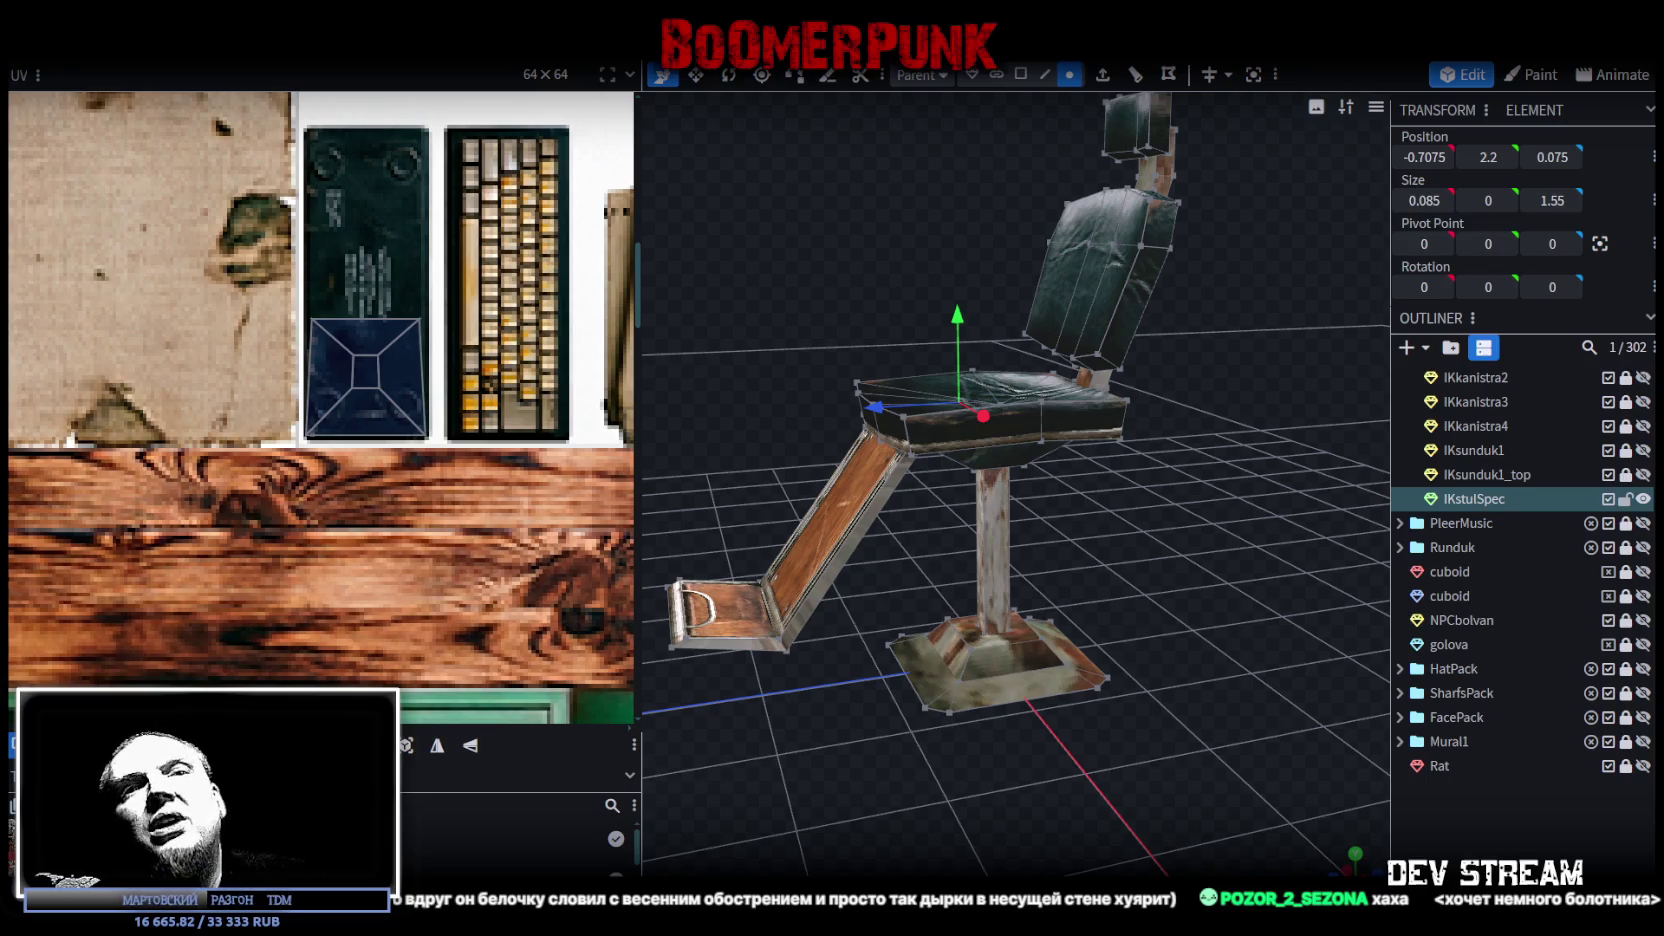
pyautogui.moveTo(1147, 662)
pyautogui.mouseDown(button='middle')
pyautogui.moveTo(1310, 651)
pyautogui.moveTo(1336, 673)
pyautogui.moveTo(1196, 588)
pyautogui.moveTo(1242, 576)
pyautogui.mouseUp(button='middle')
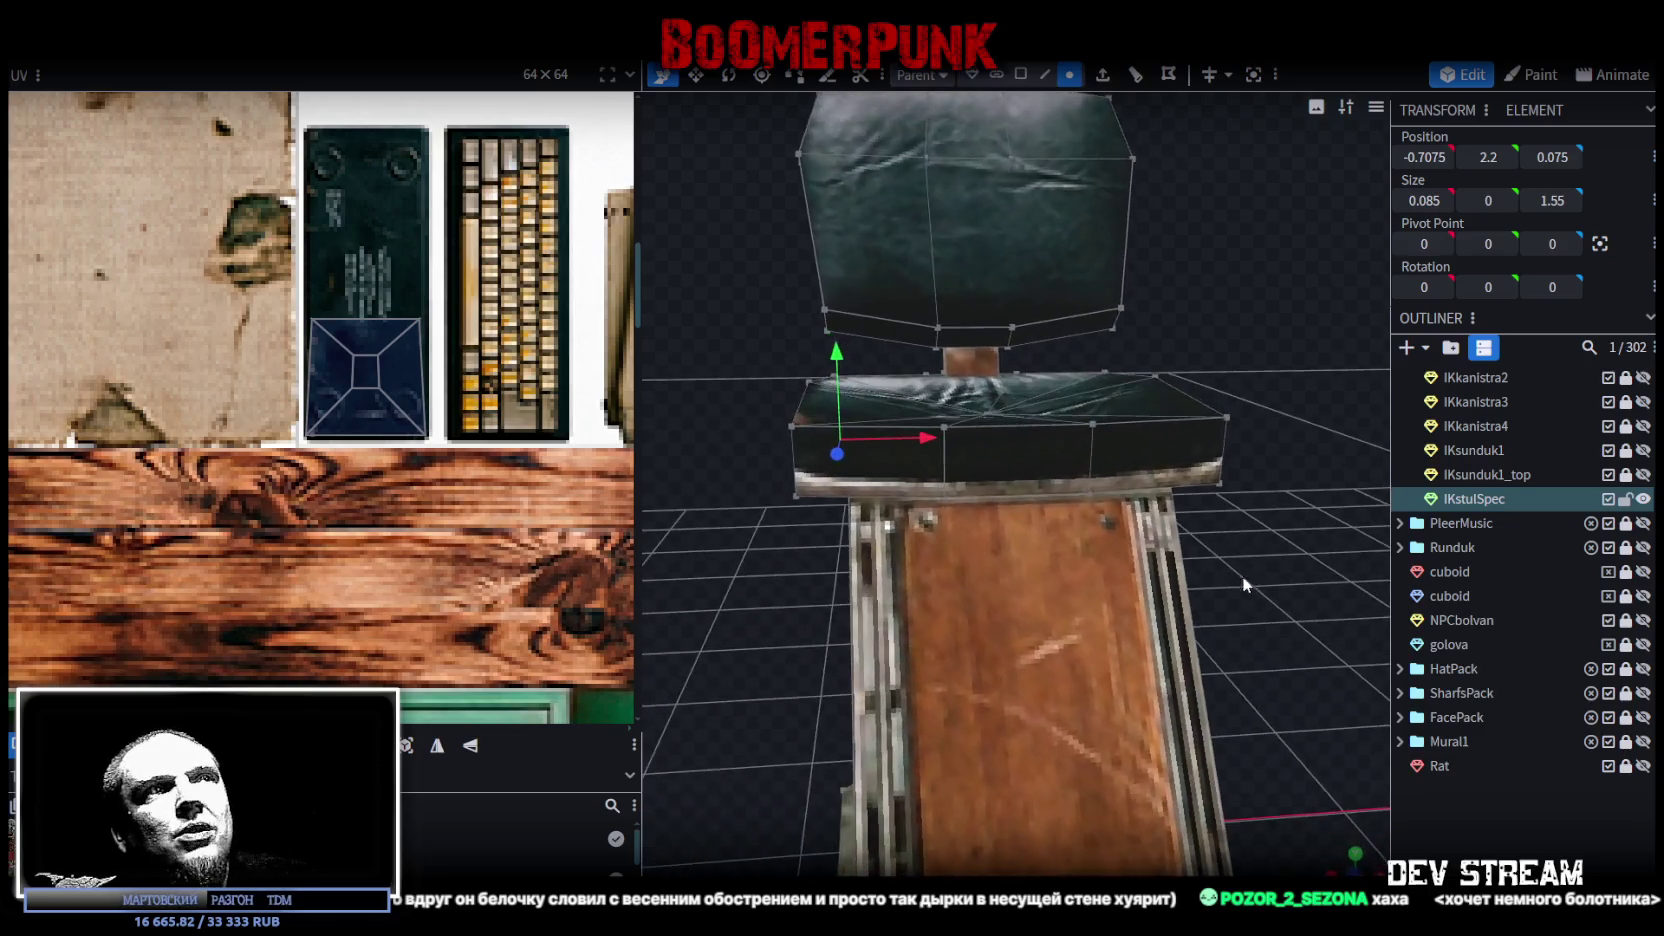
pyautogui.click(951, 422)
pyautogui.keyDown('shift'); pyautogui.click(1093, 425); pyautogui.keyUp('shift')
pyautogui.moveTo(1095, 430)
pyautogui.mouseDown(button='middle')
pyautogui.moveTo(1296, 593)
pyautogui.moveTo(1032, 302)
pyautogui.mouseUp(button='middle')
pyautogui.moveTo(1032, 302); pyautogui.dragTo(1034, 321)
# Step: Raise the seat's left and right corner vertices slightly
pyautogui.moveTo(1334, 549)
pyautogui.mouseDown(button='middle')
pyautogui.moveTo(1131, 569)
pyautogui.moveTo(1254, 543)
pyautogui.moveTo(1277, 521)
pyautogui.moveTo(1280, 549)
pyautogui.mouseUp(button='middle')
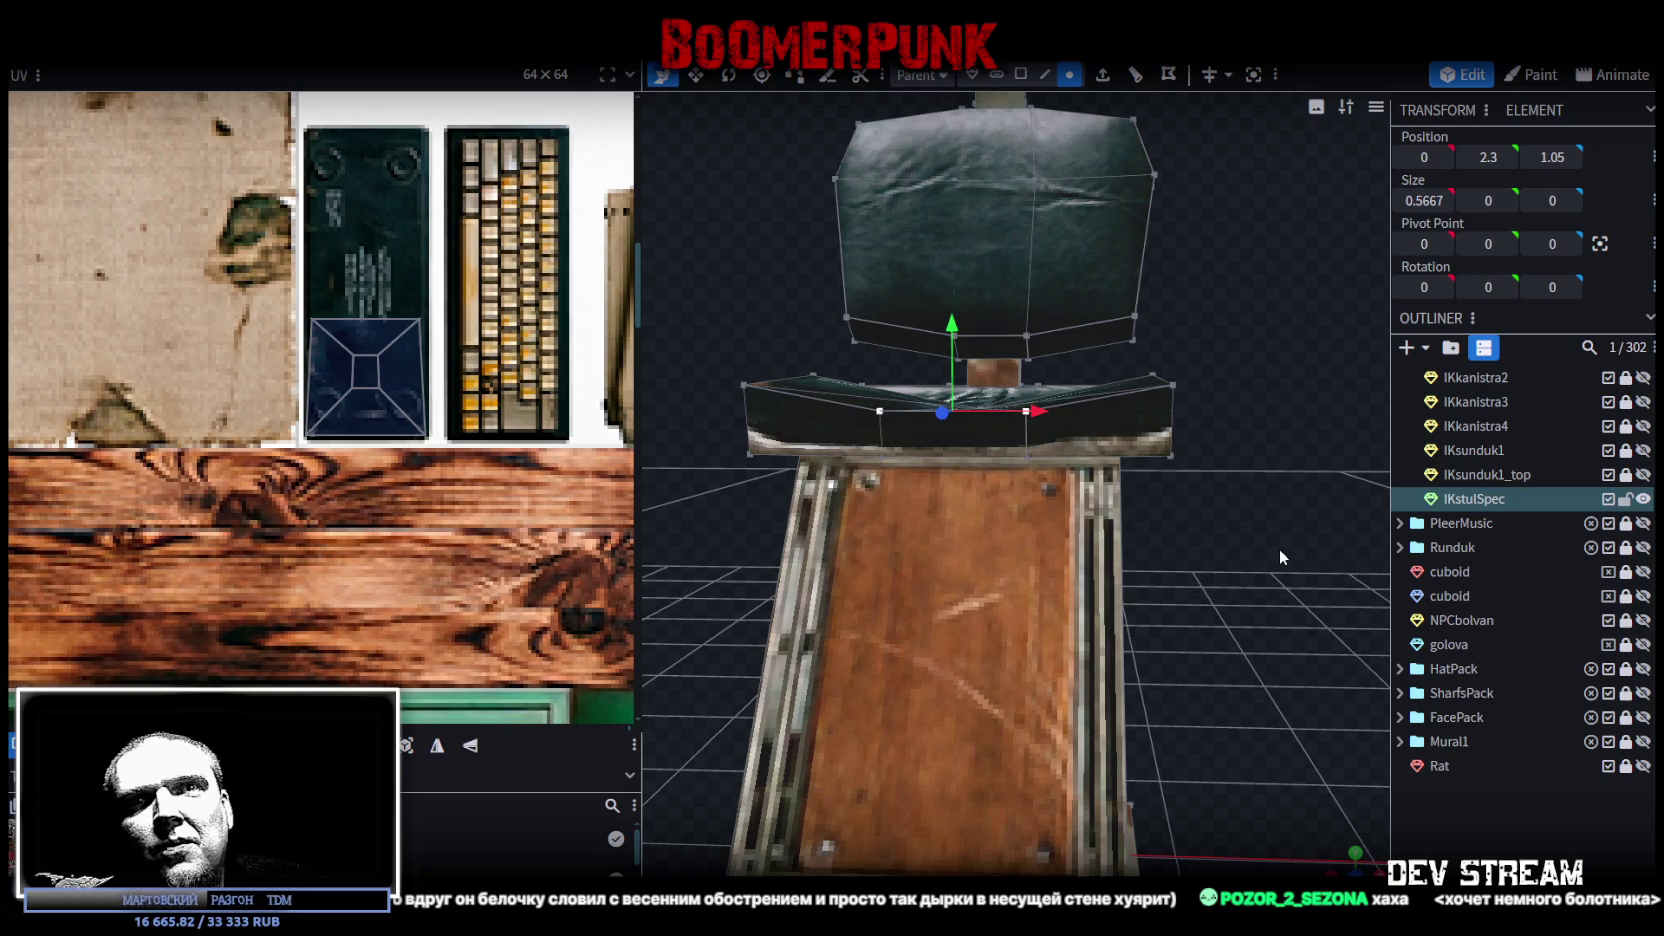
pyautogui.moveTo(1279, 549); pyautogui.dragTo(1277, 610, button='middle')
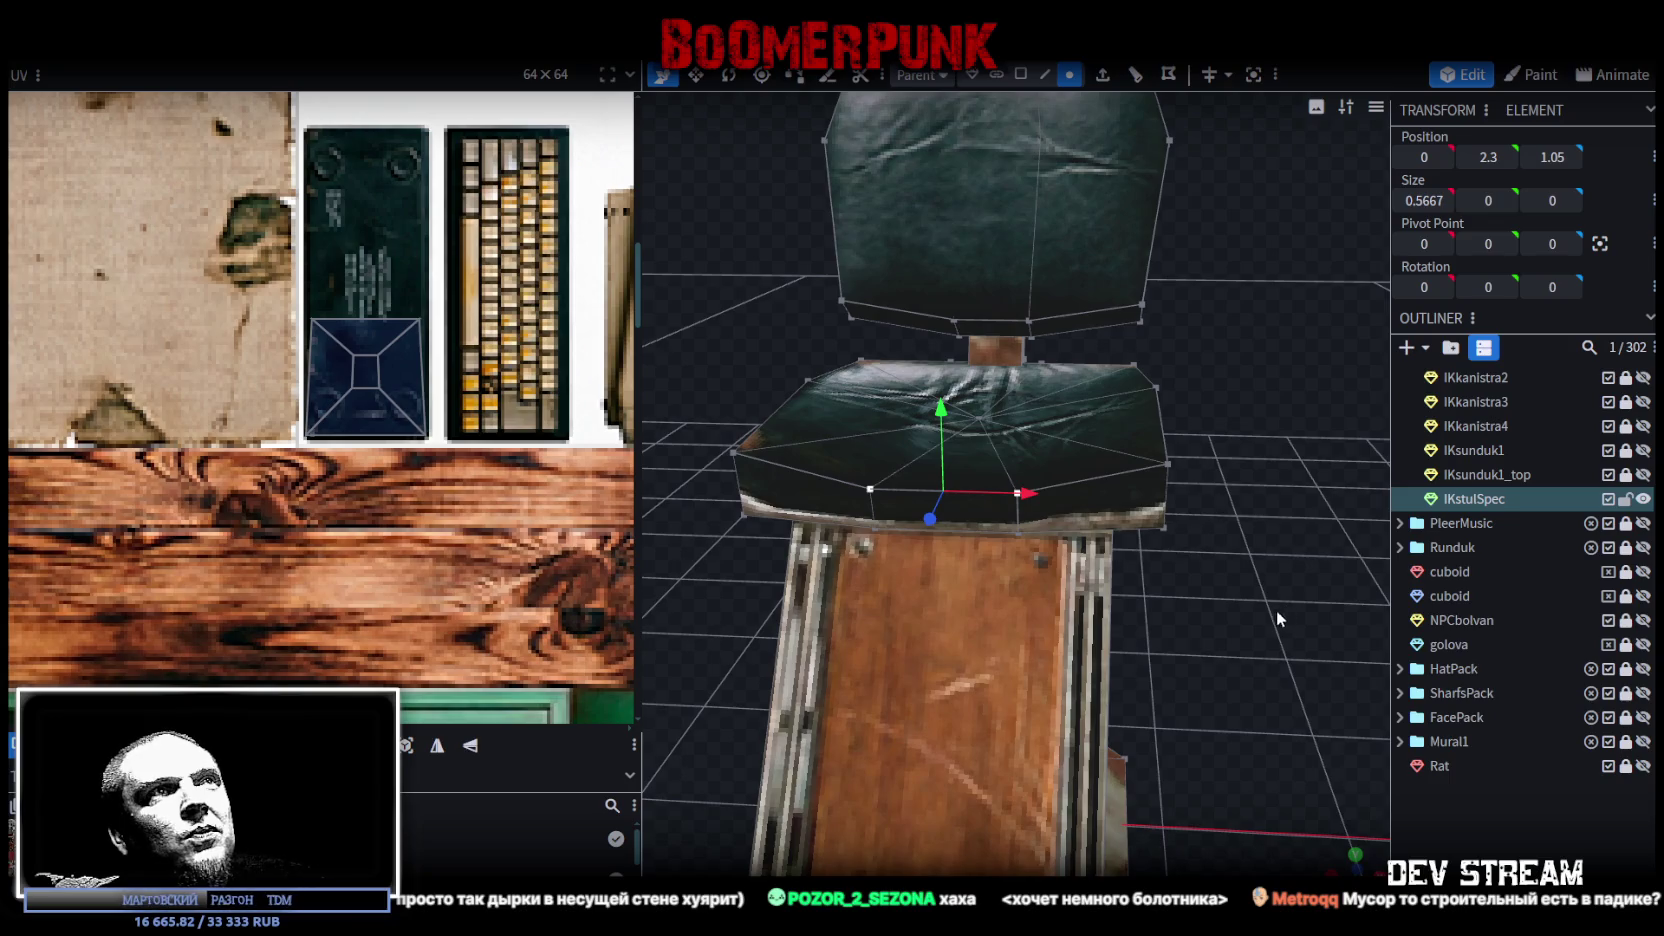
pyautogui.moveTo(1268, 514)
pyautogui.mouseDown(button='middle')
pyautogui.moveTo(858, 512)
pyautogui.moveTo(816, 489)
pyautogui.moveTo(850, 448)
pyautogui.mouseUp(button='middle')
pyautogui.moveTo(1199, 452); pyautogui.dragTo(1271, 374, button='middle')
pyautogui.click(1264, 377)
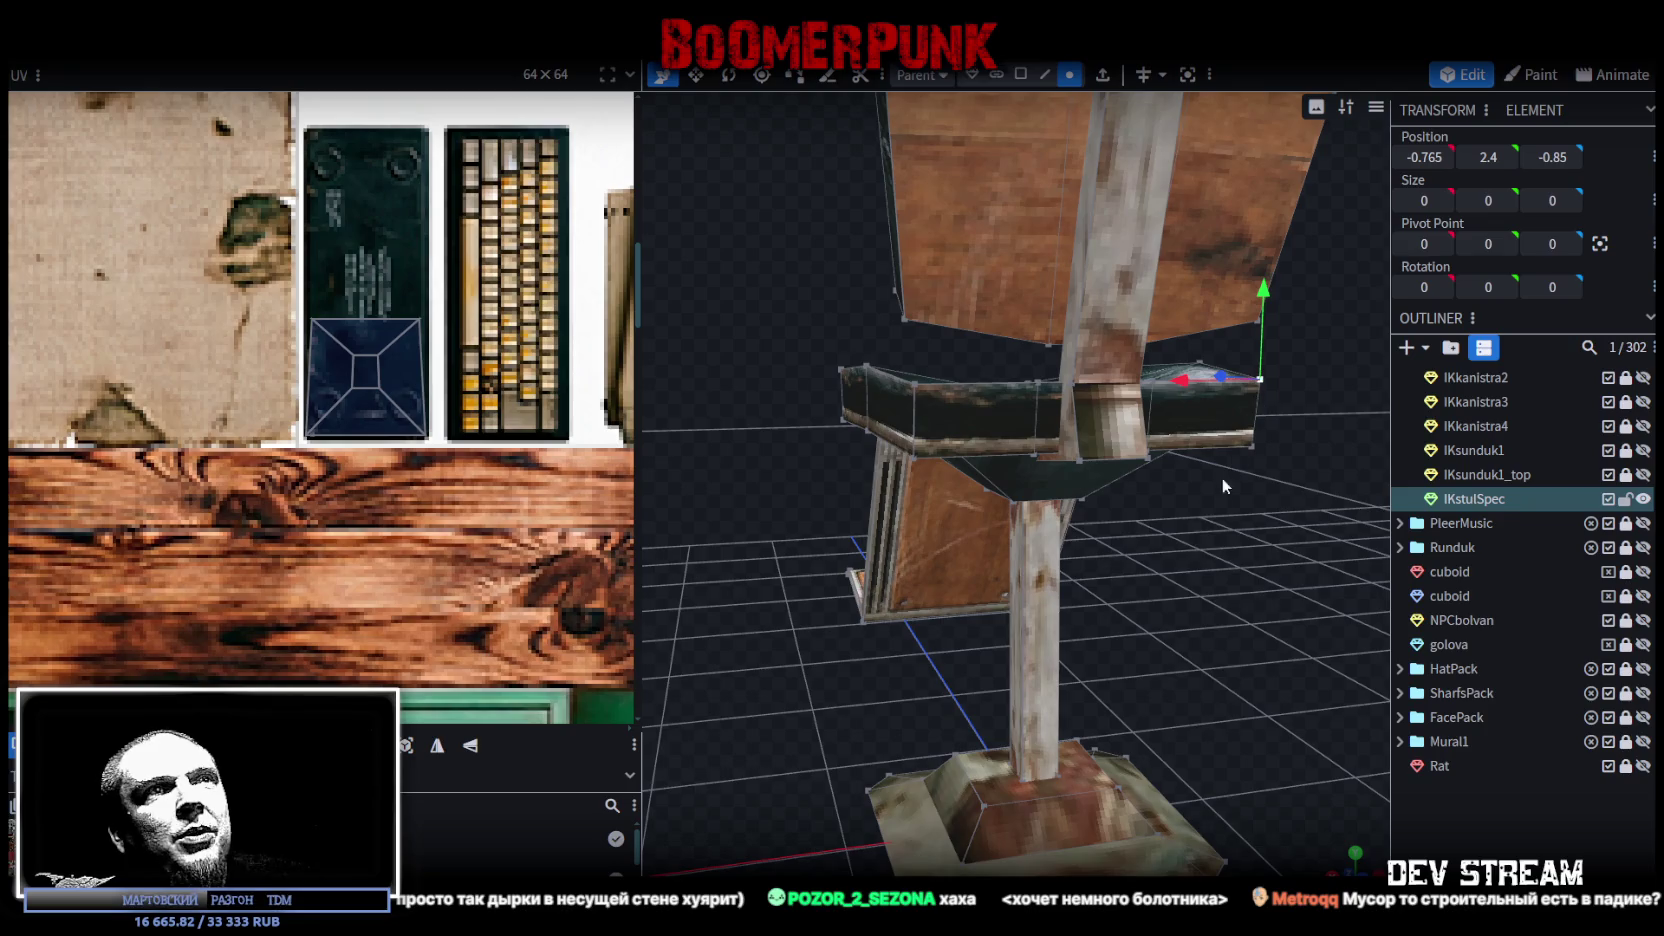
pyautogui.keyDown('shift'); pyautogui.click(914, 383); pyautogui.keyUp('shift')
pyautogui.moveTo(1099, 307); pyautogui.dragTo(1095, 281)
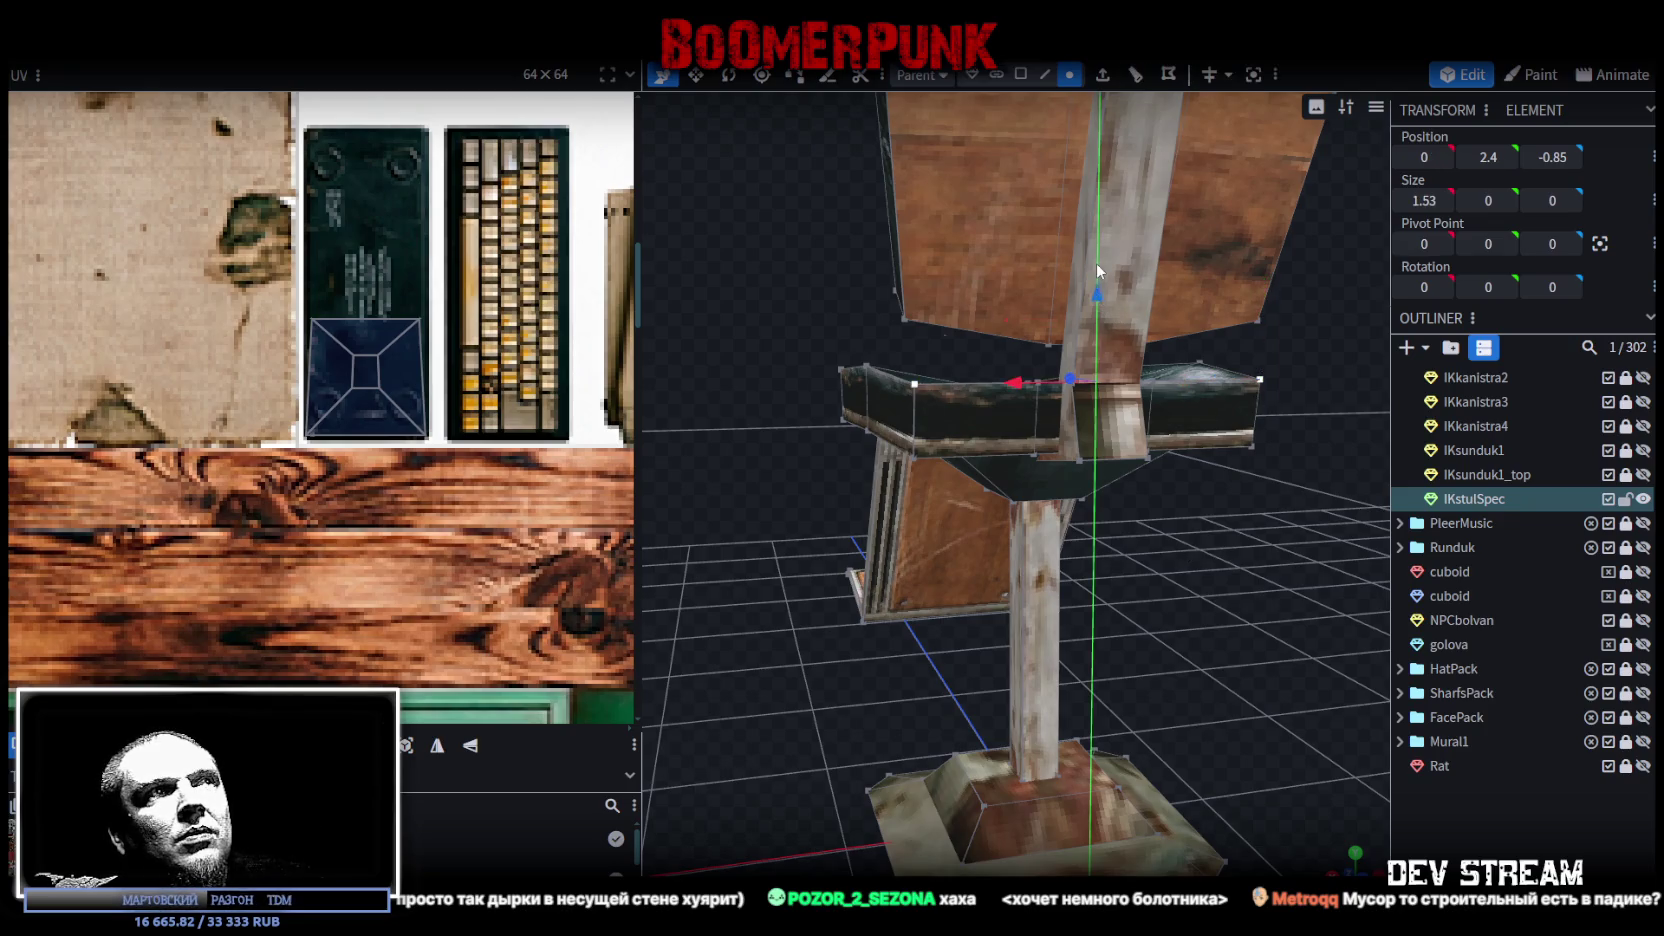
# Step: Raise the seat's bottom front edge slightly, then clear the selection
pyautogui.moveTo(803, 637)
pyautogui.mouseDown(button='middle')
pyautogui.moveTo(1114, 438)
pyautogui.moveTo(1228, 515)
pyautogui.mouseUp(button='middle')
pyautogui.click(1114, 438)
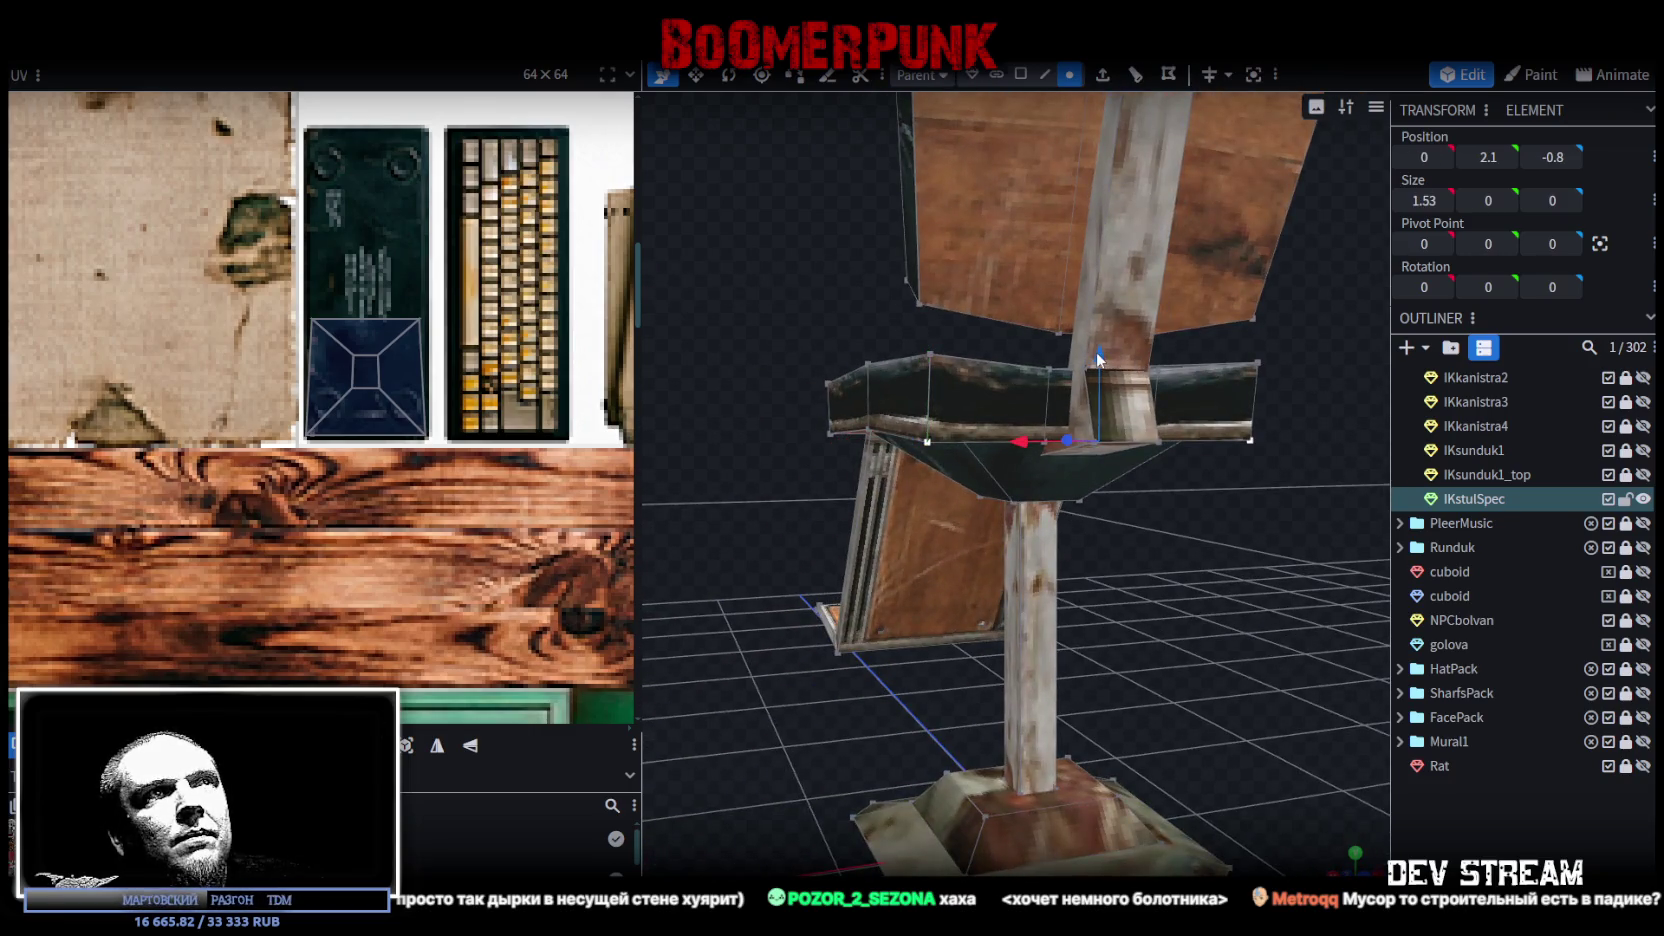
pyautogui.moveTo(1096, 351); pyautogui.dragTo(1100, 340)
pyautogui.moveTo(800, 716)
pyautogui.mouseDown(button='middle')
pyautogui.moveTo(1108, 711)
pyautogui.moveTo(1495, 836)
pyautogui.mouseUp(button='middle')
pyautogui.click(1495, 836)
pyautogui.moveTo(1222, 656); pyautogui.dragTo(993, 424, button='middle')
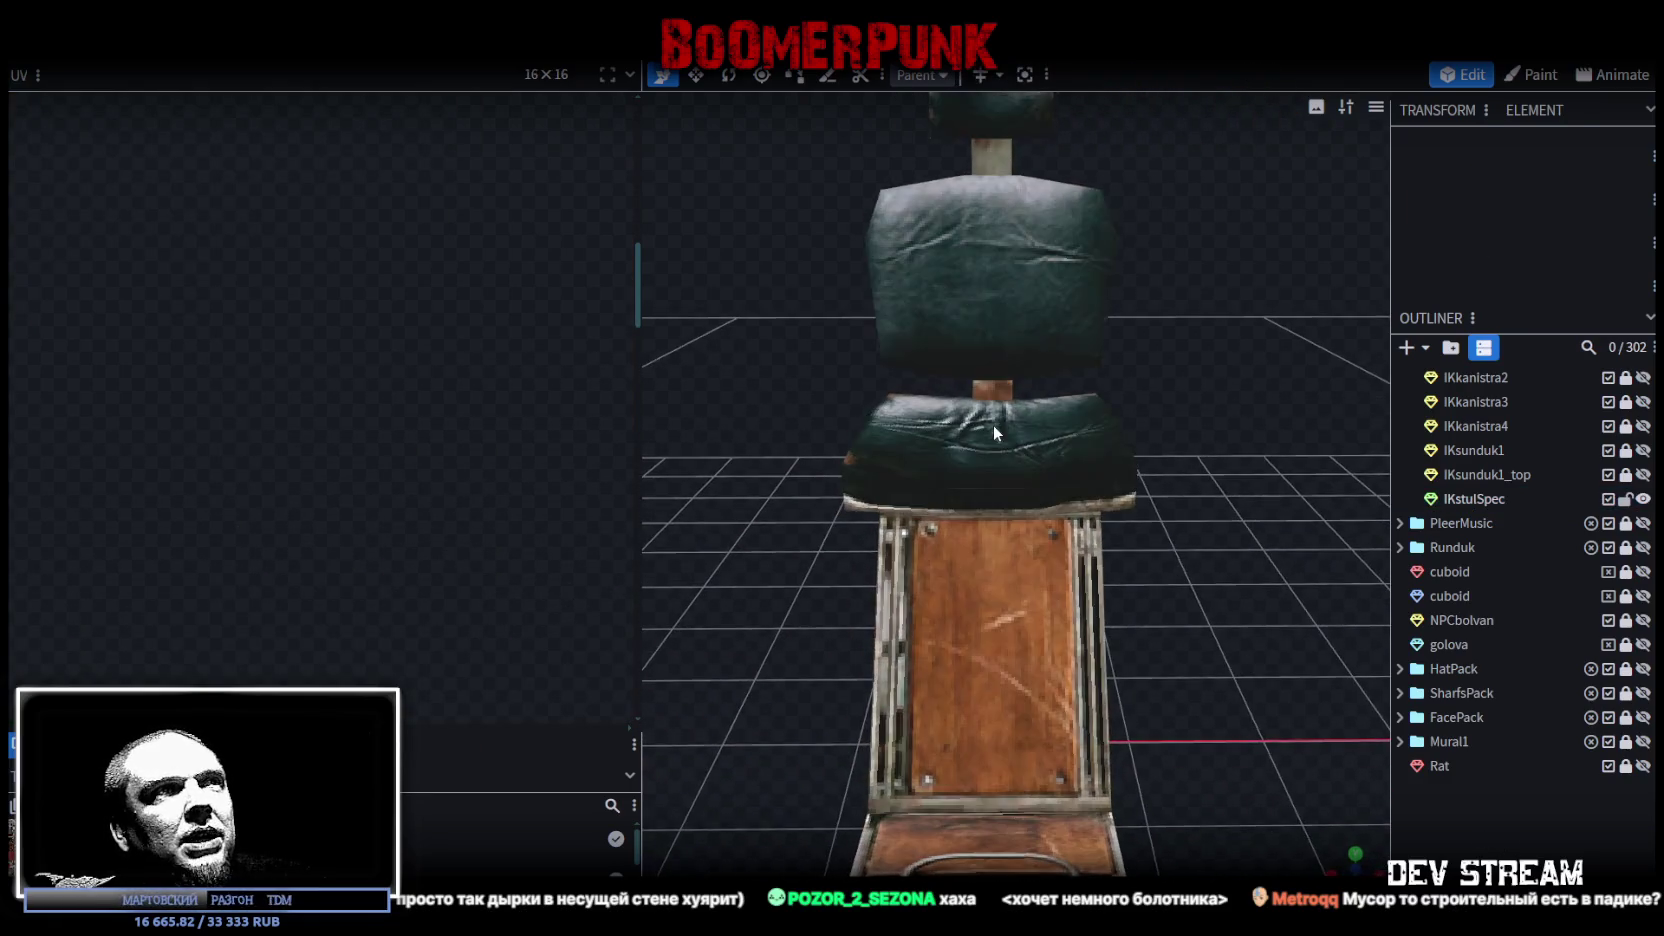
# Step: Widen the seat's thin front face strip with the resize tool
pyautogui.click(993, 424)
pyautogui.moveTo(1243, 551)
pyautogui.mouseDown(button='middle')
pyautogui.moveTo(1221, 504)
pyautogui.moveTo(1266, 569)
pyautogui.moveTo(1225, 604)
pyautogui.moveTo(1213, 525)
pyautogui.moveTo(1225, 578)
pyautogui.moveTo(1190, 650)
pyautogui.moveTo(1173, 588)
pyautogui.moveTo(1148, 578)
pyautogui.moveTo(1208, 696)
pyautogui.moveTo(1102, 228)
pyautogui.mouseUp(button='middle')
pyautogui.click(1020, 74)
pyautogui.click(997, 552)
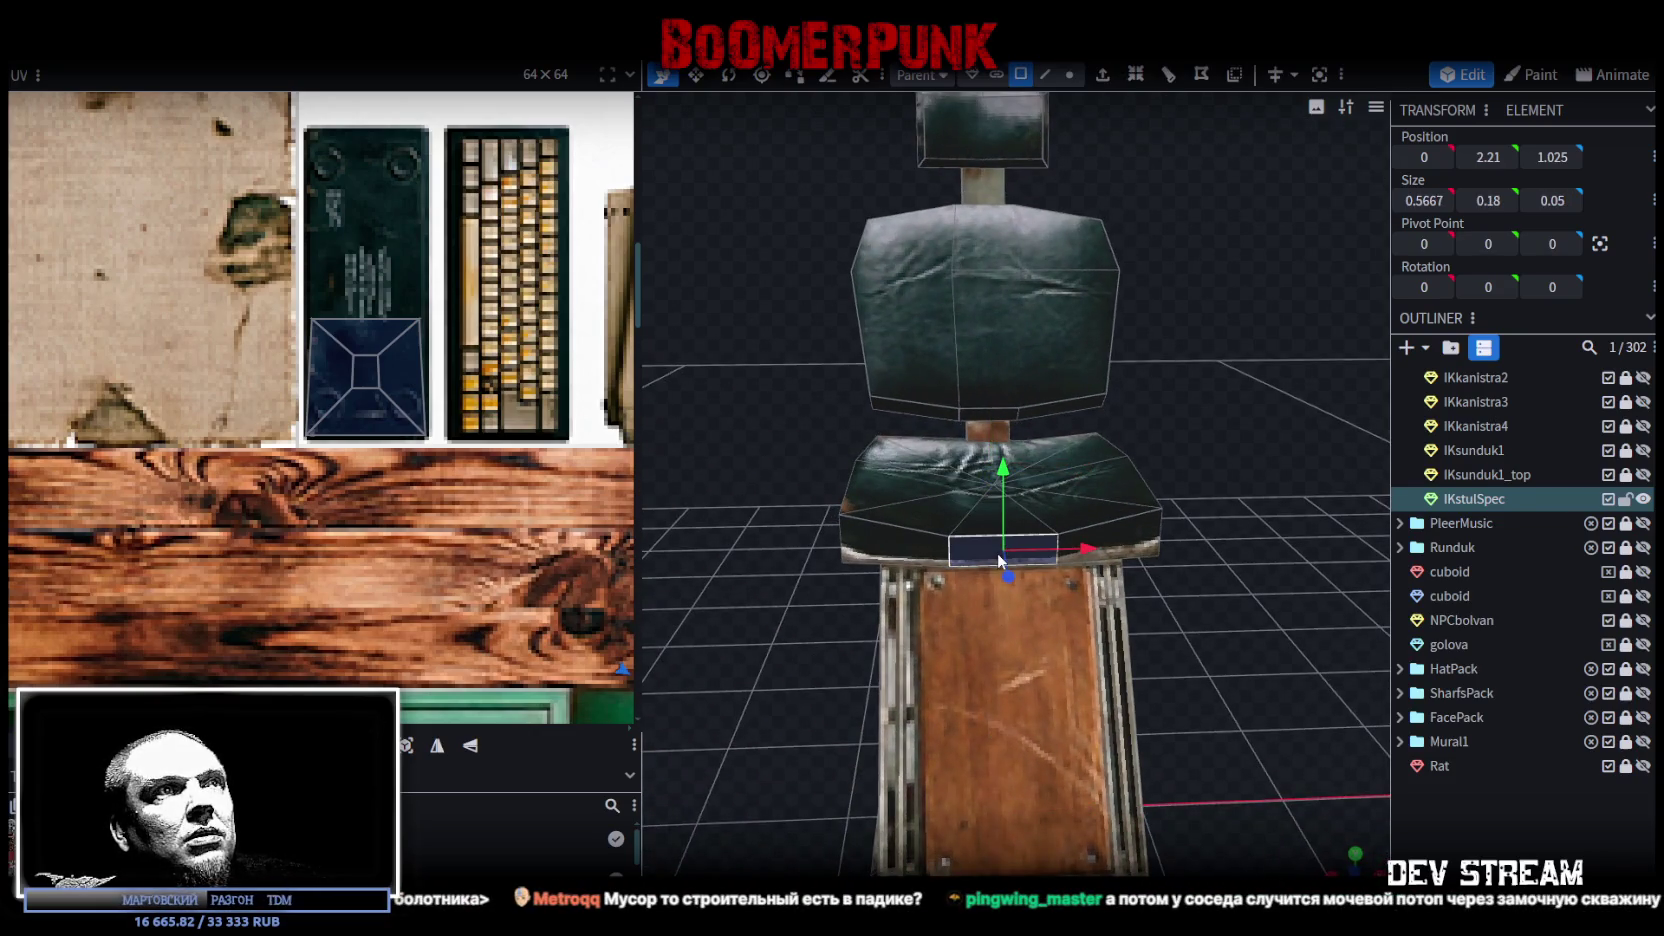
pyautogui.press('s')
pyautogui.moveTo(1092, 560); pyautogui.dragTo(1120, 563)
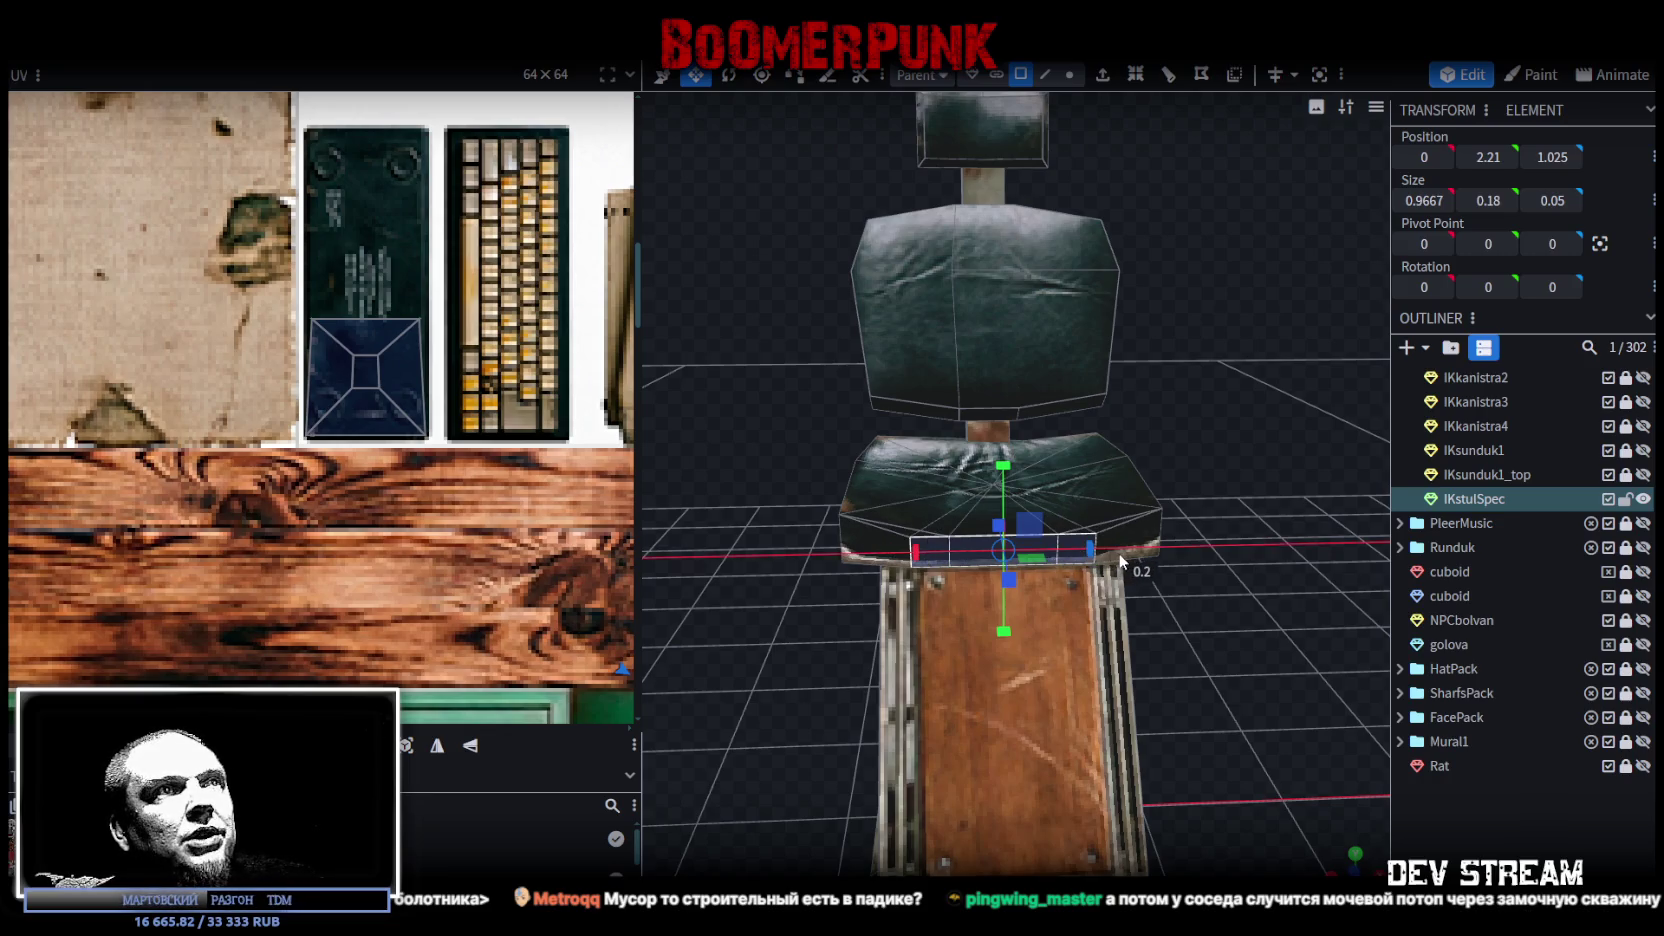
# Step: Select the seat cushion faces and bring the blue cushion texture into view in the UV editor
pyautogui.moveTo(1196, 601)
pyautogui.mouseDown(button='middle')
pyautogui.moveTo(1210, 595)
pyautogui.moveTo(1191, 521)
pyautogui.moveTo(1232, 650)
pyautogui.moveTo(1280, 727)
pyautogui.mouseUp(button='middle')
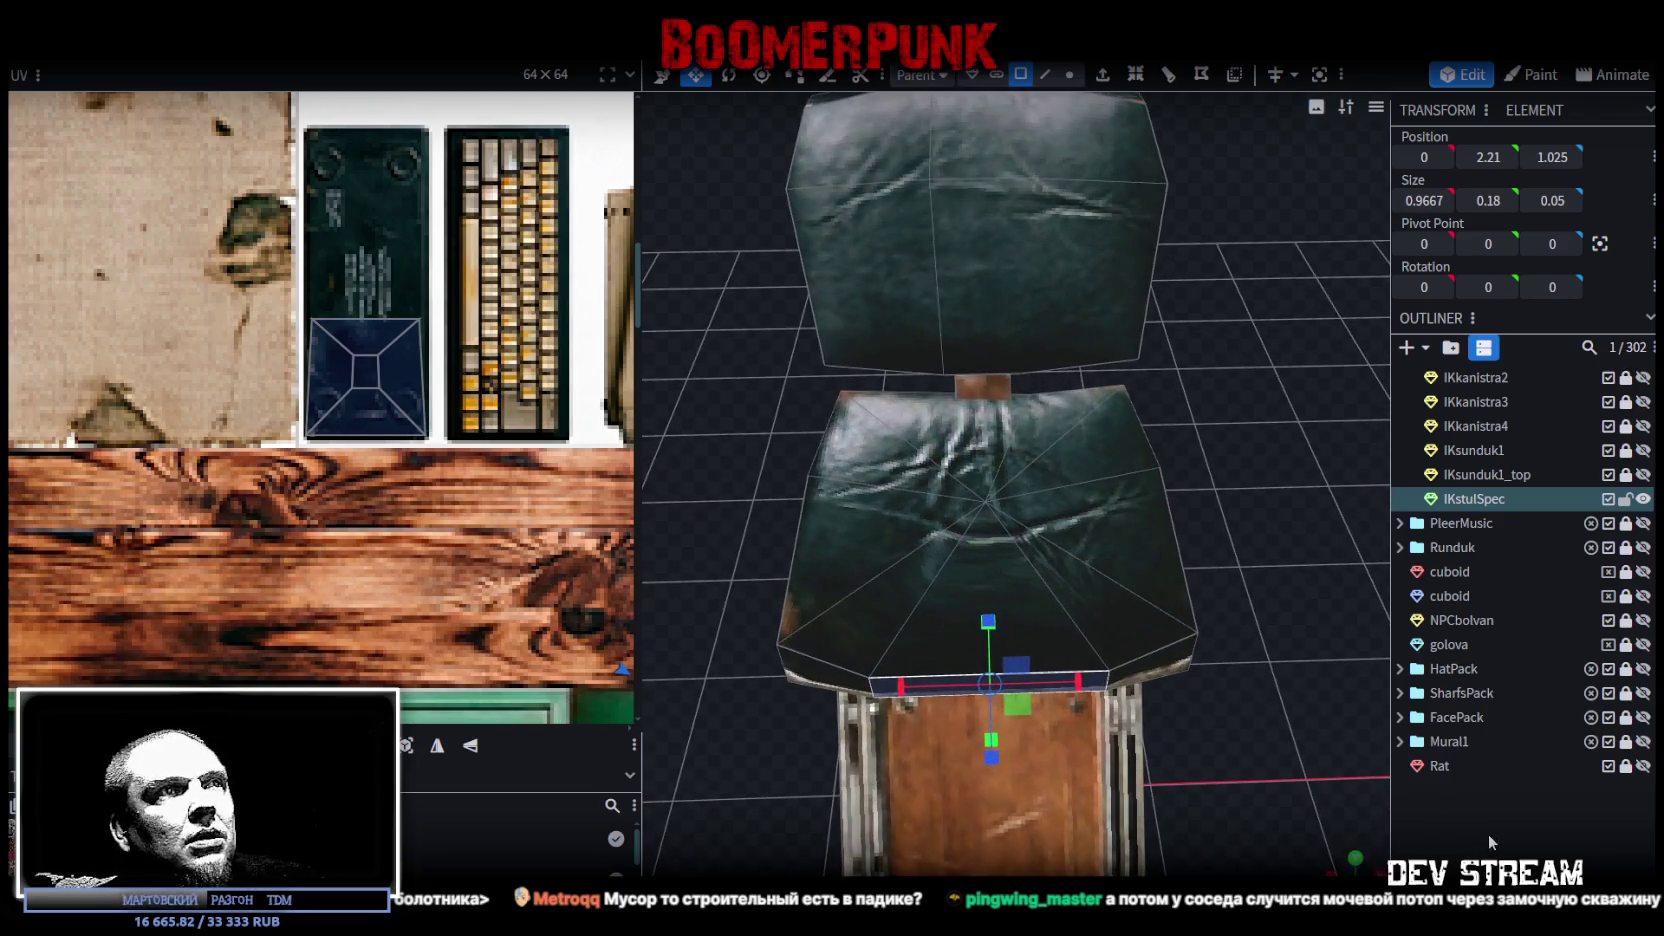
pyautogui.click(1488, 838)
pyautogui.click(904, 550)
pyautogui.scroll(-3, 471, 400)
pyautogui.scroll(3, 500, 450)
pyautogui.moveTo(500, 450)
pyautogui.mouseDown(button='middle')
pyautogui.moveTo(590, 560)
pyautogui.moveTo(351, 478)
pyautogui.mouseUp(button='middle')
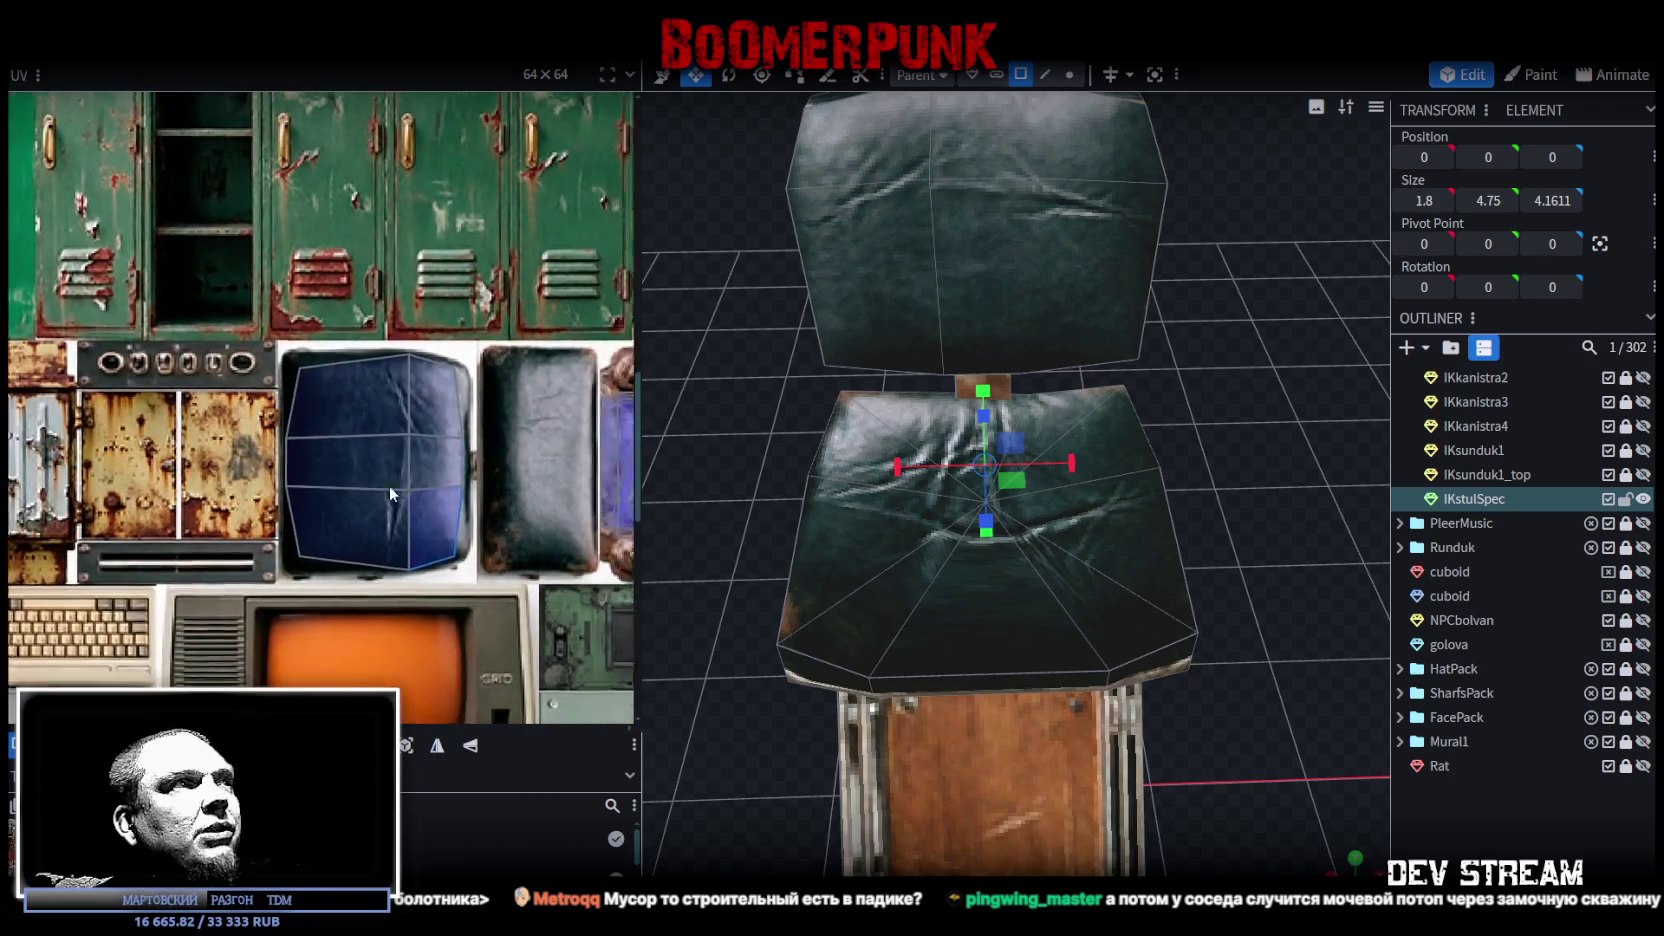
pyautogui.hscroll(5, 389, 485)
pyautogui.hscroll(5, 367, 504)
pyautogui.hscroll(2, 354, 454)
pyautogui.scroll(2, 339, 410)
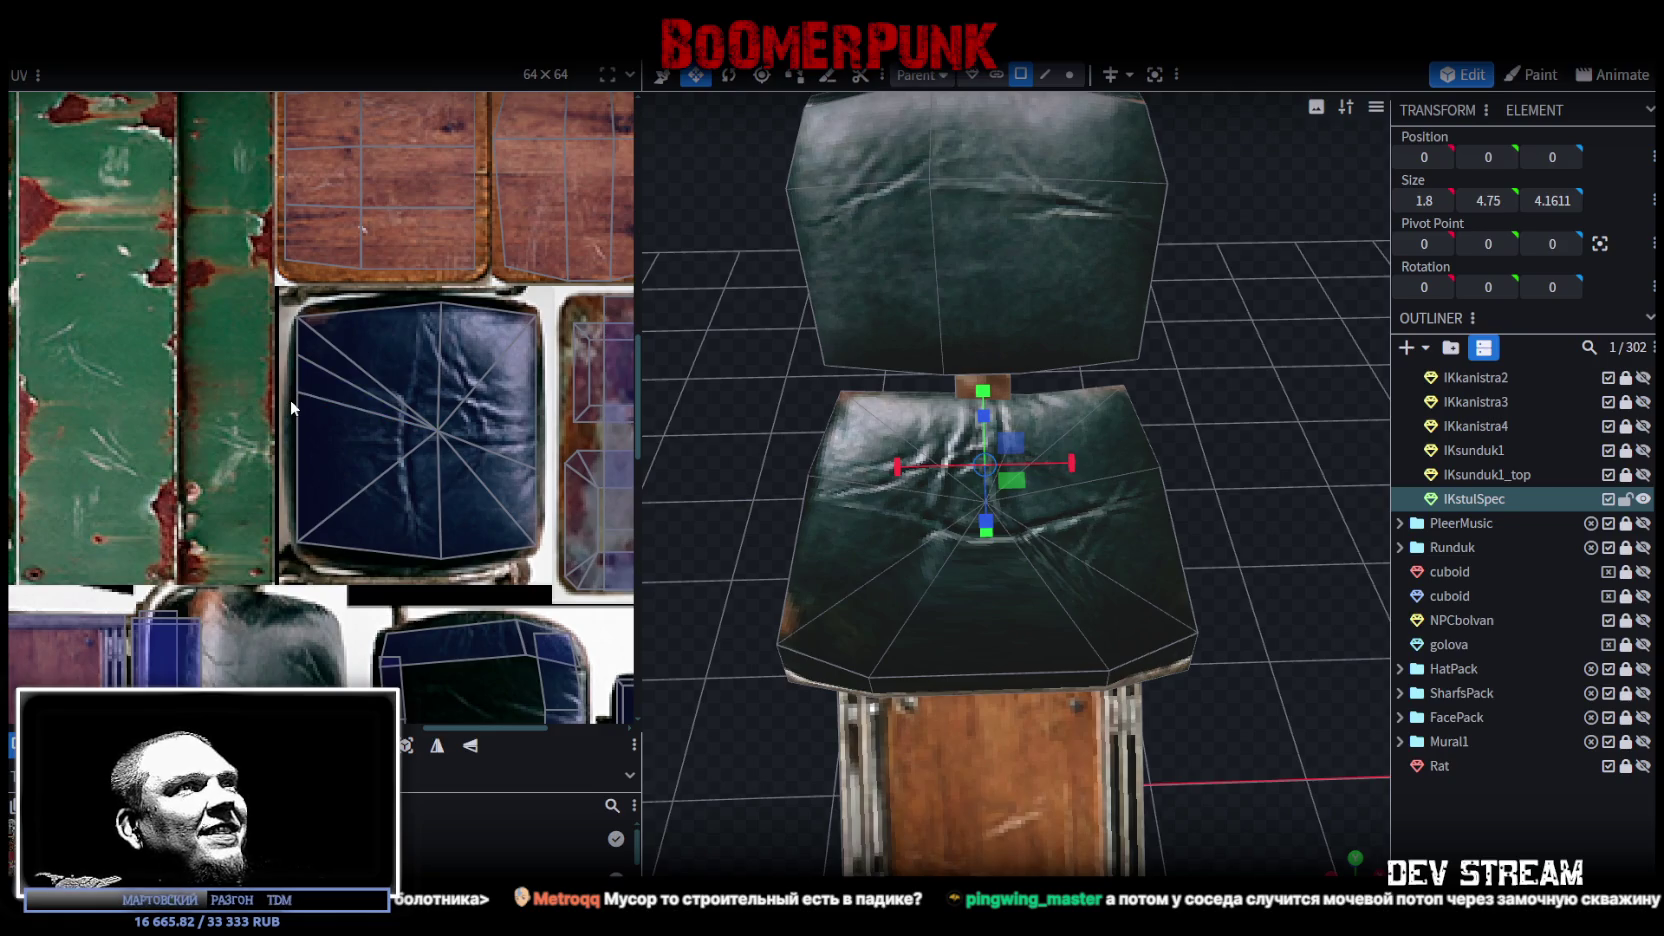
# Step: Pull the cushion face's UV left corner down and push its left edge slightly outward
pyautogui.click(295, 395)
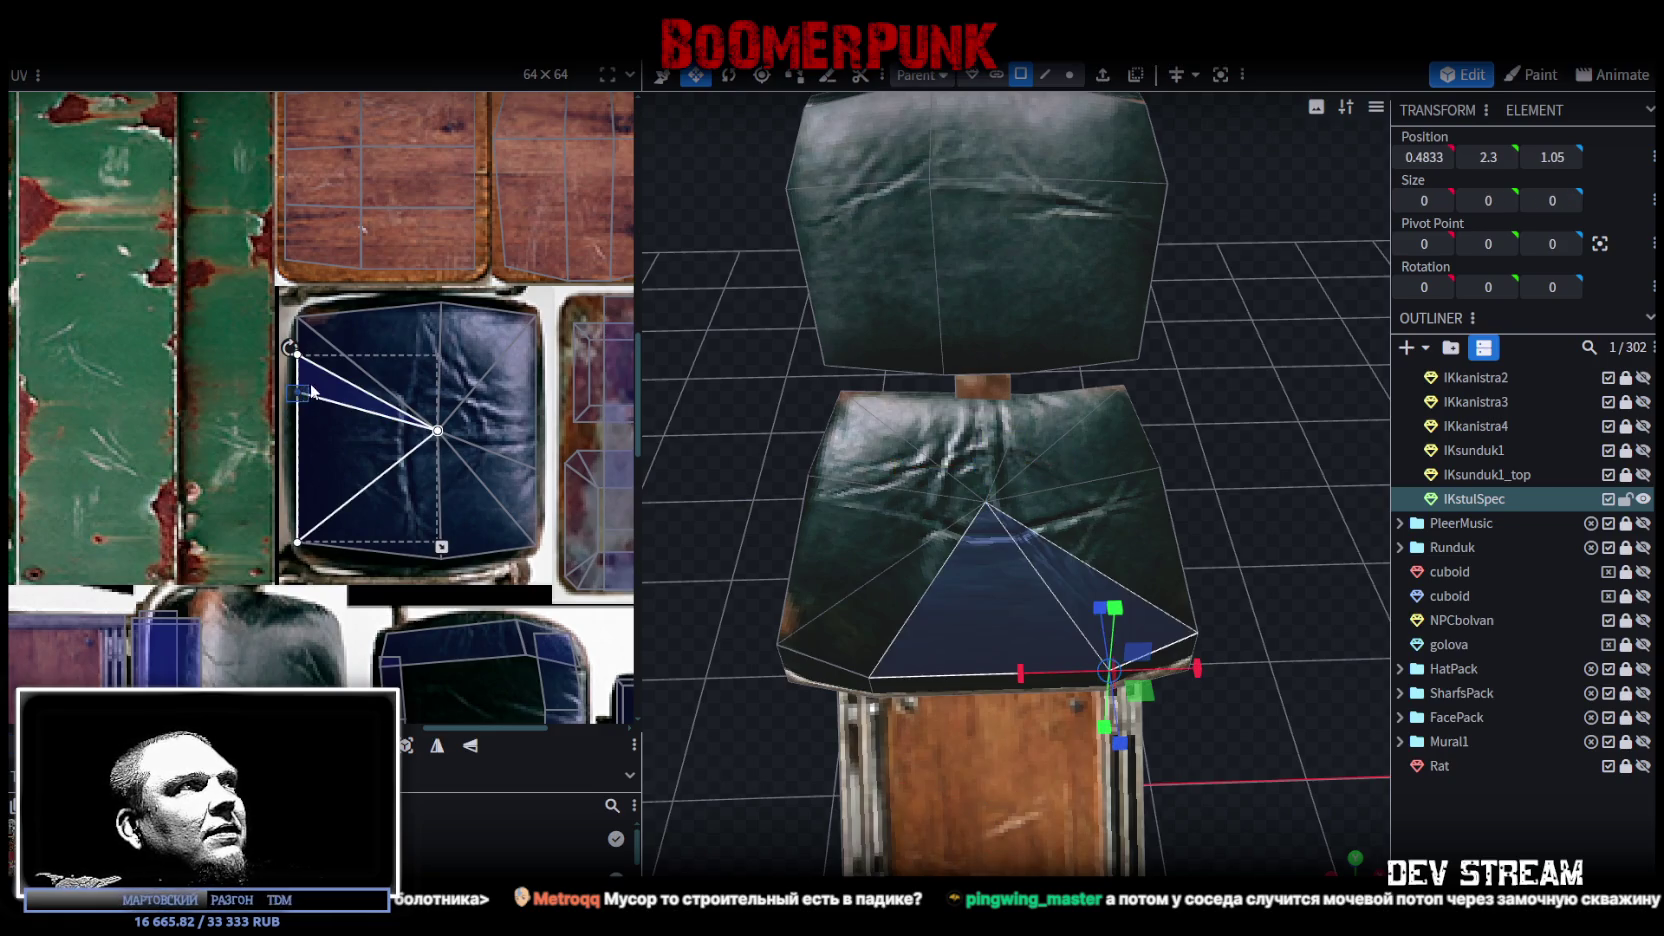
pyautogui.moveTo(297, 392); pyautogui.dragTo(298, 492)
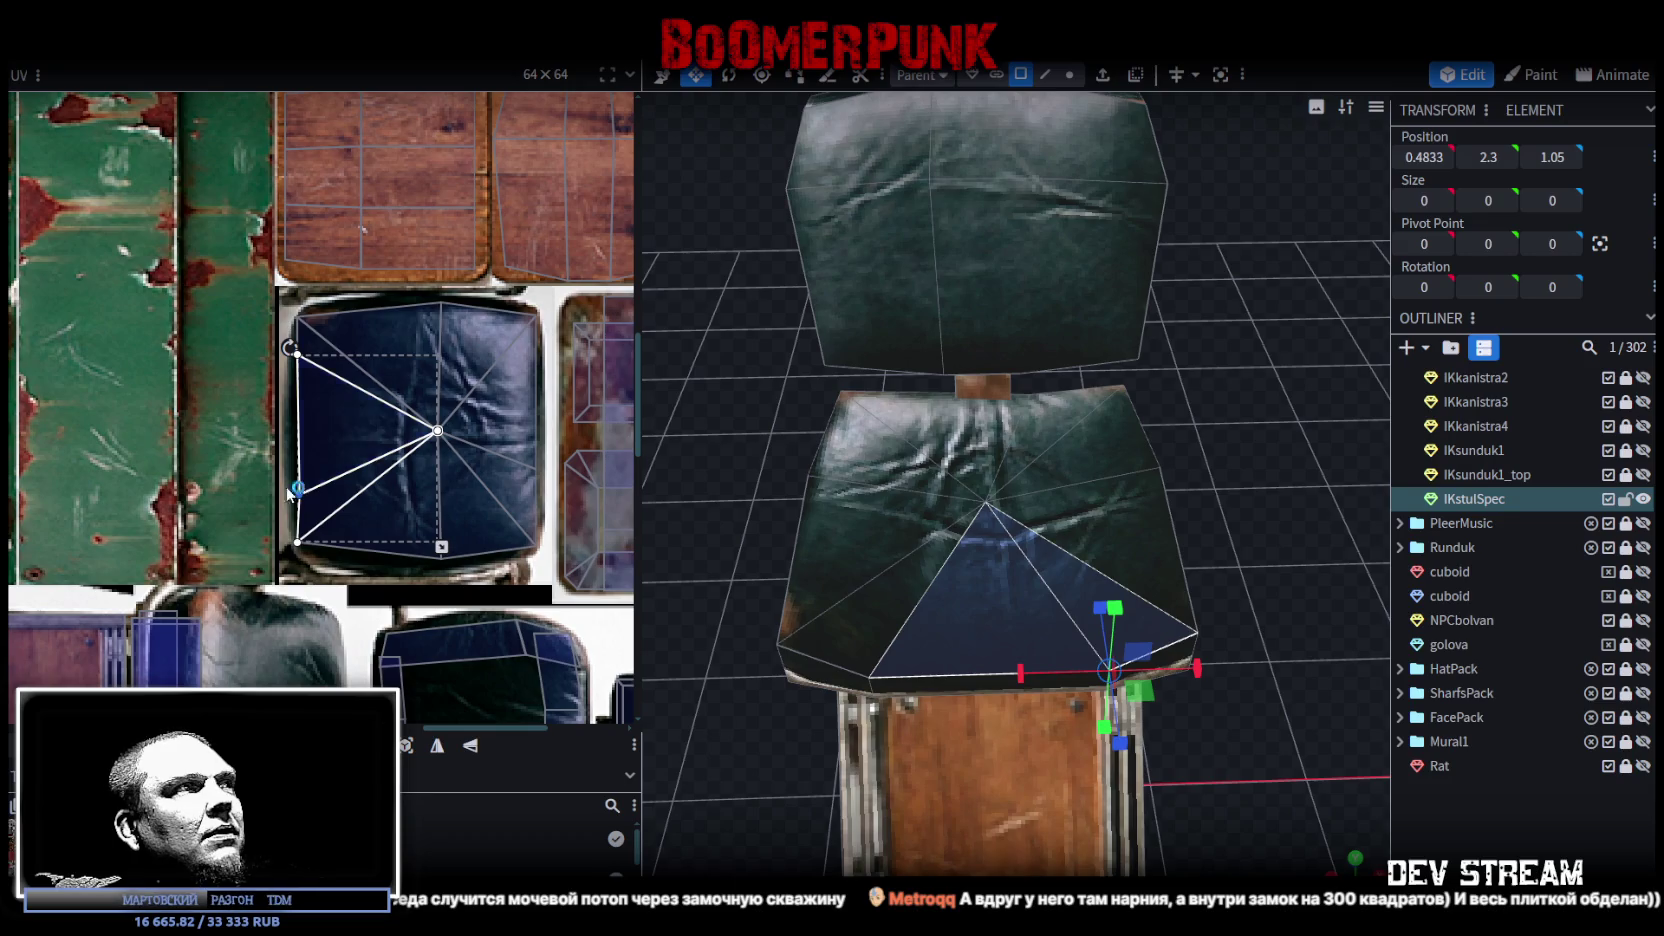
pyautogui.scroll(2, 298, 492)
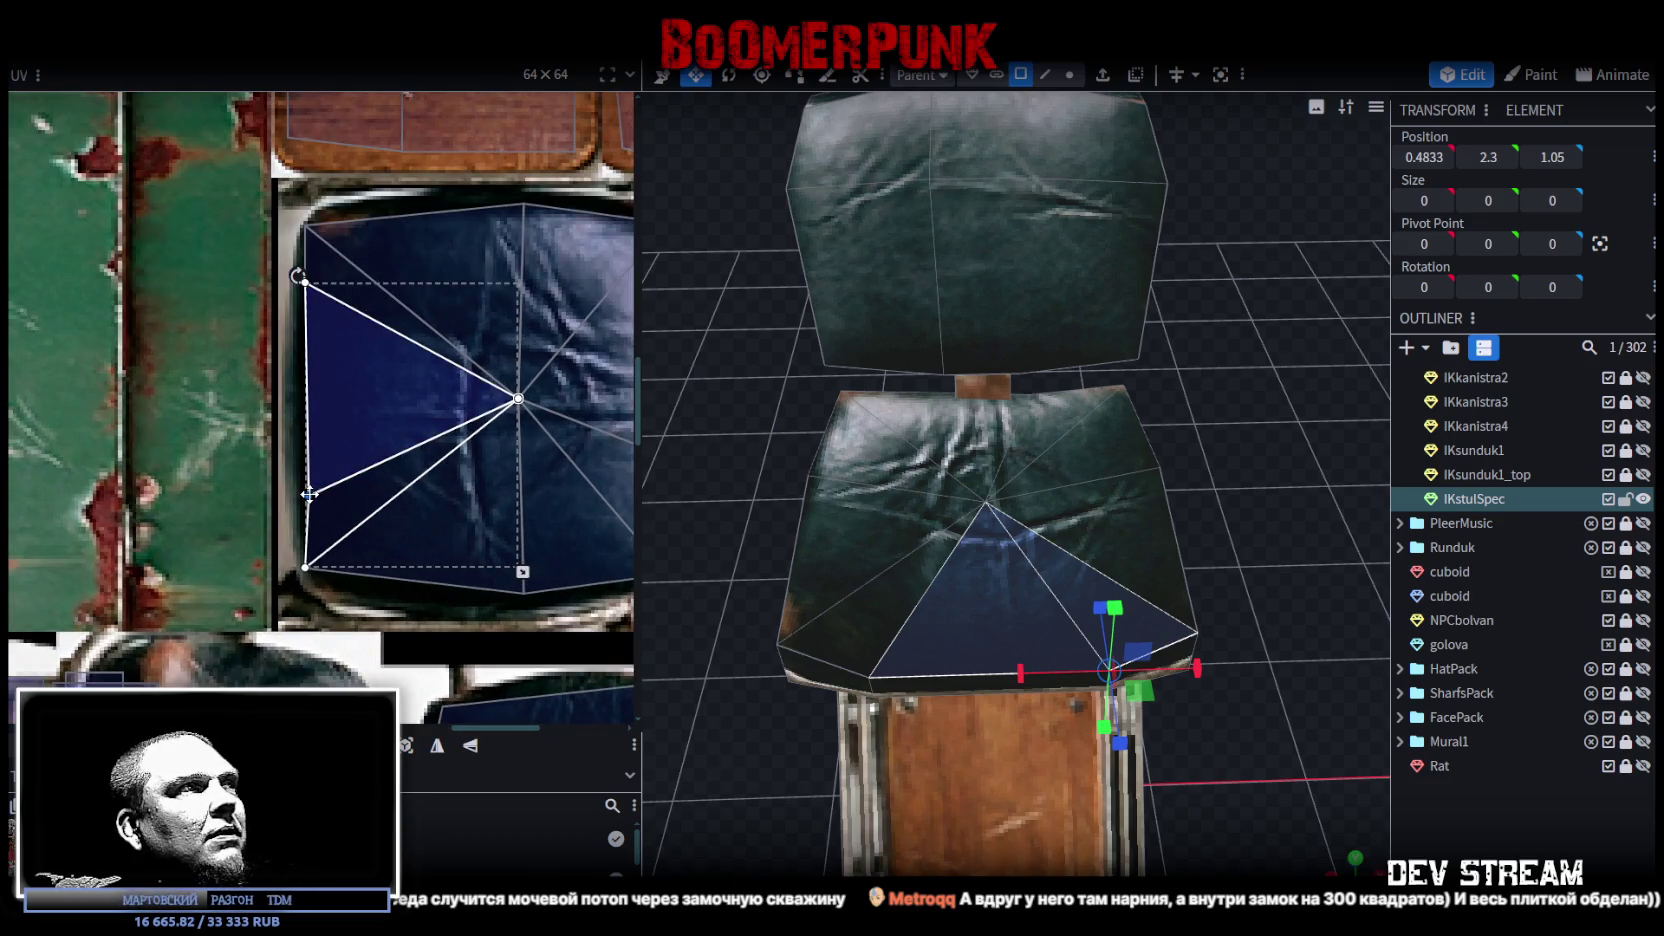
pyautogui.moveTo(277, 255); pyautogui.dragTo(310, 533)
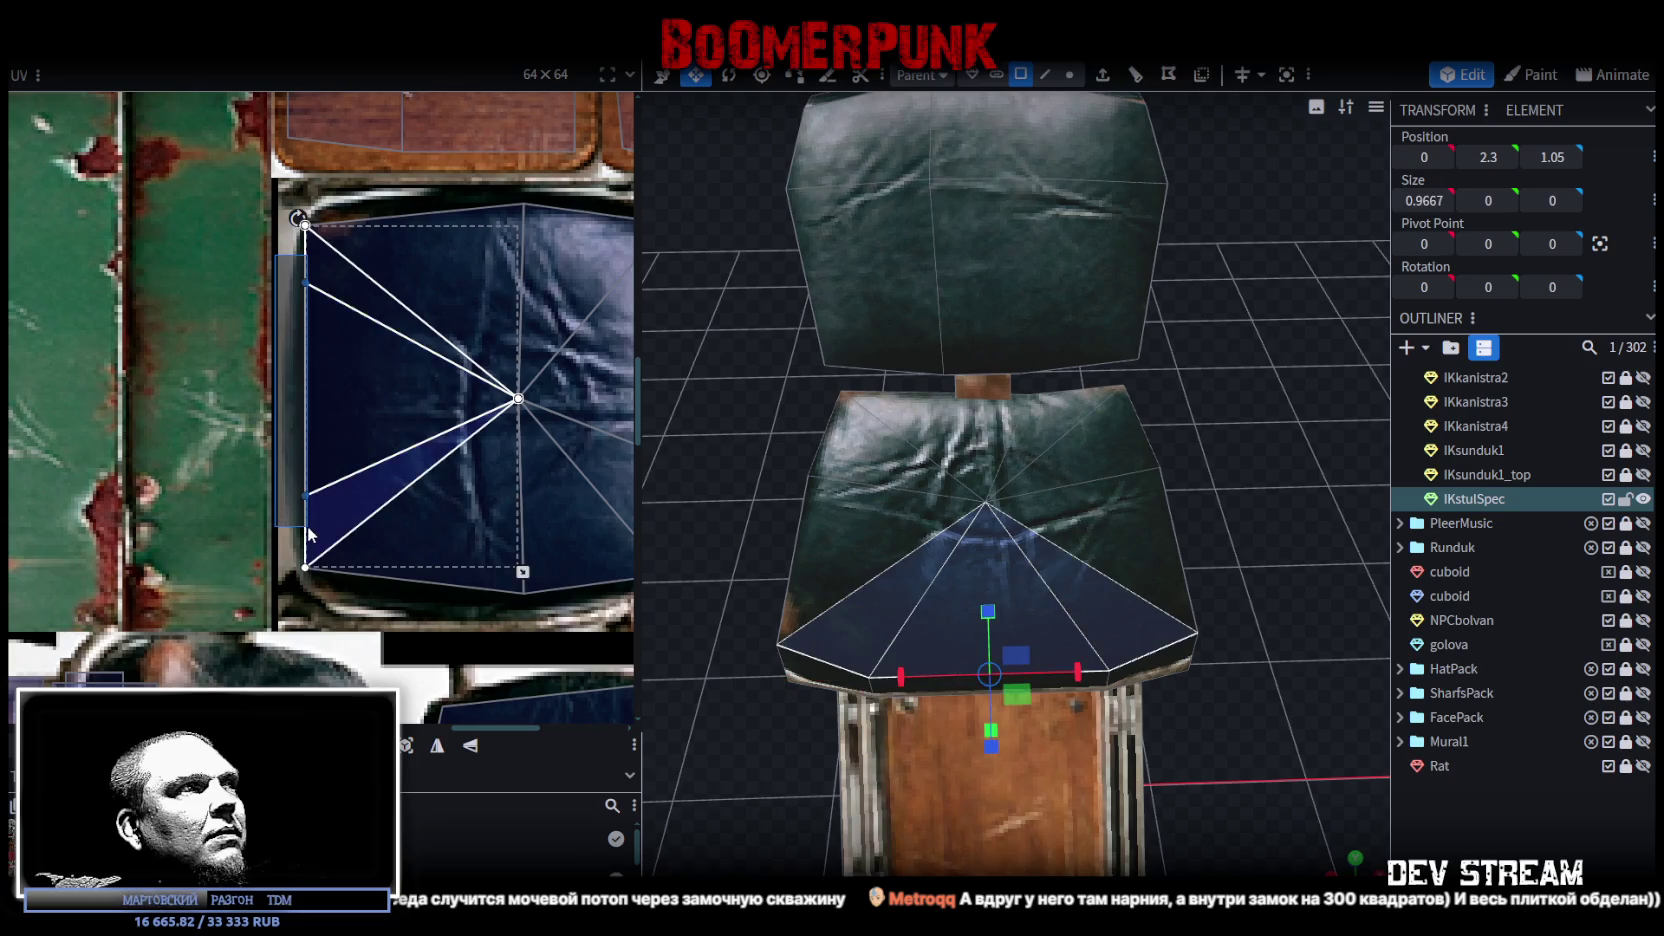
pyautogui.moveTo(301, 494); pyautogui.dragTo(299, 494)
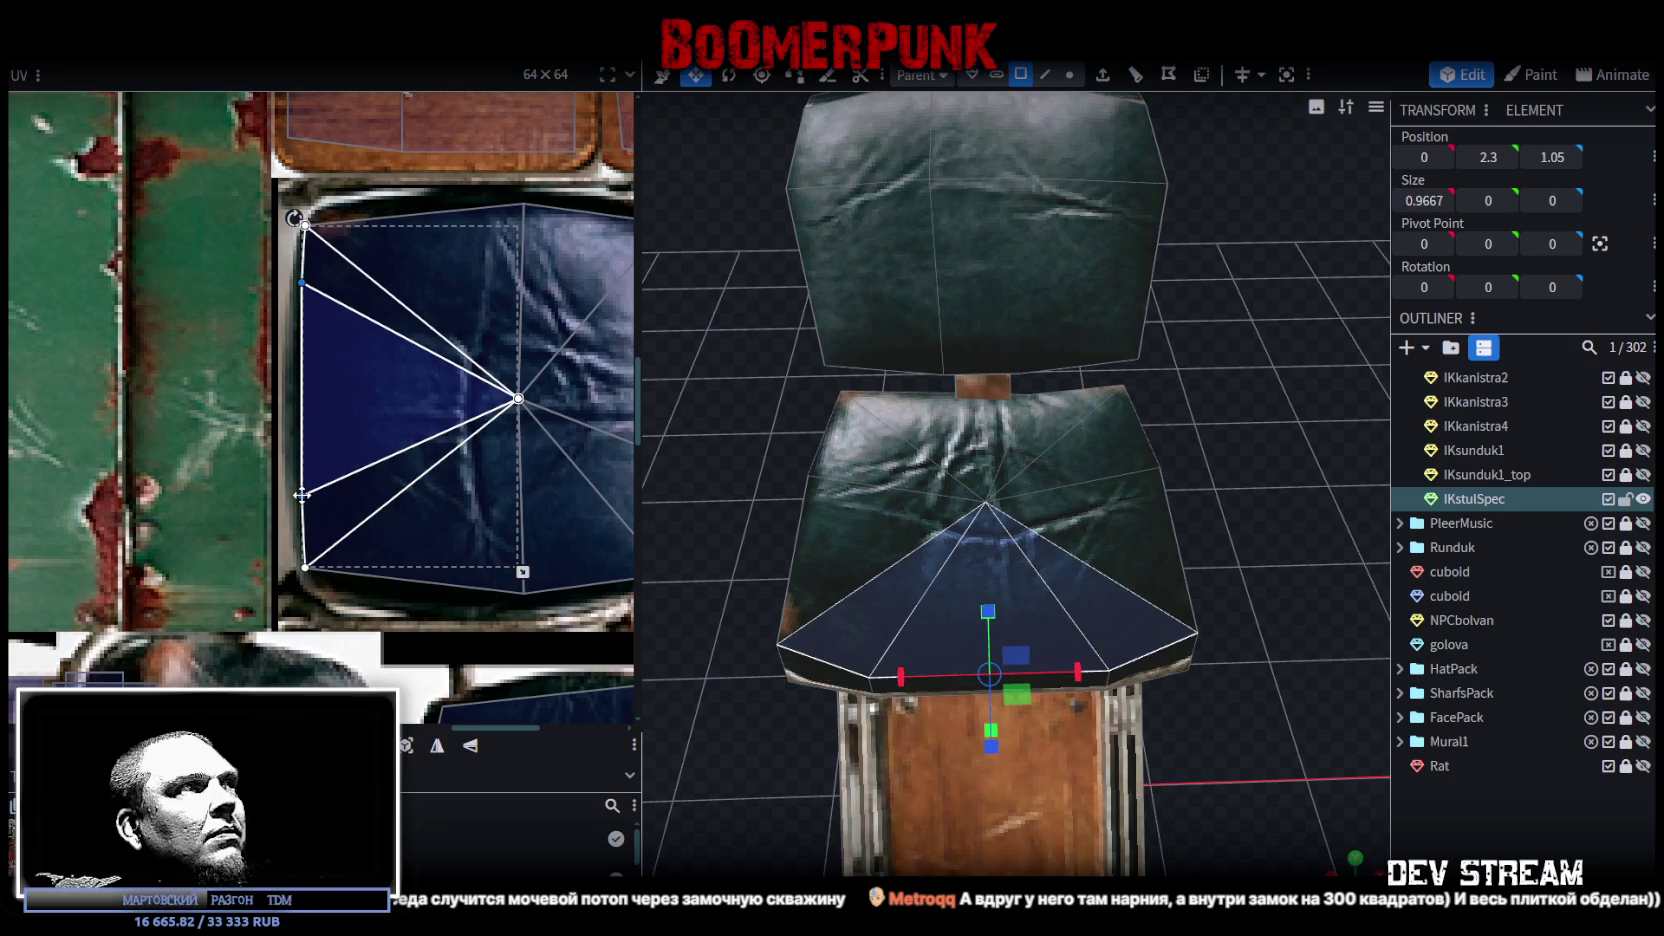
# Step: Select the seat's front strip faces and move their UVs onto the leather edge texture
pyautogui.scroll(-5, 350, 488)
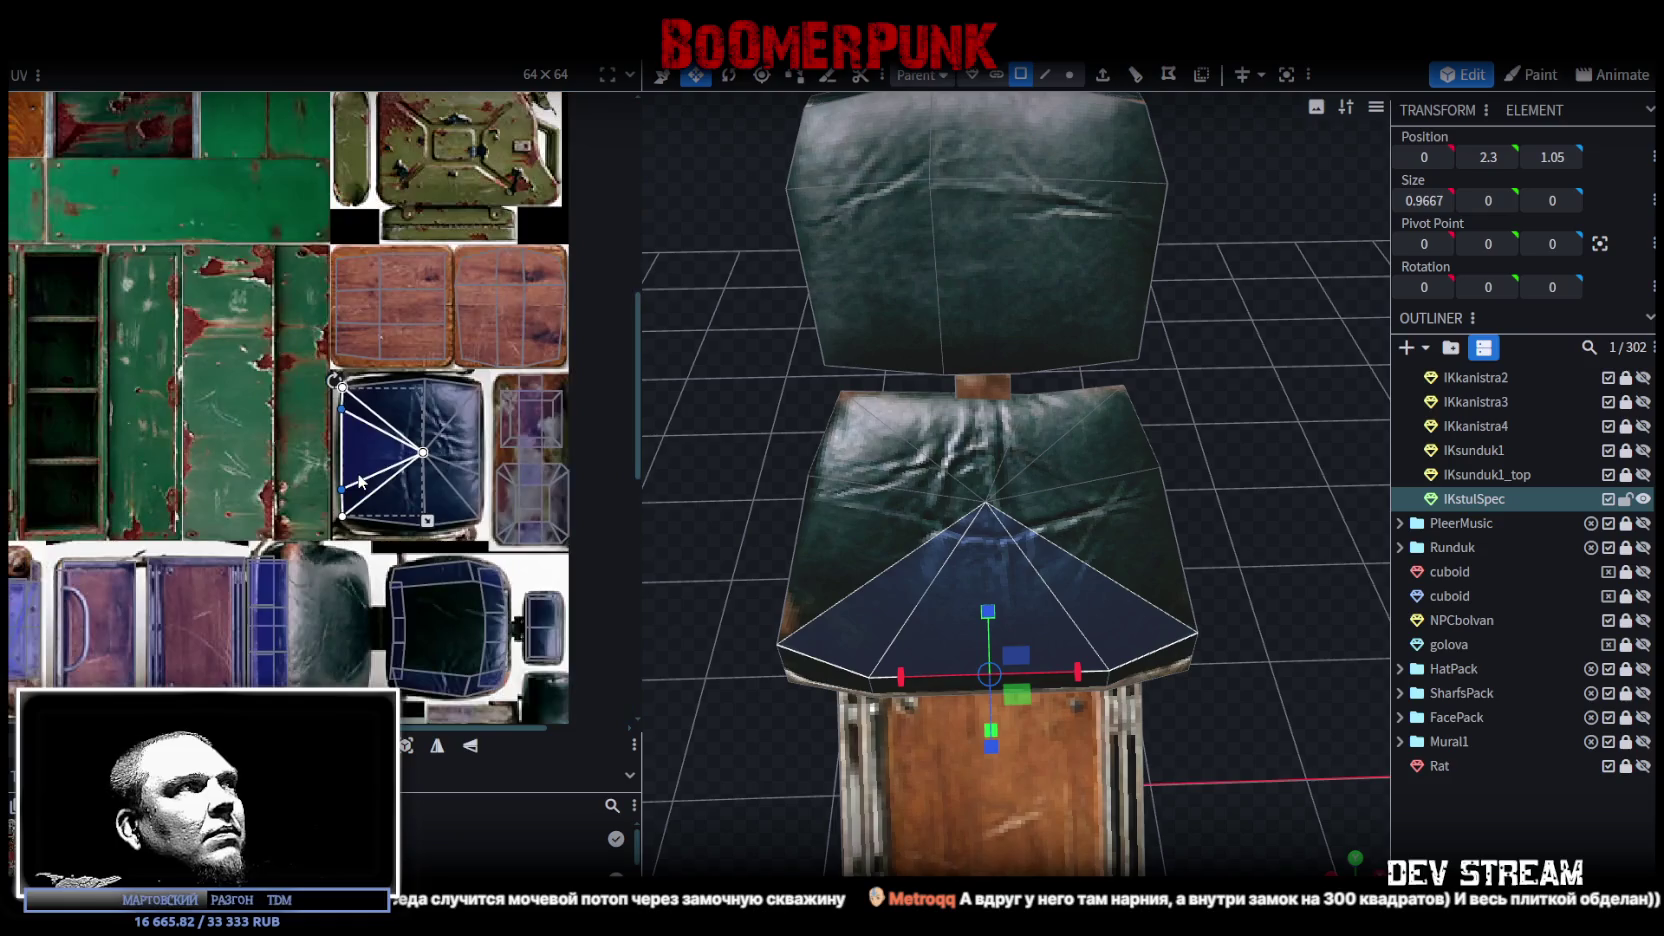
pyautogui.scroll(2, 592, 458)
pyautogui.click(845, 686)
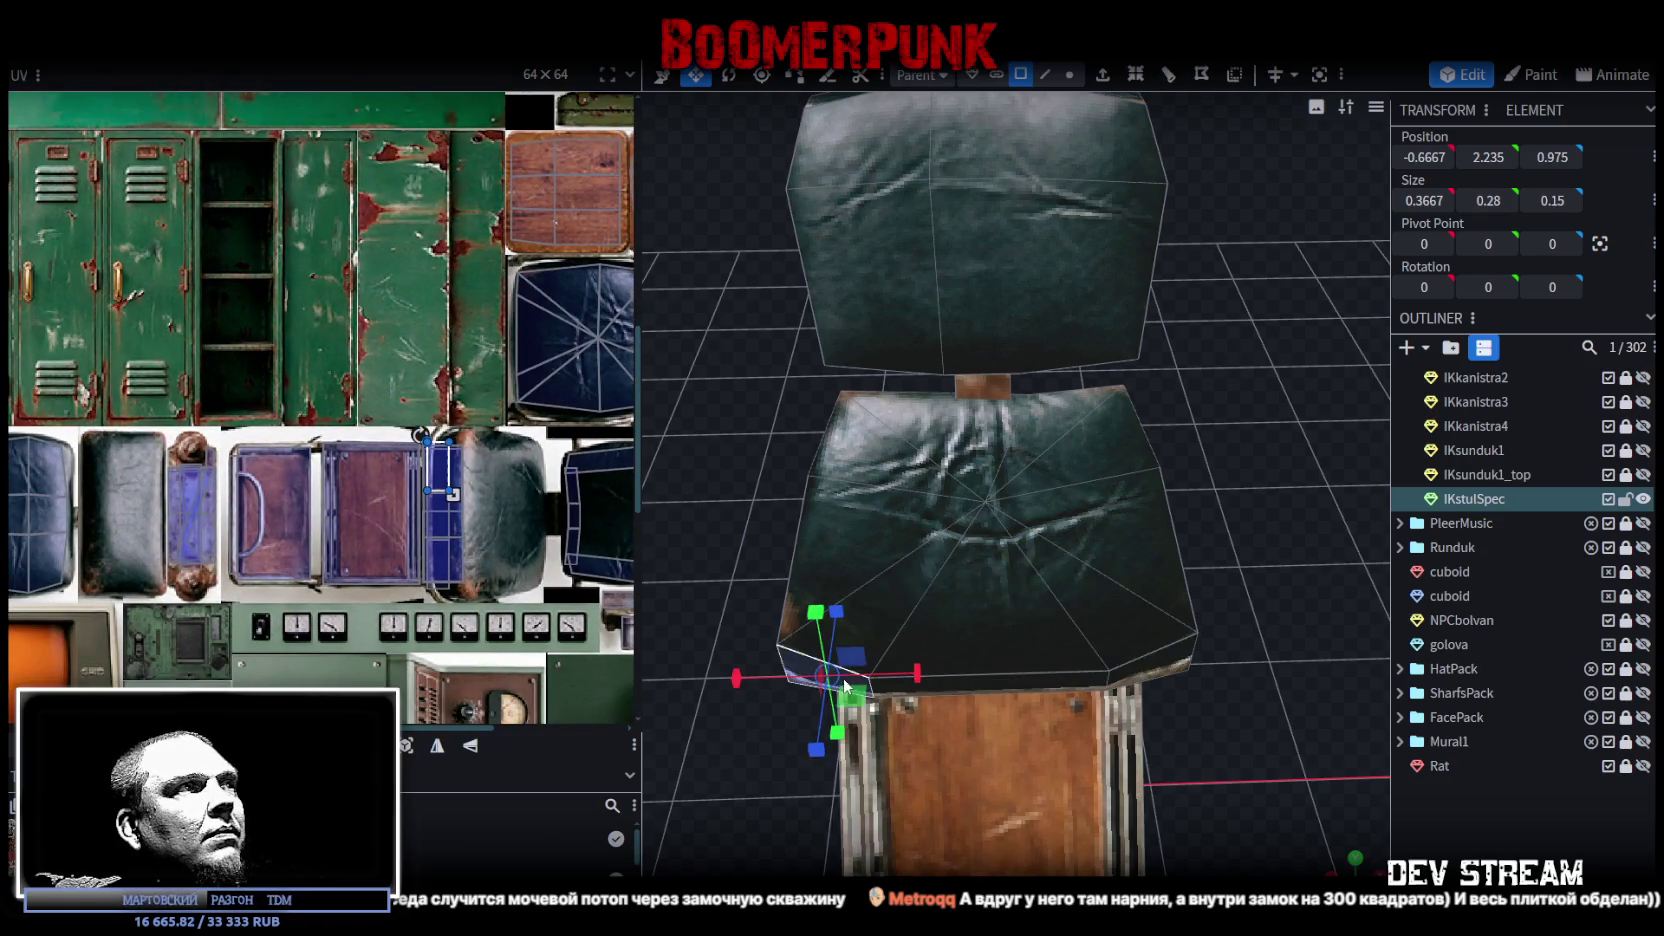
pyautogui.scroll(2, 515, 507)
pyautogui.keyDown('shift'); pyautogui.click(958, 682); pyautogui.keyUp('shift')
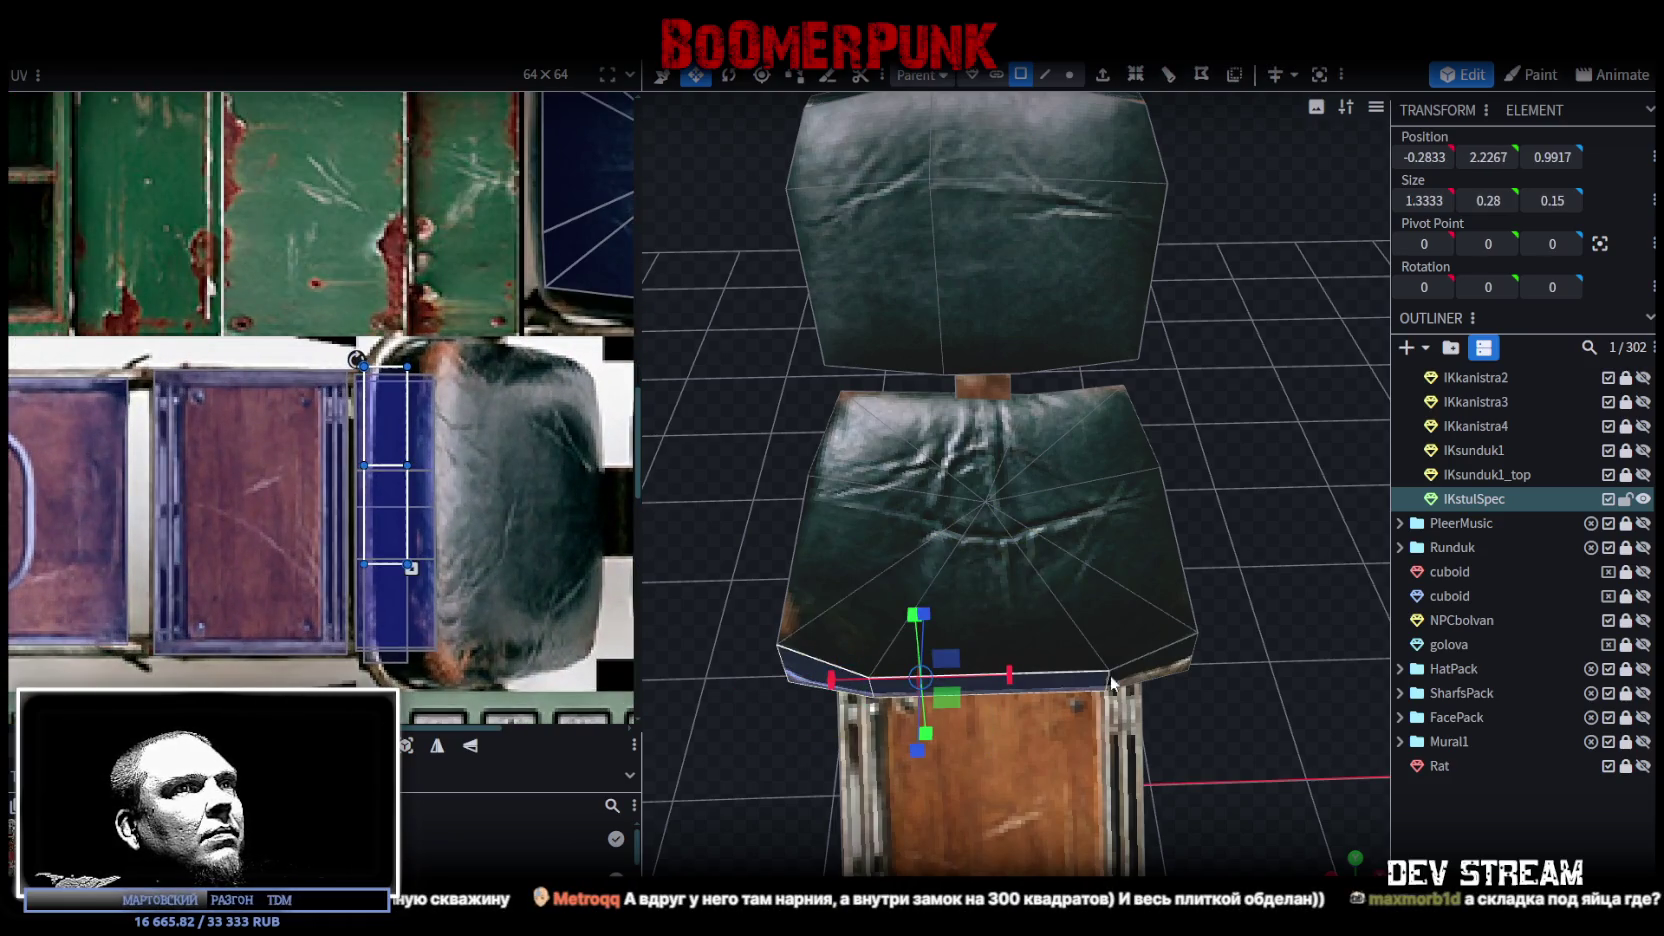
pyautogui.keyDown('shift'); pyautogui.click(1150, 660); pyautogui.keyUp('shift')
pyautogui.moveTo(427, 532); pyautogui.dragTo(479, 530)
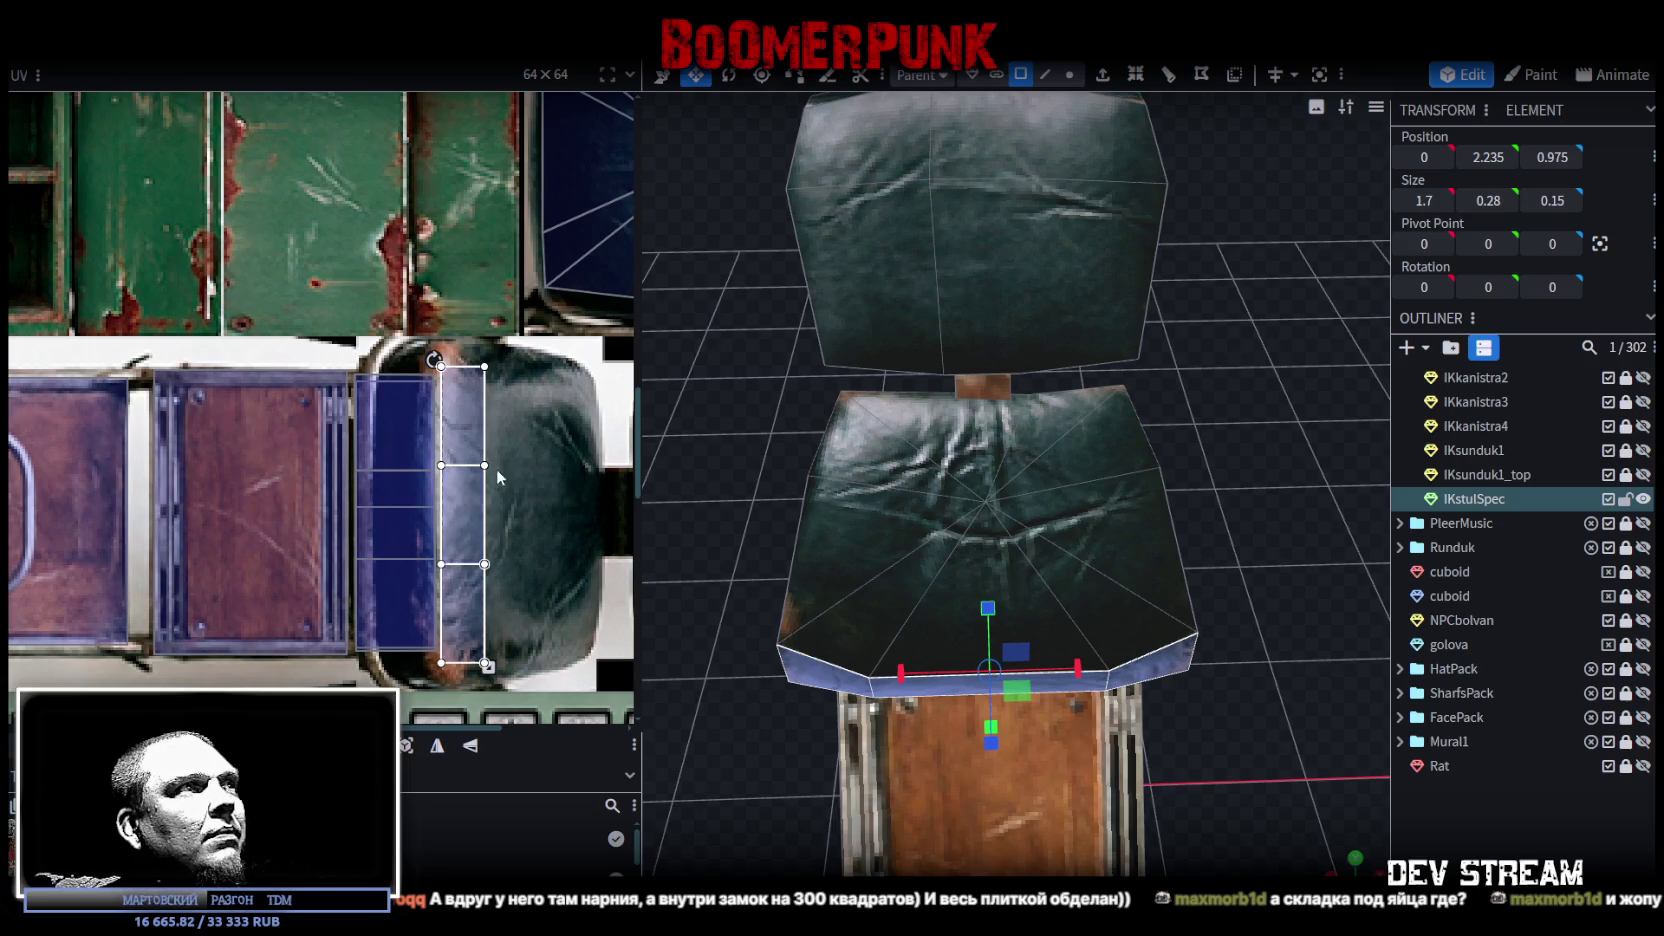
# Step: Reshape the front strip's UV by moving its middle and lower vertex rows and nudging it left
pyautogui.scroll(2, 506, 480)
pyautogui.click(400, 458)
pyautogui.moveTo(400, 458); pyautogui.dragTo(403, 407)
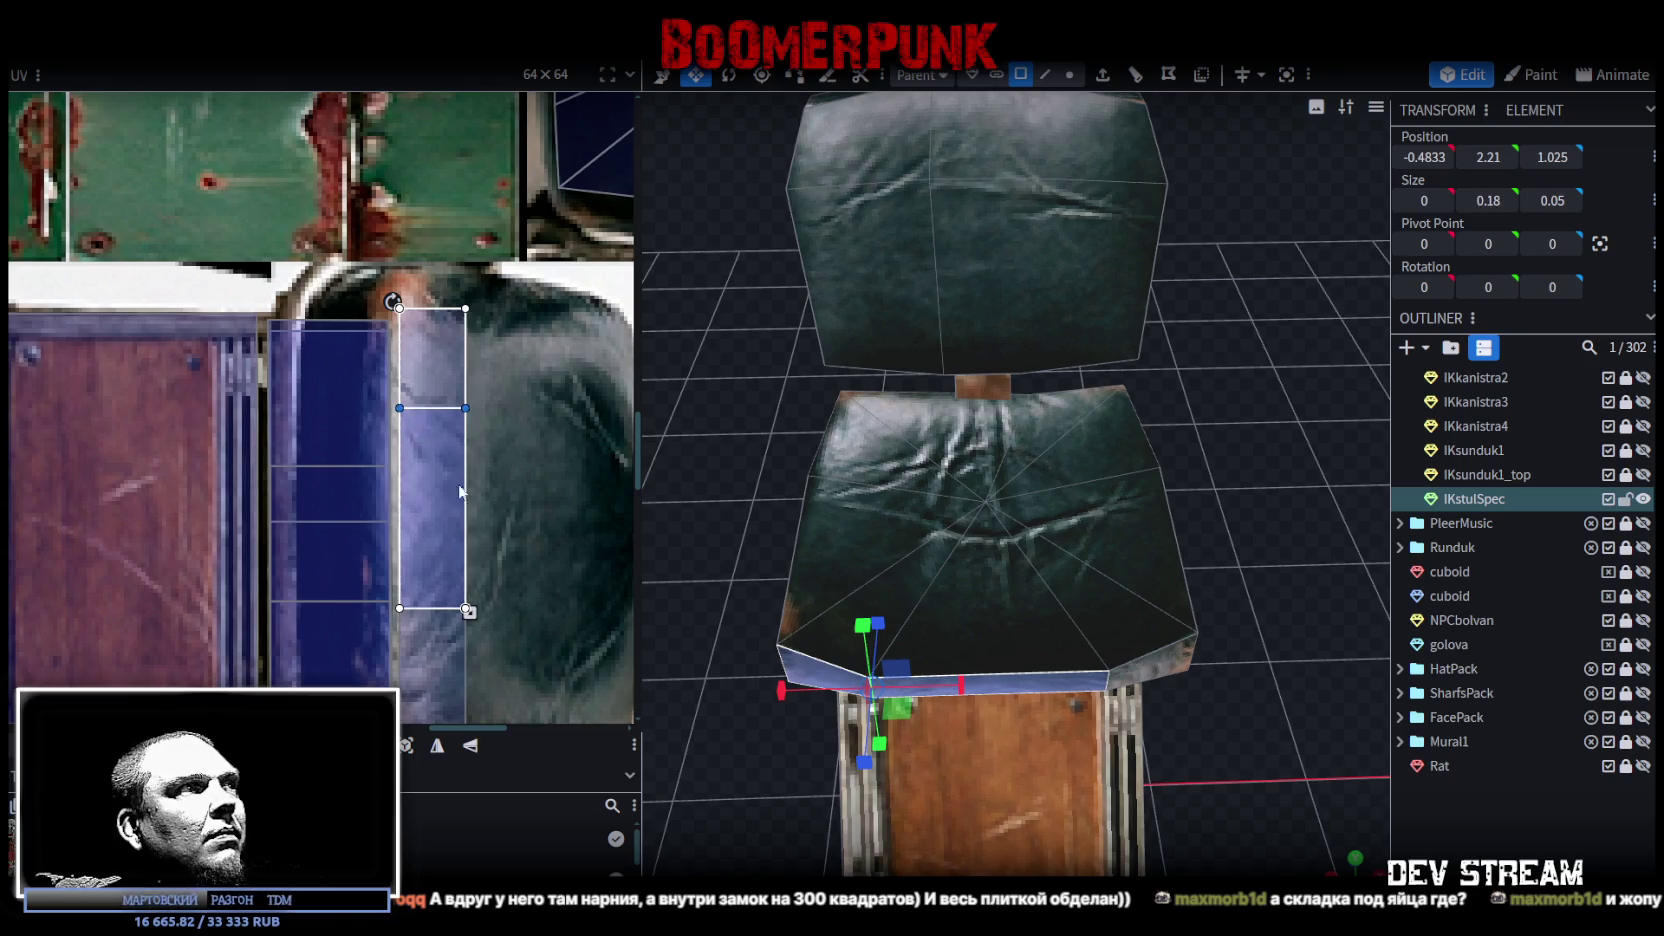
pyautogui.scroll(-1, 480, 485)
pyautogui.moveTo(510, 505)
pyautogui.mouseDown()
pyautogui.moveTo(407, 552)
pyautogui.moveTo(414, 530)
pyautogui.moveTo(409, 569)
pyautogui.mouseUp()
pyautogui.moveTo(510, 632)
pyautogui.mouseDown()
pyautogui.moveTo(458, 337)
pyautogui.moveTo(329, 296)
pyautogui.mouseUp()
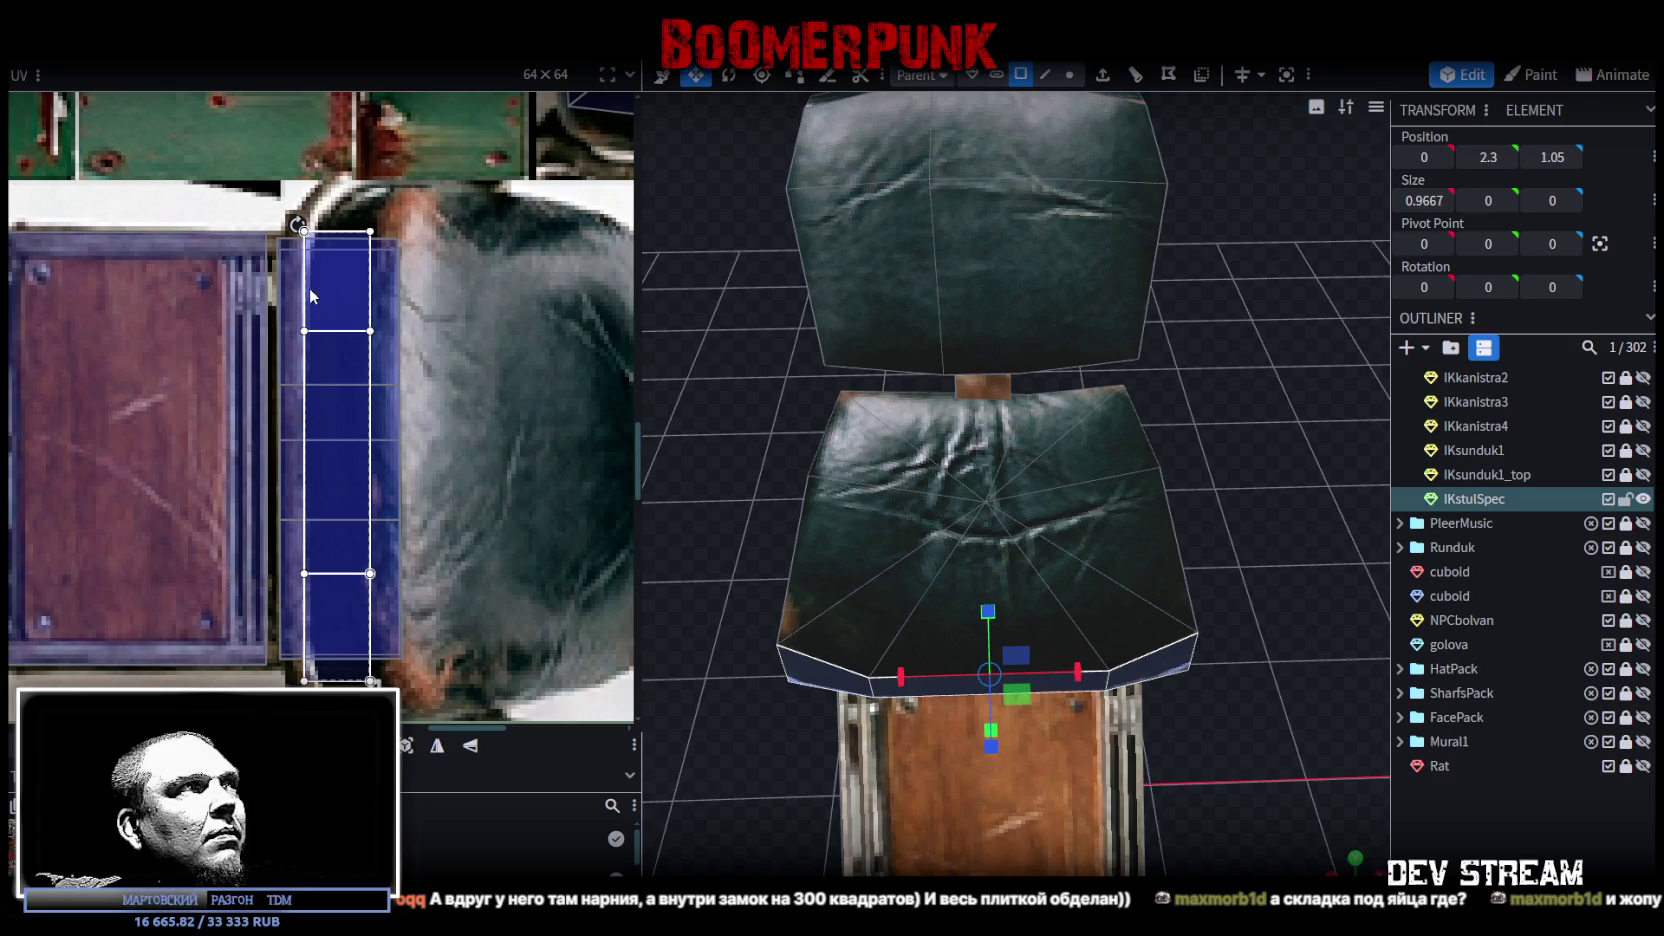
pyautogui.press('Left')
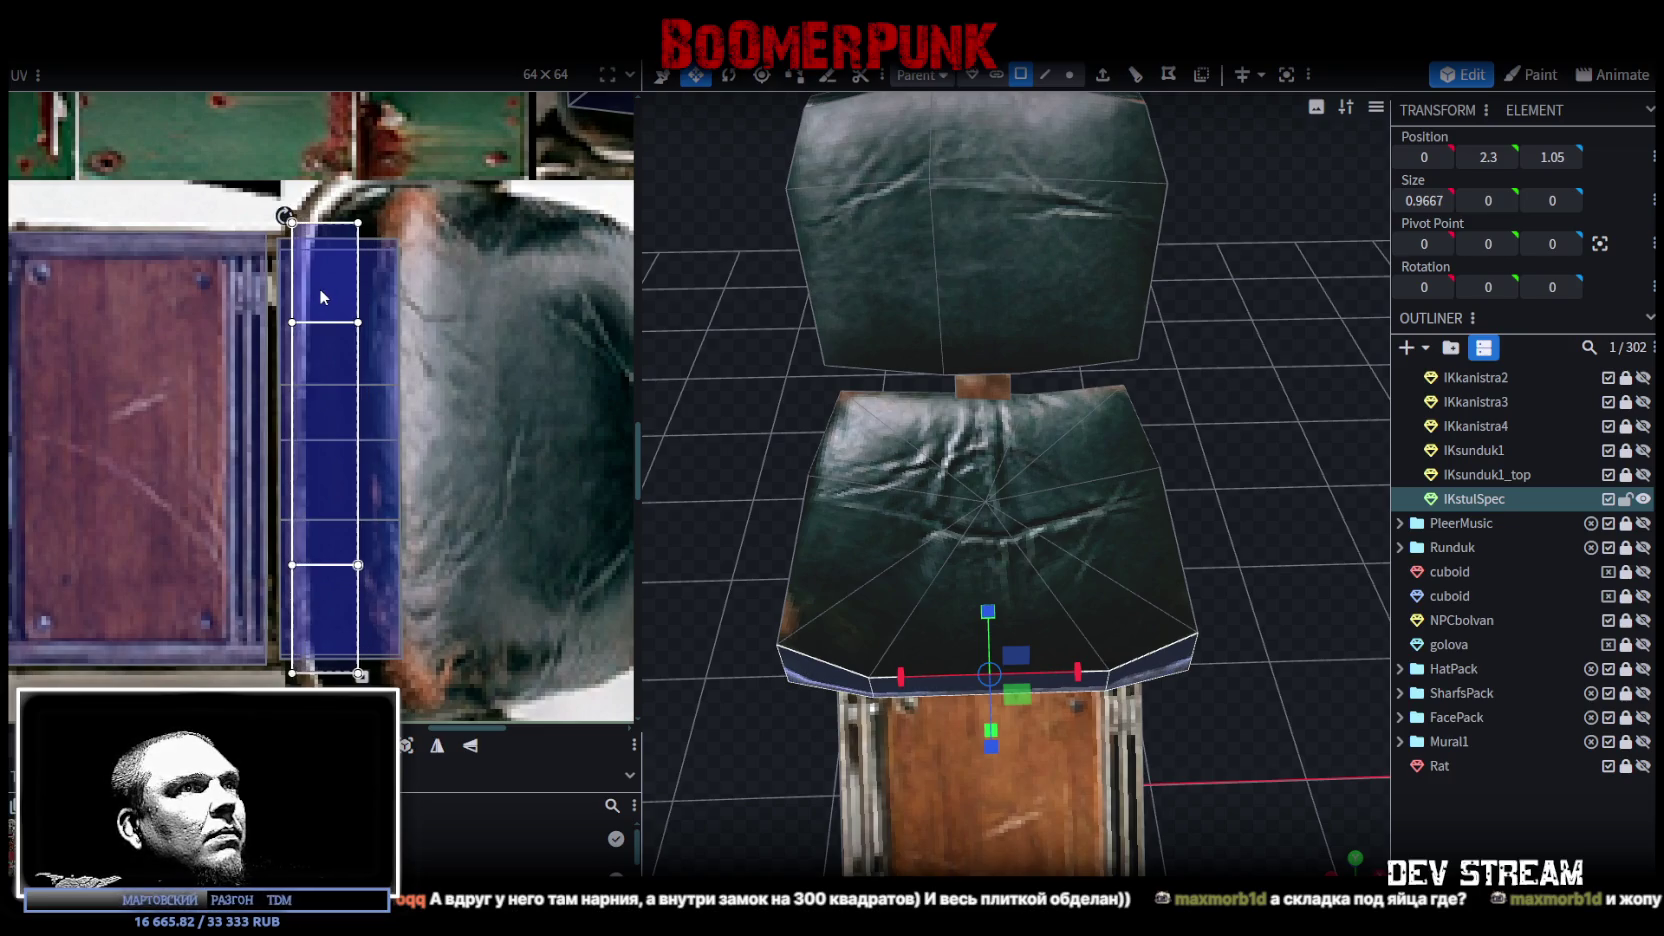
# Step: Save the model as PropsPack1.bbmodel and inspect the chair from the front
pyautogui.moveTo(1362, 800)
pyautogui.mouseDown()
pyautogui.moveTo(1218, 725)
pyautogui.moveTo(1175, 618)
pyautogui.moveTo(1231, 656)
pyautogui.moveTo(1156, 697)
pyautogui.moveTo(1217, 705)
pyautogui.moveTo(1144, 668)
pyautogui.moveTo(914, 667)
pyautogui.moveTo(1195, 705)
pyautogui.mouseUp()
pyautogui.hotkey('ctrl', 's')
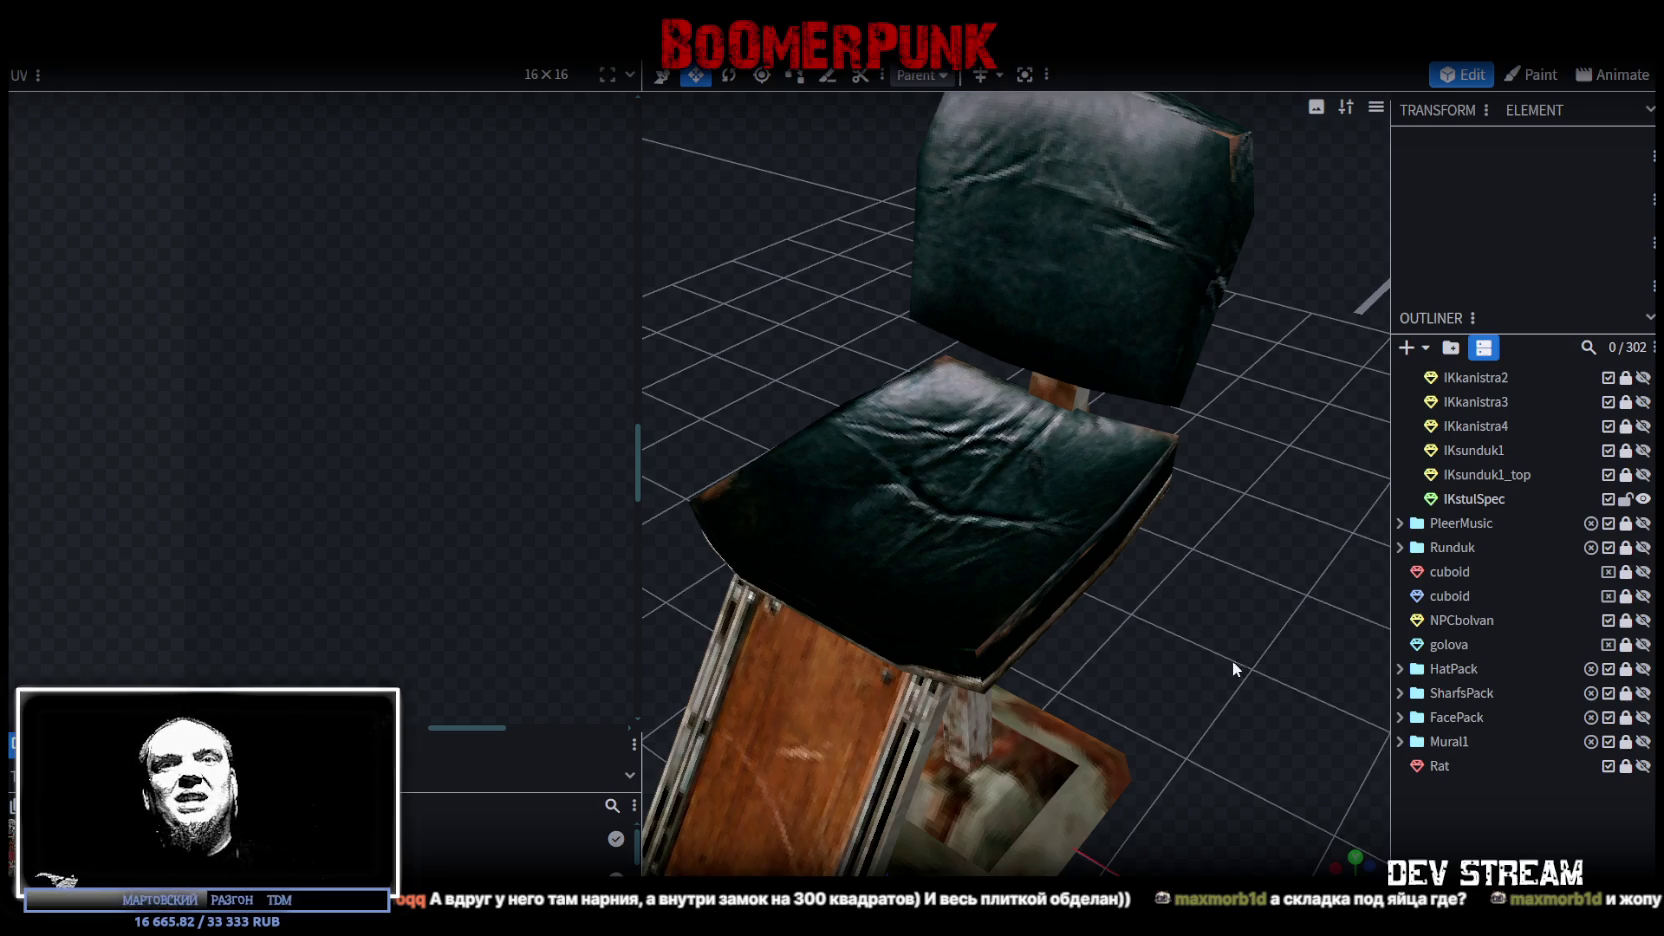
pyautogui.moveTo(1260, 588)
pyautogui.mouseDown()
pyautogui.moveTo(1248, 491)
pyautogui.moveTo(985, 540)
pyautogui.mouseUp()
# Step: Orbit and zoom around the chair to check its leather seat and backrest texturing
pyautogui.click(985, 540)
pyautogui.moveTo(1199, 633)
pyautogui.mouseDown()
pyautogui.moveTo(1190, 615)
pyautogui.moveTo(1284, 696)
pyautogui.moveTo(1084, 543)
pyautogui.moveTo(1150, 530)
pyautogui.moveTo(1114, 590)
pyautogui.moveTo(998, 607)
pyautogui.moveTo(1119, 623)
pyautogui.mouseUp()
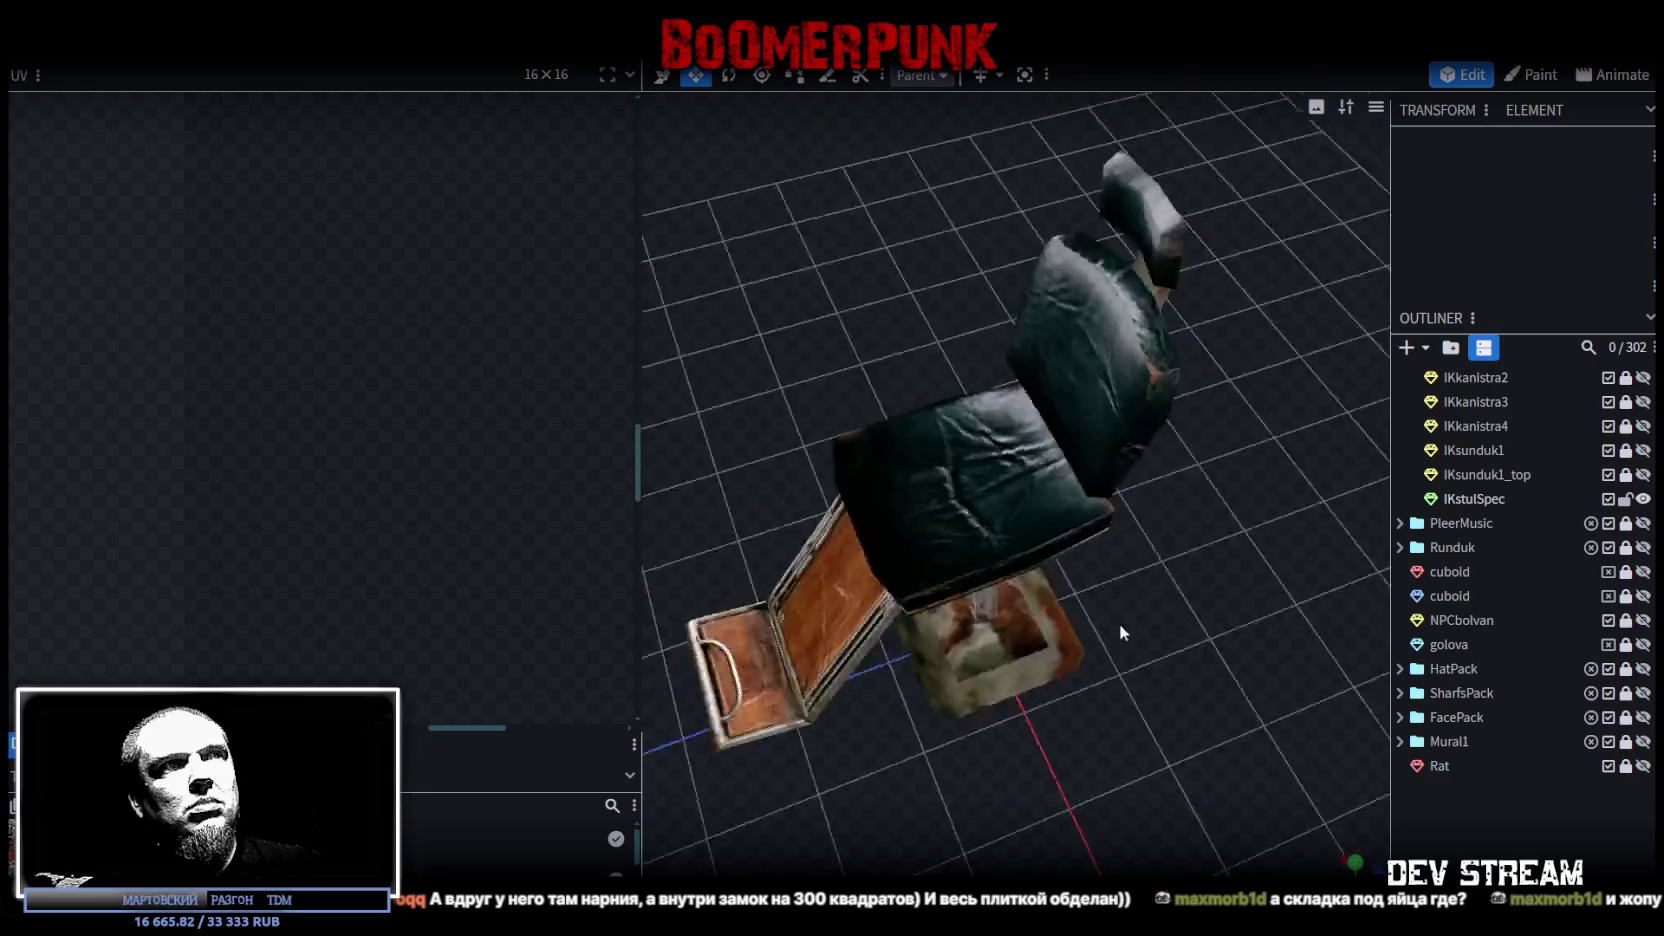
pyautogui.scroll(5, 1239, 630)
pyautogui.moveTo(902, 526)
pyautogui.mouseDown()
pyautogui.moveTo(1258, 689)
pyautogui.moveTo(1132, 647)
pyautogui.moveTo(1190, 607)
pyautogui.moveTo(1176, 644)
pyautogui.mouseUp()
pyautogui.scroll(-3, 1132, 647)
pyautogui.scroll(-3, 1190, 607)
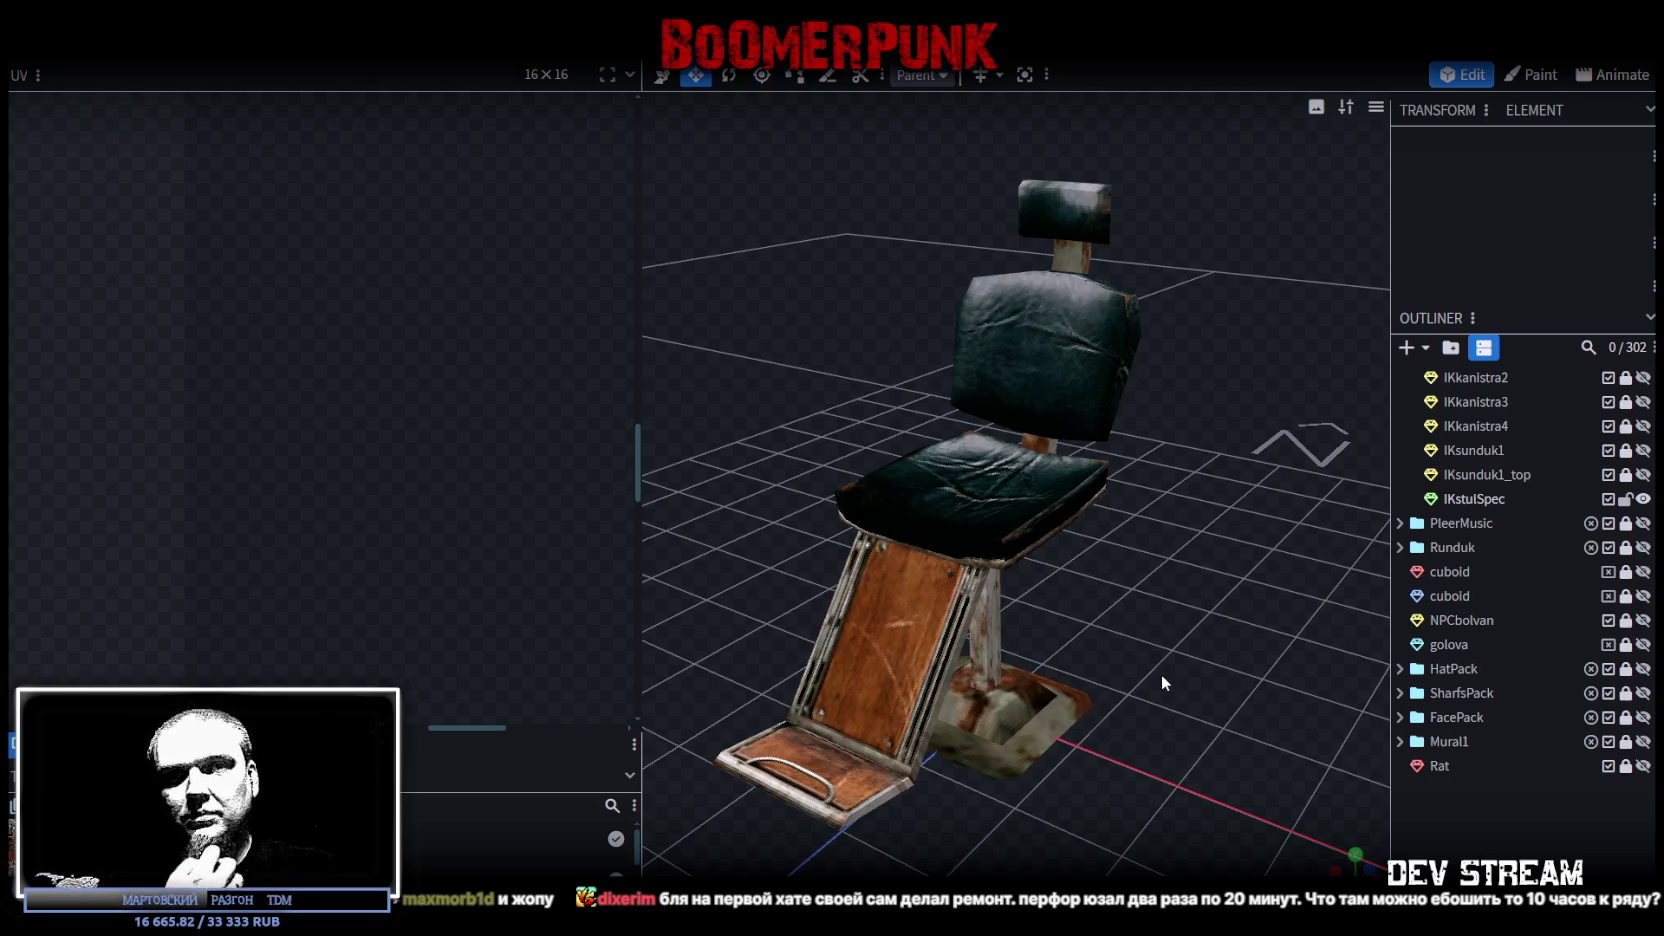
# Step: Save the model and view the chair from a low, near-horizontal angle
pyautogui.hotkey('ctrl', 's')
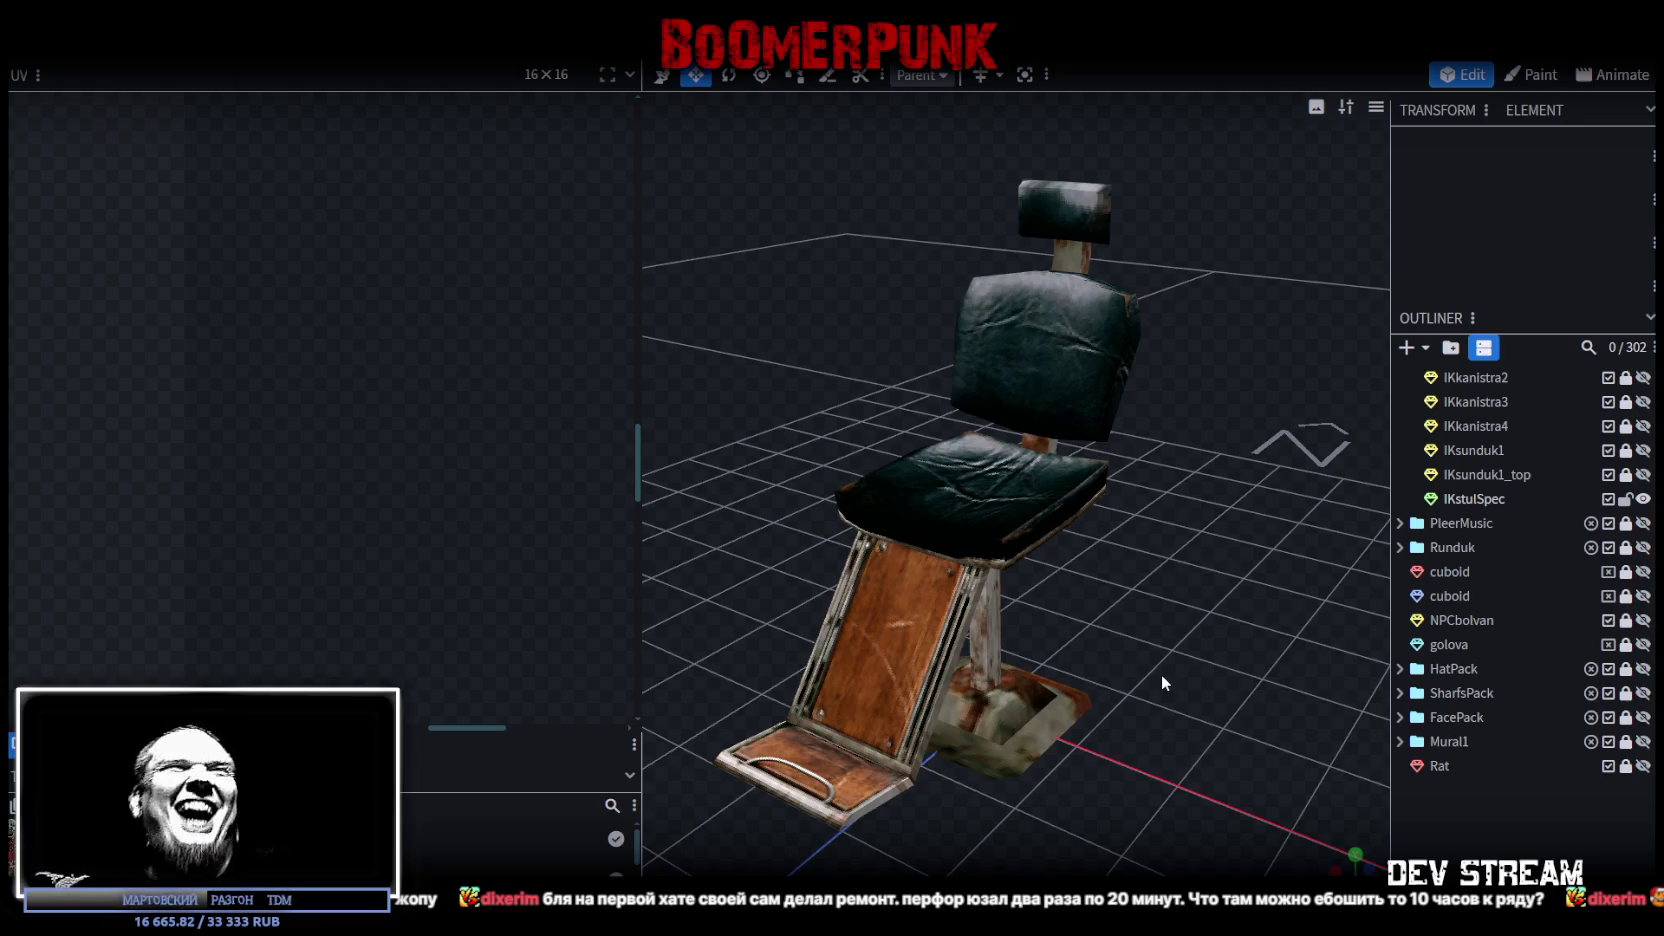
pyautogui.moveTo(1182, 608); pyautogui.dragTo(1190, 523)
pyautogui.scroll(5, 1190, 523)
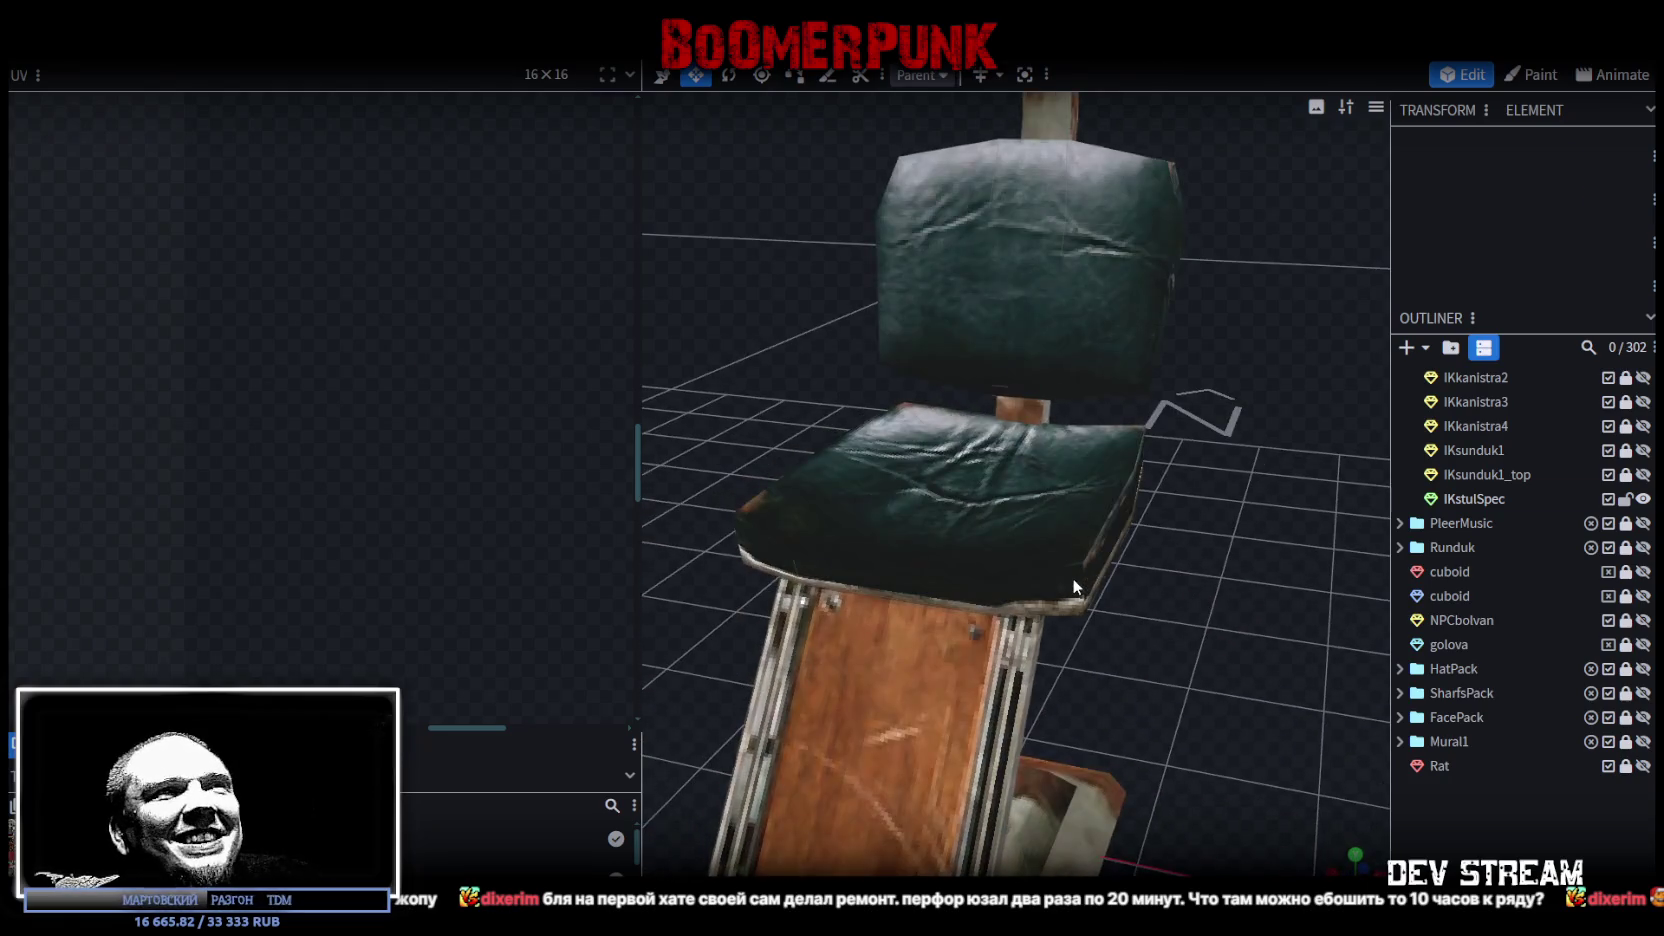
# Step: Inspect the IKstulSpec seat's corner vertices in vertex selection mode, then clear the selection
pyautogui.click(1072, 577)
pyautogui.moveTo(1160, 618)
pyautogui.mouseDown()
pyautogui.moveTo(1130, 585)
pyautogui.moveTo(963, 592)
pyautogui.moveTo(1040, 588)
pyautogui.mouseUp()
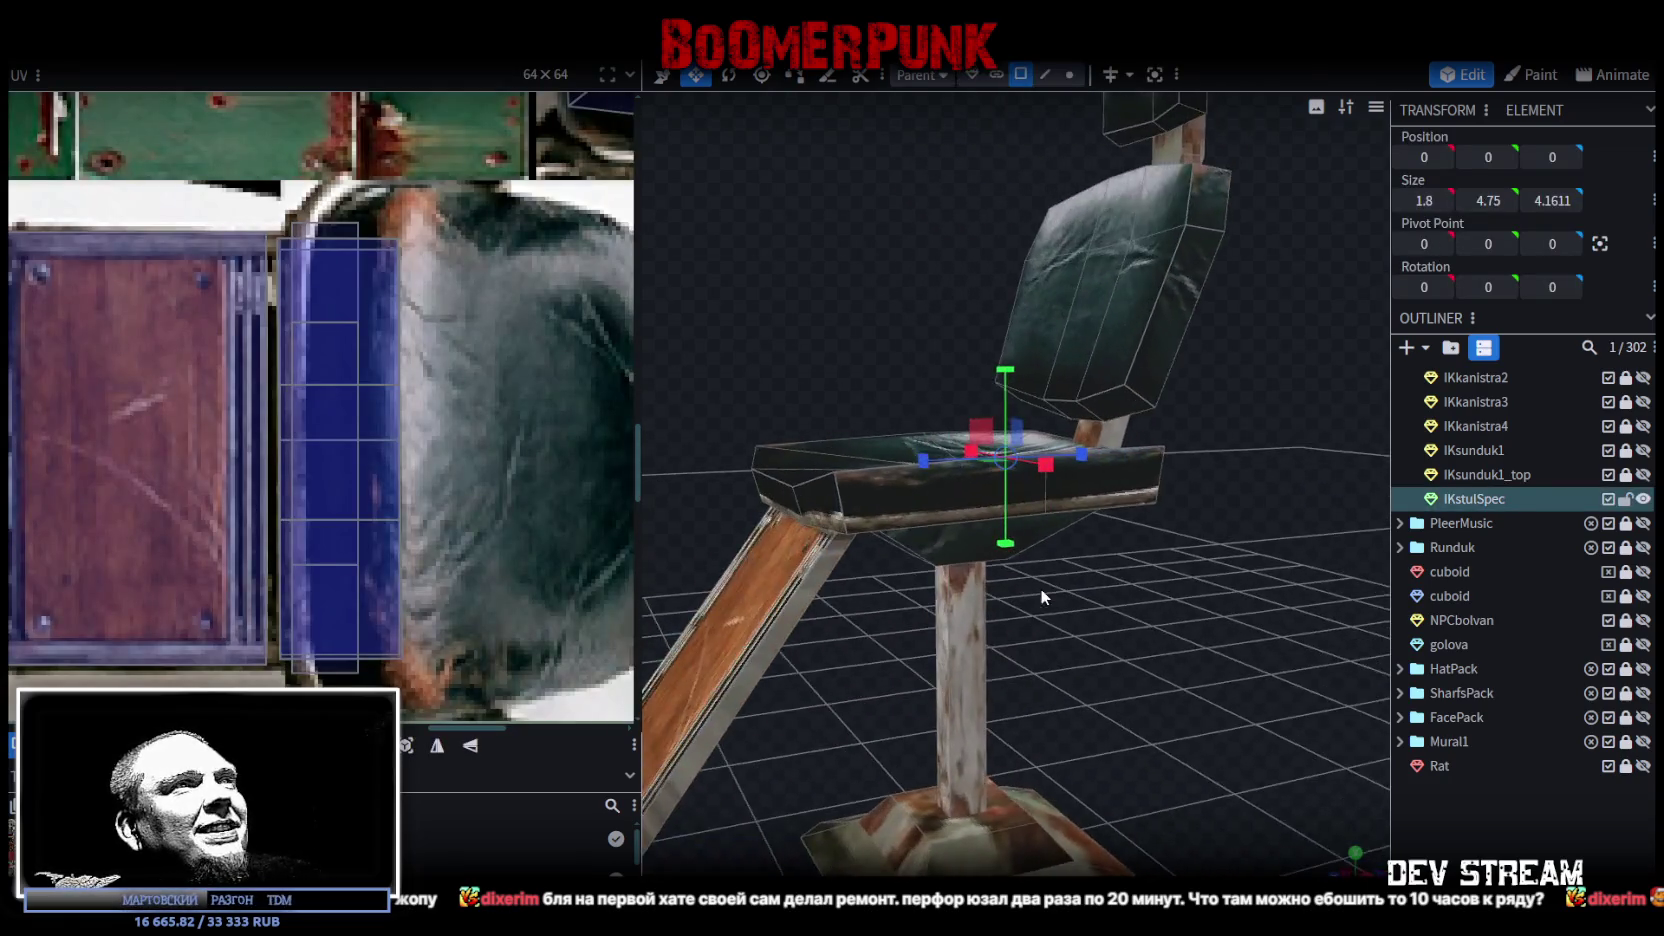
pyautogui.click(1074, 75)
pyautogui.click(797, 488)
pyautogui.keyDown('shift'); pyautogui.click(855, 534); pyautogui.keyUp('shift')
pyautogui.moveTo(666, 382)
pyautogui.mouseDown()
pyautogui.moveTo(855, 328)
pyautogui.moveTo(1089, 334)
pyautogui.moveTo(1174, 534)
pyautogui.mouseUp()
pyautogui.click(1147, 535)
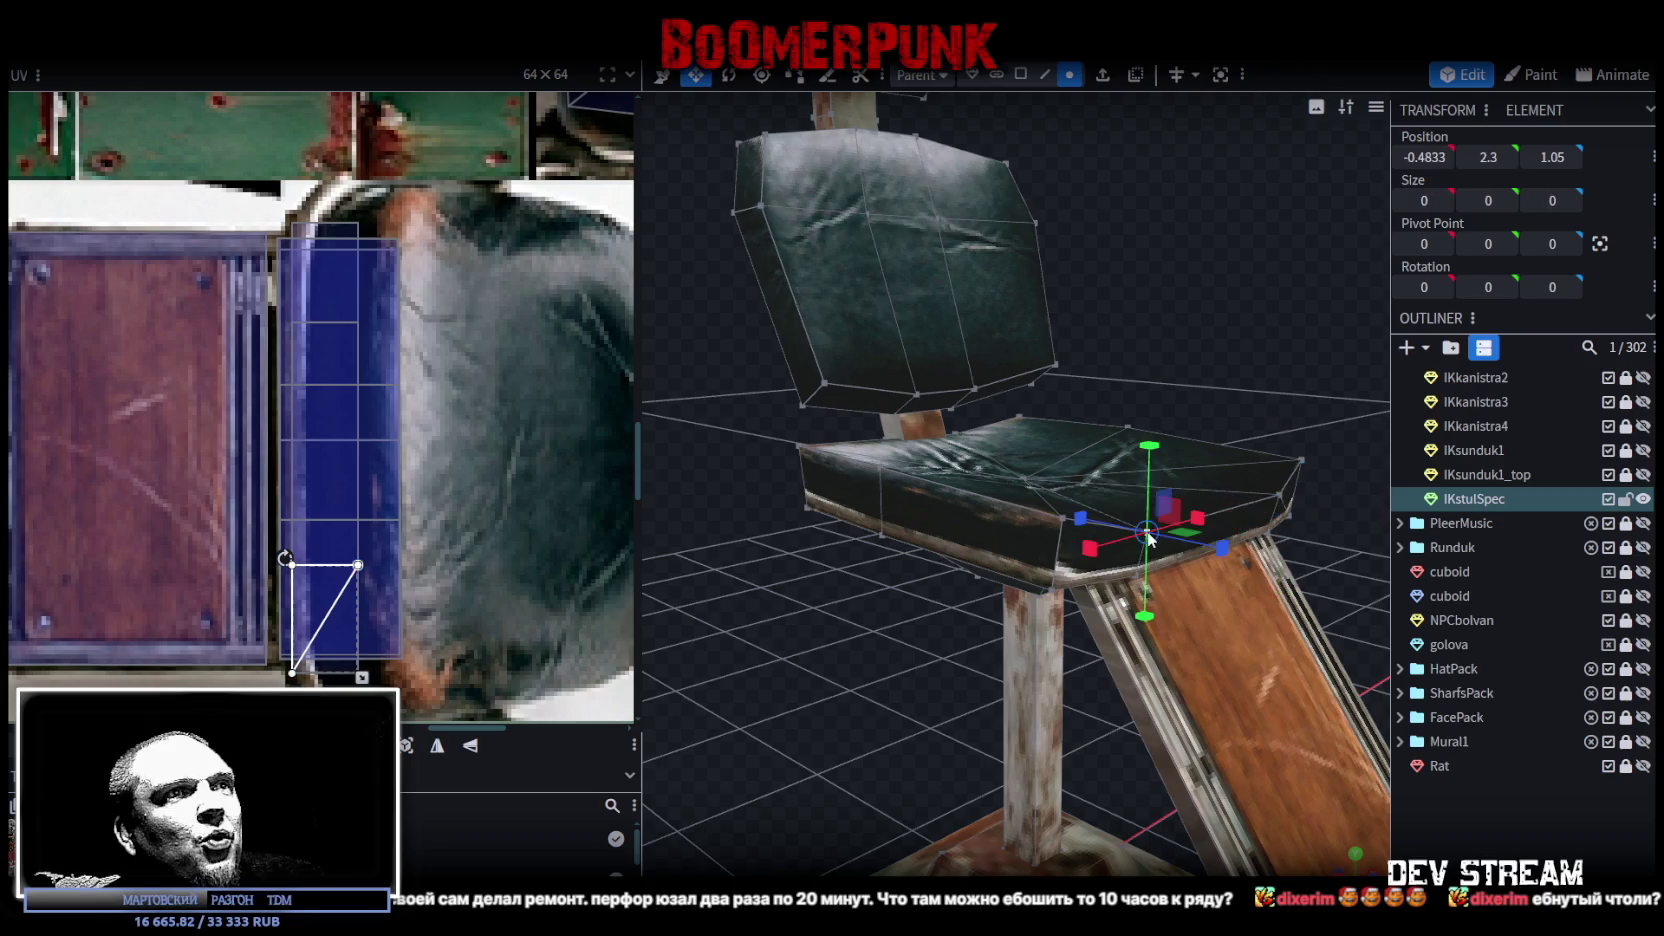
pyautogui.keyDown('shift'); pyautogui.click(1058, 588); pyautogui.keyUp('shift')
pyautogui.click(1314, 559)
pyautogui.moveTo(1314, 559)
pyautogui.mouseDown()
pyautogui.moveTo(867, 520)
pyautogui.moveTo(1193, 697)
pyautogui.moveTo(827, 666)
pyautogui.moveTo(722, 683)
pyautogui.moveTo(930, 684)
pyautogui.moveTo(1228, 628)
pyautogui.moveTo(1277, 671)
pyautogui.moveTo(1187, 675)
pyautogui.moveTo(1128, 636)
pyautogui.moveTo(936, 623)
pyautogui.moveTo(1006, 618)
pyautogui.moveTo(1028, 659)
pyautogui.moveTo(1072, 683)
pyautogui.moveTo(1102, 666)
pyautogui.mouseUp()
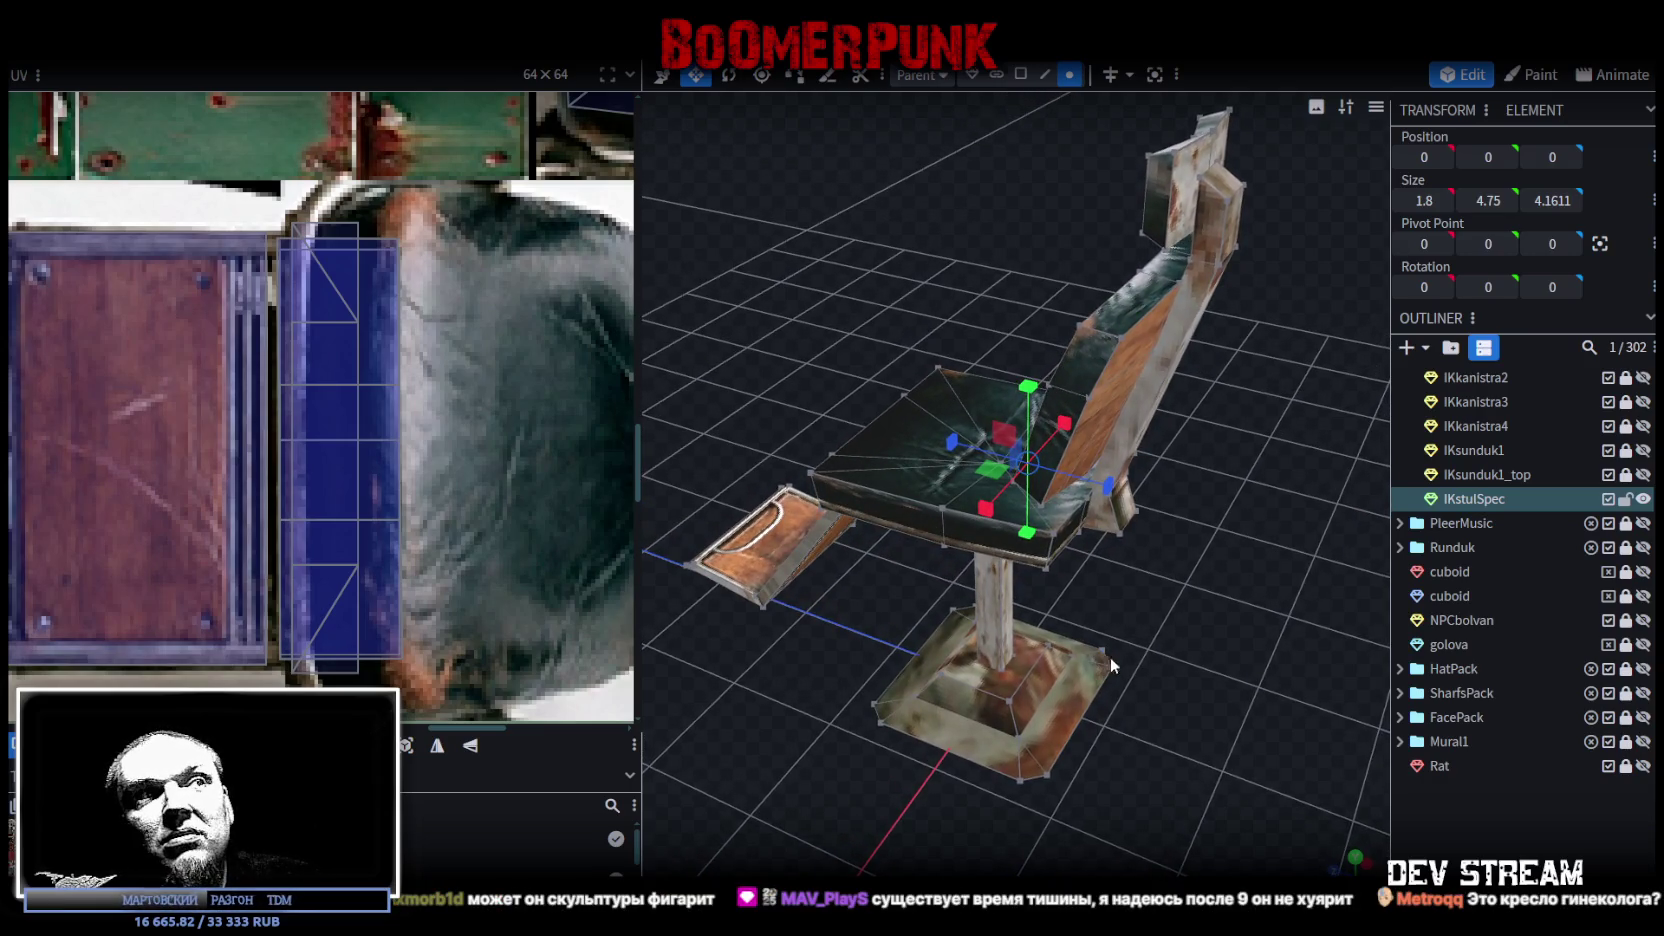
# Step: Return to face selection mode and save the chair to PropsPack1.bbmodel
pyautogui.click(1021, 75)
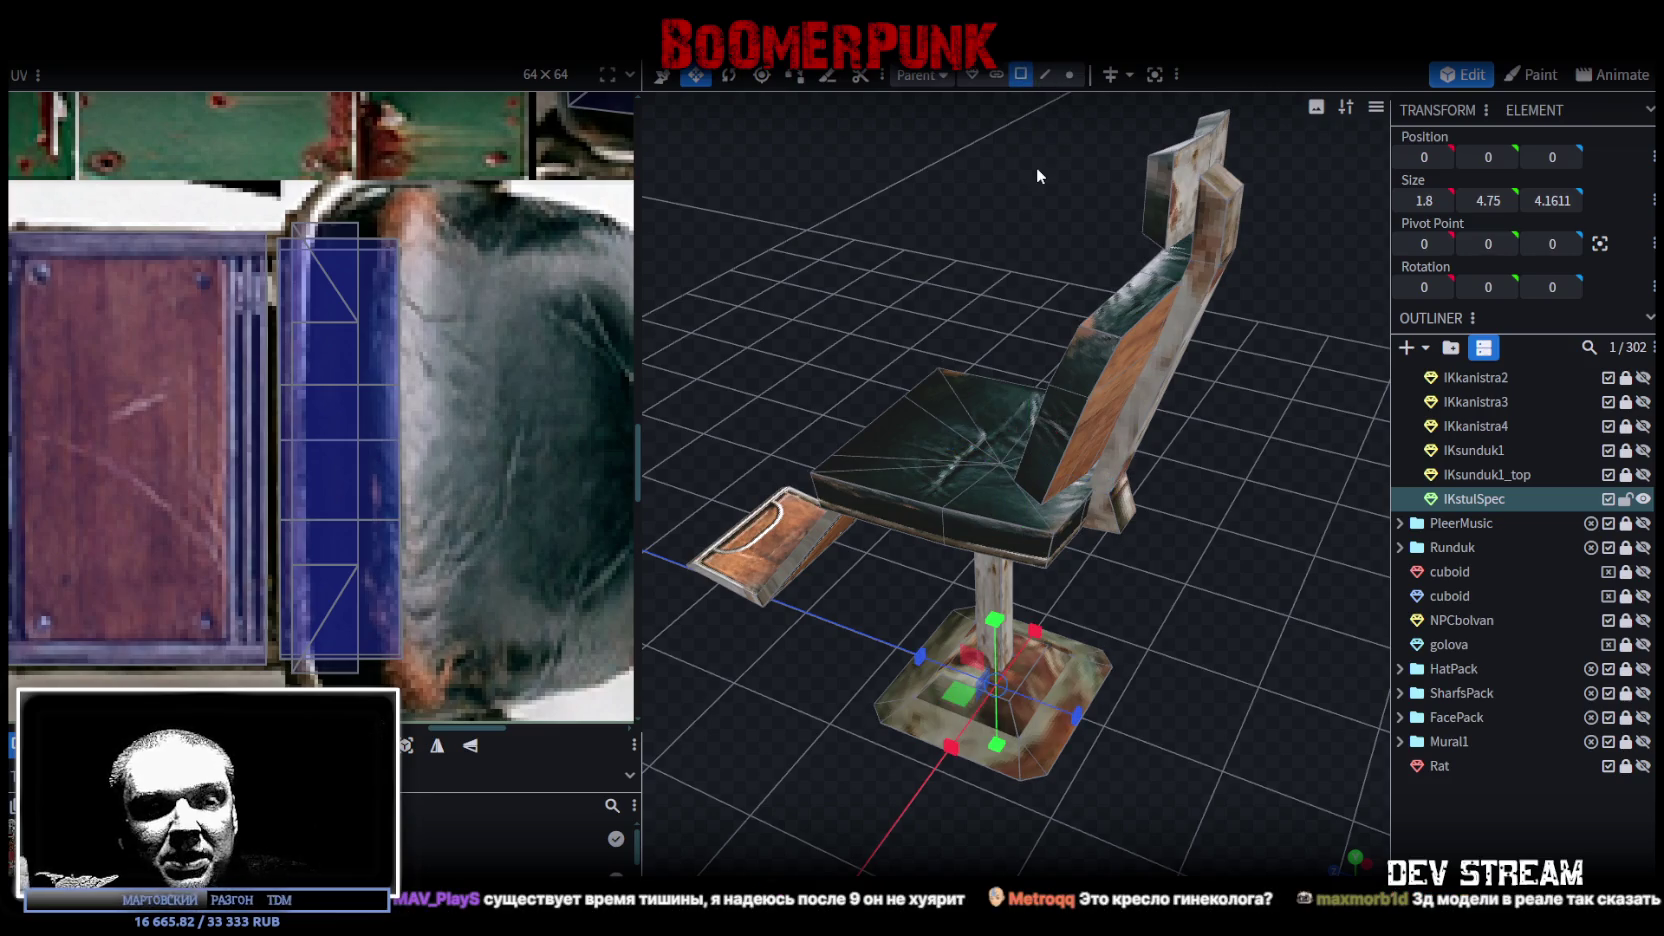
pyautogui.scroll(-2, 1014, 393)
pyautogui.scroll(-2, 1046, 459)
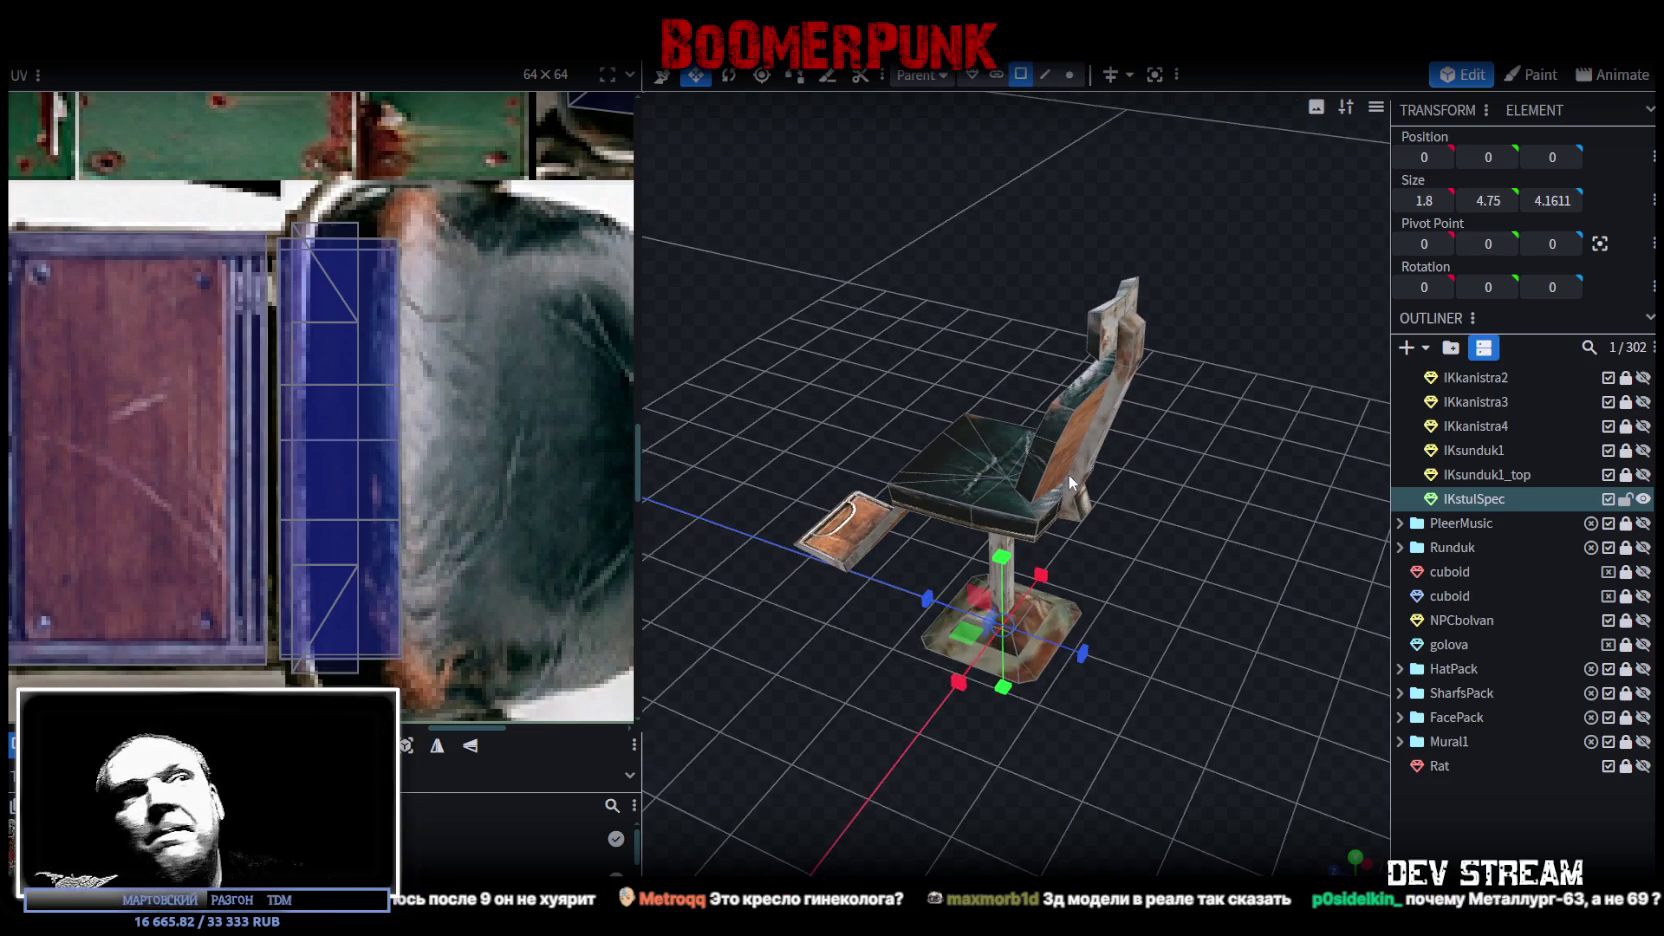
pyautogui.moveTo(855, 728); pyautogui.dragTo(1115, 692)
pyautogui.hotkey('ctrl', 's')
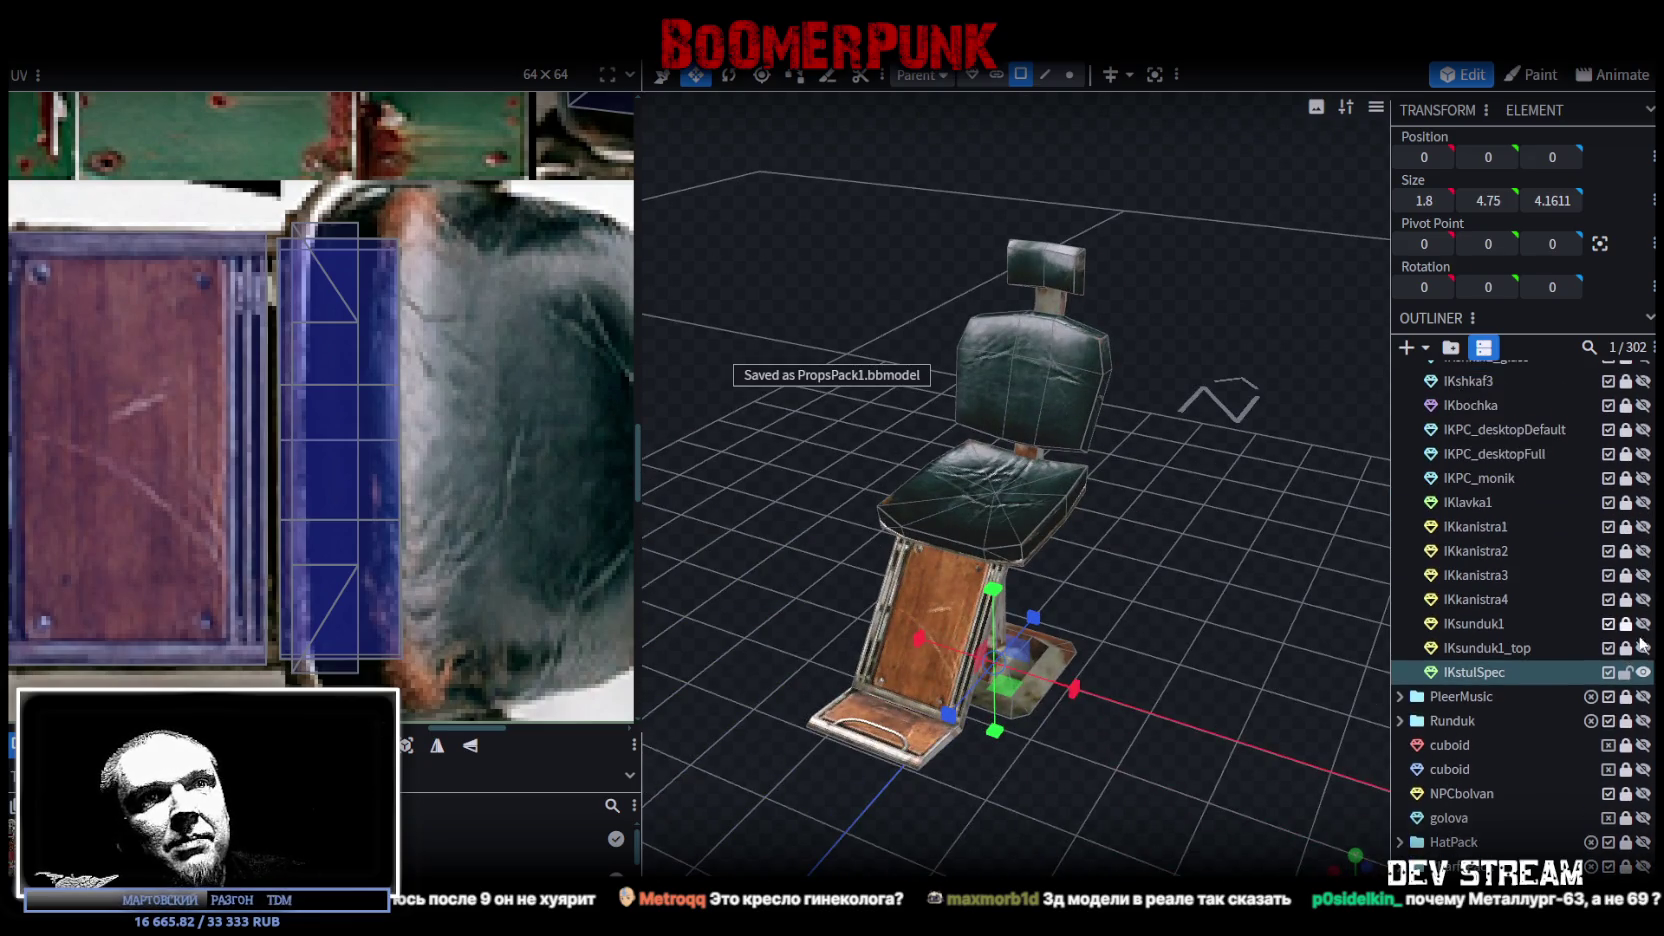
pyautogui.moveTo(1247, 653)
pyautogui.mouseDown()
pyautogui.moveTo(1143, 614)
pyautogui.moveTo(1190, 592)
pyautogui.moveTo(1138, 558)
pyautogui.moveTo(1050, 566)
pyautogui.moveTo(1043, 551)
pyautogui.moveTo(872, 577)
pyautogui.moveTo(941, 532)
pyautogui.moveTo(1043, 545)
pyautogui.moveTo(976, 575)
pyautogui.mouseUp()
pyautogui.click(970, 575)
pyautogui.moveTo(1075, 538)
pyautogui.mouseDown()
pyautogui.moveTo(1141, 580)
pyautogui.moveTo(1190, 510)
pyautogui.moveTo(1067, 441)
pyautogui.moveTo(1123, 426)
pyautogui.moveTo(1190, 503)
pyautogui.moveTo(1150, 560)
pyautogui.mouseUp()
pyautogui.click(1020, 722)
pyautogui.moveTo(1020, 722)
pyautogui.mouseDown()
pyautogui.moveTo(1160, 601)
pyautogui.moveTo(1145, 558)
pyautogui.moveTo(1024, 689)
pyautogui.mouseUp()
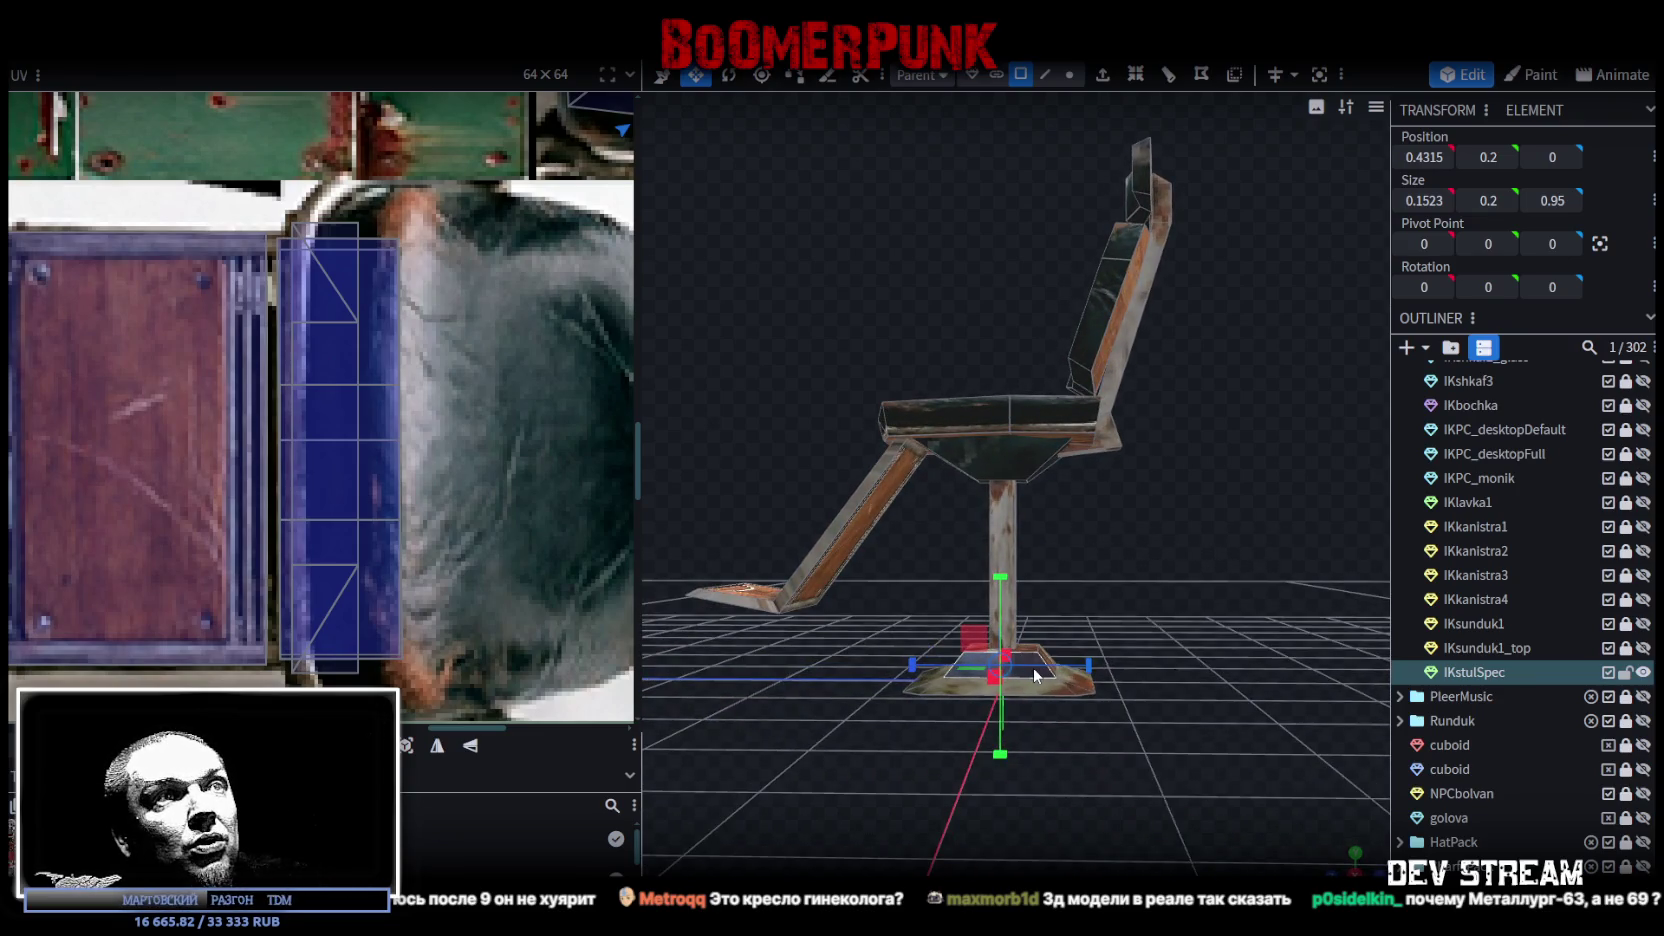
pyautogui.moveTo(1027, 569); pyautogui.dragTo(1132, 389)
pyautogui.moveTo(1170, 156)
pyautogui.keyDown('ctrl'); pyautogui.mouseDown()
pyautogui.moveTo(702, 582)
pyautogui.moveTo(705, 610)
pyautogui.mouseUp(); pyautogui.keyUp('ctrl')
pyautogui.moveTo(1104, 600); pyautogui.dragTo(1140, 545)
pyautogui.press('v')
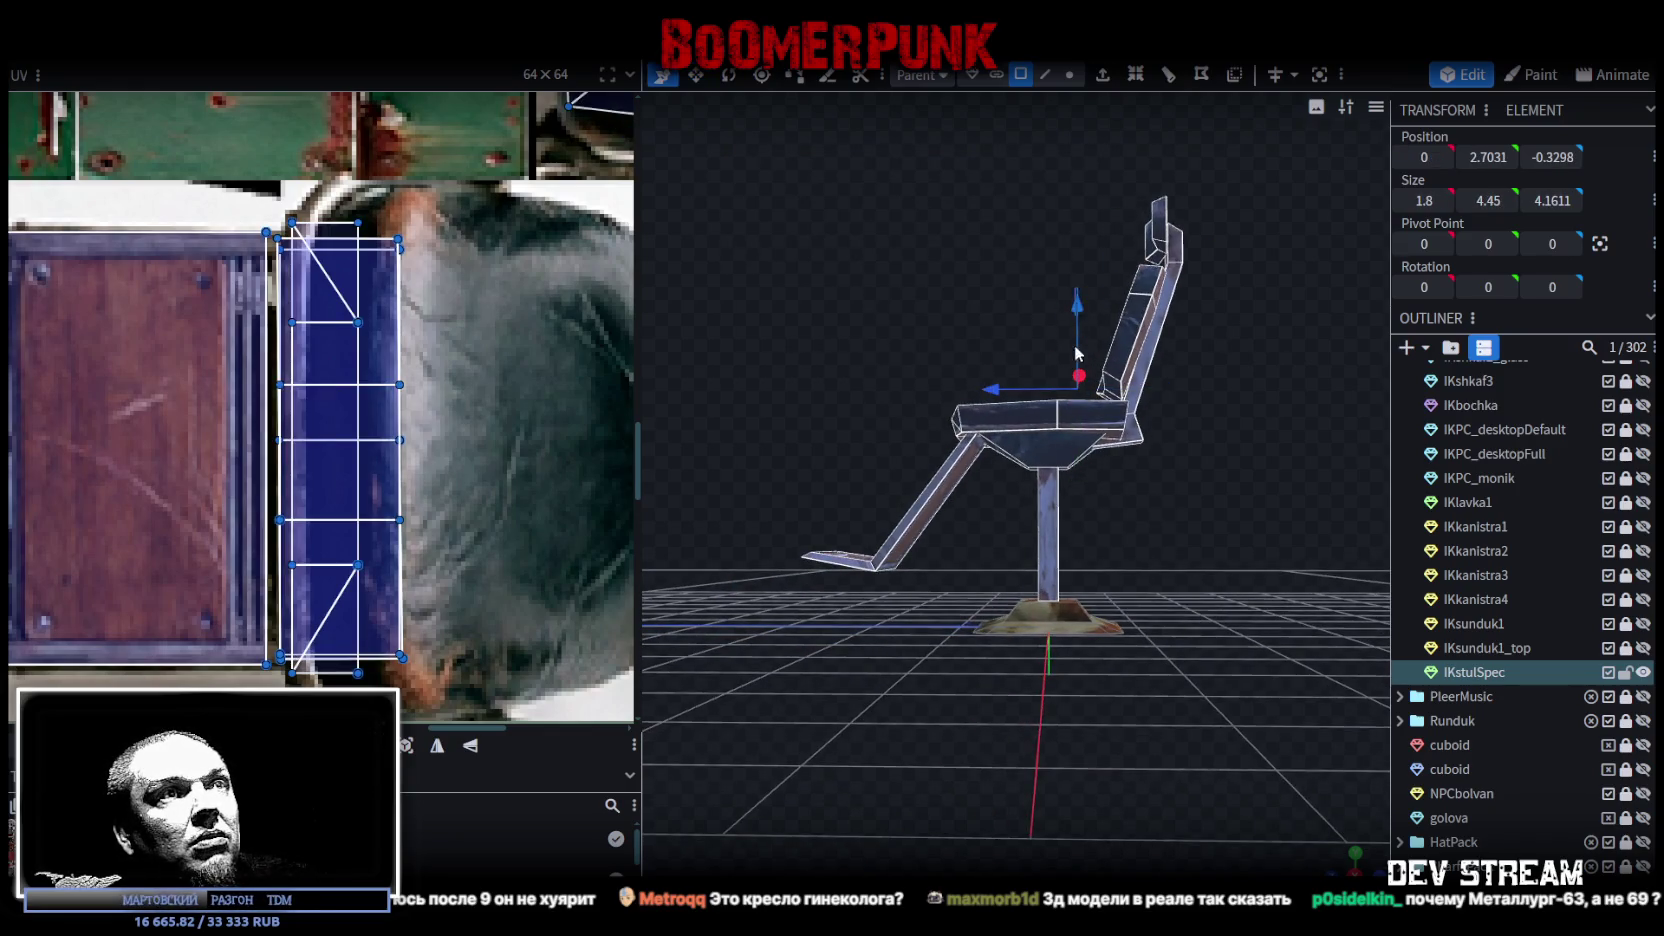
pyautogui.click(1068, 449)
pyautogui.keyDown('ctrl'); pyautogui.moveTo(1222, 173); pyautogui.dragTo(762, 606); pyautogui.keyUp('ctrl')
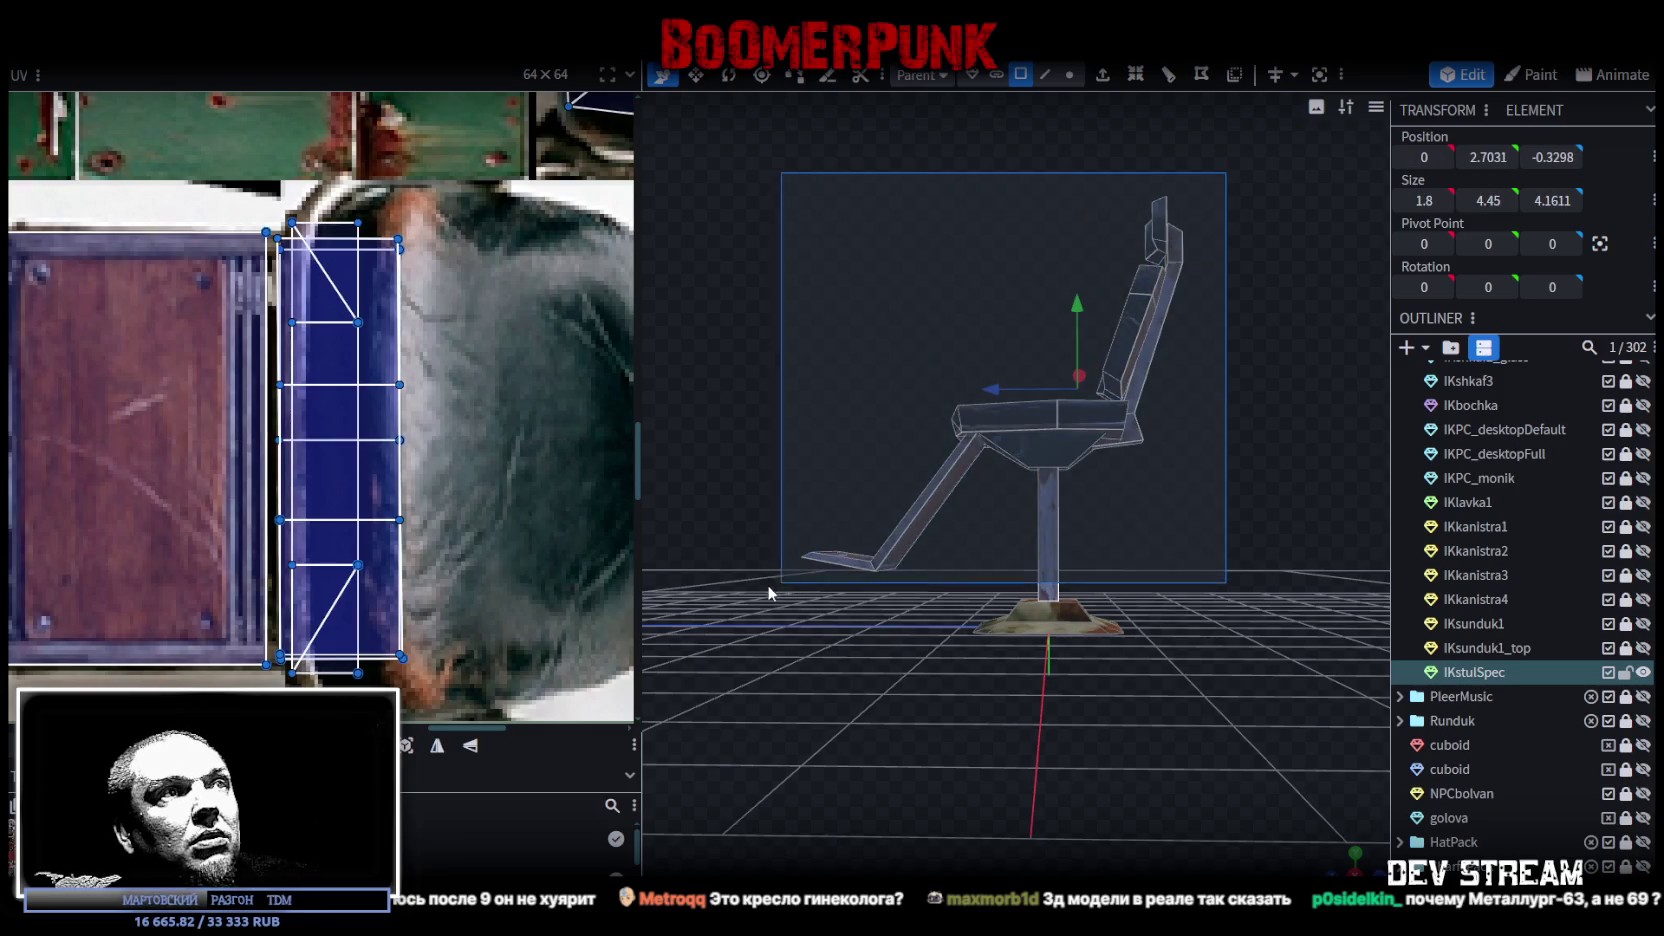
pyautogui.moveTo(1081, 336)
pyautogui.mouseDown()
pyautogui.moveTo(1081, 320)
pyautogui.moveTo(1078, 410)
pyautogui.mouseUp()
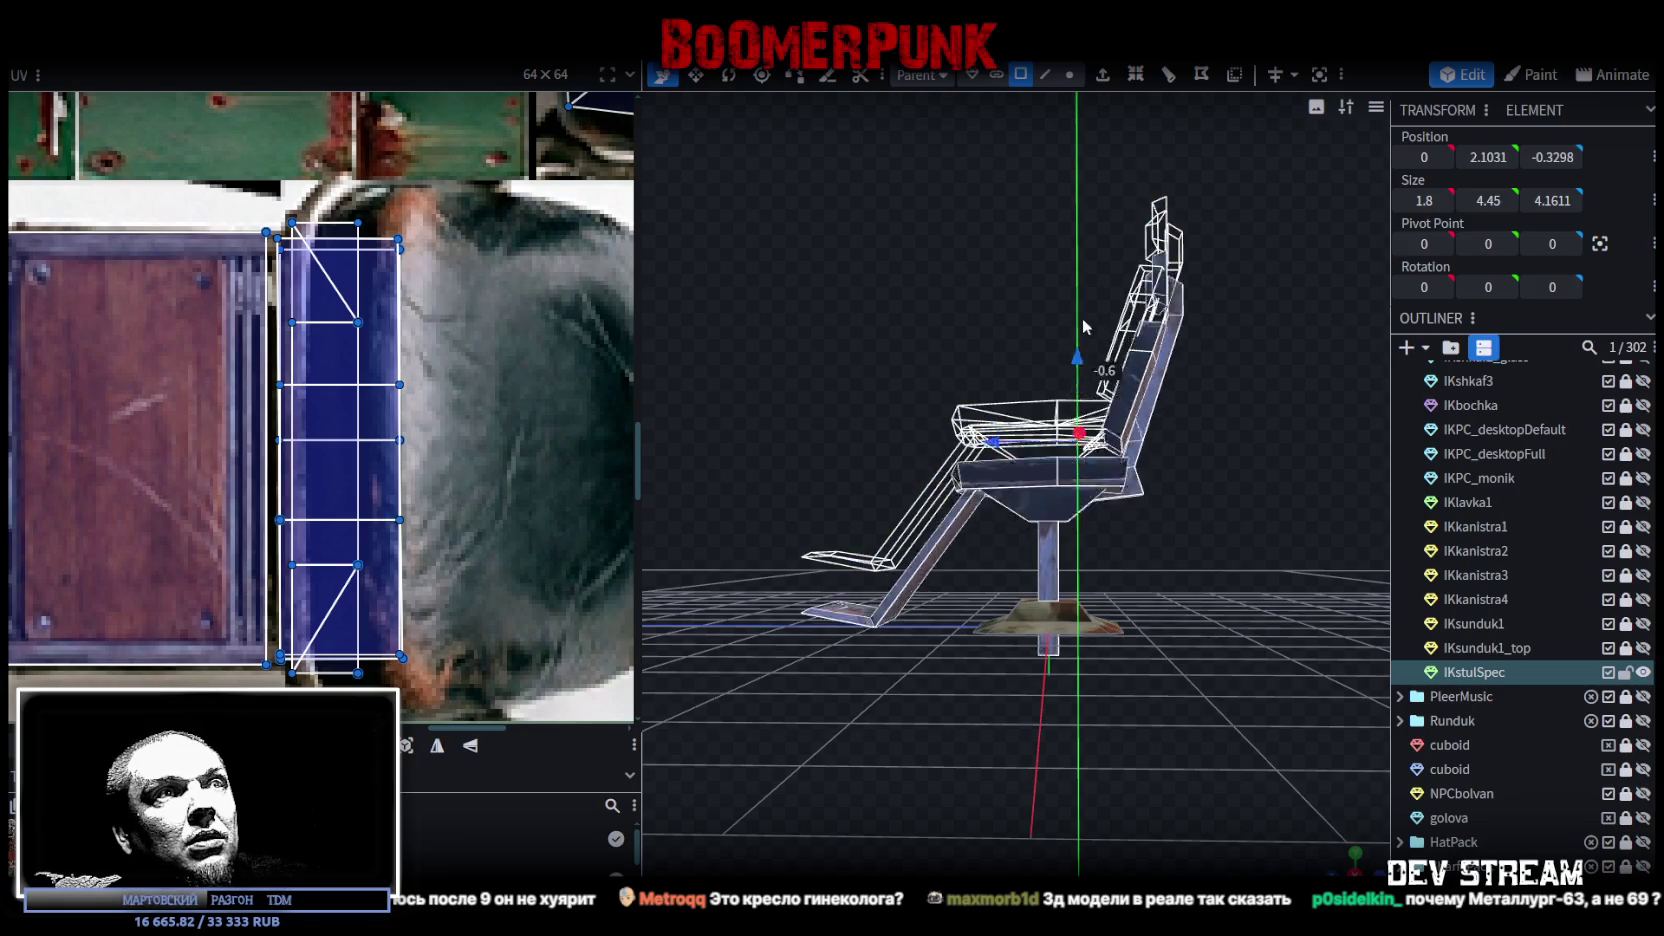
pyautogui.moveTo(1078, 410); pyautogui.dragTo(1078, 336)
pyautogui.moveTo(1163, 706); pyautogui.dragTo(1640, 676)
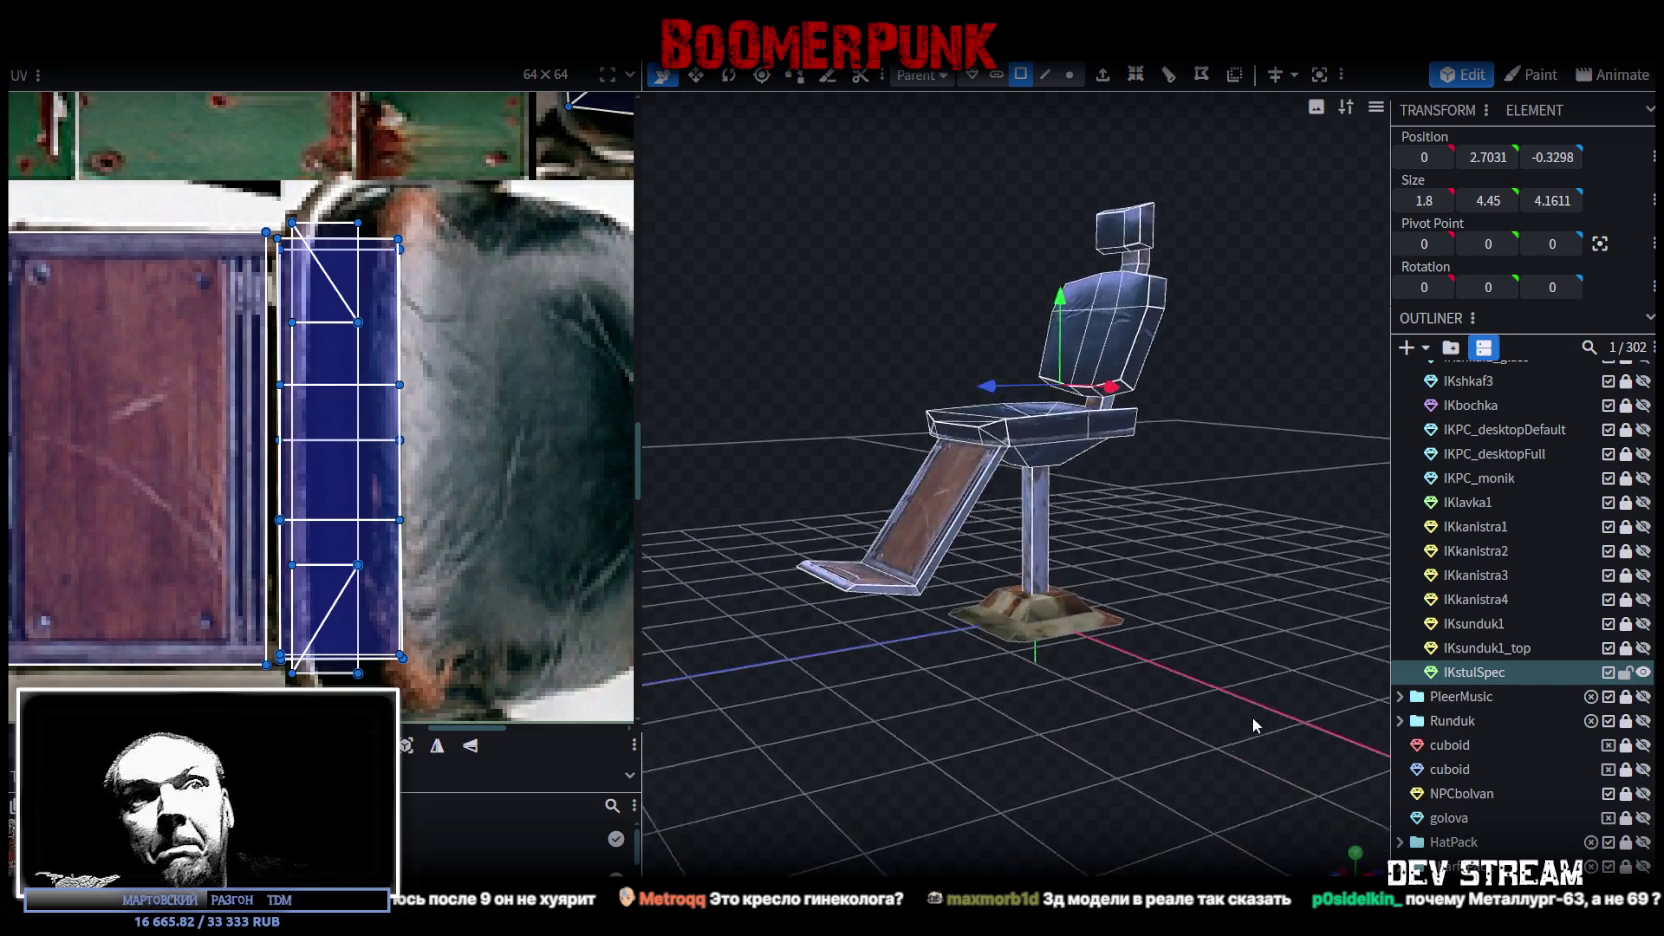
pyautogui.click(1503, 678)
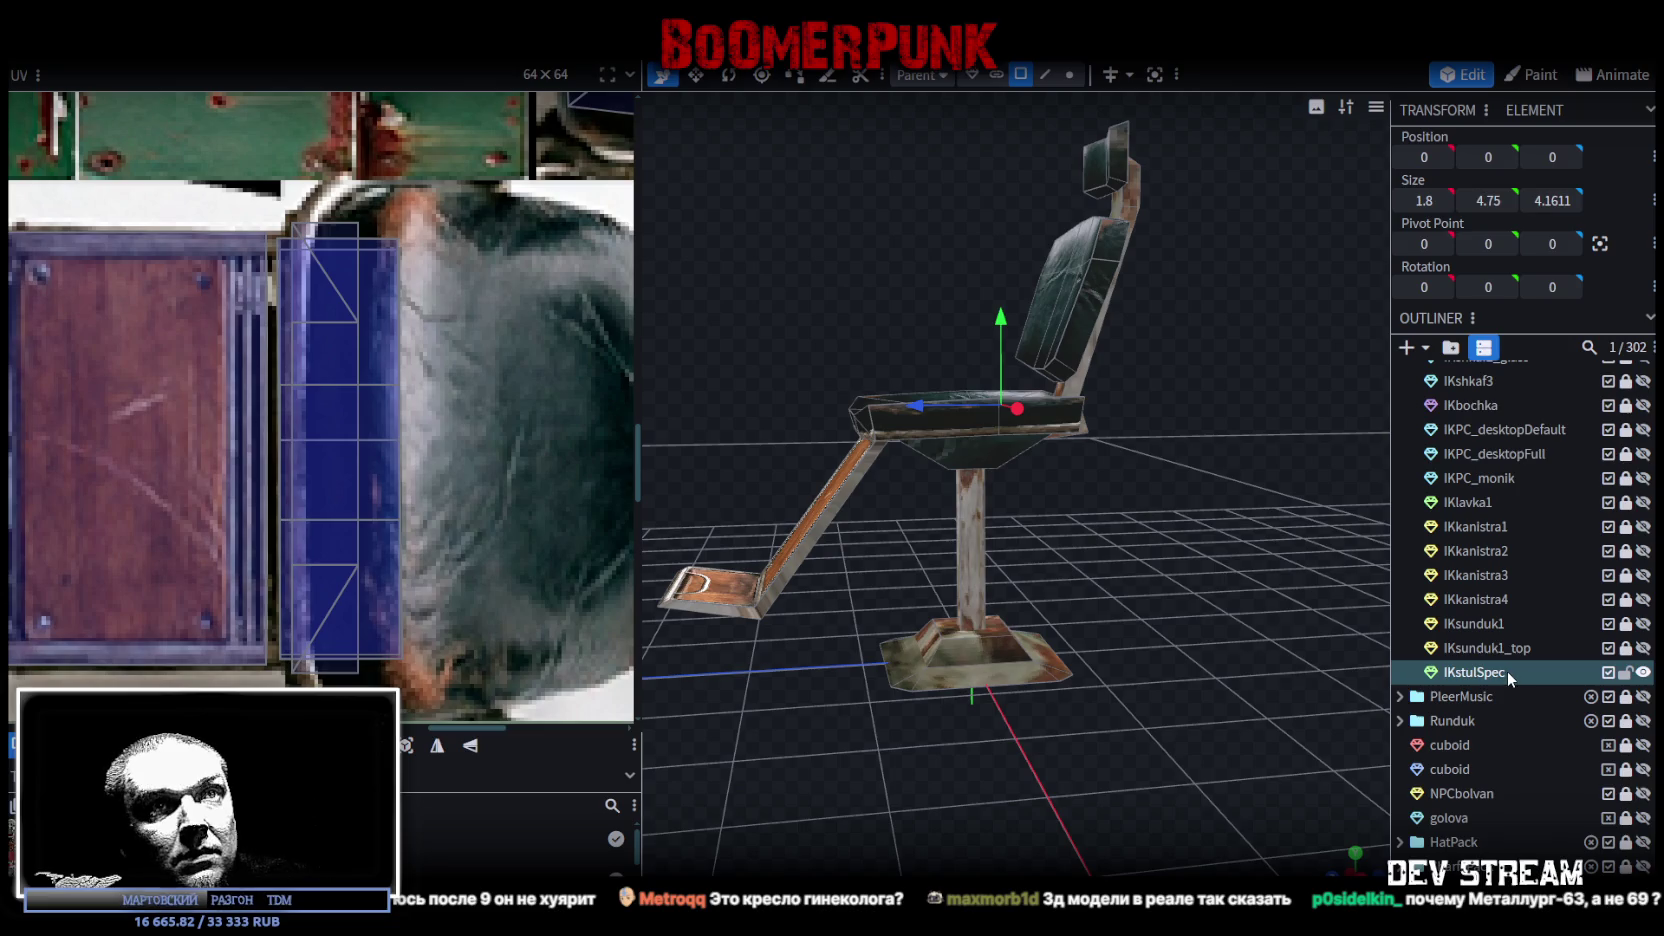
pyautogui.doubleClick(1508, 672)
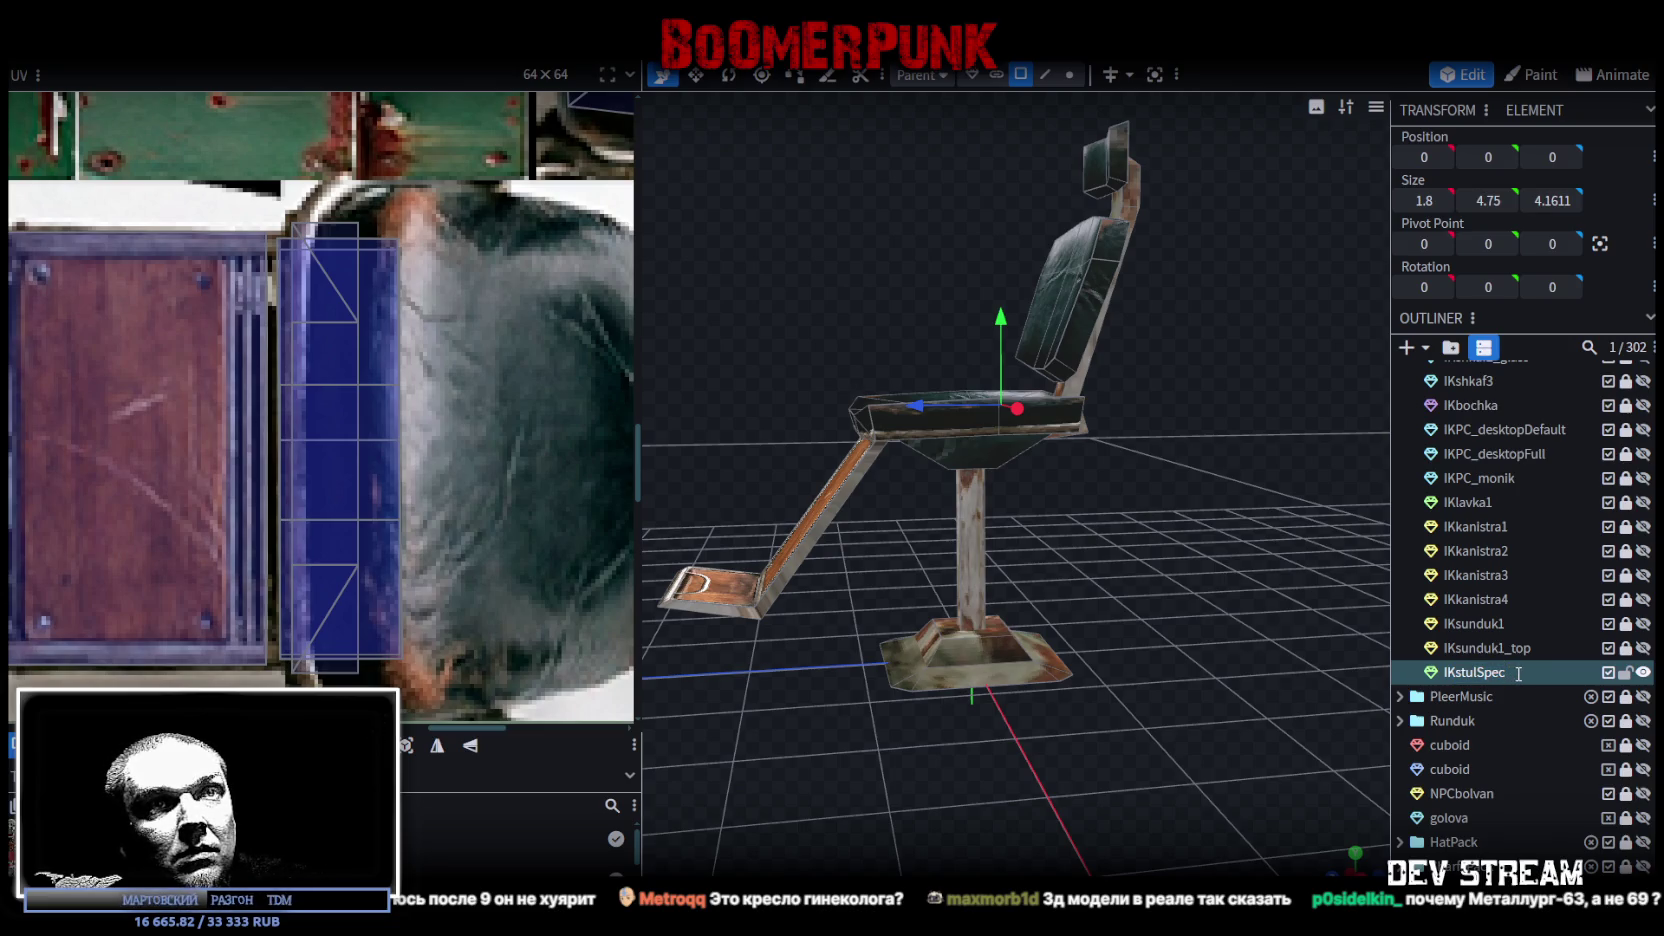
pyautogui.moveTo(1248, 614); pyautogui.dragTo(1142, 397)
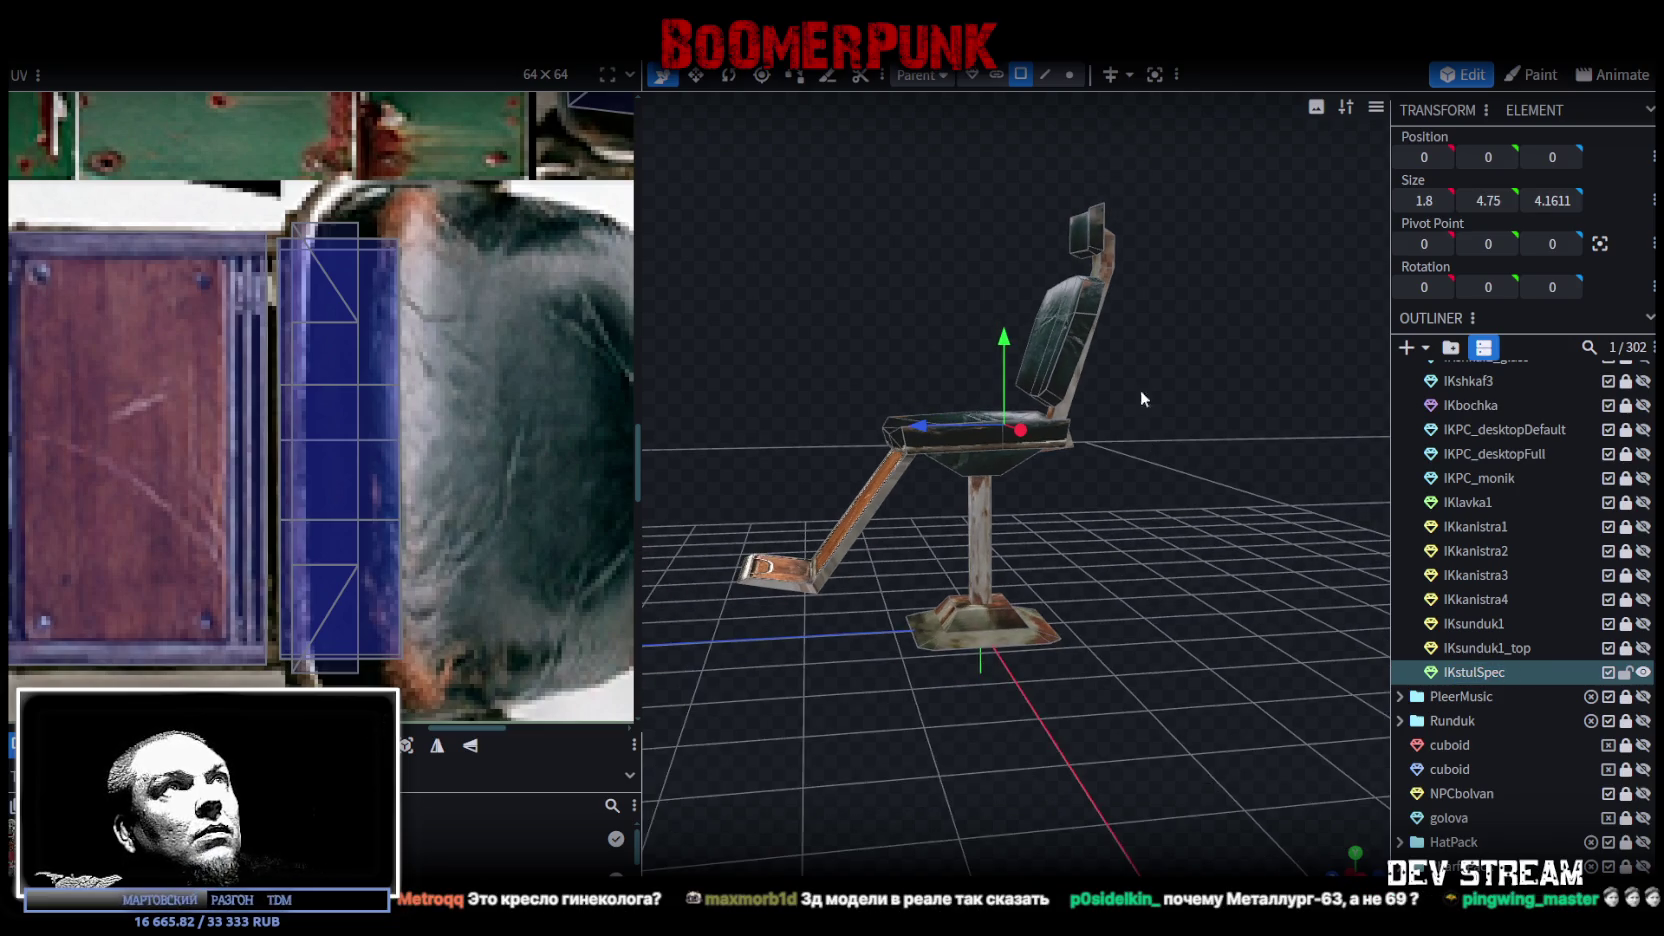
# Step: Split the chair's base faces off into a separate mesh
pyautogui.click(1018, 74)
pyautogui.moveTo(880, 696); pyautogui.dragTo(1076, 632)
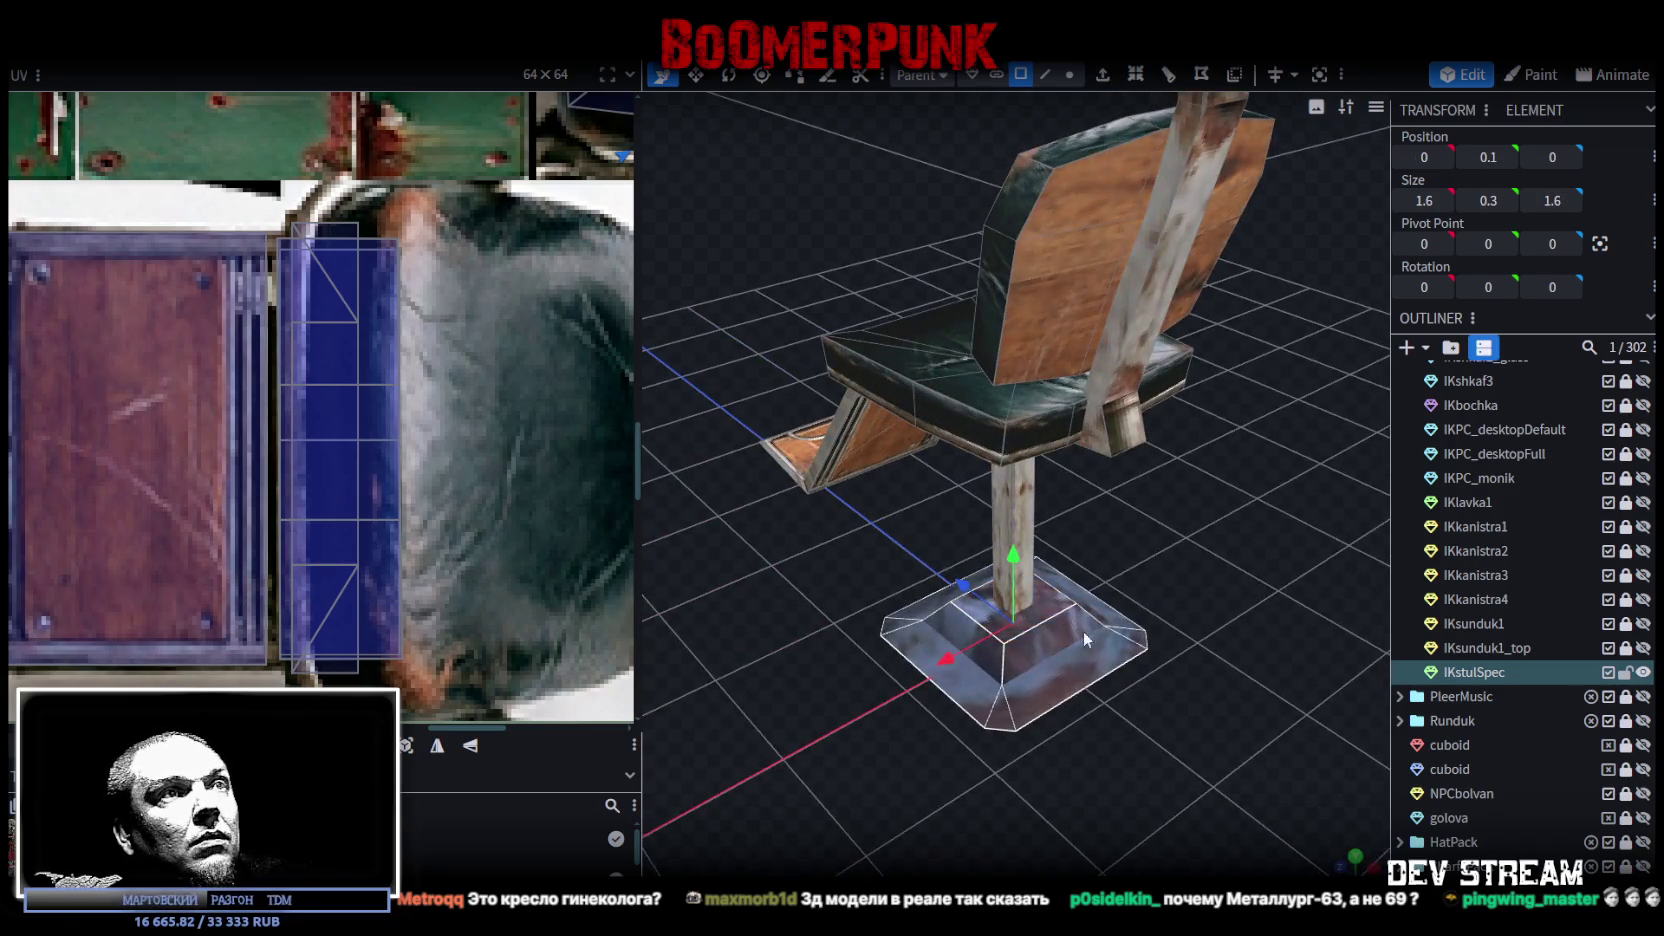
pyautogui.moveTo(1071, 620); pyautogui.dragTo(1025, 725)
pyautogui.rightClick(1025, 725)
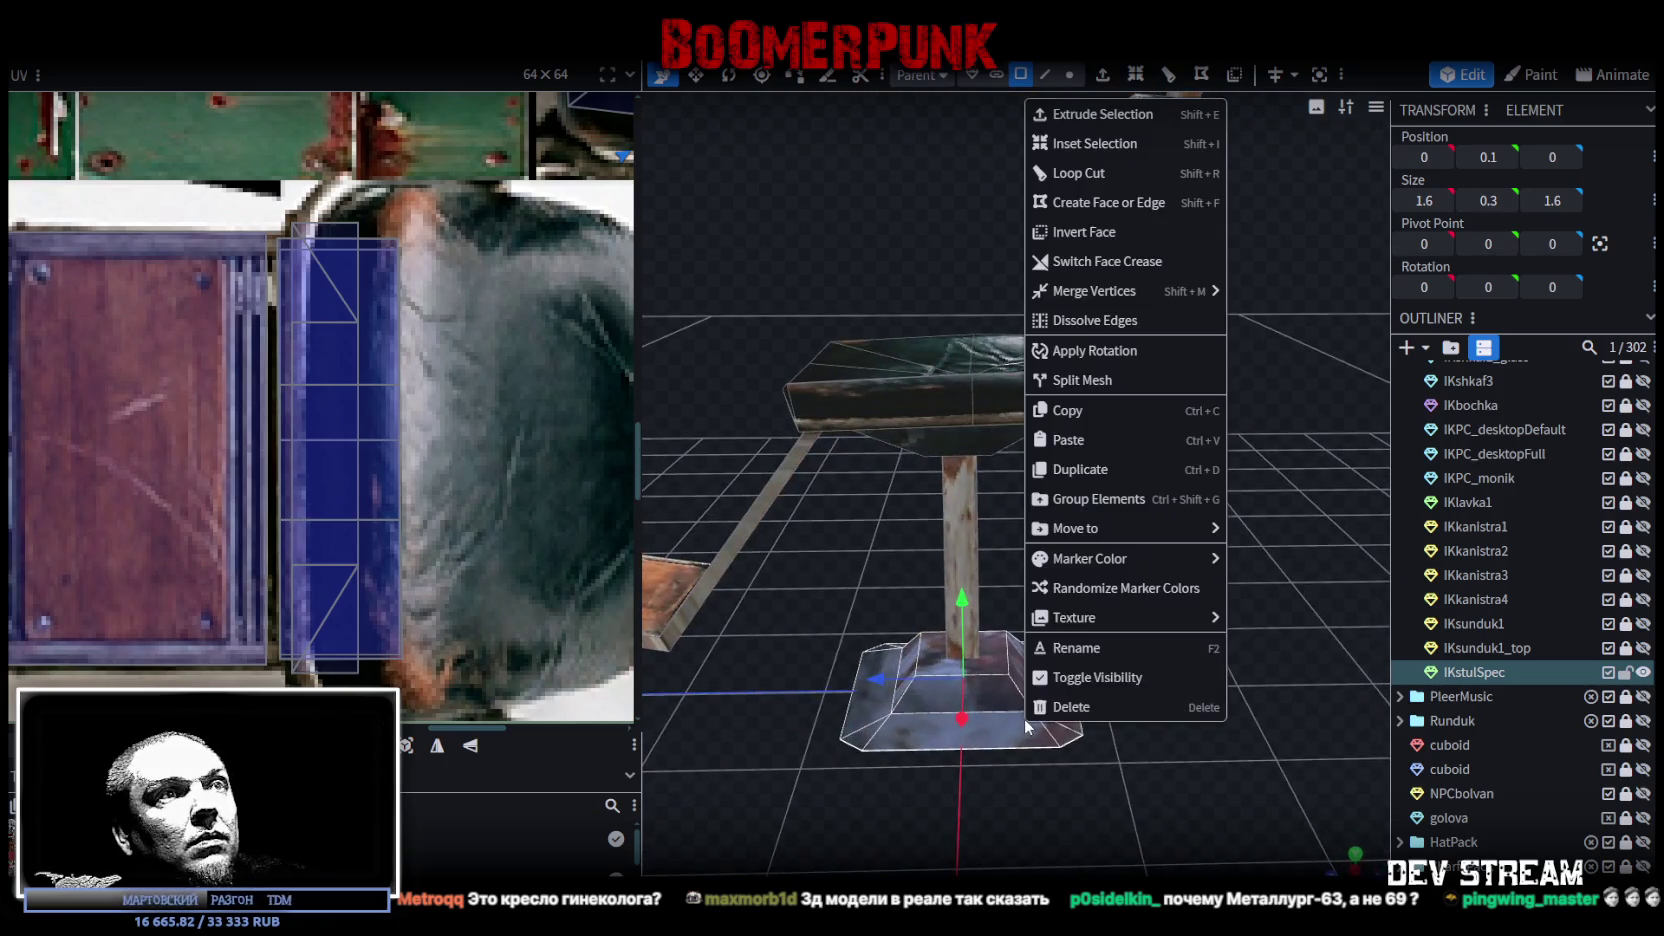
pyautogui.click(1100, 382)
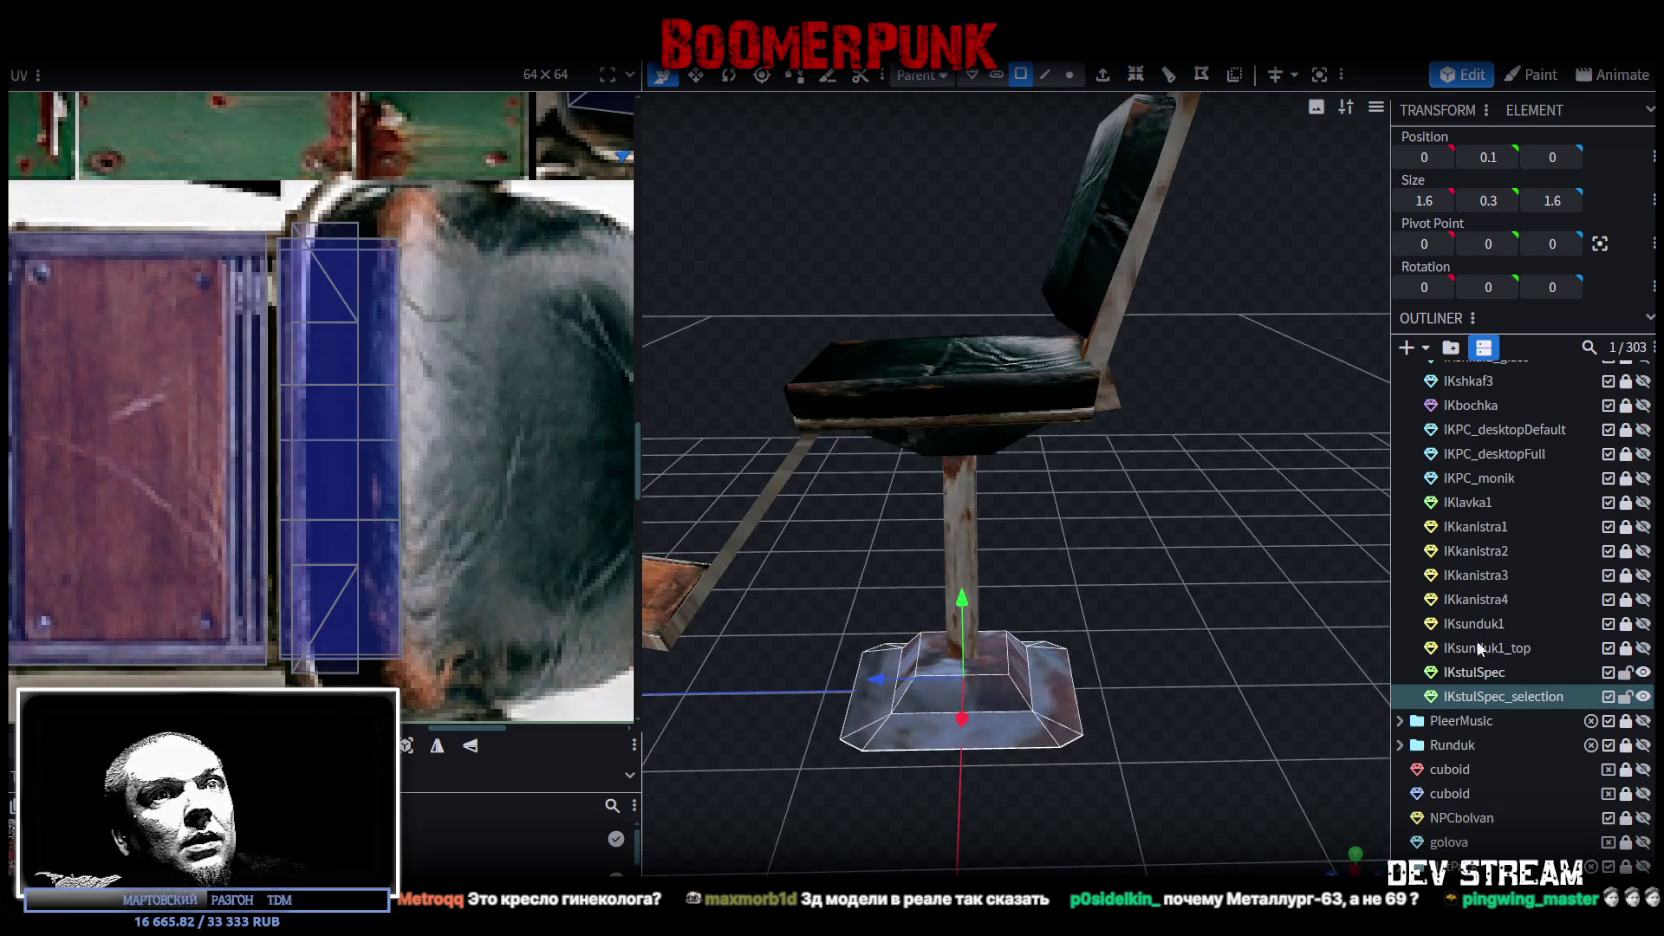
# Step: Name the new base mesh IKstulSpec_Base and save the project
pyautogui.doubleClick(1524, 697)
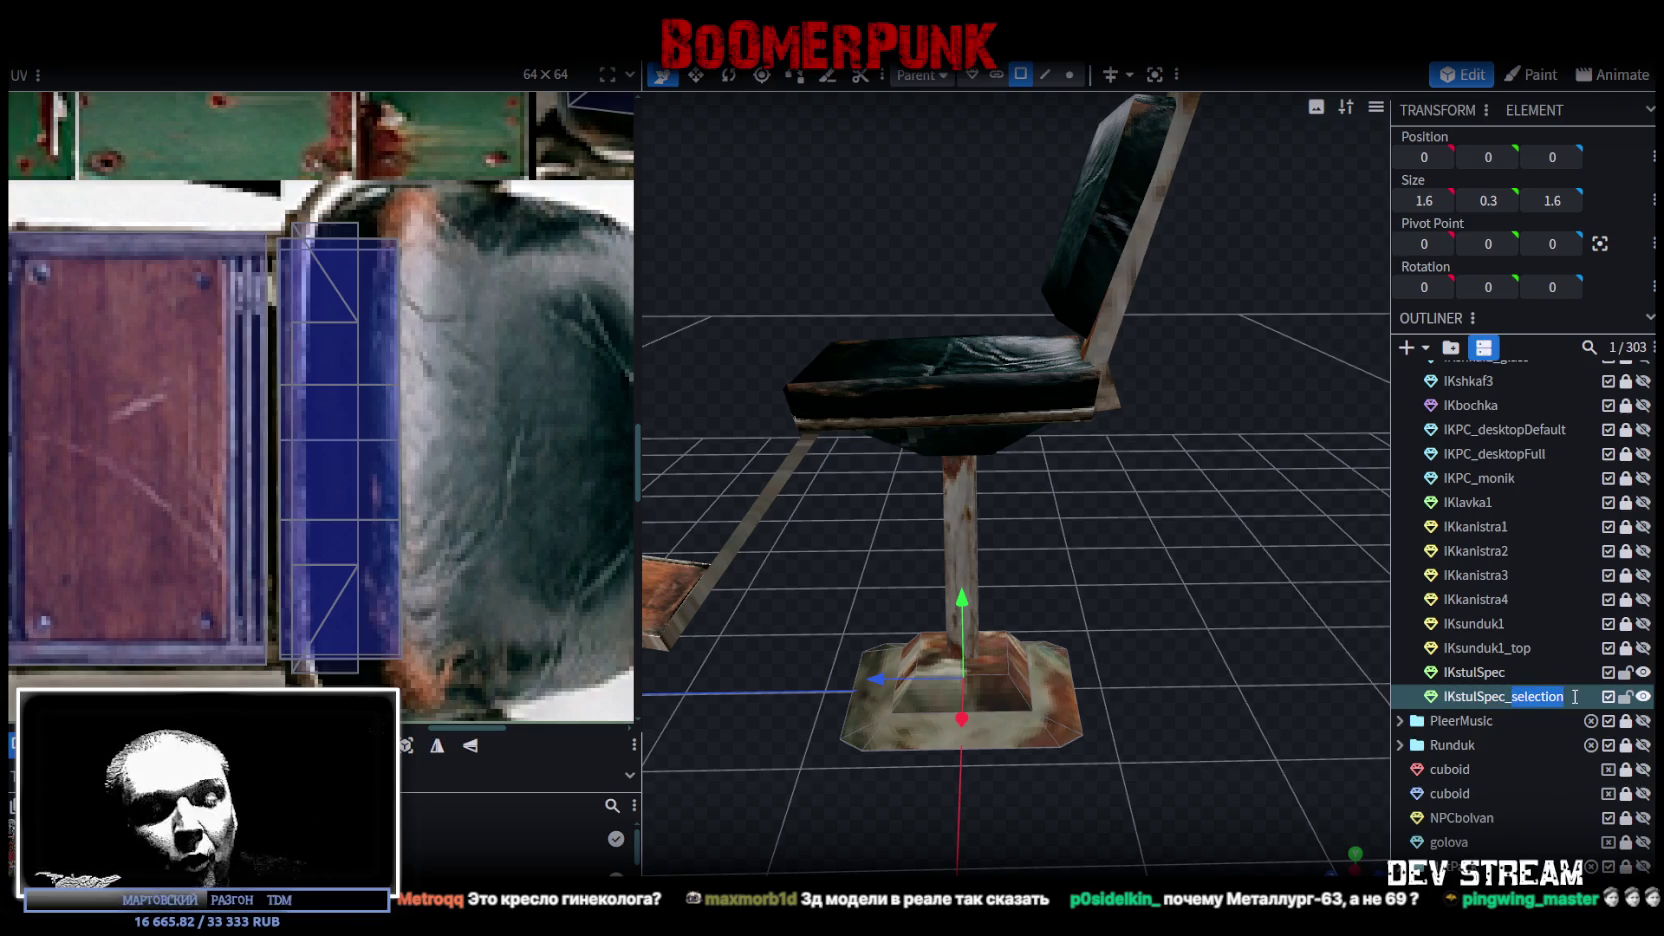
pyautogui.write('И')
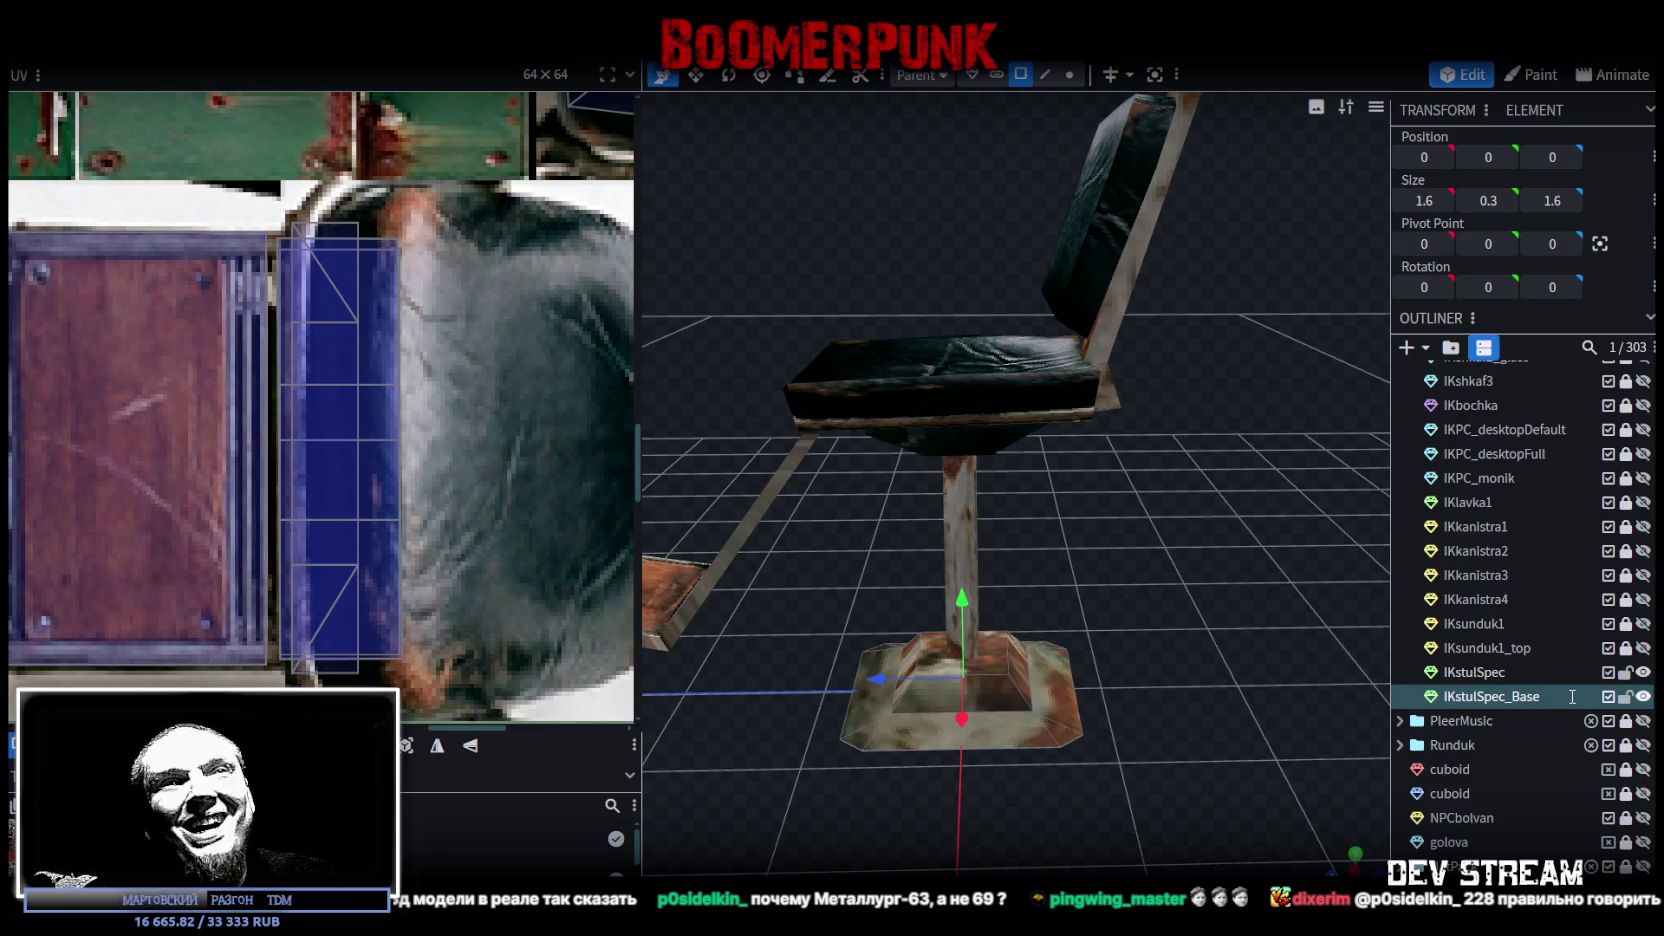
pyautogui.moveTo(1250, 620)
pyautogui.mouseDown()
pyautogui.moveTo(982, 786)
pyautogui.moveTo(871, 741)
pyautogui.moveTo(949, 725)
pyautogui.moveTo(875, 733)
pyautogui.moveTo(887, 721)
pyautogui.mouseUp()
pyautogui.hotkey('ctrl', 's')
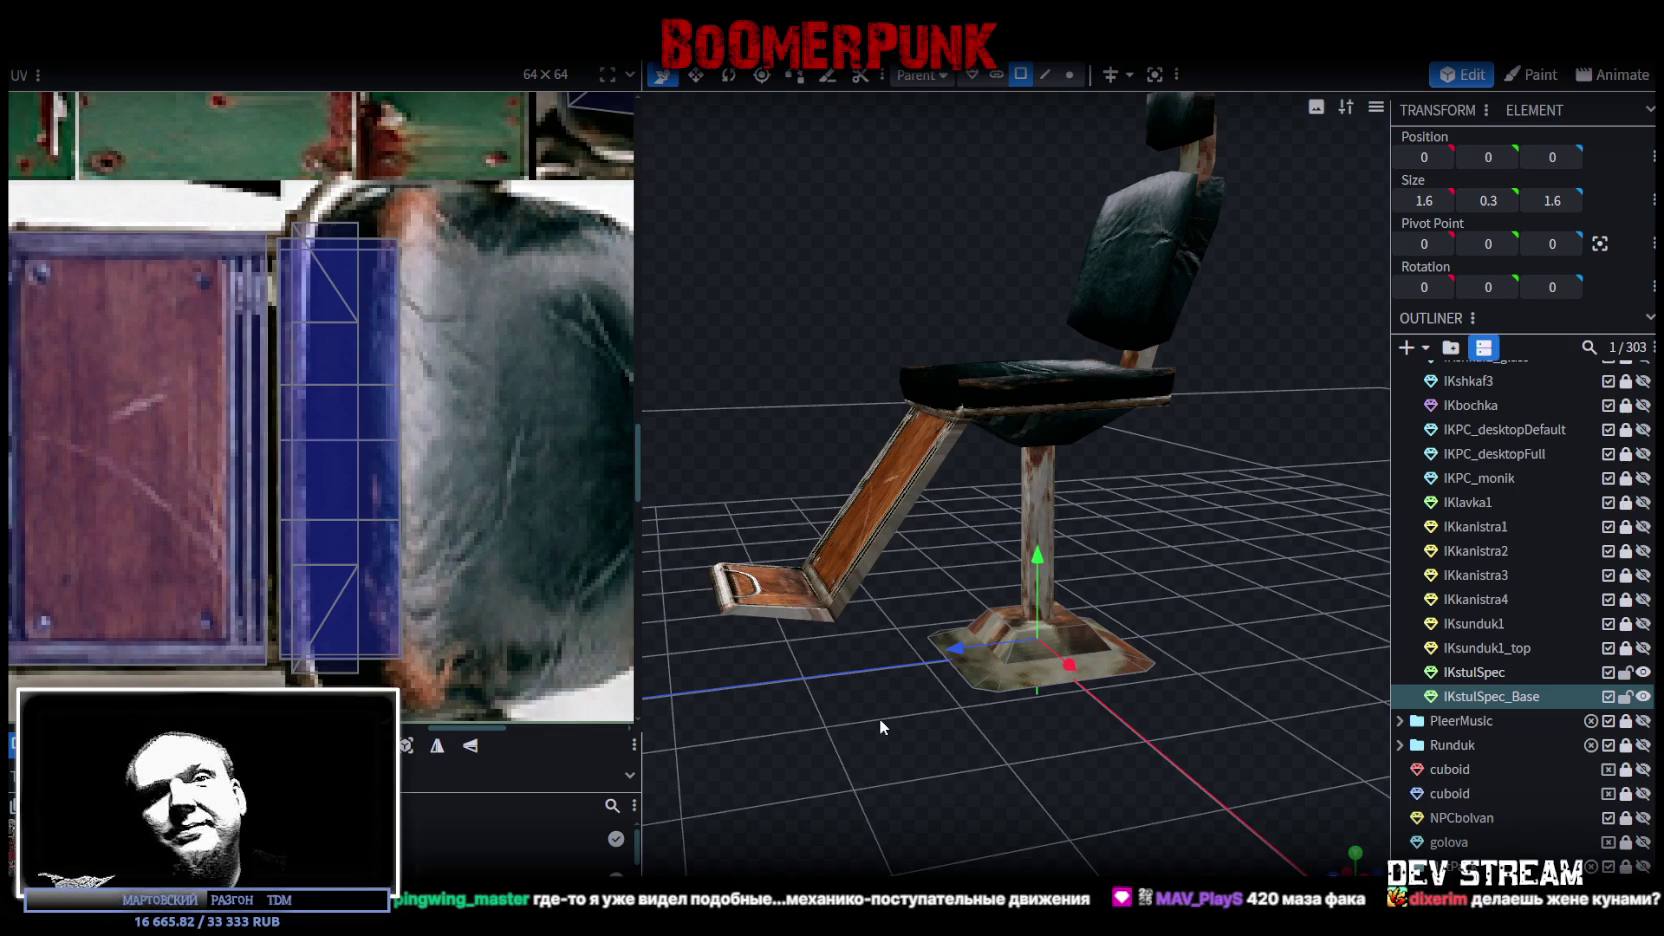
# Step: Select the chair's upper part IKstulSpec and orbit around the chair from several angles
pyautogui.click(842, 696)
pyautogui.moveTo(826, 751)
pyautogui.mouseDown()
pyautogui.moveTo(930, 705)
pyautogui.moveTo(904, 712)
pyautogui.mouseUp()
pyautogui.scroll(-3, 1138, 578)
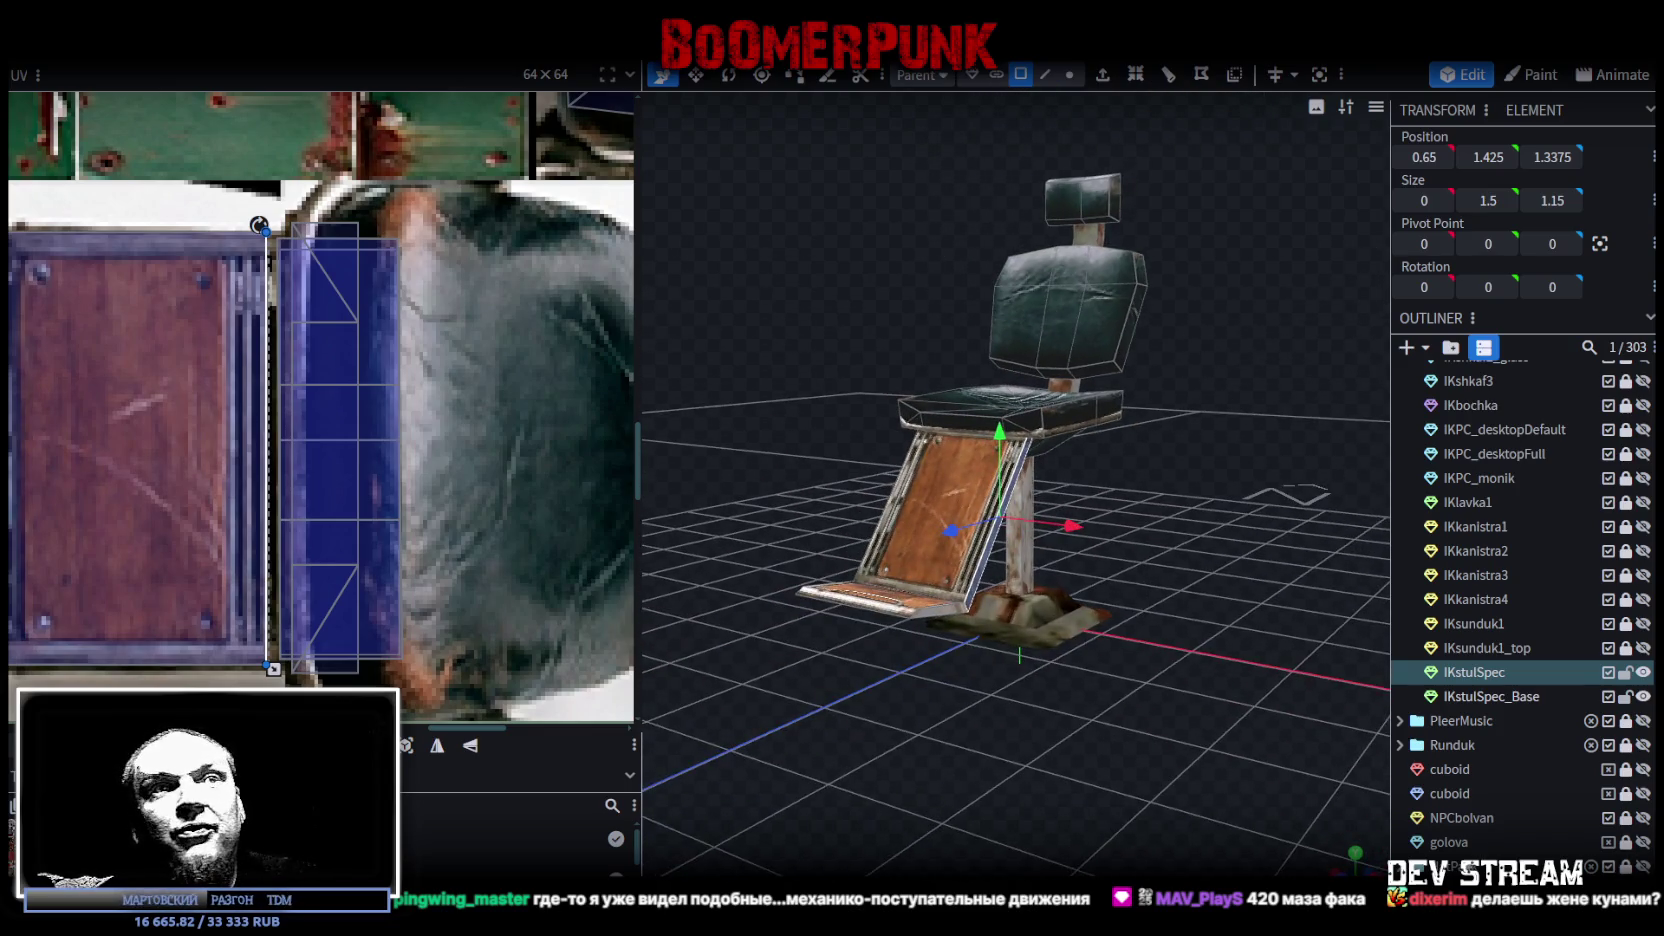
pyautogui.scroll(-3, 1469, 837)
pyautogui.click(1098, 666)
pyautogui.moveTo(1098, 666); pyautogui.dragTo(1201, 660)
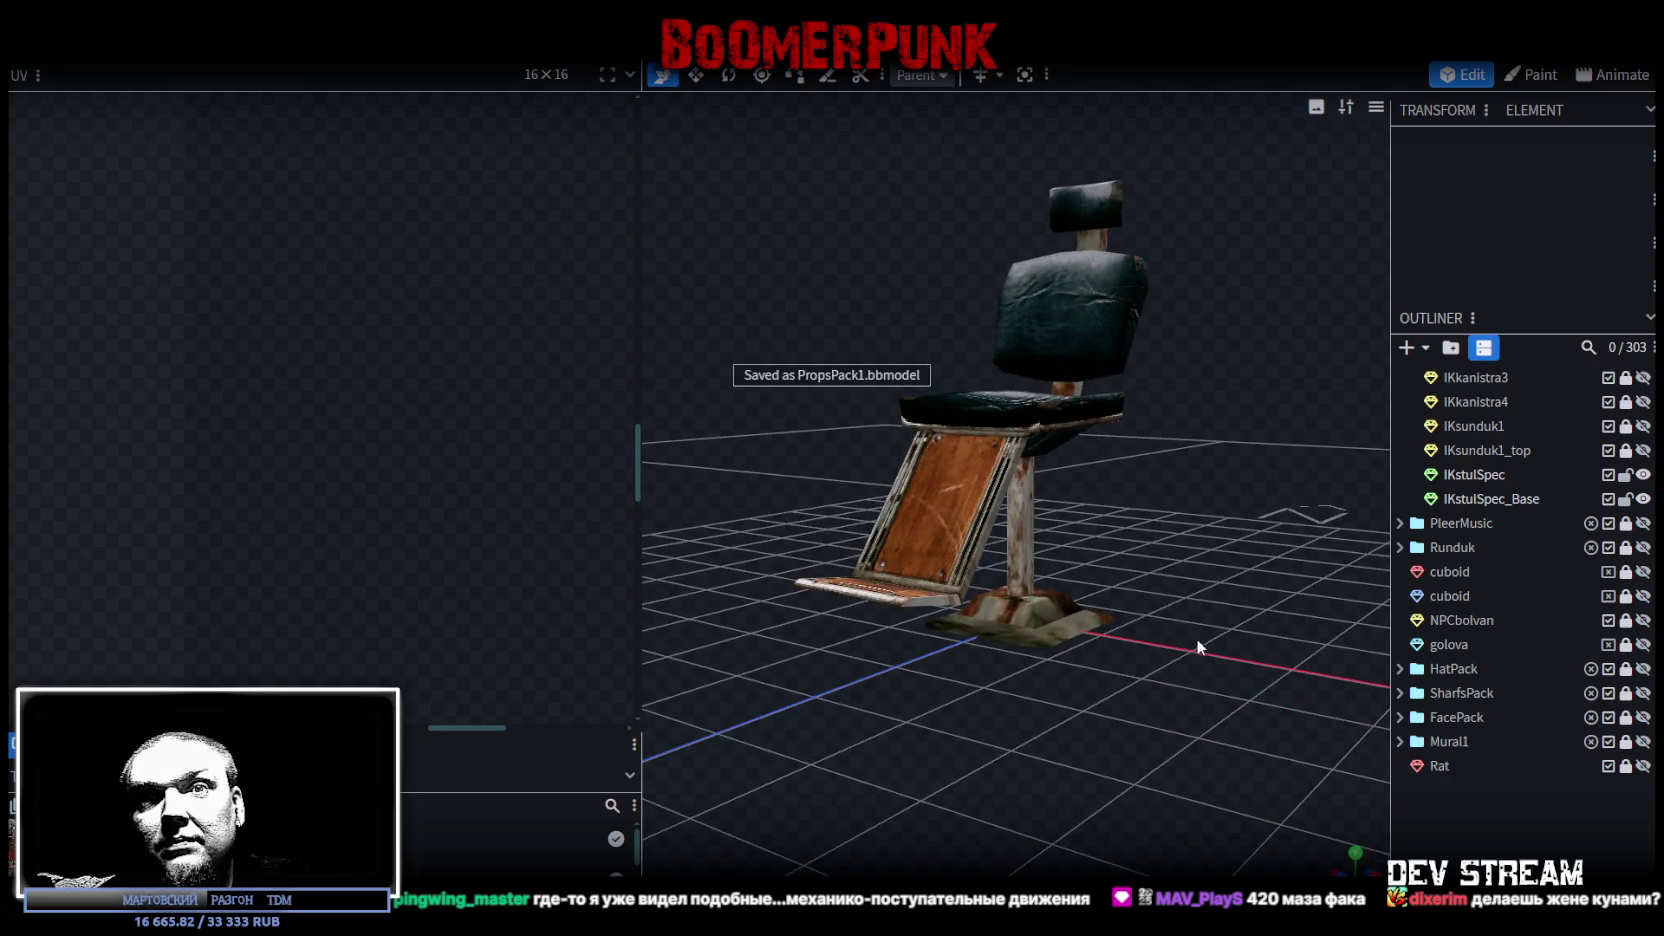
pyautogui.moveTo(1195, 640); pyautogui.dragTo(1195, 690)
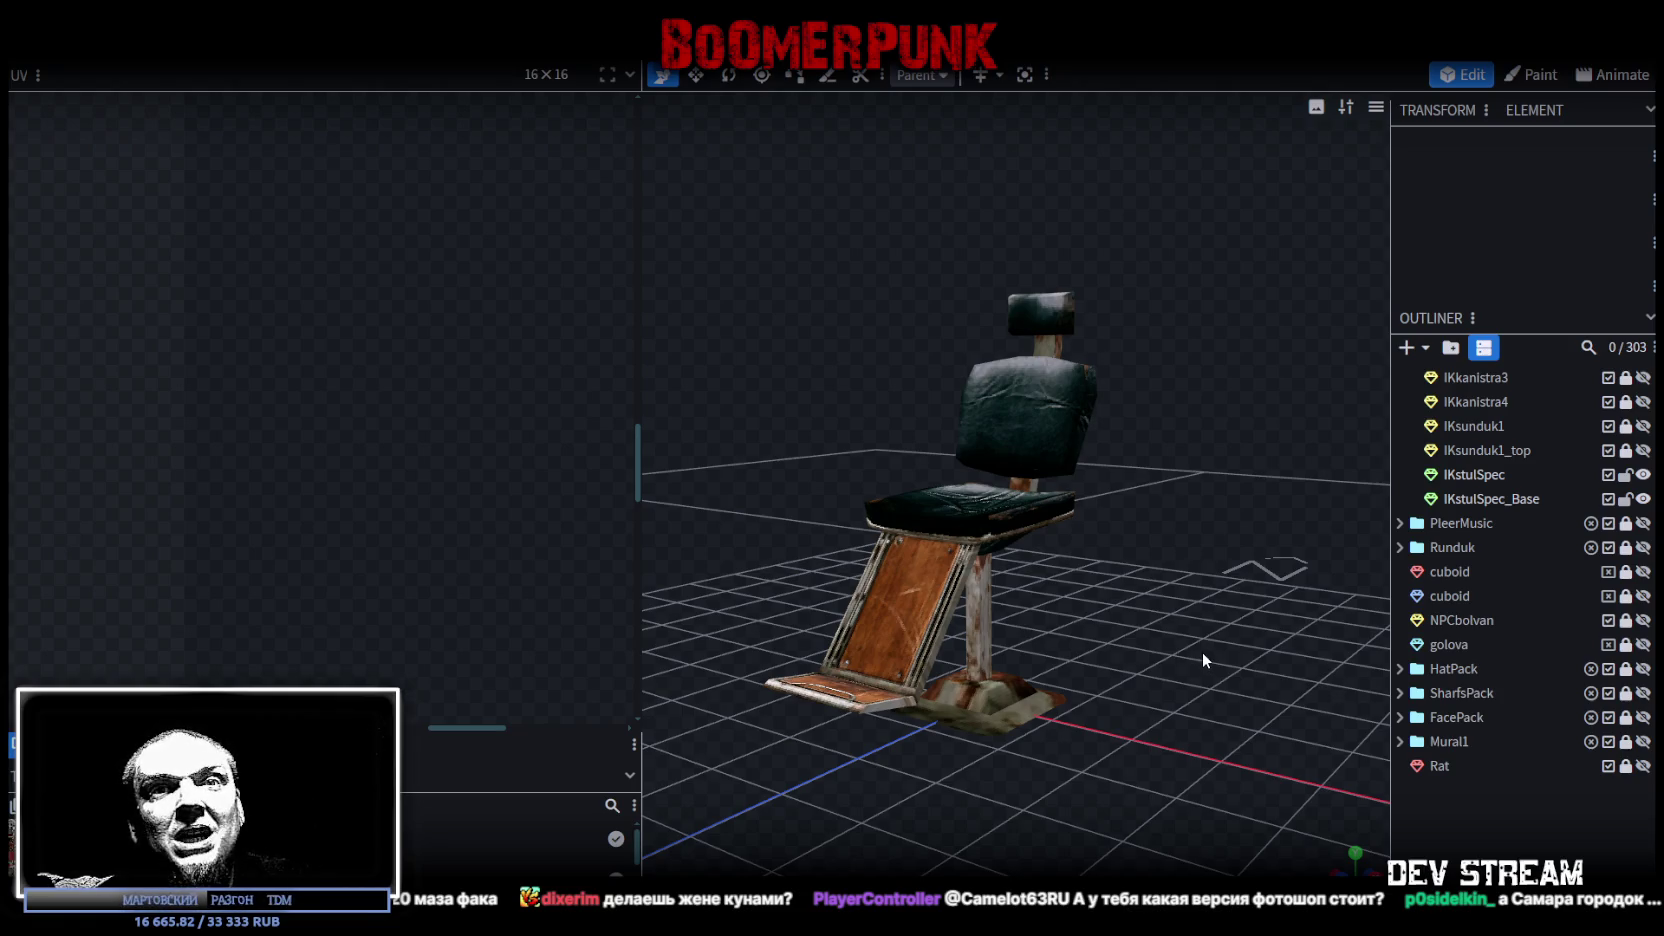
pyautogui.moveTo(1235, 656)
pyautogui.mouseDown()
pyautogui.moveTo(1147, 644)
pyautogui.moveTo(1115, 618)
pyautogui.mouseUp()
# Step: Trial-move IKstulSpec up and down, cancel to keep its original height, then go to Photoshop
pyautogui.click(1010, 500)
pyautogui.moveTo(1023, 412)
pyautogui.mouseDown()
pyautogui.moveTo(1018, 370)
pyautogui.moveTo(993, 487)
pyautogui.moveTo(1065, 405)
pyautogui.moveTo(1062, 475)
pyautogui.moveTo(1048, 441)
pyautogui.mouseUp()
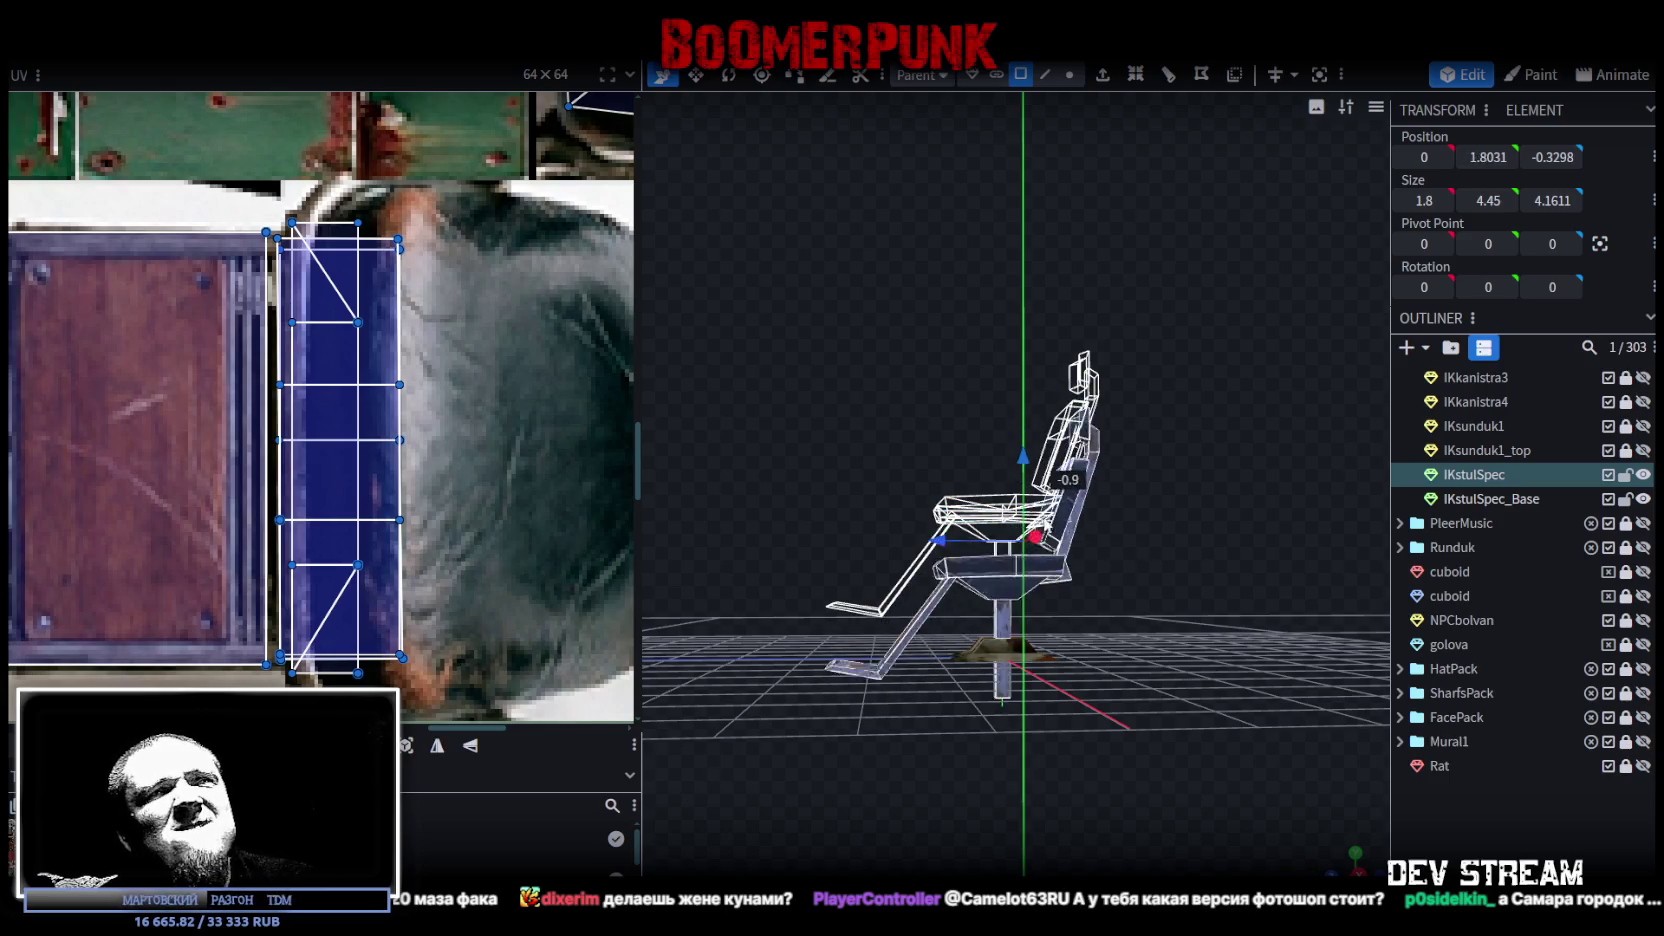
pyautogui.moveTo(1045, 443); pyautogui.dragTo(1053, 556)
pyautogui.press('Escape')
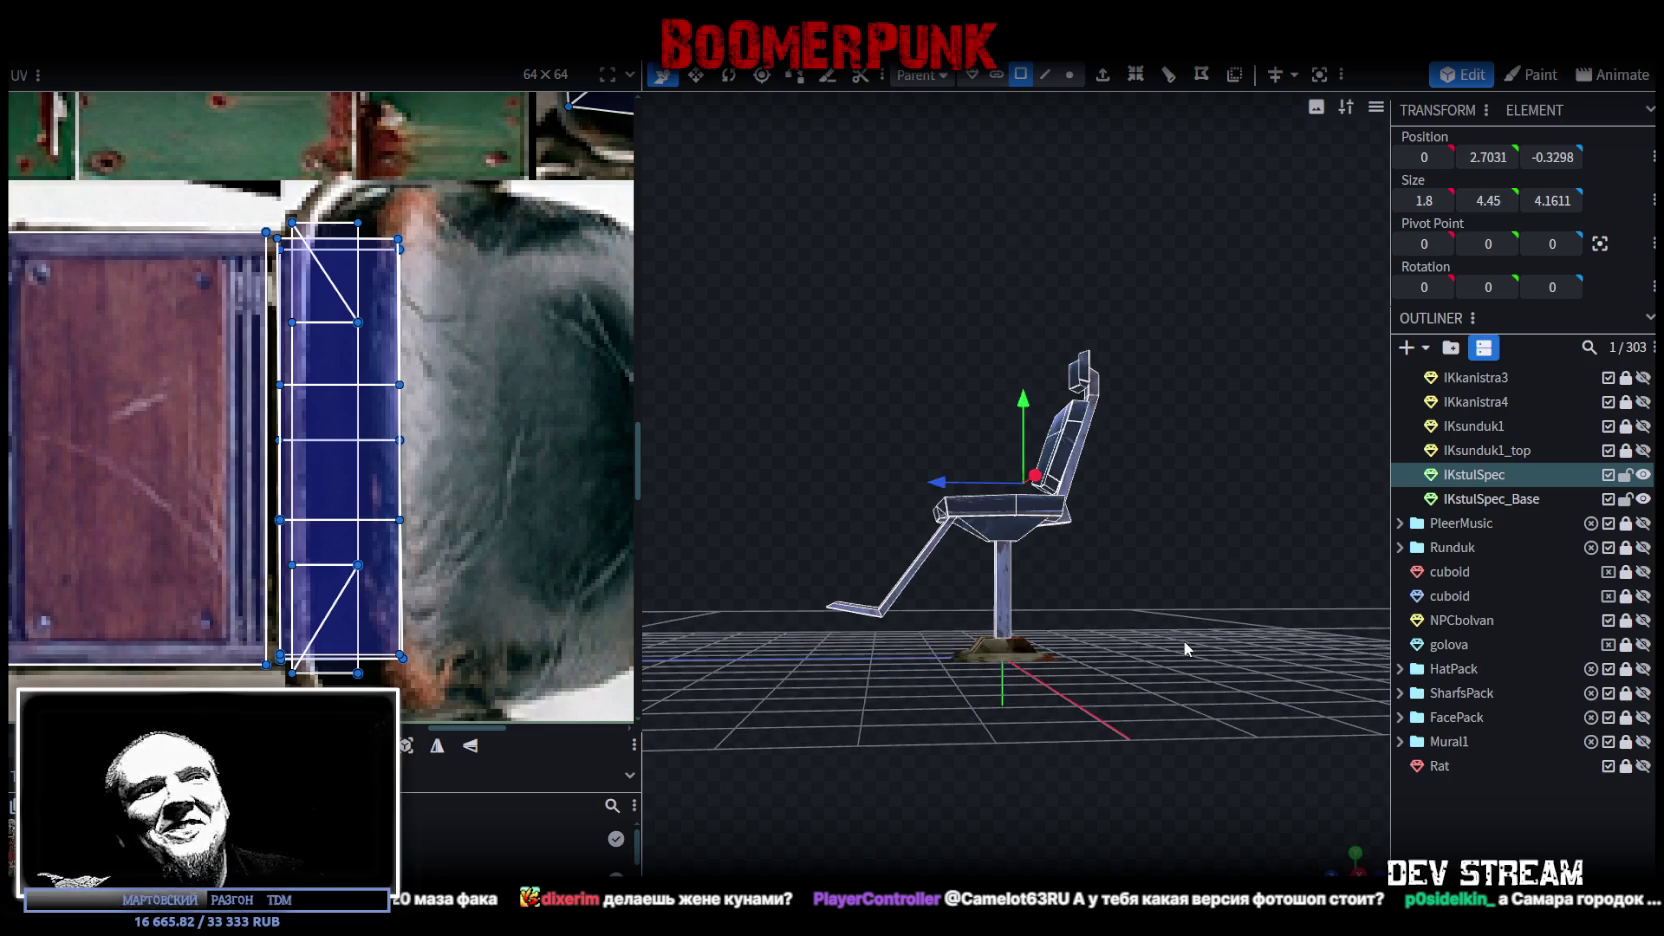
pyautogui.moveTo(1232, 572); pyautogui.dragTo(1195, 705)
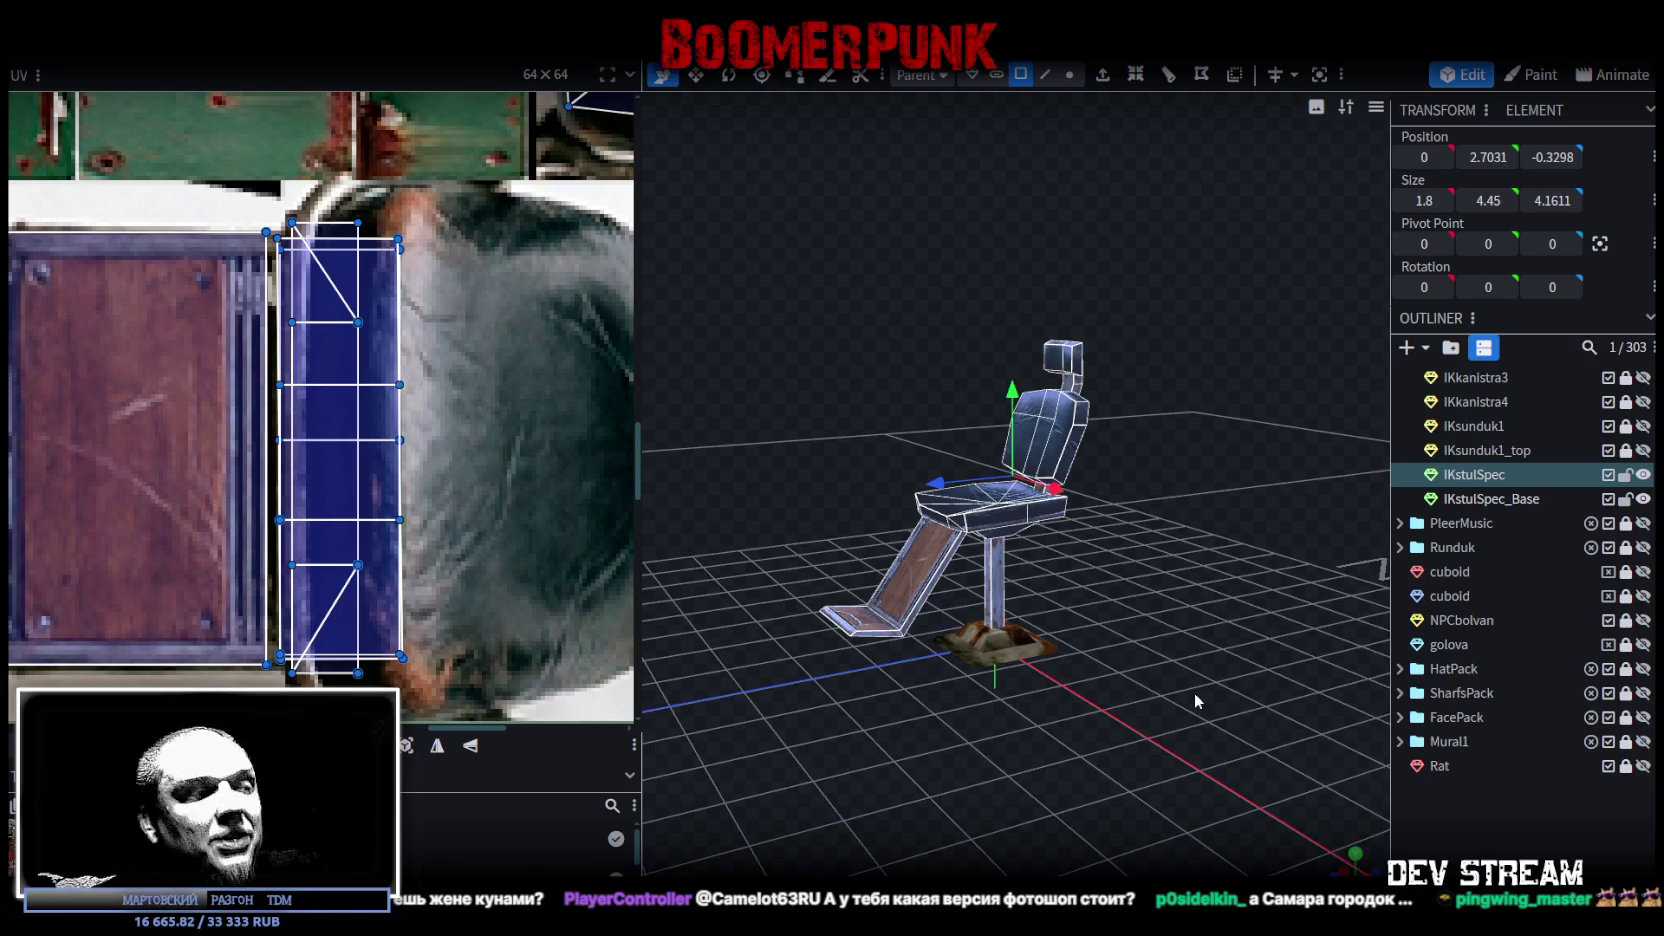
pyautogui.hotkey('alt', 'Tab')
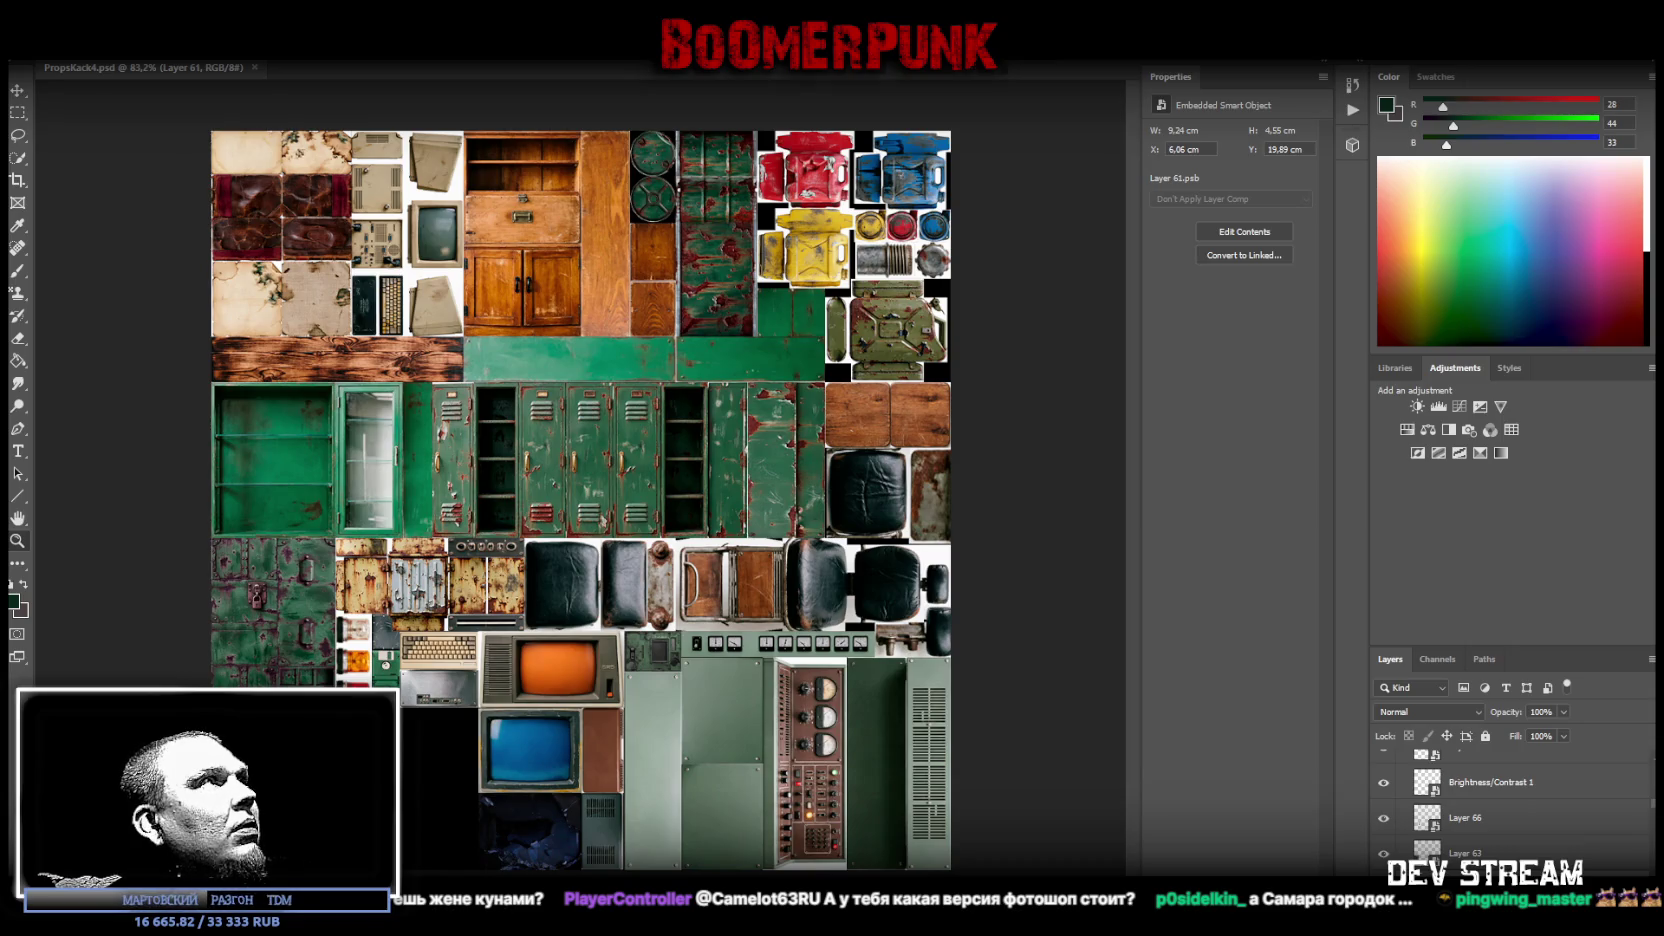
pyautogui.hotkey('alt', 'f')
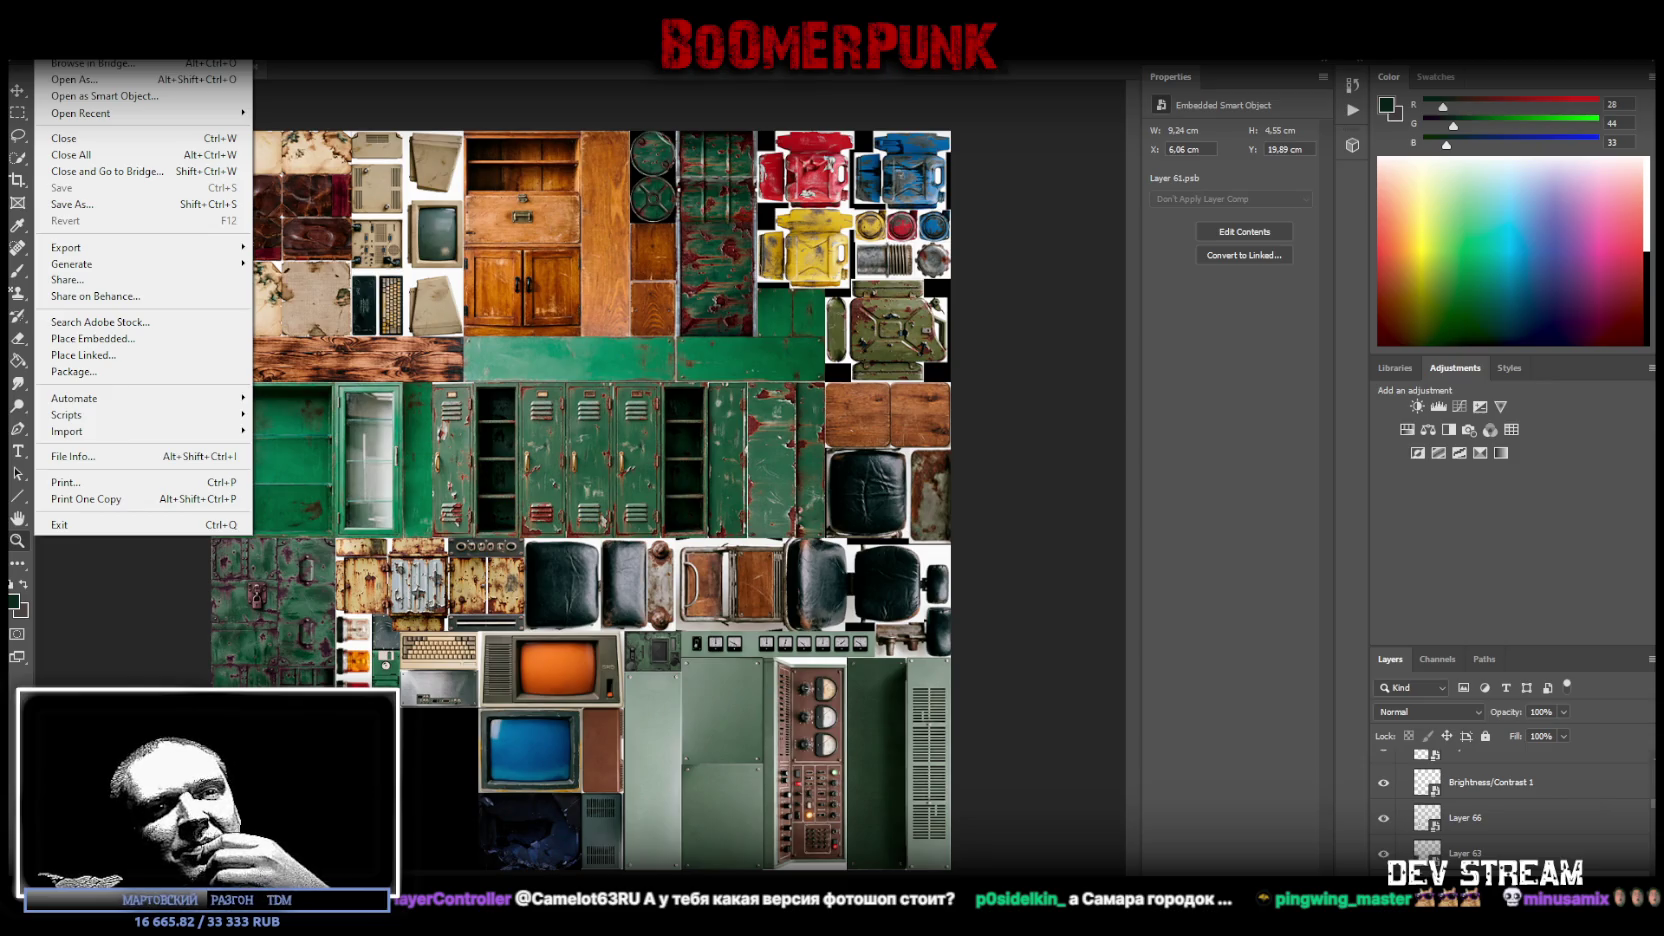
pyautogui.press('Escape')
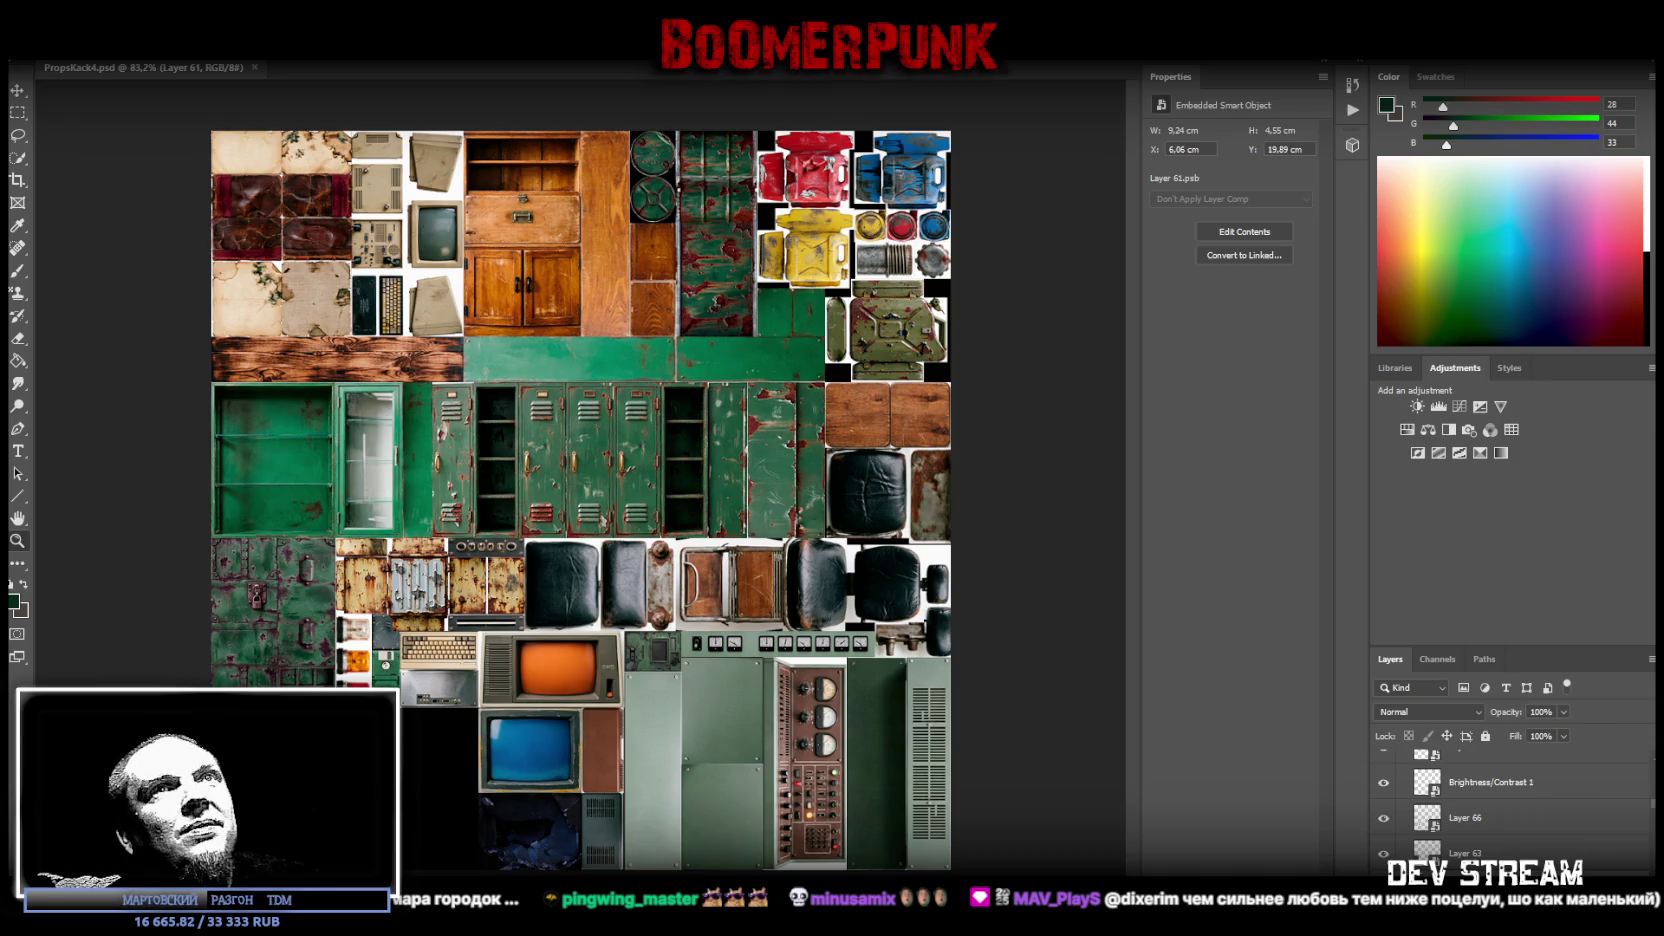
pyautogui.hotkey('alt', 'Tab')
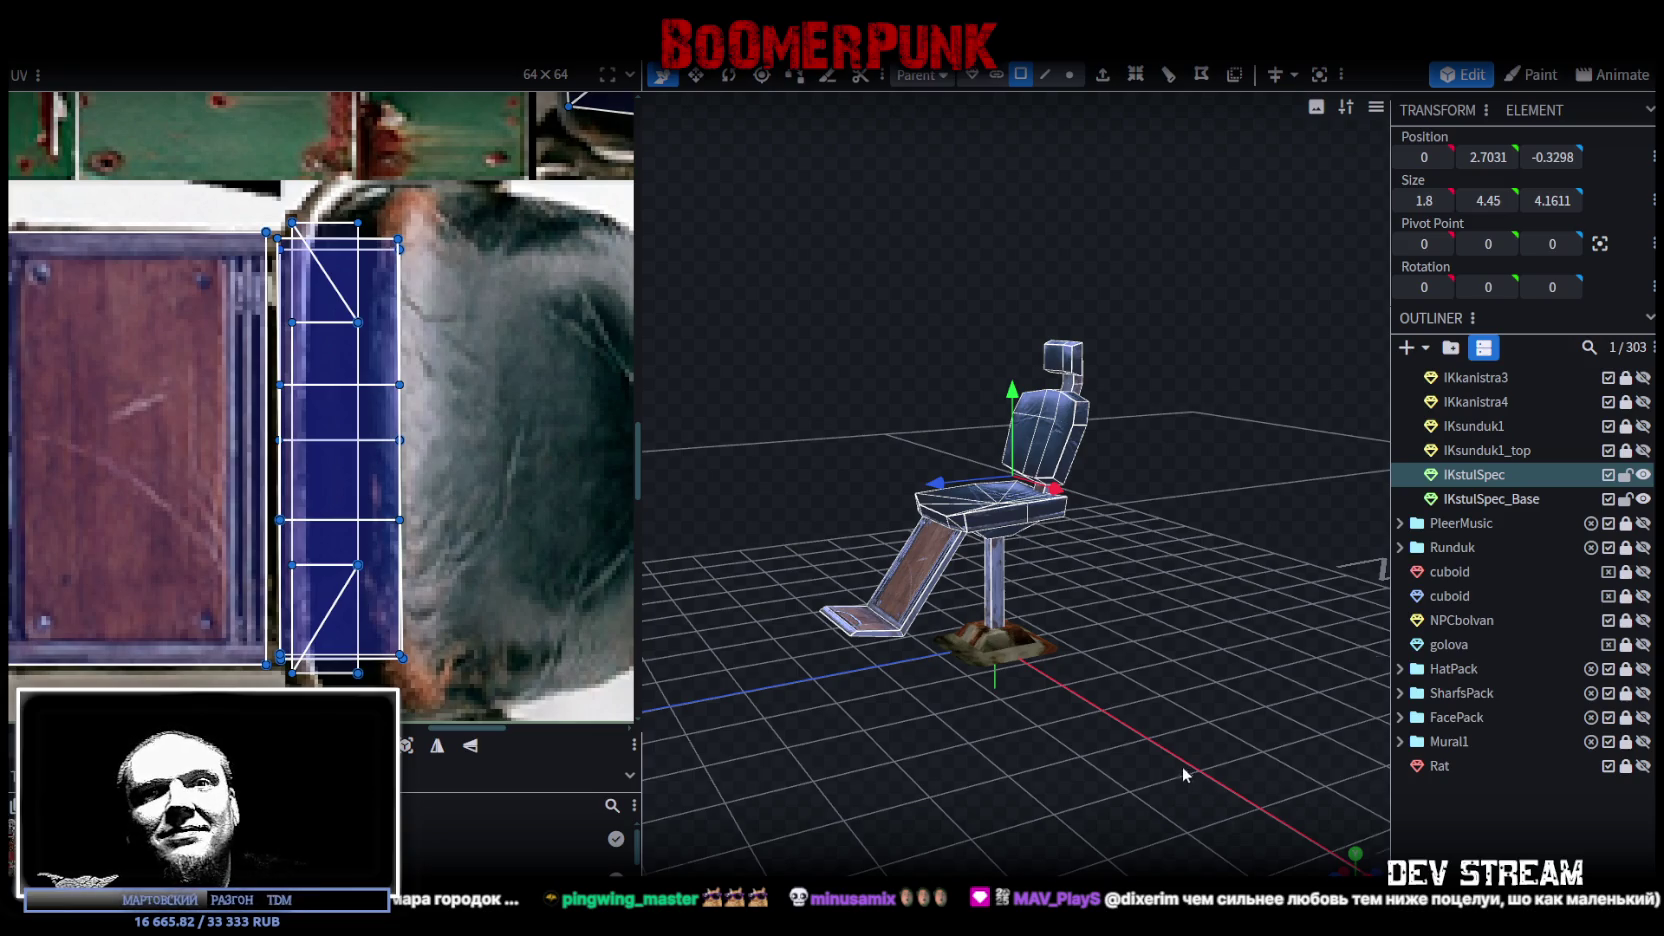
# Step: Save the project and orbit around the textured chair
pyautogui.scroll(-2, 1183, 774)
pyautogui.moveTo(1033, 753); pyautogui.dragTo(1178, 780)
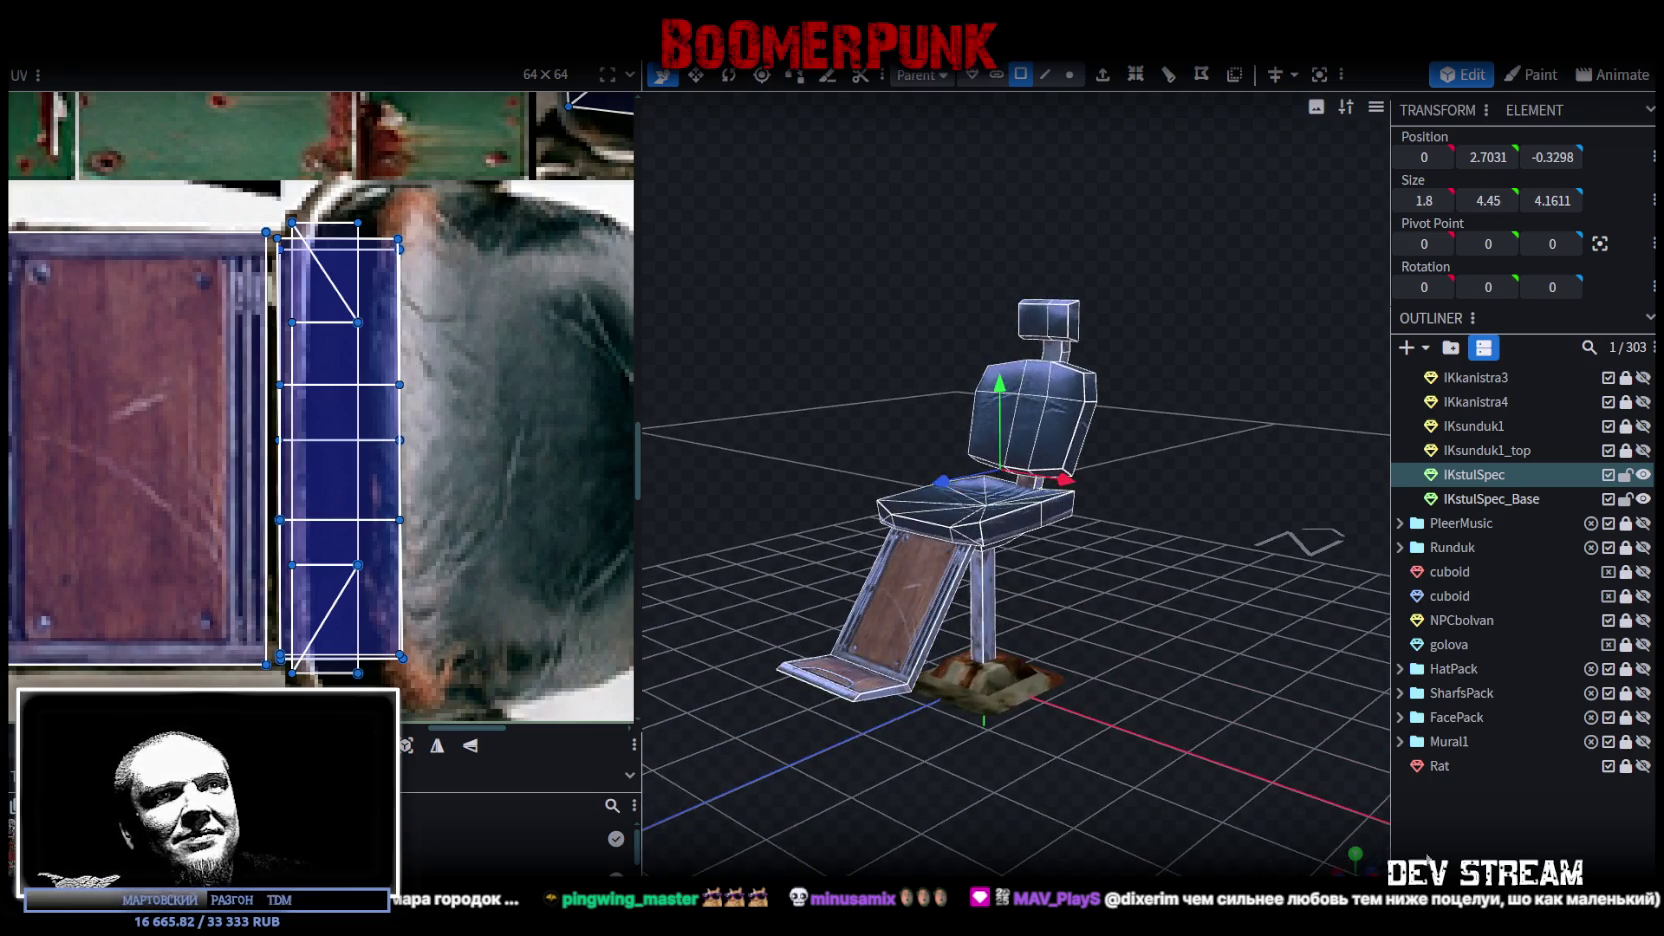
pyautogui.hotkey('ctrl', 's')
pyautogui.scroll(1, 1117, 702)
pyautogui.scroll(2, 1117, 702)
pyautogui.moveTo(1124, 694); pyautogui.dragTo(1192, 706)
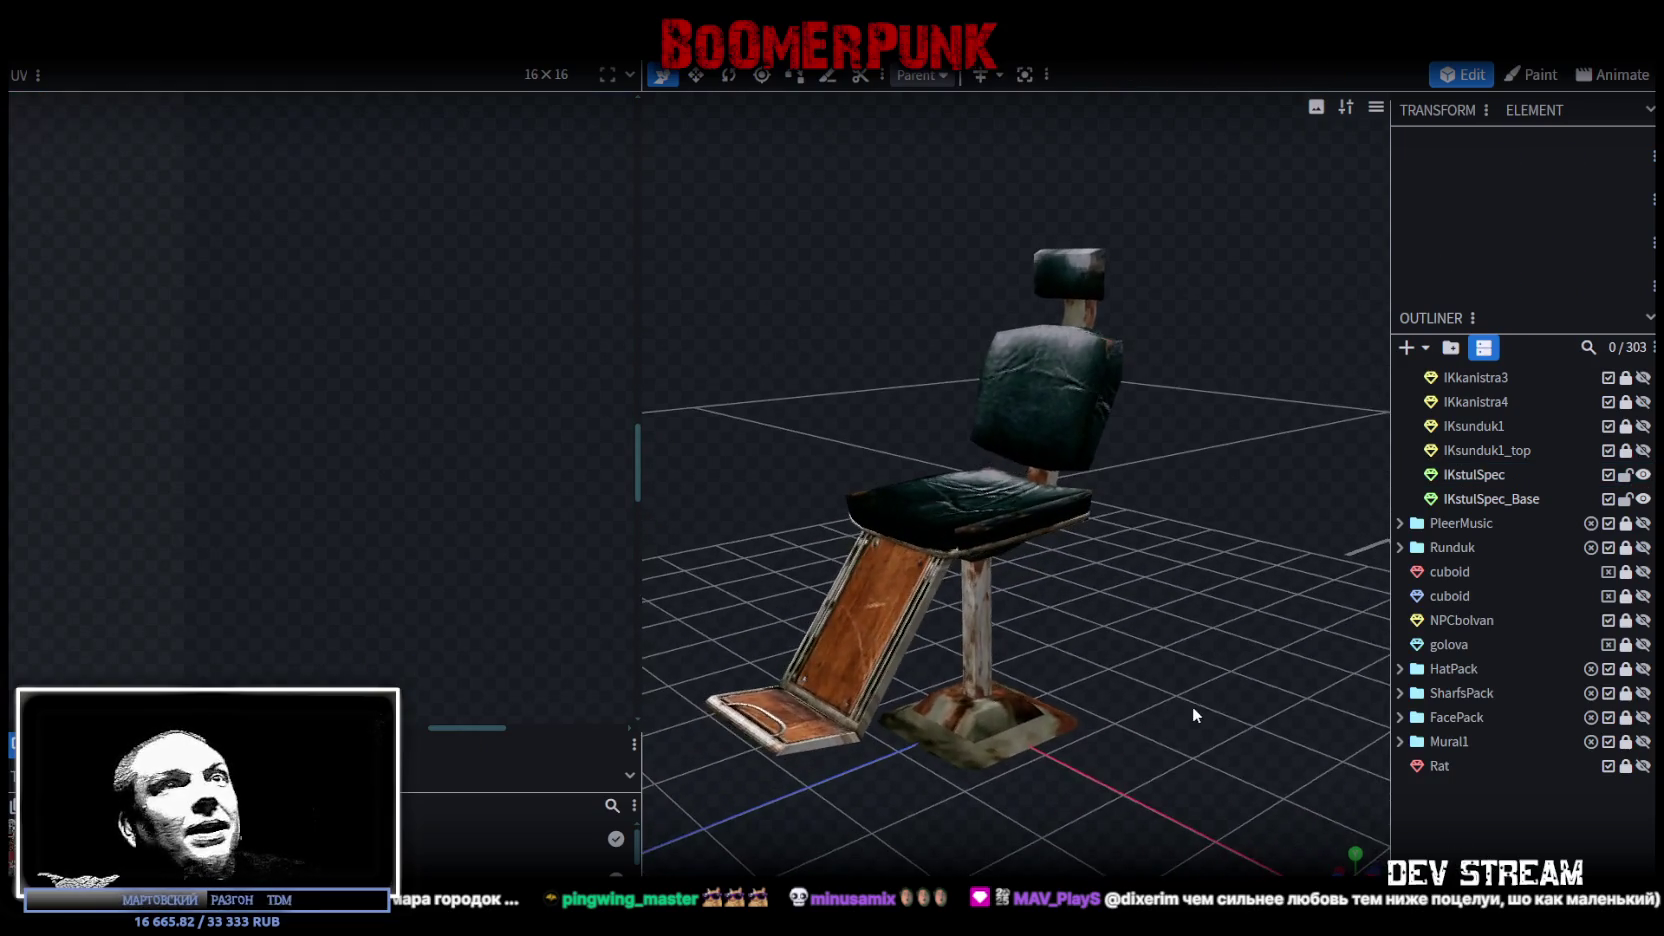
pyautogui.scroll(3, 1640, 660)
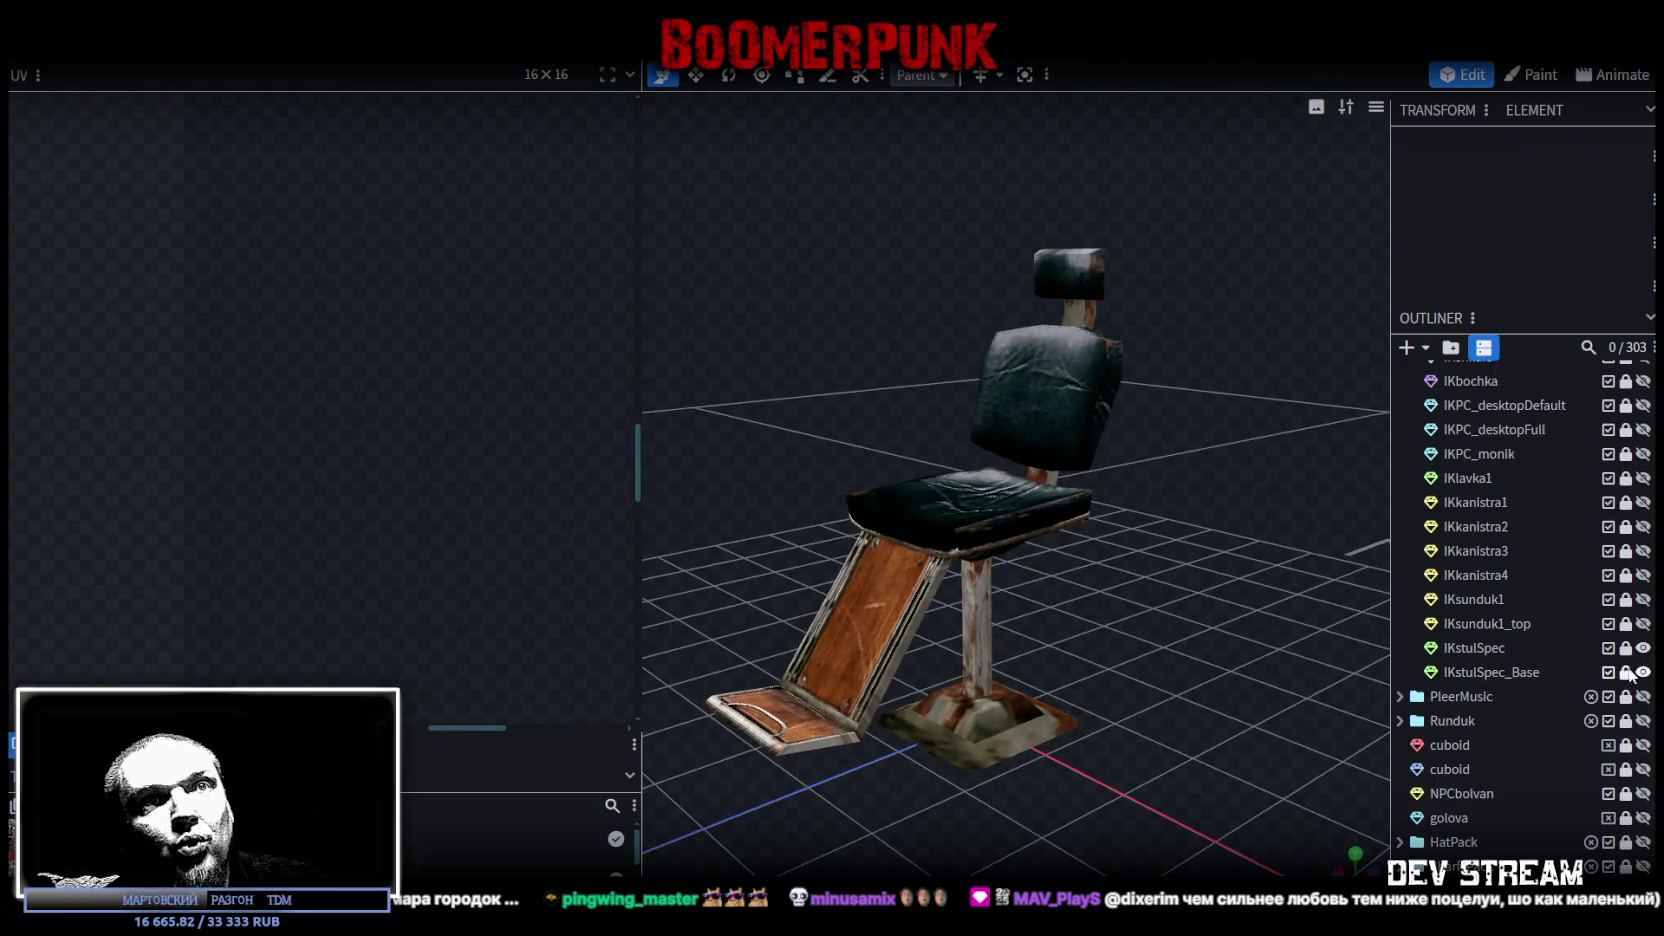
# Step: Hide IKstulSpec and IKstulSpec_Base, and preview the IKsunduk1 chest with its lid
pyautogui.click(1642, 650)
pyautogui.click(1642, 672)
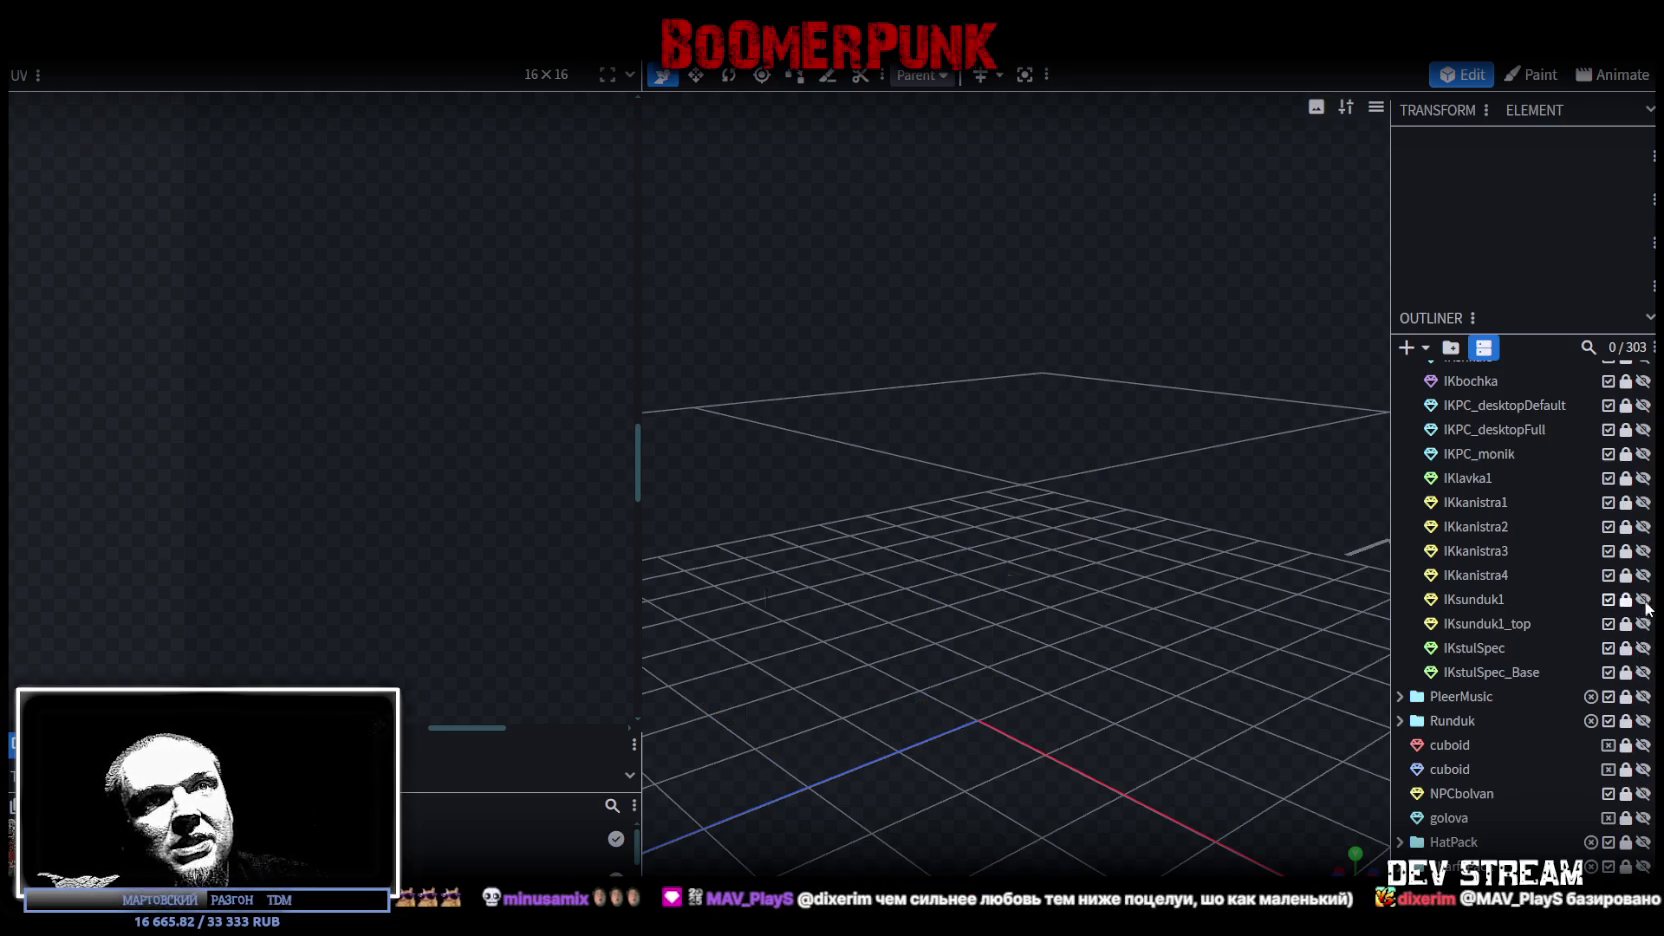
pyautogui.click(1642, 599)
pyautogui.click(1642, 623)
pyautogui.moveTo(1162, 428)
pyautogui.mouseDown()
pyautogui.moveTo(893, 403)
pyautogui.moveTo(950, 478)
pyautogui.moveTo(1050, 422)
pyautogui.moveTo(1002, 384)
pyautogui.moveTo(1204, 450)
pyautogui.mouseUp()
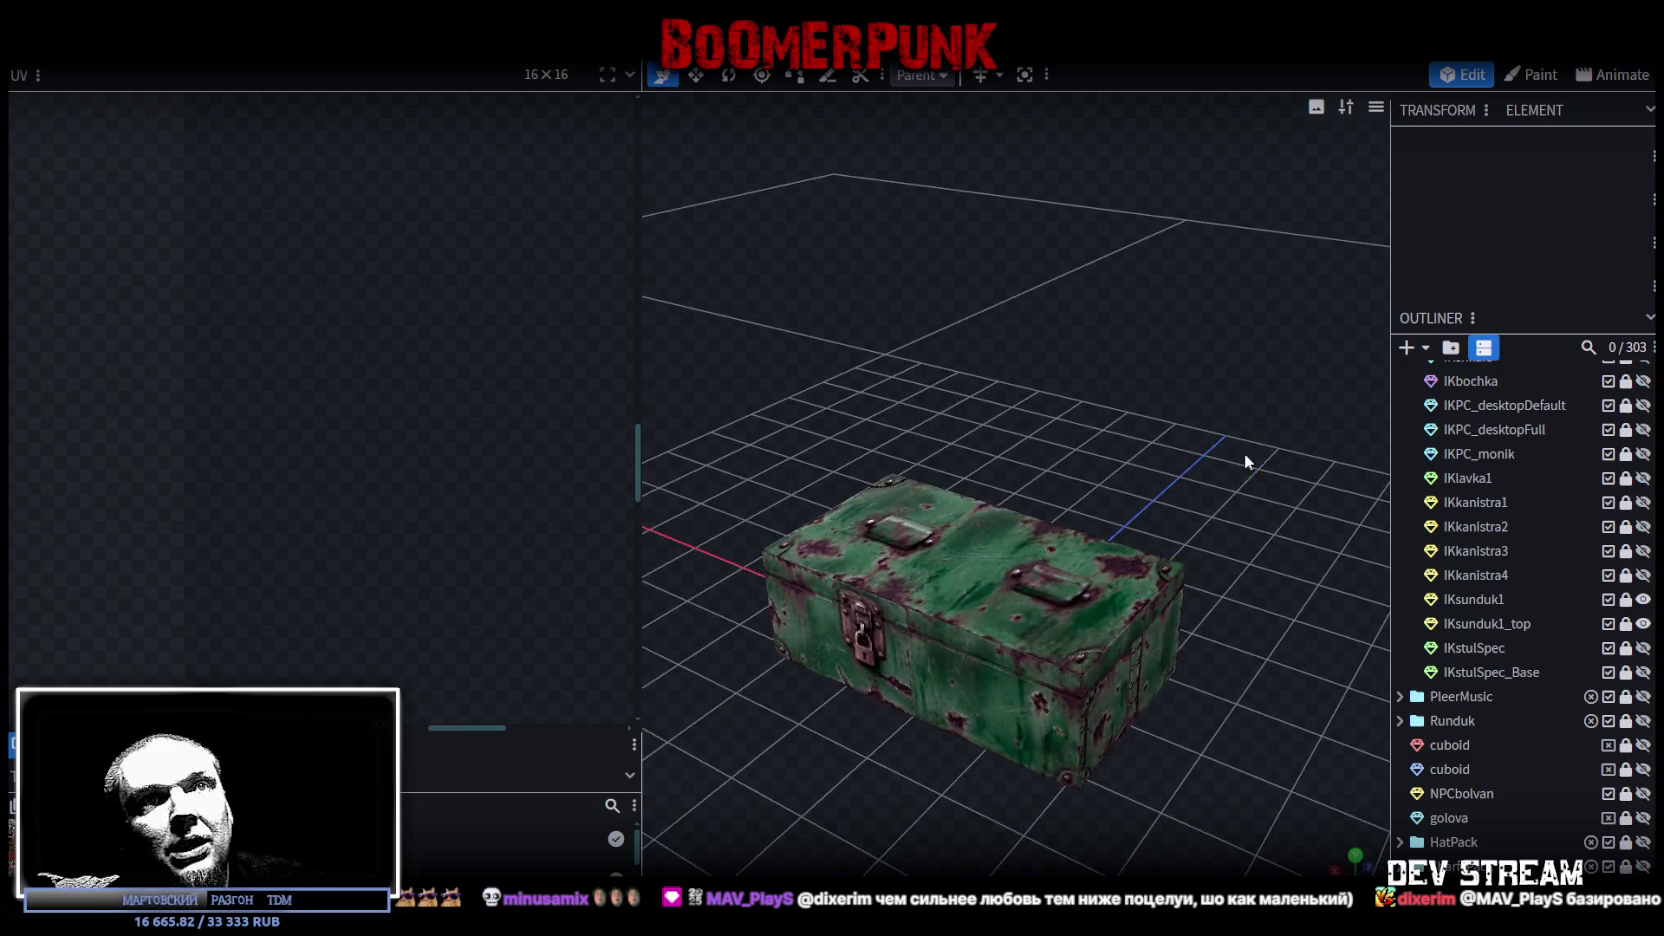
pyautogui.scroll(-3, 1206, 470)
pyautogui.click(1642, 599)
pyautogui.click(1642, 623)
# Step: Preview the yellow, blue and red canisters IKkanistra4, IKkanistra3 and IKkanistra2 one at a time
pyautogui.click(1642, 575)
pyautogui.moveTo(1114, 565)
pyautogui.mouseDown()
pyautogui.moveTo(826, 619)
pyautogui.moveTo(979, 541)
pyautogui.moveTo(1126, 781)
pyautogui.moveTo(1073, 779)
pyautogui.moveTo(1086, 689)
pyautogui.moveTo(774, 784)
pyautogui.moveTo(1237, 706)
pyautogui.mouseUp()
pyautogui.scroll(3, 1073, 779)
pyautogui.click(1643, 575)
pyautogui.click(1643, 551)
pyautogui.moveTo(1100, 600); pyautogui.dragTo(1497, 565)
pyautogui.click(1643, 551)
pyautogui.click(1643, 526)
pyautogui.moveTo(1250, 560)
pyautogui.mouseDown()
pyautogui.moveTo(1115, 567)
pyautogui.moveTo(1566, 528)
pyautogui.mouseUp()
pyautogui.click(1643, 526)
# Step: Preview the green canister IKkanistra1, then the bench IKlavka1
pyautogui.click(1643, 502)
pyautogui.moveTo(1206, 550); pyautogui.dragTo(1260, 741)
pyautogui.moveTo(1112, 720)
pyautogui.mouseDown()
pyautogui.moveTo(973, 739)
pyautogui.moveTo(1058, 757)
pyautogui.mouseUp()
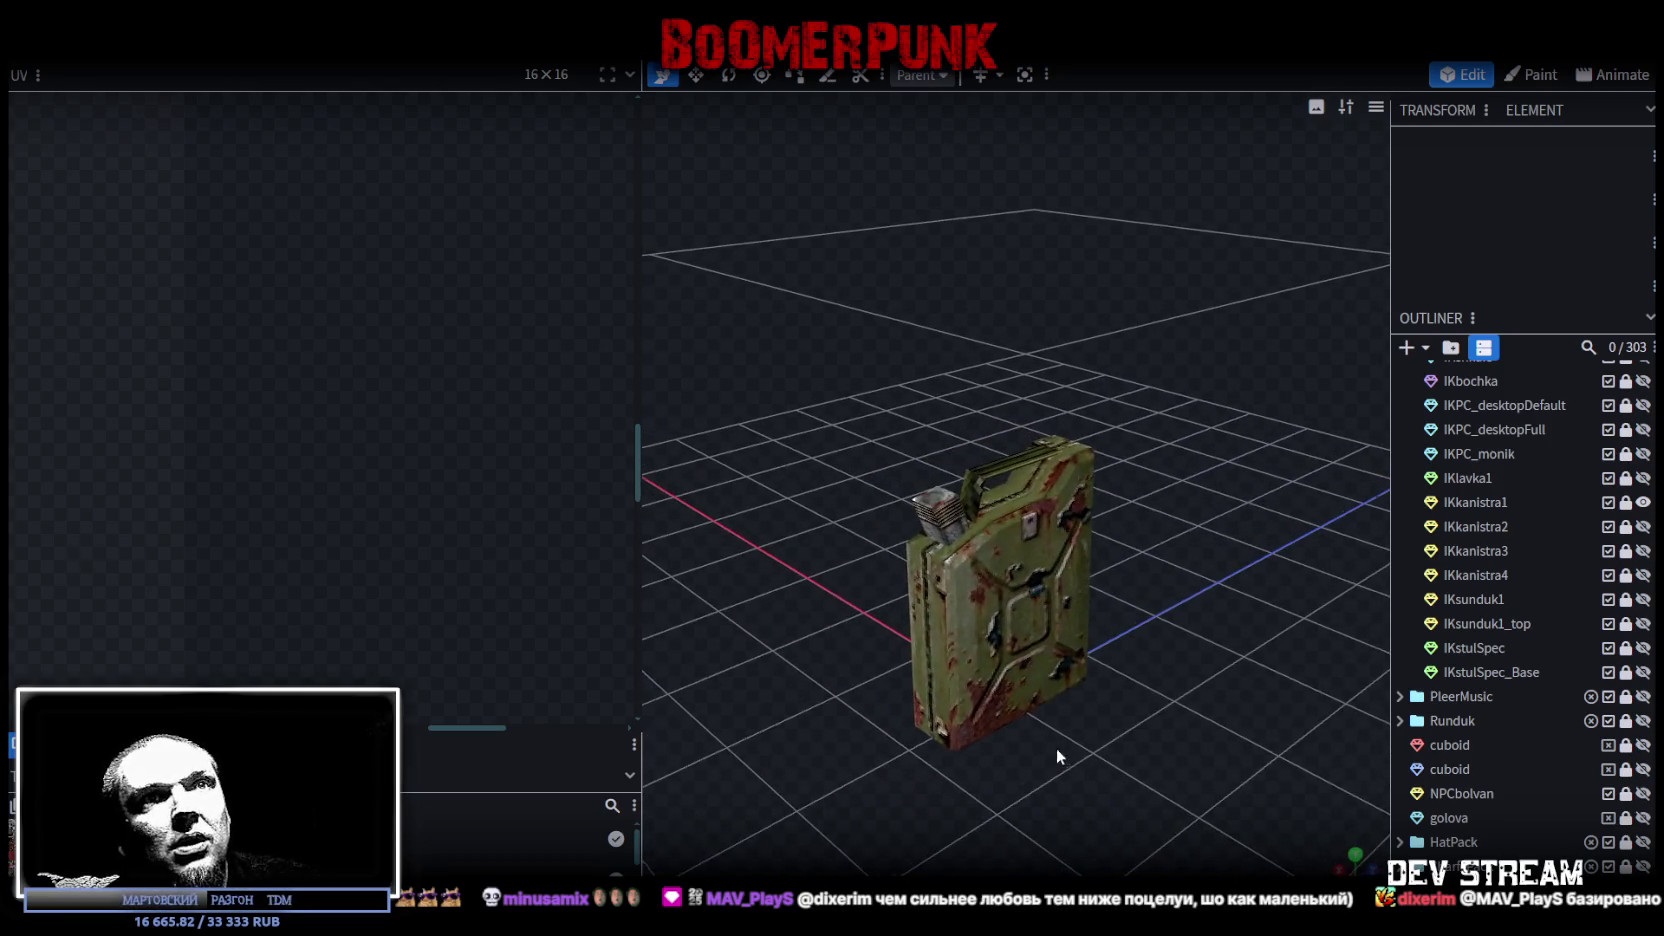
pyautogui.click(1643, 483)
pyautogui.moveTo(1036, 631)
pyautogui.mouseDown()
pyautogui.moveTo(988, 676)
pyautogui.moveTo(839, 661)
pyautogui.moveTo(791, 620)
pyautogui.moveTo(1188, 639)
pyautogui.mouseUp()
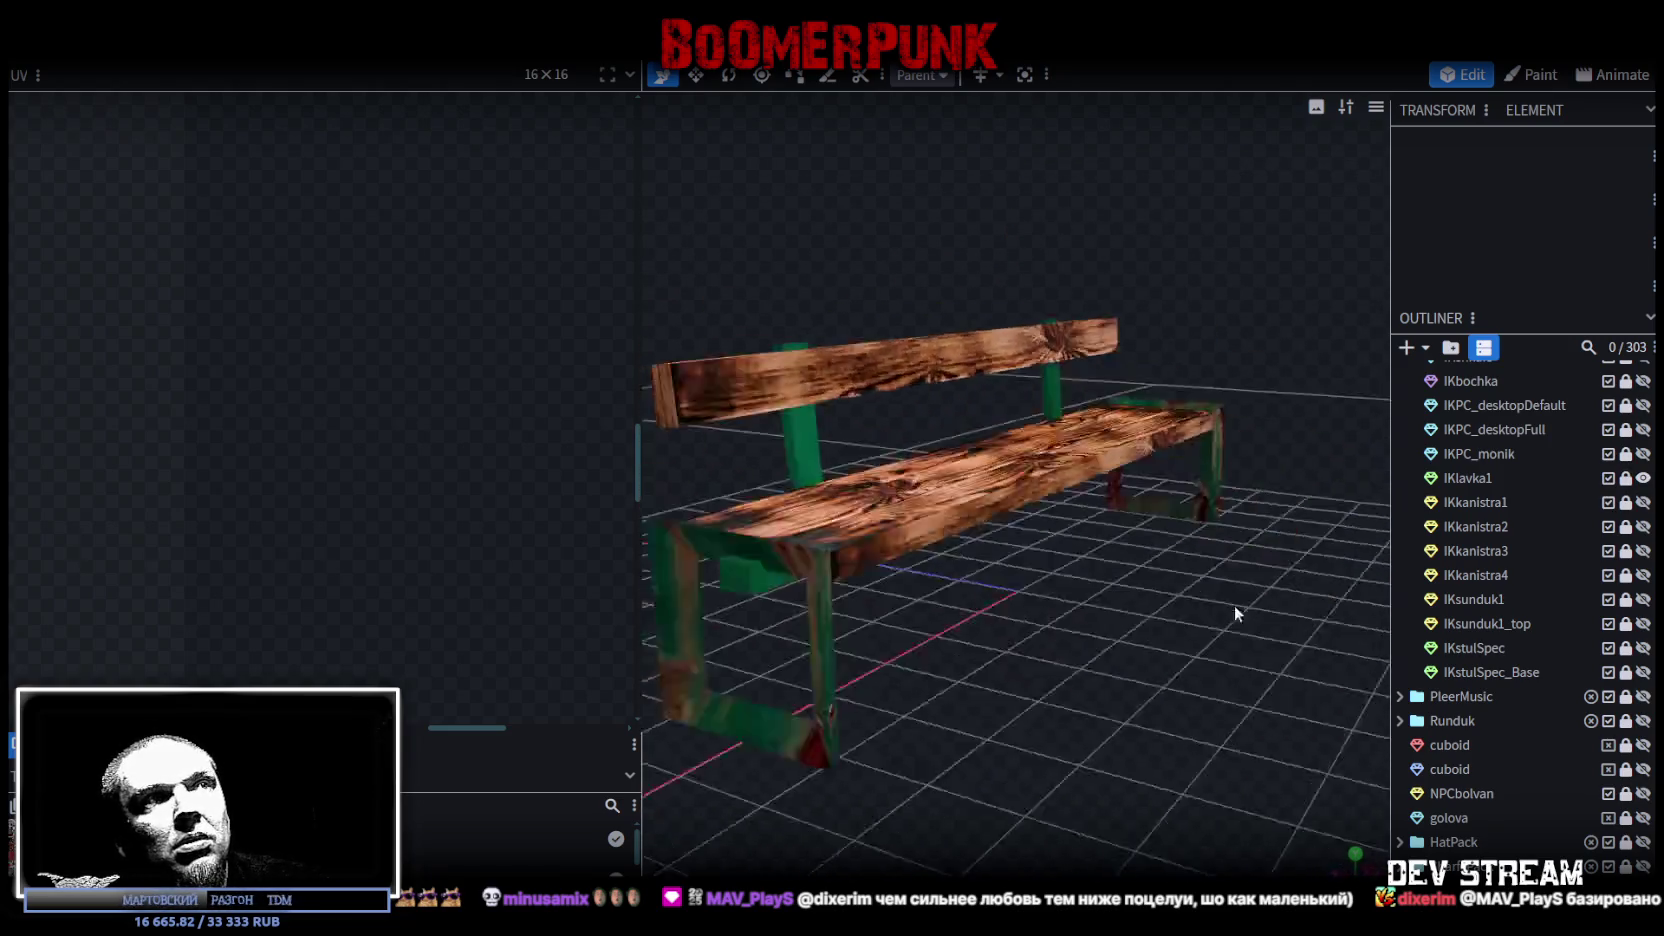
pyautogui.click(1643, 479)
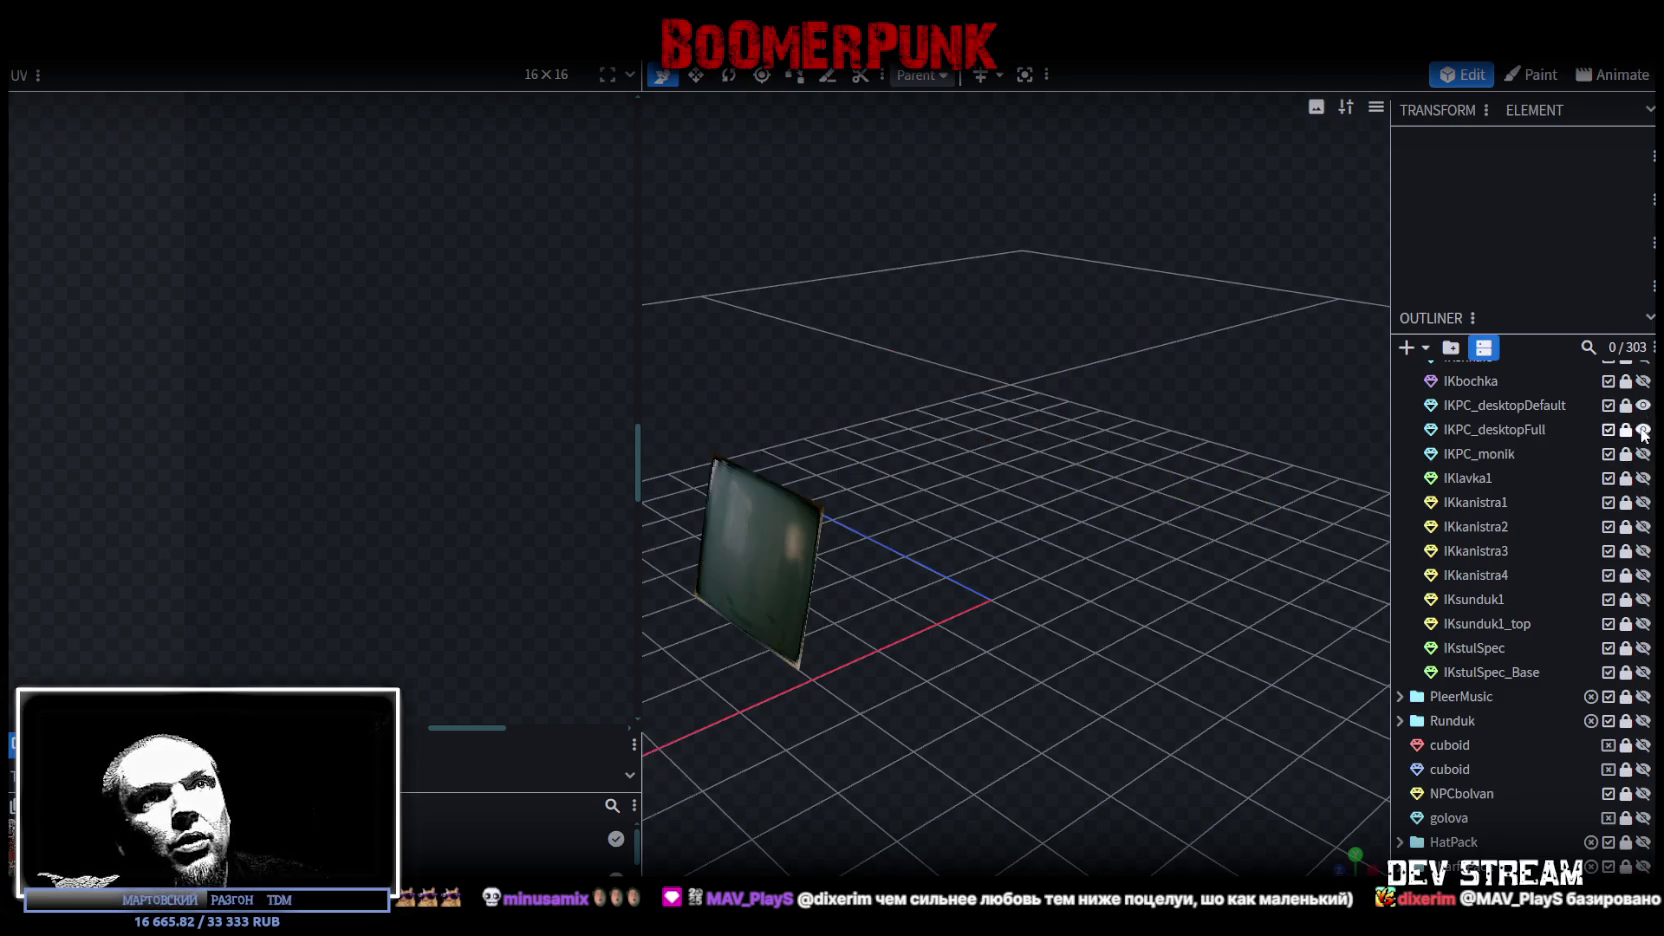
# Step: Preview the computer IKPC_desktopFull with monitor IKPC_monik from front and back, then hide them
pyautogui.click(1643, 429)
pyautogui.click(1643, 453)
pyautogui.moveTo(1128, 640)
pyautogui.mouseDown()
pyautogui.moveTo(1096, 732)
pyautogui.moveTo(1058, 624)
pyautogui.moveTo(971, 684)
pyautogui.moveTo(1051, 683)
pyautogui.moveTo(850, 617)
pyautogui.moveTo(821, 631)
pyautogui.moveTo(828, 661)
pyautogui.moveTo(1151, 669)
pyautogui.moveTo(1215, 661)
pyautogui.moveTo(1237, 619)
pyautogui.moveTo(925, 624)
pyautogui.mouseUp()
pyautogui.scroll(3, 821, 645)
pyautogui.scroll(3, 1076, 432)
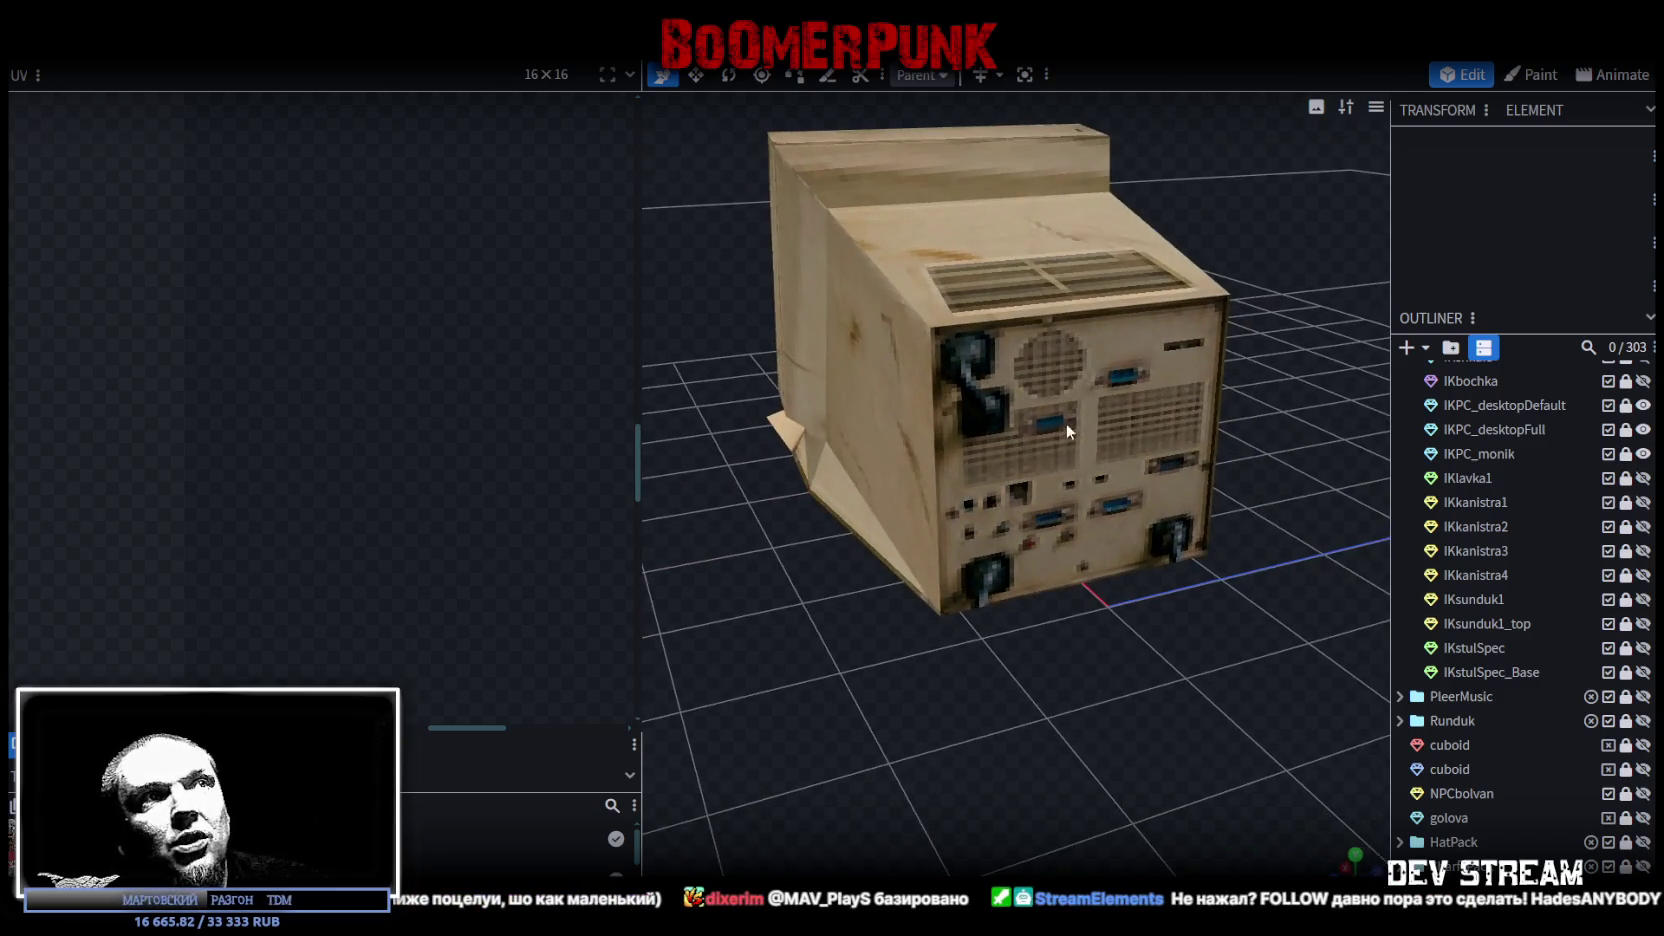
pyautogui.moveTo(793, 613); pyautogui.dragTo(1127, 370)
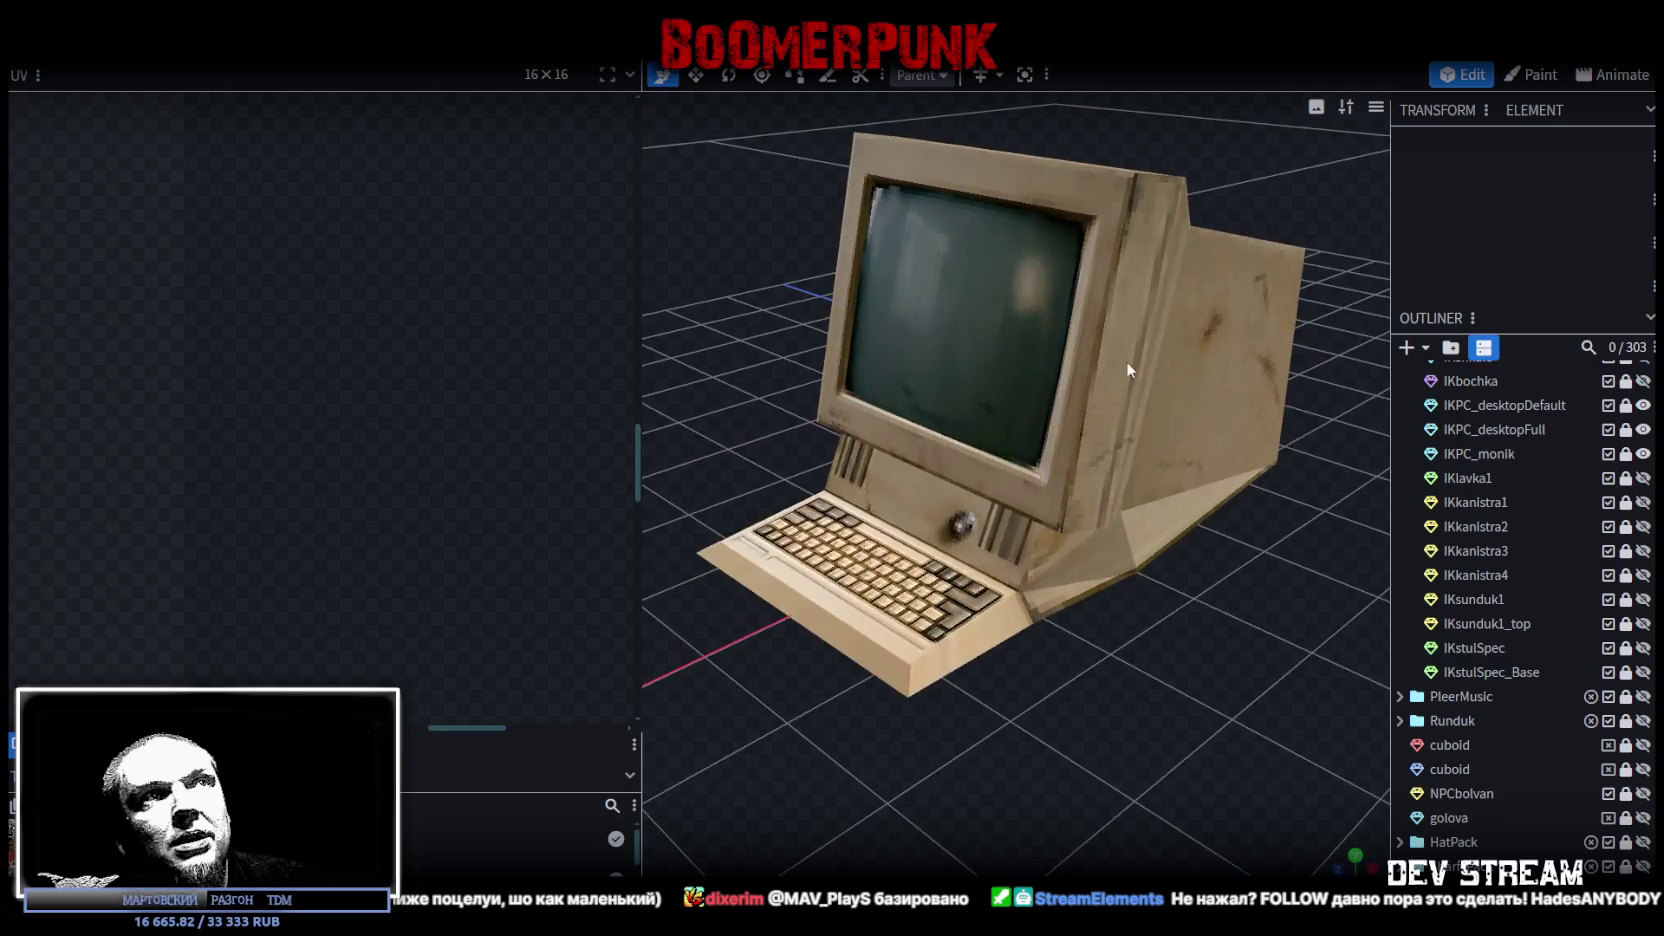
pyautogui.moveTo(1138, 607)
pyautogui.mouseDown()
pyautogui.moveTo(1121, 666)
pyautogui.moveTo(954, 677)
pyautogui.moveTo(1018, 682)
pyautogui.moveTo(928, 660)
pyautogui.moveTo(1130, 449)
pyautogui.mouseUp()
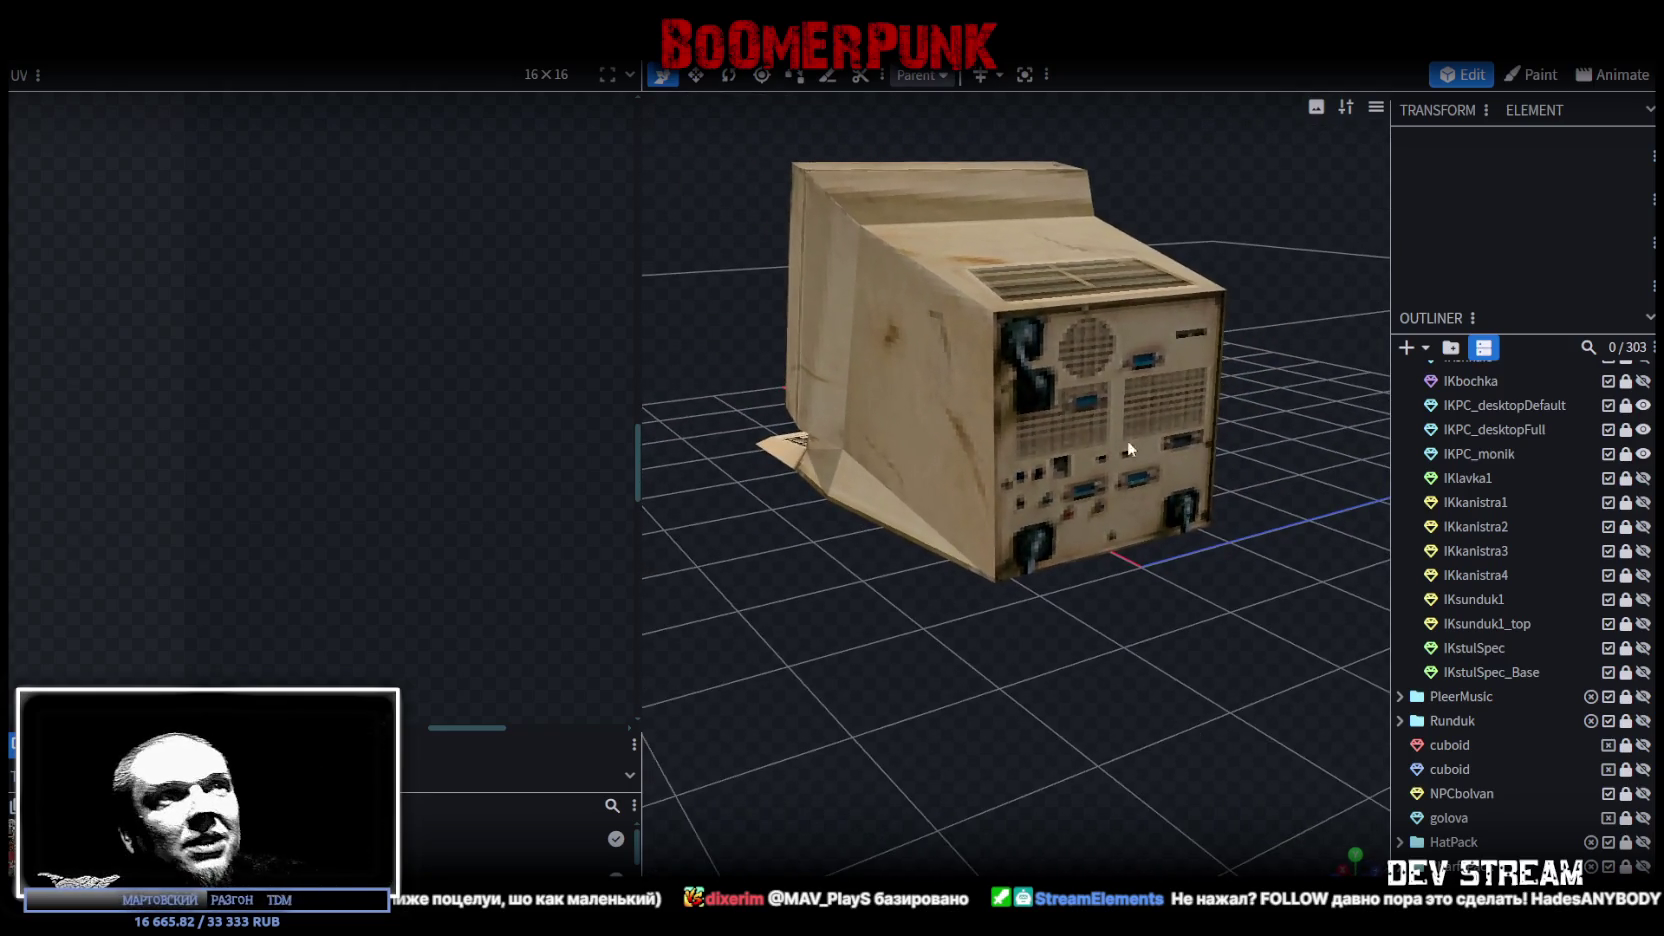
pyautogui.moveTo(987, 349)
pyautogui.mouseDown()
pyautogui.moveTo(761, 669)
pyautogui.moveTo(1174, 669)
pyautogui.moveTo(1285, 580)
pyautogui.mouseUp()
pyautogui.click(1643, 429)
pyautogui.scroll(2, 1640, 440)
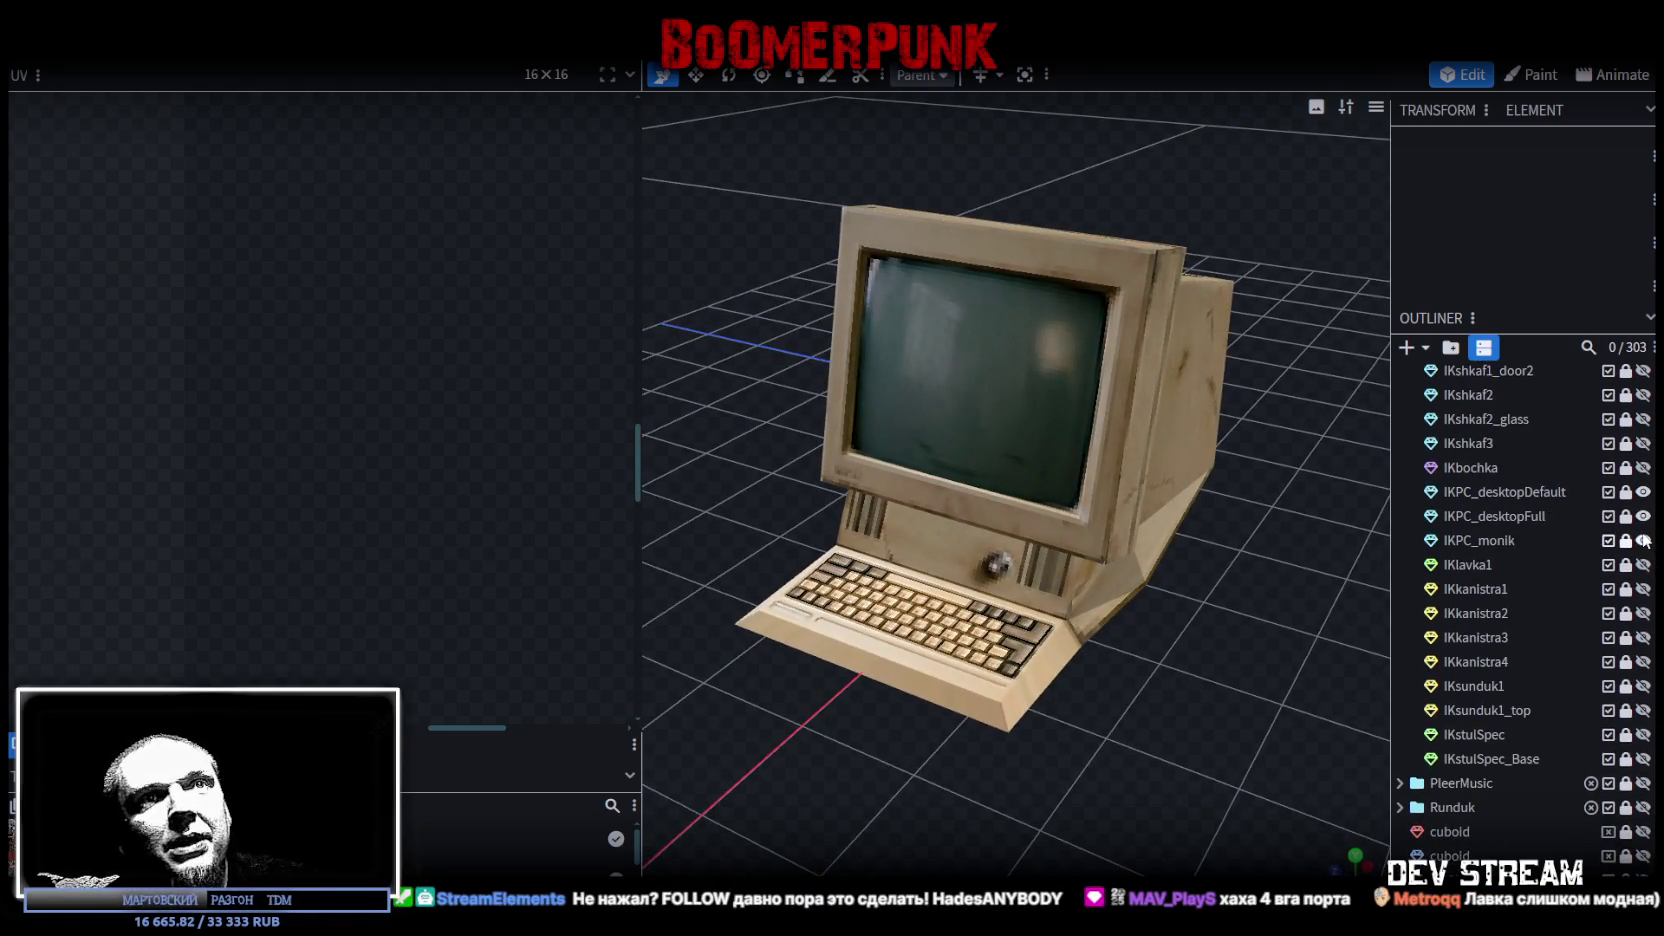
pyautogui.click(1643, 540)
pyautogui.click(1643, 492)
# Step: Preview the barrel IKbochka, then the wooden cabinet IKshkaf3, hiding each afterward
pyautogui.click(1643, 467)
pyautogui.moveTo(1120, 470)
pyautogui.mouseDown()
pyautogui.moveTo(1148, 546)
pyautogui.moveTo(1231, 580)
pyautogui.moveTo(1170, 643)
pyautogui.moveTo(1029, 271)
pyautogui.moveTo(925, 637)
pyautogui.moveTo(1085, 668)
pyautogui.moveTo(1349, 600)
pyautogui.mouseUp()
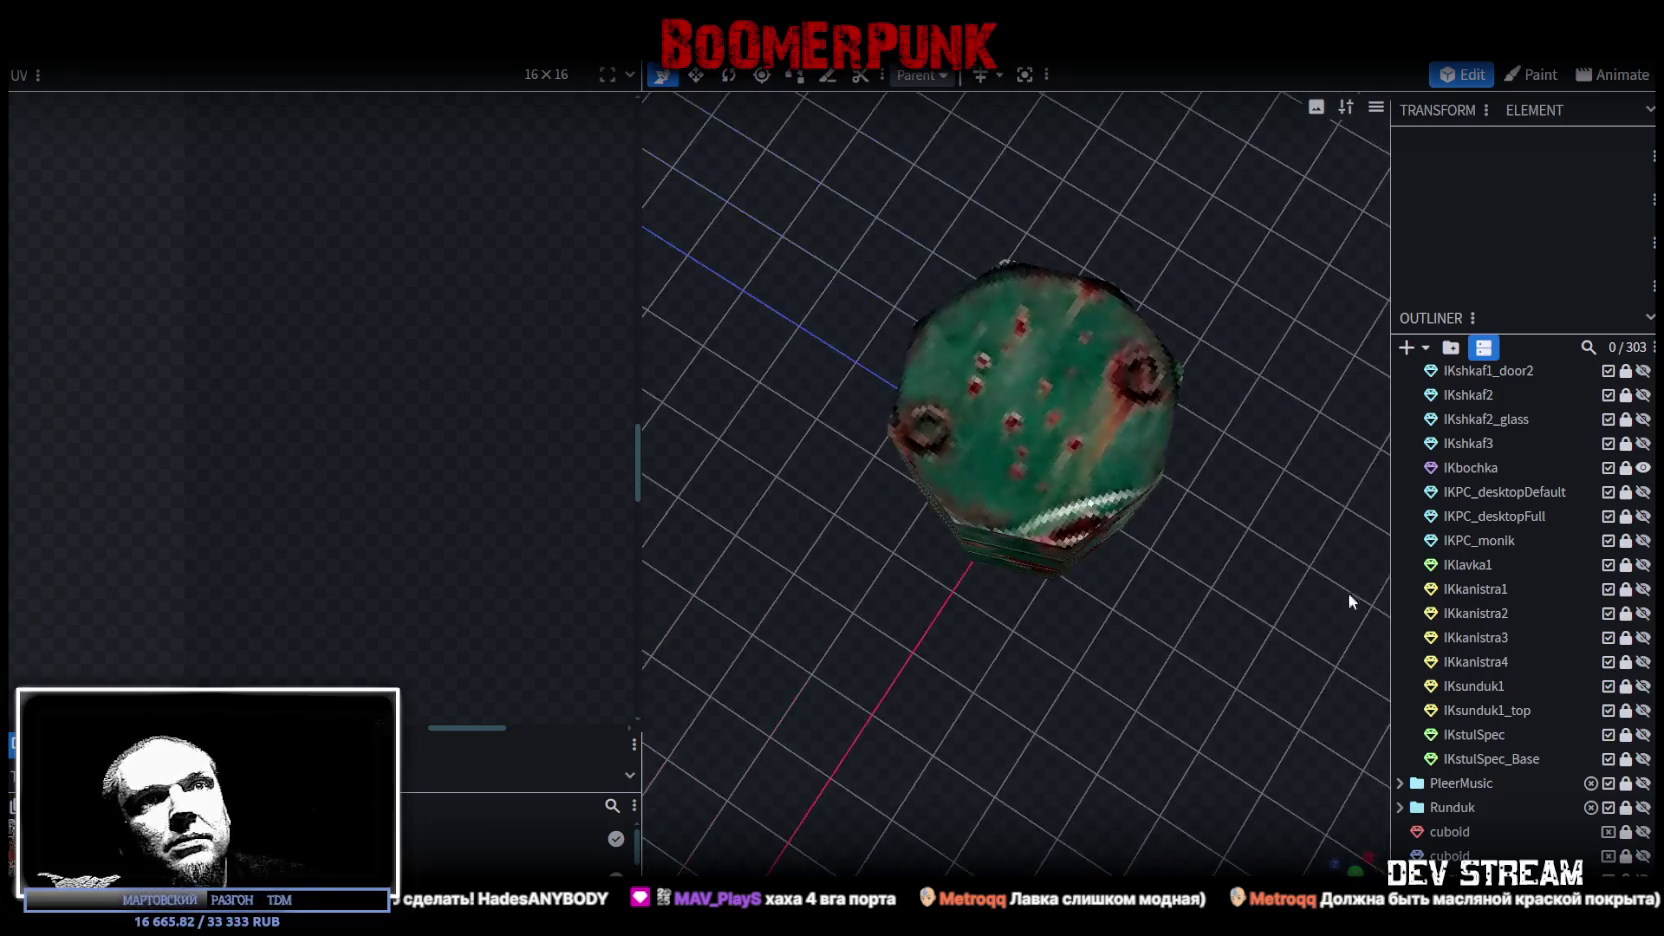
pyautogui.click(1643, 467)
pyautogui.click(1643, 443)
pyautogui.moveTo(1180, 520)
pyautogui.mouseDown()
pyautogui.moveTo(1081, 620)
pyautogui.moveTo(984, 487)
pyautogui.moveTo(1266, 476)
pyautogui.moveTo(1086, 496)
pyautogui.moveTo(1306, 471)
pyautogui.moveTo(1265, 547)
pyautogui.moveTo(1228, 527)
pyautogui.mouseUp()
pyautogui.scroll(3, 1140, 491)
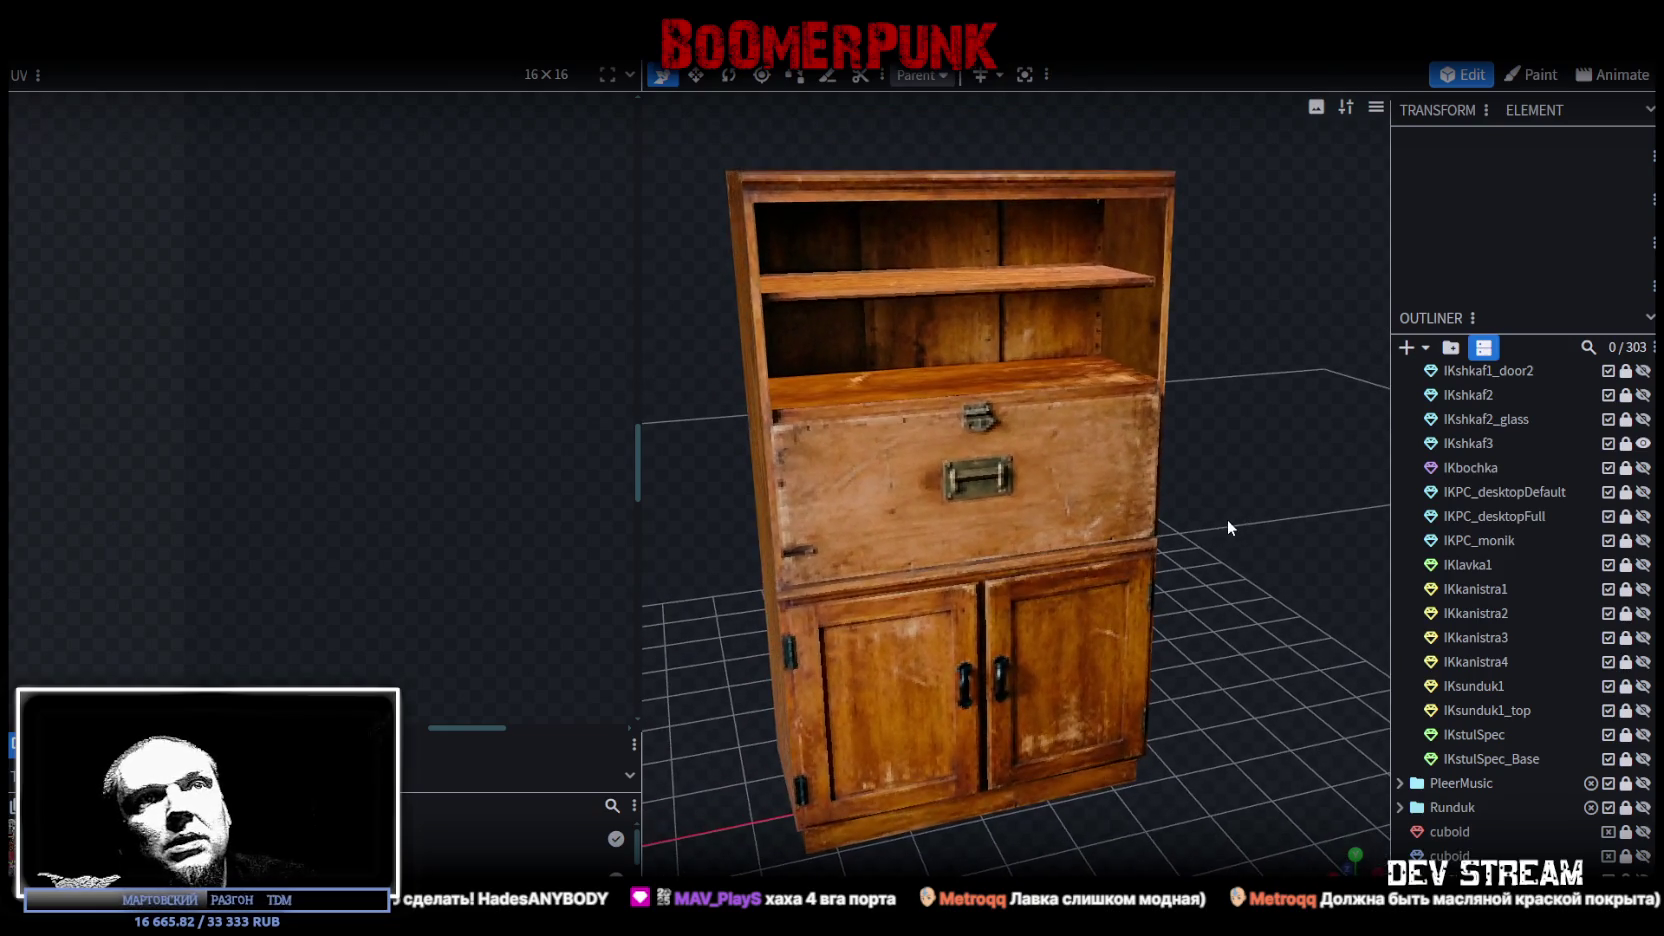
pyautogui.click(1643, 443)
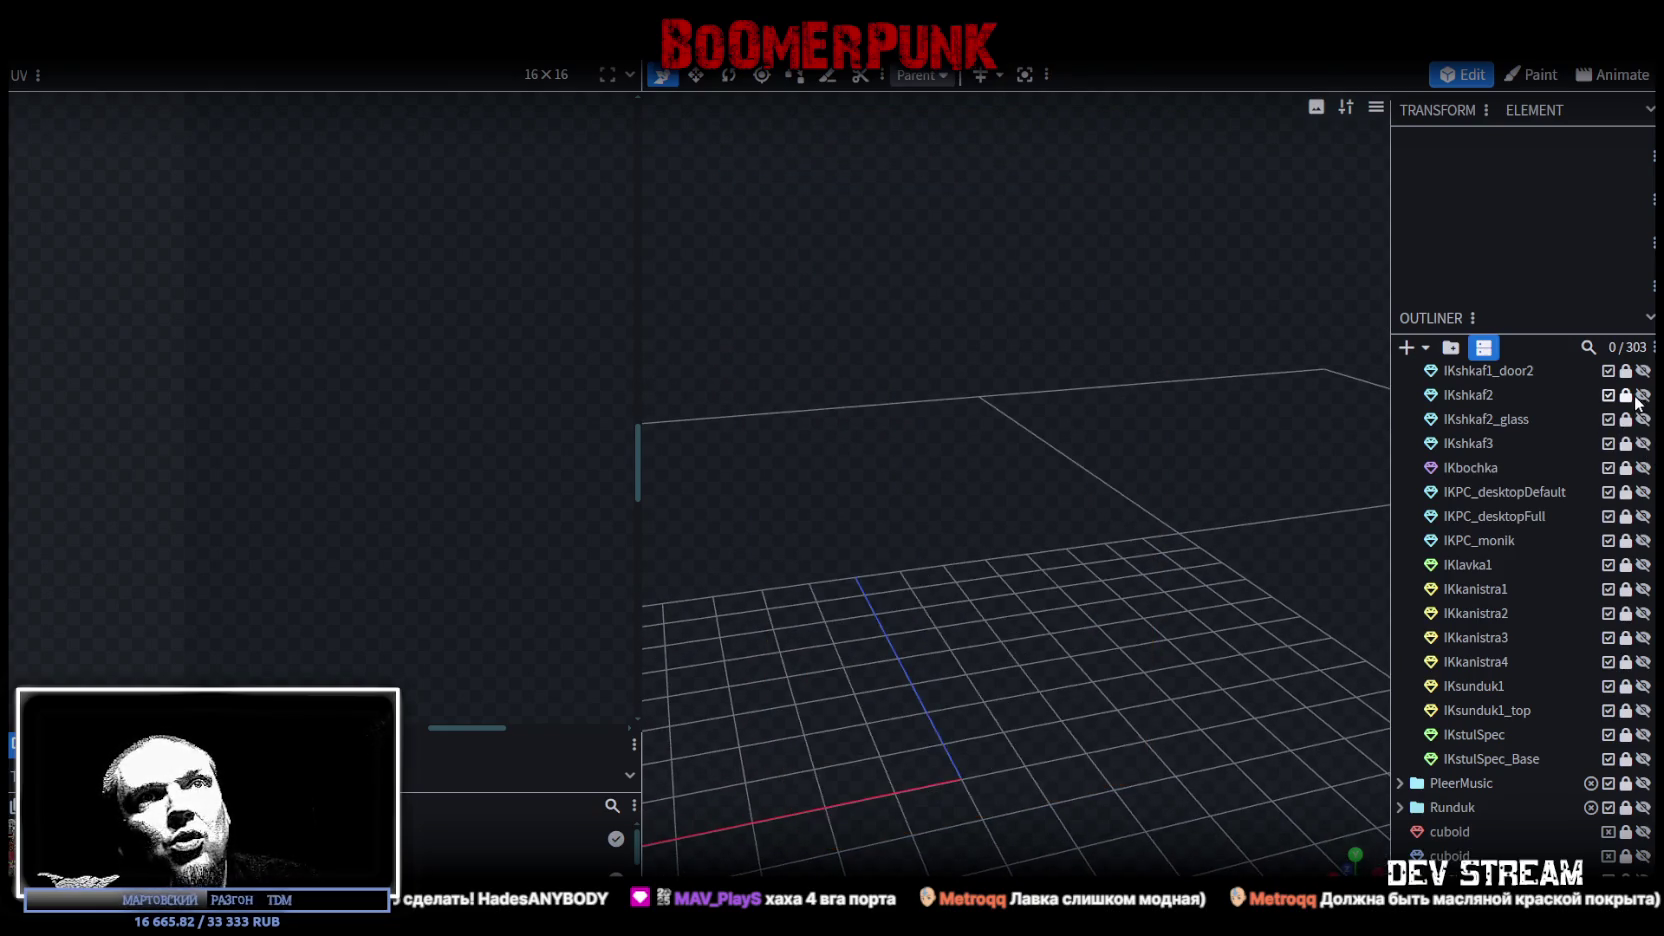
# Step: Hide the green cabinet IKshkaf2 and its glass, and show locker IKshkaf1 with both doors
pyautogui.click(1643, 395)
pyautogui.click(1643, 419)
pyautogui.moveTo(1246, 507)
pyautogui.mouseDown()
pyautogui.moveTo(1114, 501)
pyautogui.moveTo(1189, 487)
pyautogui.mouseUp()
pyautogui.scroll(3, 1600, 560)
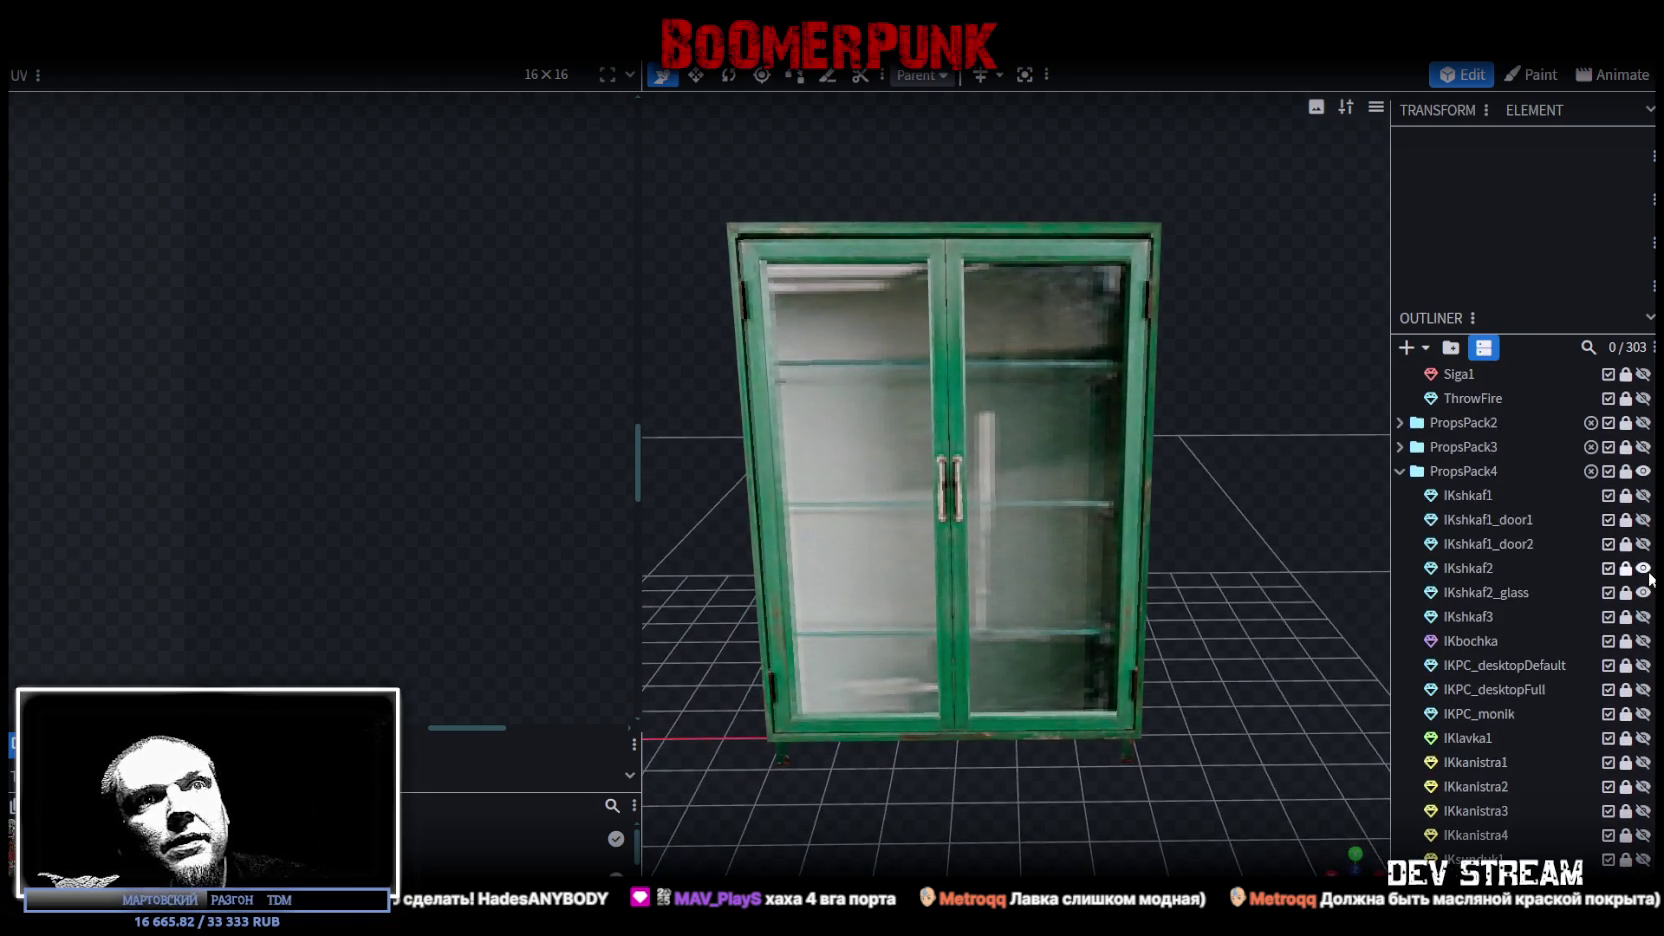
pyautogui.click(1644, 568)
pyautogui.click(1644, 592)
pyautogui.click(1643, 495)
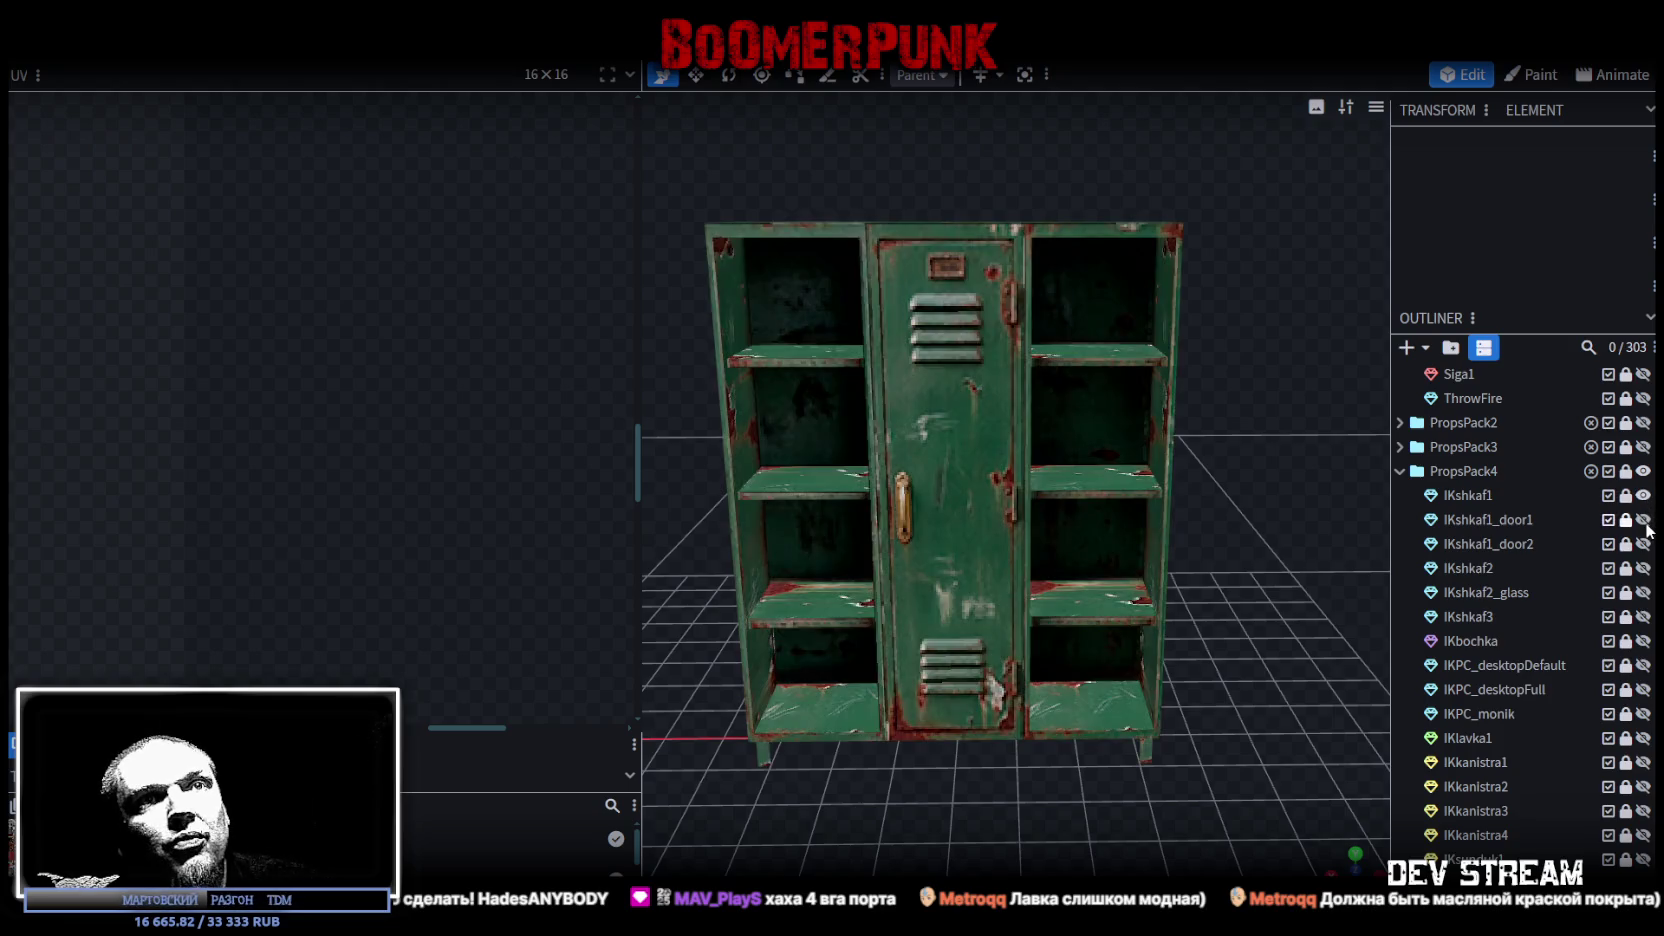
pyautogui.click(1643, 519)
pyautogui.click(1643, 544)
pyautogui.moveTo(1189, 666)
pyautogui.mouseDown()
pyautogui.moveTo(1222, 672)
pyautogui.moveTo(1142, 661)
pyautogui.moveTo(1228, 642)
pyautogui.moveTo(1632, 668)
pyautogui.moveTo(1203, 576)
pyautogui.moveTo(1110, 655)
pyautogui.moveTo(1277, 665)
pyautogui.mouseUp()
# Step: Collapse and re-expand PropsPack4, then scroll down to the IKstulSpec entries
pyautogui.scroll(-3, 1173, 624)
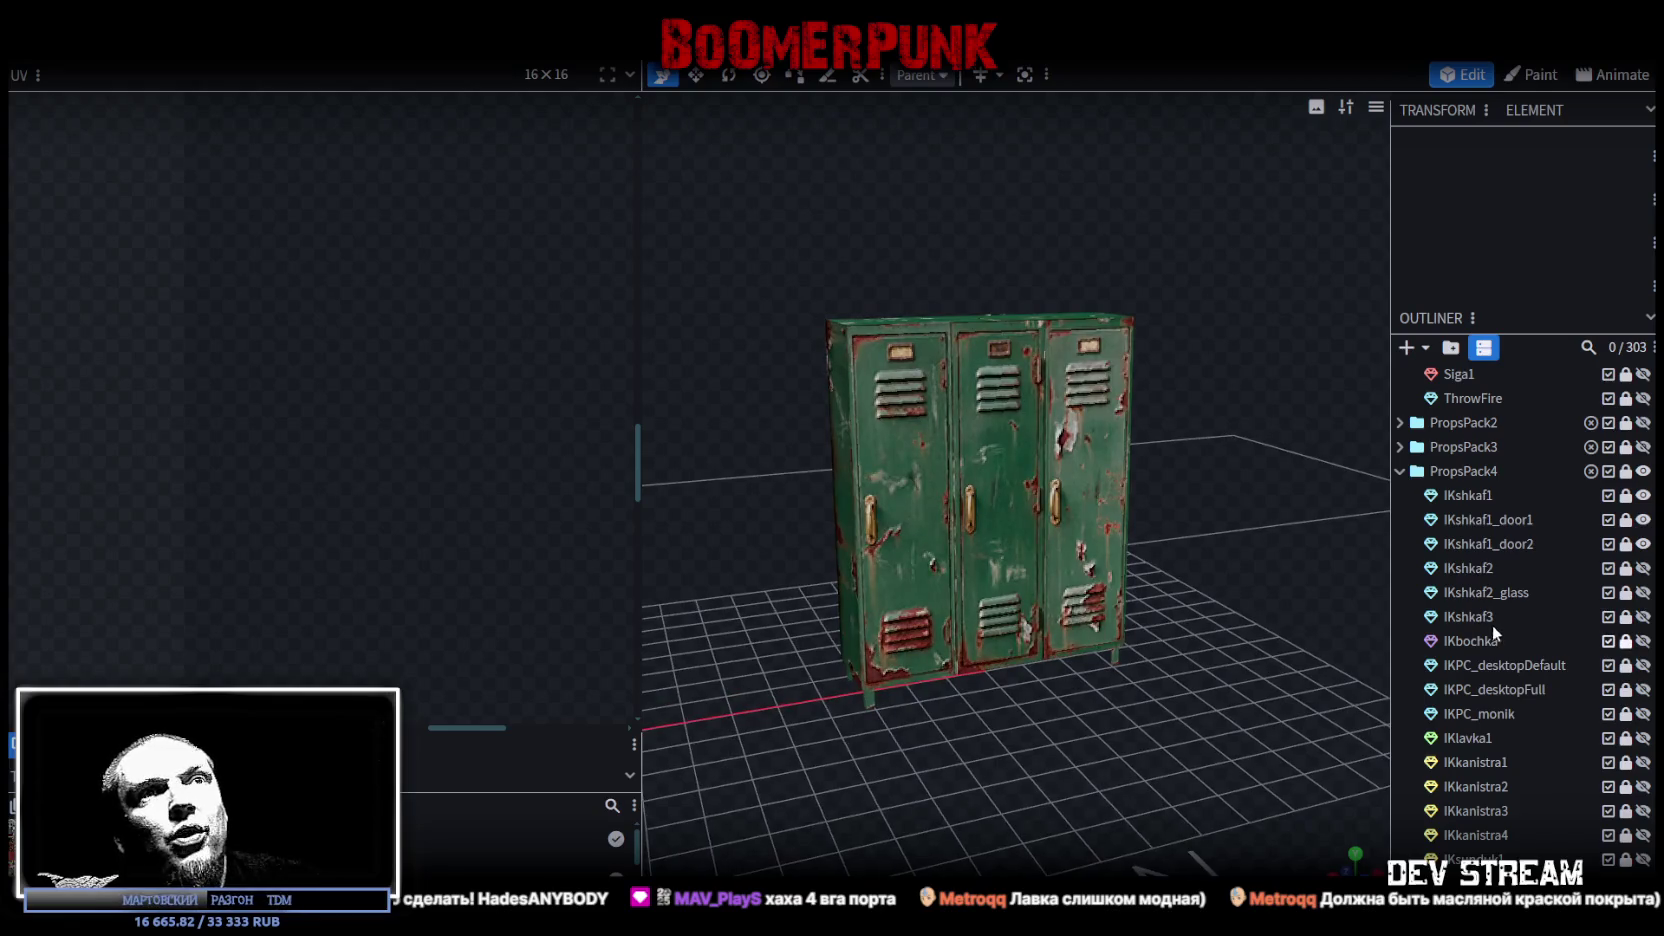
pyautogui.scroll(-3, 1510, 525)
pyautogui.scroll(1, 1525, 517)
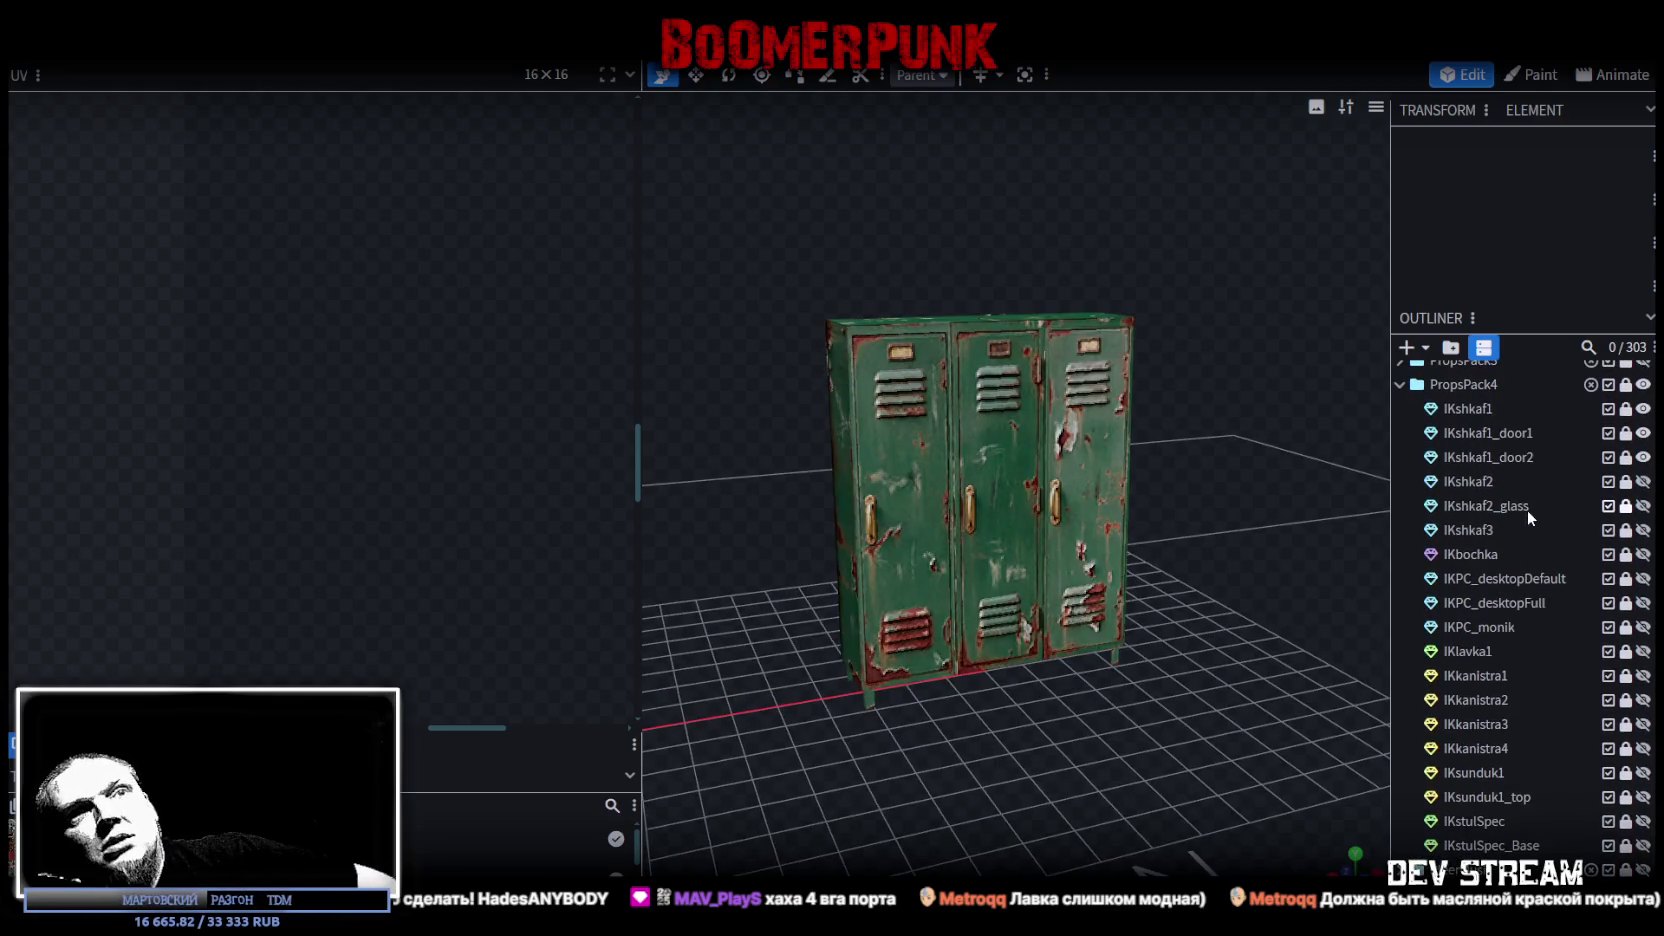
pyautogui.scroll(1, 1545, 518)
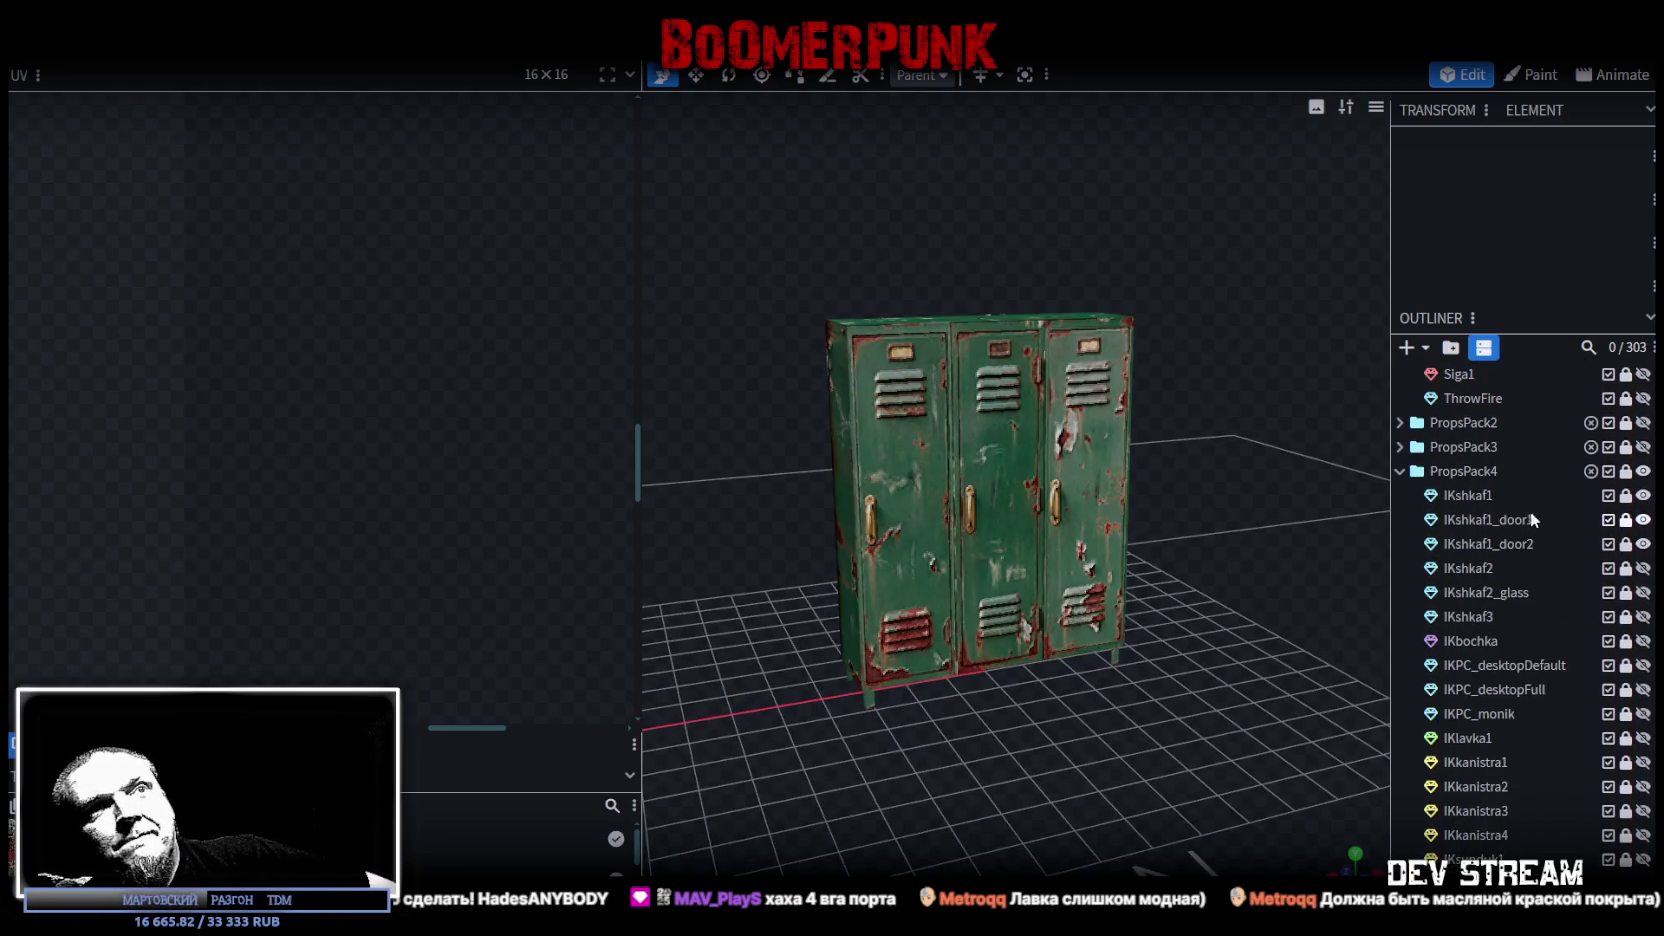
pyautogui.click(1402, 473)
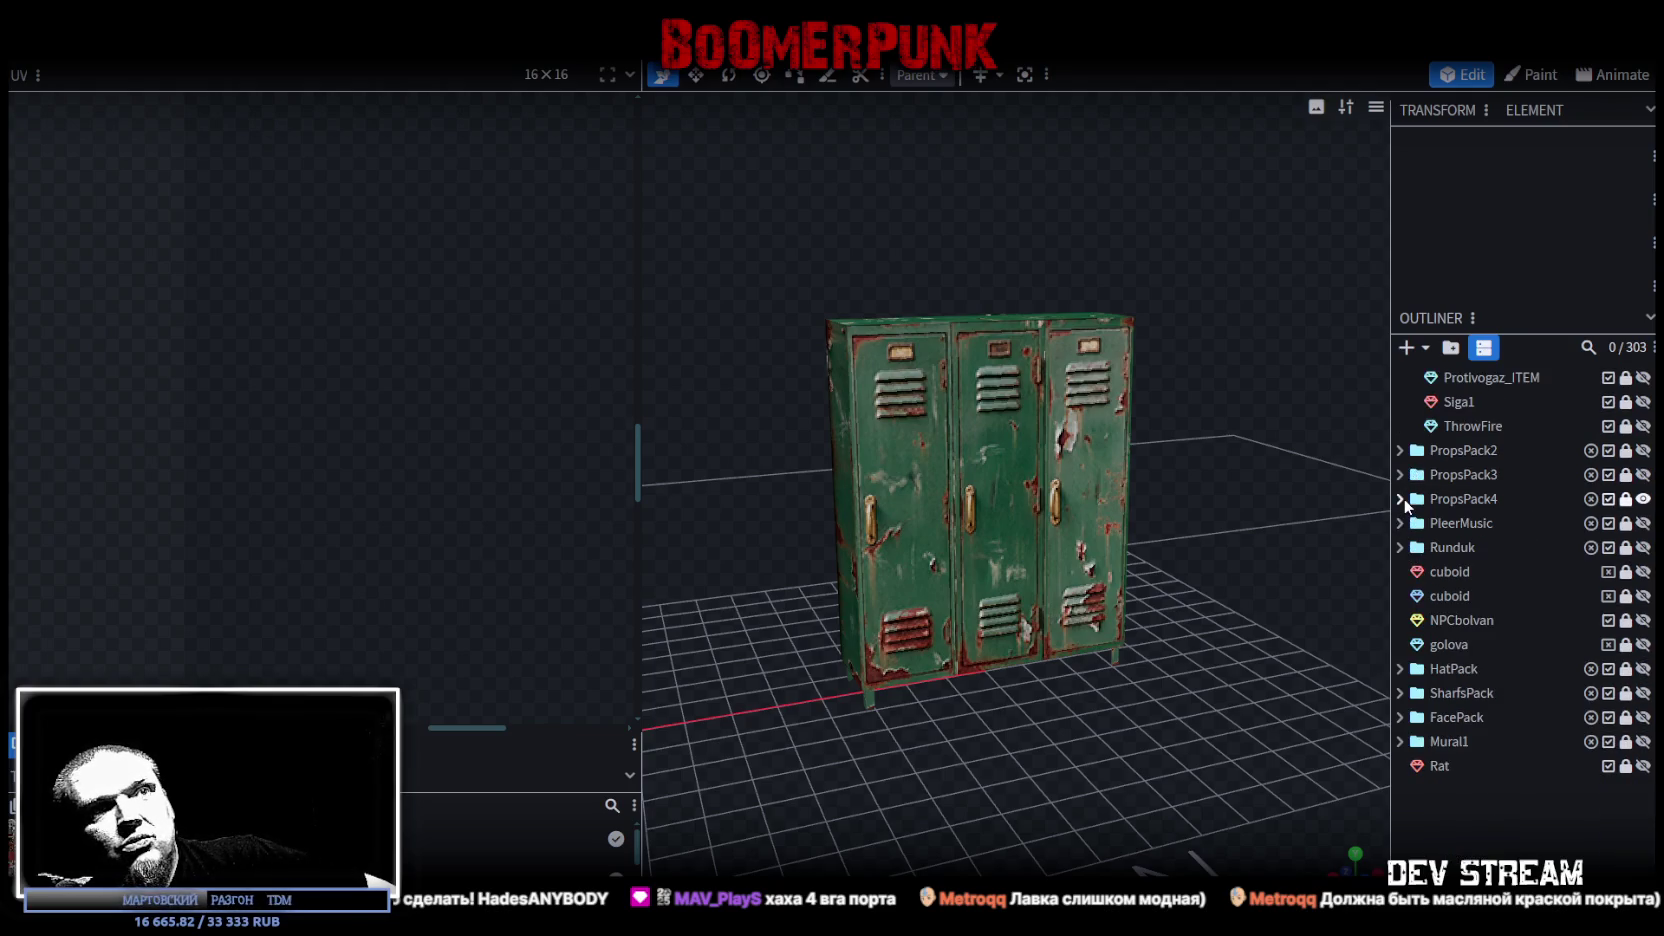
pyautogui.click(1402, 499)
pyautogui.scroll(-5, 1586, 684)
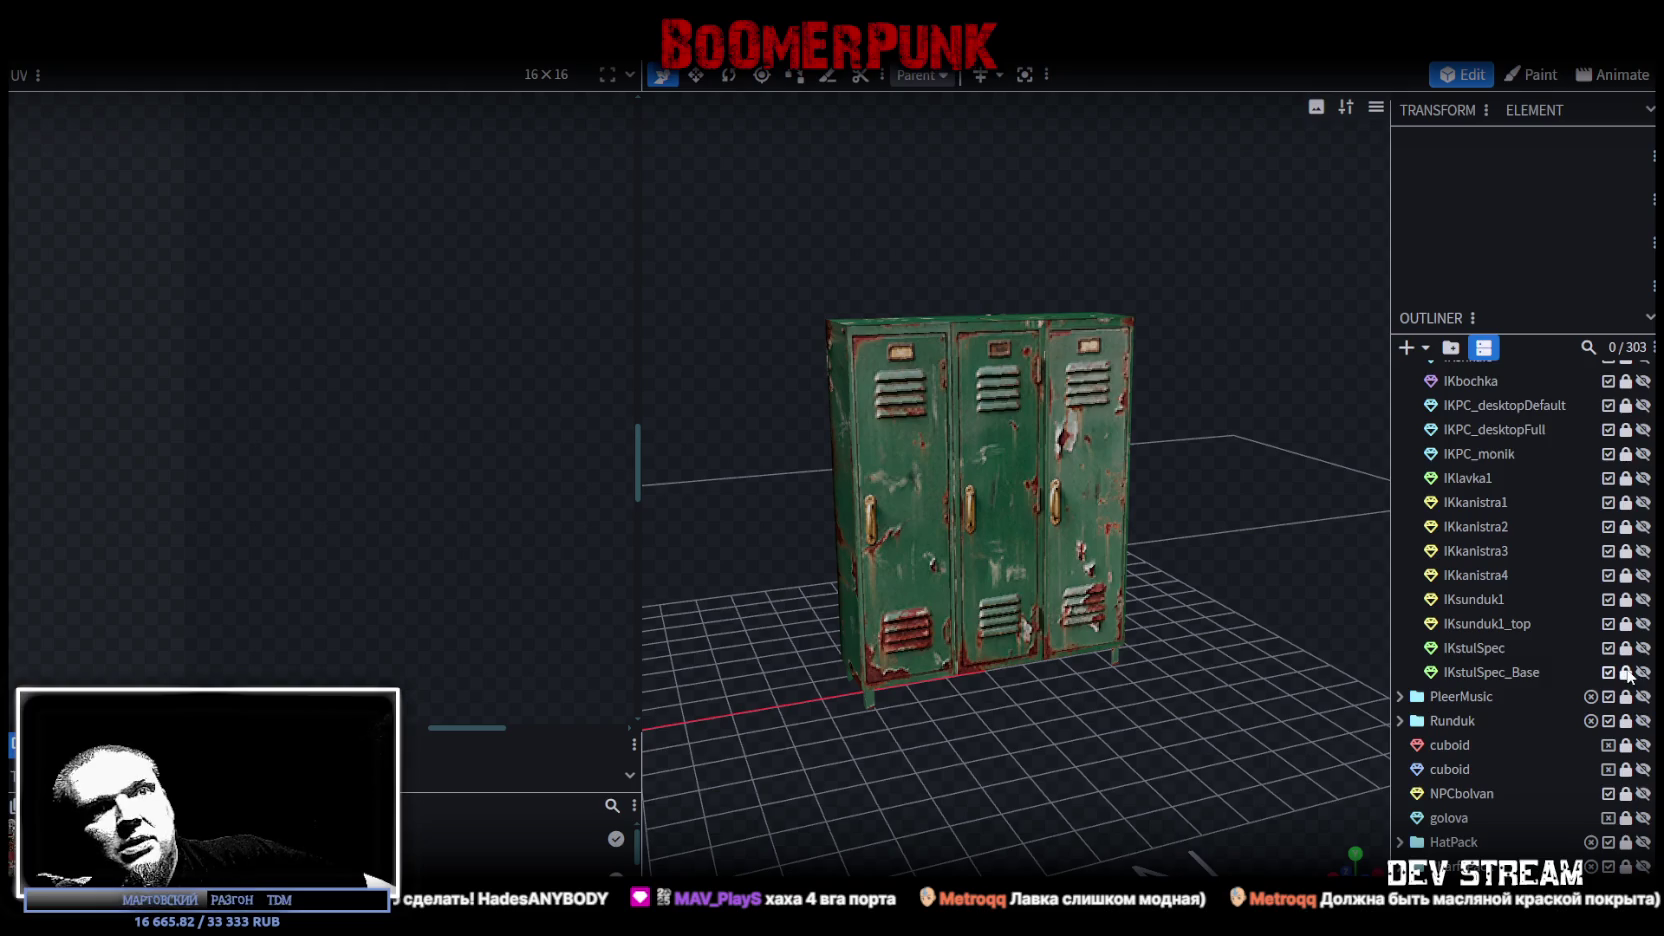
# Step: Select the IKstulSpec_Base chair base mesh in the outliner
pyautogui.click(1491, 674)
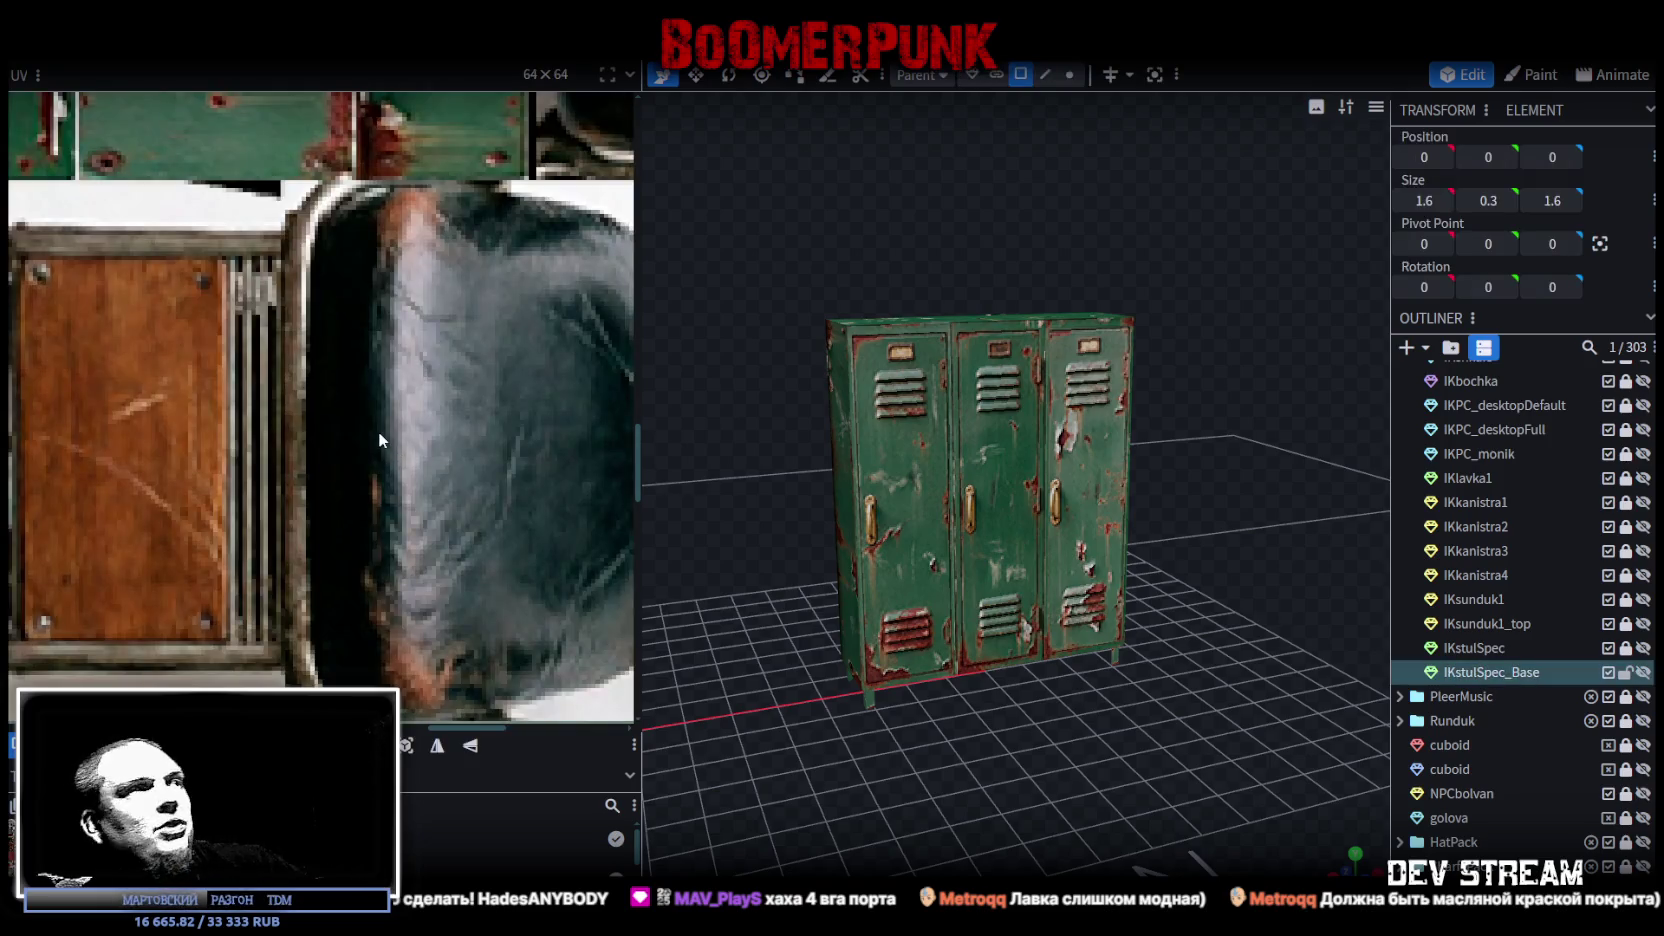
pyautogui.scroll(-4, 365, 432)
pyautogui.scroll(-4, 352, 435)
pyautogui.scroll(-3, 330, 435)
pyautogui.scroll(2, 316, 432)
pyautogui.scroll(1, 270, 300)
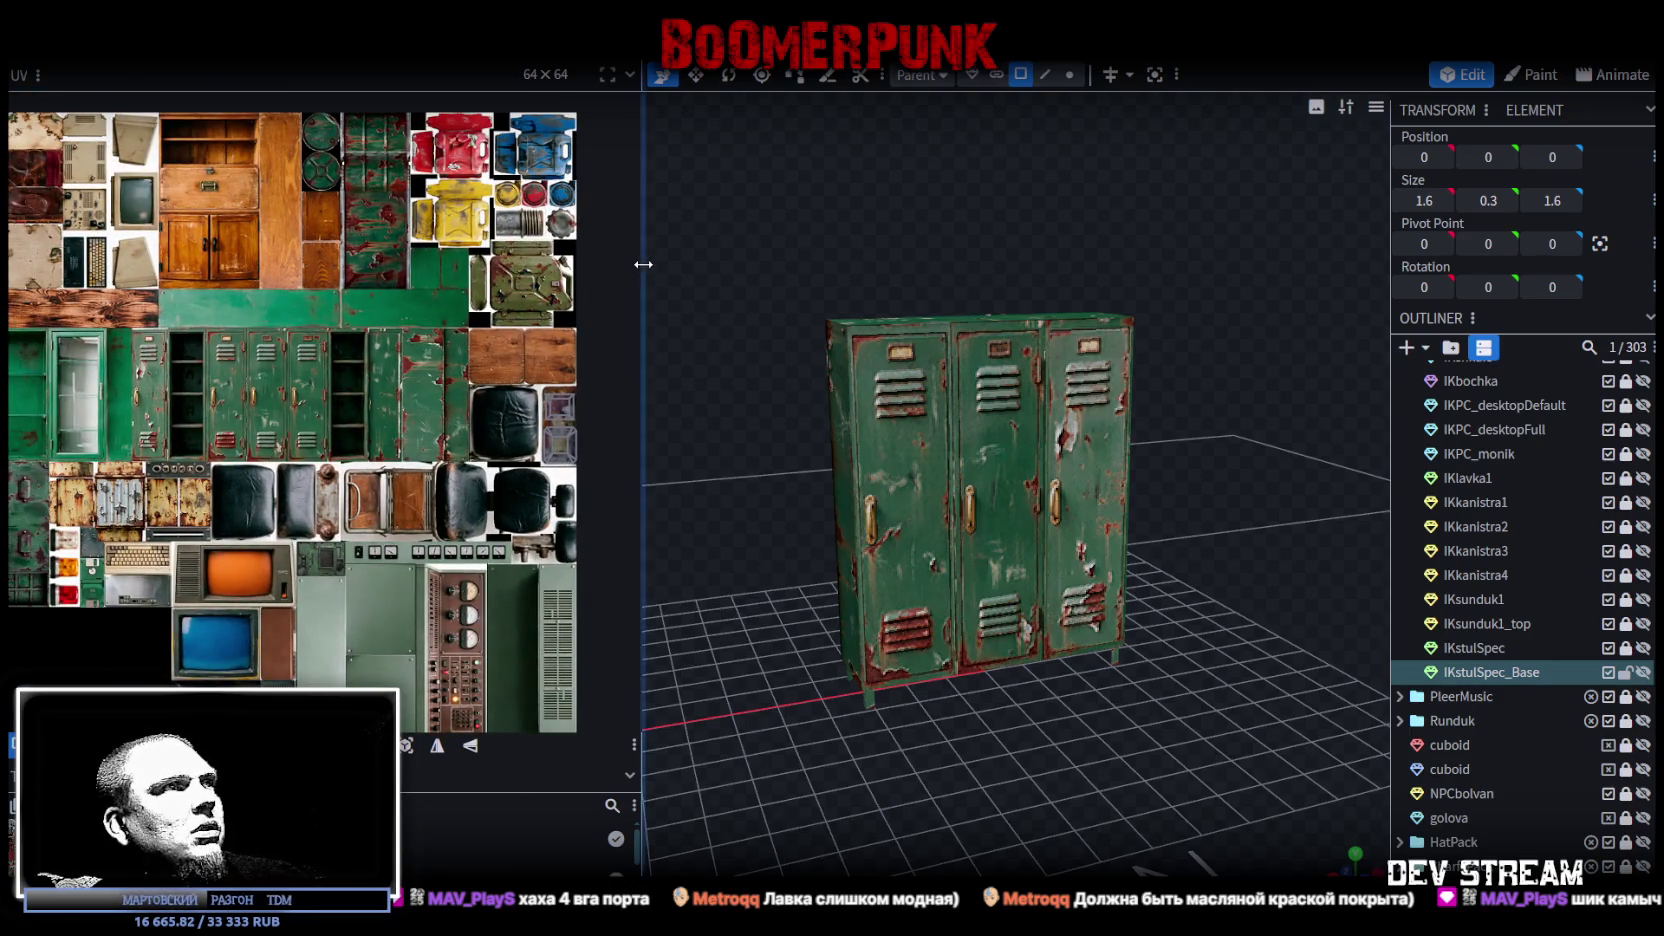
# Step: Widen the UV editor and shift the texture atlas view left and up
pyautogui.moveTo(643, 264); pyautogui.dragTo(975, 264)
pyautogui.scroll(-2, 540, 385)
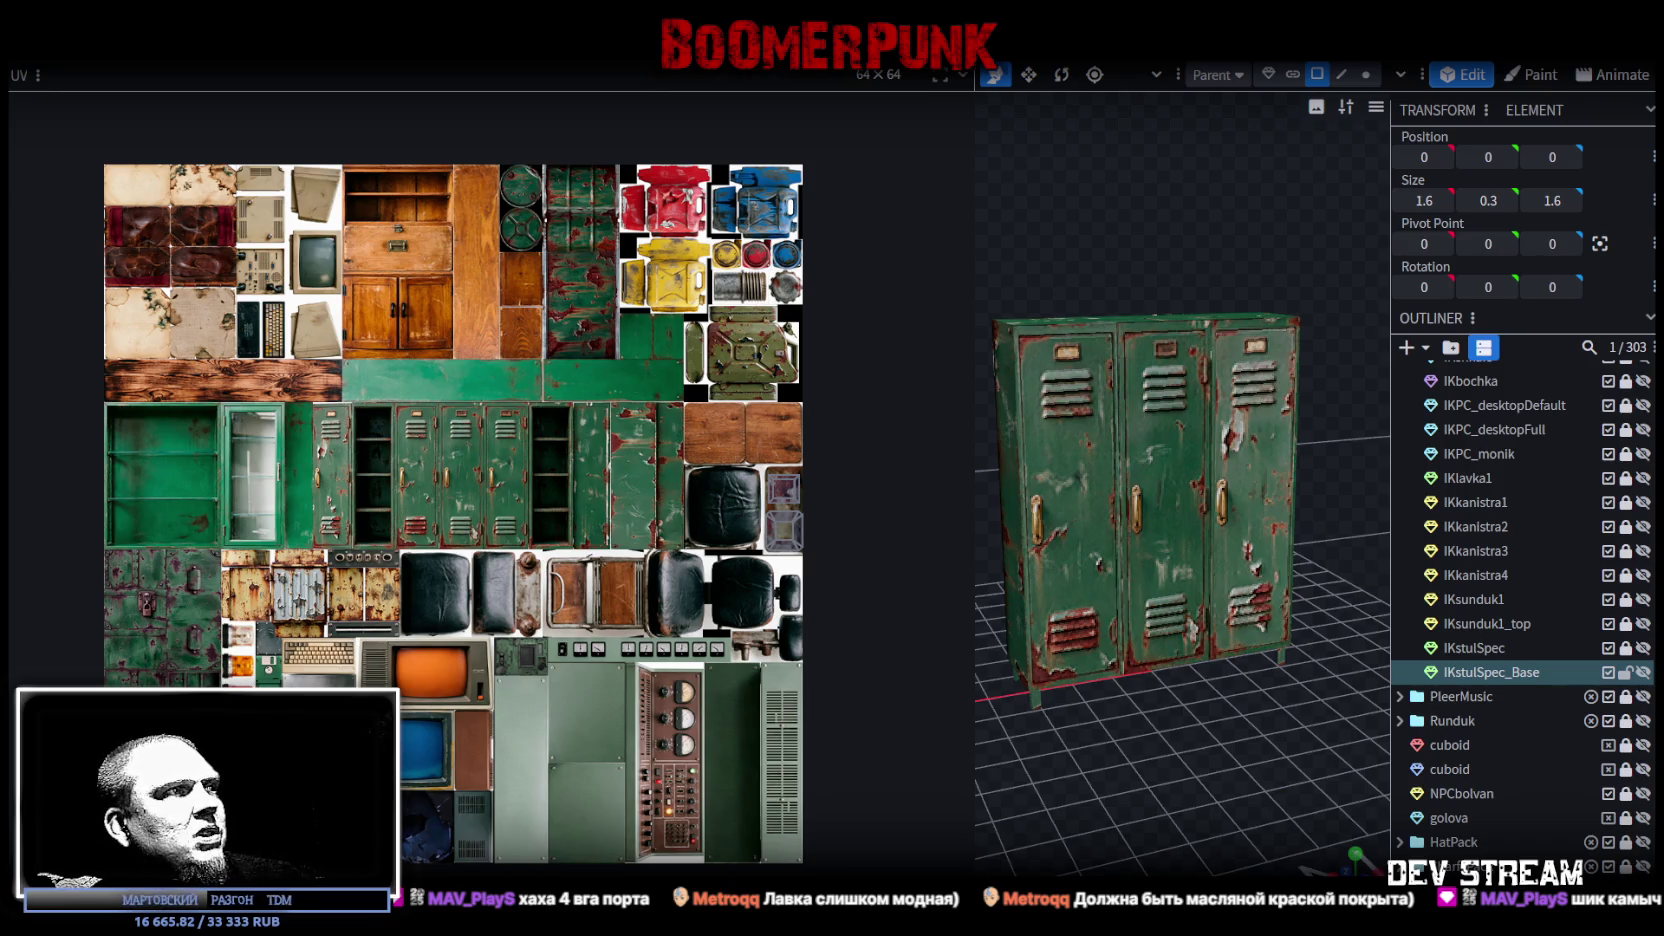
pyautogui.scroll(3, 330, 648)
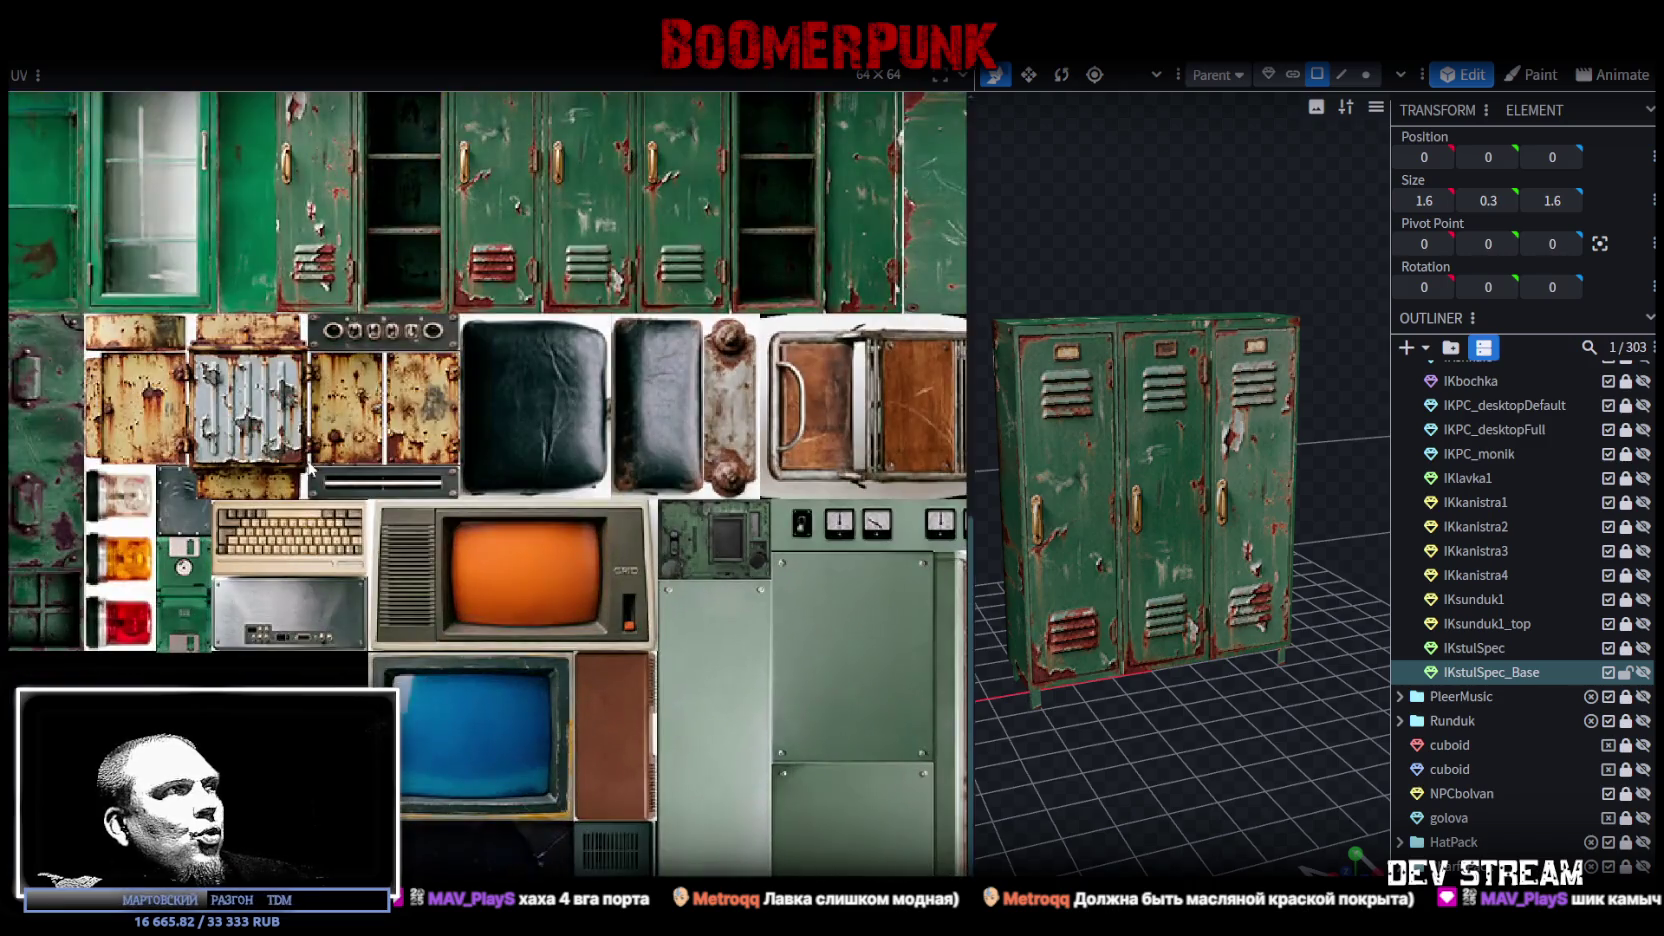
pyautogui.scroll(-2, 410, 645)
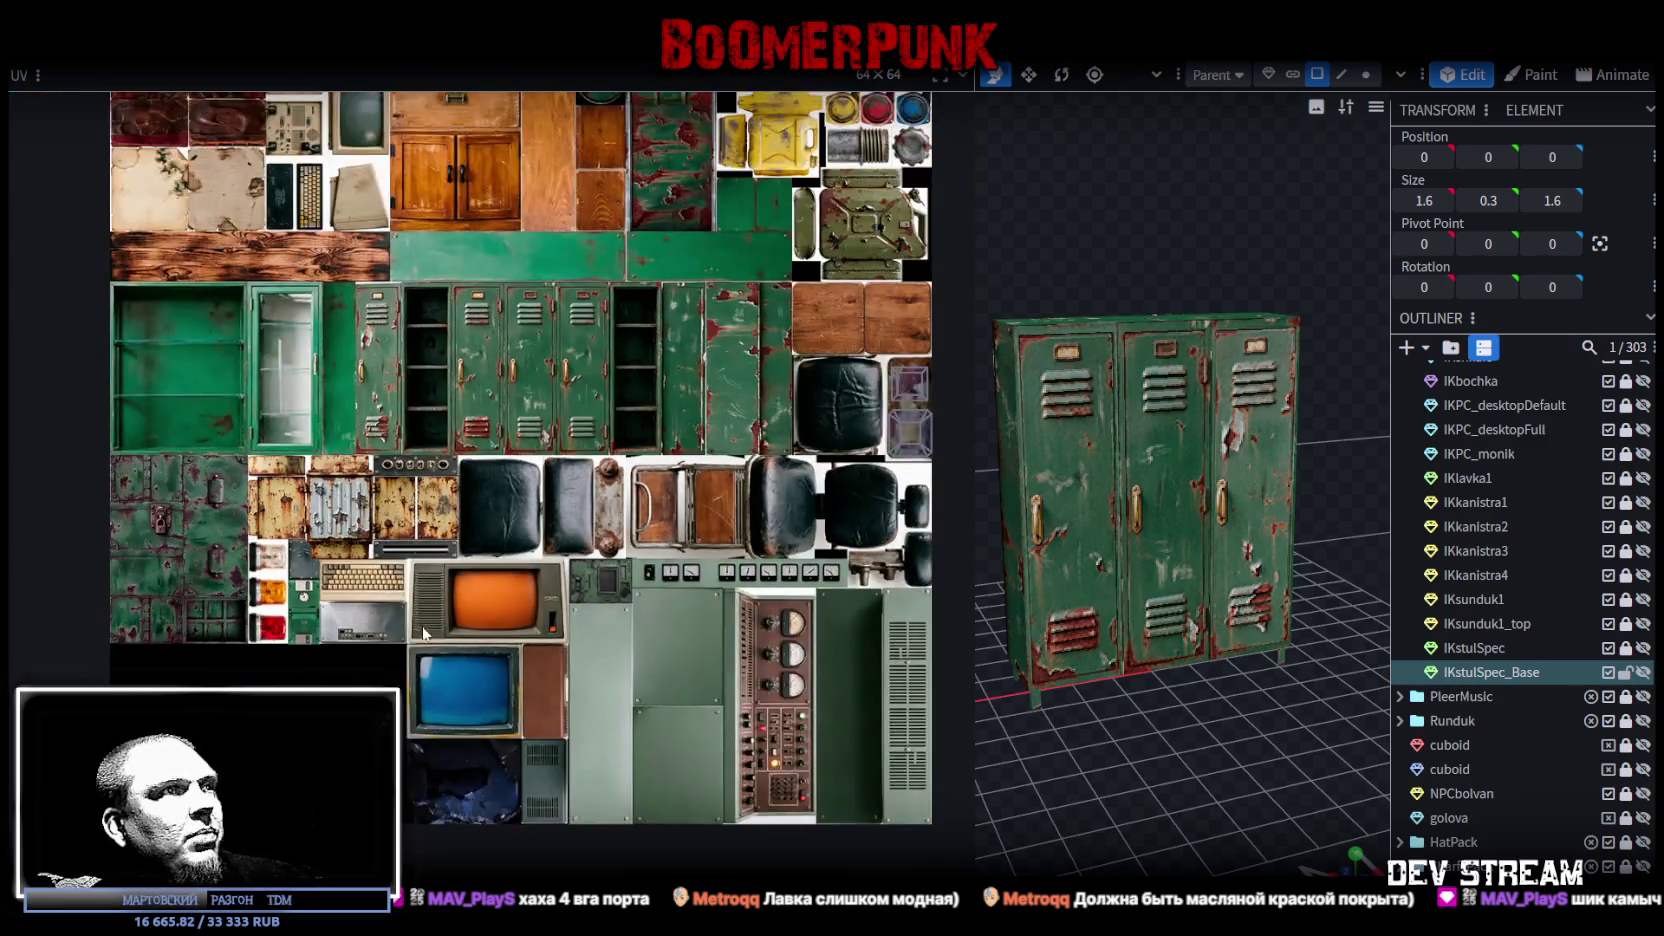
pyautogui.moveTo(653, 614); pyautogui.dragTo(446, 530, button='middle')
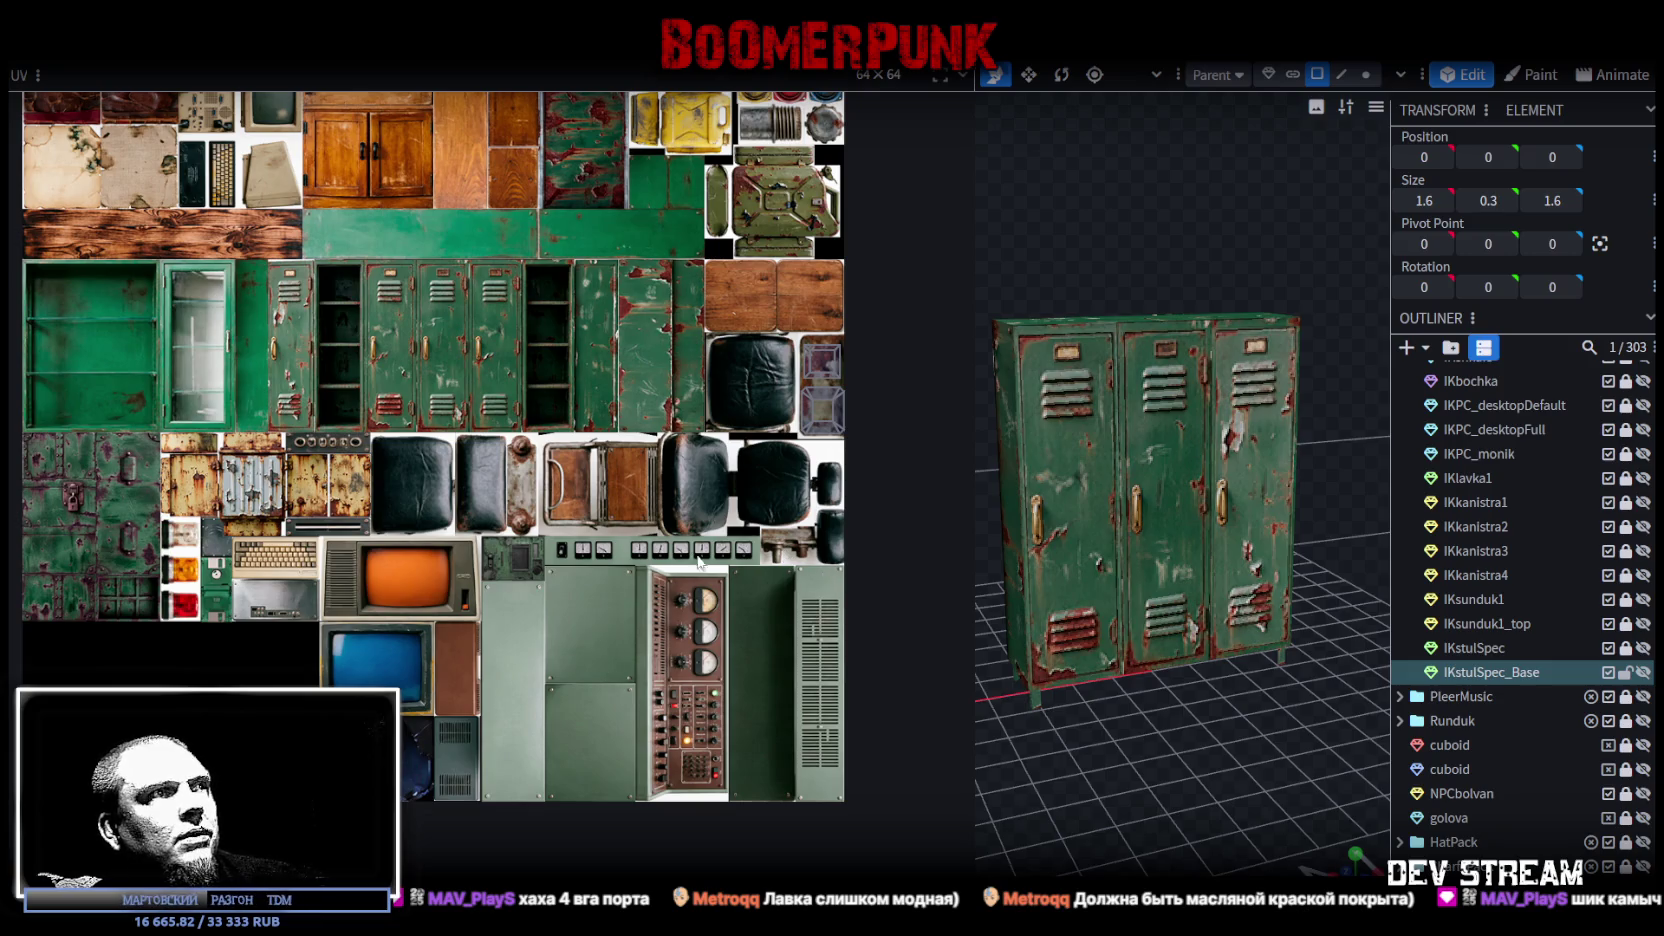
# Step: Zoom in and out around the props atlas, then switch over to Unity
pyautogui.scroll(5, 573, 500)
pyautogui.scroll(-5, 711, 577)
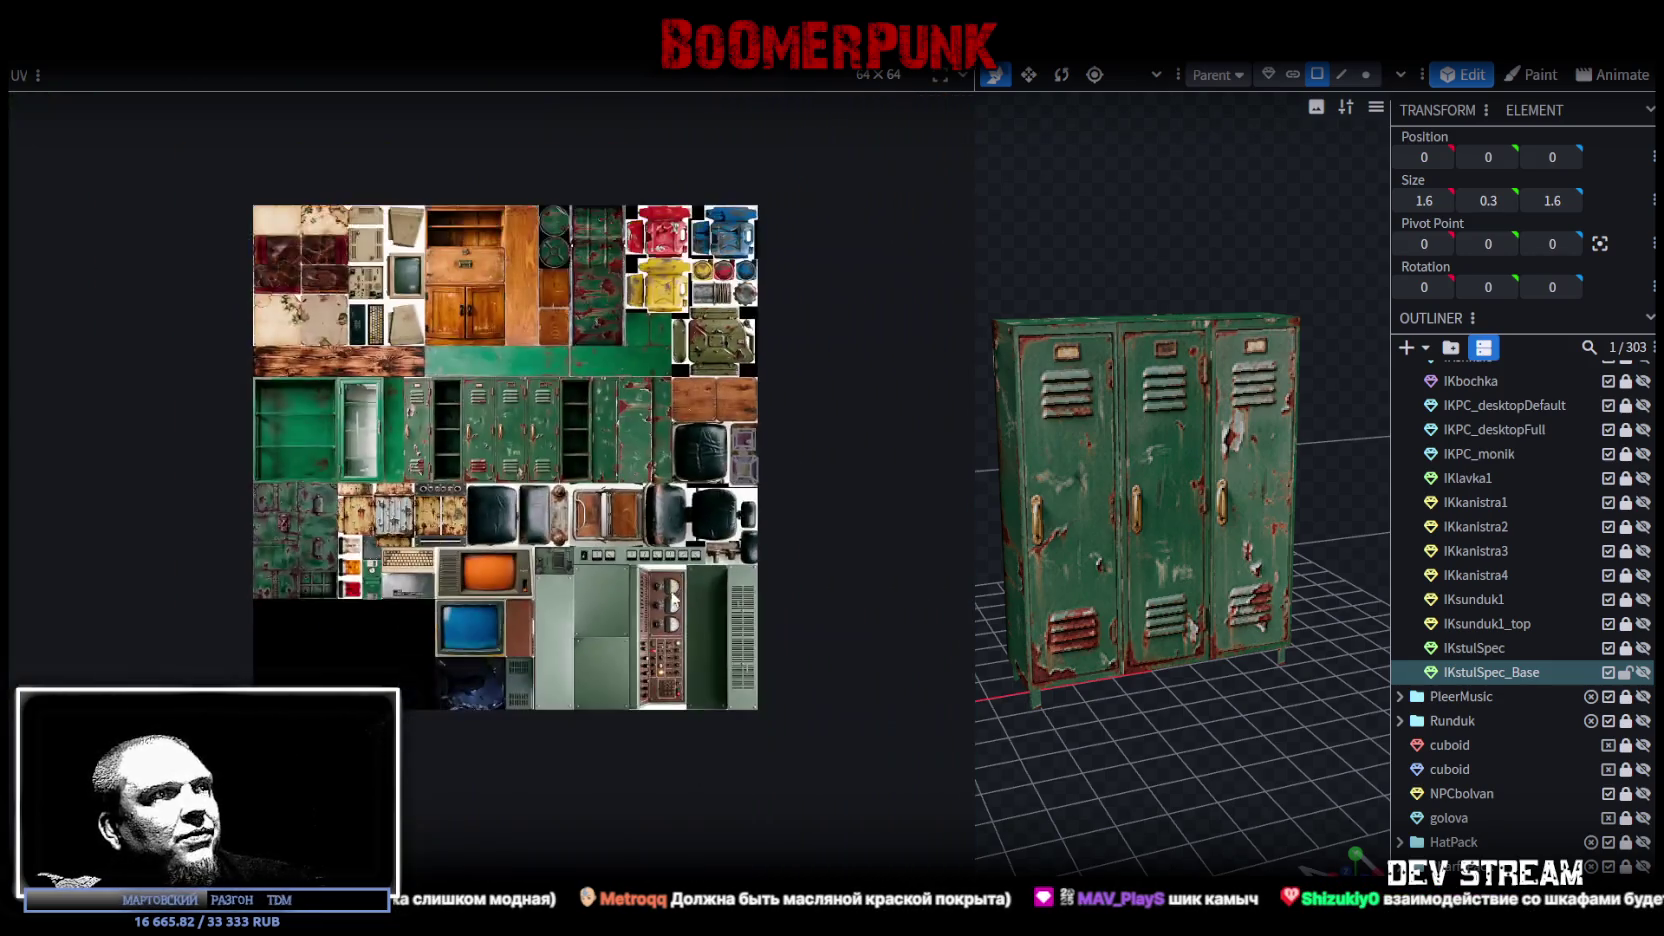
pyautogui.scroll(1, 640, 610)
pyautogui.scroll(1, 630, 620)
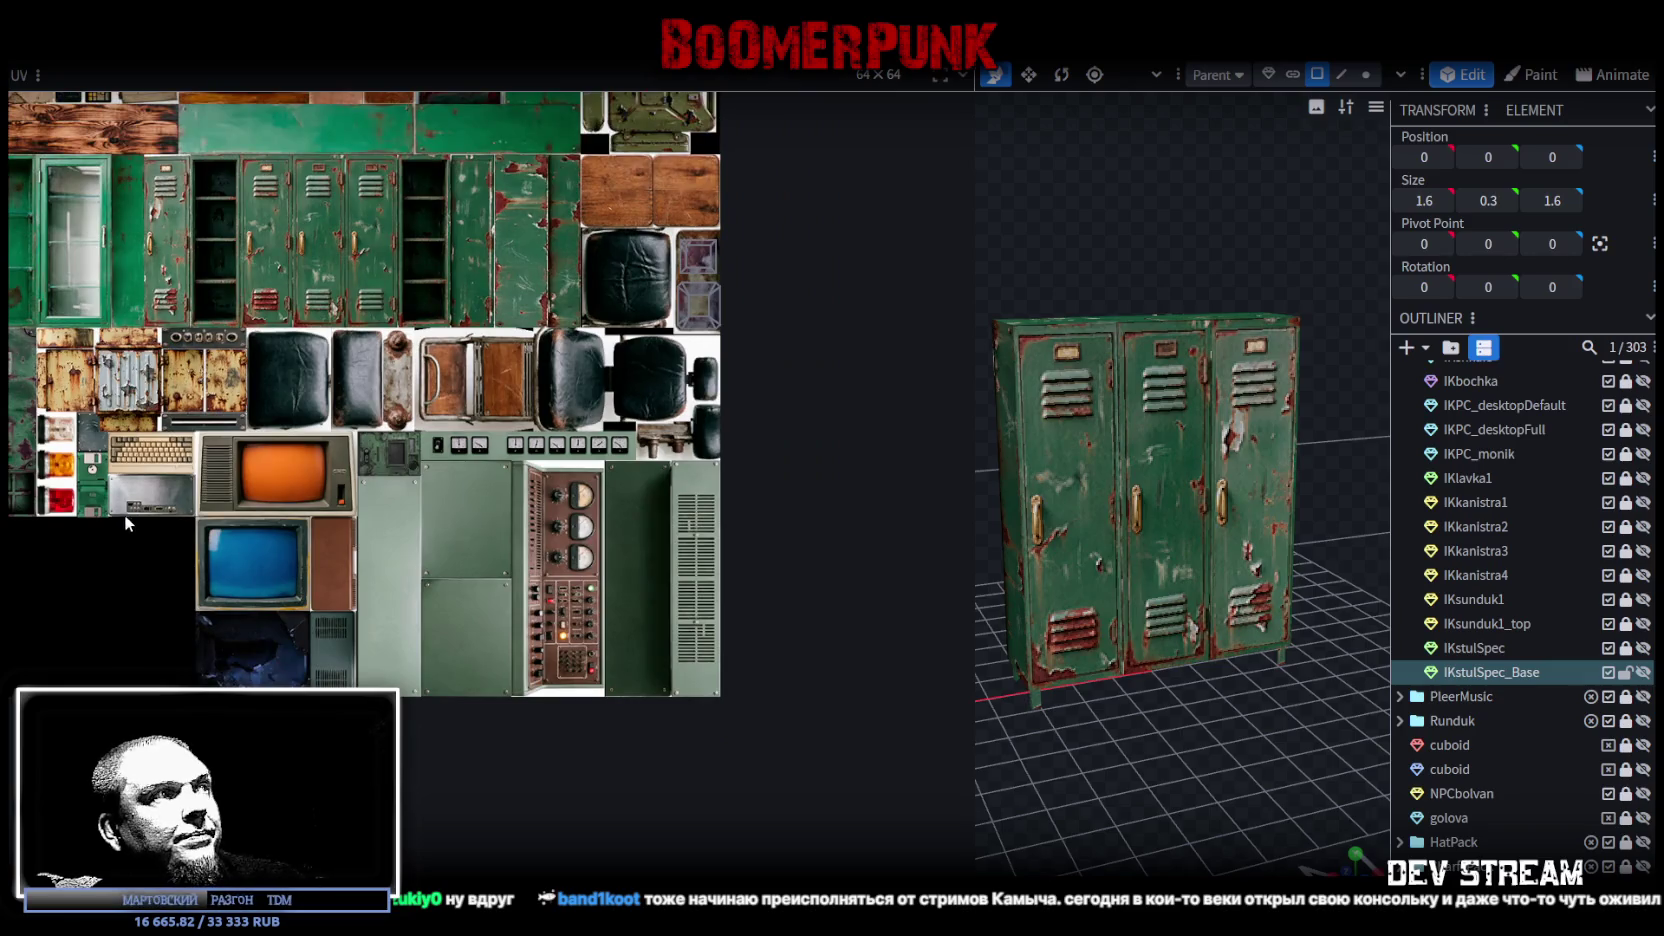
pyautogui.scroll(2, 124, 514)
pyautogui.scroll(2, 222, 575)
pyautogui.scroll(-1, 239, 545)
pyautogui.scroll(-2, 240, 541)
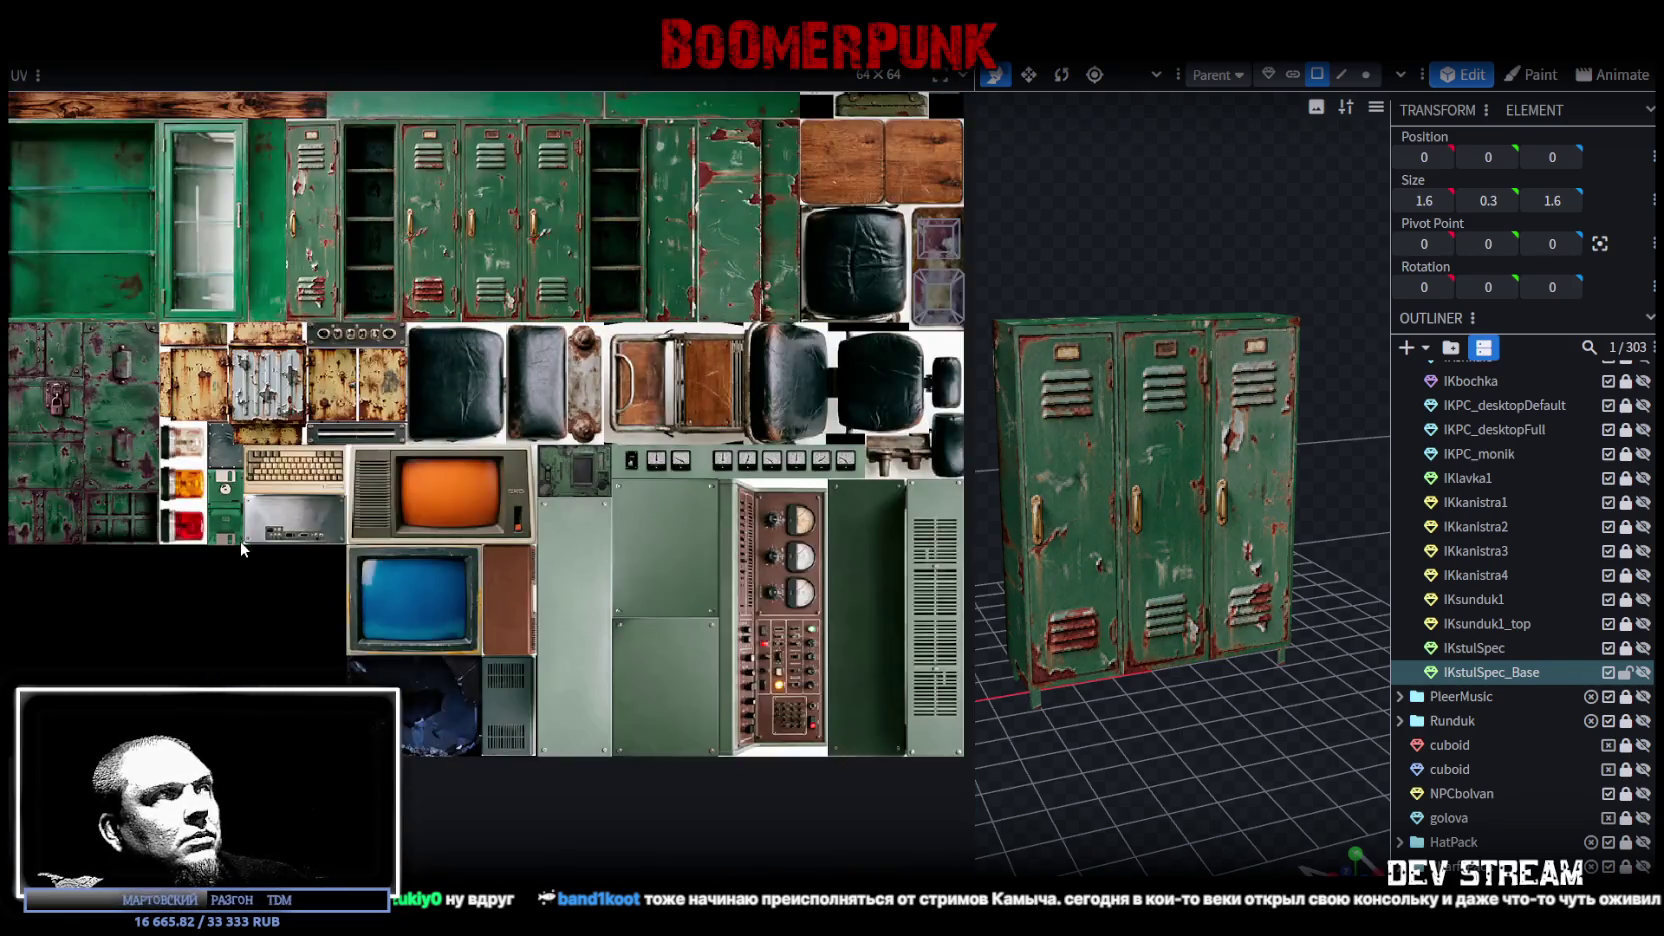
pyautogui.scroll(-1, 298, 552)
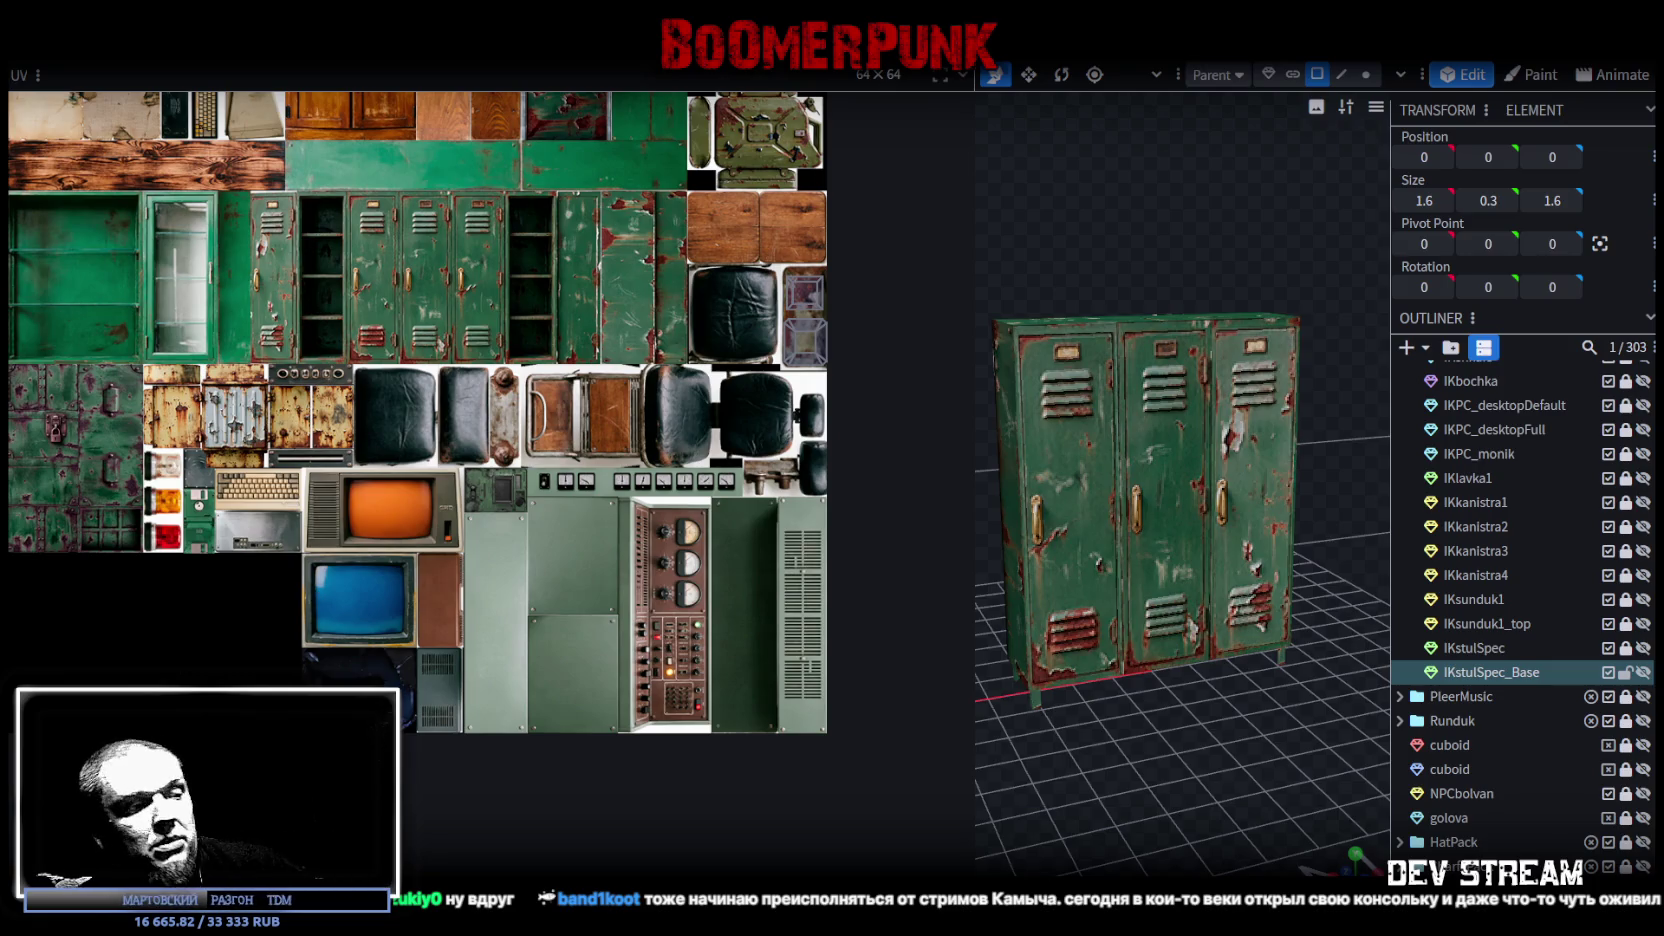
pyautogui.hotkey('alt', 'Tab')
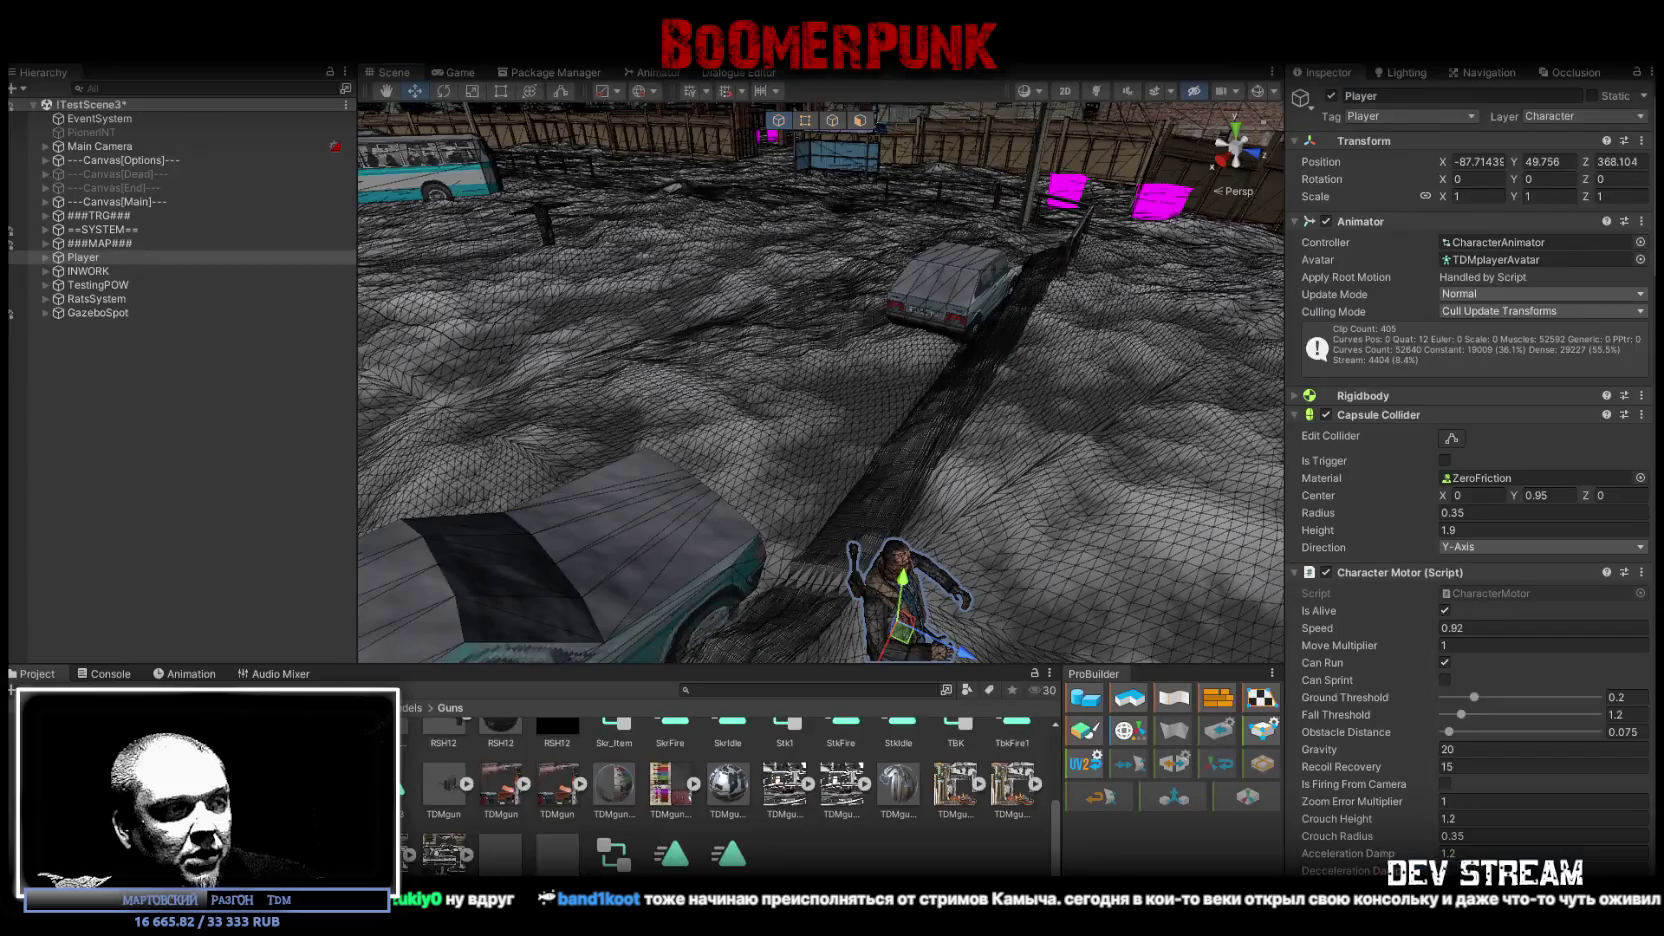
# Step: Fly the Scene camera across TestScene3, then start play mode
pyautogui.moveTo(798, 328)
pyautogui.mouseDown(button='right')
pyautogui.moveTo(1291, 259)
pyautogui.moveTo(743, 350)
pyautogui.mouseUp(button='right')
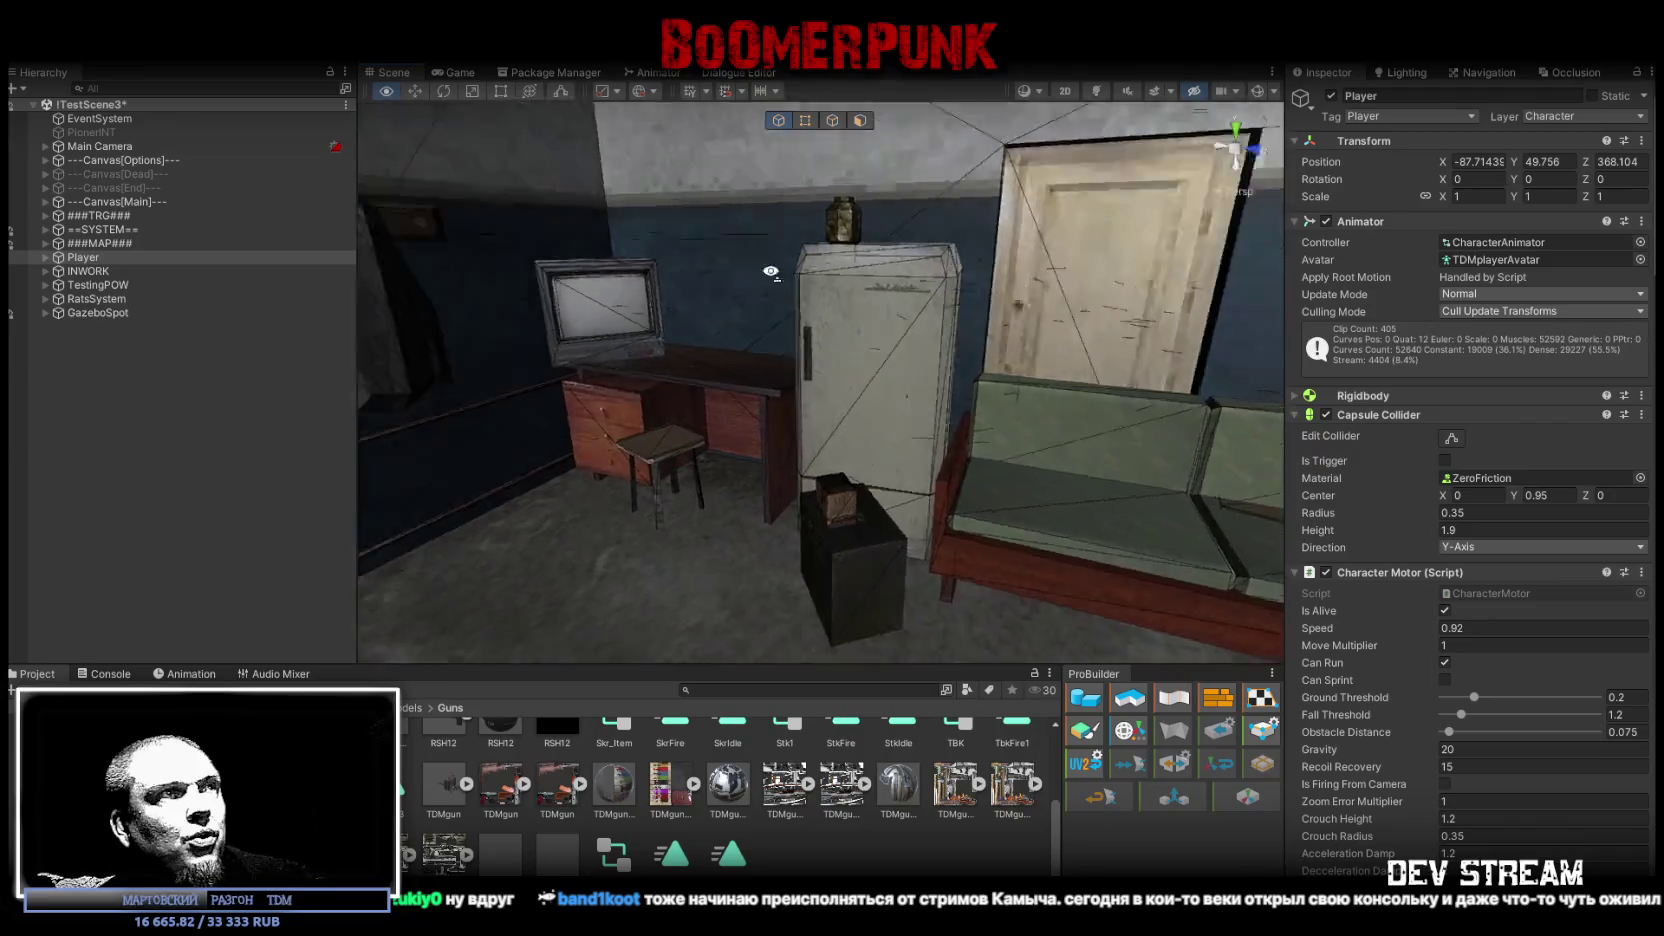
pyautogui.moveTo(743, 350); pyautogui.dragTo(1461, 363, button='right')
pyautogui.hotkey('ctrl', '2')
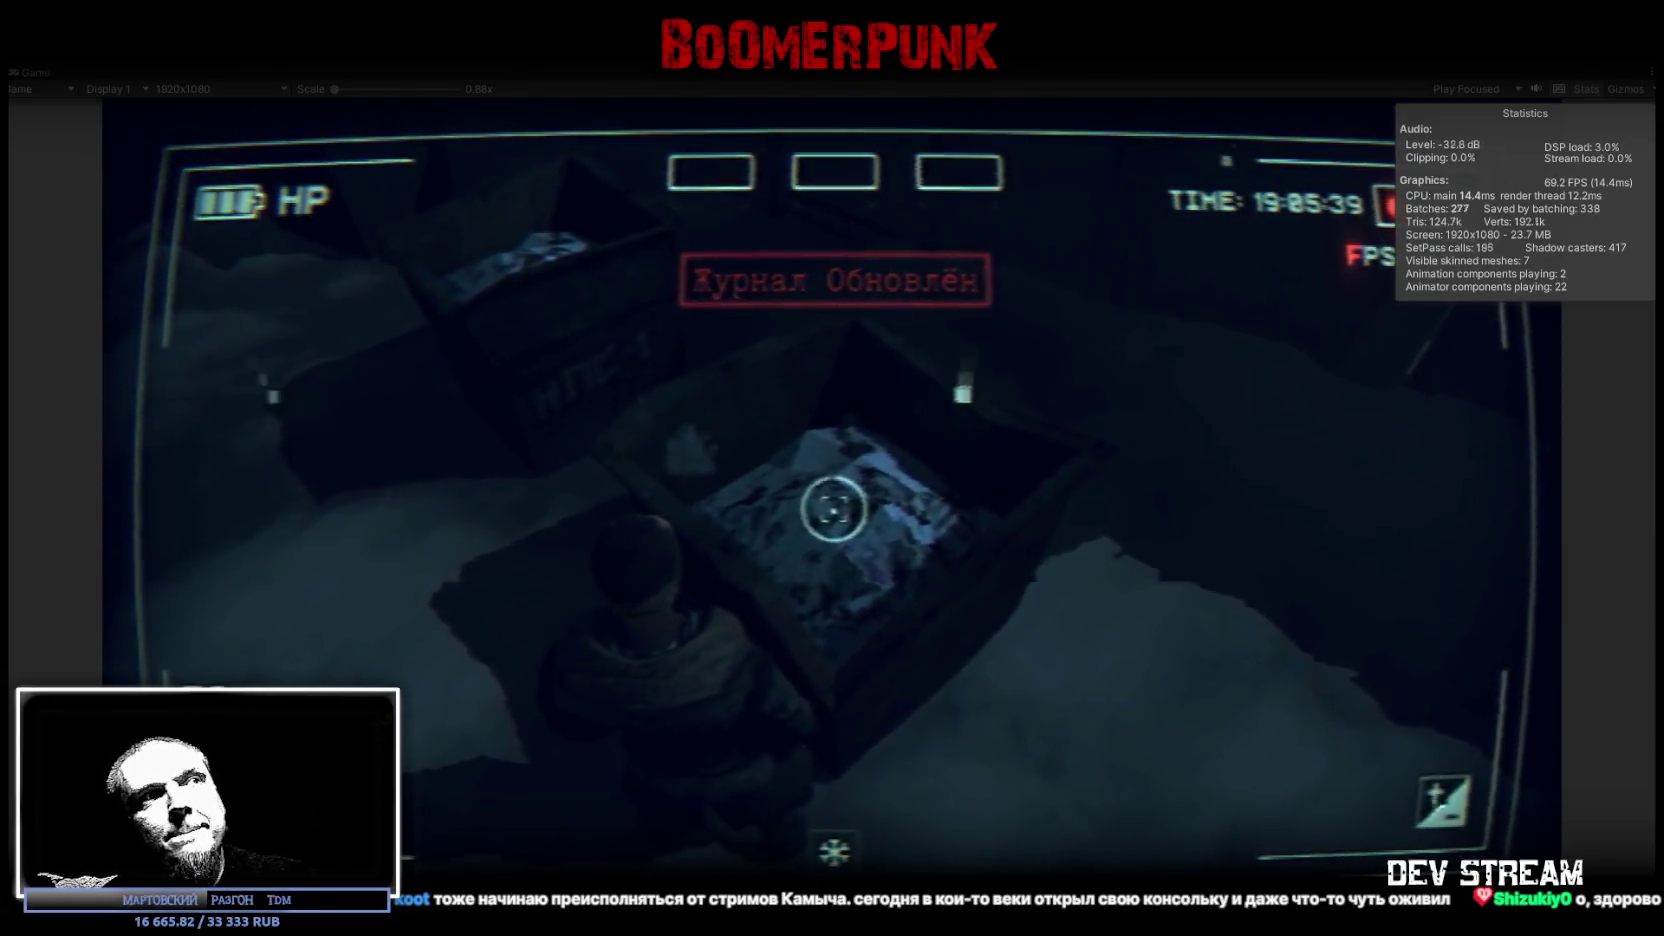
# Step: Open the bag inventory and equip the helmet, rifle, pistol and another top-slot item
pyautogui.press('Escape')
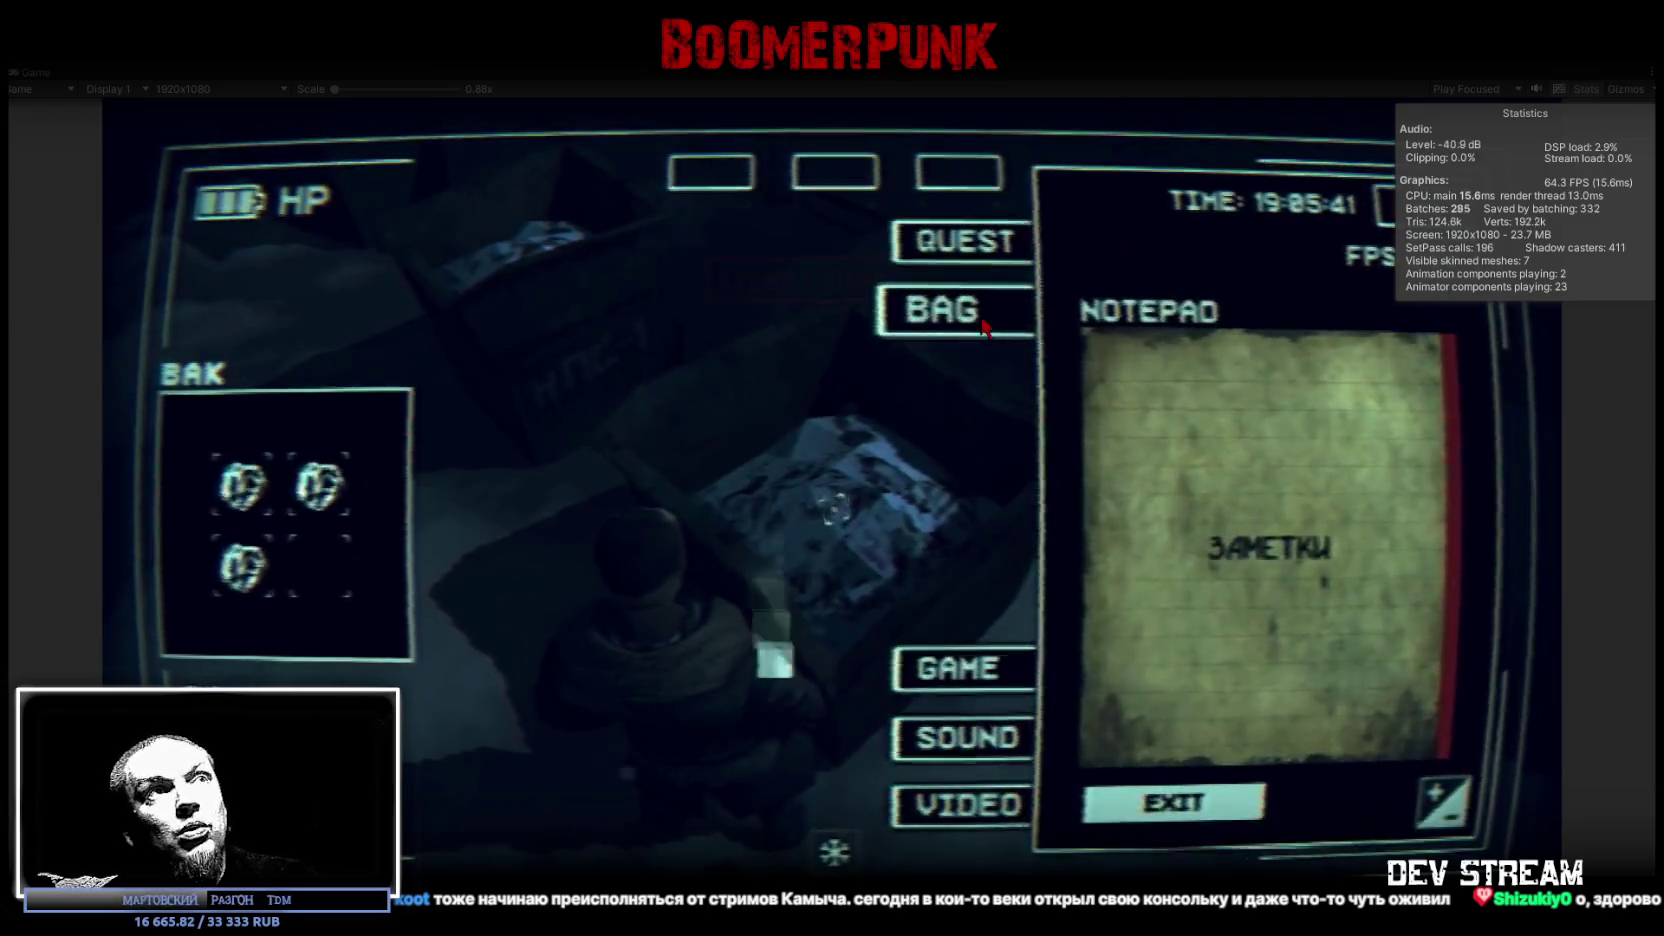
pyautogui.click(984, 327)
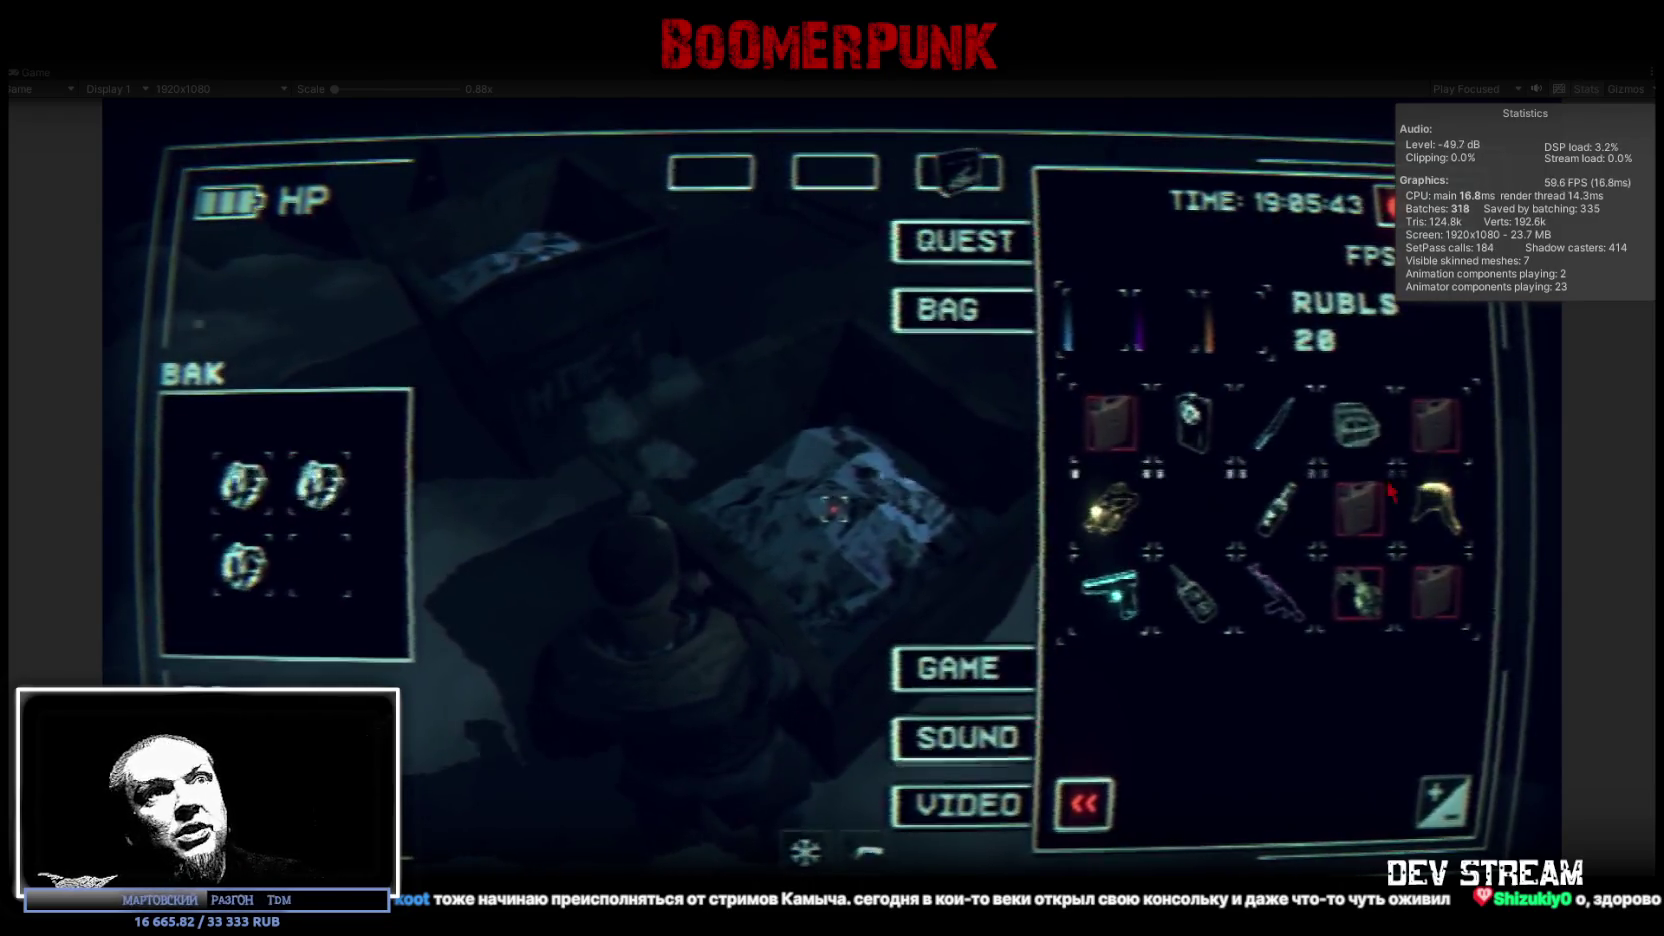
pyautogui.click(1430, 505)
pyautogui.click(1275, 590)
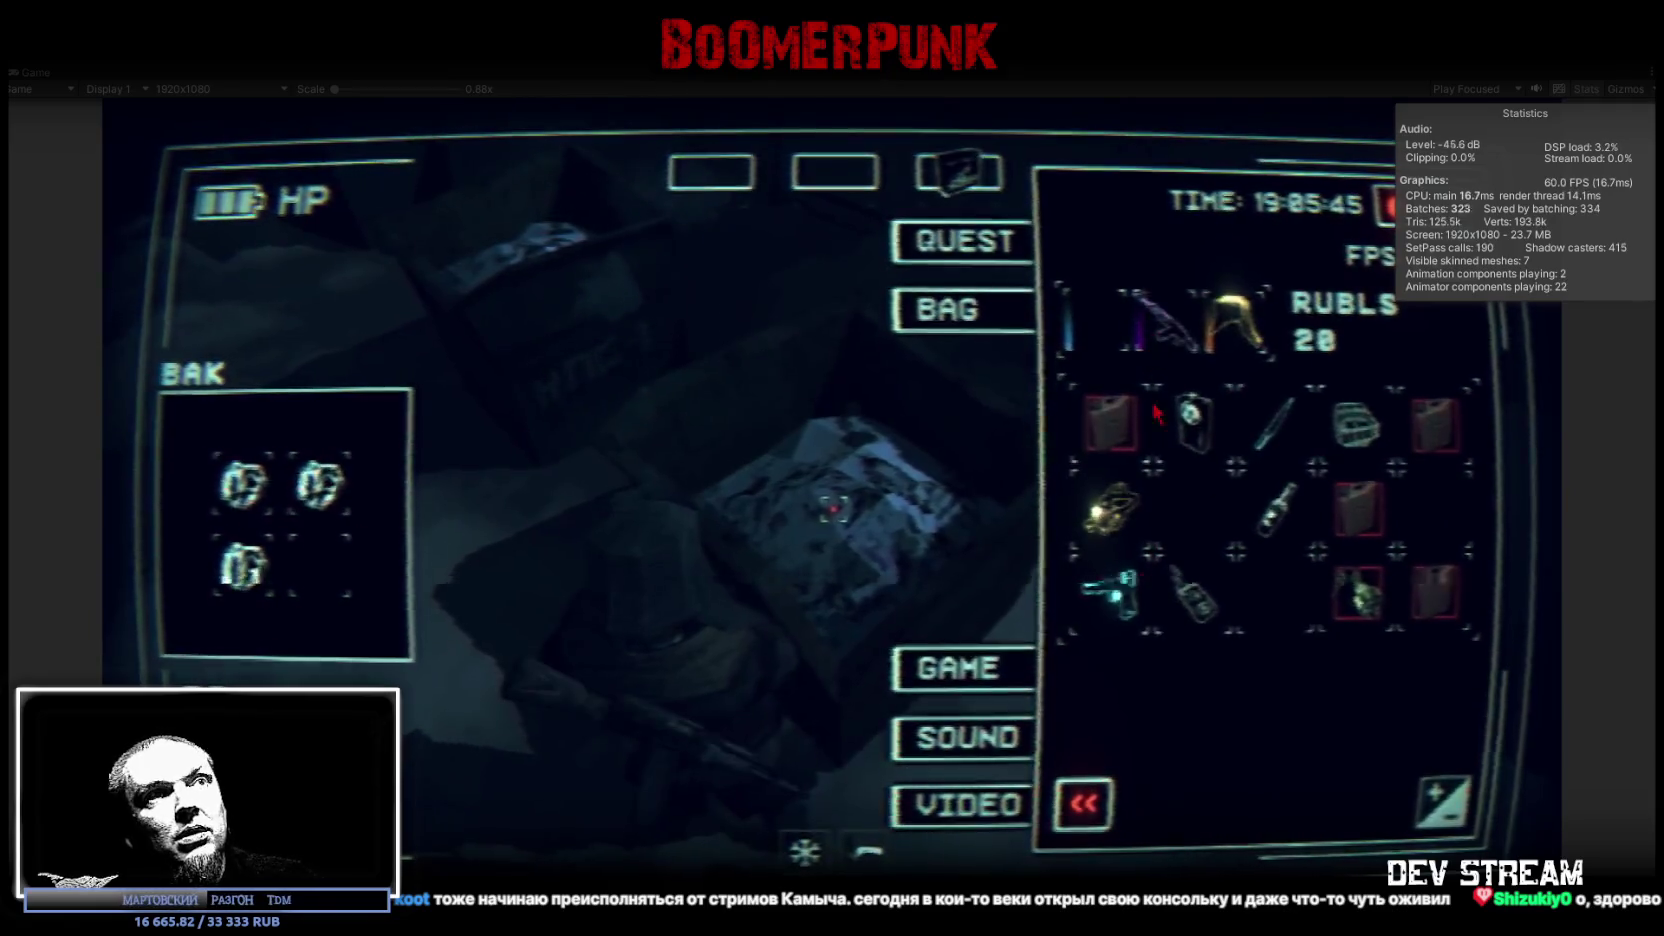
pyautogui.moveTo(1112, 583); pyautogui.dragTo(1090, 338)
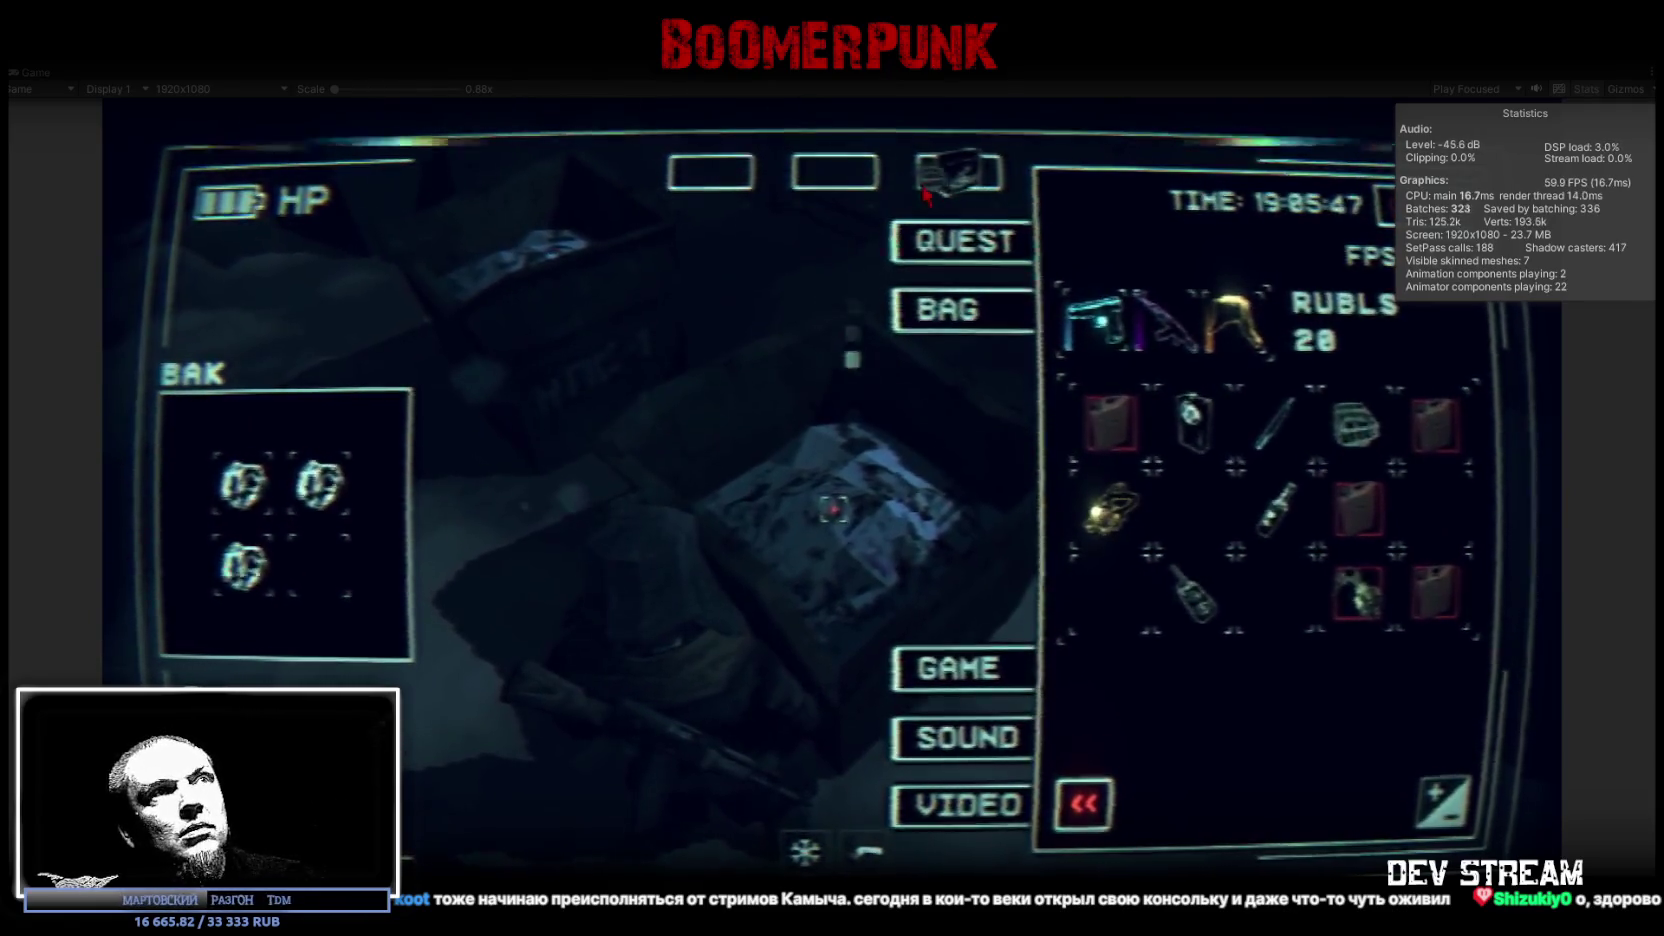
pyautogui.click(1355, 420)
# Step: Use a garbage item from BAK and move both rings into the bag
pyautogui.click(1193, 420)
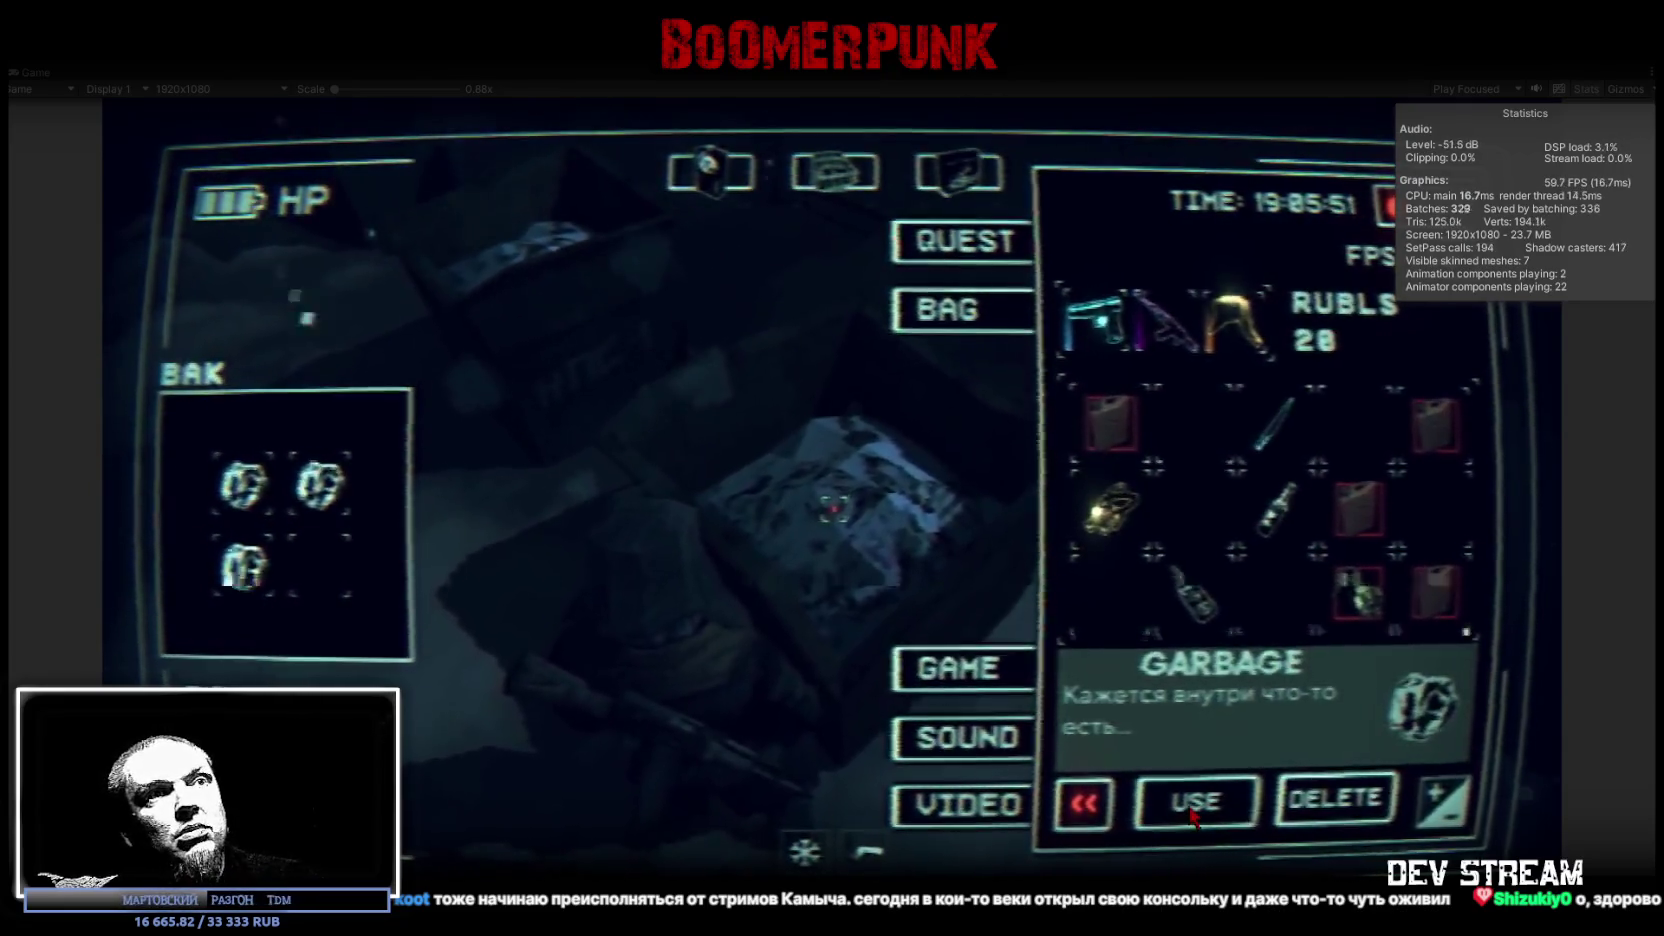
pyautogui.click(1194, 806)
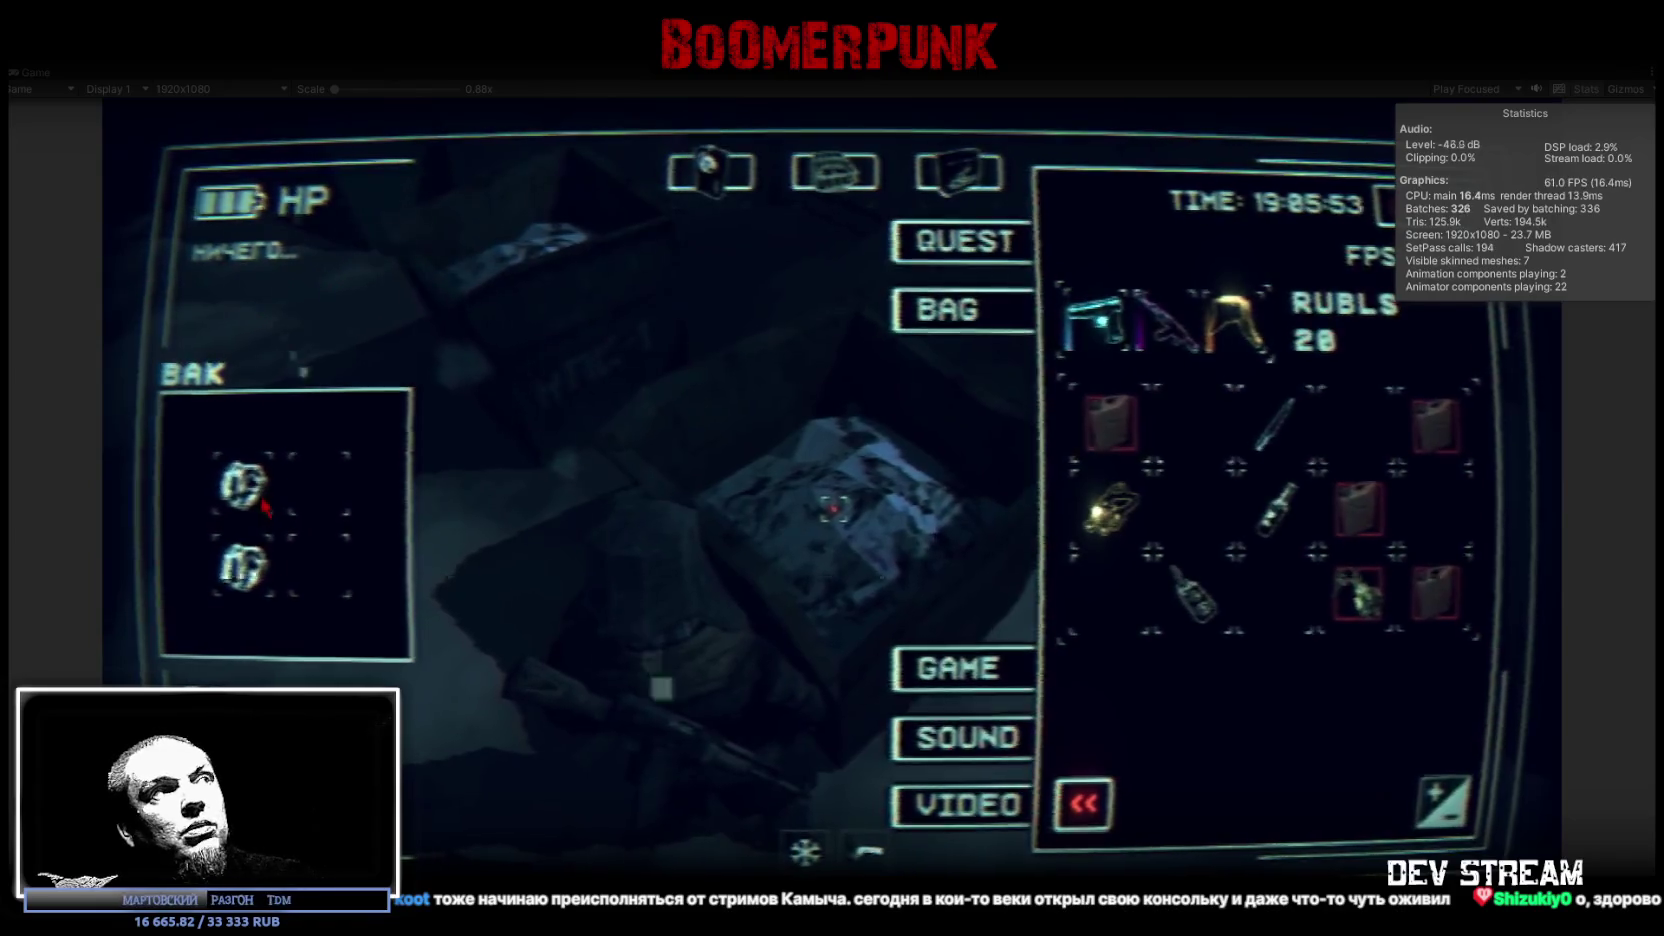
pyautogui.moveTo(266, 505); pyautogui.dragTo(1137, 643)
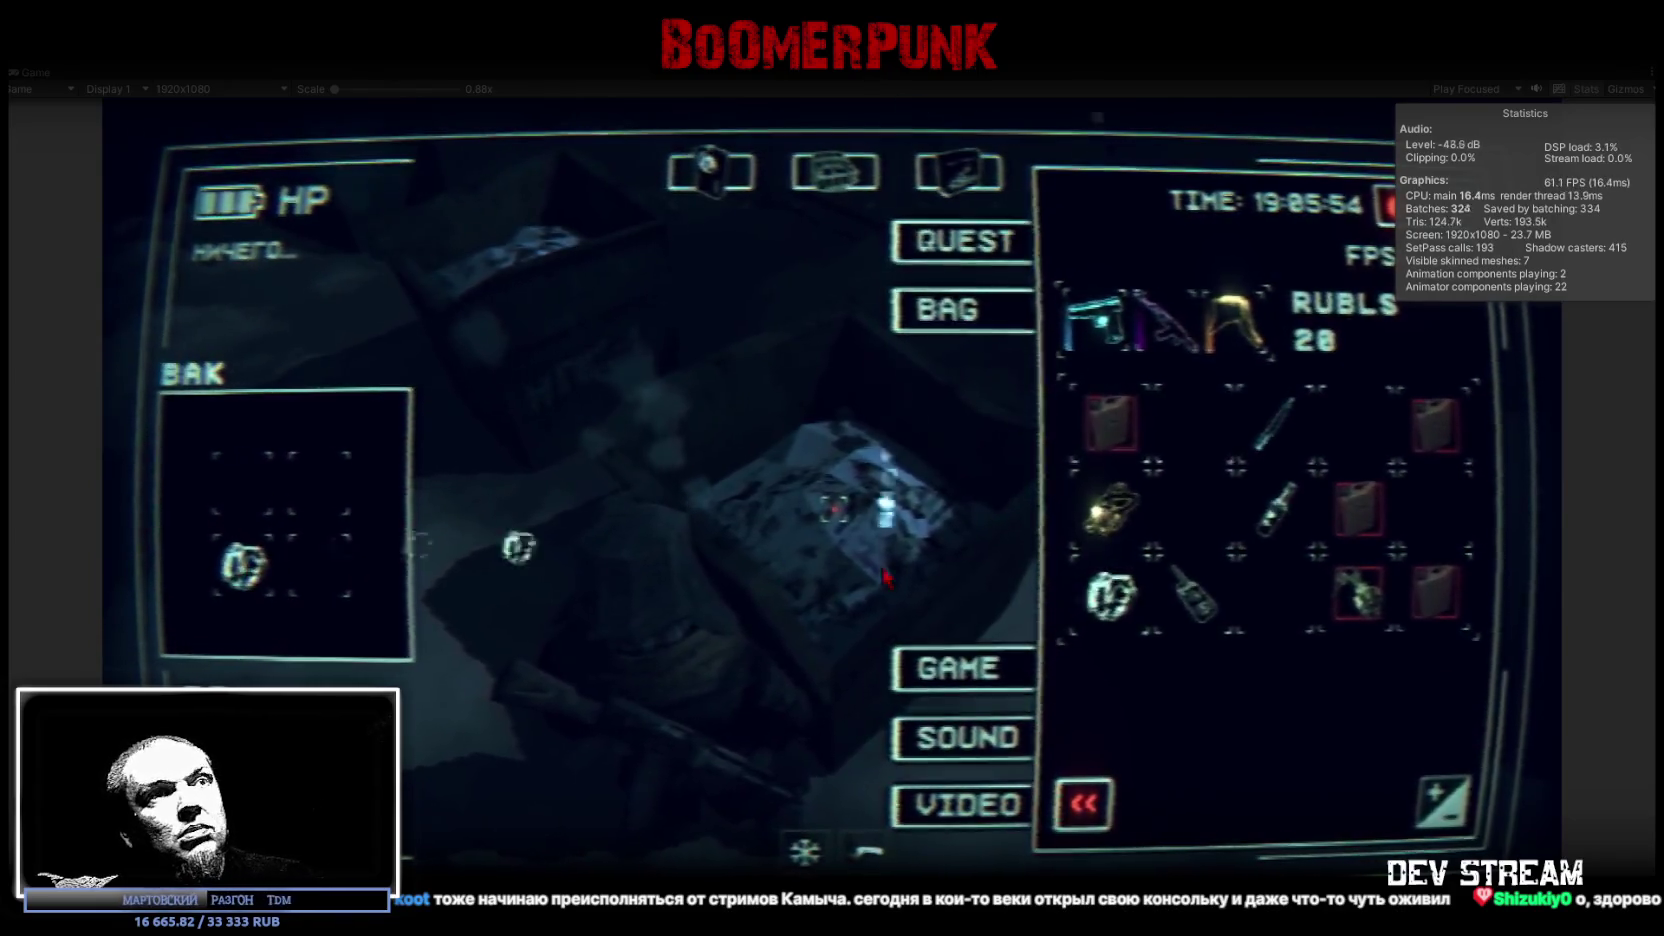
pyautogui.moveTo(243, 567); pyautogui.dragTo(1277, 594)
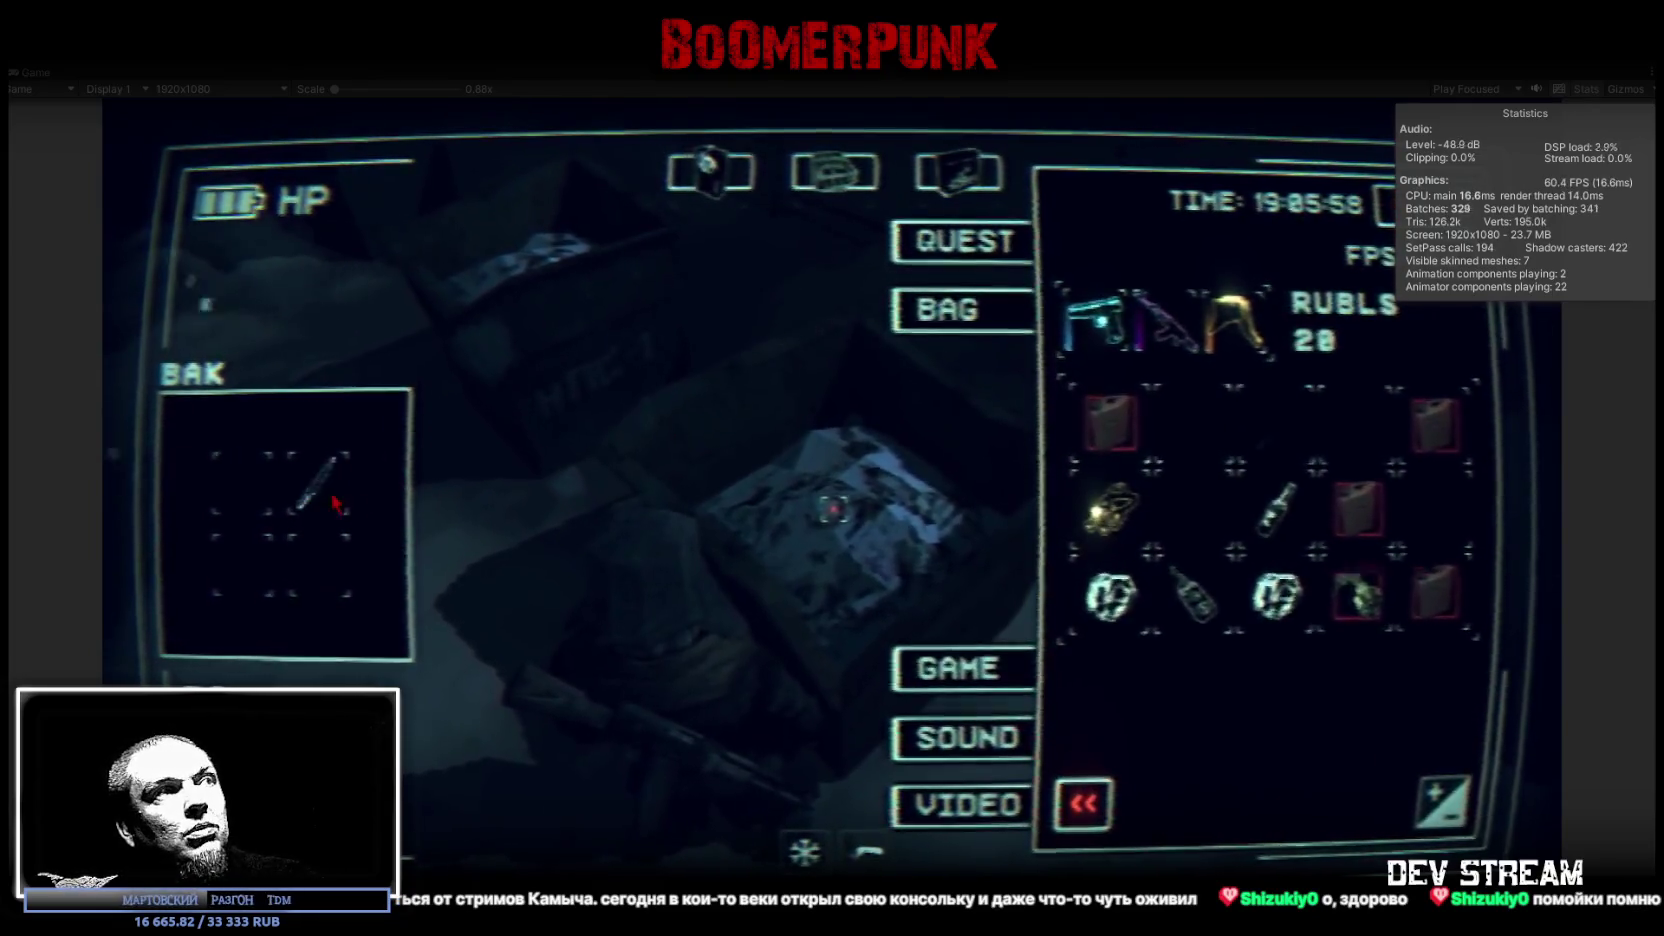
# Step: Reopen the inventory and use the bracelet and another garbage item to gain rubles
pyautogui.press('Tab')
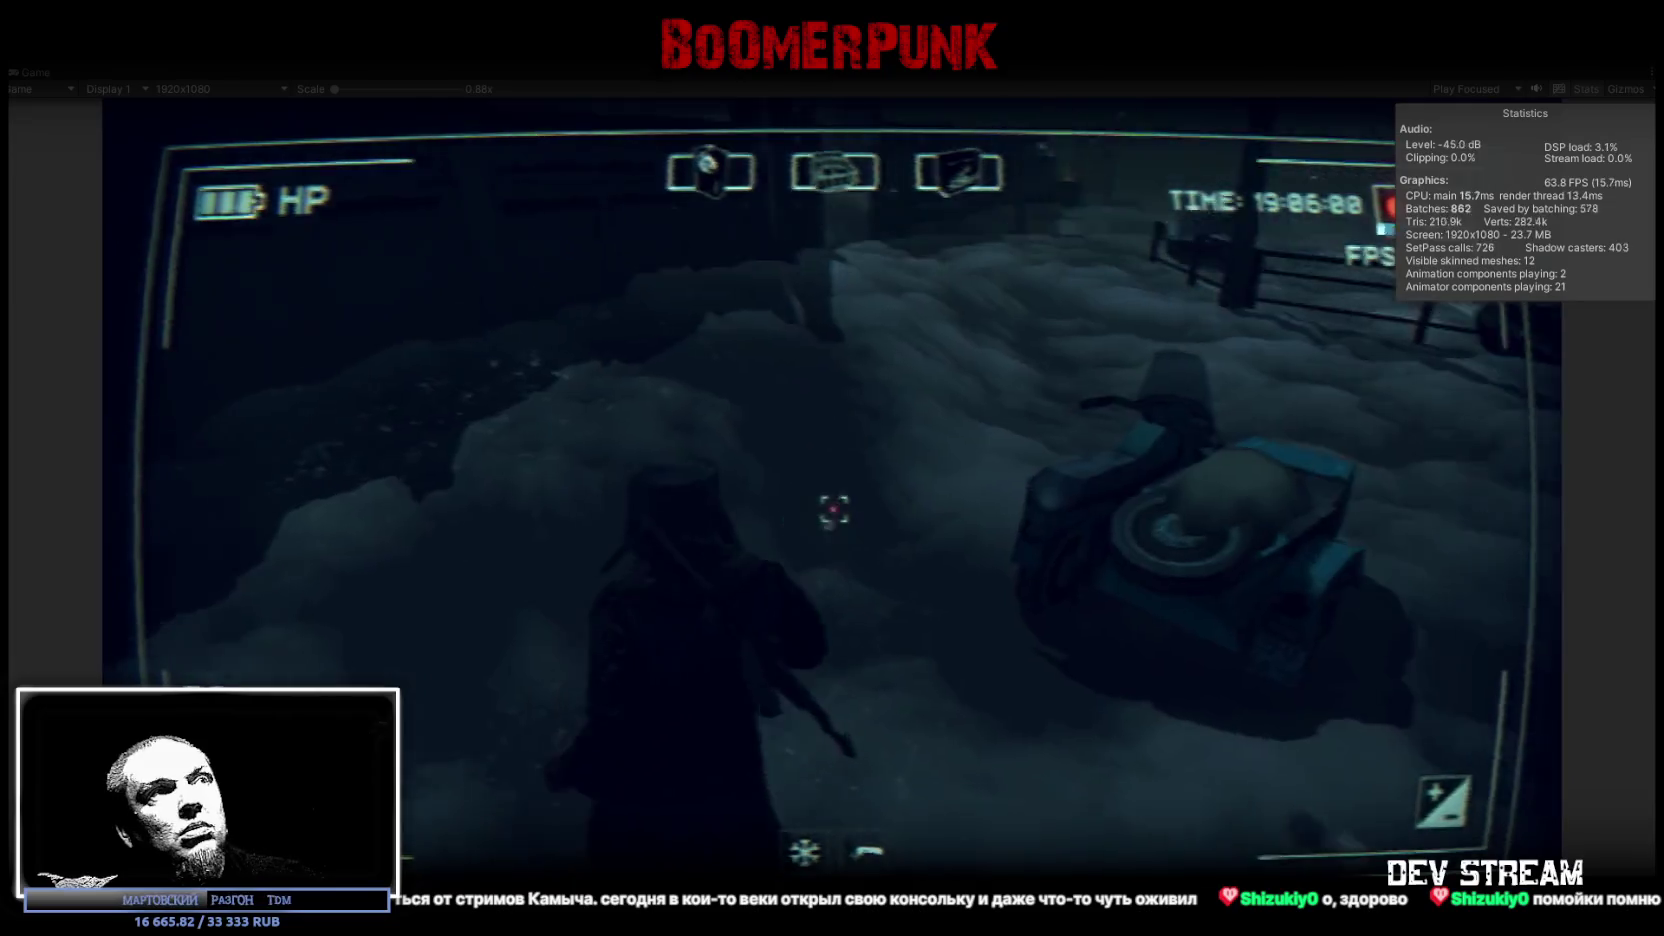
pyautogui.press('Tab')
pyautogui.click(1293, 618)
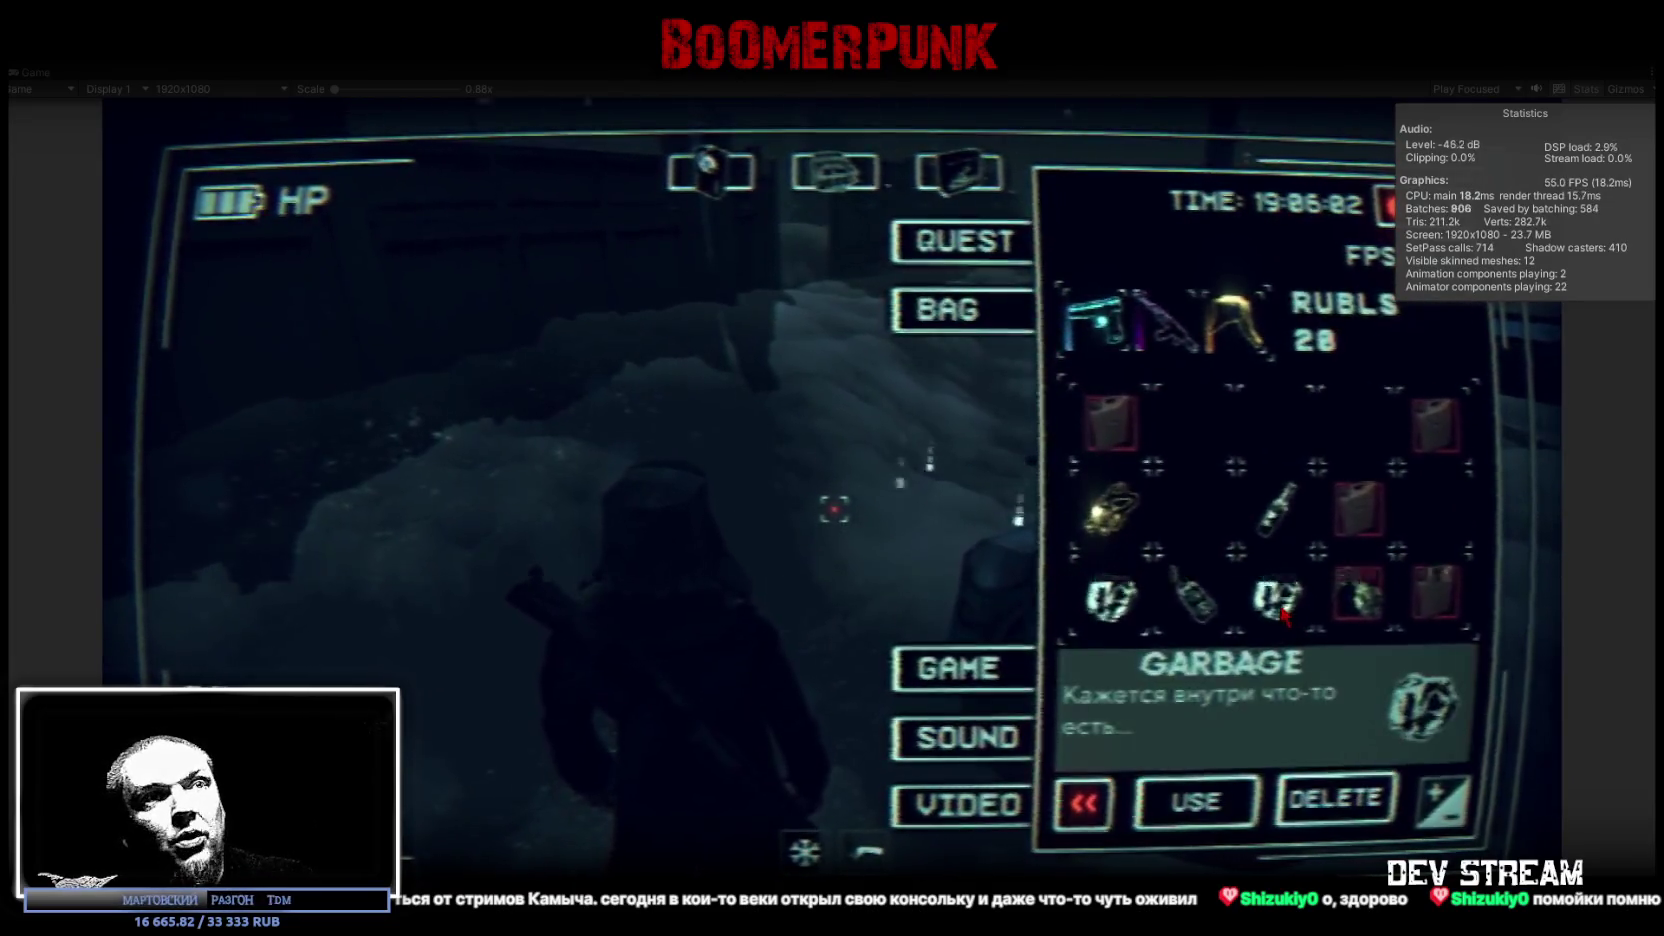
pyautogui.click(1213, 815)
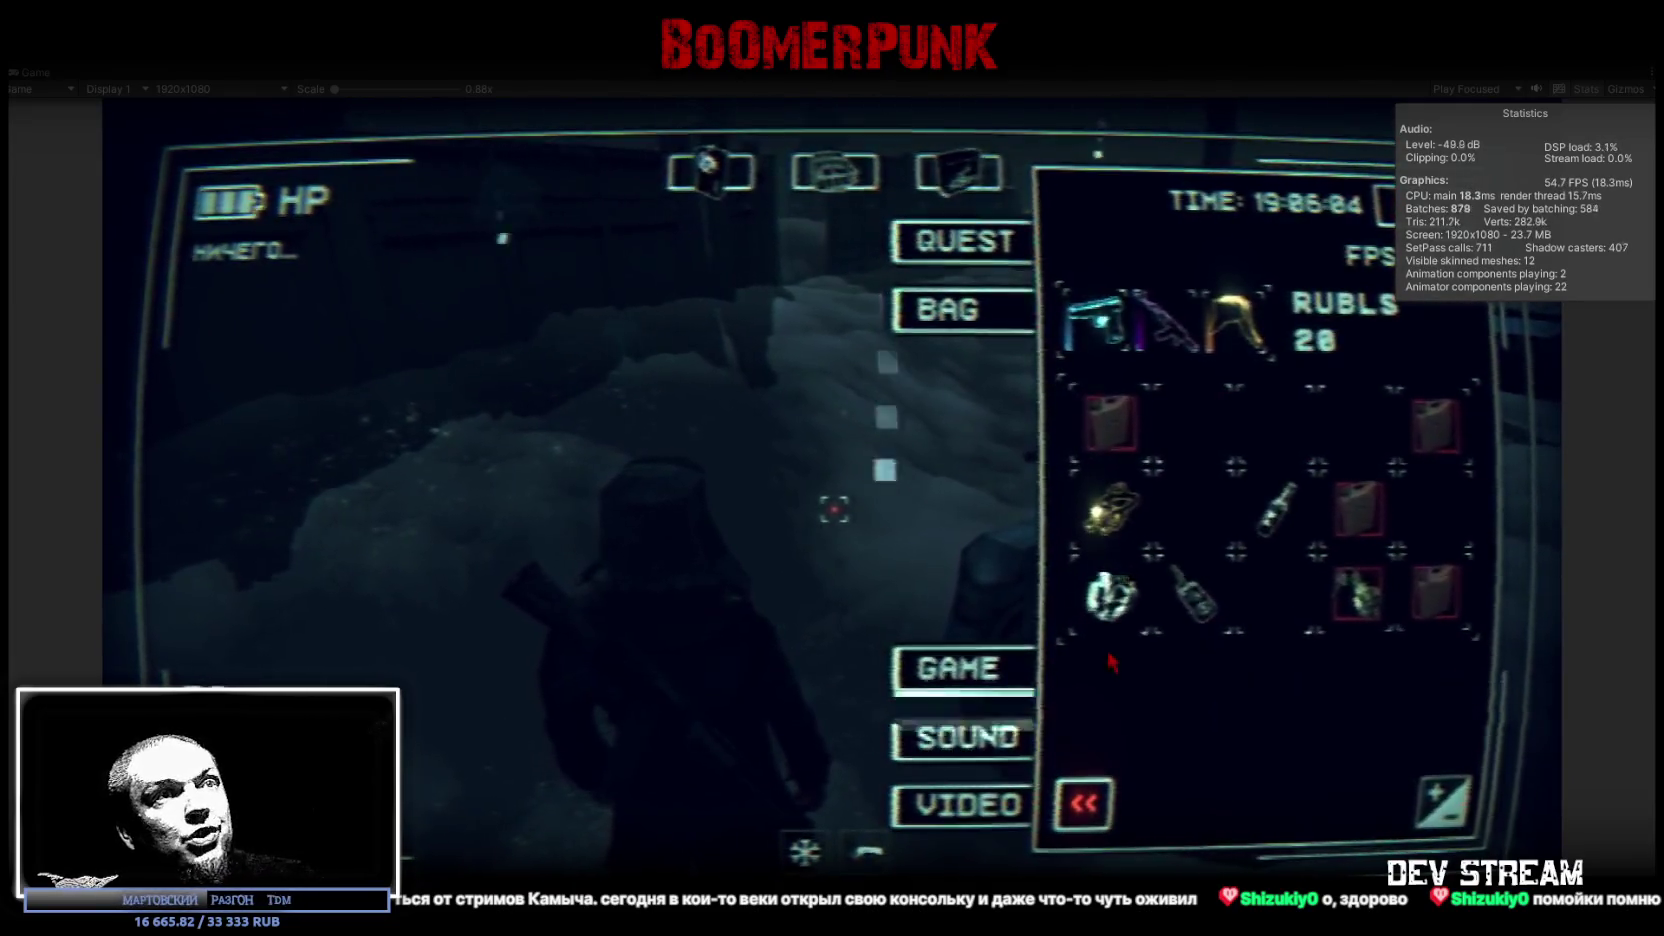
pyautogui.click(1097, 594)
pyautogui.click(1199, 813)
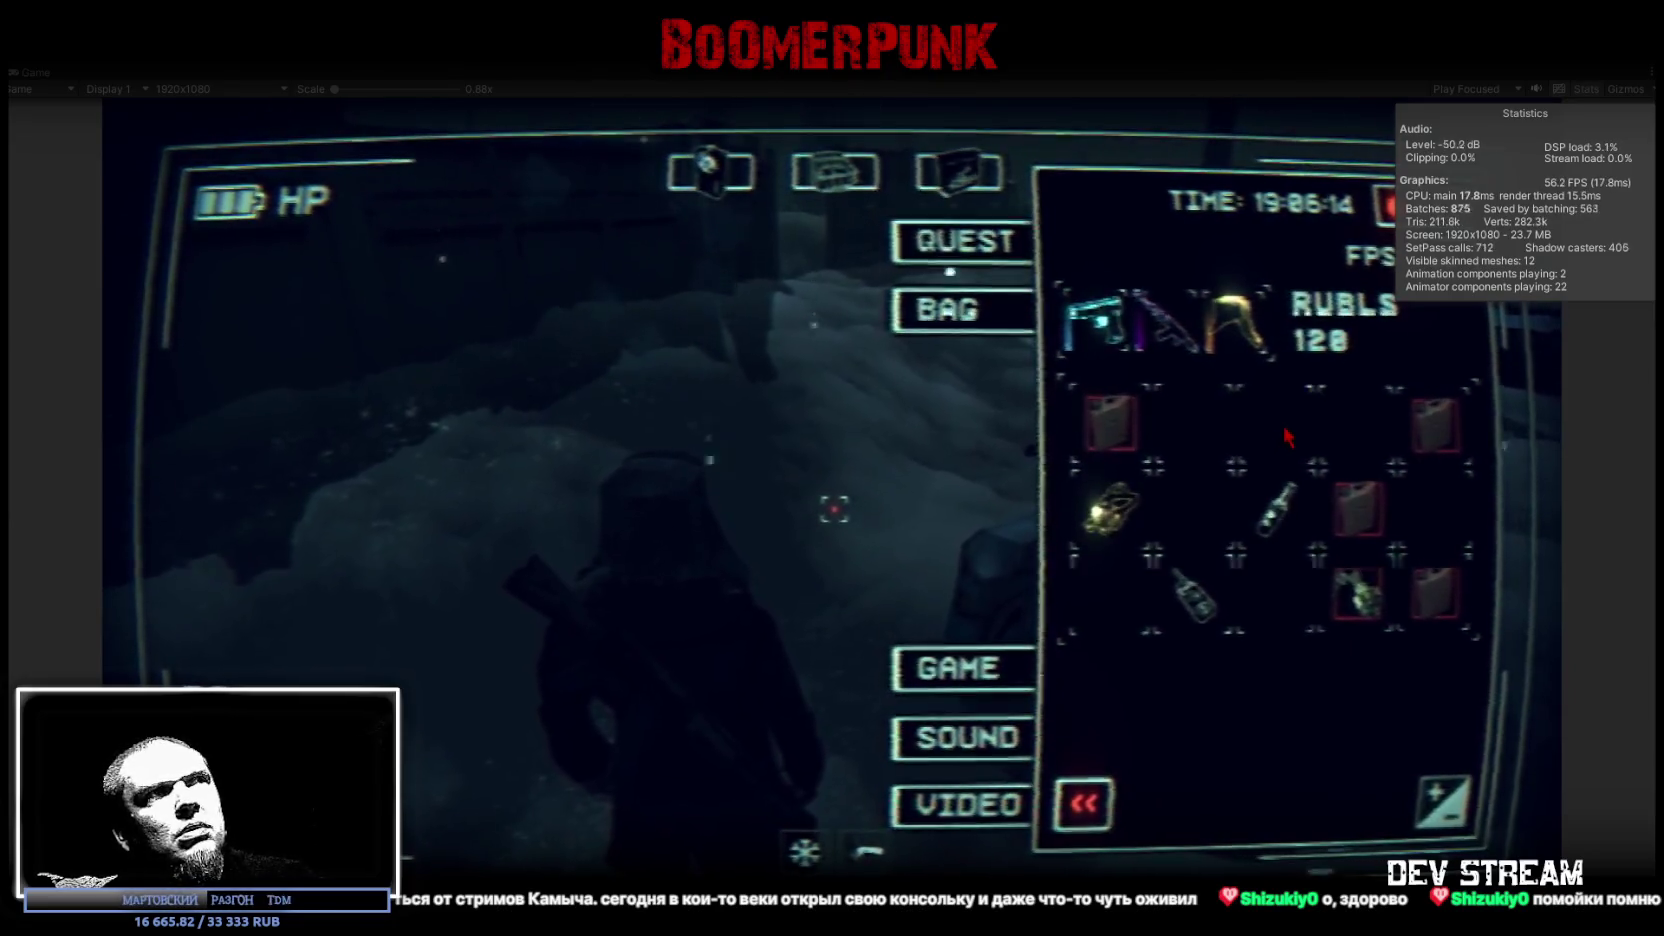
pyautogui.press('Escape')
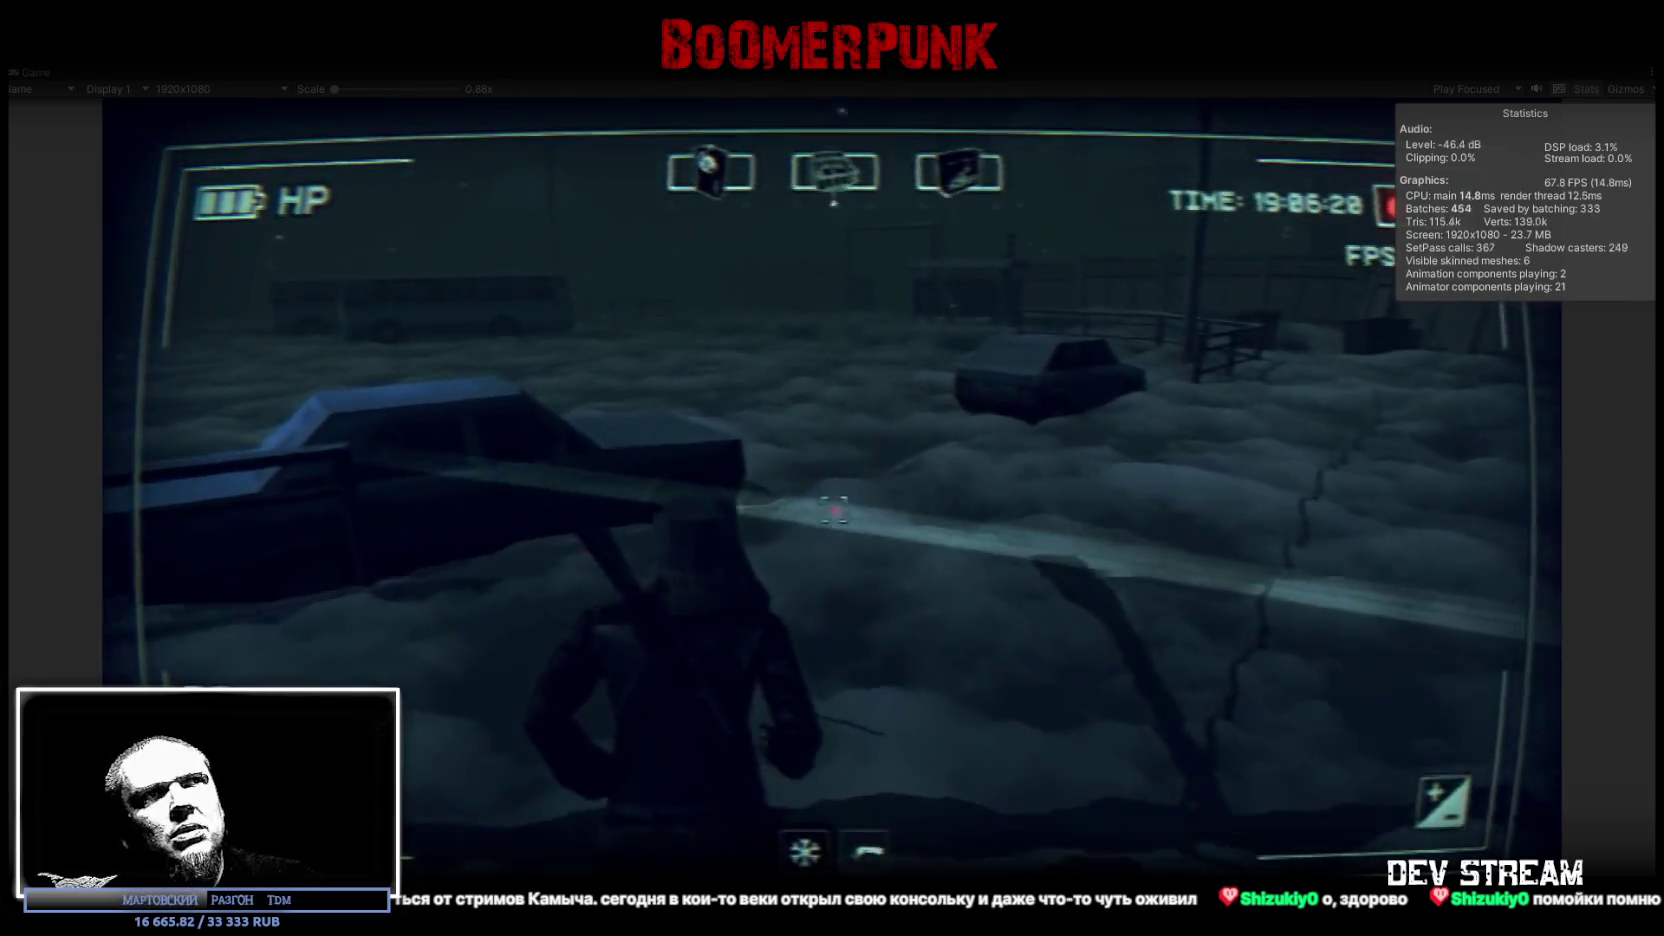
pyautogui.press('Escape')
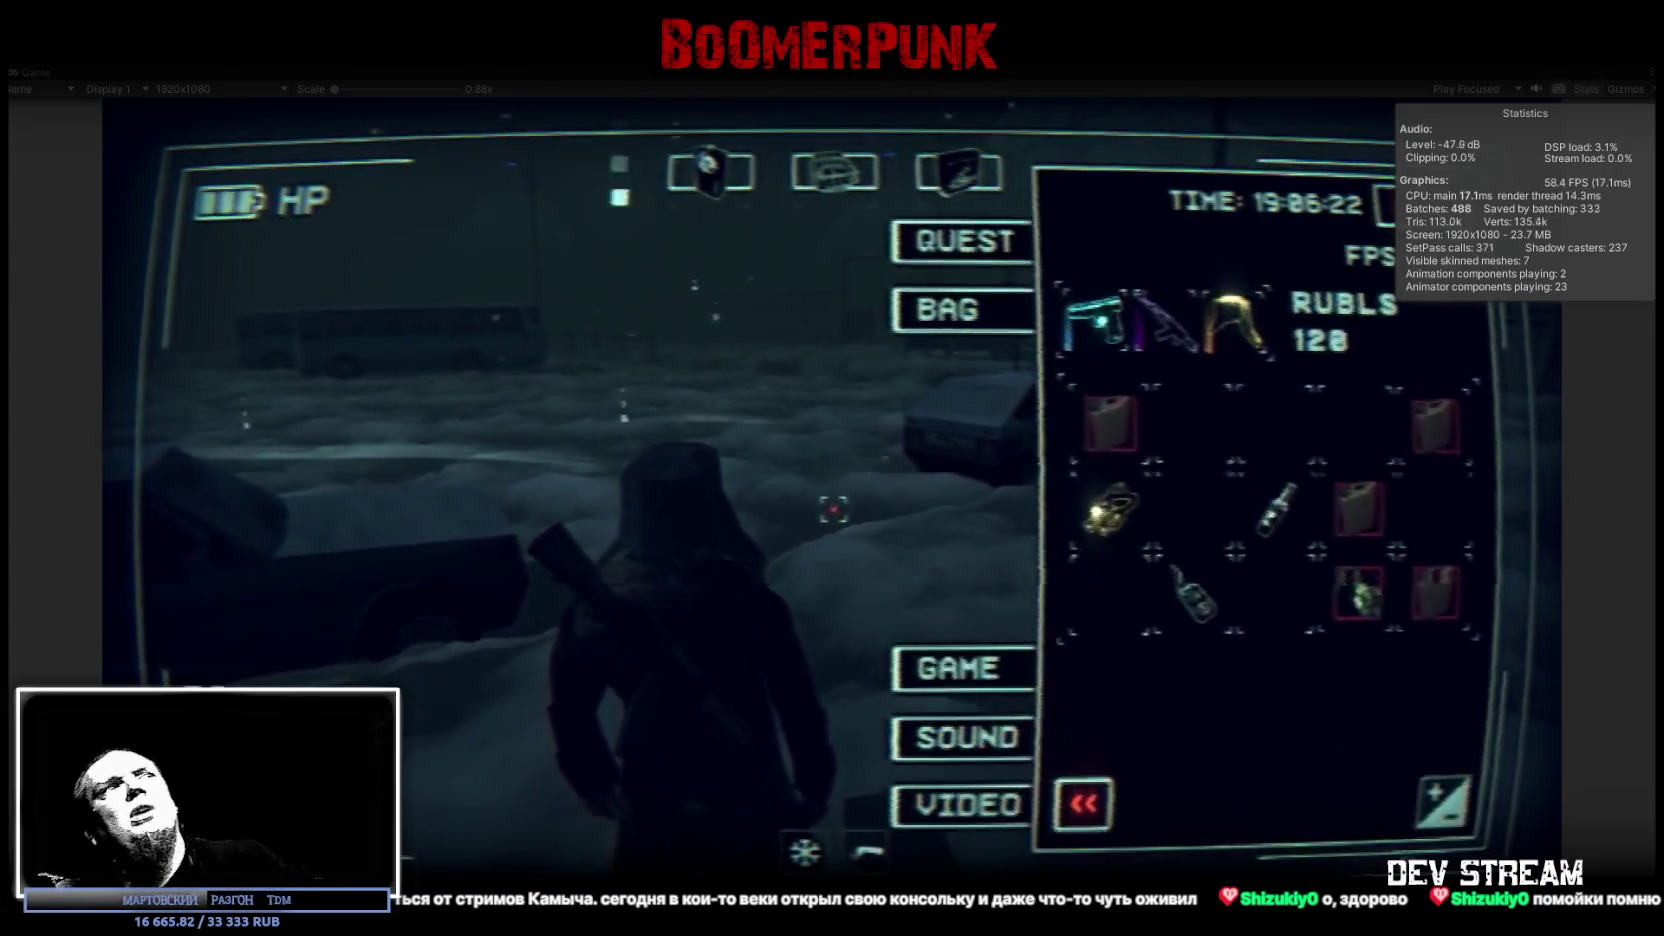